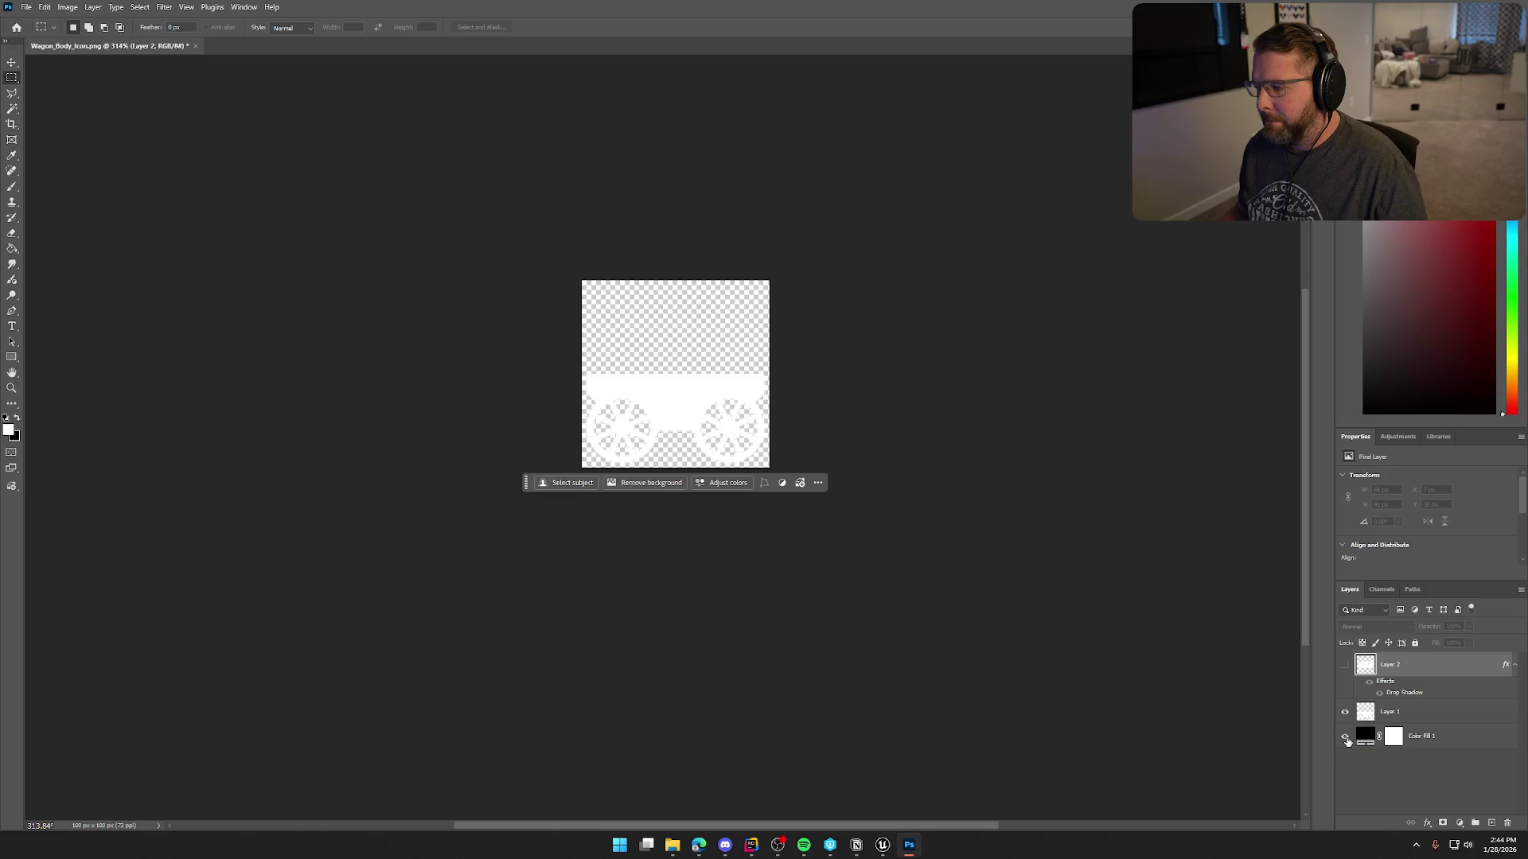
Show the black Color Fill background and move the wagon icon (Layer 1) up about 24 px.
{"action": "left_click", "coordinate": [1344, 737]}
{"action": "left_click", "coordinate": [1405, 714]}
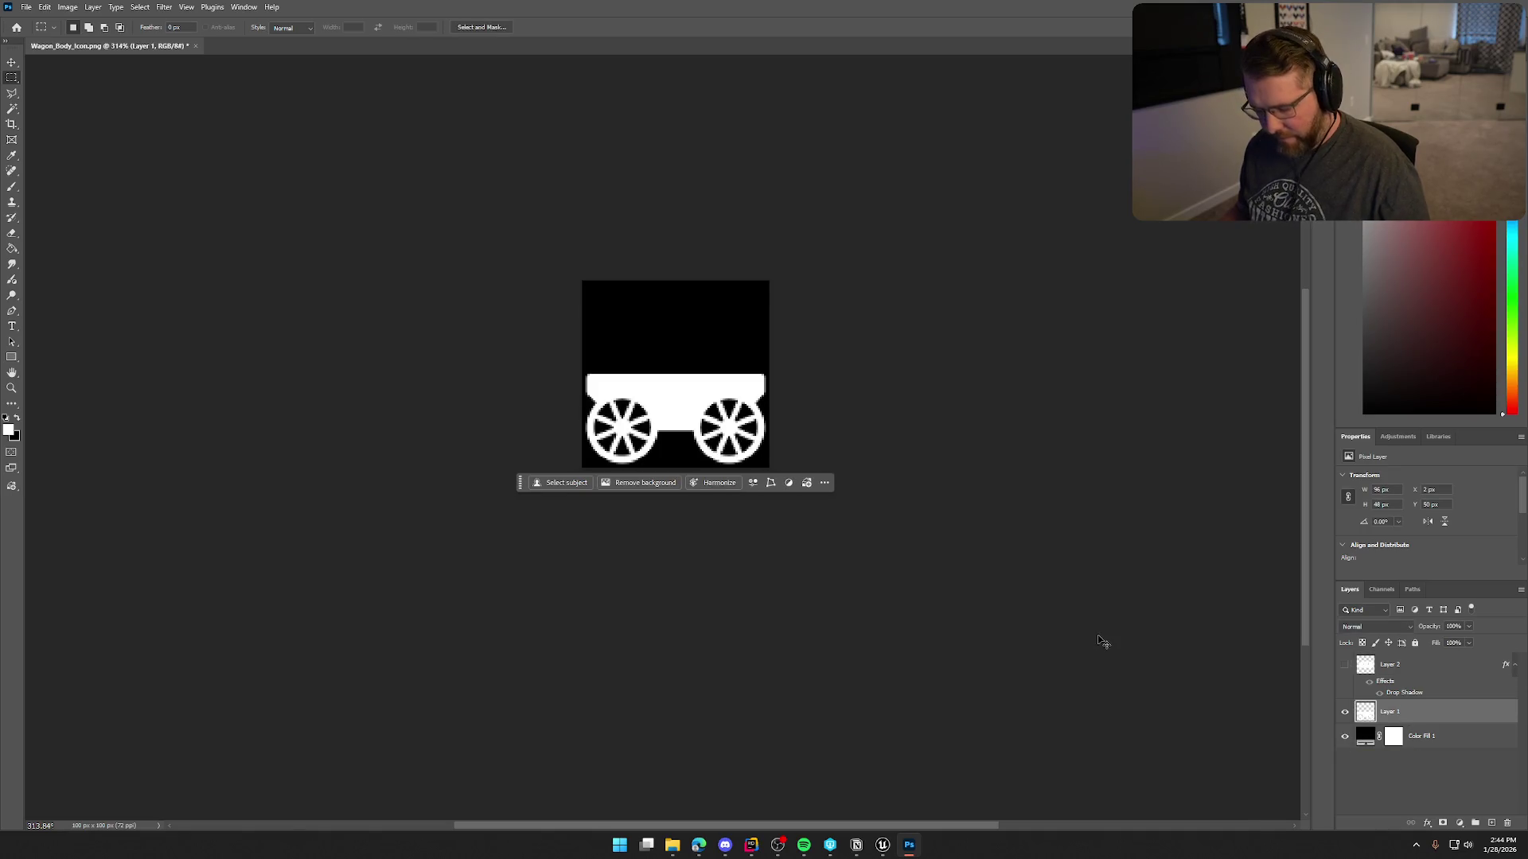
{"action": "key", "text": "ctrl+t"}
{"action": "mouse_move", "coordinate": [734, 401]}
{"action": "left_mouse_down"}
{"action": "mouse_move", "coordinate": [734, 356]}
{"action": "mouse_move", "coordinate": [752, 411]}
{"action": "left_mouse_up"}
{"action": "key", "text": "Return"}
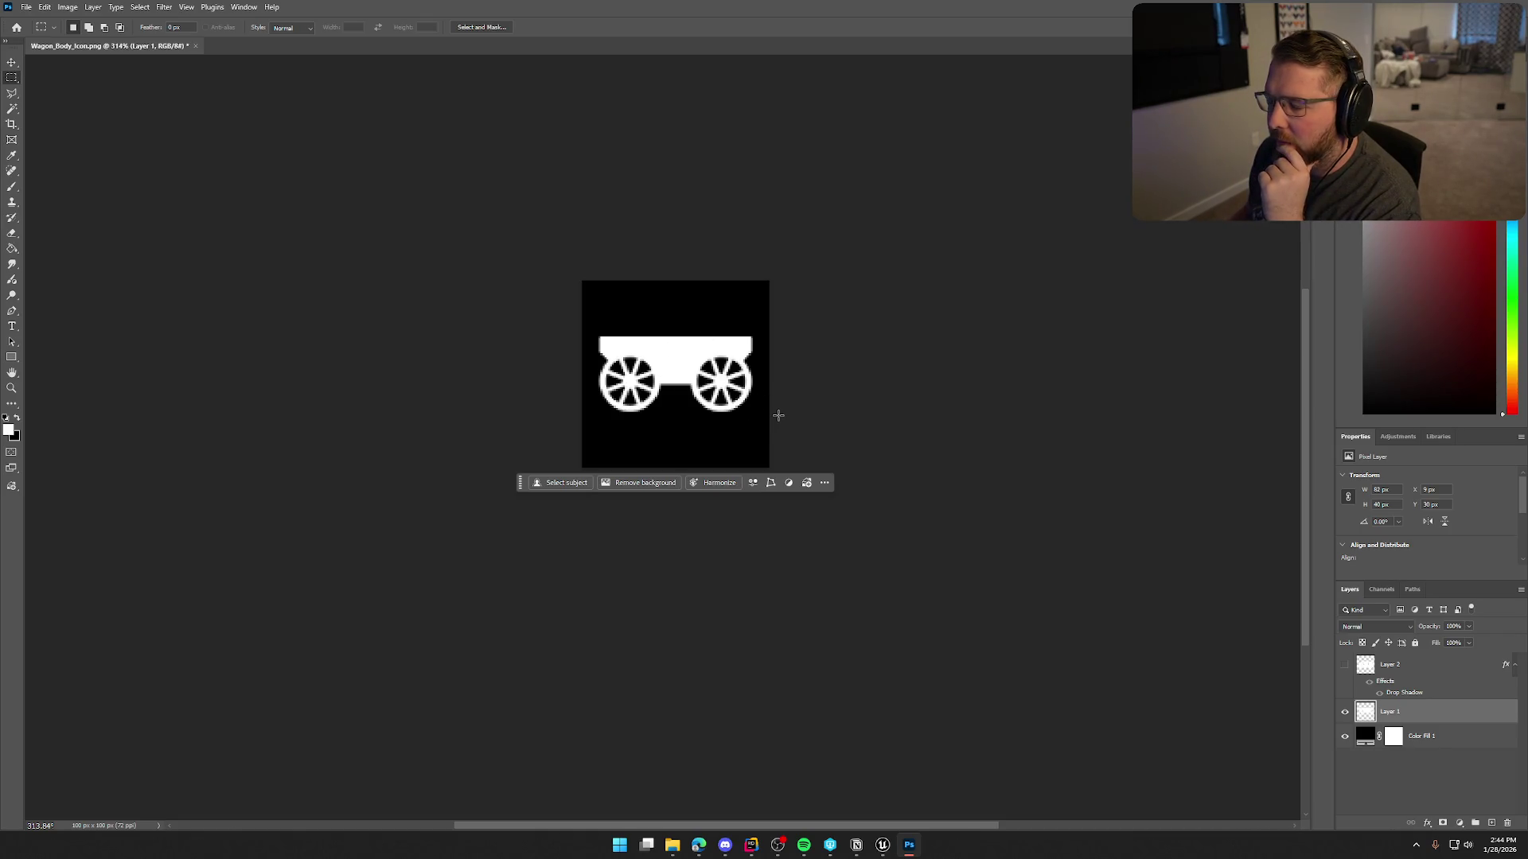
{"action": "left_click", "coordinate": [882, 845]}
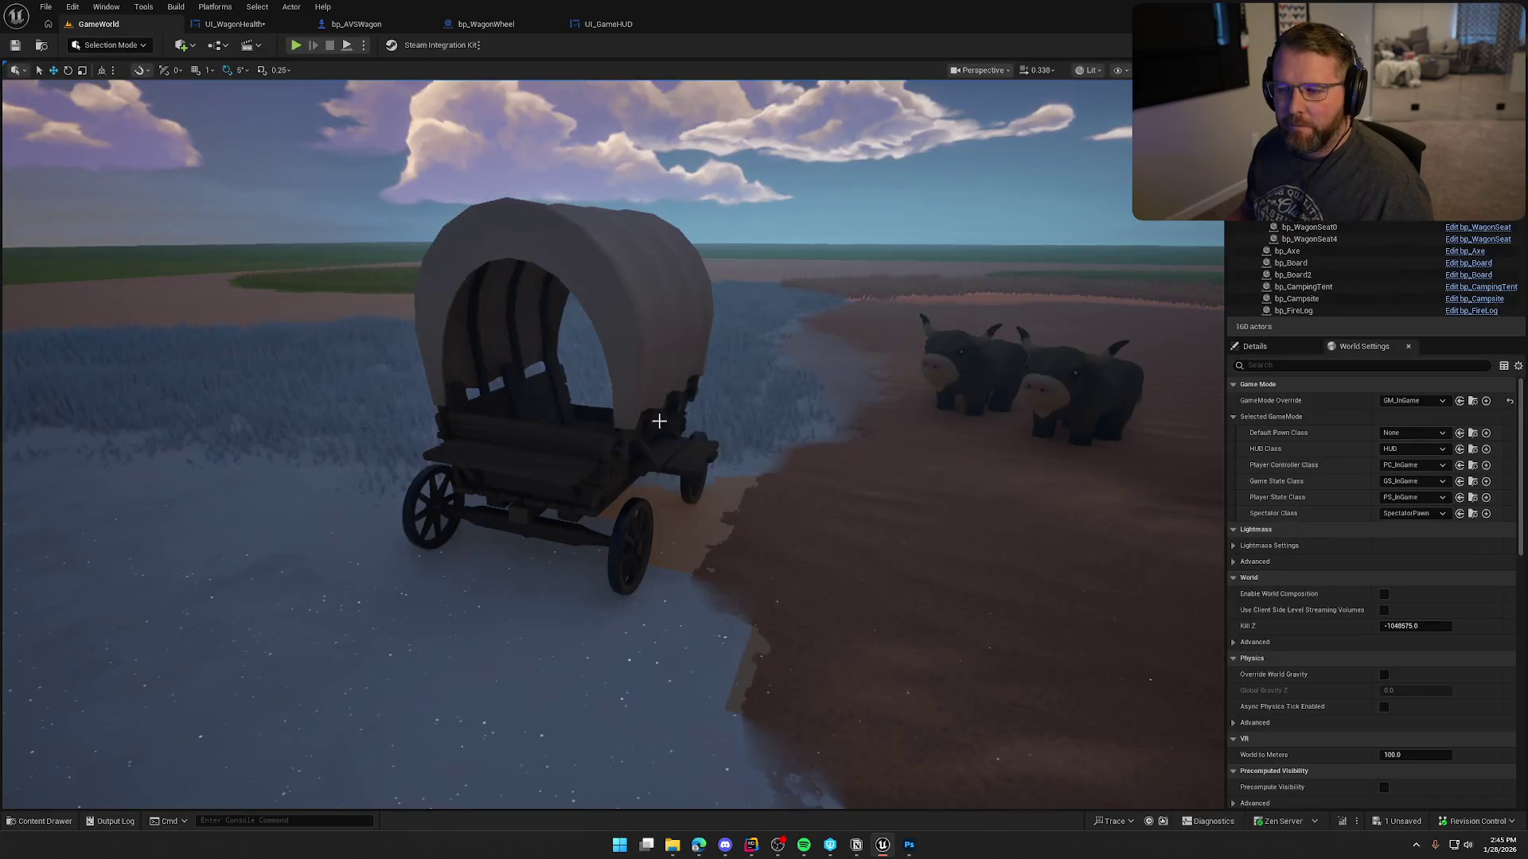
{"action": "mouse_move", "coordinate": [659, 421]}
{"action": "left_mouse_down"}
{"action": "mouse_move", "coordinate": [445, 425]}
{"action": "mouse_move", "coordinate": [426, 367]}
{"action": "mouse_move", "coordinate": [469, 398]}
{"action": "mouse_move", "coordinate": [488, 453]}
{"action": "left_mouse_up"}
{"action": "mouse_move", "coordinate": [782, 512]}
{"action": "left_mouse_down"}
{"action": "mouse_move", "coordinate": [661, 501]}
{"action": "mouse_move", "coordinate": [676, 501]}
{"action": "mouse_move", "coordinate": [527, 364]}
{"action": "left_mouse_up"}
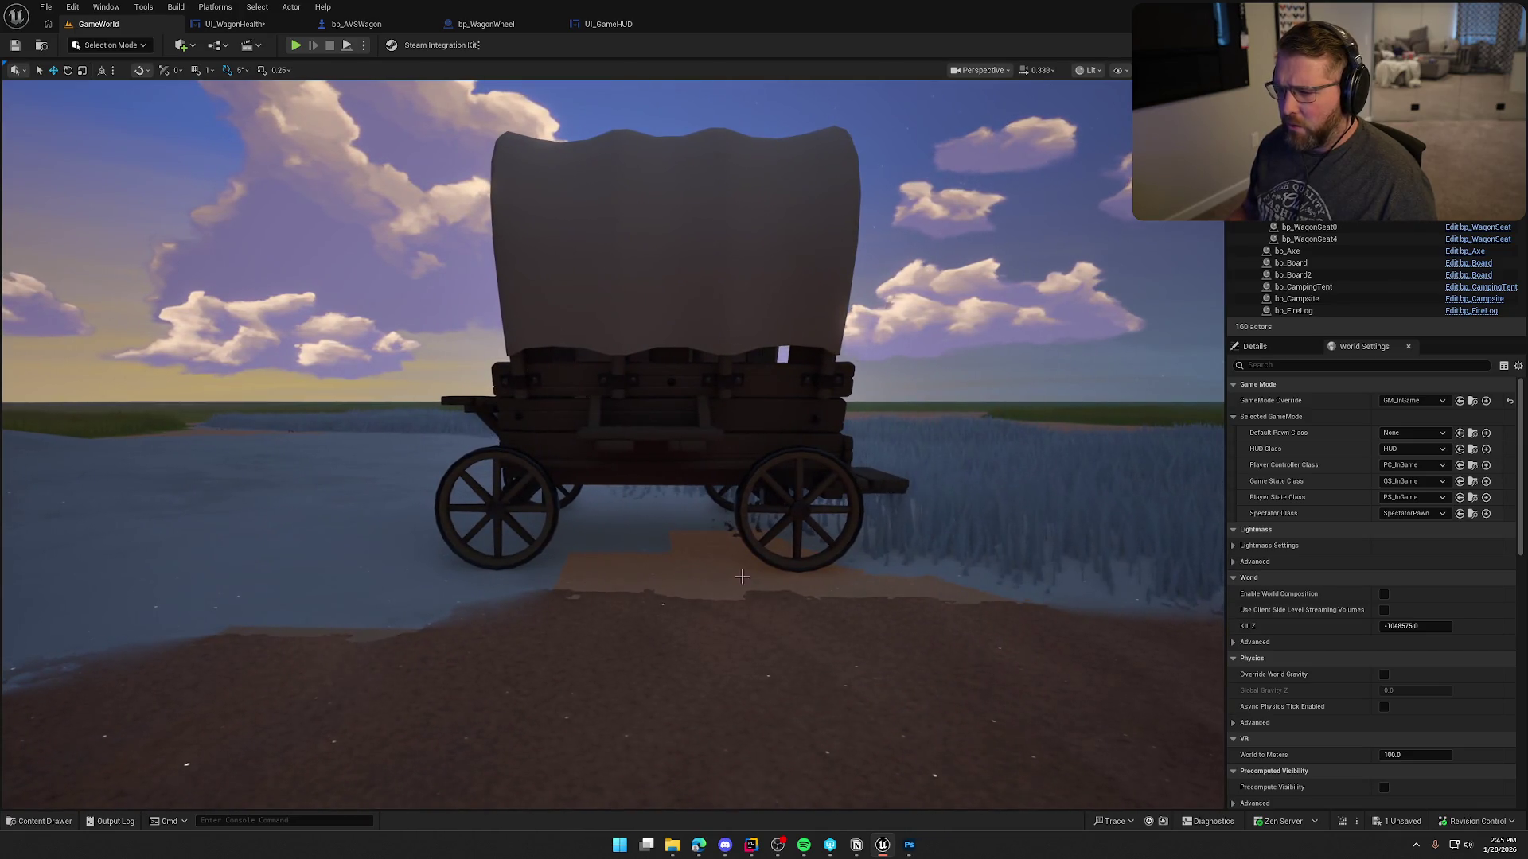
{"action": "mouse_move", "coordinate": [875, 787]}
{"action": "left_mouse_down"}
{"action": "mouse_move", "coordinate": [876, 740]}
{"action": "mouse_move", "coordinate": [876, 796]}
{"action": "mouse_move", "coordinate": [860, 803]}
{"action": "mouse_move", "coordinate": [875, 808]}
{"action": "left_mouse_up"}
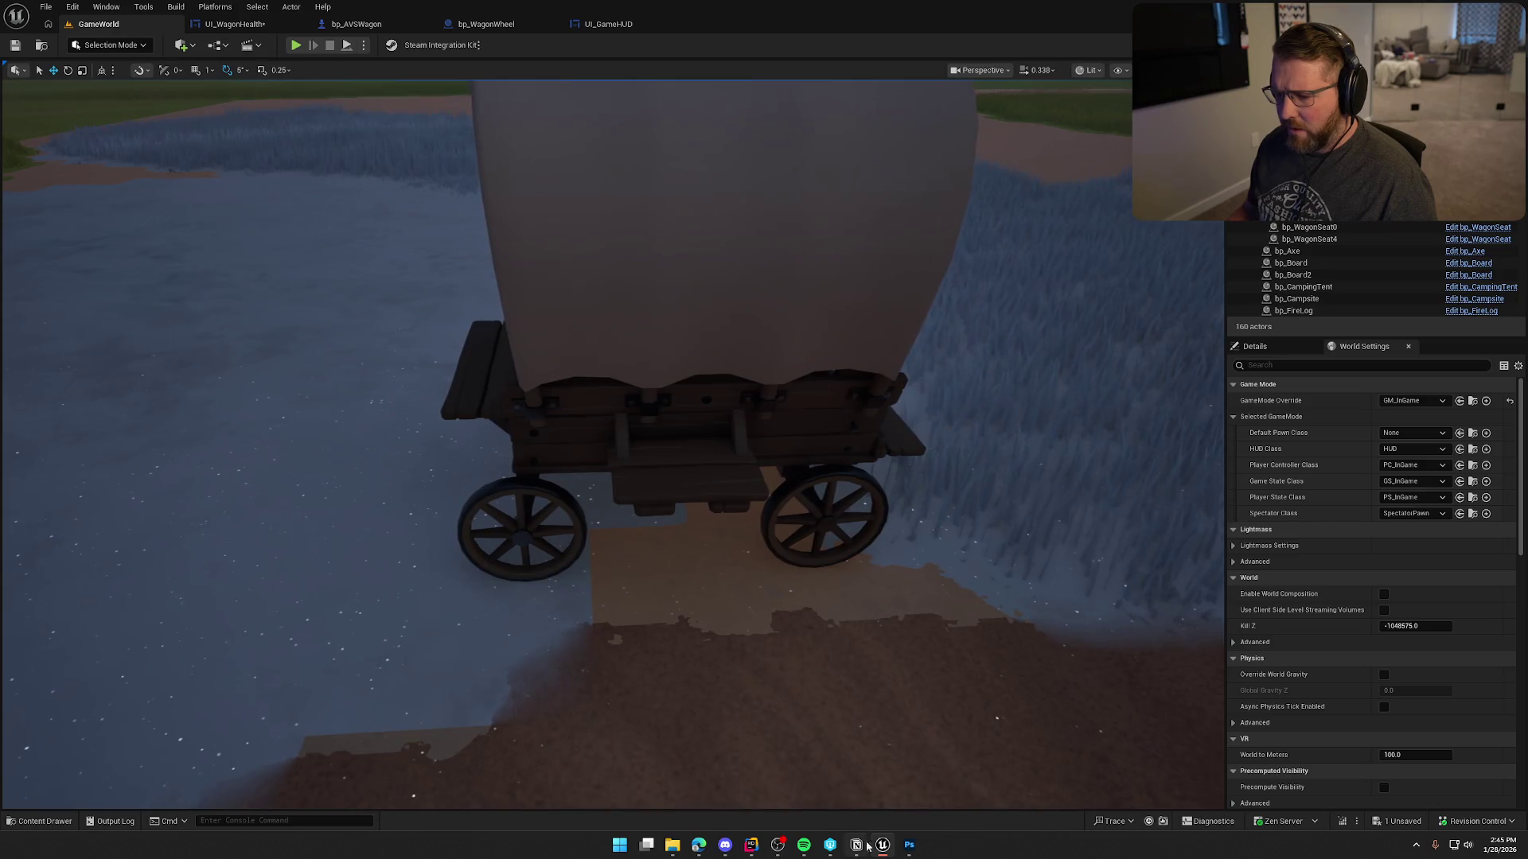
{"action": "left_click", "coordinate": [908, 845]}
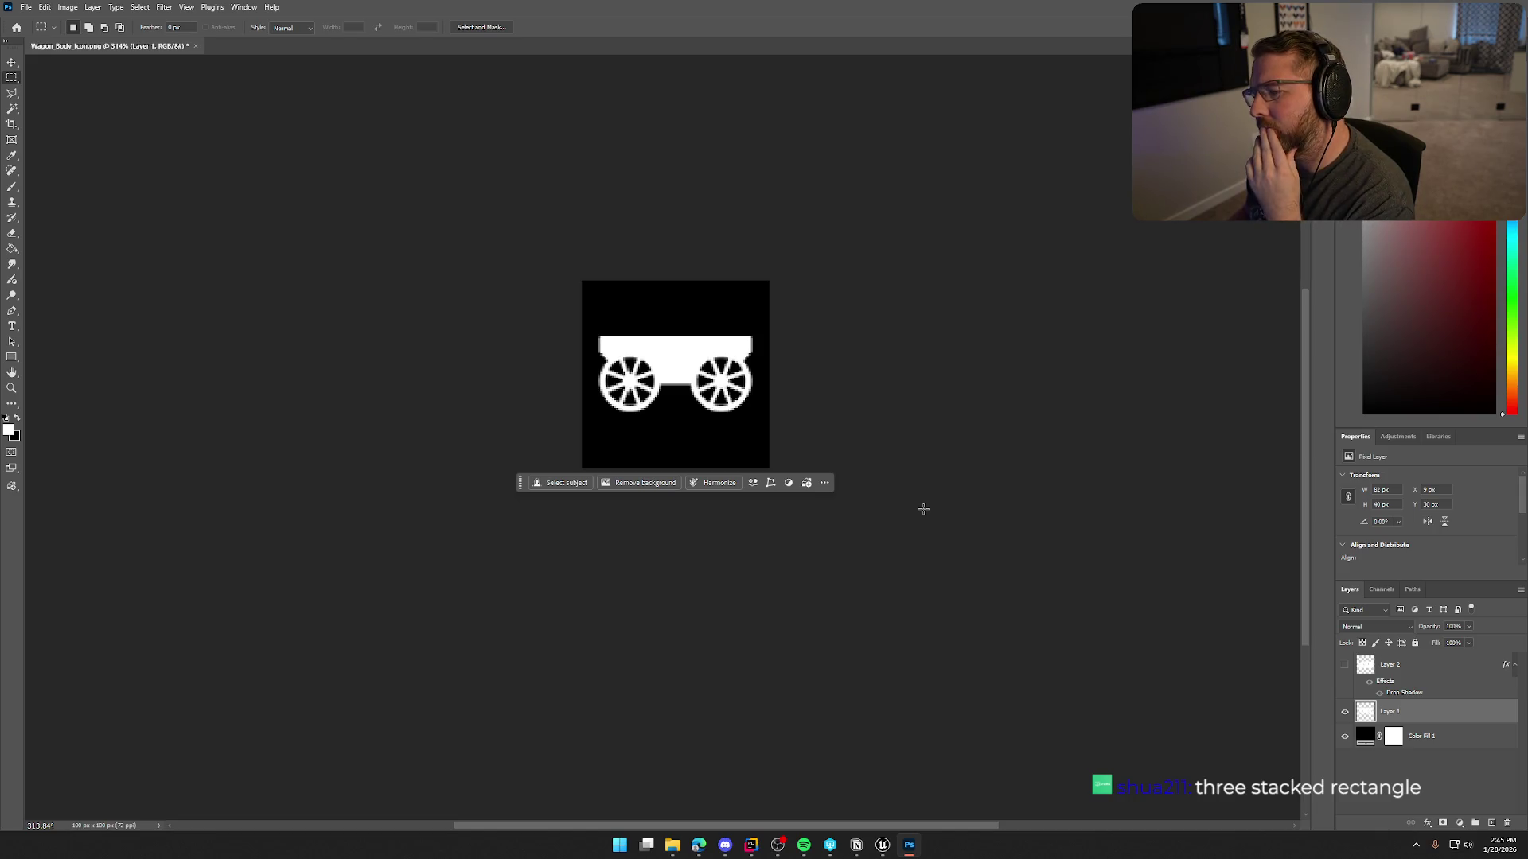
Briefly preview Layer 2, then hide the wagon layer so the canvas is plain black.
{"action": "left_click", "coordinate": [1346, 665]}
{"action": "left_click", "coordinate": [1346, 665]}
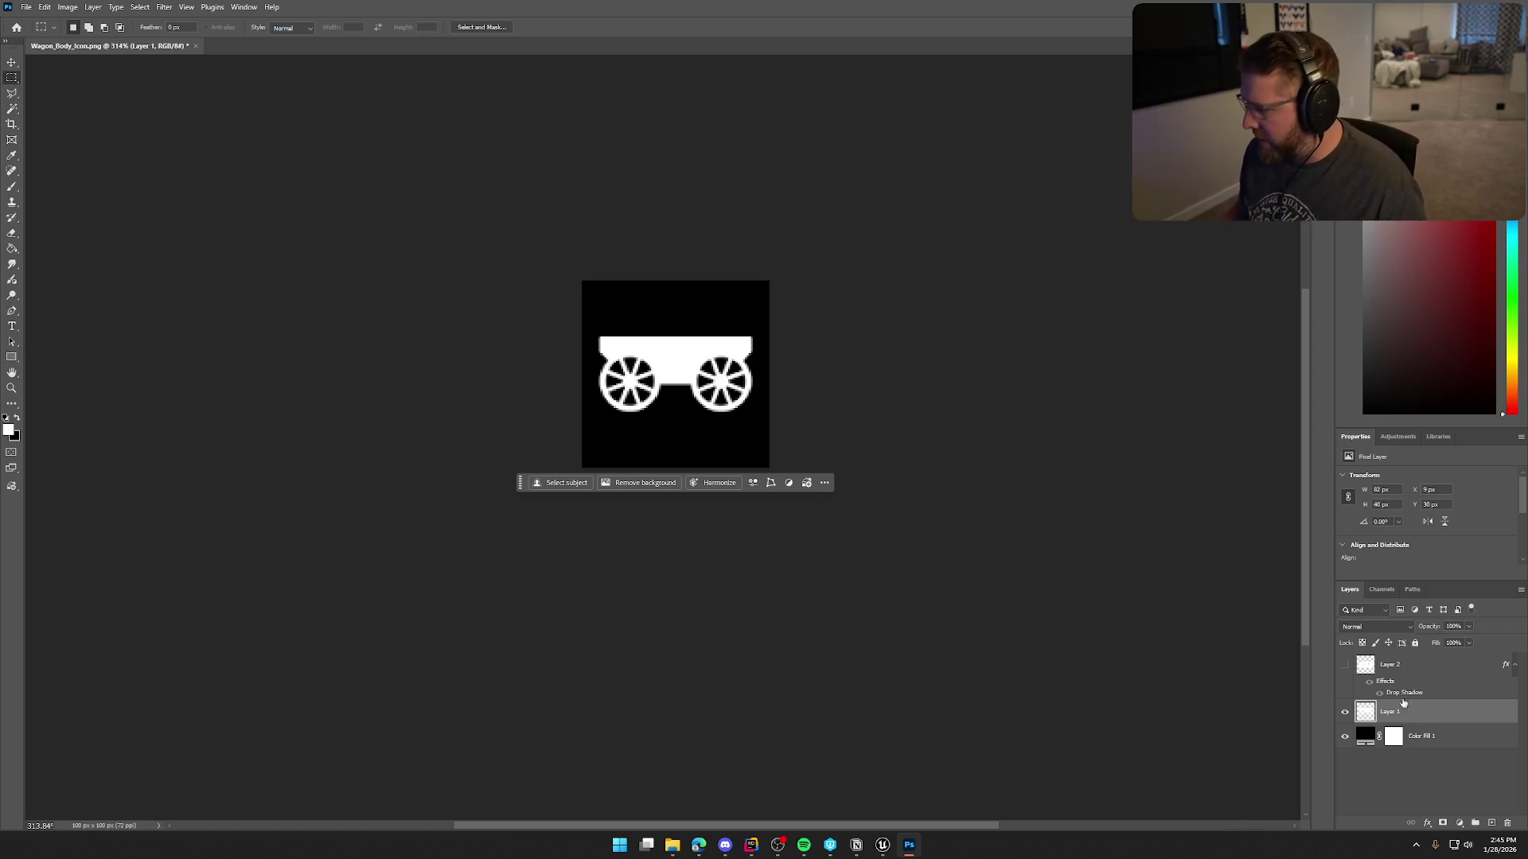
{"action": "left_click", "coordinate": [1345, 713]}
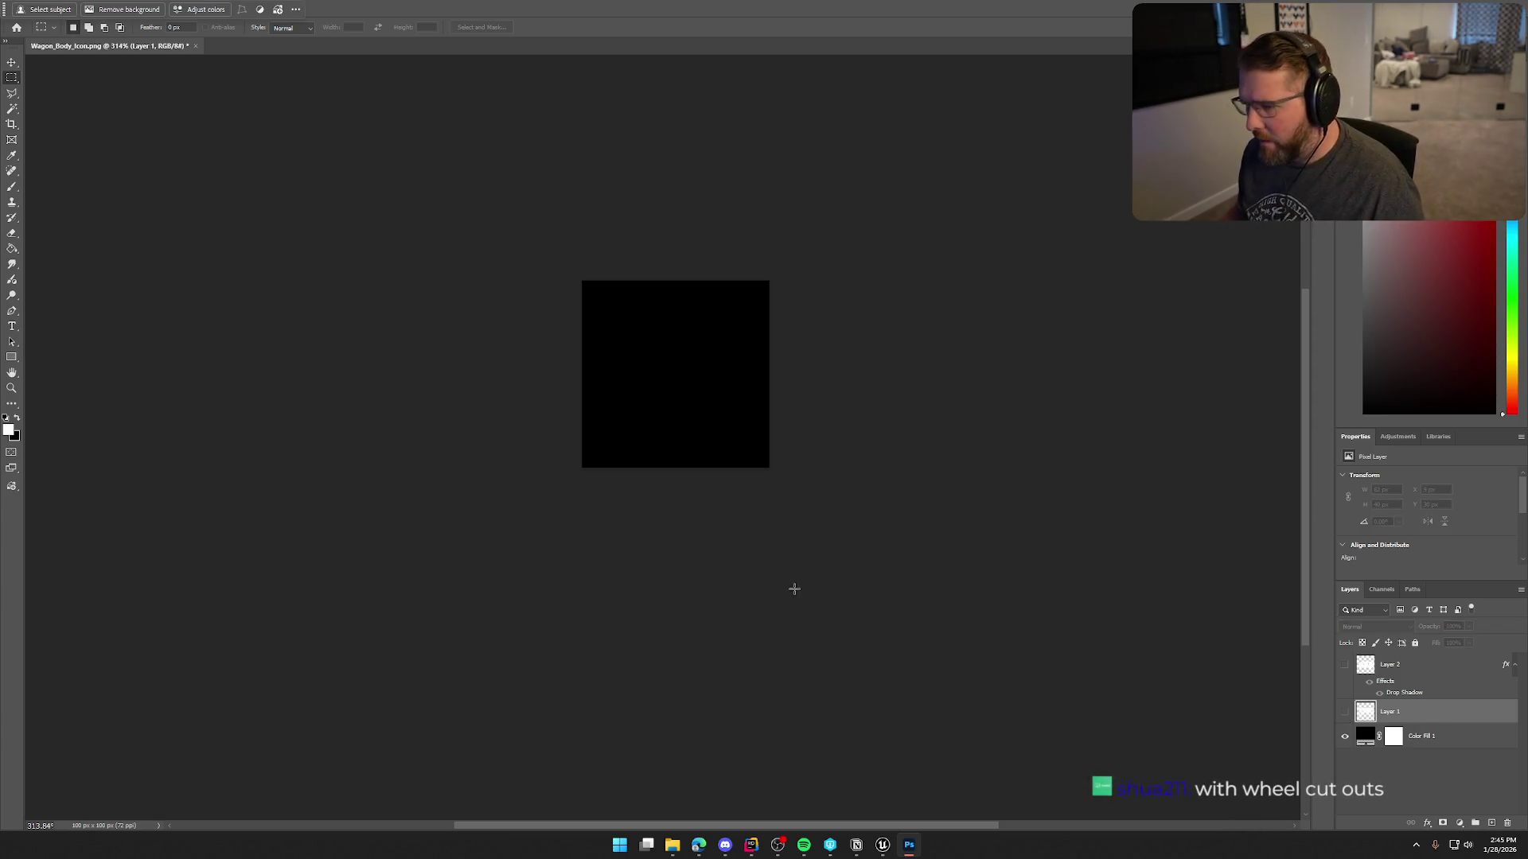
Draw a white 76×11 px bar near the top of the canvas with 2 px rounded corners.
{"action": "left_click", "coordinate": [11, 358]}
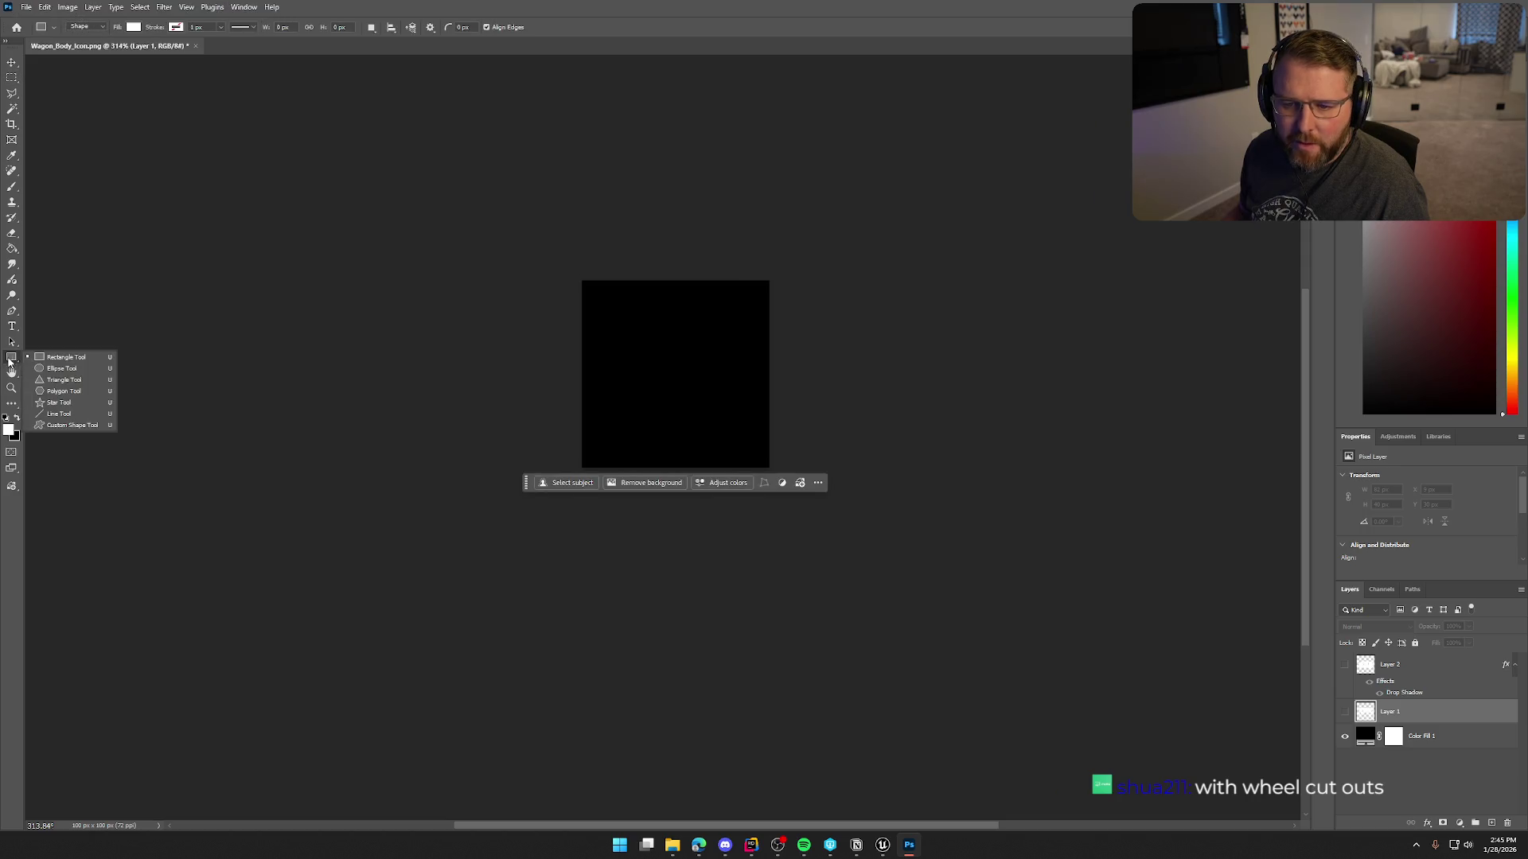
{"action": "left_click", "coordinate": [75, 360]}
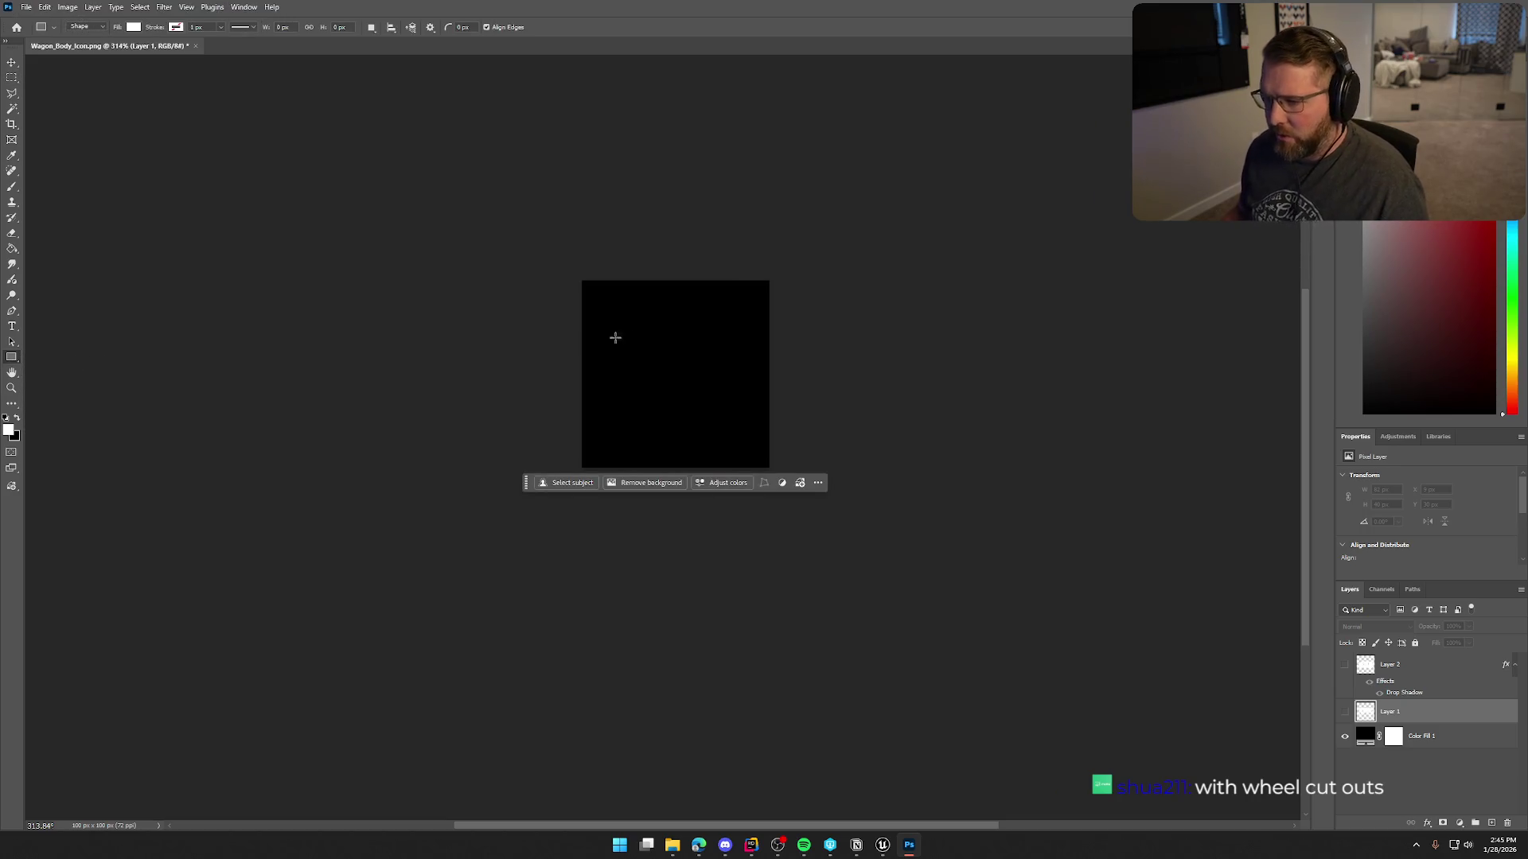
{"action": "left_click_drag", "start_coordinate": [607, 332], "coordinate": [747, 351]}
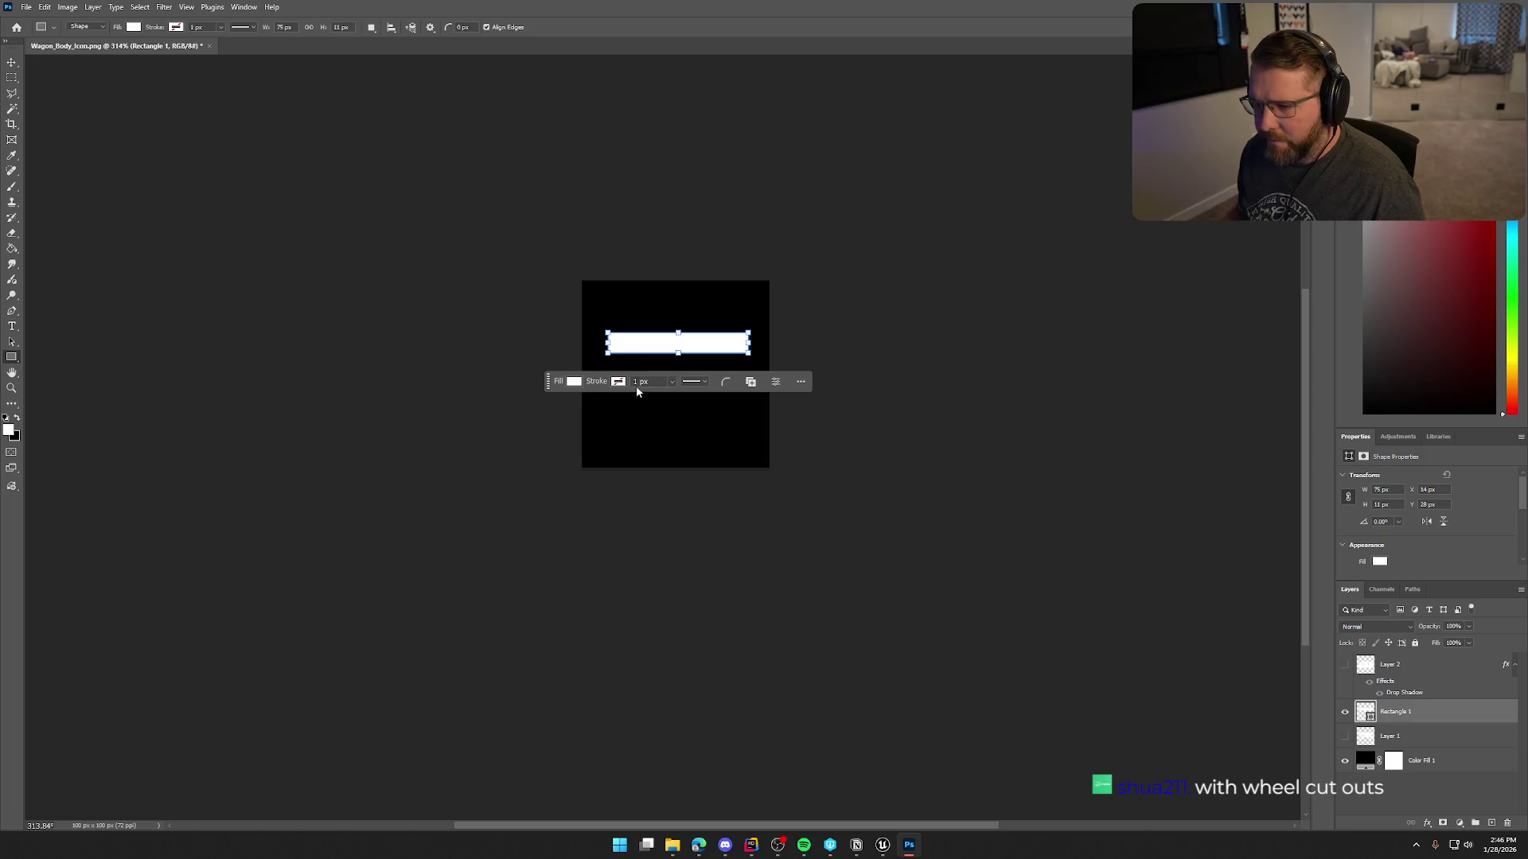
{"action": "left_click", "coordinate": [725, 382]}
{"action": "type", "text": "2"}
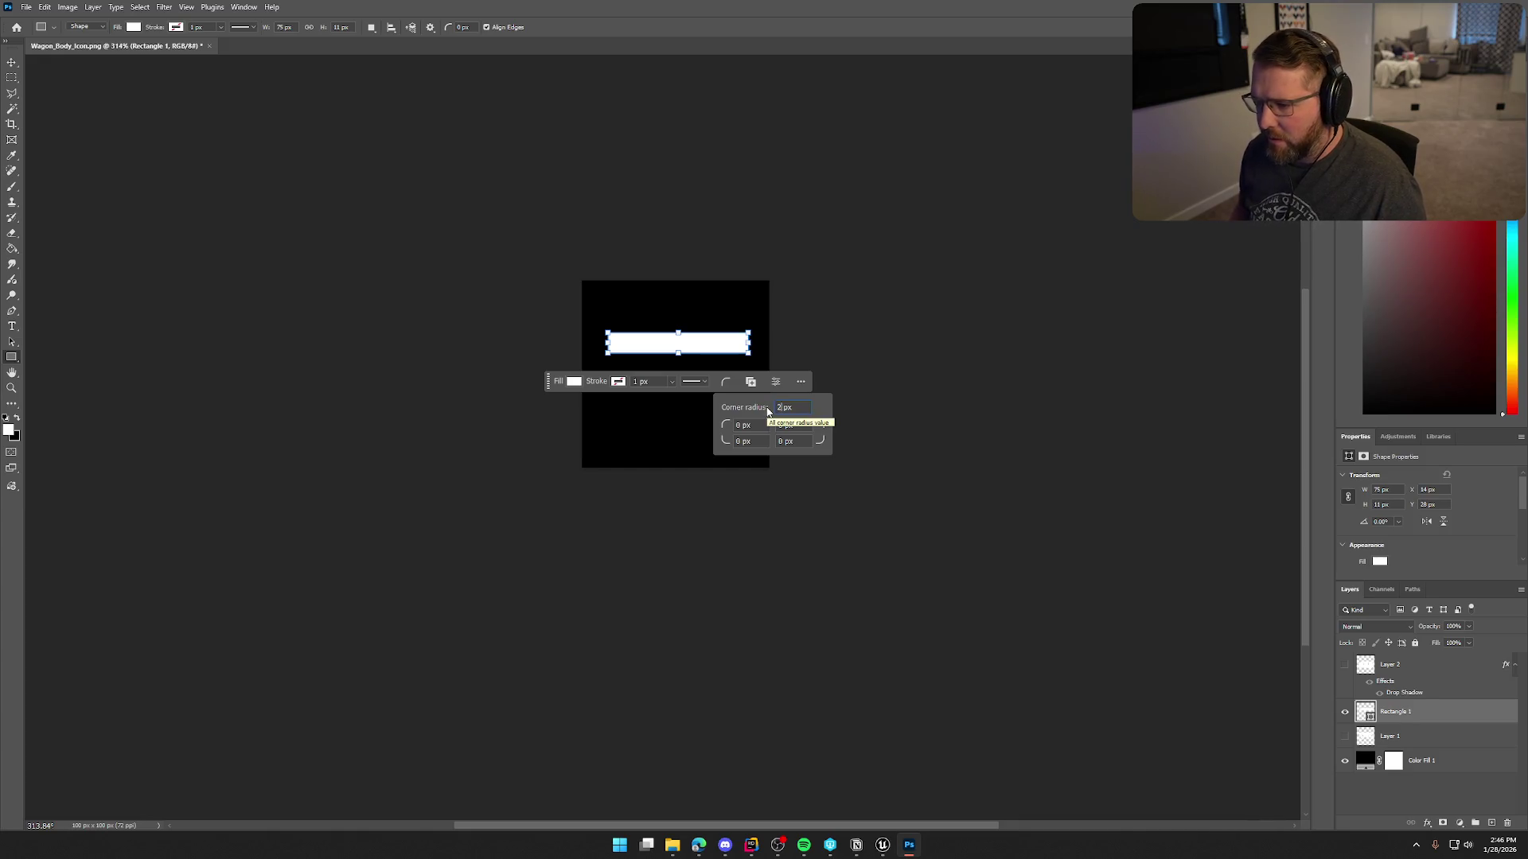
{"action": "key", "text": "Return"}
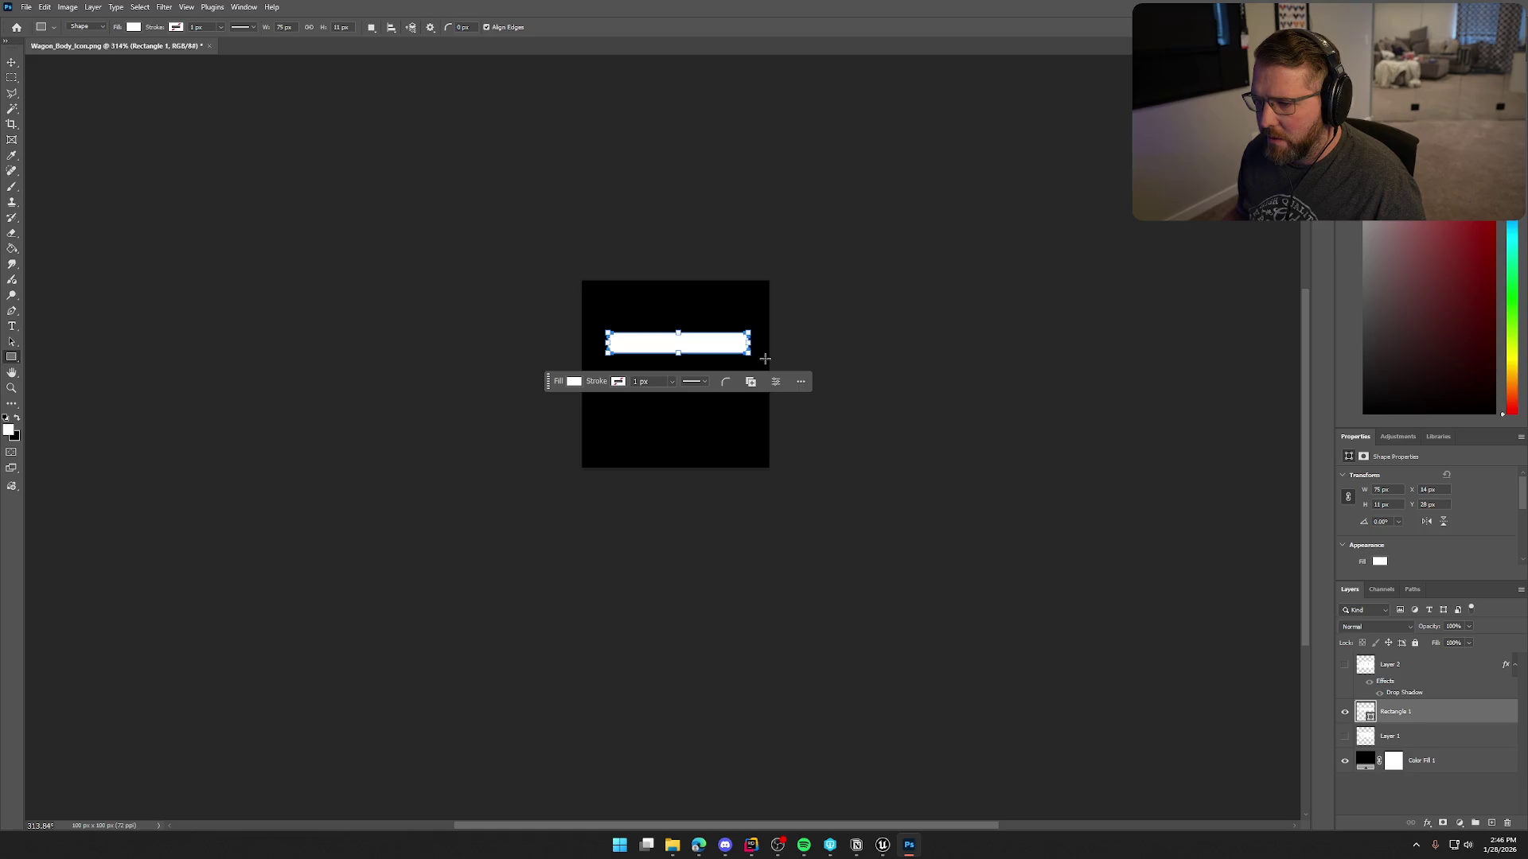
{"action": "left_click", "coordinate": [811, 314]}
{"action": "left_click", "coordinate": [798, 338]}
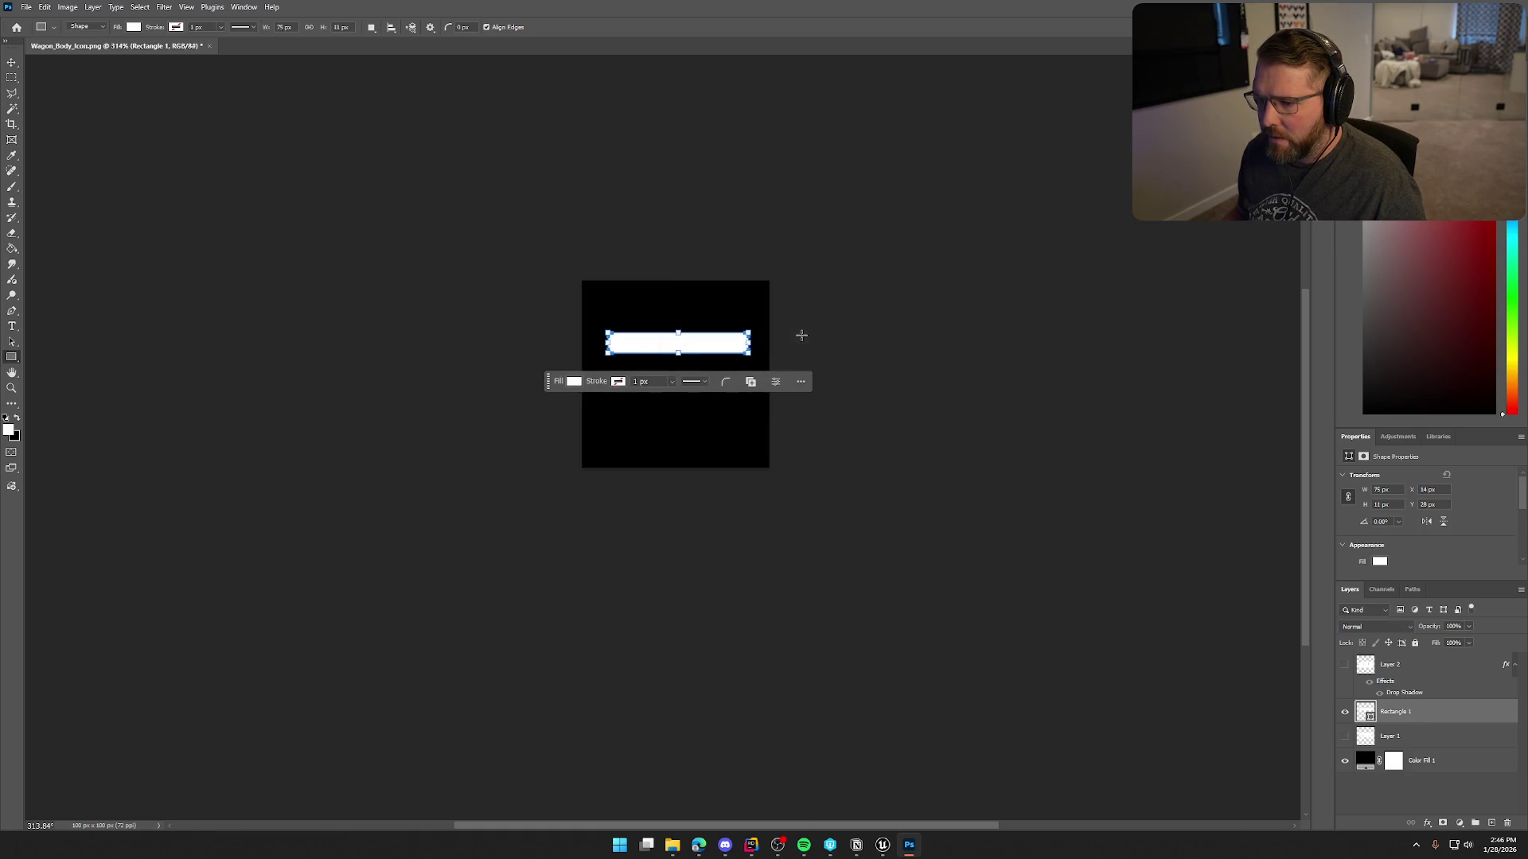
{"action": "left_click", "coordinate": [1420, 673]}
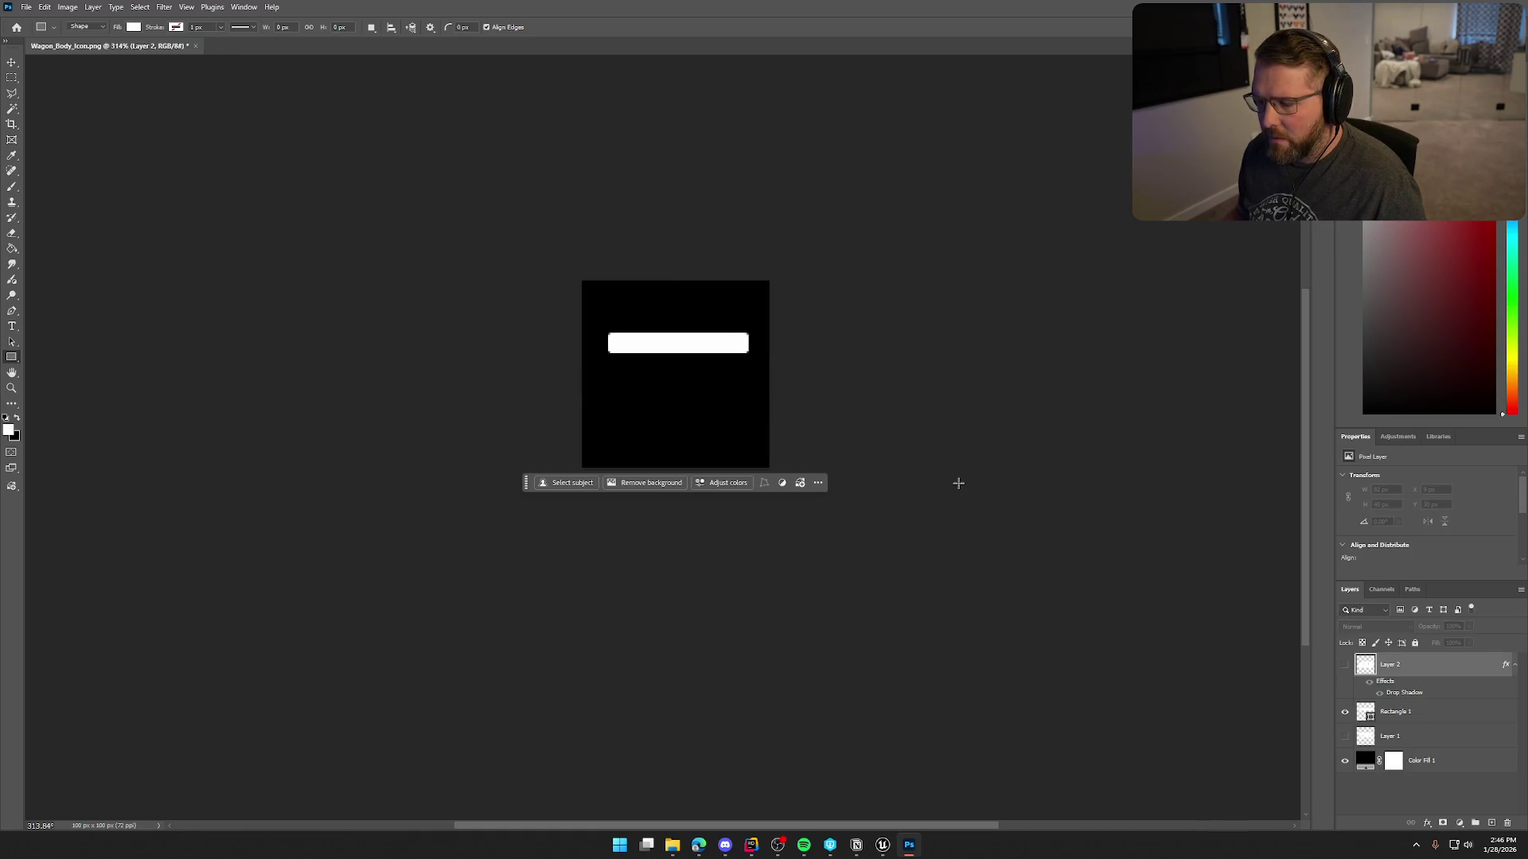
Duplicate the Rectangle 1 bar layer, creating Rectangle 1 copy.
{"action": "scroll", "coordinate": [958, 483], "scroll_direction": "down", "scroll_amount": 5}
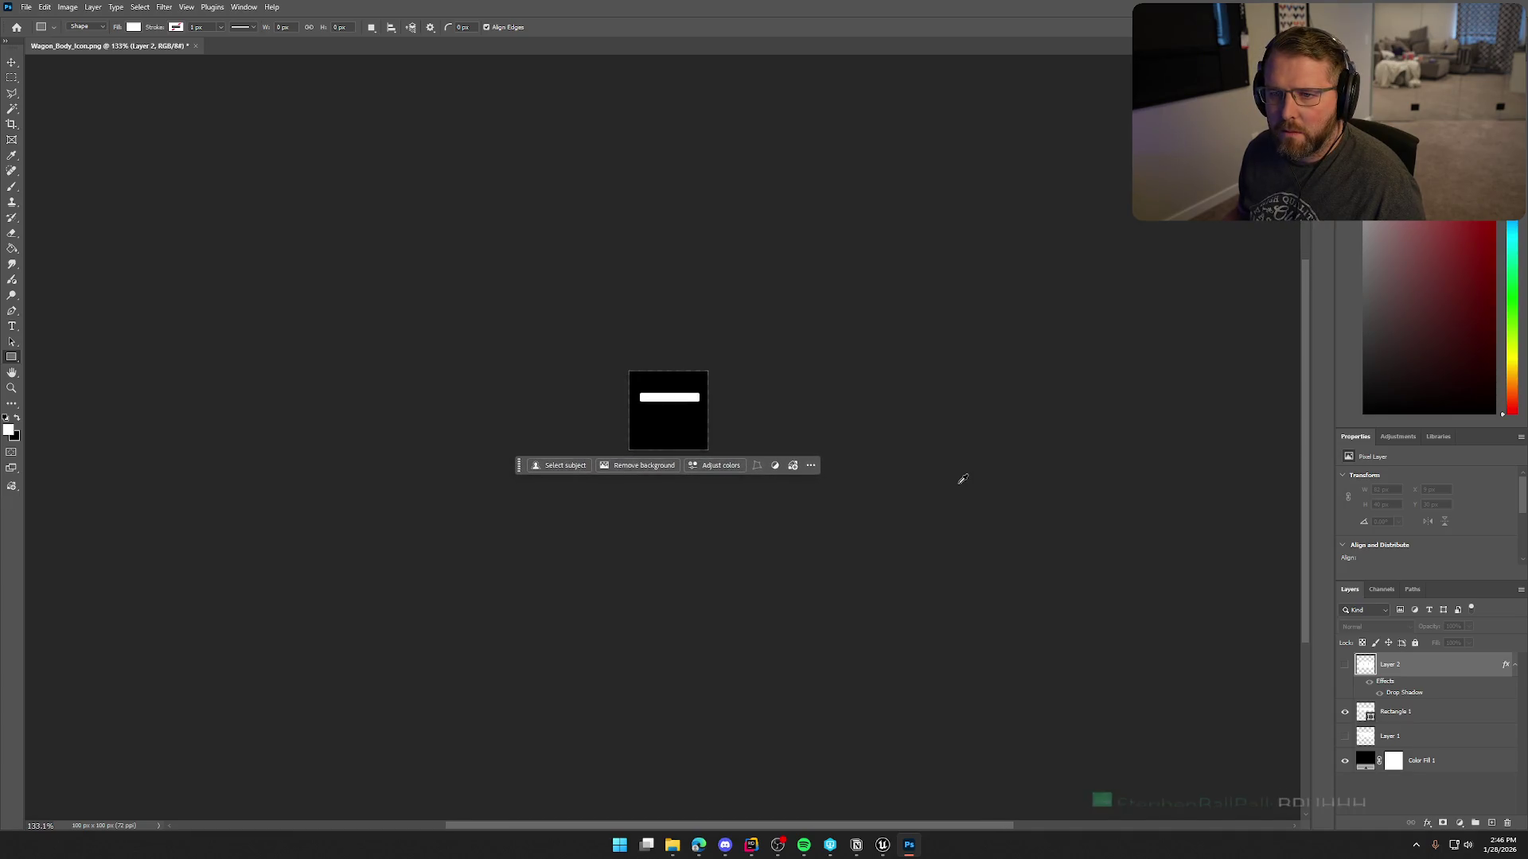
{"action": "scroll", "coordinate": [961, 479], "scroll_direction": "down", "scroll_amount": 1}
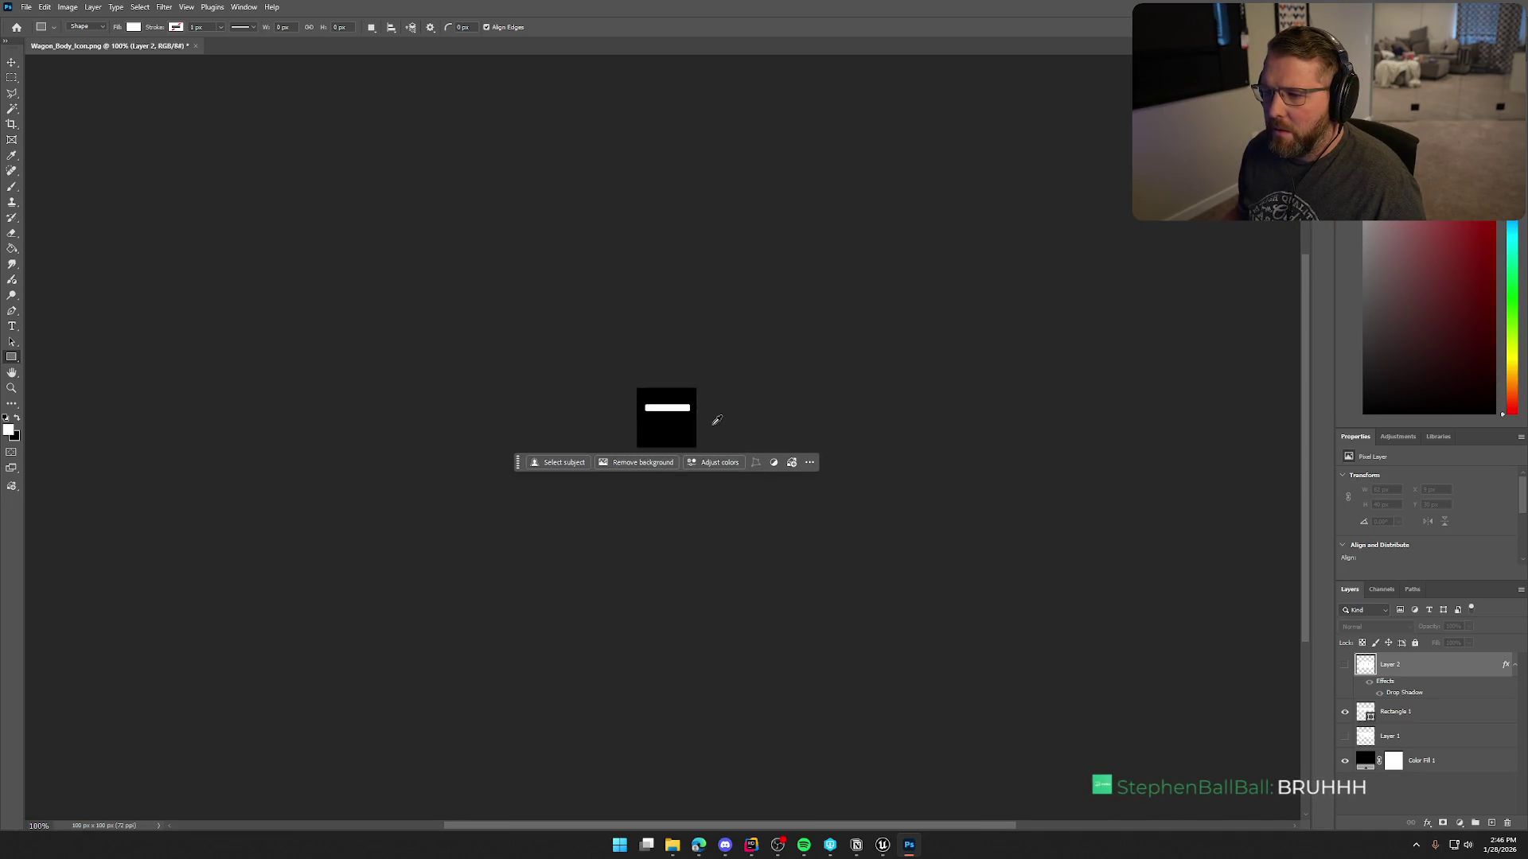
{"action": "scroll", "coordinate": [714, 416], "scroll_direction": "up", "scroll_amount": 5}
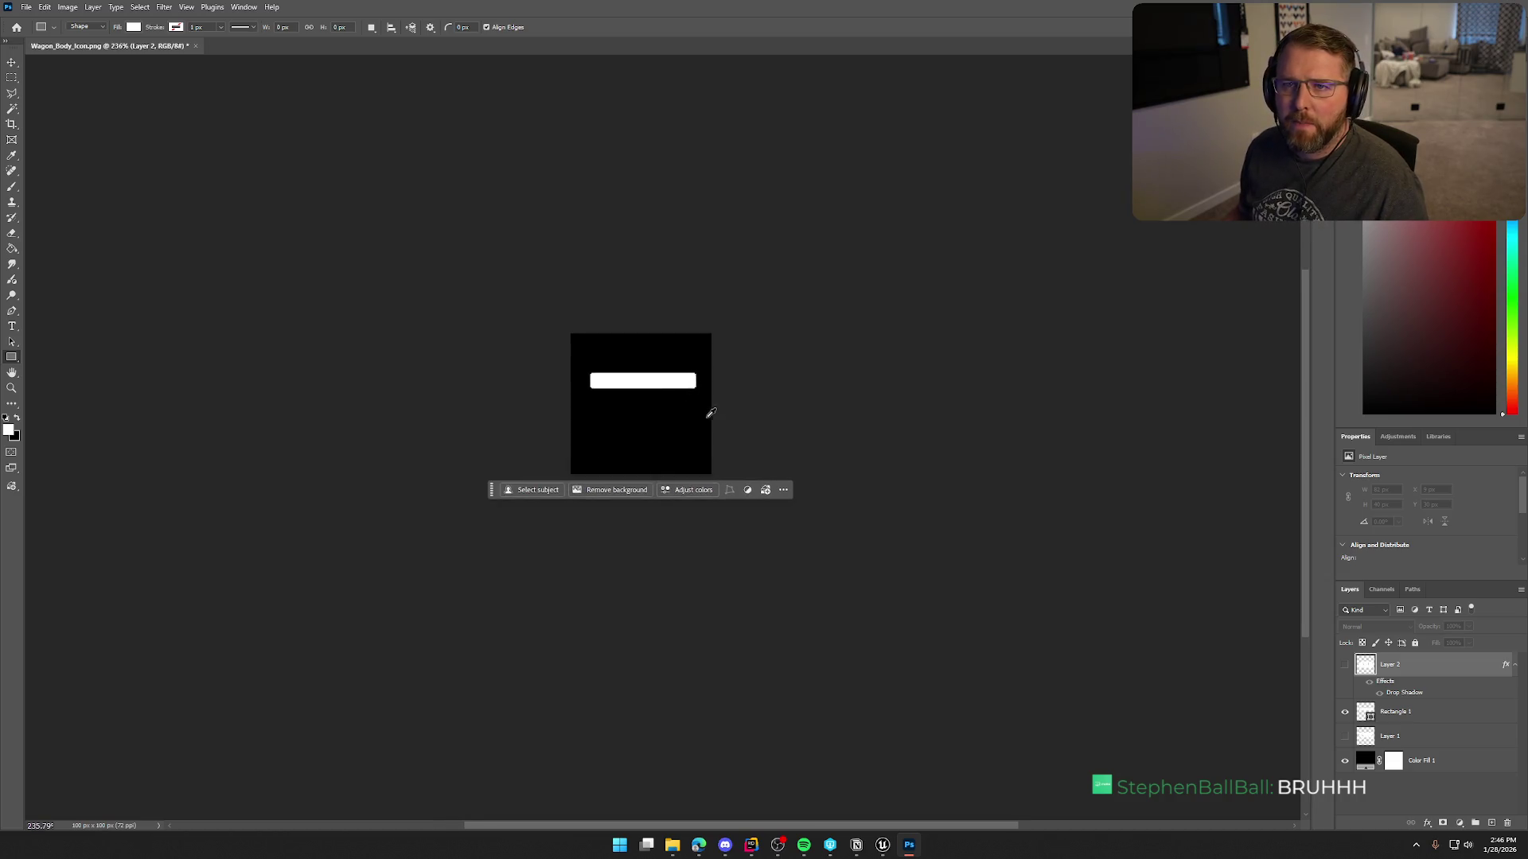
{"action": "scroll", "coordinate": [712, 413], "scroll_direction": "up", "scroll_amount": 3}
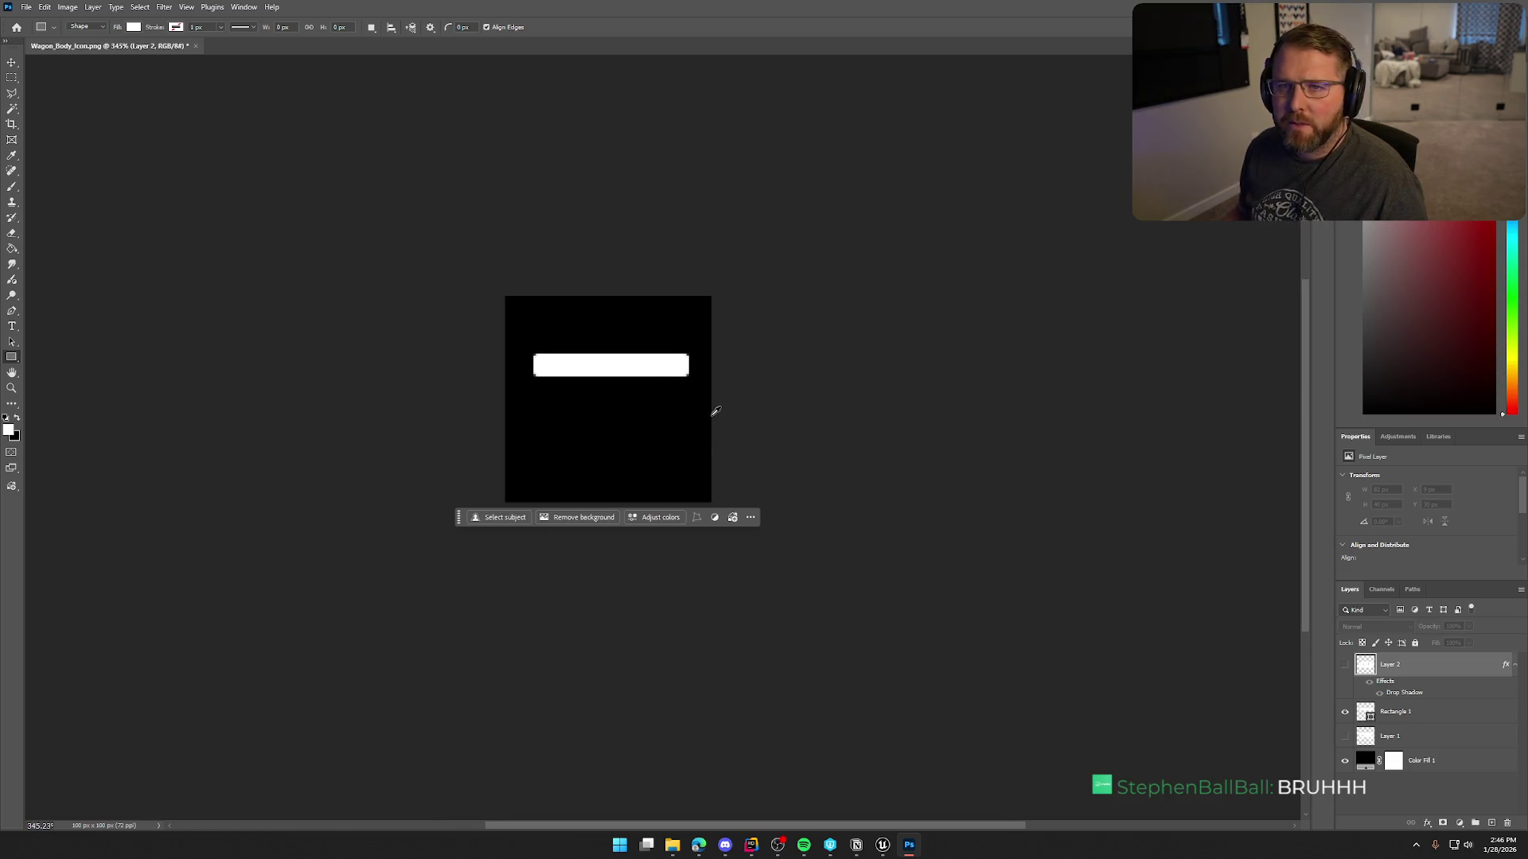
{"action": "left_click", "coordinate": [1456, 713]}
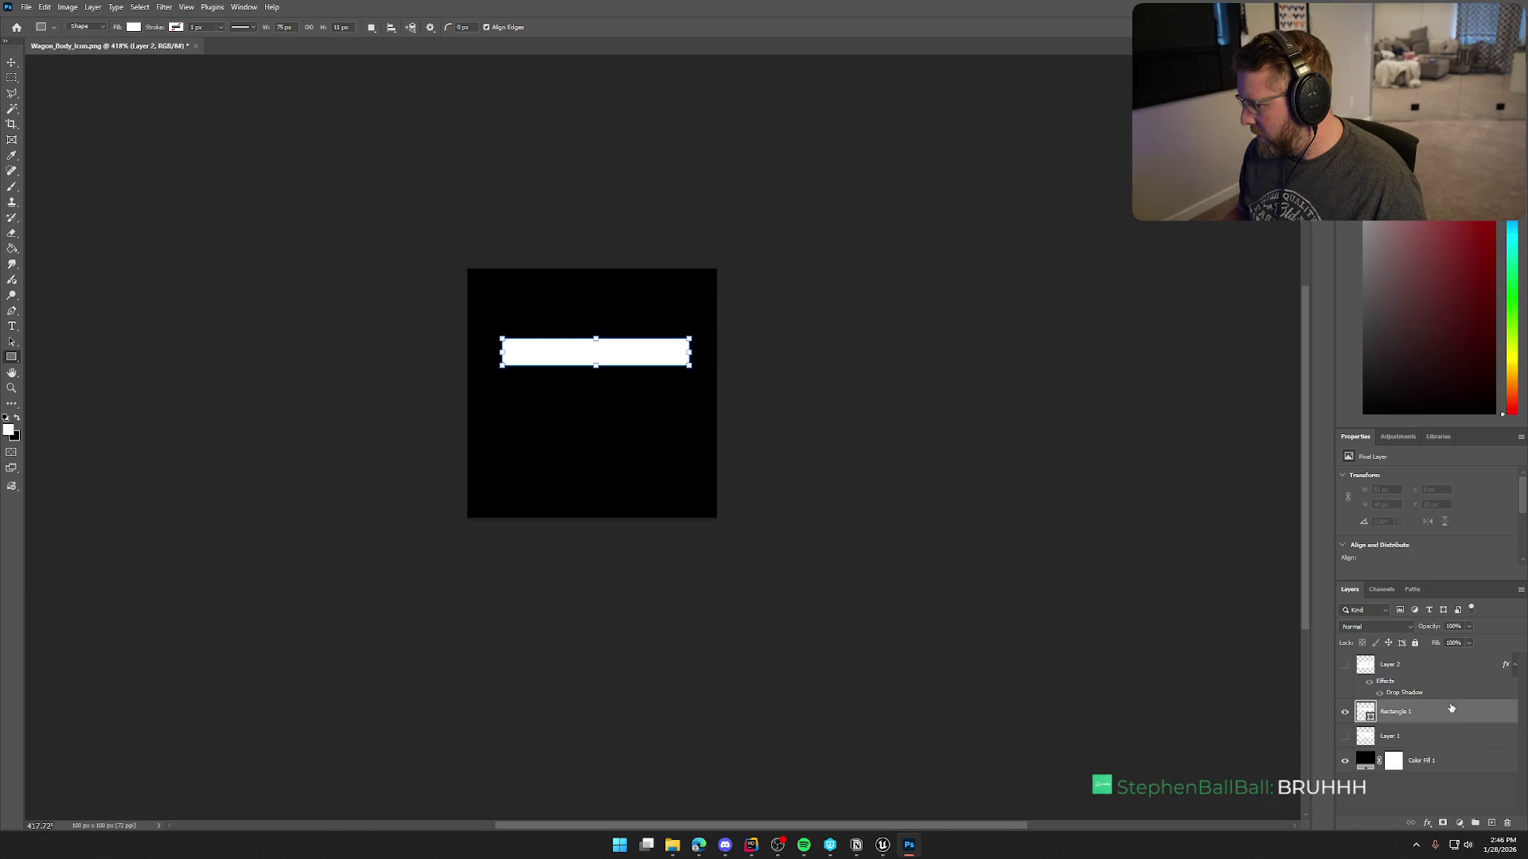
{"action": "left_click", "coordinate": [1345, 713]}
{"action": "left_click", "coordinate": [1345, 713]}
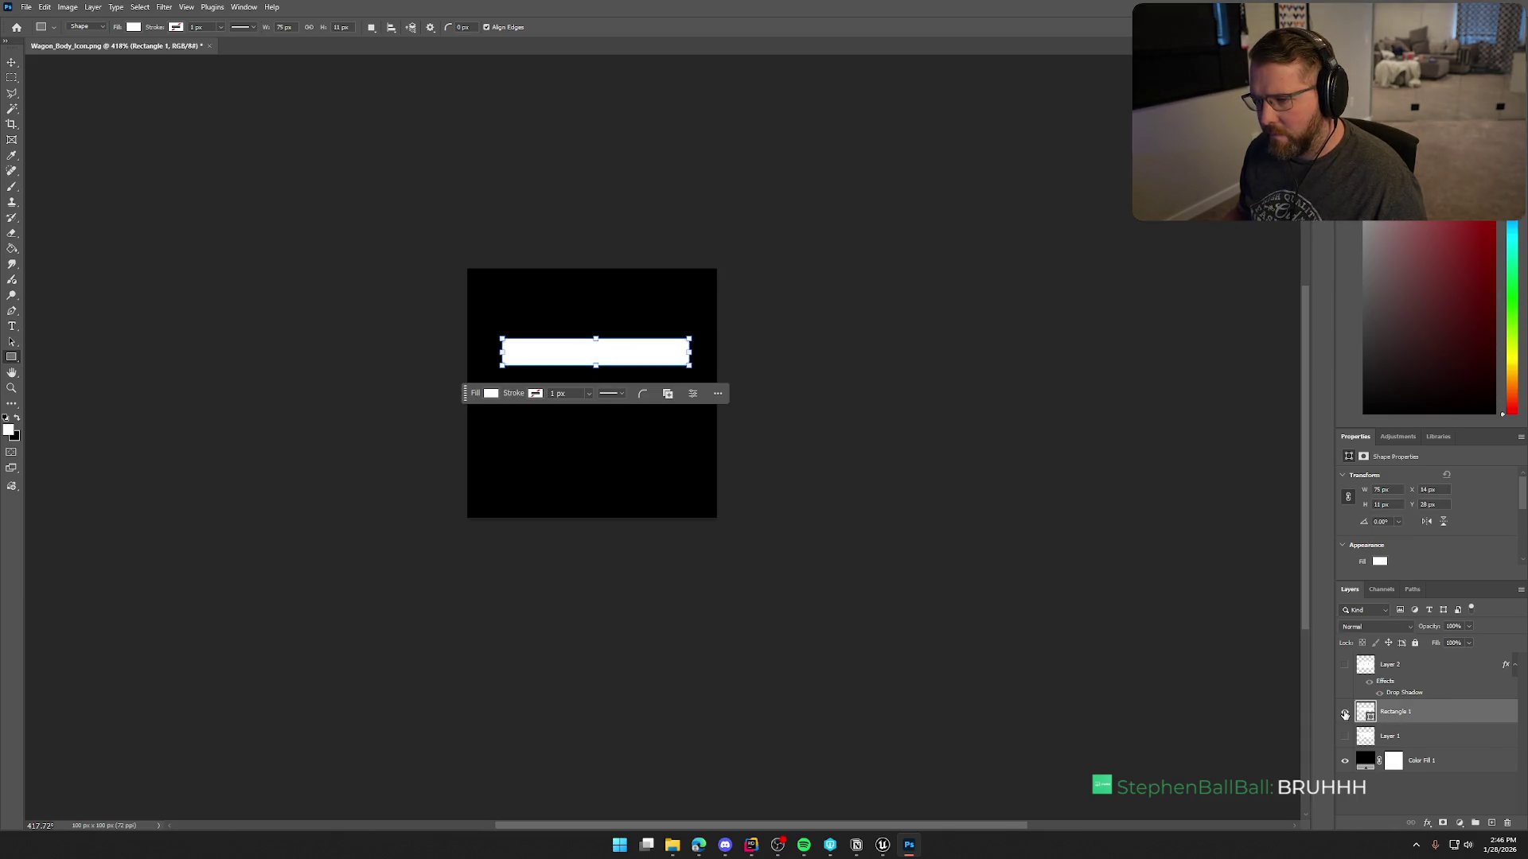
{"action": "right_click", "coordinate": [1434, 705]}
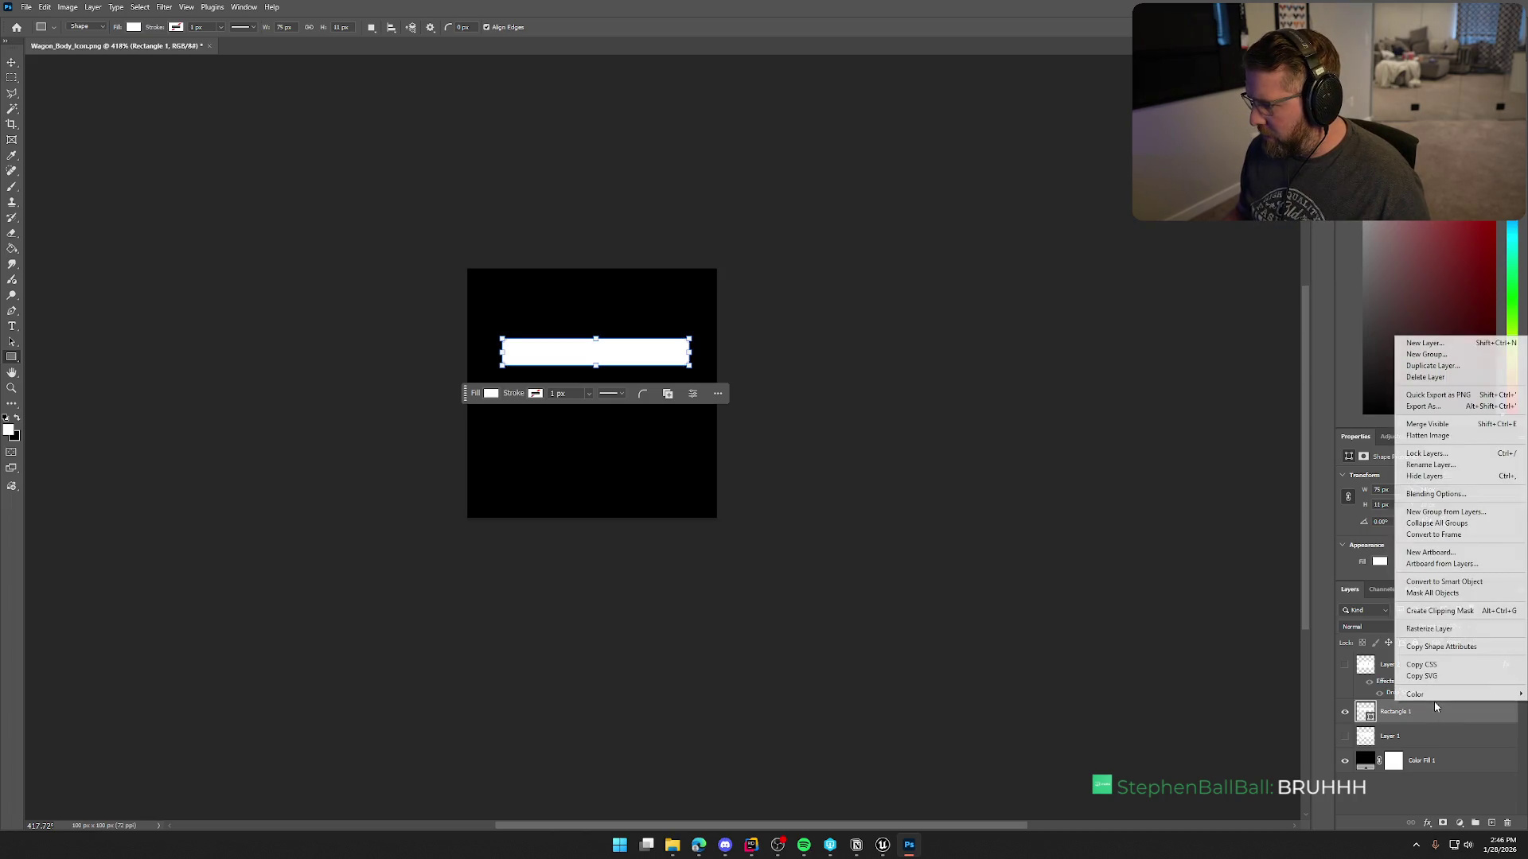
{"action": "left_click", "coordinate": [1433, 366]}
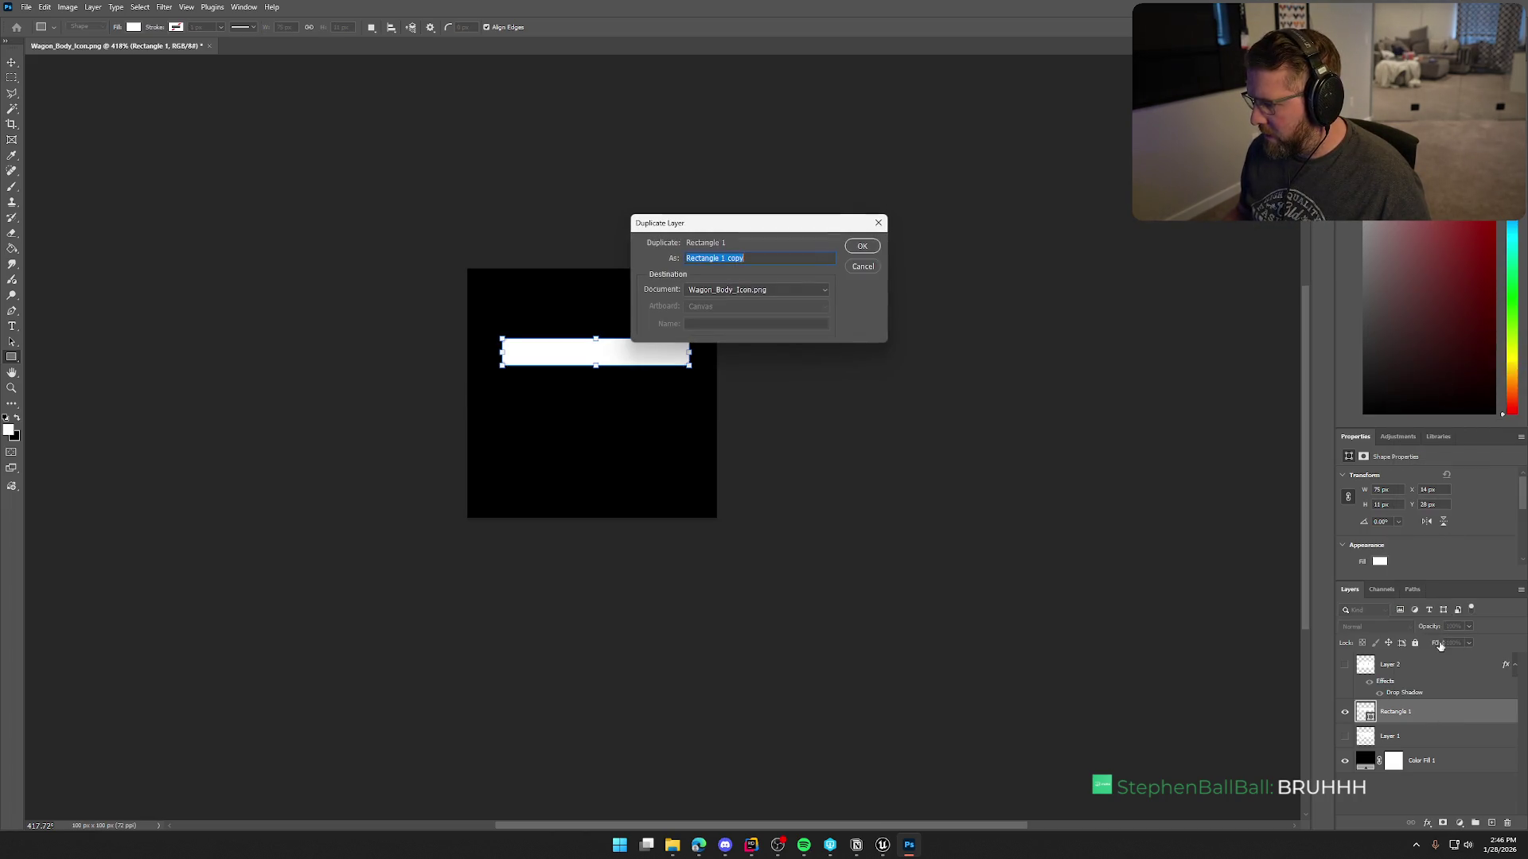
{"action": "left_click", "coordinate": [862, 247]}
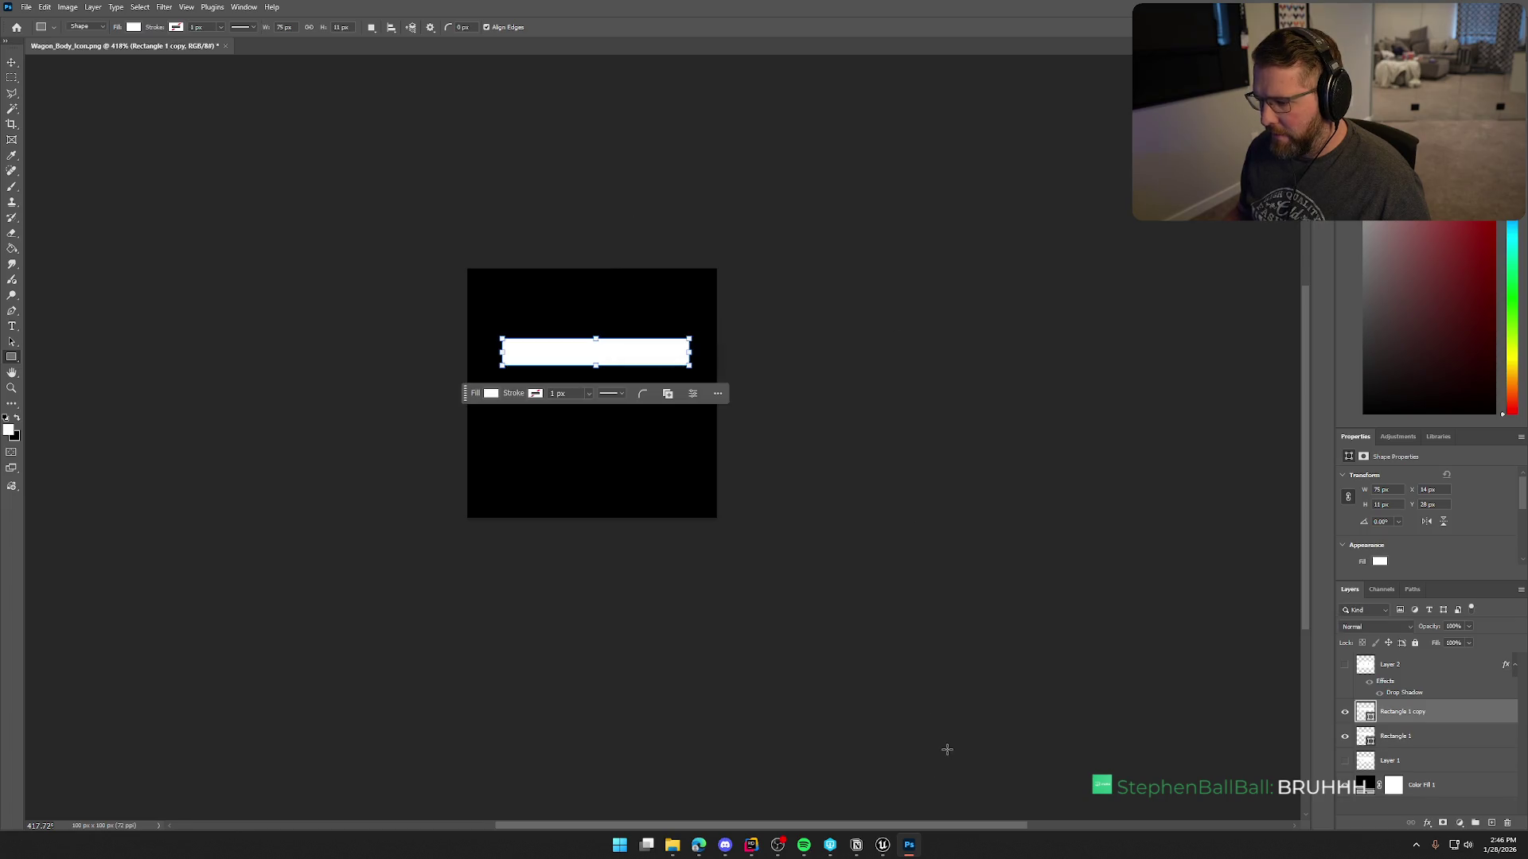
{"action": "left_click", "coordinate": [890, 848]}
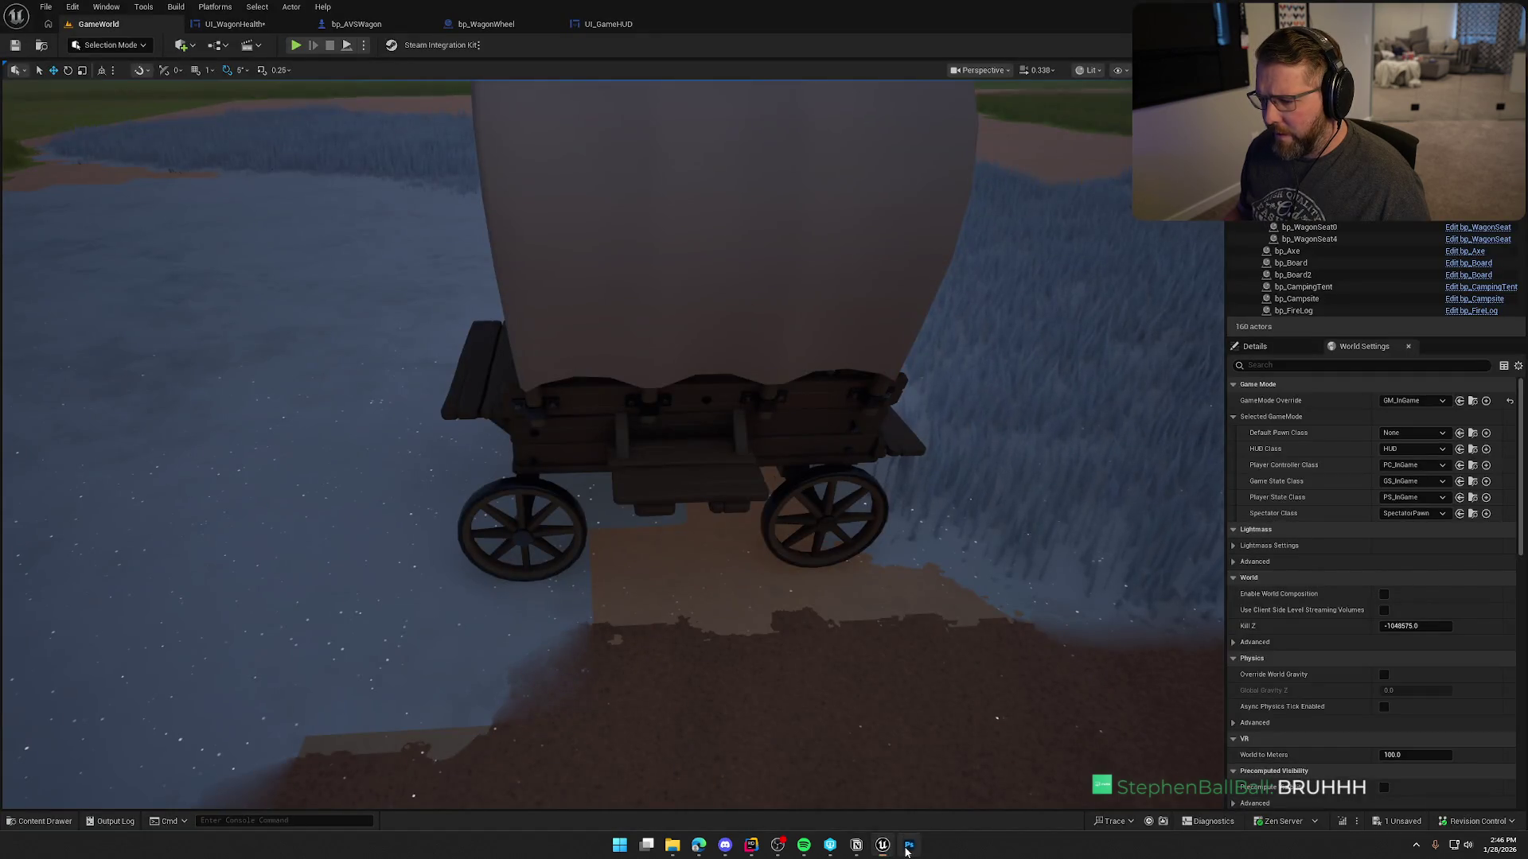
{"action": "left_click", "coordinate": [909, 845]}
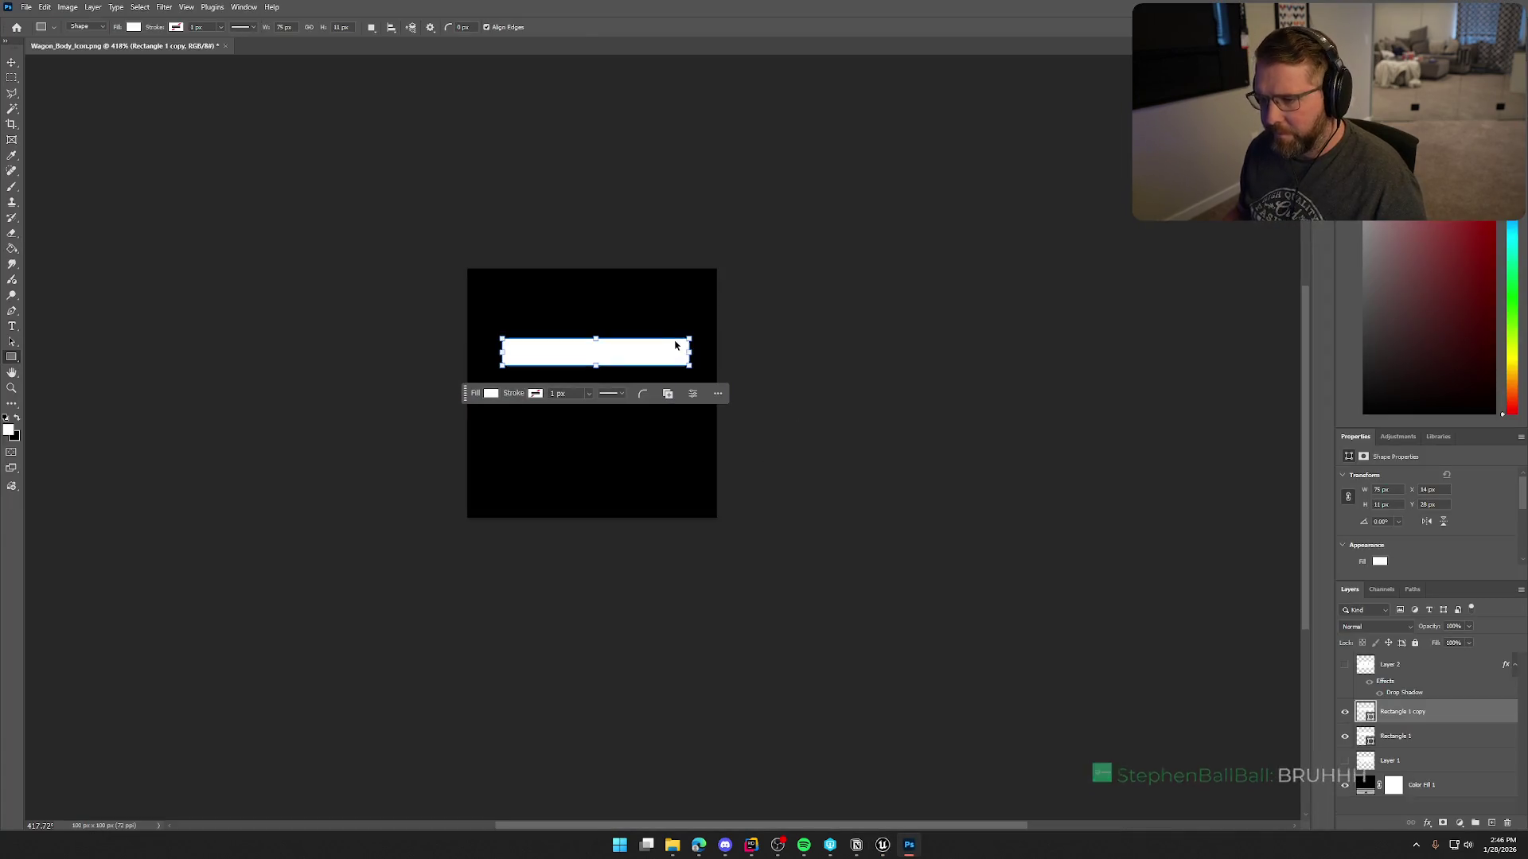
Move the copied bar down below the first bar.
{"action": "key", "text": "ctrl+t"}
{"action": "left_click_drag", "start_coordinate": [672, 360], "coordinate": [670, 392]}
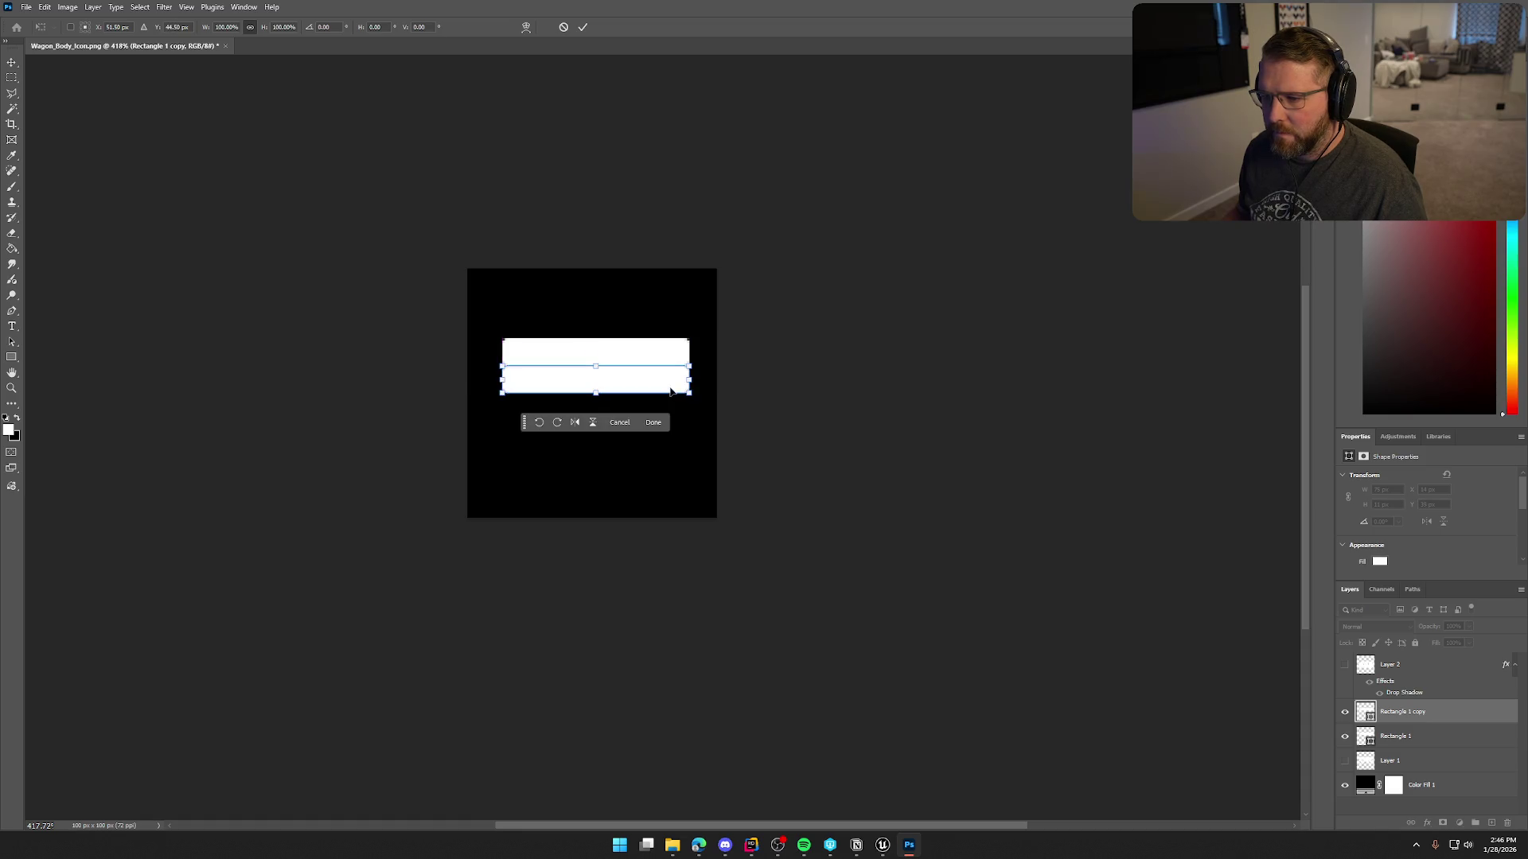
{"action": "key", "text": "Return"}
{"action": "left_click", "coordinate": [721, 450]}
{"action": "left_click", "coordinate": [796, 335]}
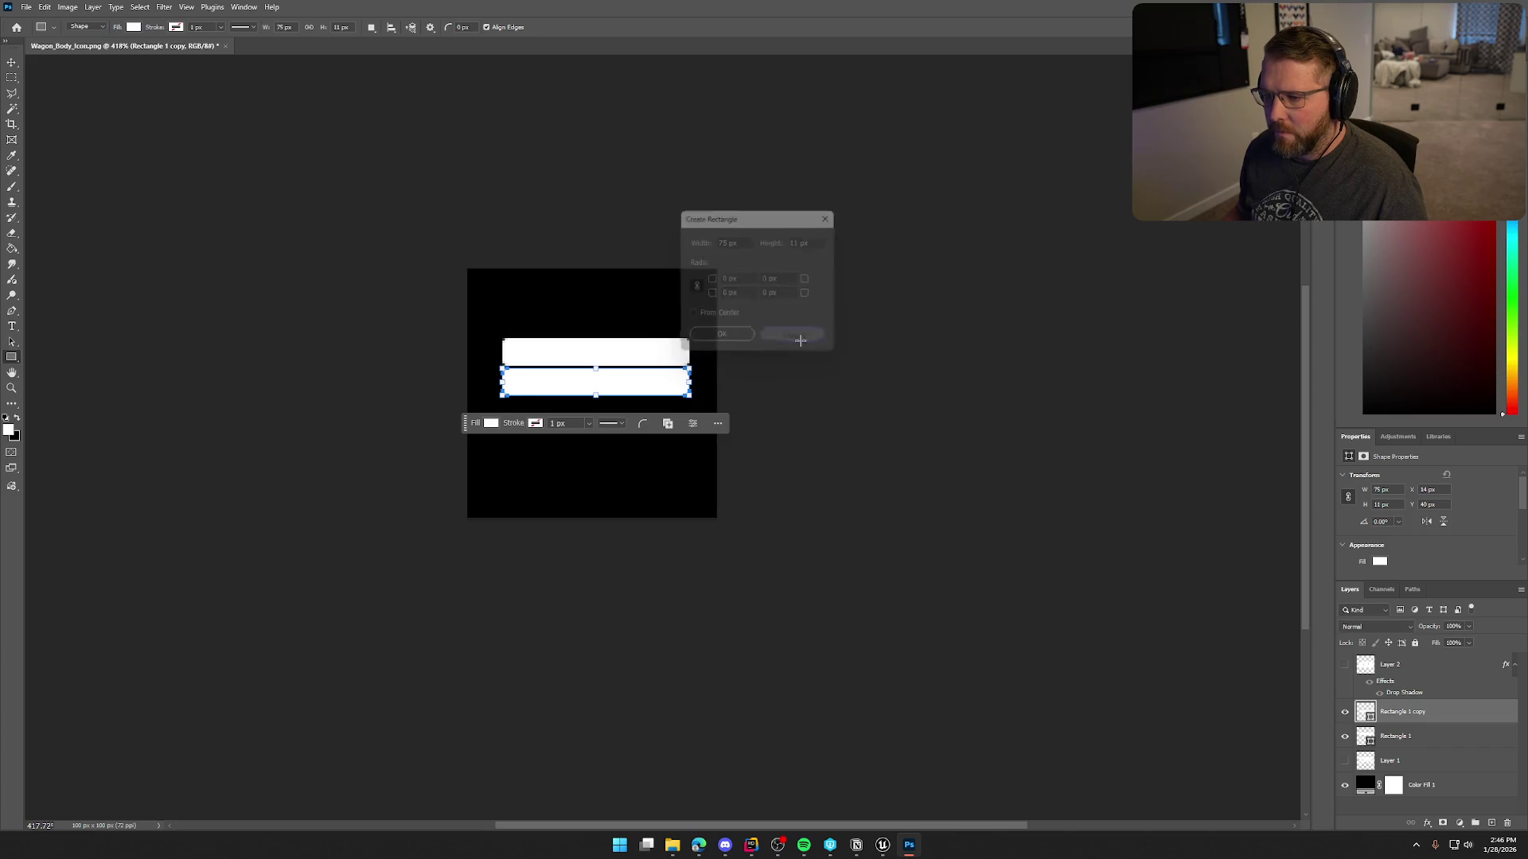
Duplicate the lower bar and place the new copy below the other two.
{"action": "left_click", "coordinate": [1424, 738]}
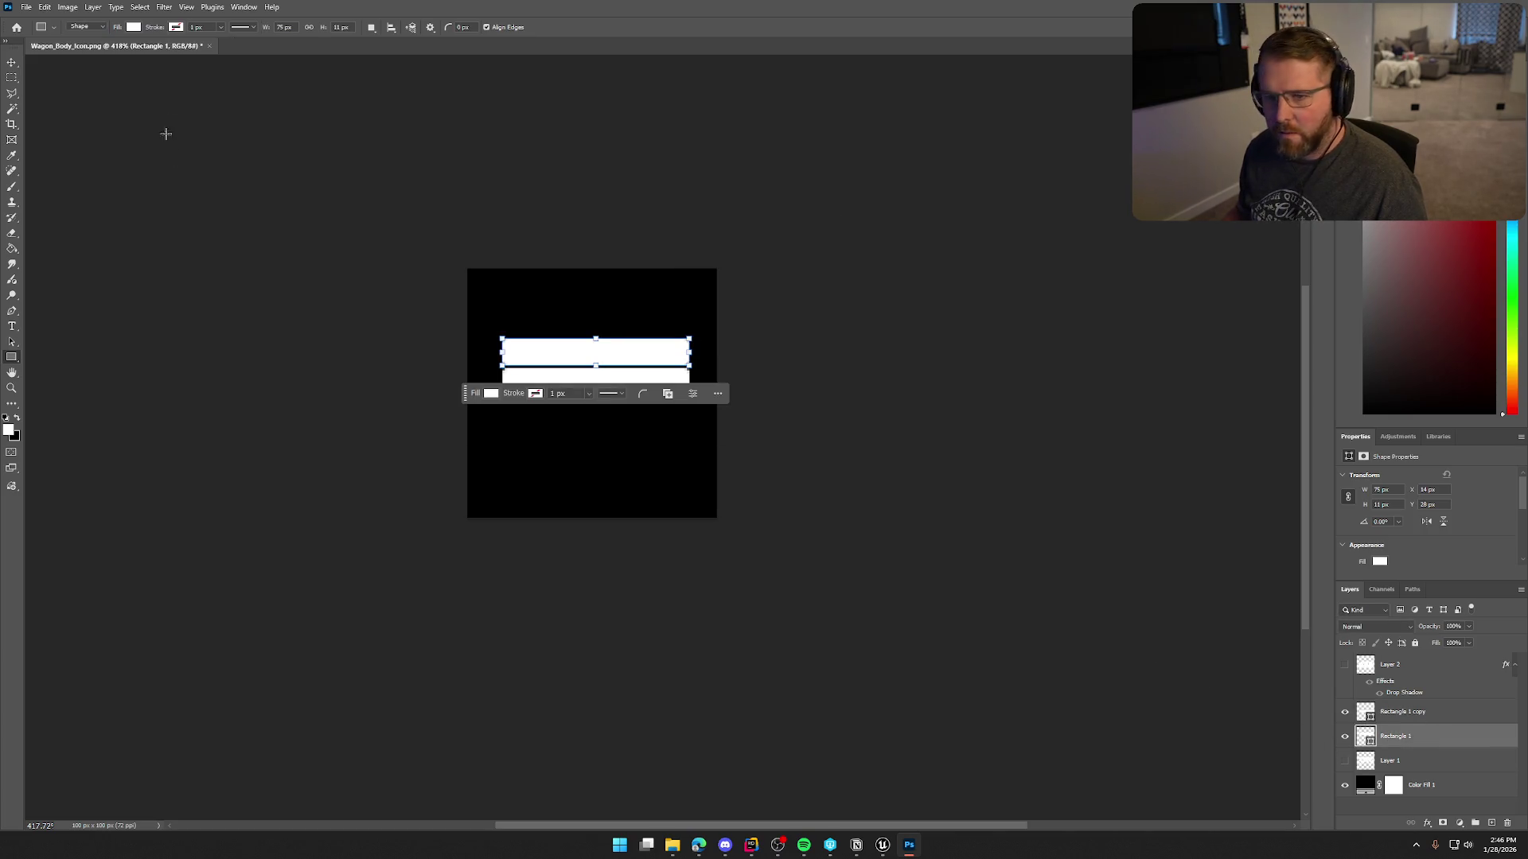
{"action": "left_click", "coordinate": [16, 67]}
{"action": "left_click", "coordinate": [1441, 720]}
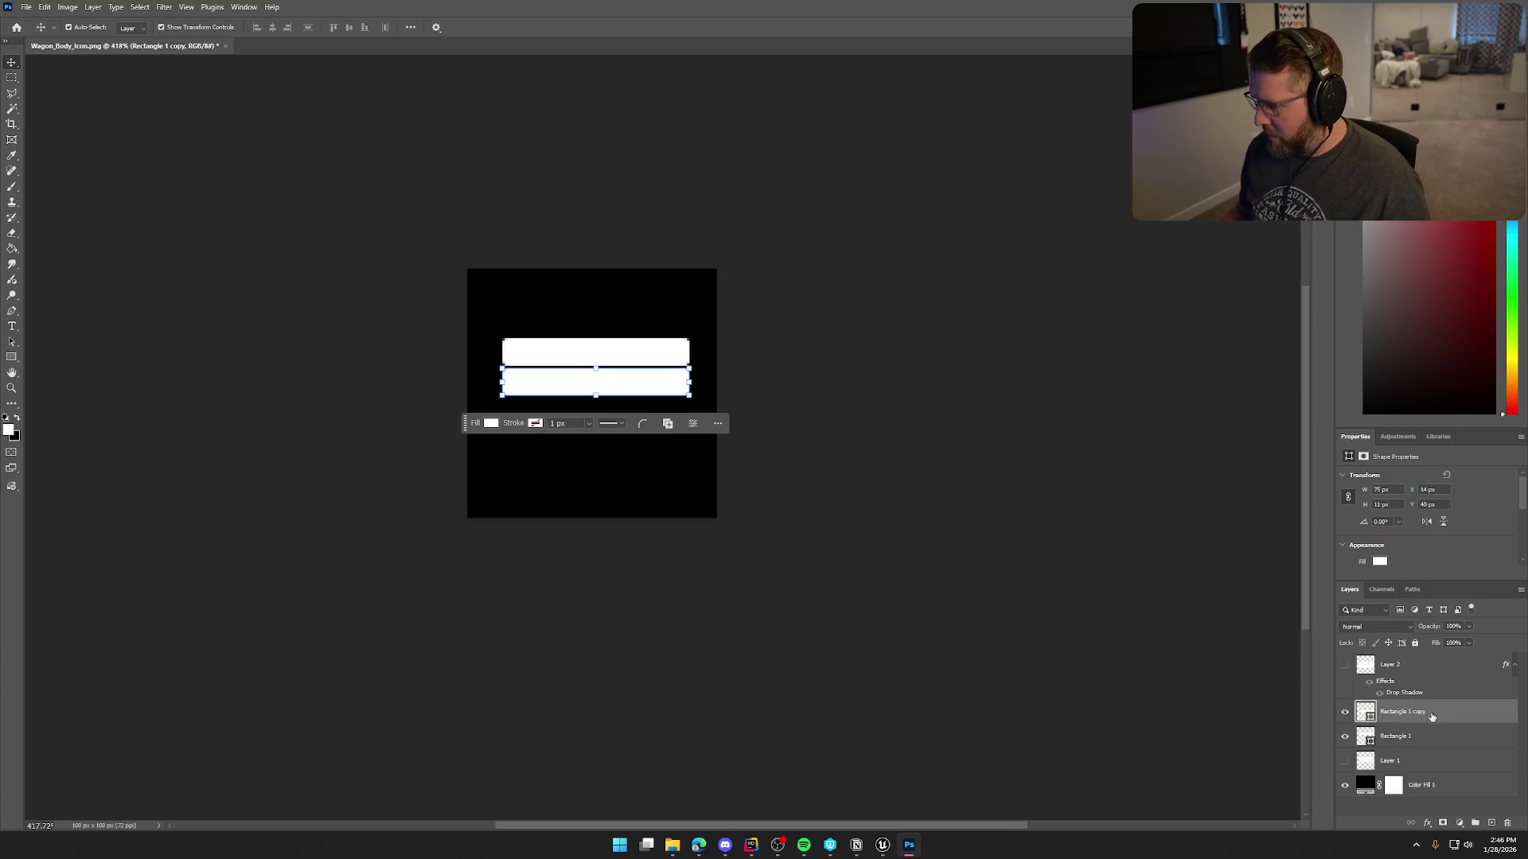
{"action": "right_click", "coordinate": [1395, 712]}
{"action": "left_click", "coordinate": [1432, 377]}
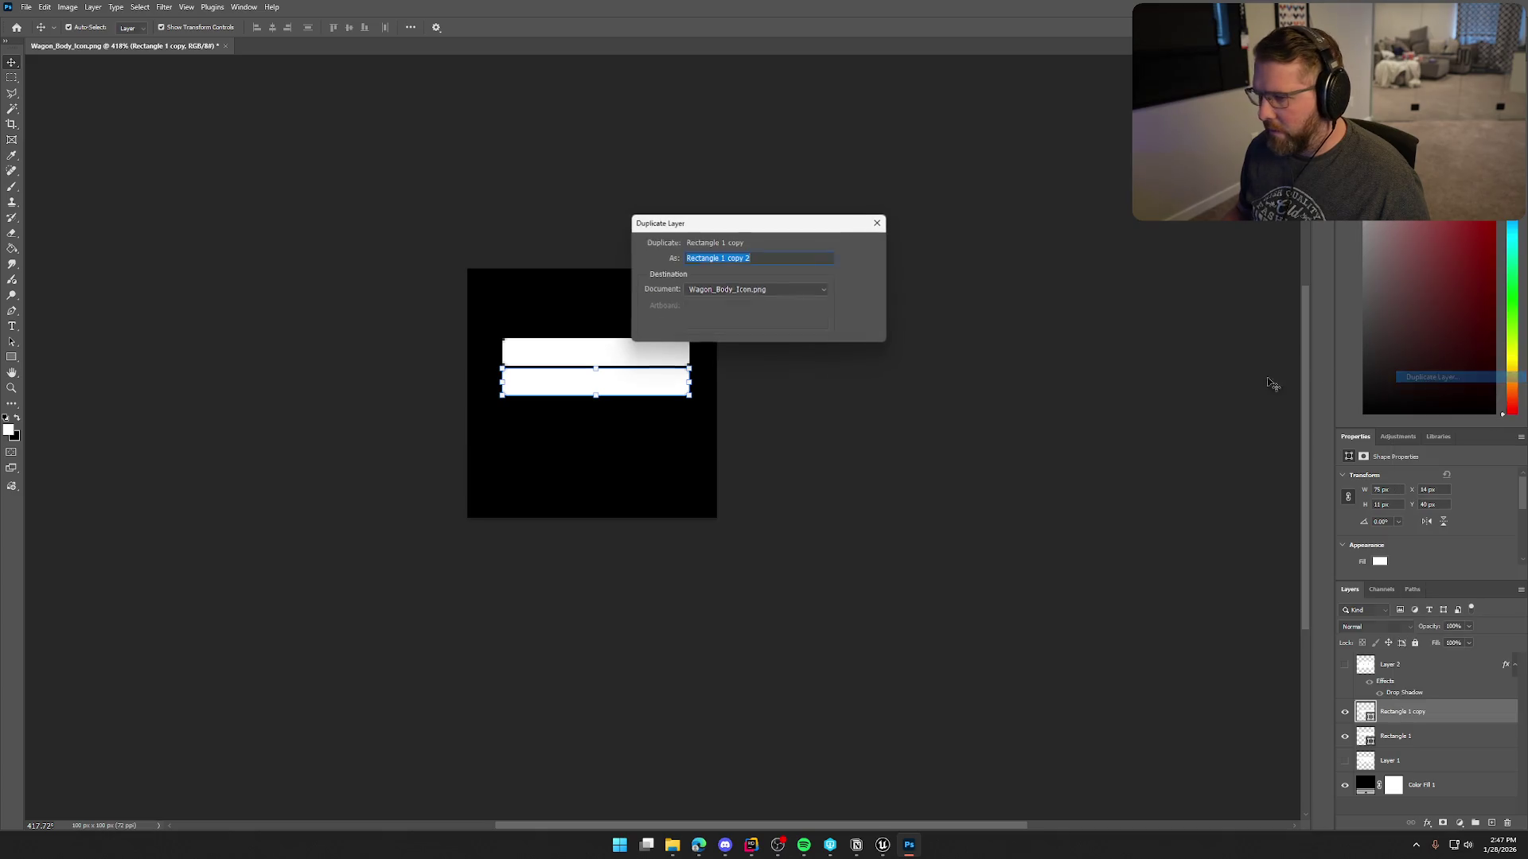
{"action": "left_click", "coordinate": [861, 246]}
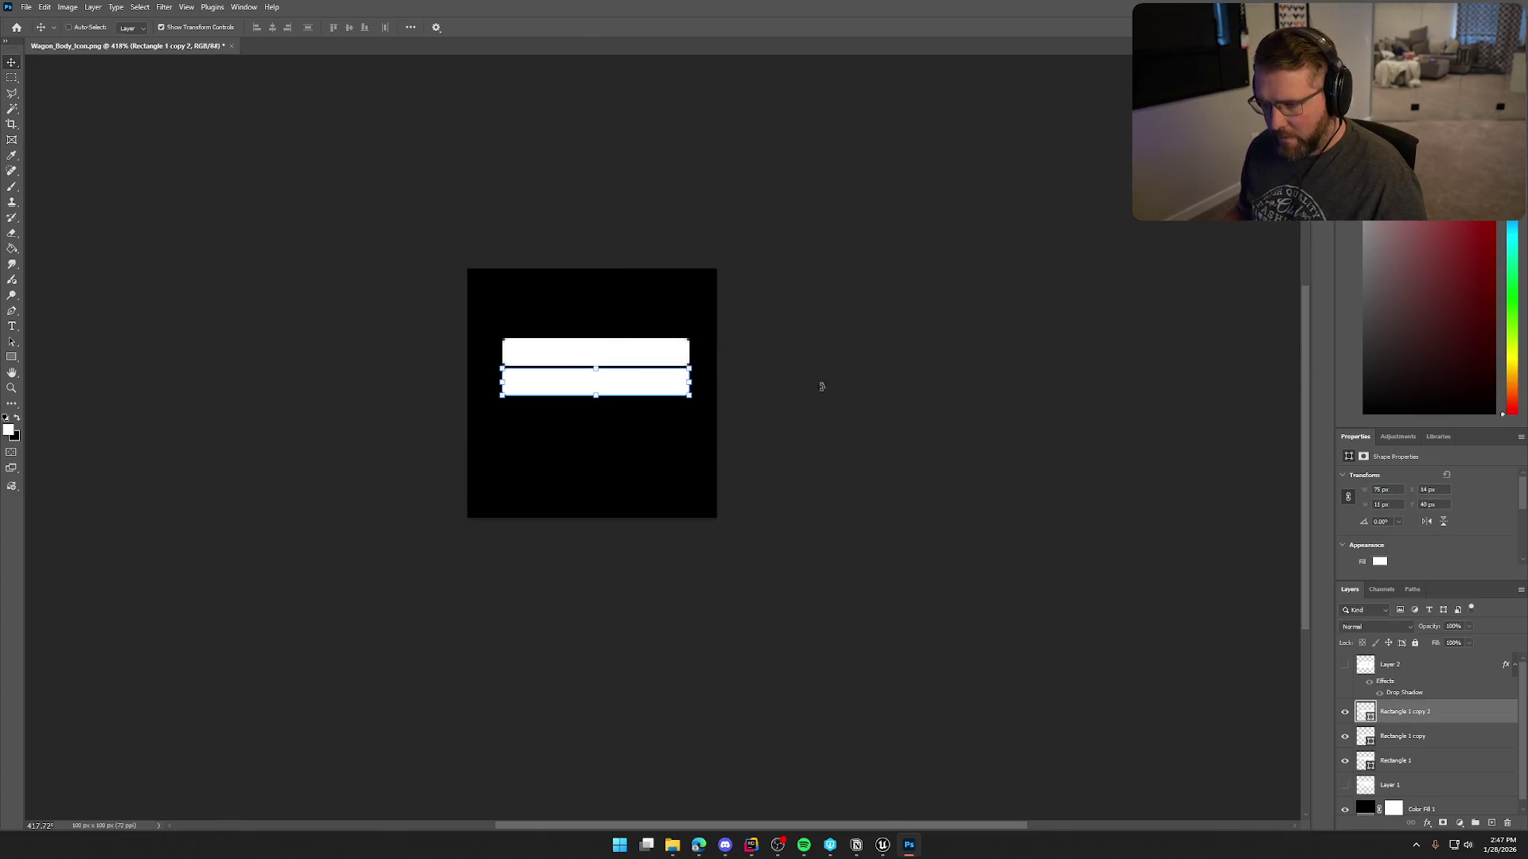
{"action": "key", "text": "ctrl+t"}
{"action": "left_click_drag", "start_coordinate": [628, 386], "coordinate": [629, 424]}
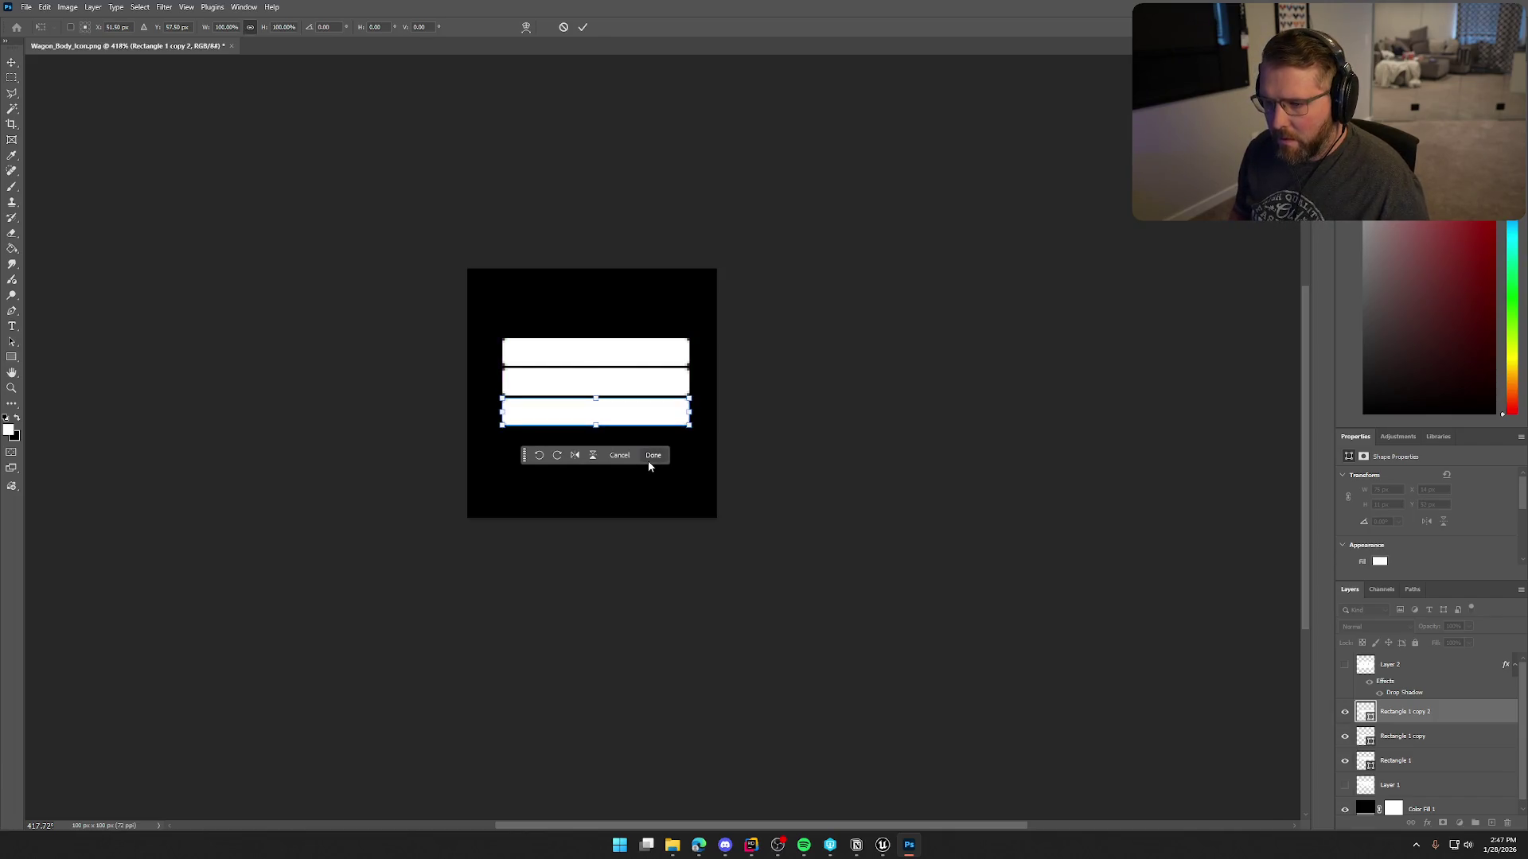
{"action": "left_click", "coordinate": [648, 461]}
{"action": "left_click", "coordinate": [938, 417]}
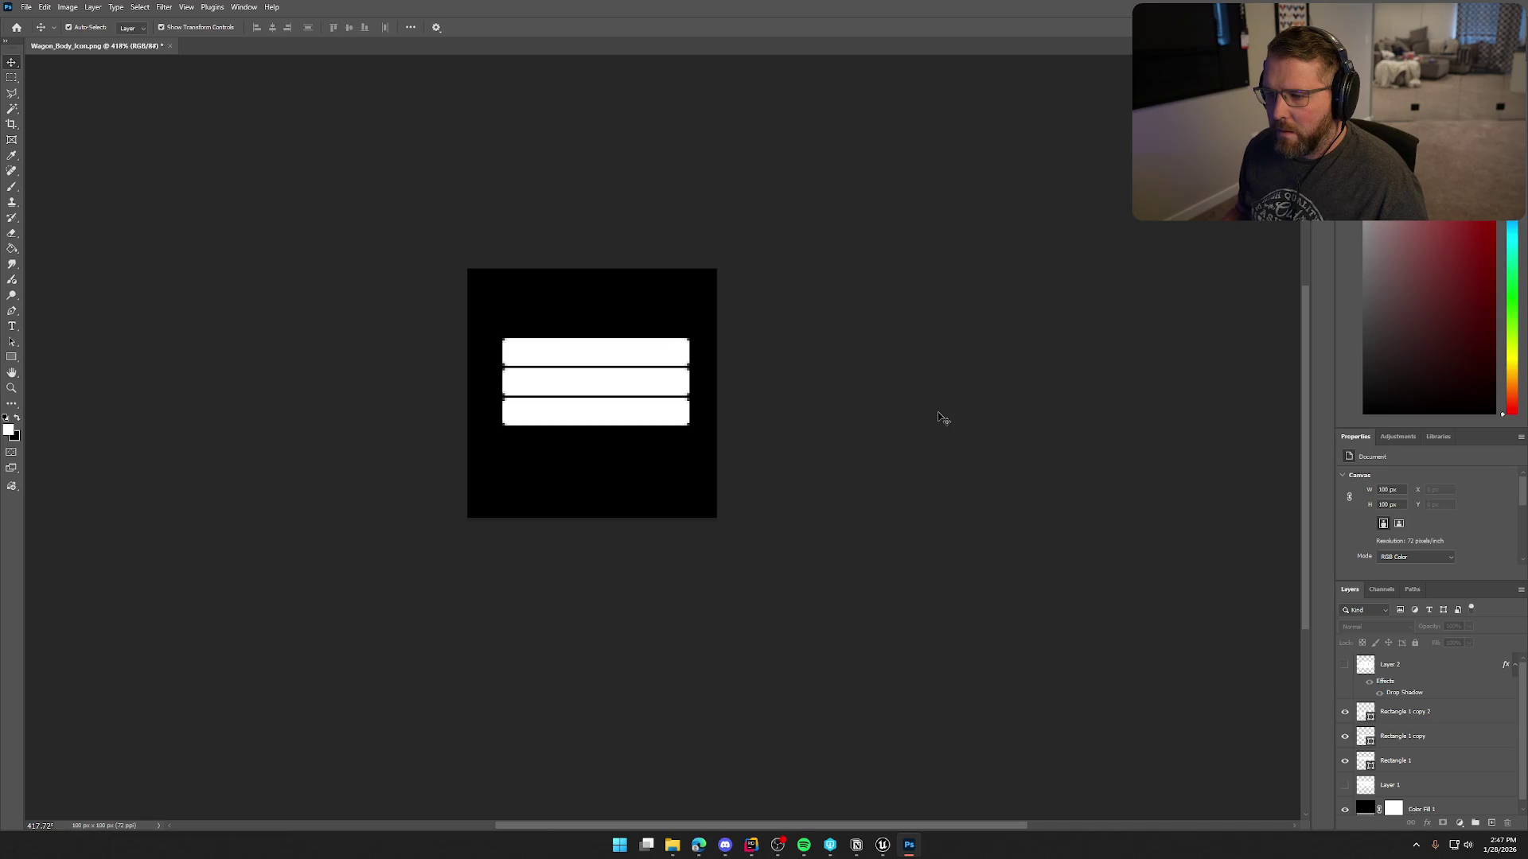
Scale all three stacked bars down together to about 63 px wide.
{"action": "left_click", "coordinate": [1429, 716]}
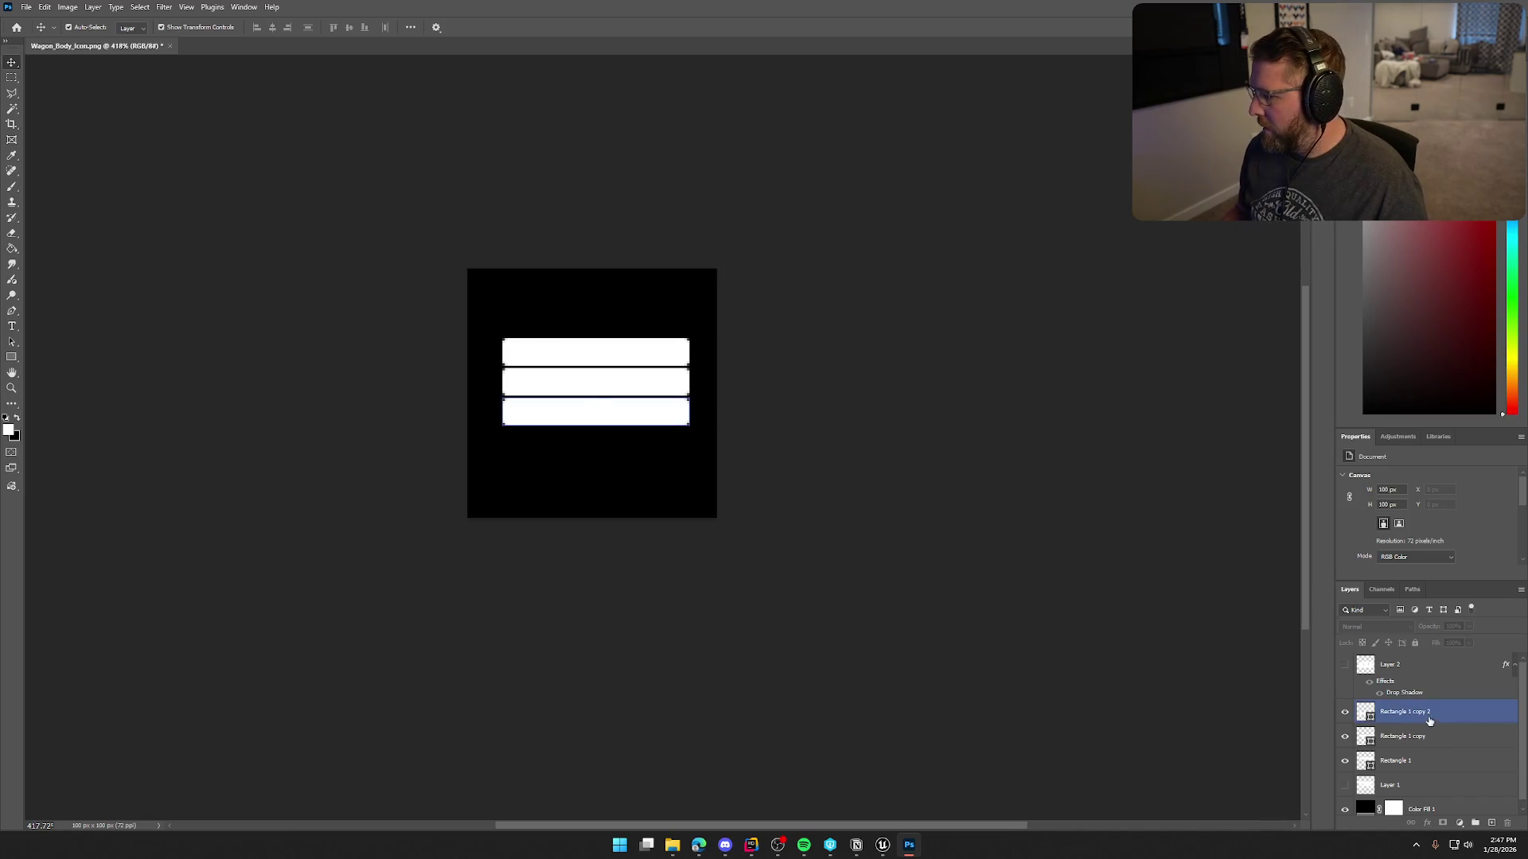
{"action": "left_click", "coordinate": [1427, 763], "text": "shift"}
{"action": "key", "text": "ctrl+t"}
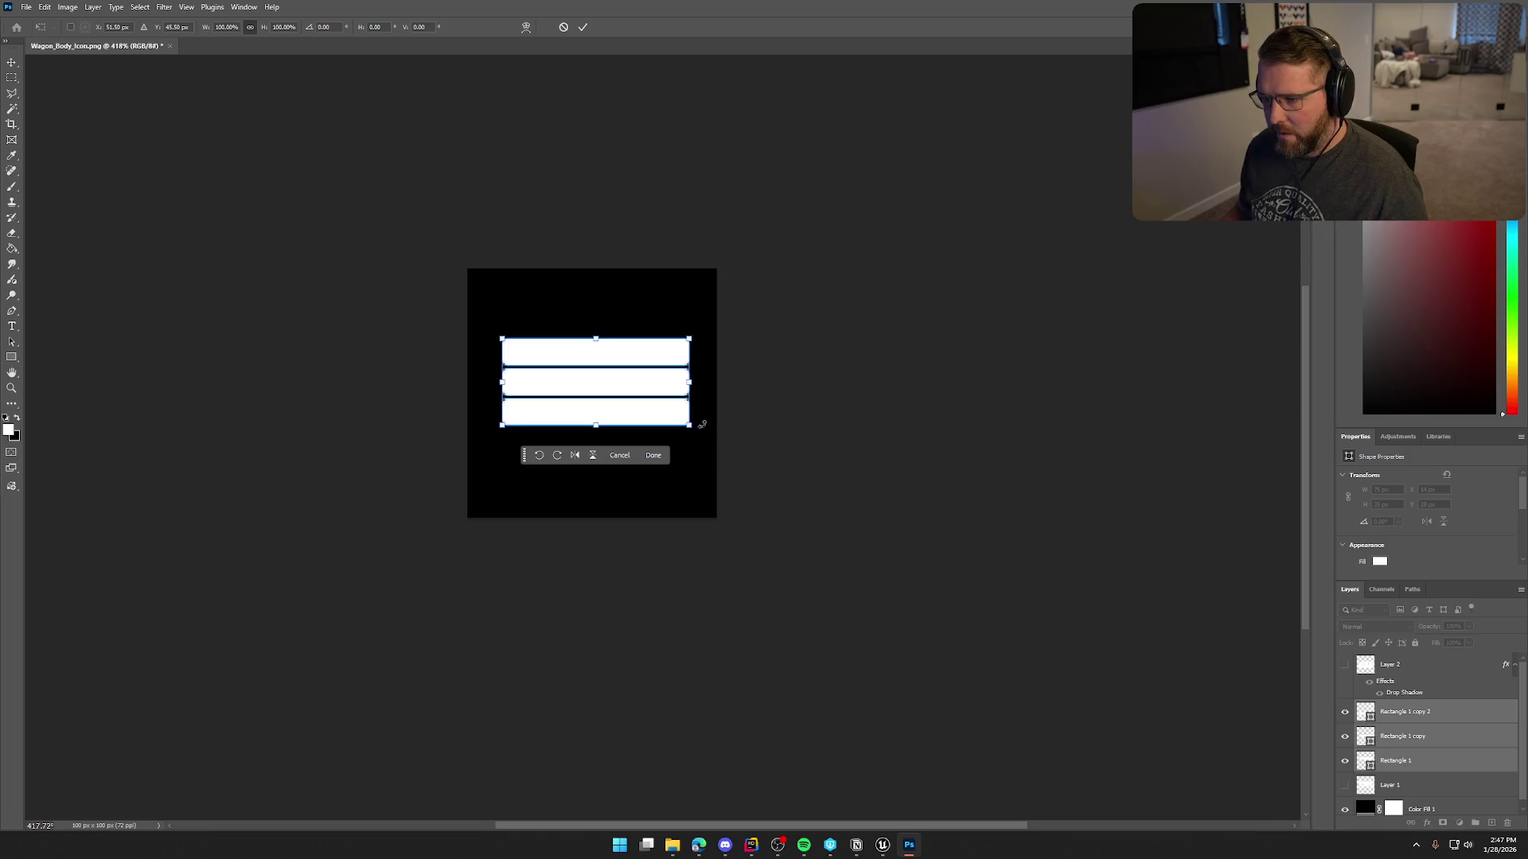
{"action": "left_click_drag", "start_coordinate": [691, 426], "coordinate": [675, 417]}
{"action": "key", "text": "Return"}
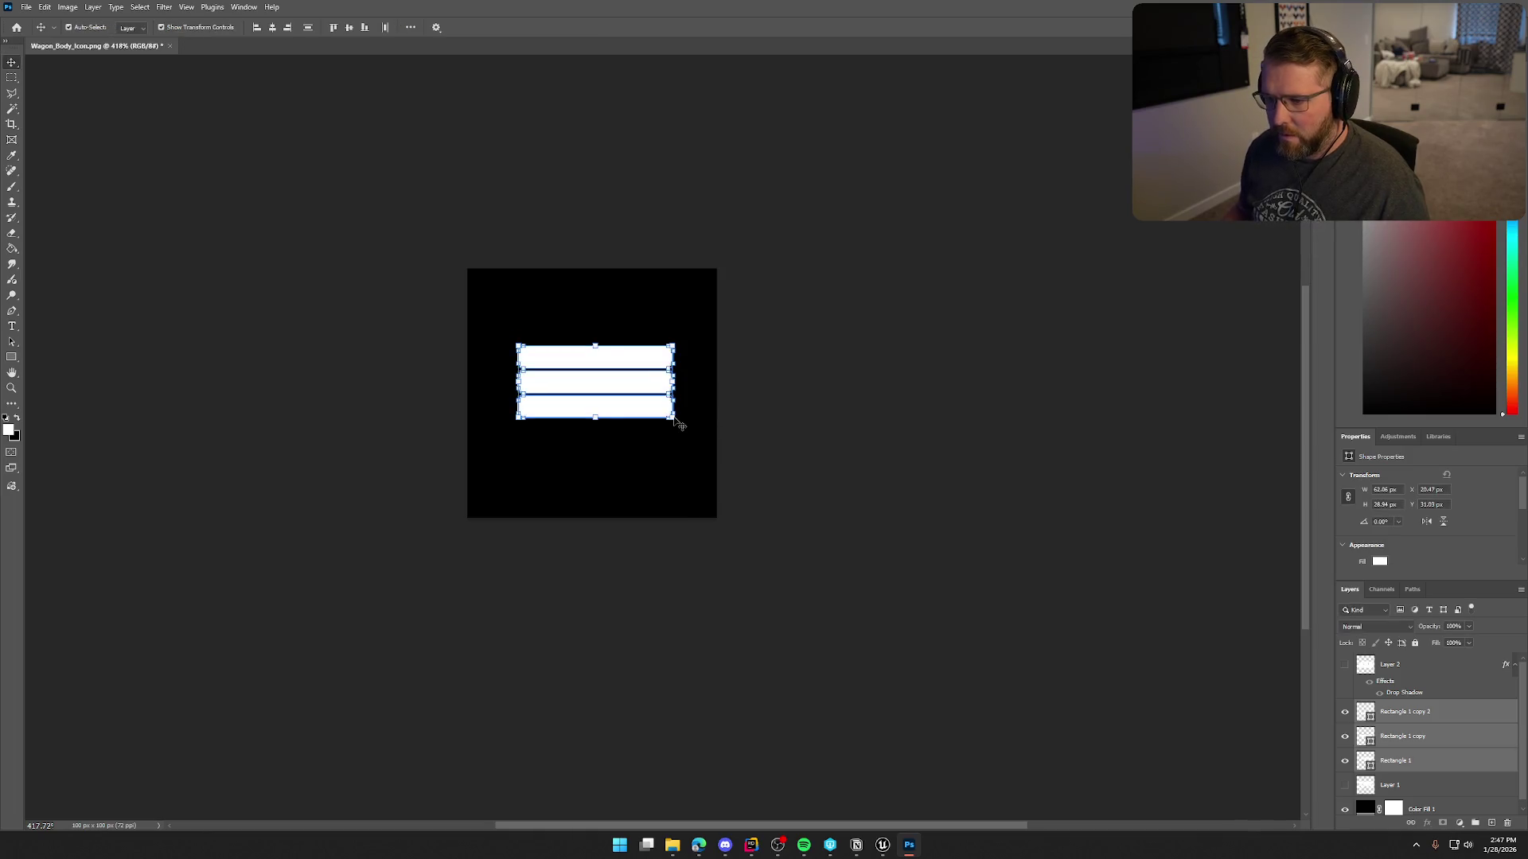
{"action": "left_click", "coordinate": [837, 426]}
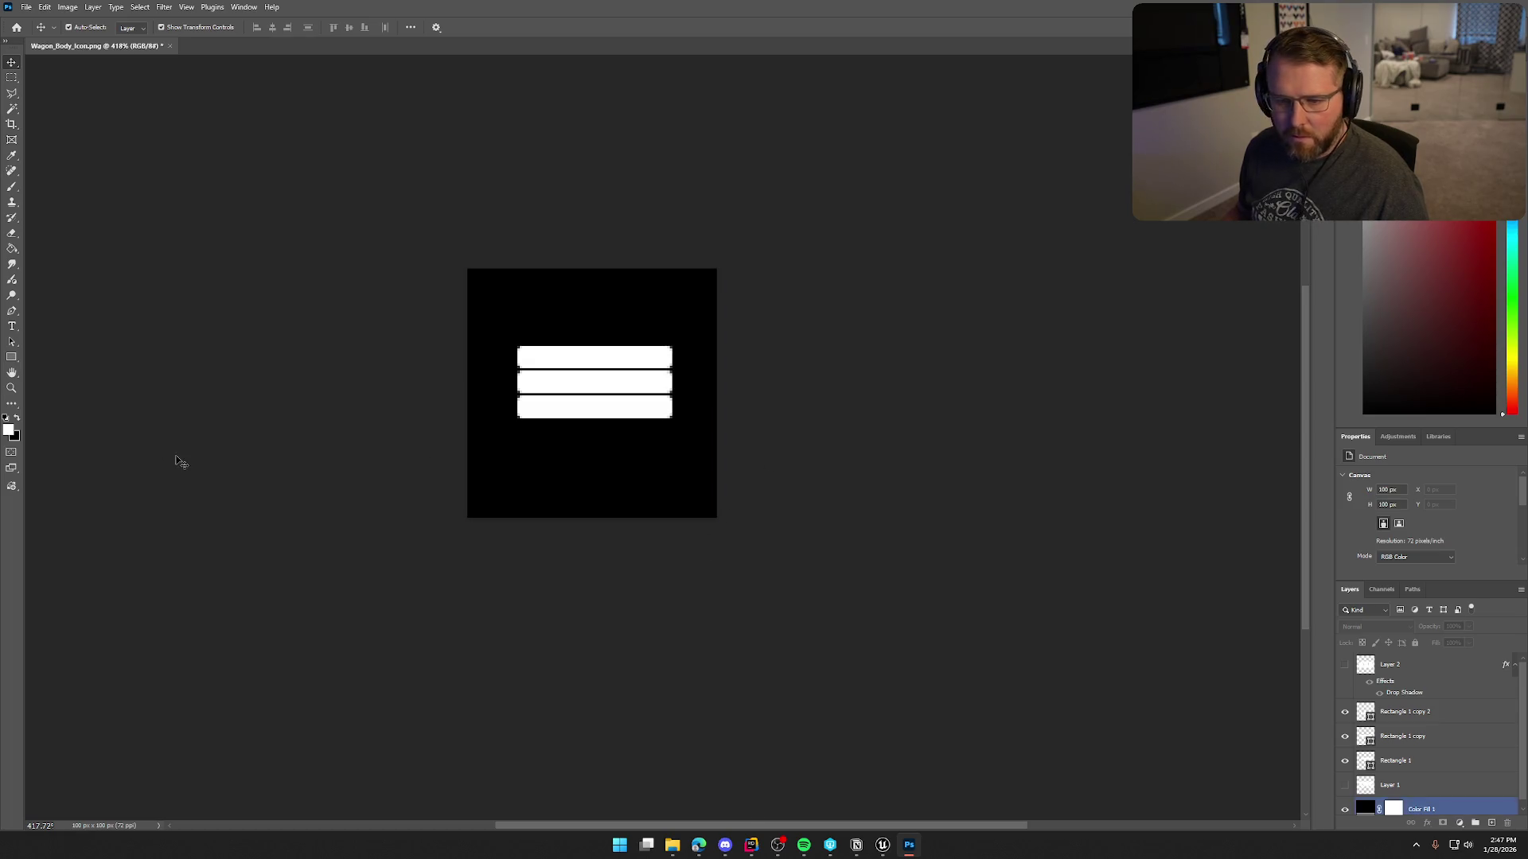
Draw a 4×4 px square leg under the bottom bar's left end, nudged 1 px right.
{"action": "left_click", "coordinate": [11, 358]}
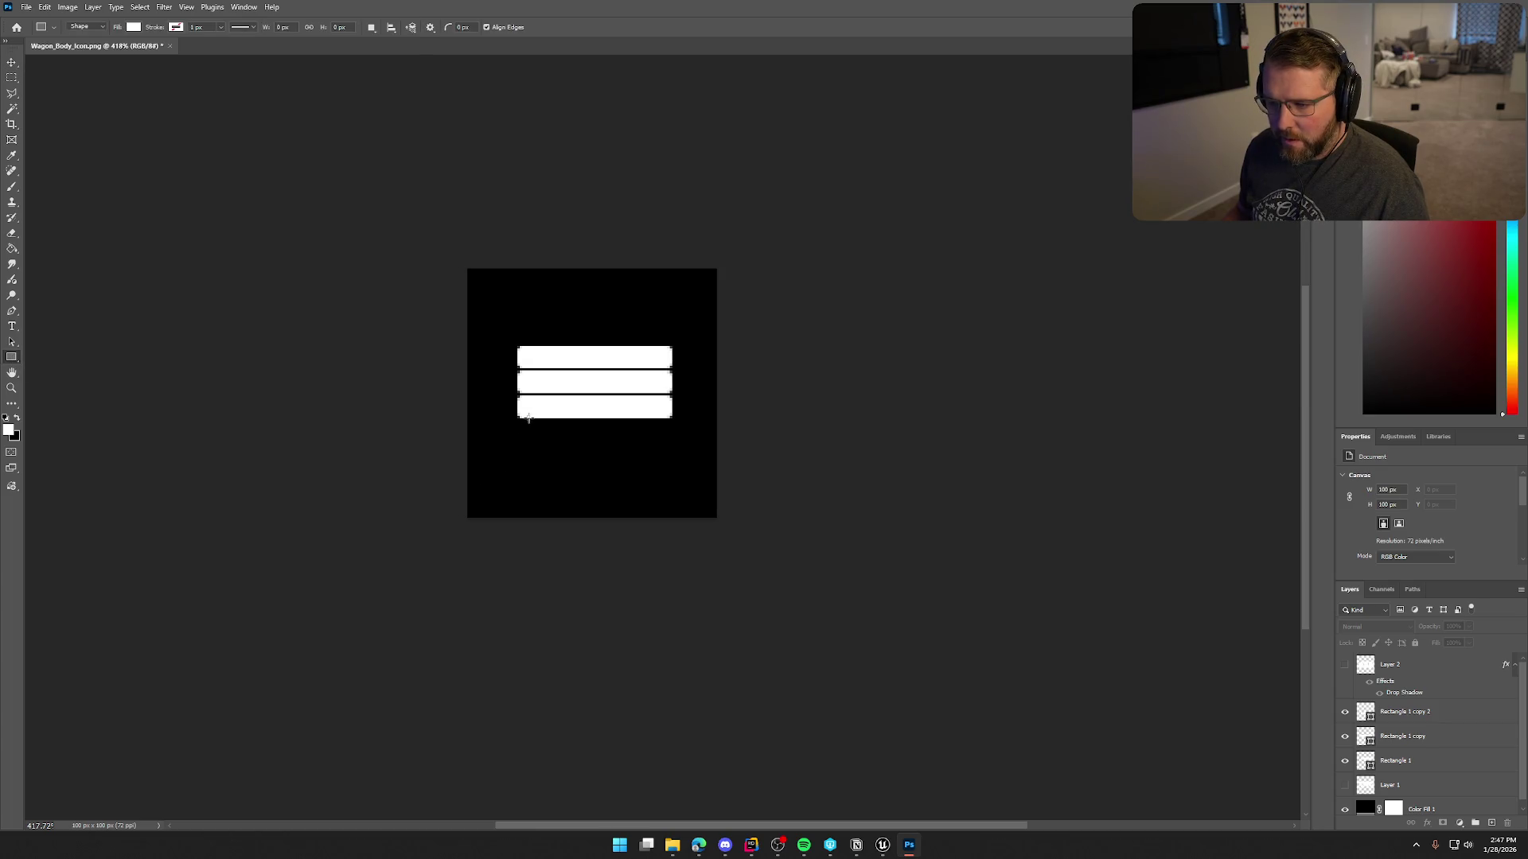
{"action": "left_click_drag", "start_coordinate": [528, 417], "coordinate": [537, 425]}
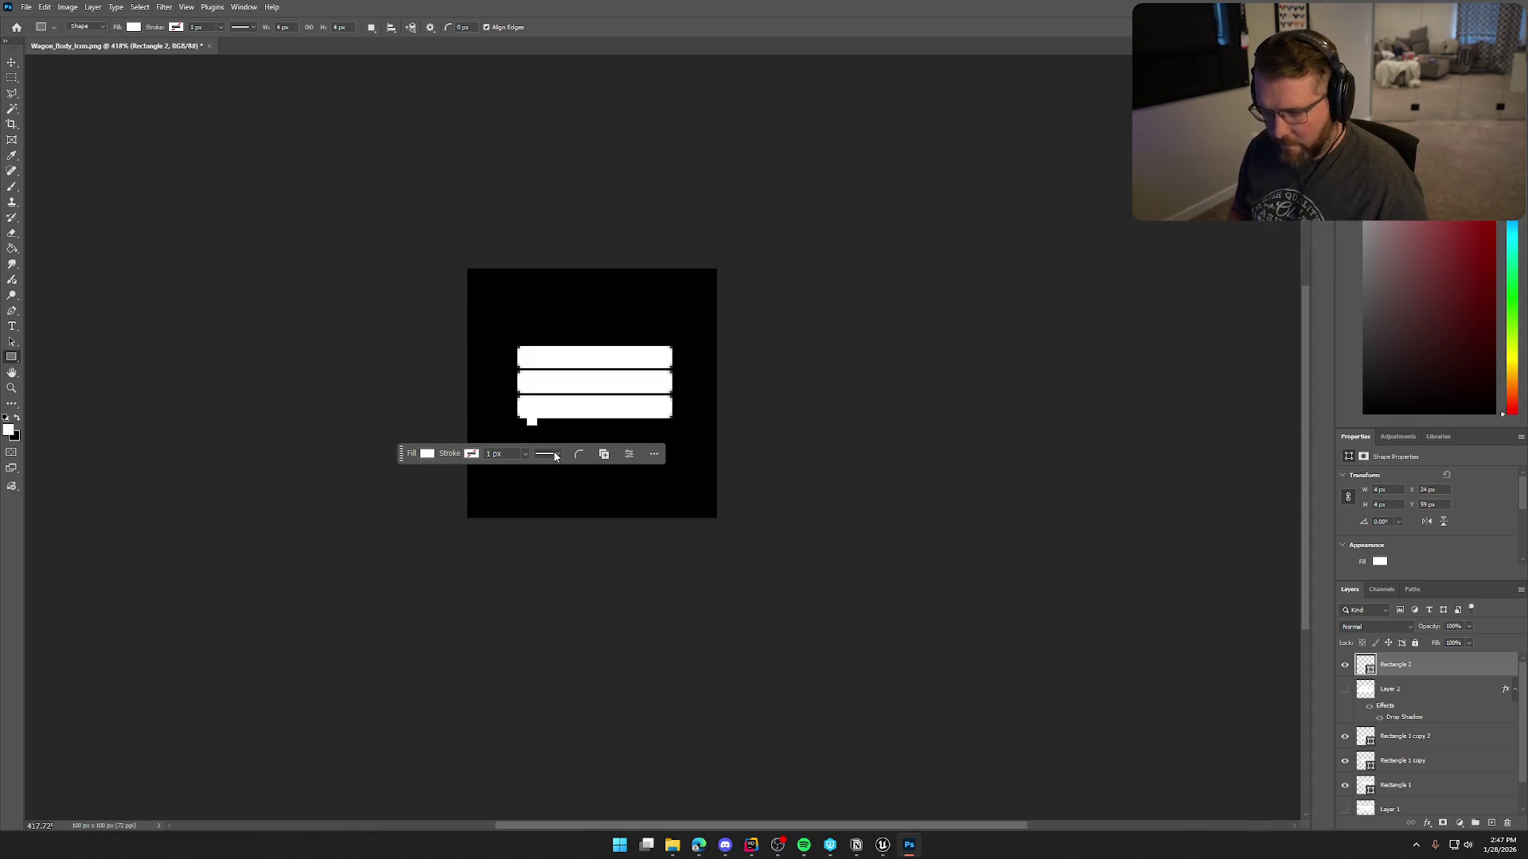
{"action": "key", "text": "ctrl+t"}
{"action": "key", "text": "Right"}
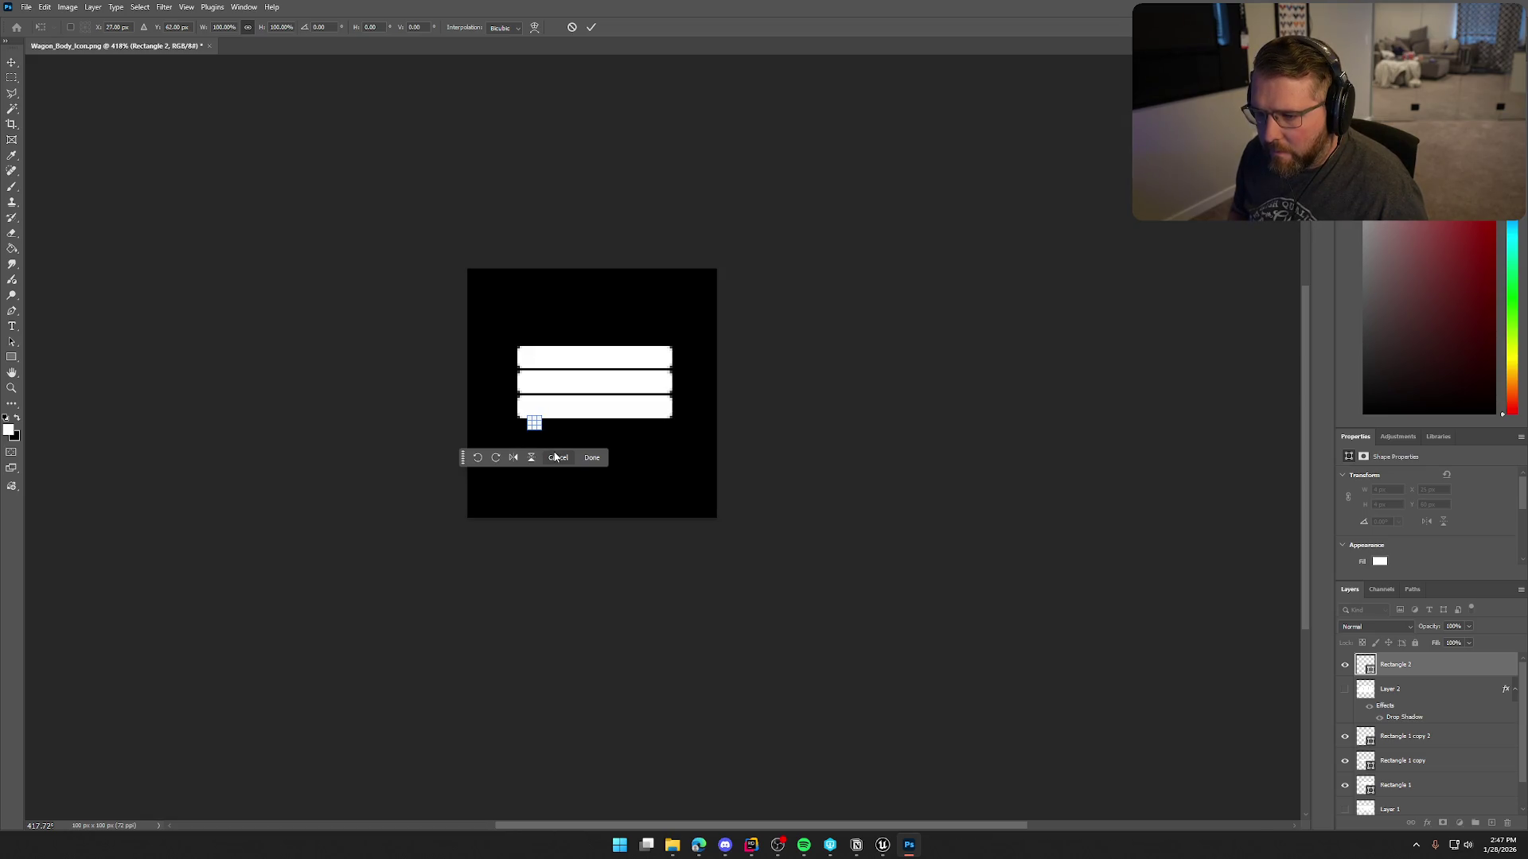
{"action": "left_click", "coordinate": [556, 457]}
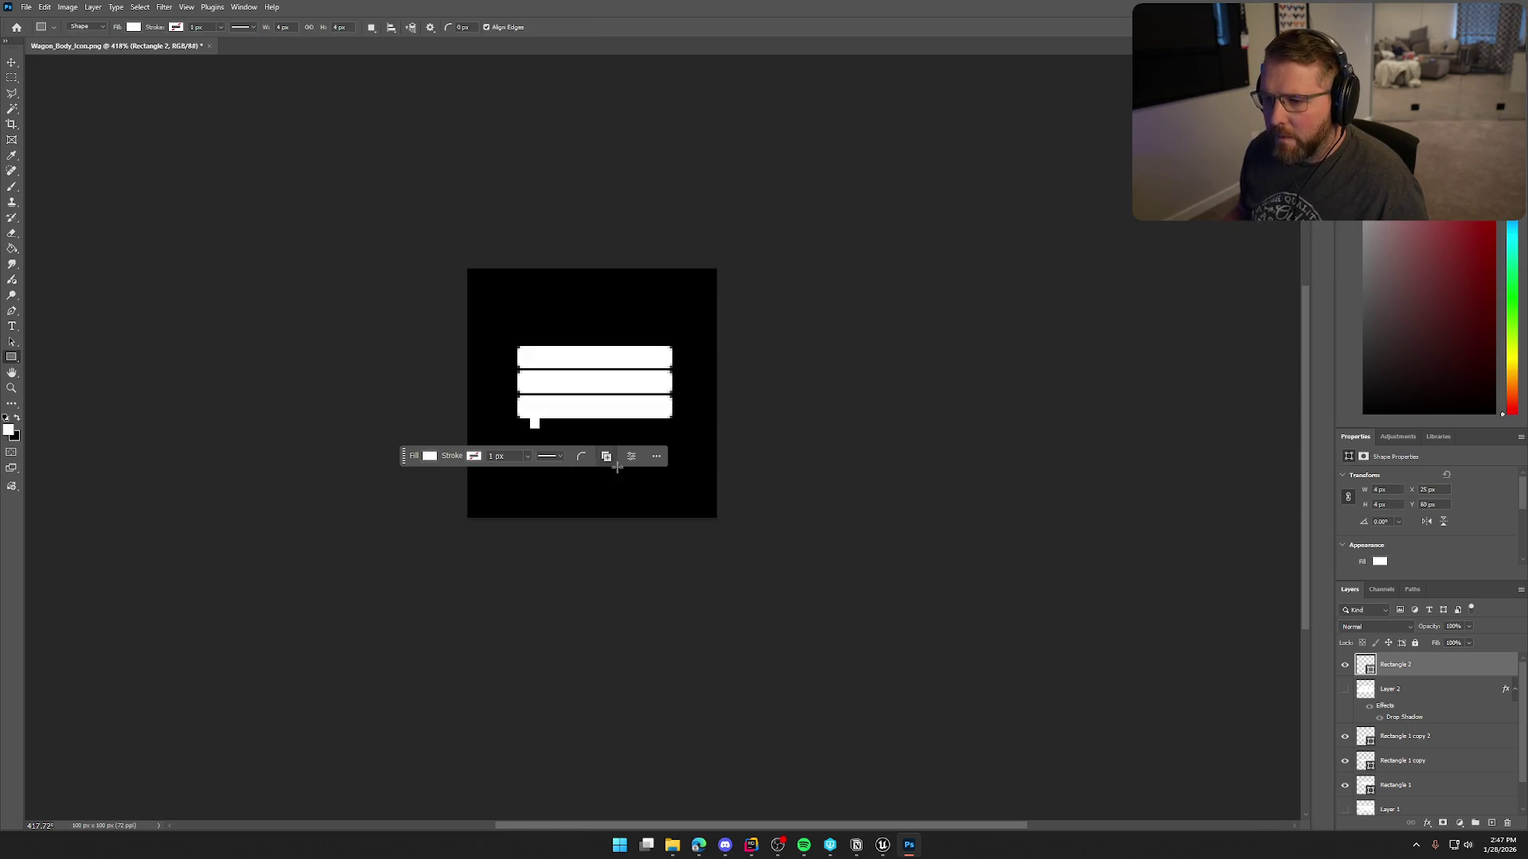
{"action": "right_click", "coordinate": [1430, 664]}
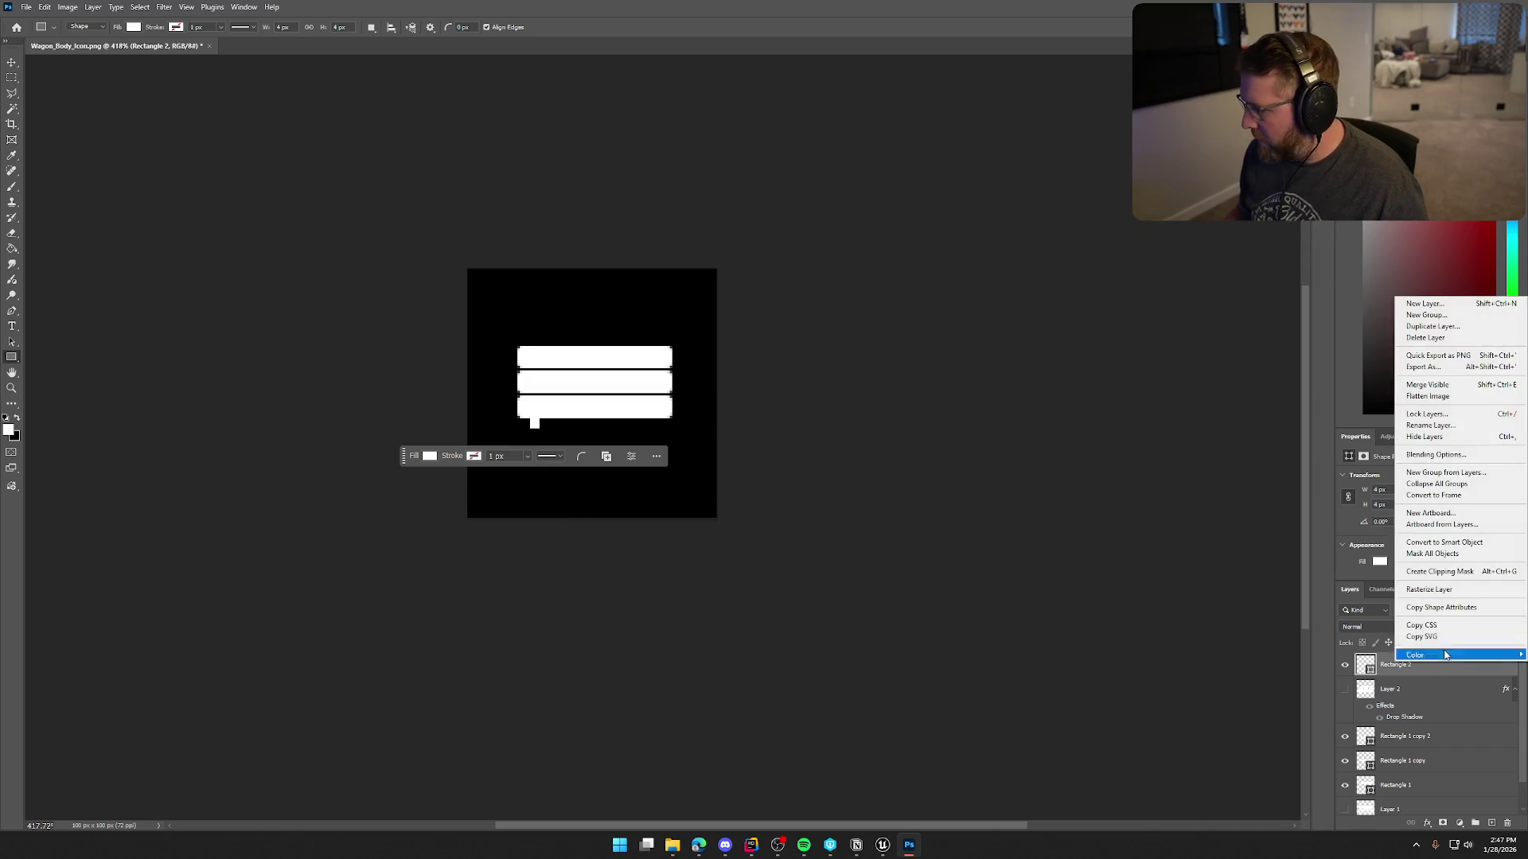
Duplicate the square leg and move the copy under the bottom bar's right end.
{"action": "left_click", "coordinate": [1432, 327]}
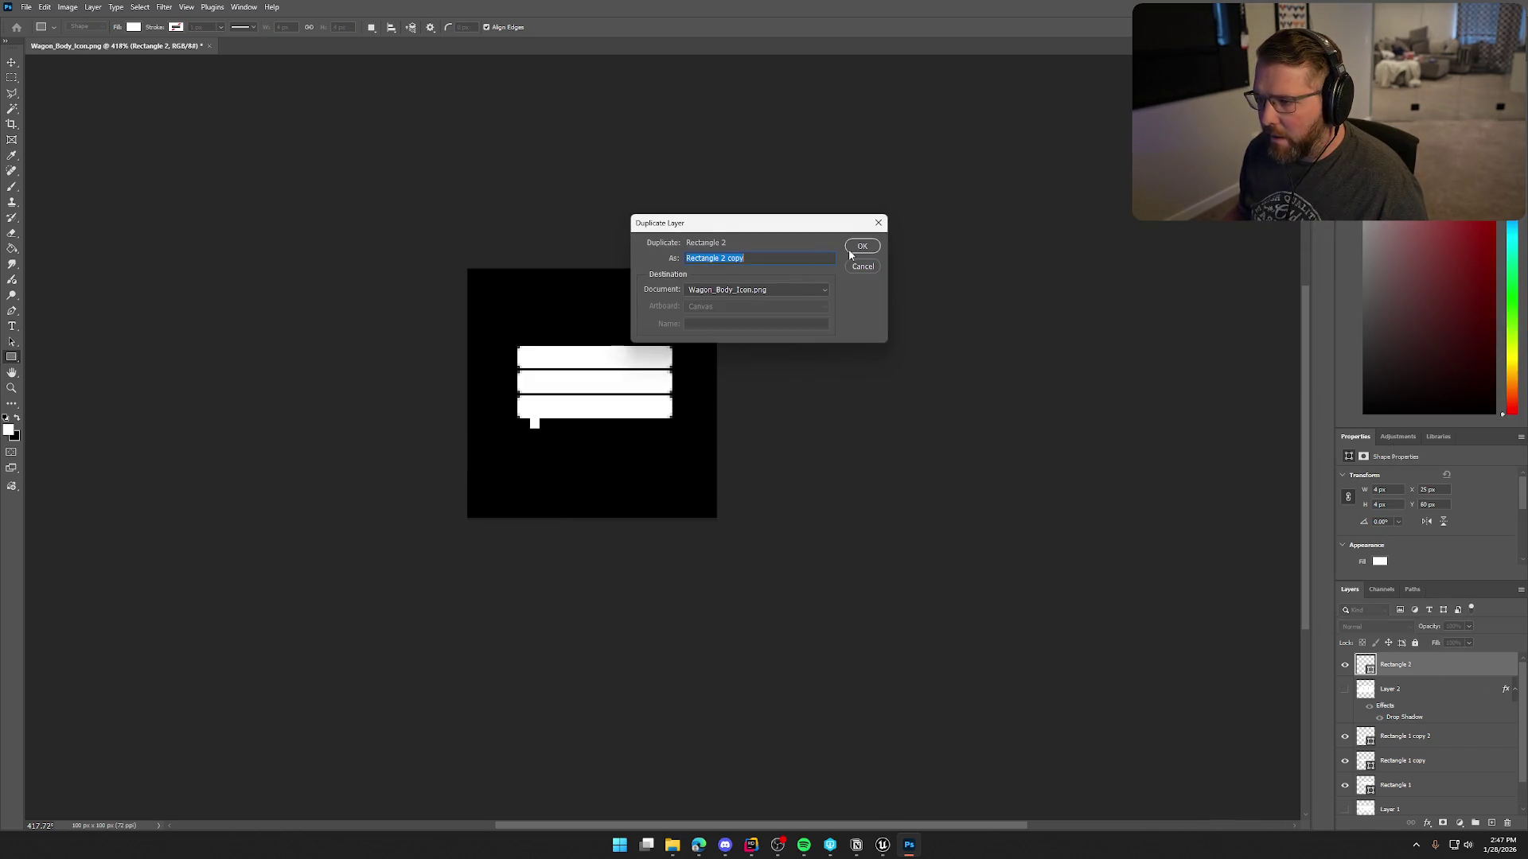
{"action": "left_click", "coordinate": [850, 252]}
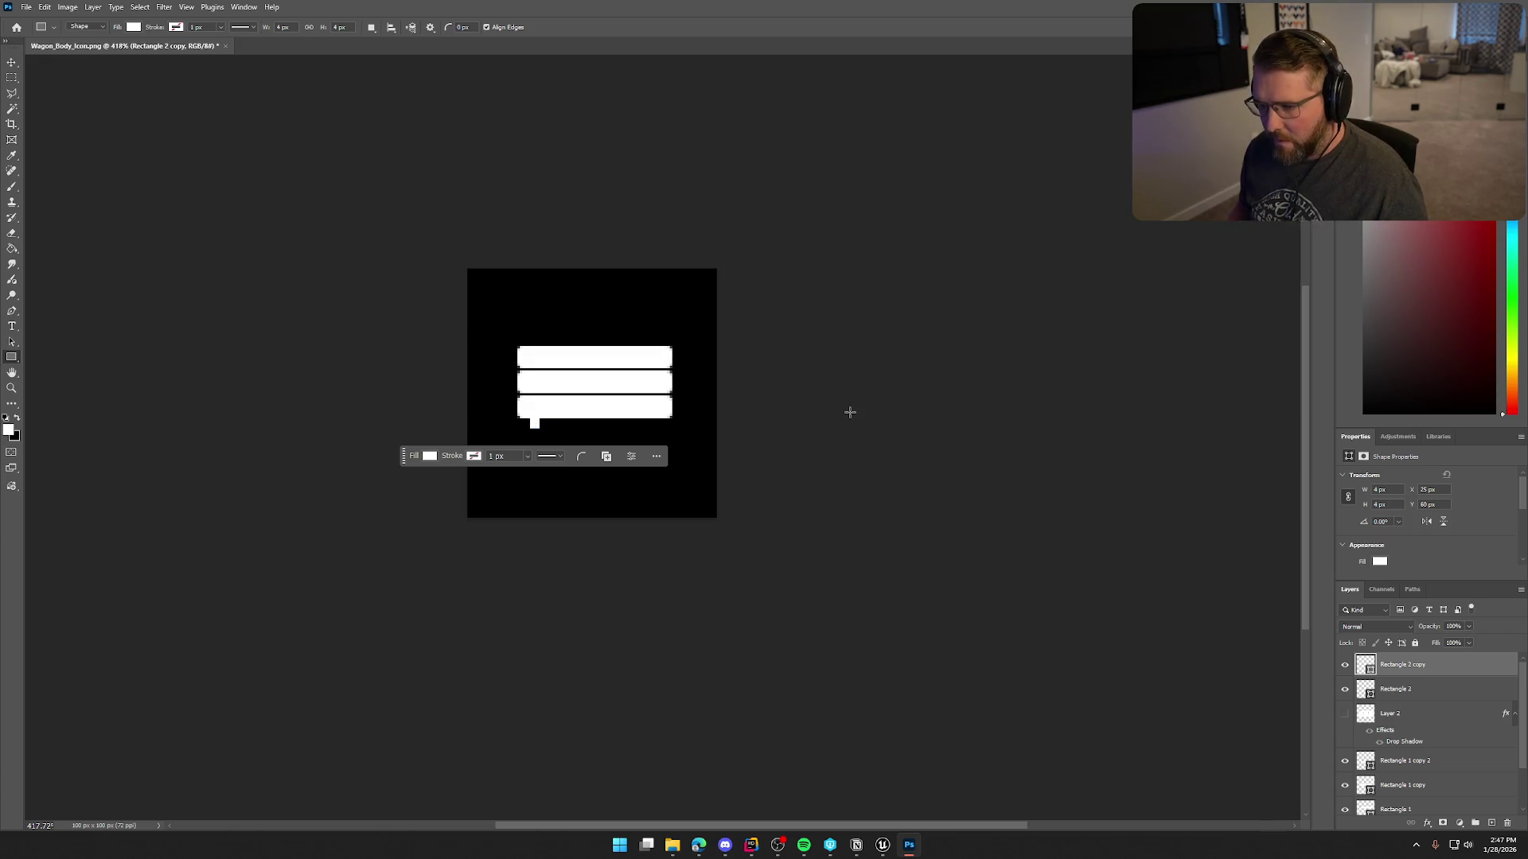
{"action": "key", "text": "ctrl+t"}
{"action": "key", "text": "shift+Right"}
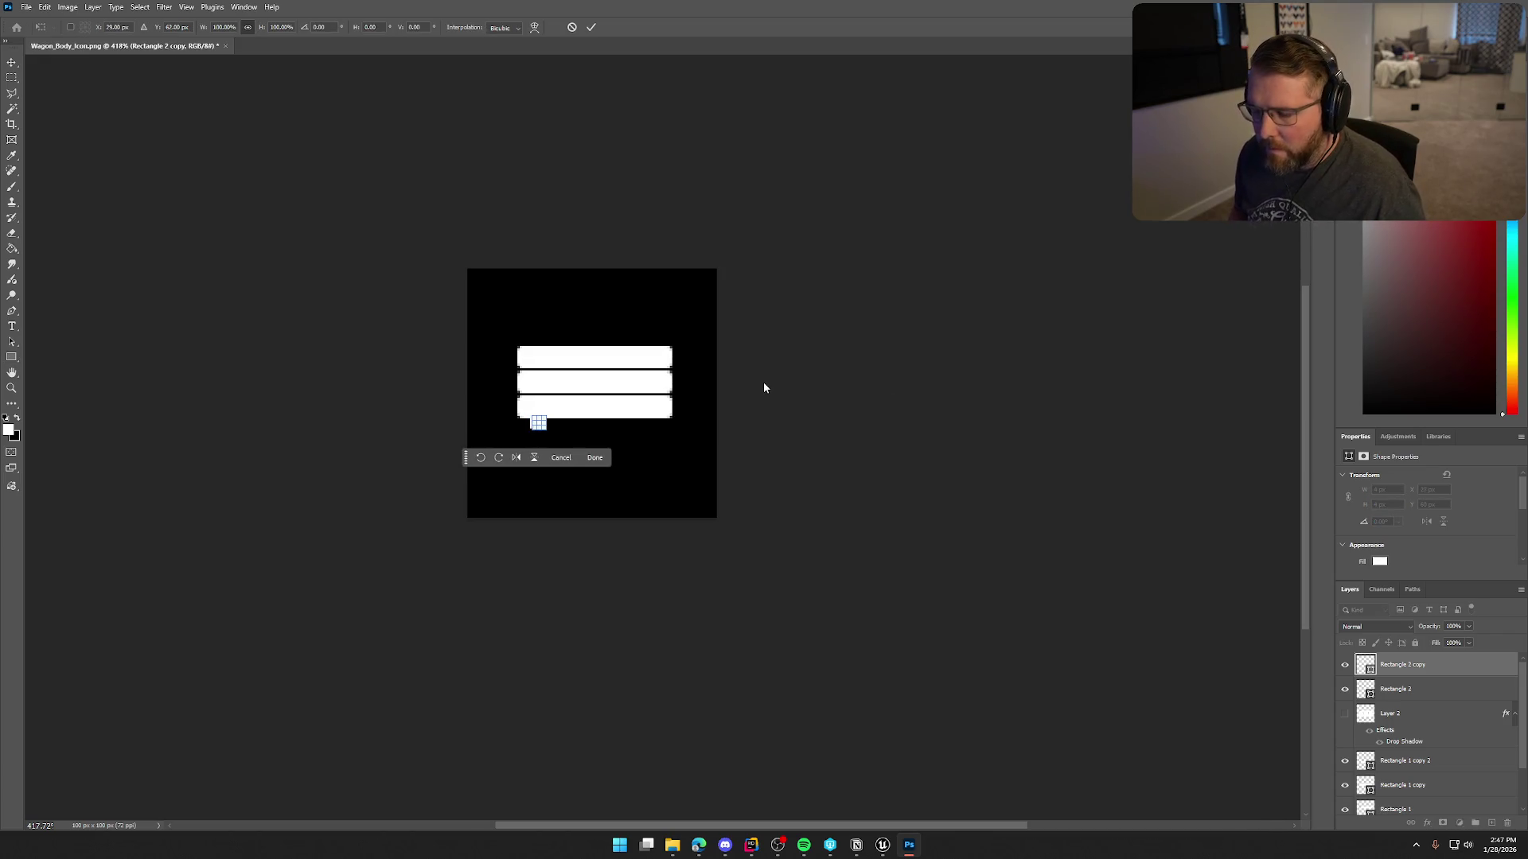
{"action": "key", "text": "shift+Right"}
{"action": "key", "text": "shift+Right"}
{"action": "key", "text": "Right"}
{"action": "key", "text": "Right"}
{"action": "key", "text": "Right"}
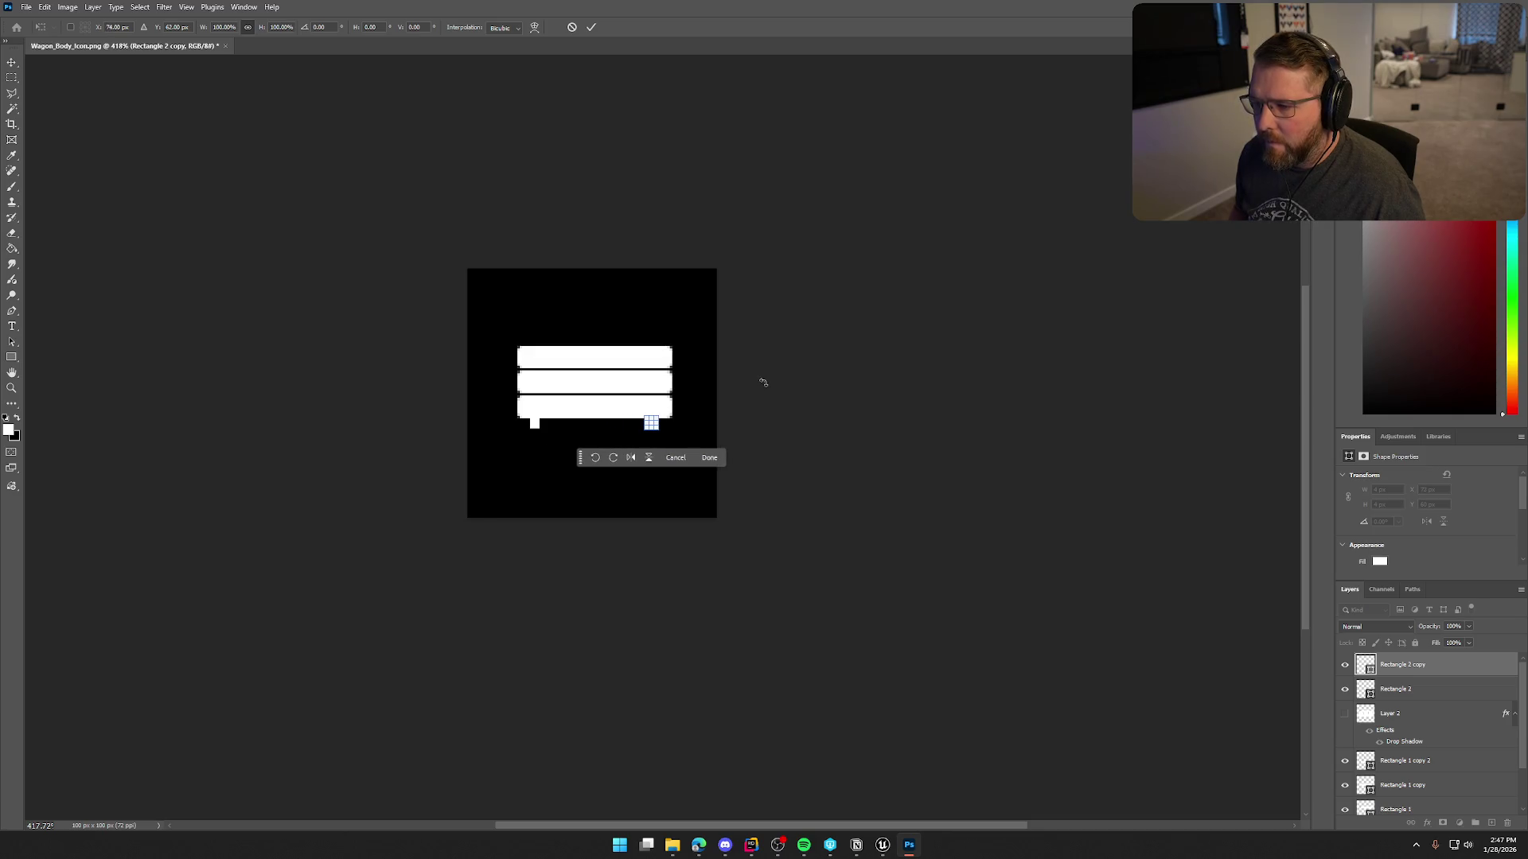
{"action": "key", "text": "Return"}
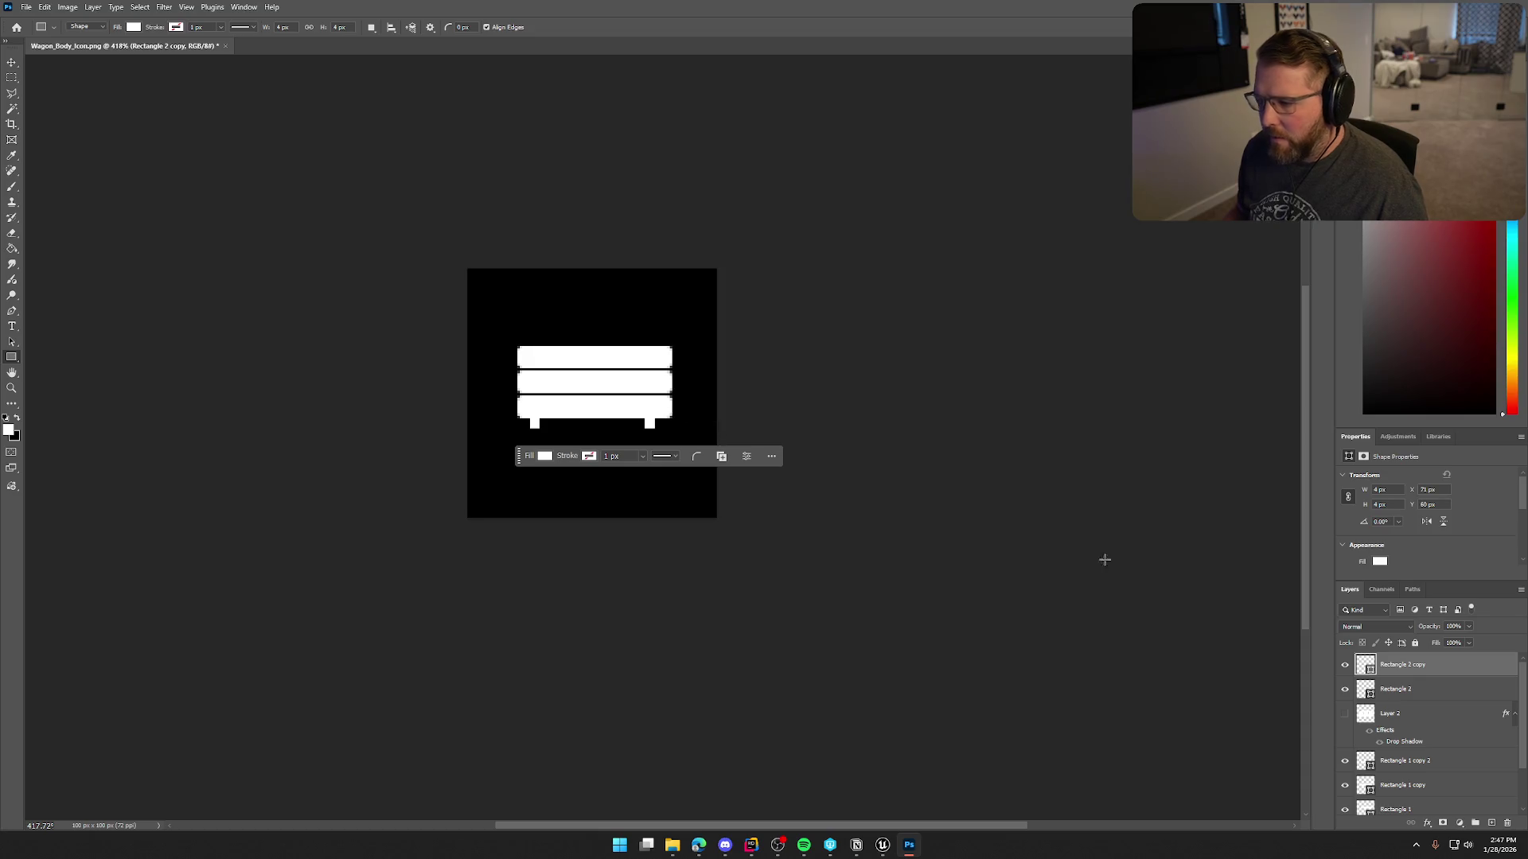
Set the left leg's corner radius to 3 px.
{"action": "scroll", "coordinate": [1443, 563], "scroll_direction": "down", "scroll_amount": 5}
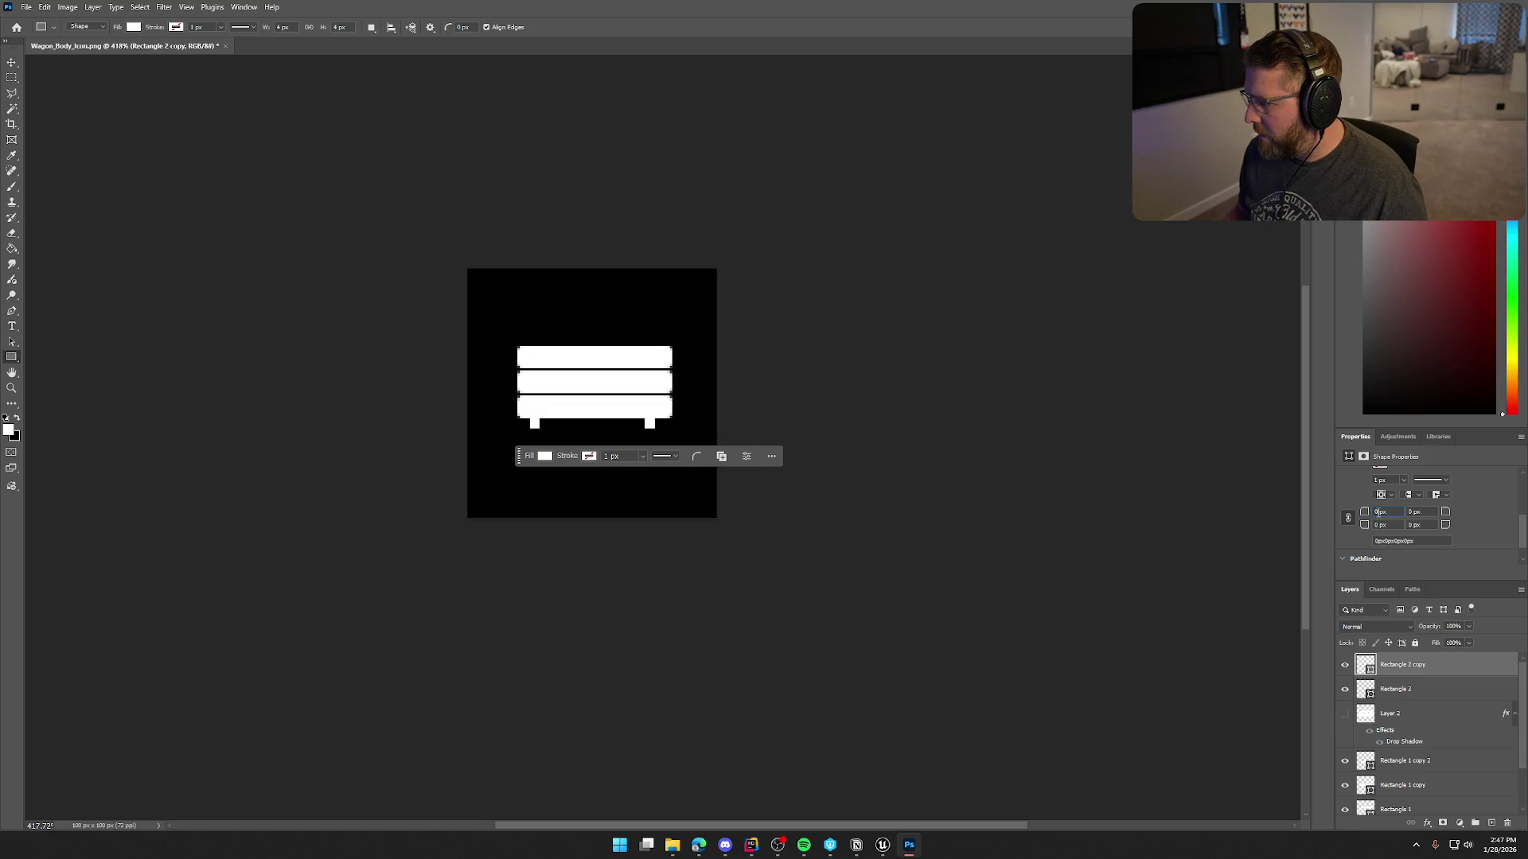
{"action": "key", "text": "Delete"}
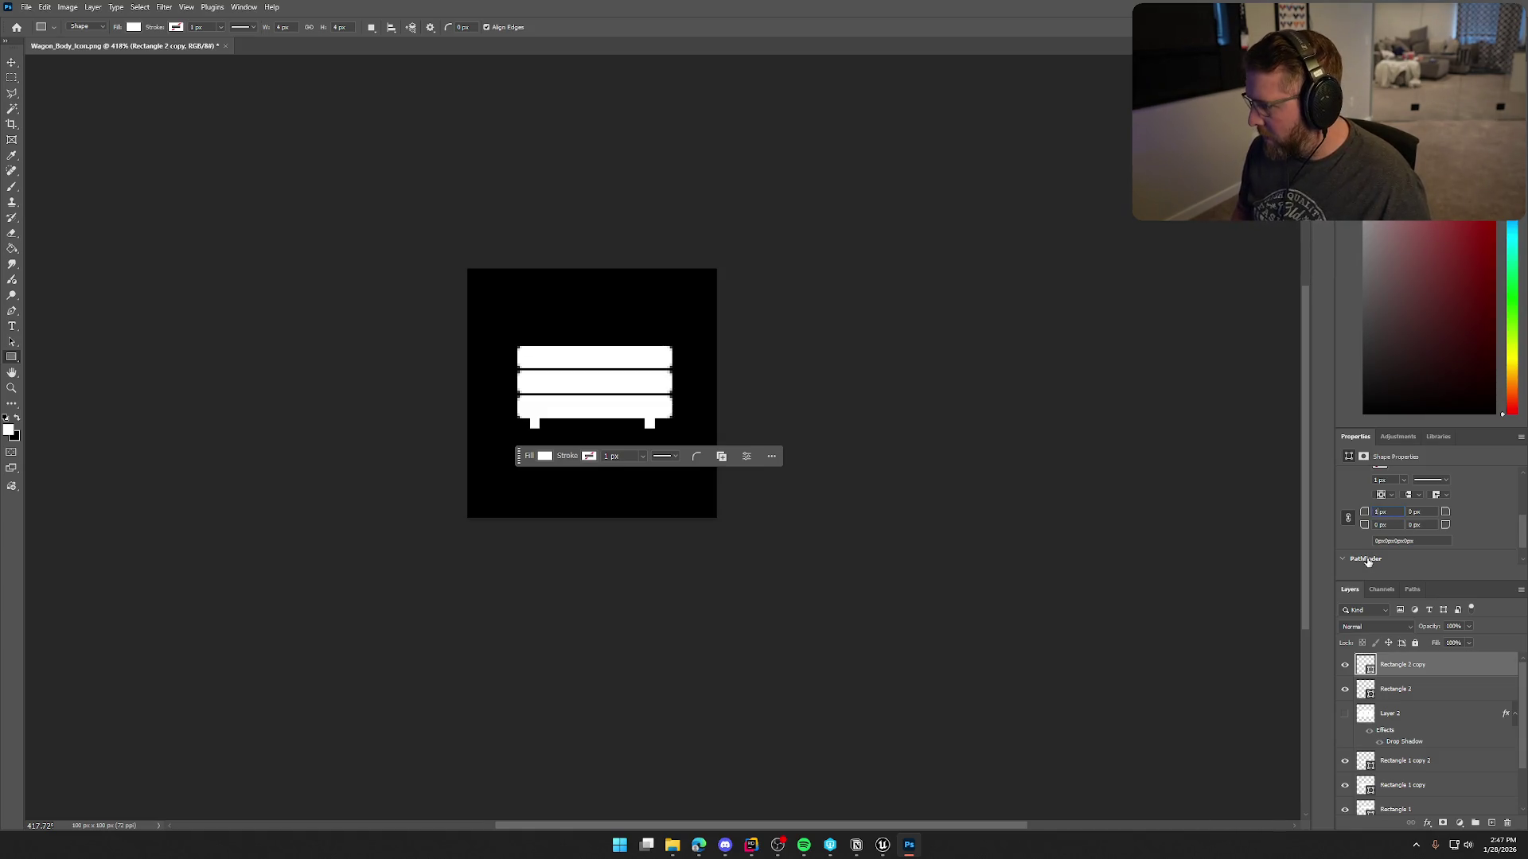
{"action": "left_click", "coordinate": [1406, 691]}
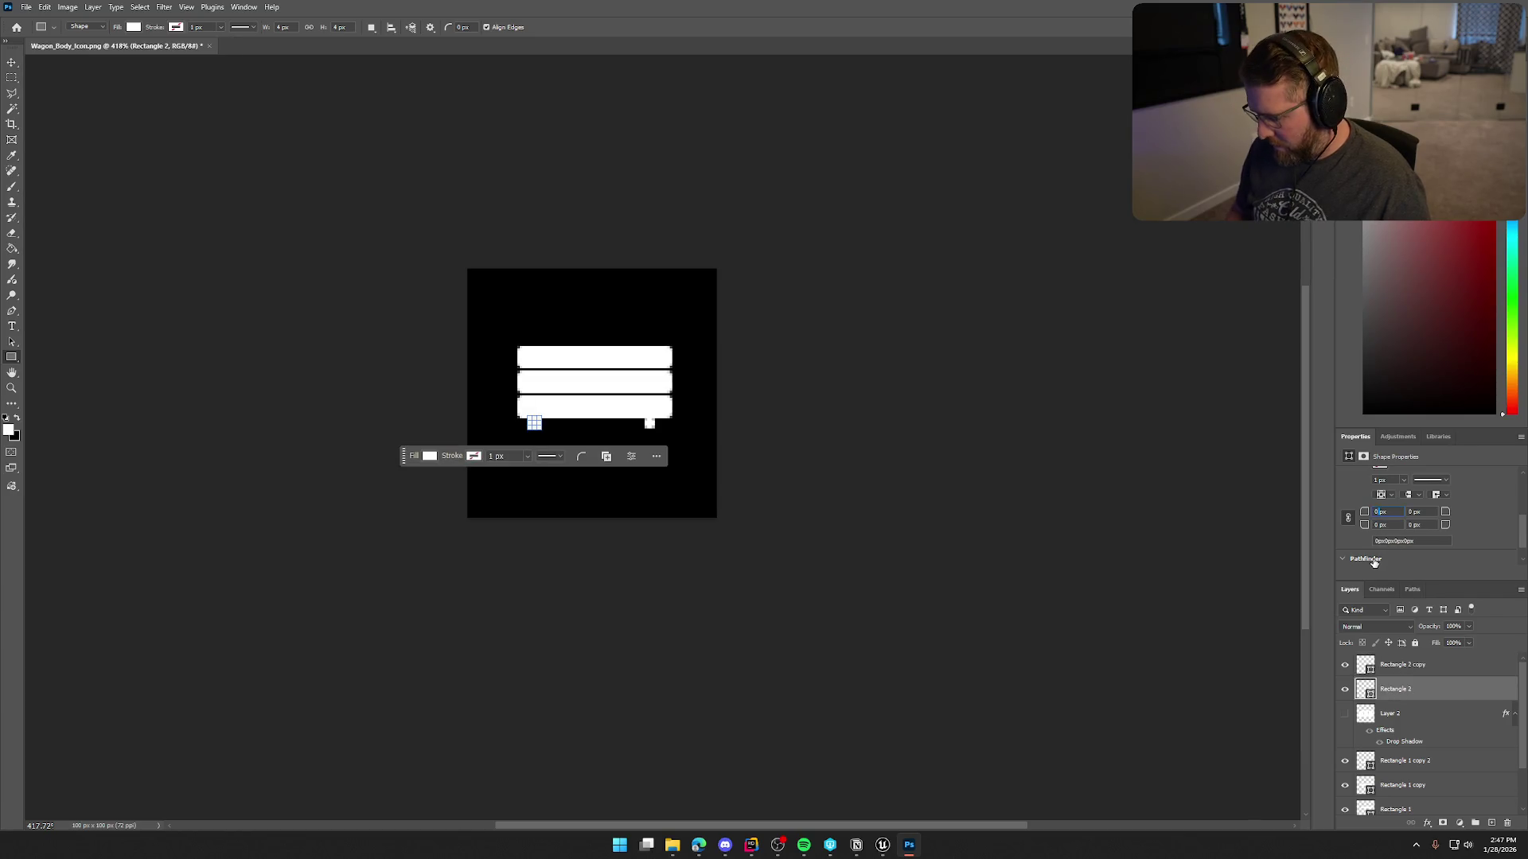
{"action": "type", "text": "3"}
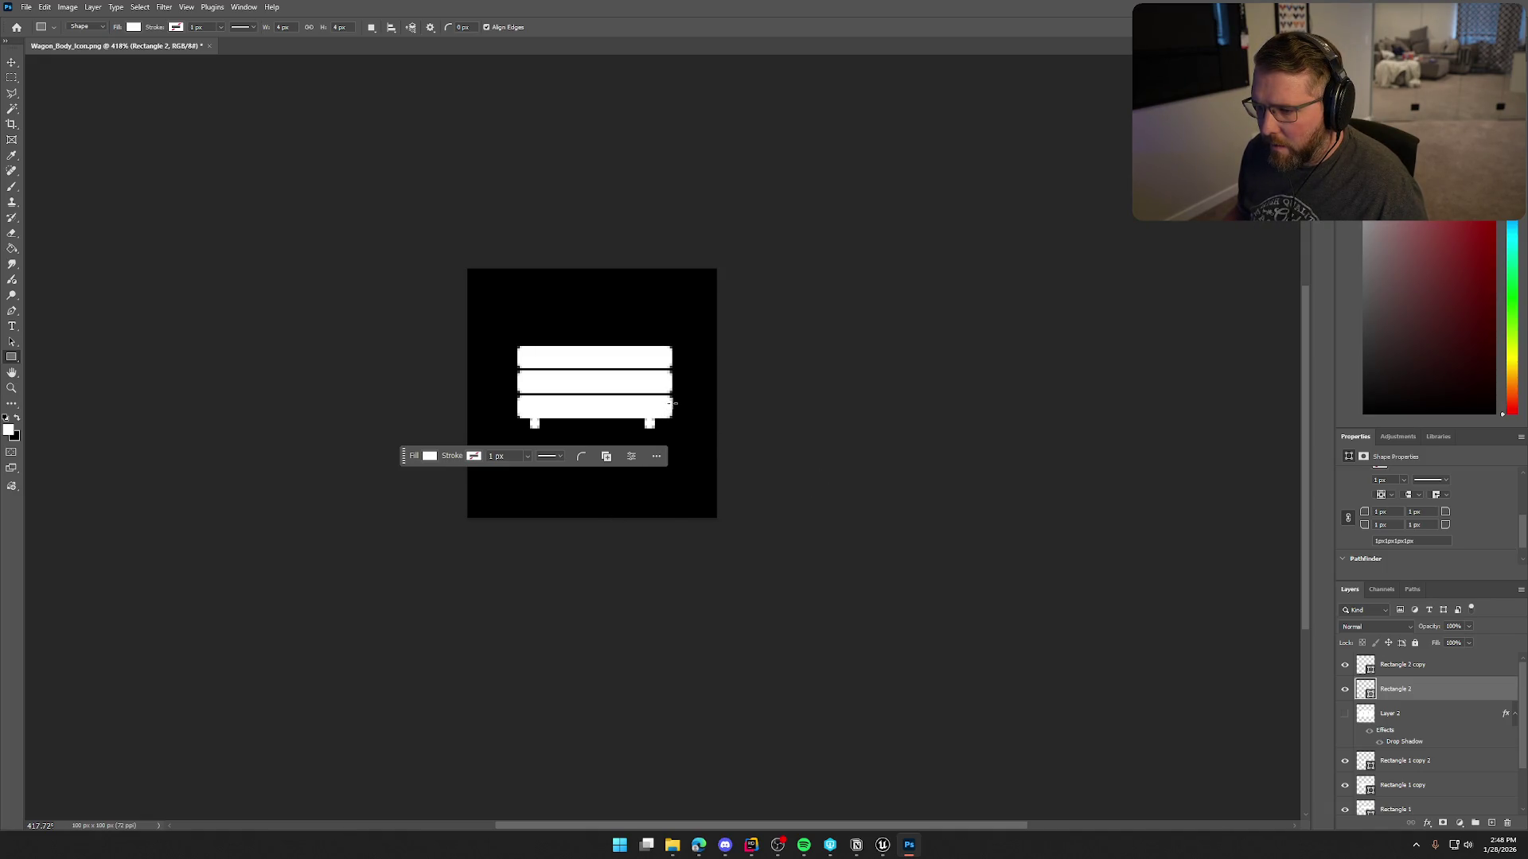
Draw thin handle bars off the bottom bar's right end and the top bar's left end.
{"action": "left_click_drag", "start_coordinate": [673, 404], "coordinate": [695, 411]}
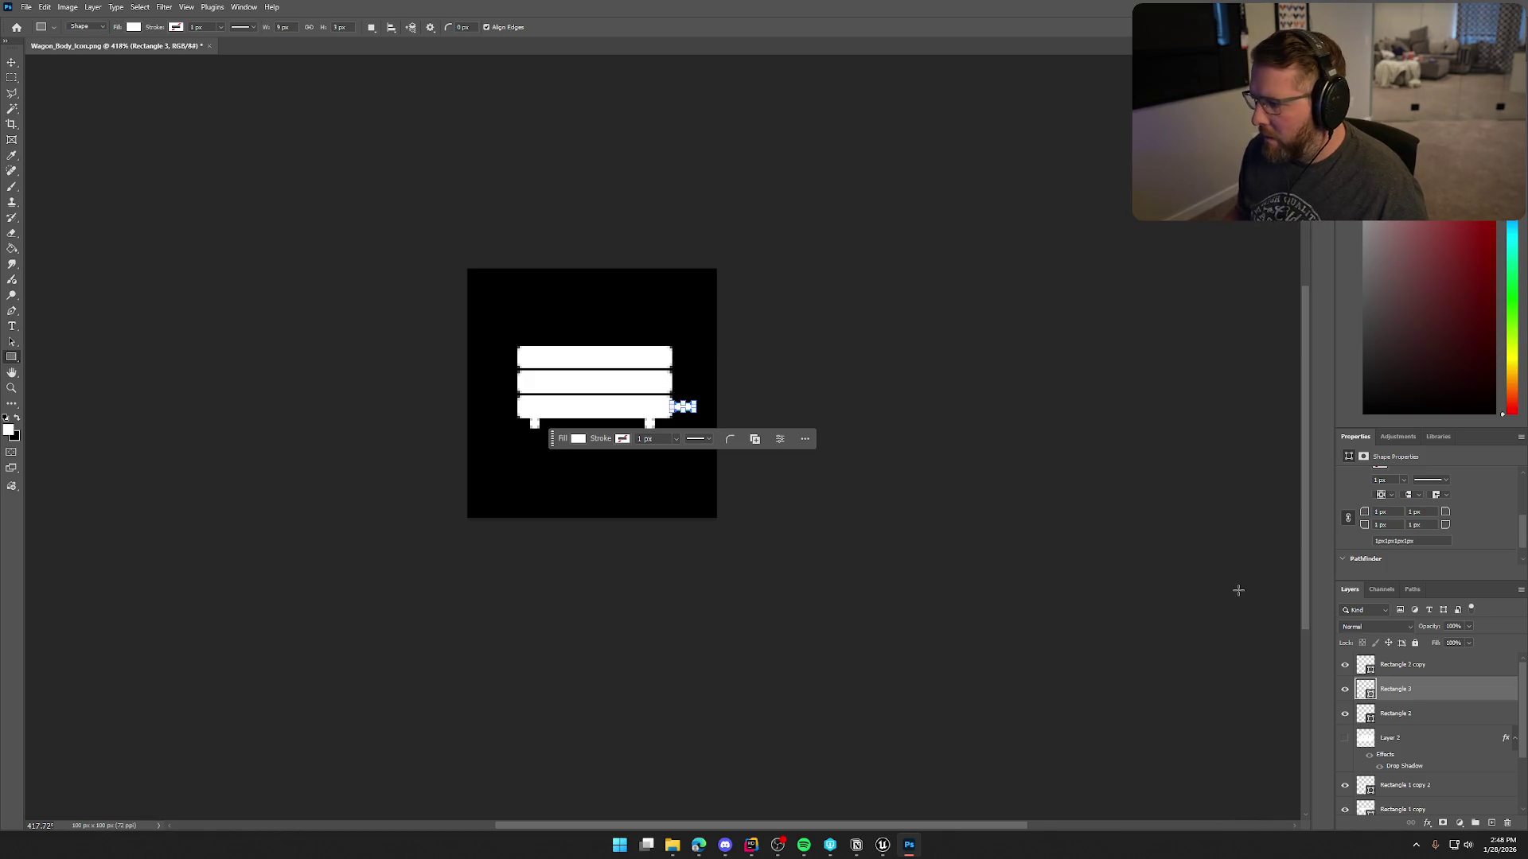
{"action": "left_click_drag", "start_coordinate": [518, 355], "coordinate": [485, 351]}
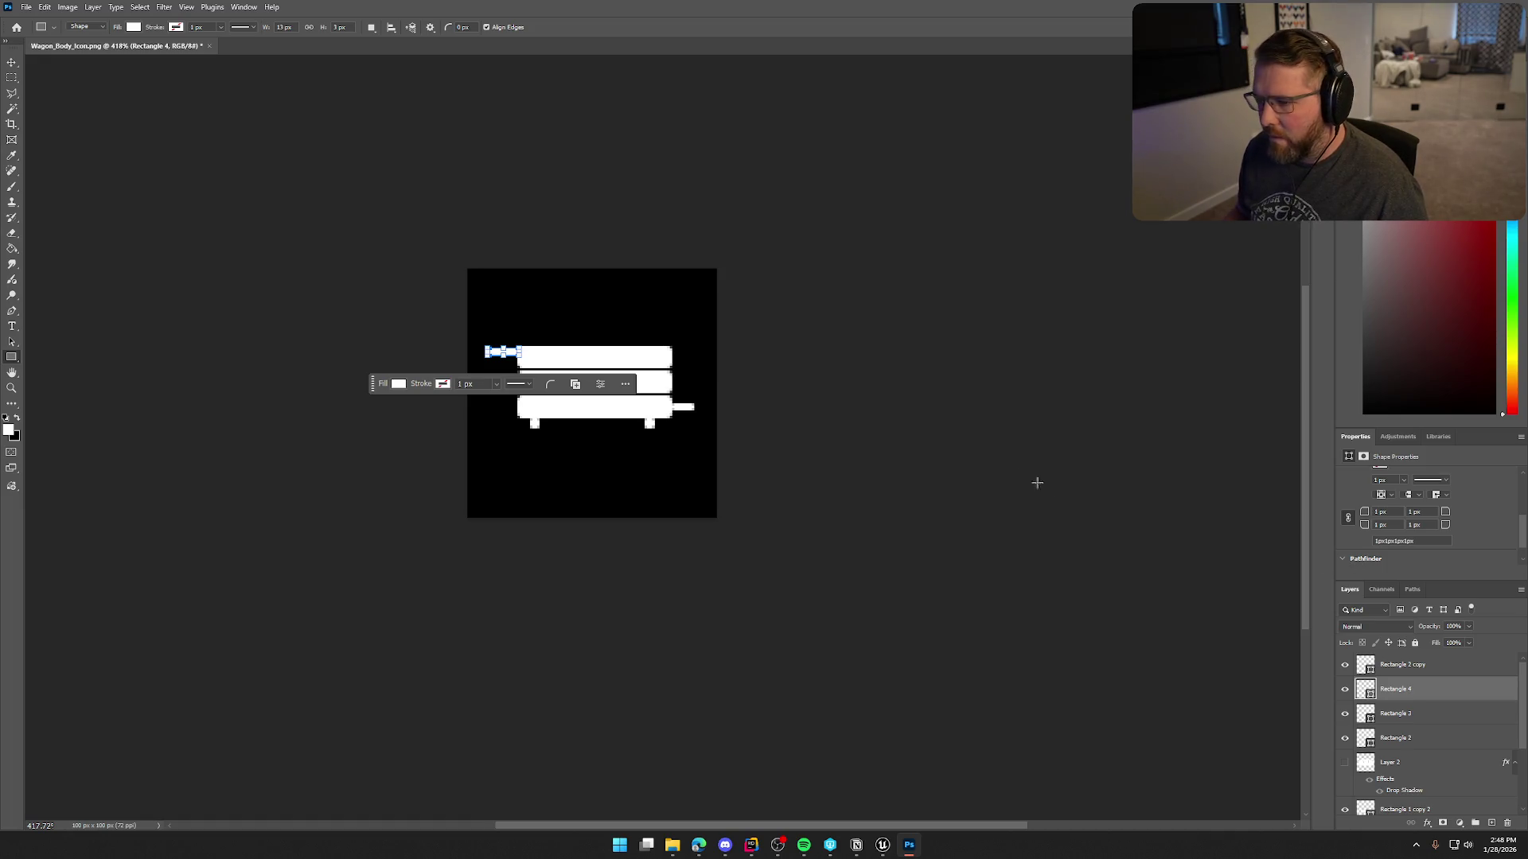
{"action": "left_click", "coordinate": [1011, 462]}
{"action": "left_click", "coordinate": [795, 339]}
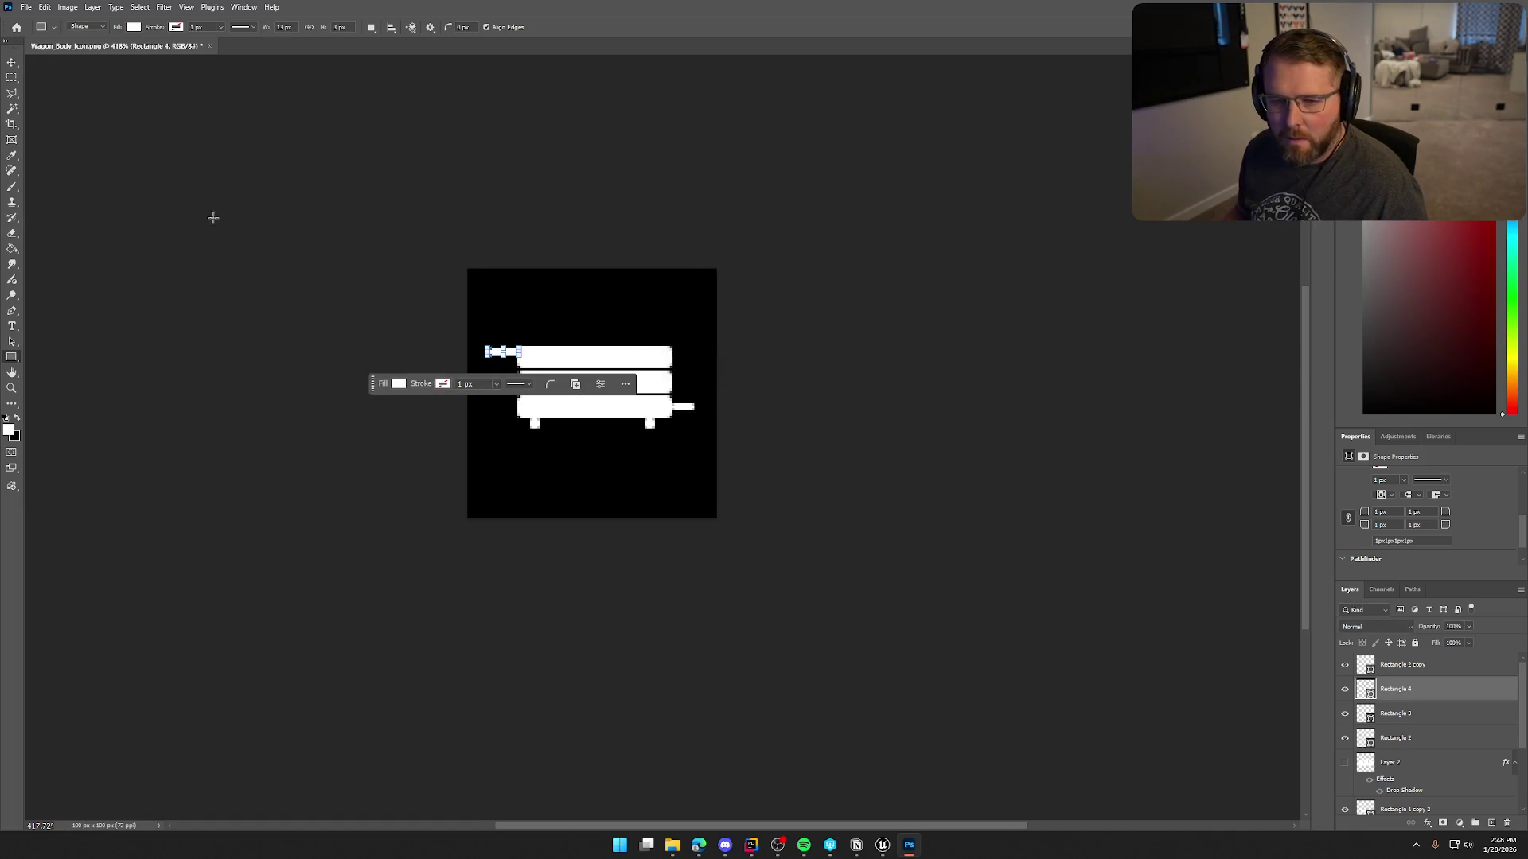
Nudge the top-left handle bar (Rectangle 4) down a few pixels into place.
{"action": "key", "text": "v"}
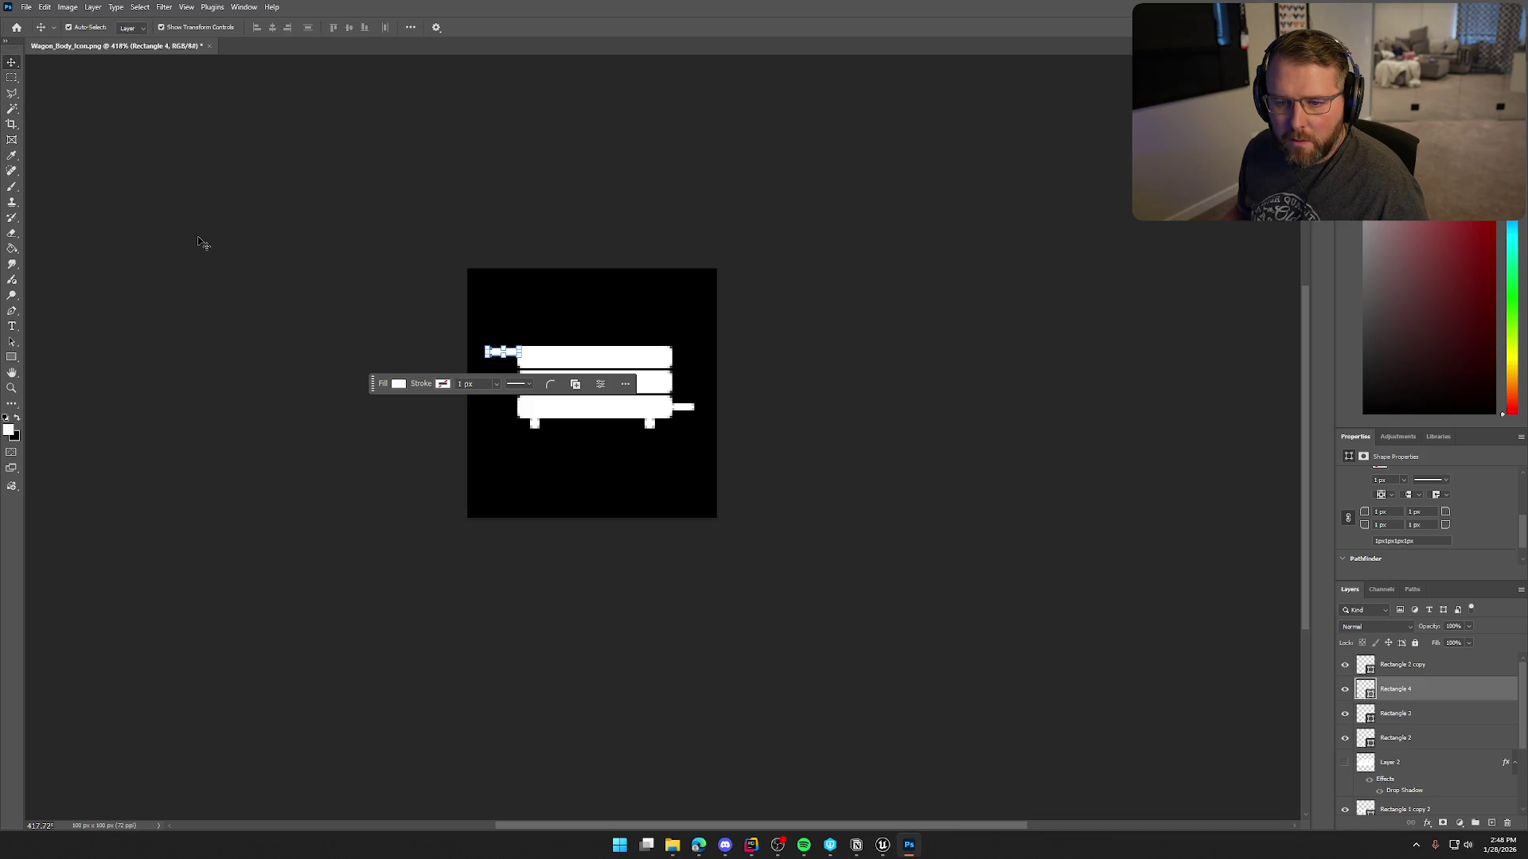
{"action": "left_click", "coordinate": [199, 241]}
{"action": "key", "text": "ctrl+minus"}
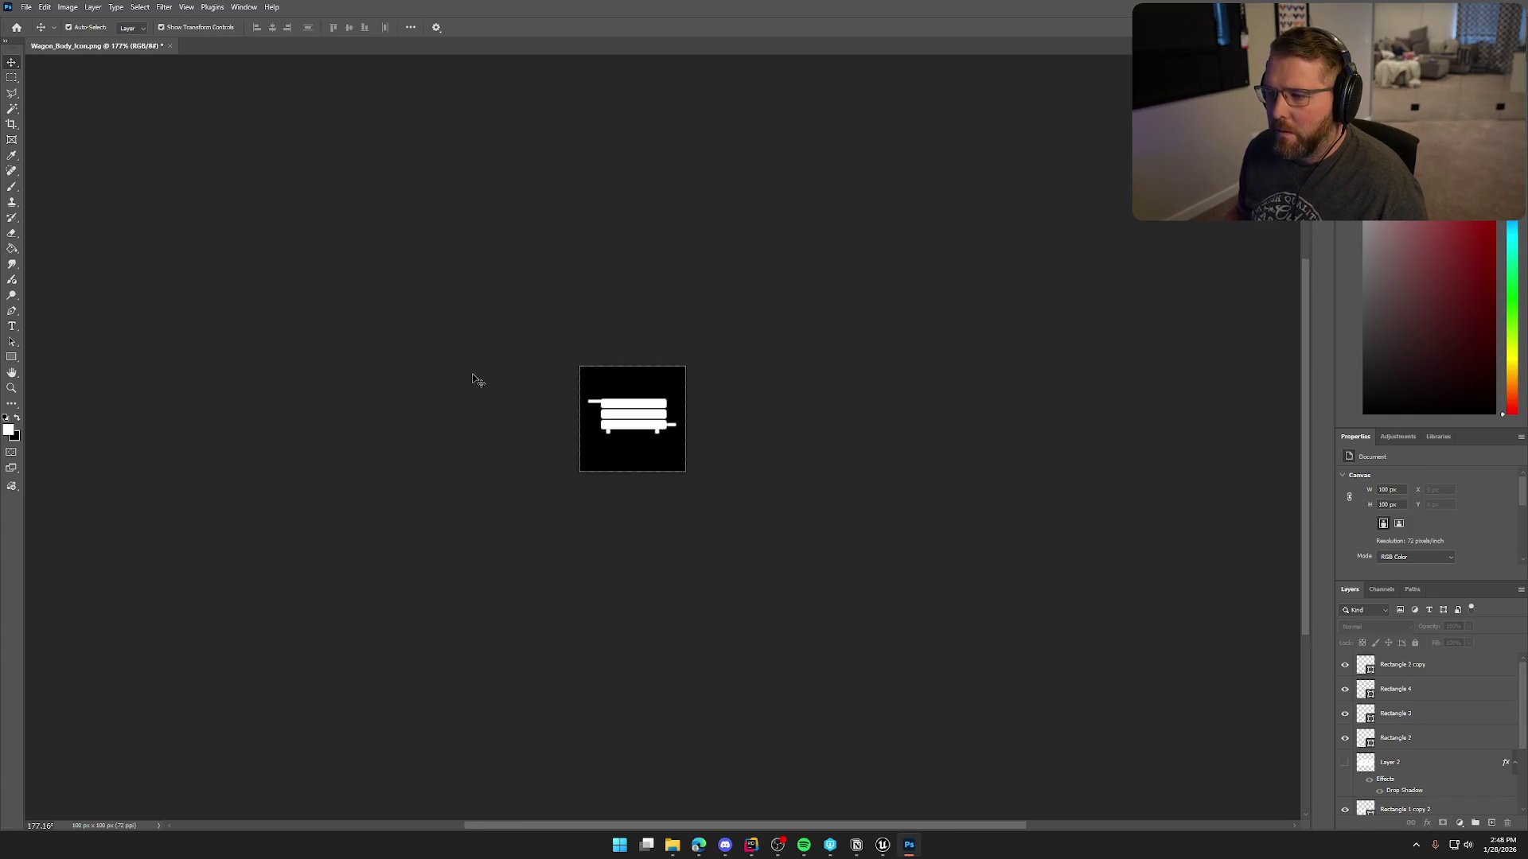
{"action": "key", "text": "ctrl+plus"}
{"action": "key", "text": "ctrl+plus"}
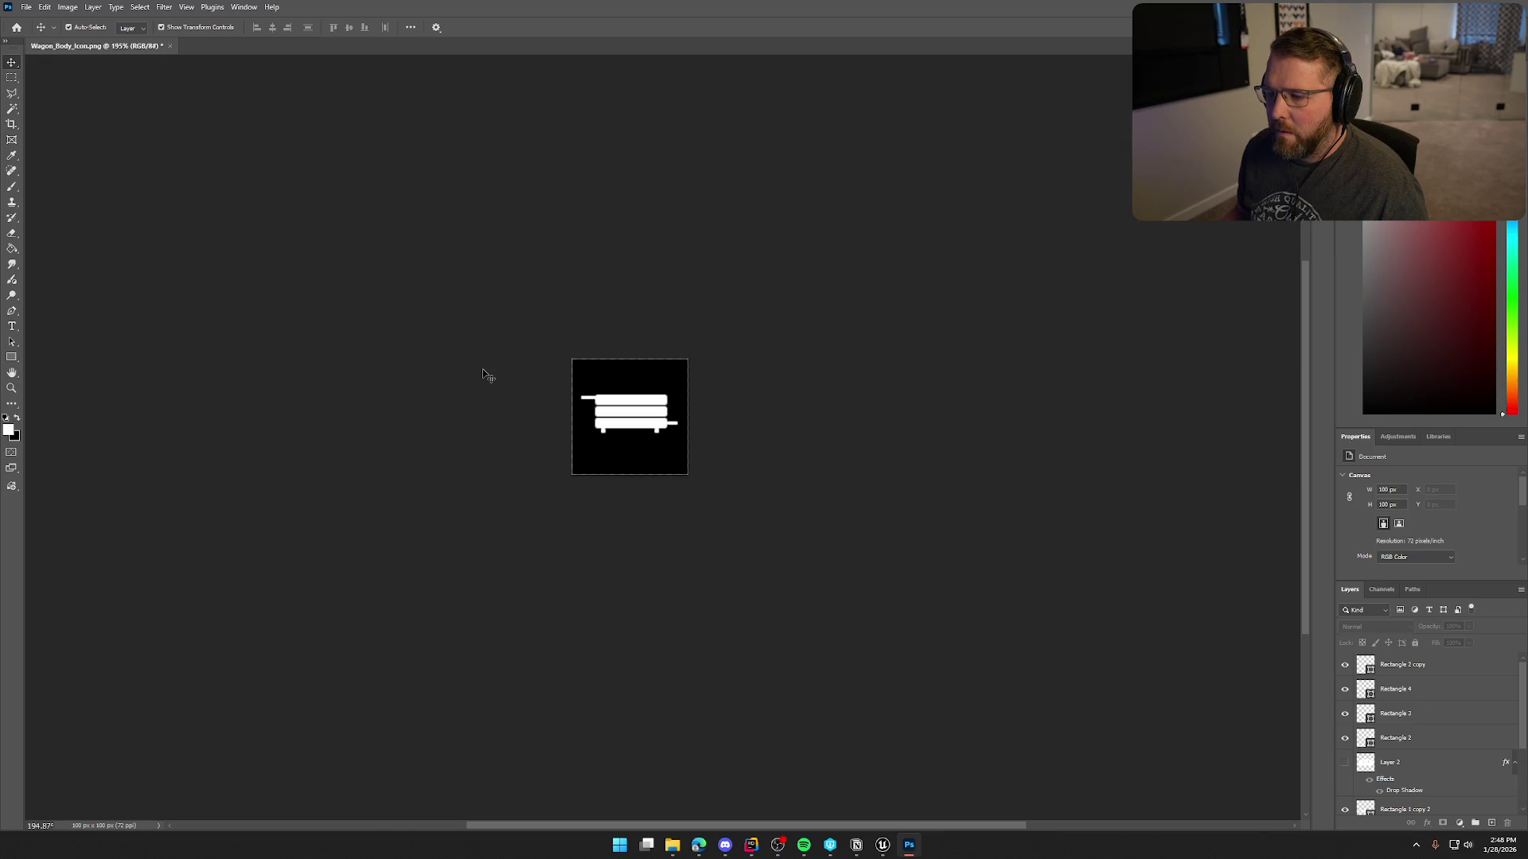
{"action": "left_click", "coordinate": [1424, 671]}
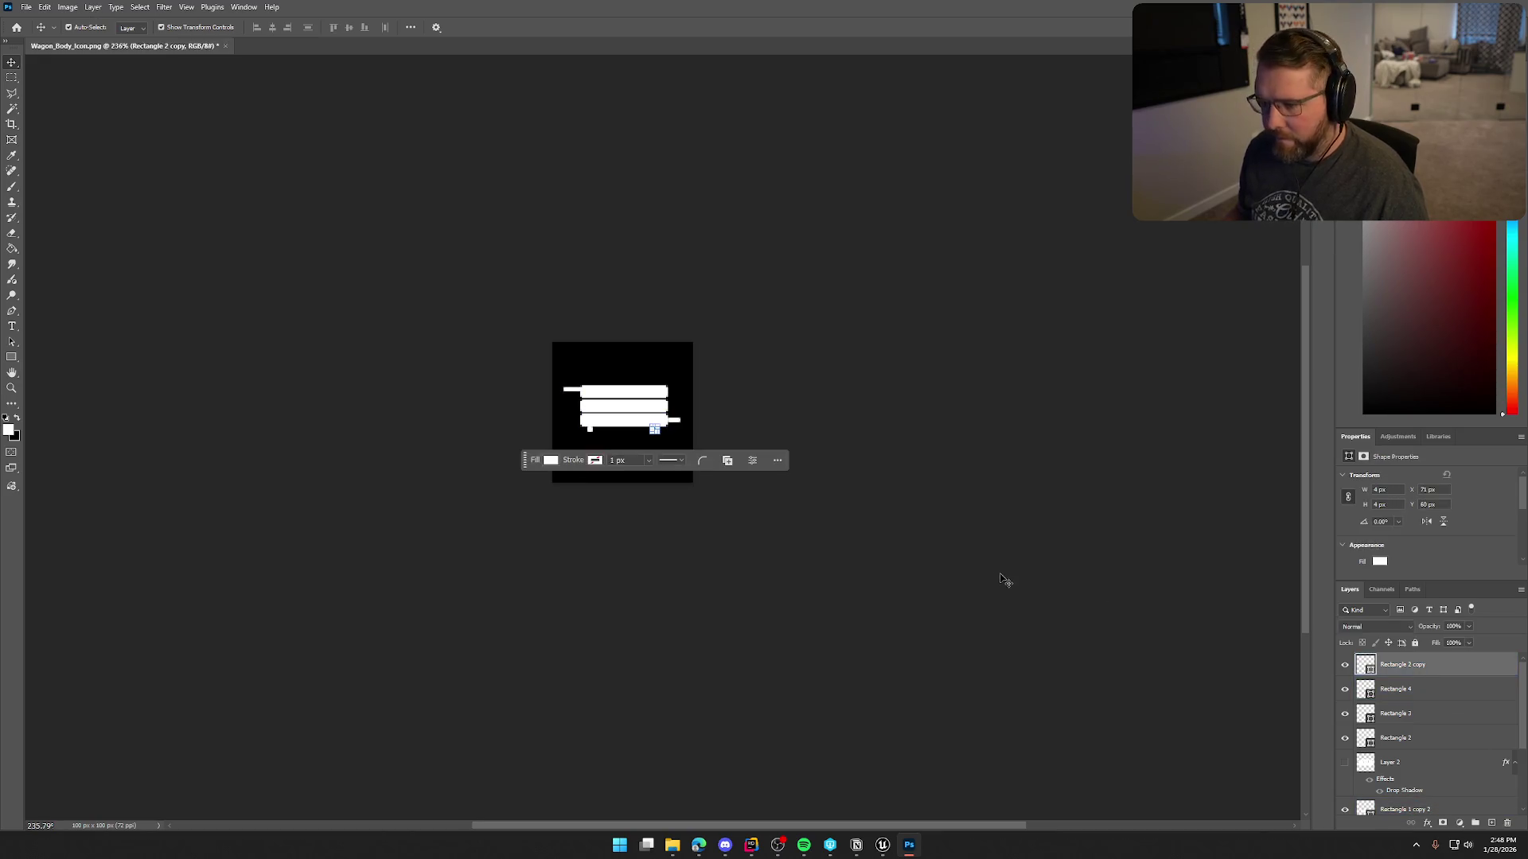
{"action": "left_click", "coordinate": [1426, 689]}
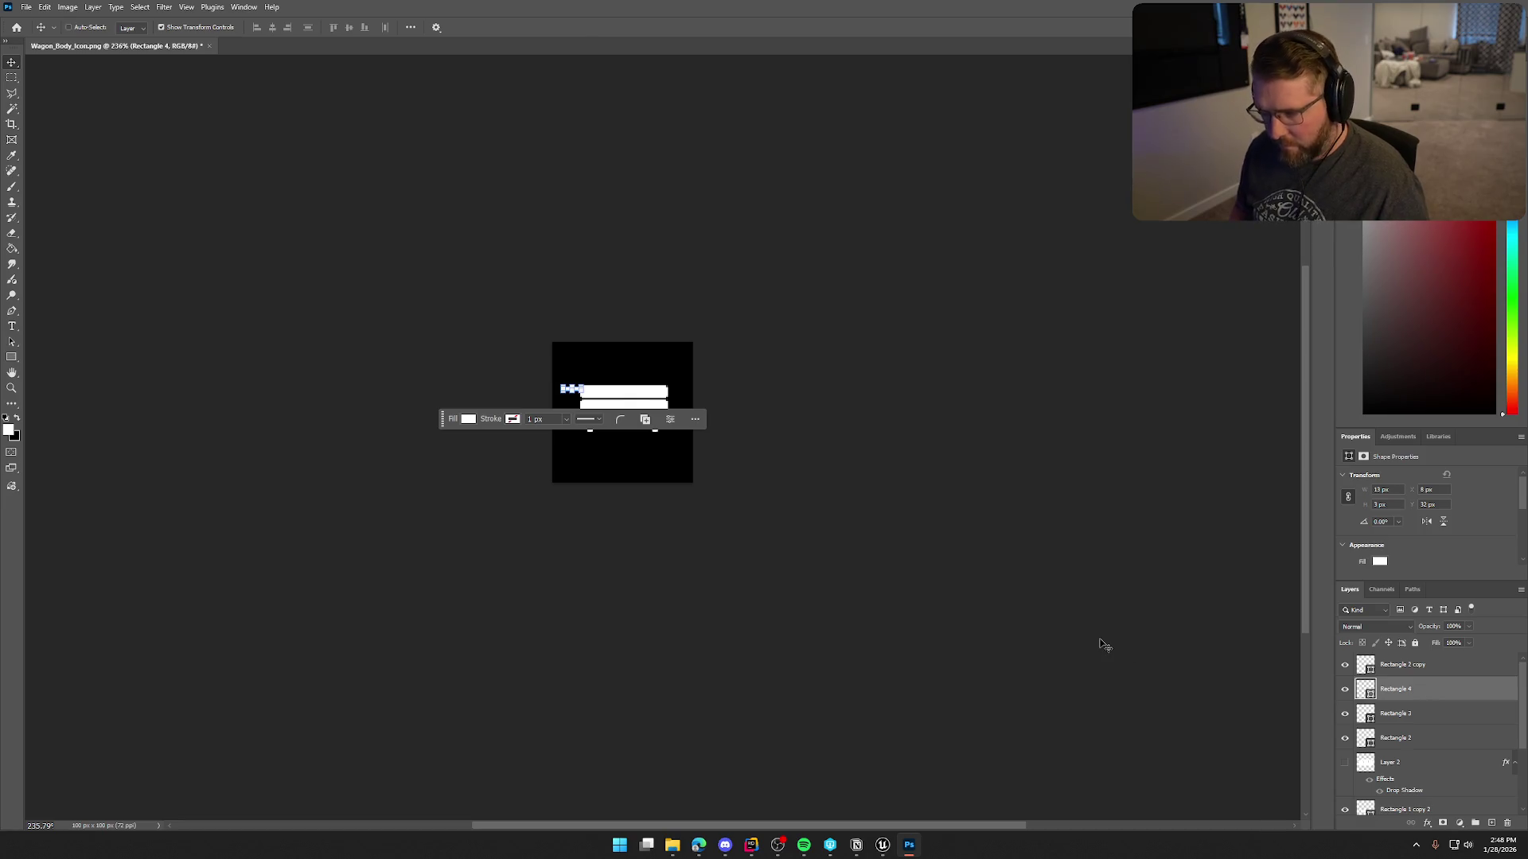
{"action": "key", "text": "ctrl+t"}
{"action": "key", "text": "Down"}
{"action": "key", "text": "Down"}
{"action": "key", "text": "Down"}
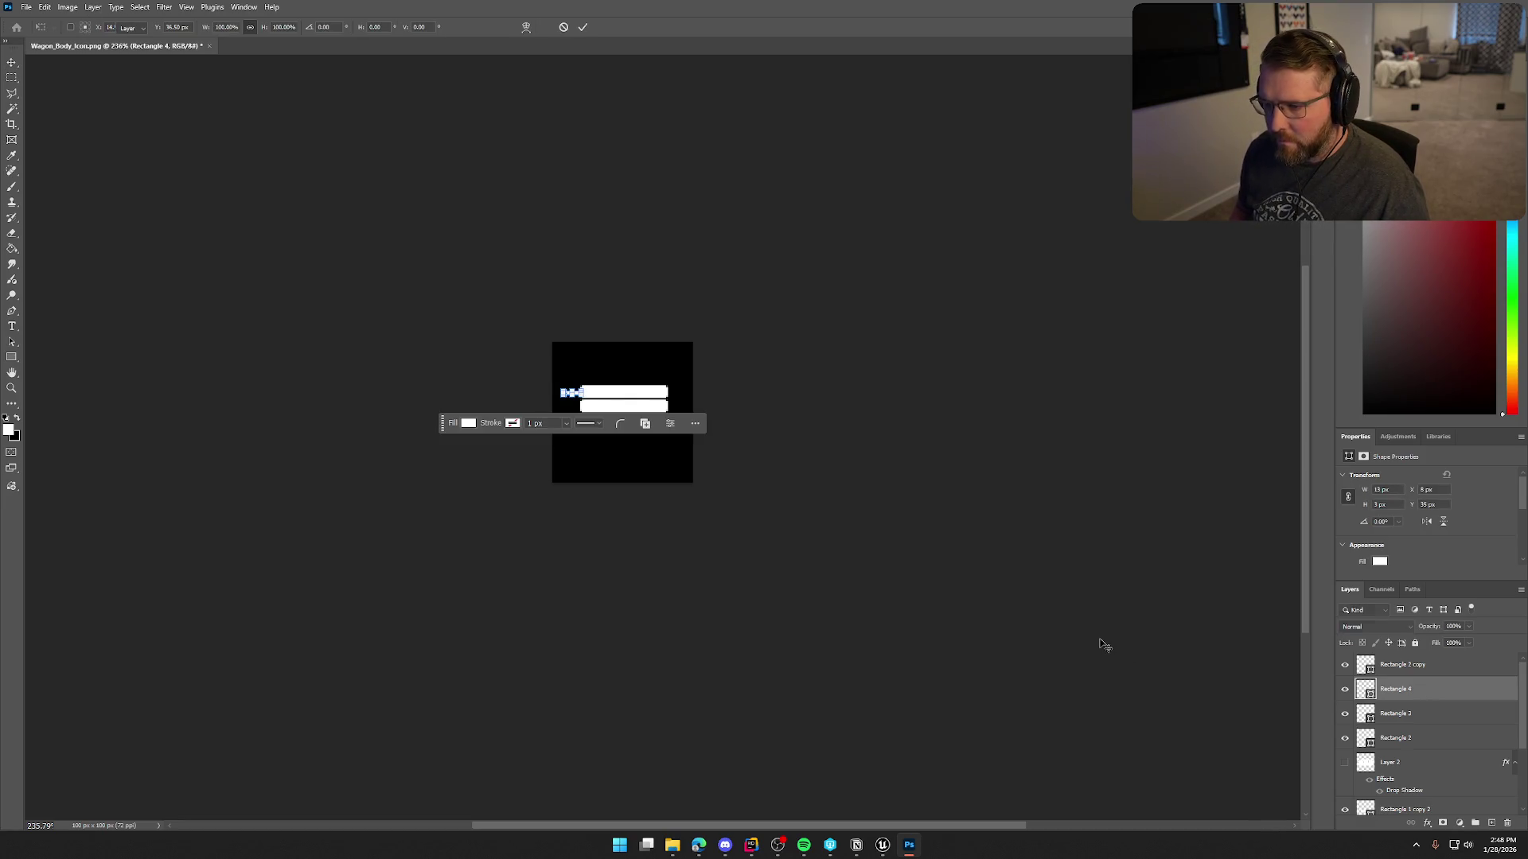
{"action": "key", "text": "Return"}
{"action": "left_click", "coordinate": [1100, 645]}
Zoom out to review the wagon body icon: three bars, two legs, two handles.
{"action": "key", "text": "ctrl+minus"}
{"action": "scroll", "coordinate": [1006, 602], "scroll_direction": "down", "scroll_amount": 1}
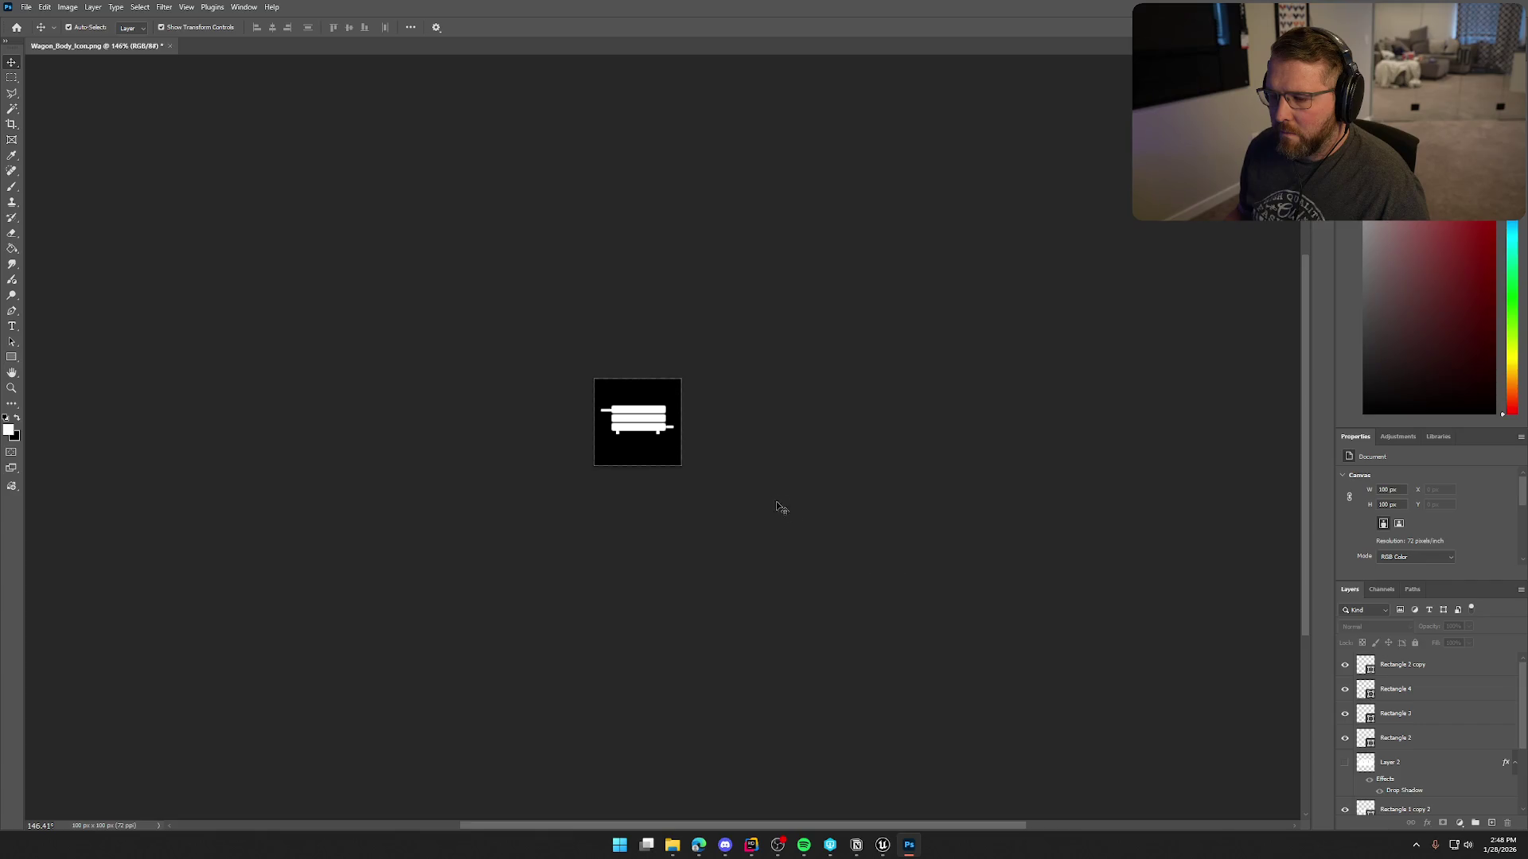
{"action": "scroll", "coordinate": [746, 480], "scroll_direction": "down", "scroll_amount": 1}
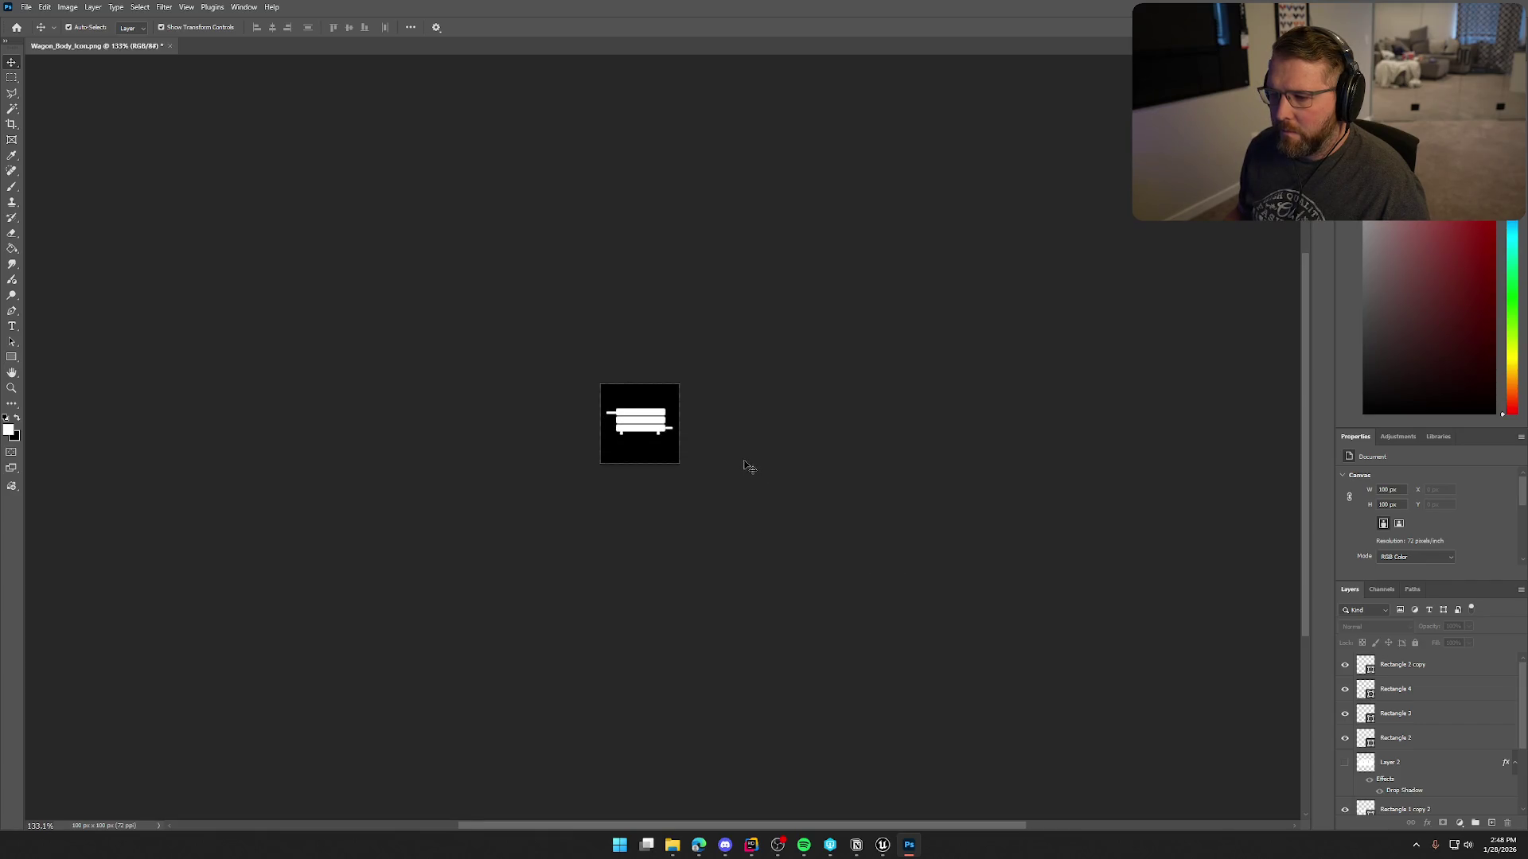
{"action": "scroll", "coordinate": [714, 381], "scroll_direction": "up", "scroll_amount": 2}
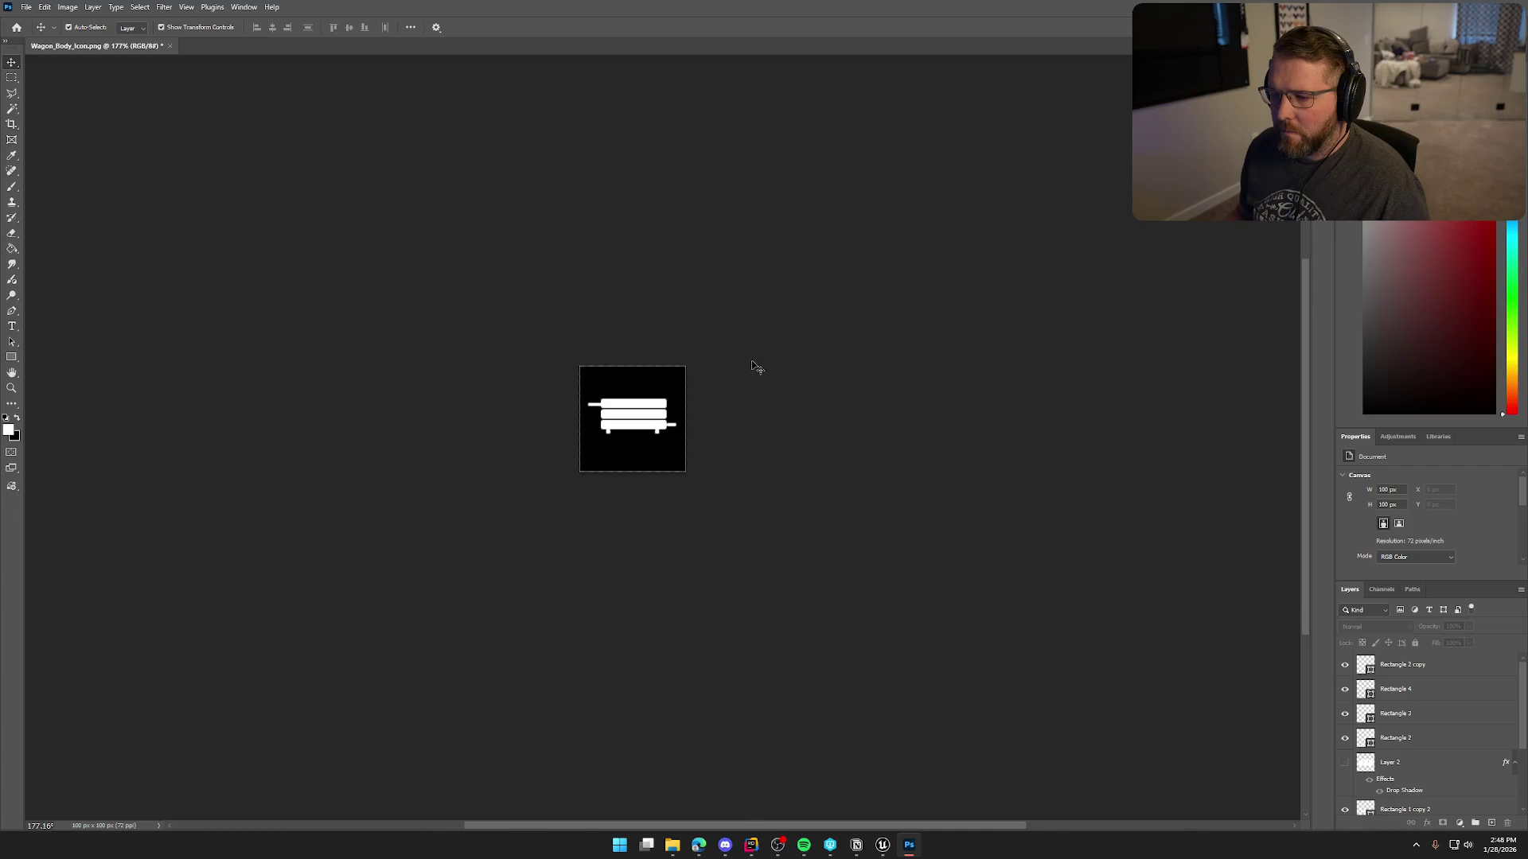
{"action": "scroll", "coordinate": [752, 365], "scroll_direction": "up", "scroll_amount": 1}
{"action": "scroll", "coordinate": [758, 392], "scroll_direction": "down", "scroll_amount": 1}
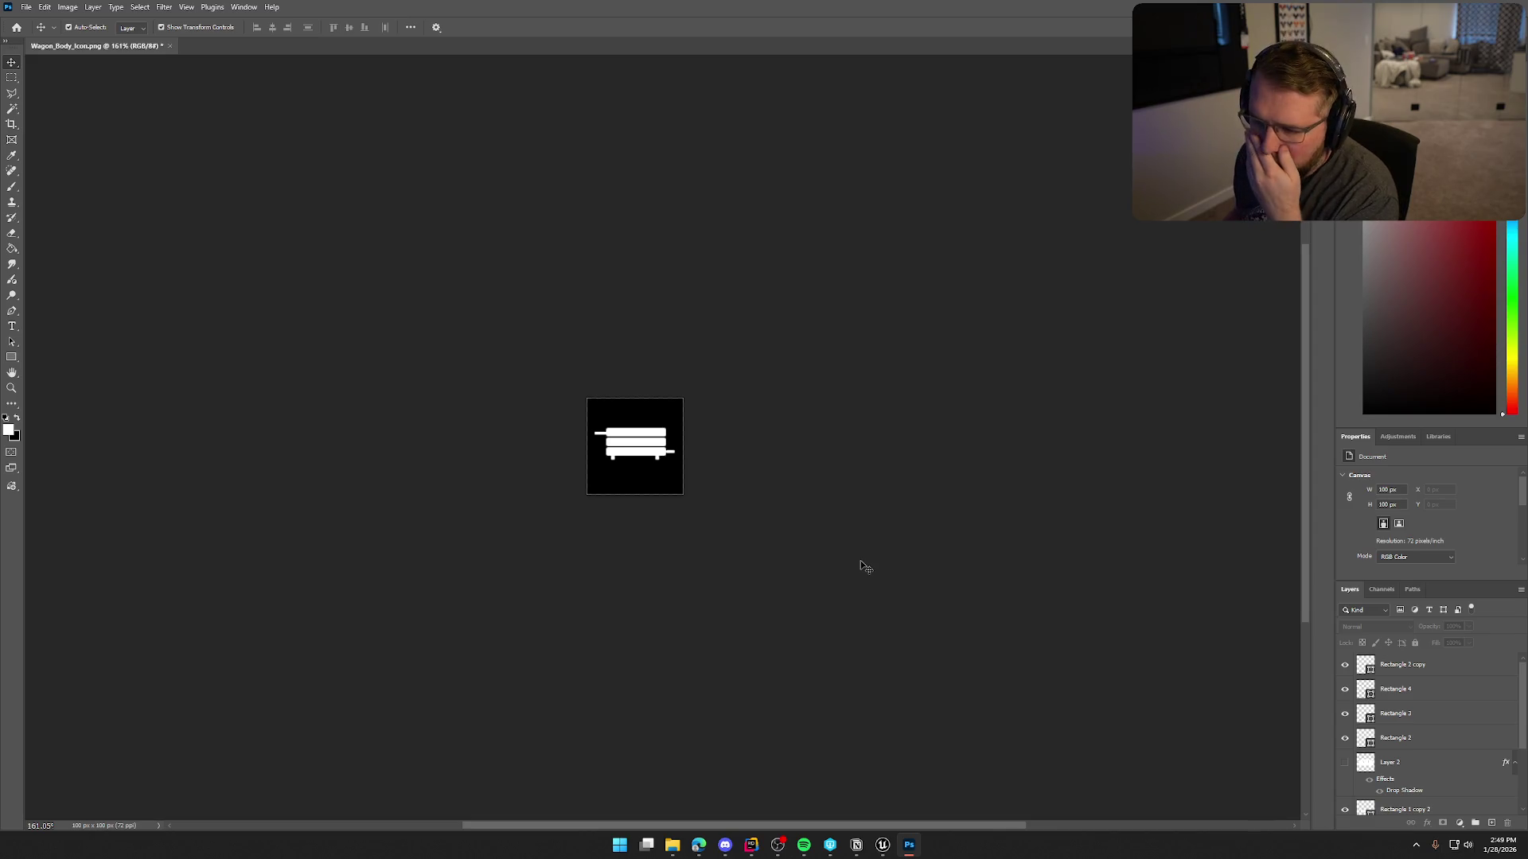
Select all the Rectangle plank layers and merge them into one shape.
{"action": "scroll", "coordinate": [1400, 732], "scroll_direction": "down", "scroll_amount": 2}
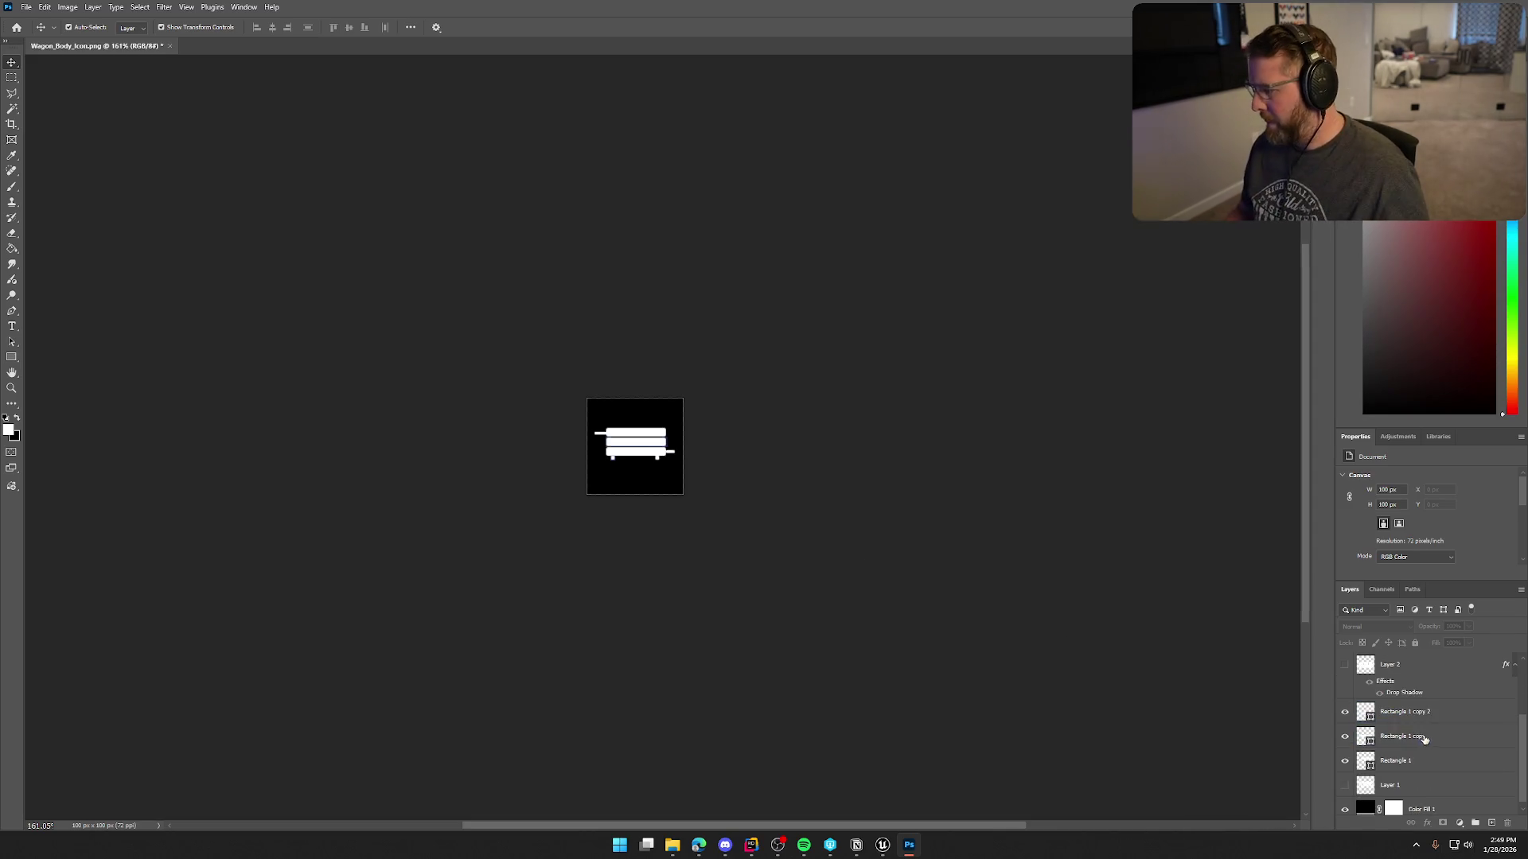
{"action": "scroll", "coordinate": [1353, 700], "scroll_direction": "down", "scroll_amount": 1}
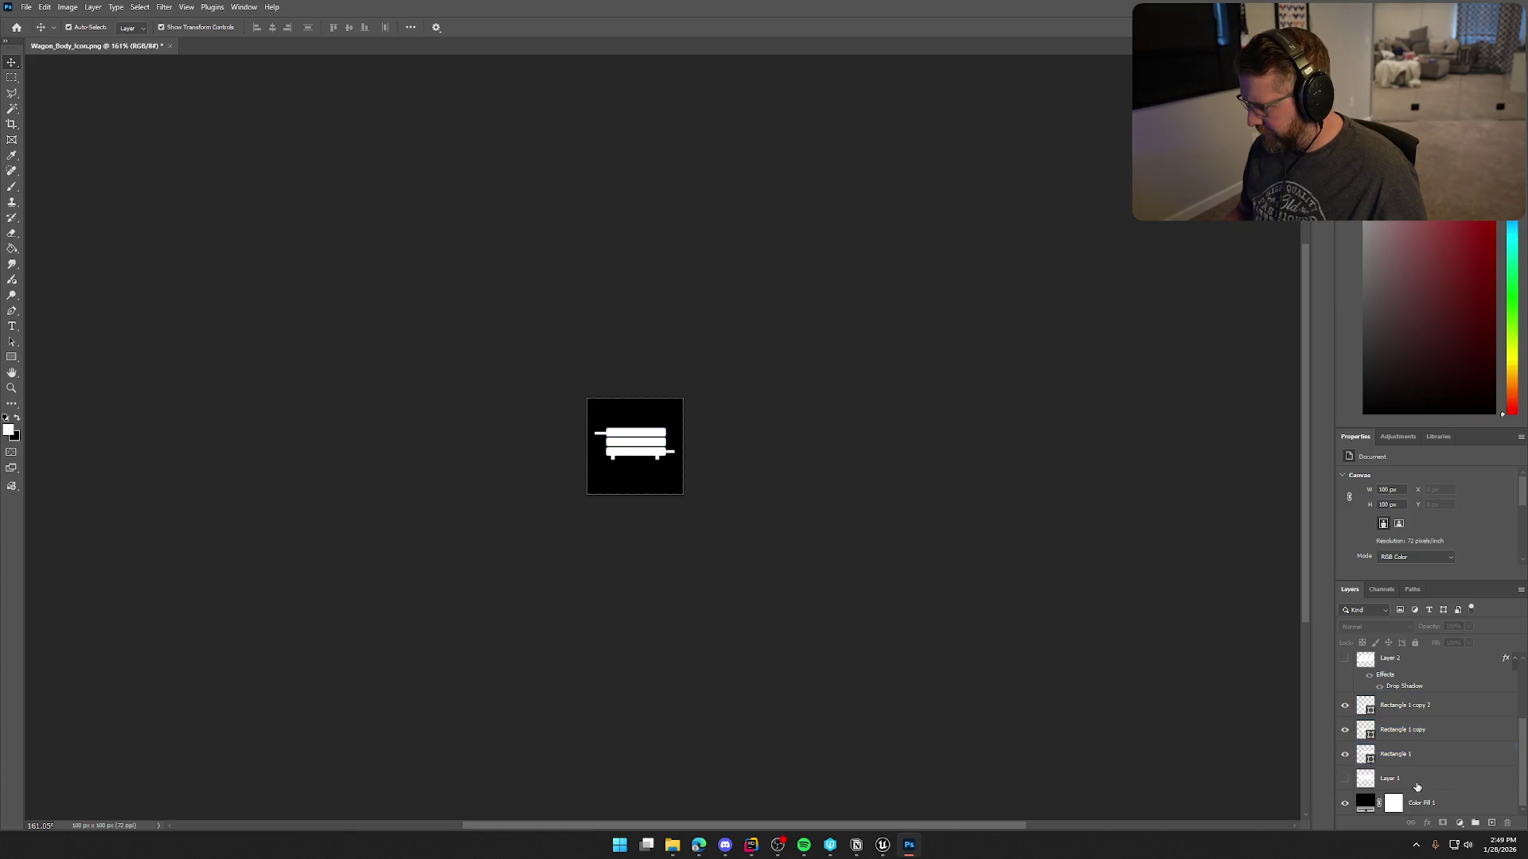
{"action": "left_click", "coordinate": [1382, 800]}
{"action": "left_click", "coordinate": [1400, 754]}
{"action": "left_click", "coordinate": [1412, 708], "text": "shift"}
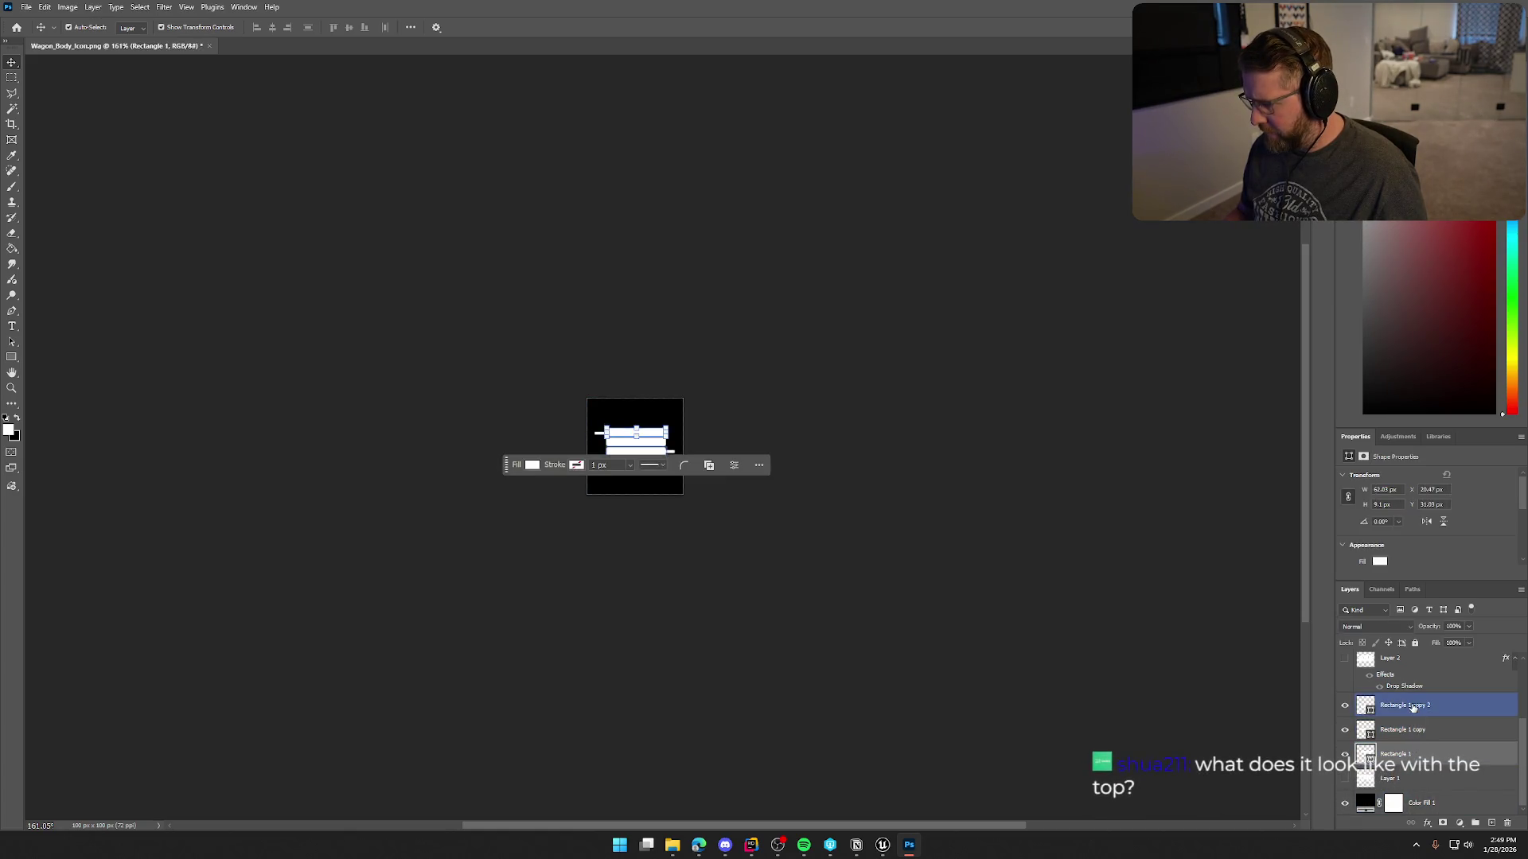
{"action": "scroll", "coordinate": [1408, 716], "scroll_direction": "up", "scroll_amount": 3}
{"action": "left_click", "coordinate": [1399, 738], "text": "ctrl"}
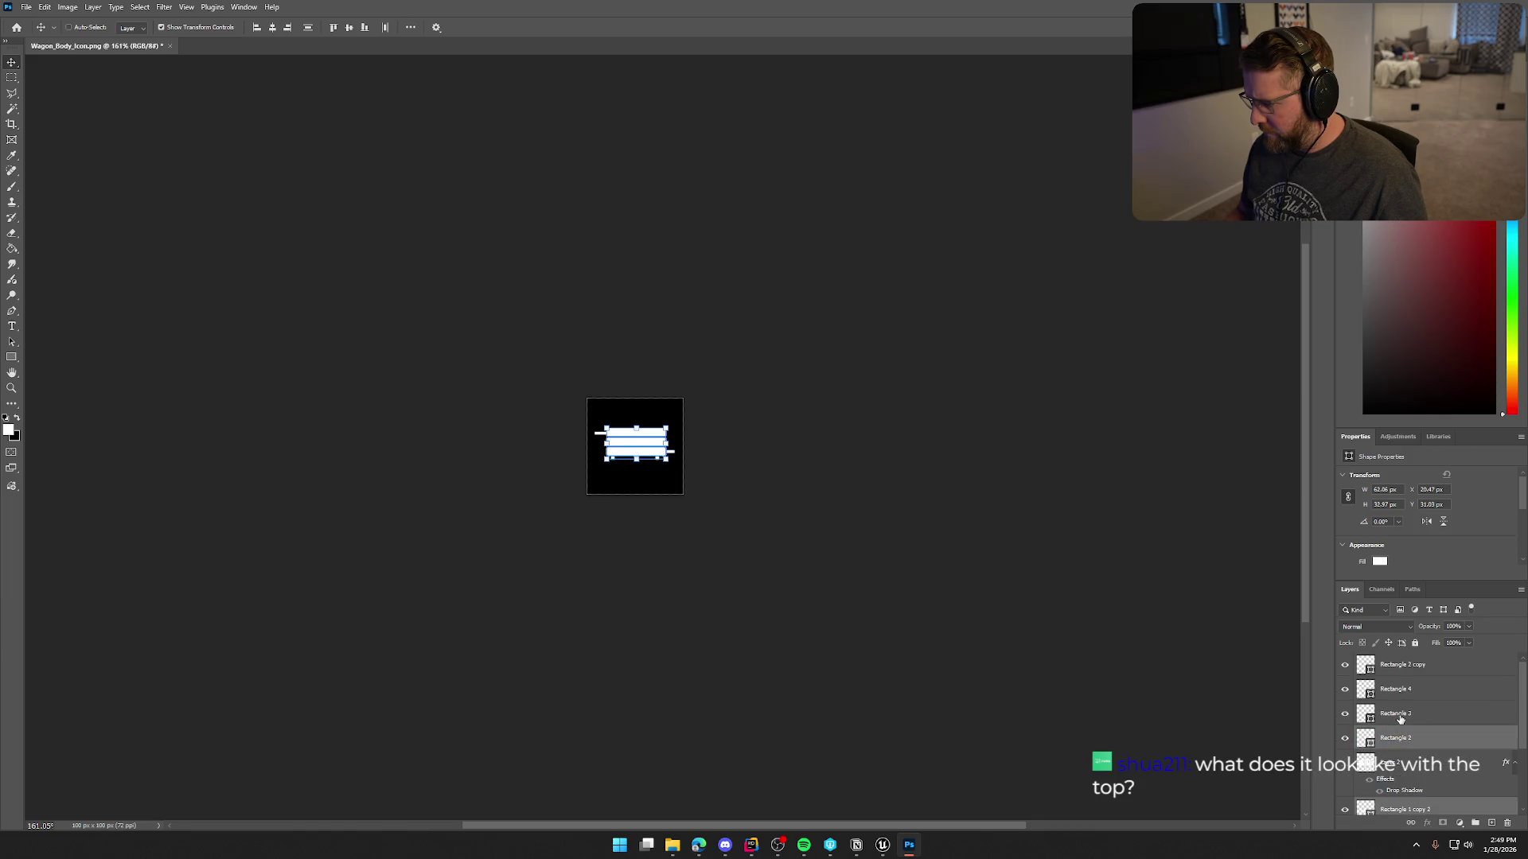
{"action": "left_click", "coordinate": [1399, 713], "text": "ctrl"}
{"action": "left_click", "coordinate": [1396, 689], "text": "ctrl"}
{"action": "left_click", "coordinate": [1402, 673], "text": "ctrl"}
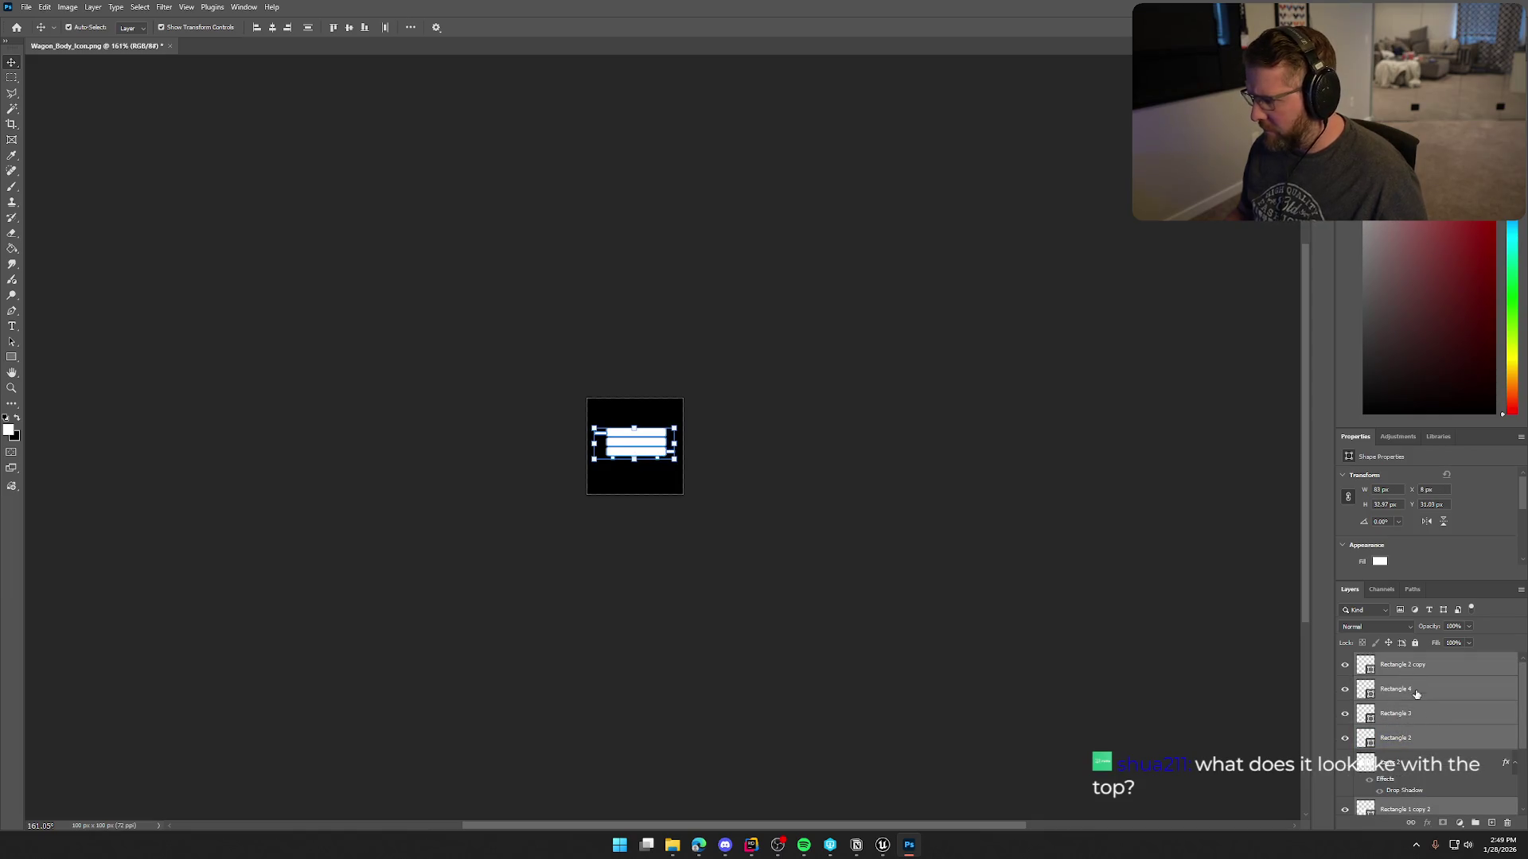
{"action": "right_click", "coordinate": [1416, 694]}
{"action": "left_click", "coordinate": [1457, 476]}
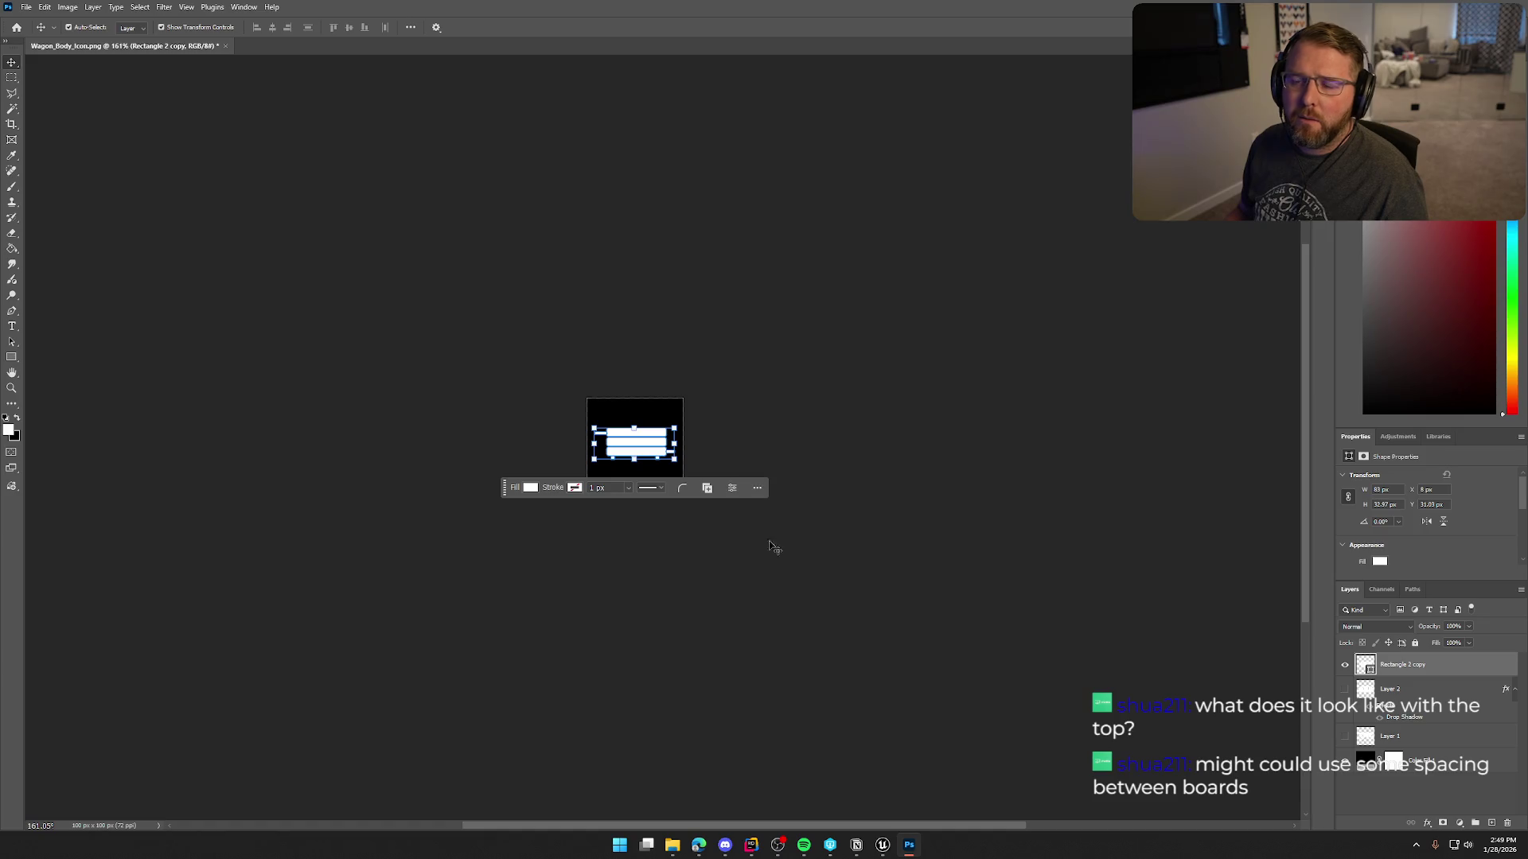
Move the merged wagon body shape down about 21 px to roughly Y 56.
{"action": "key", "text": "Down"}
{"action": "key", "text": "Down"}
{"action": "key", "text": "Down"}
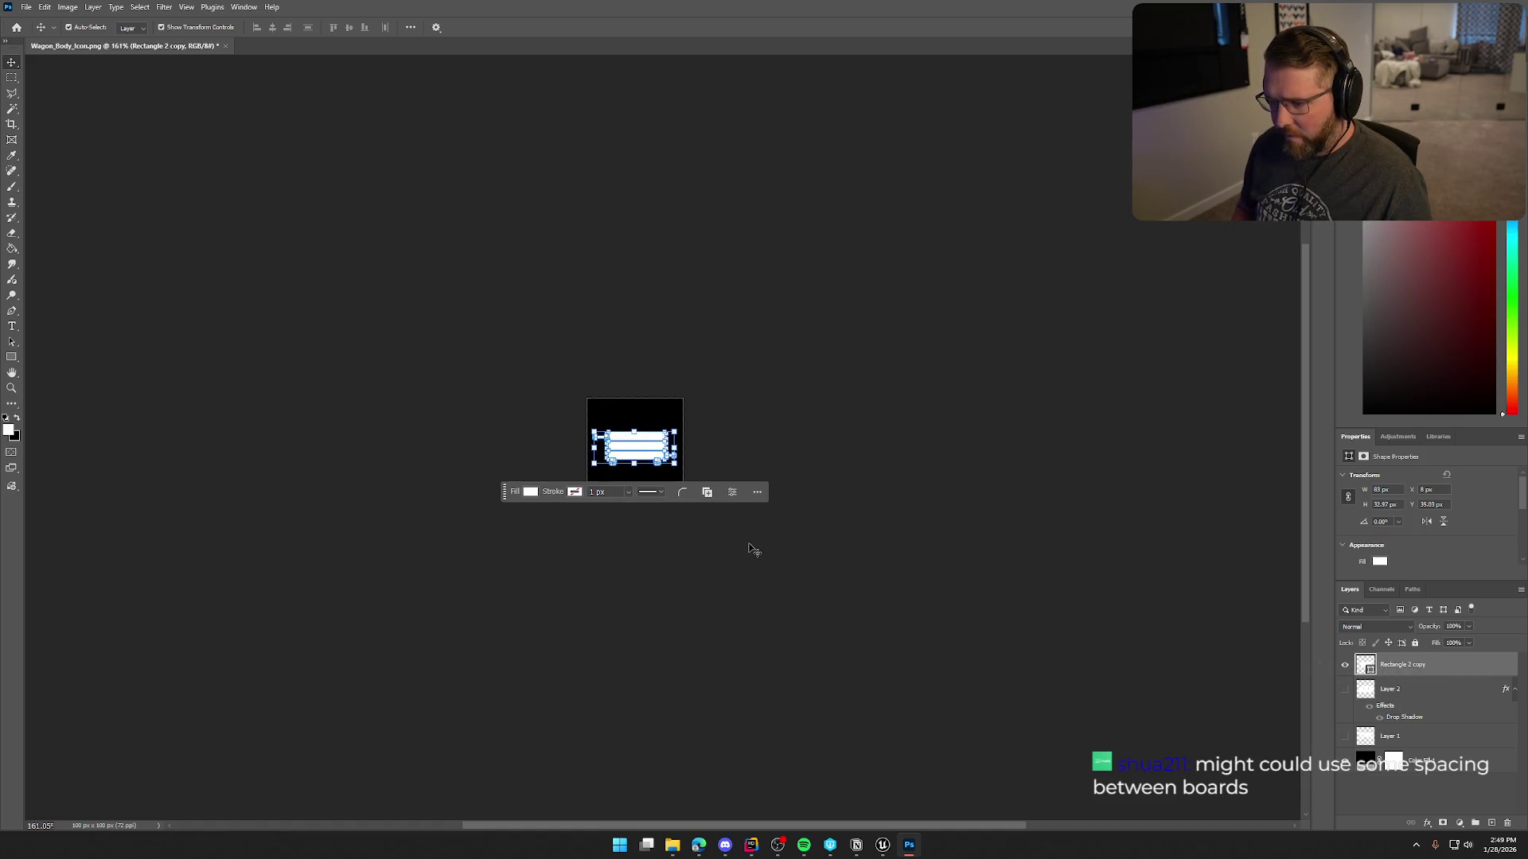
{"action": "key", "text": "Down"}
{"action": "key", "text": "Down"}
{"action": "key", "text": "Down"}
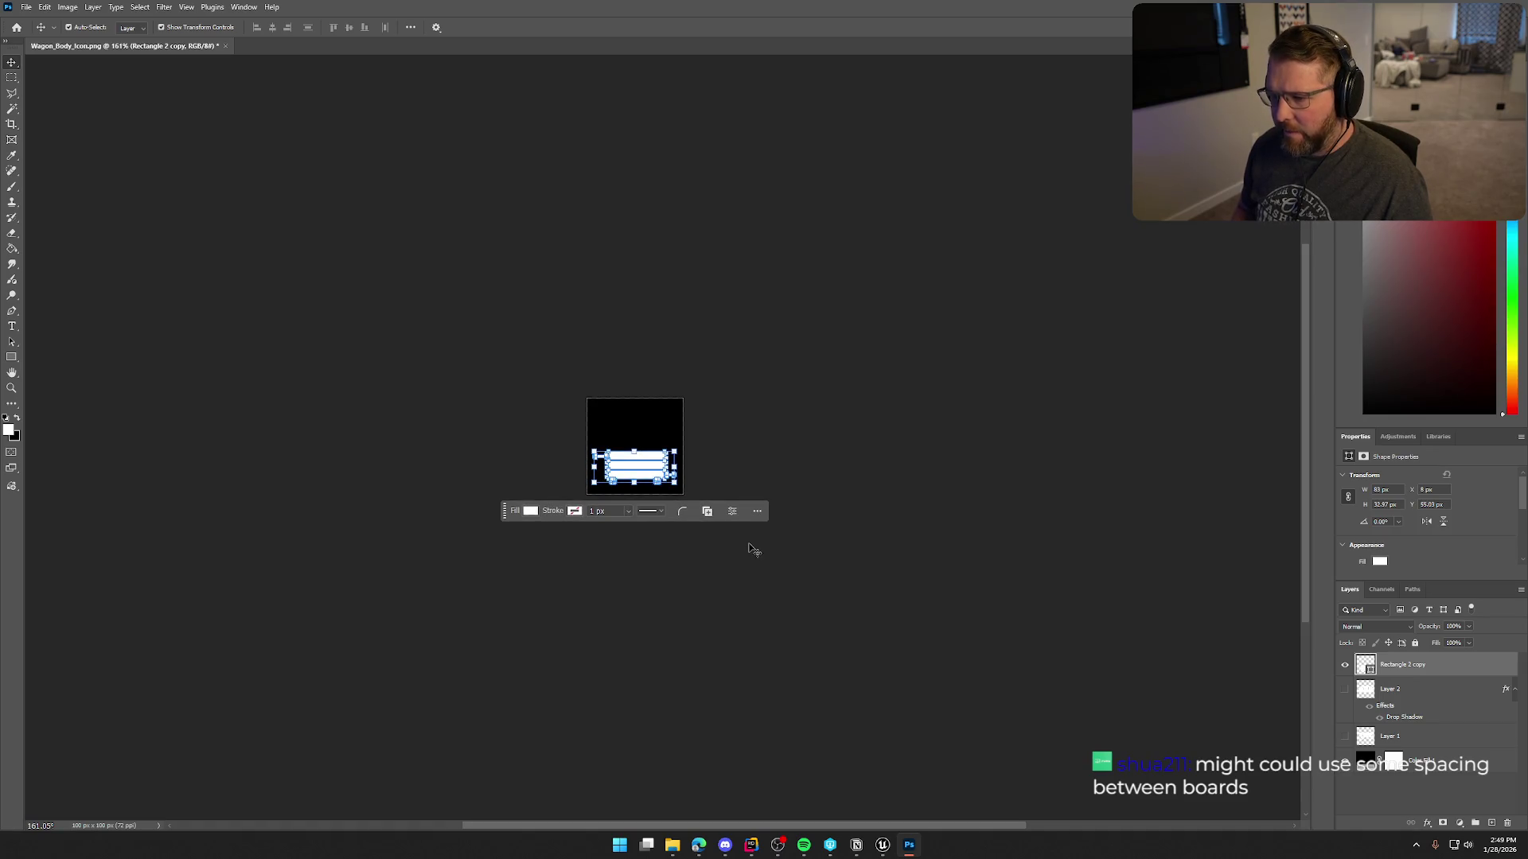
{"action": "left_click", "coordinate": [751, 549]}
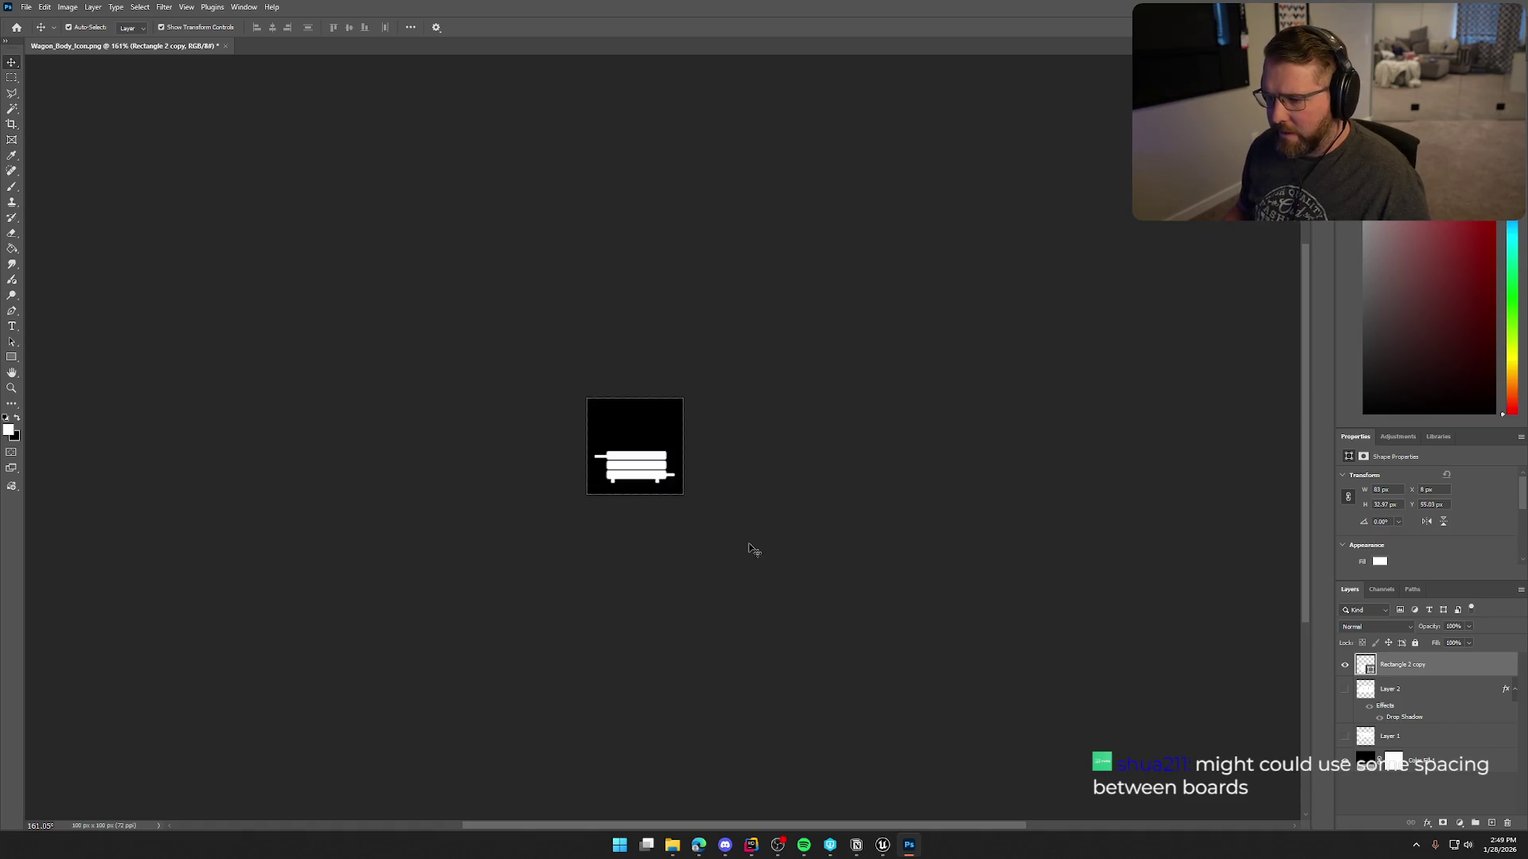
Make the Layer 2 canopy visible and nudge it up about 15 px above the planks.
{"action": "left_click", "coordinate": [1345, 735]}
{"action": "left_click", "coordinate": [1345, 736]}
{"action": "left_click", "coordinate": [1345, 689]}
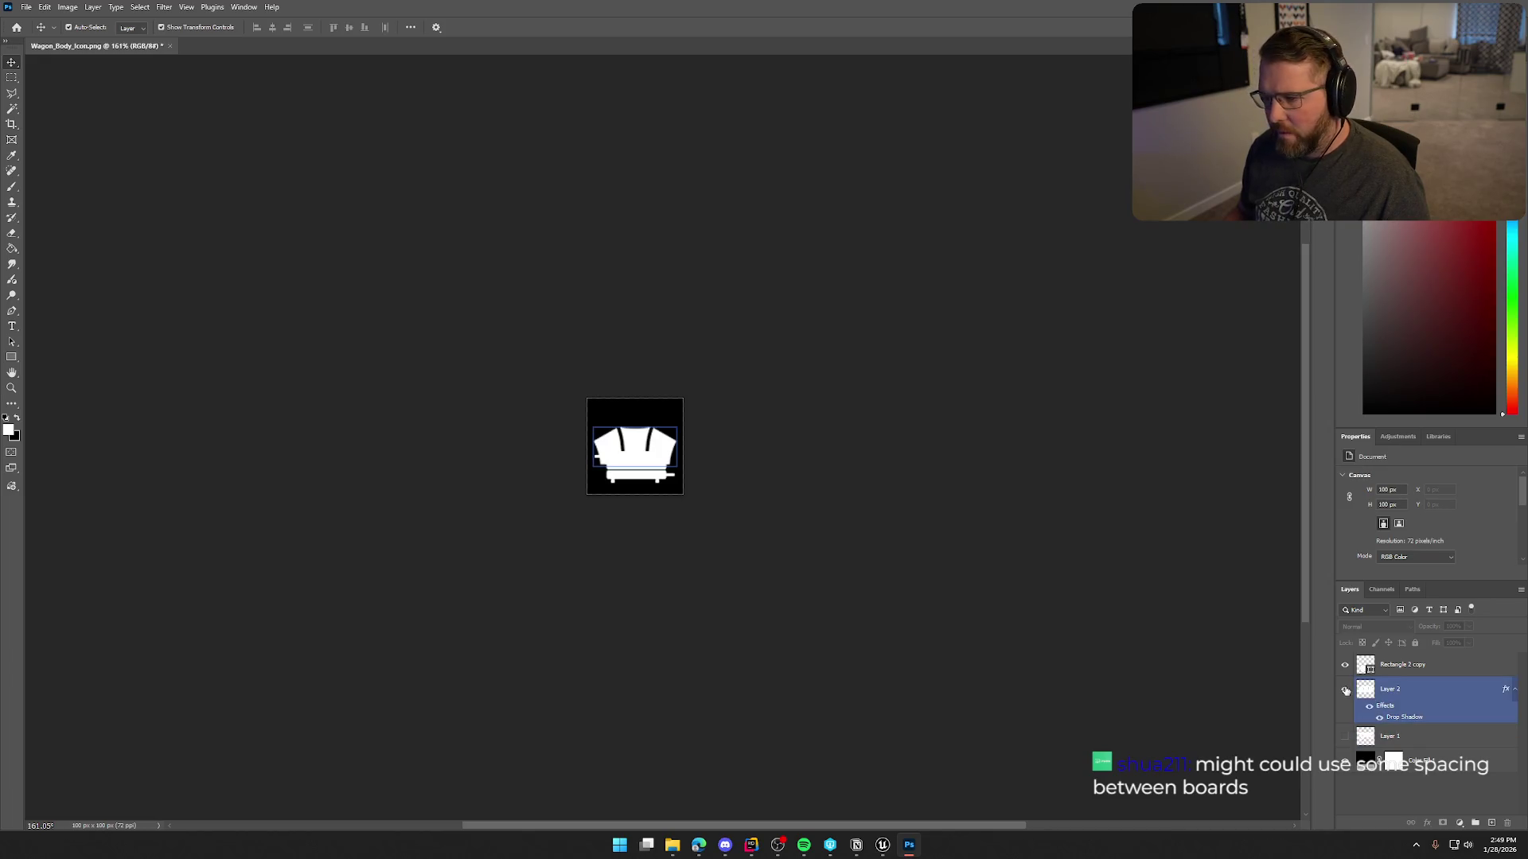
{"action": "left_click", "coordinate": [1042, 667]}
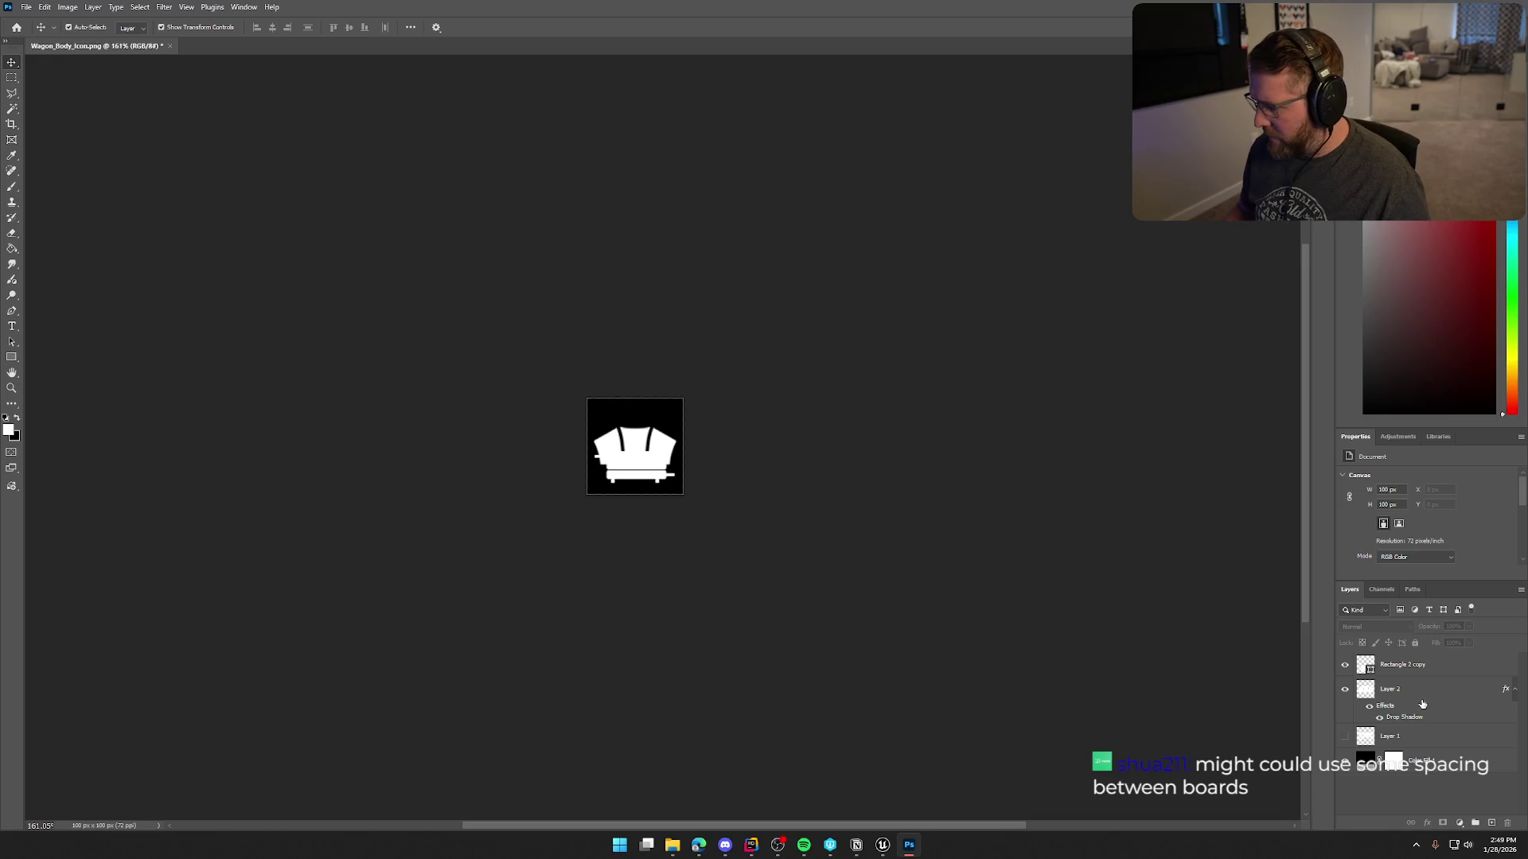
{"action": "left_click", "coordinate": [1390, 689]}
{"action": "key", "text": "ctrl+t"}
{"action": "key", "text": "Up"}
{"action": "key", "text": "Up"}
{"action": "key", "text": "Up"}
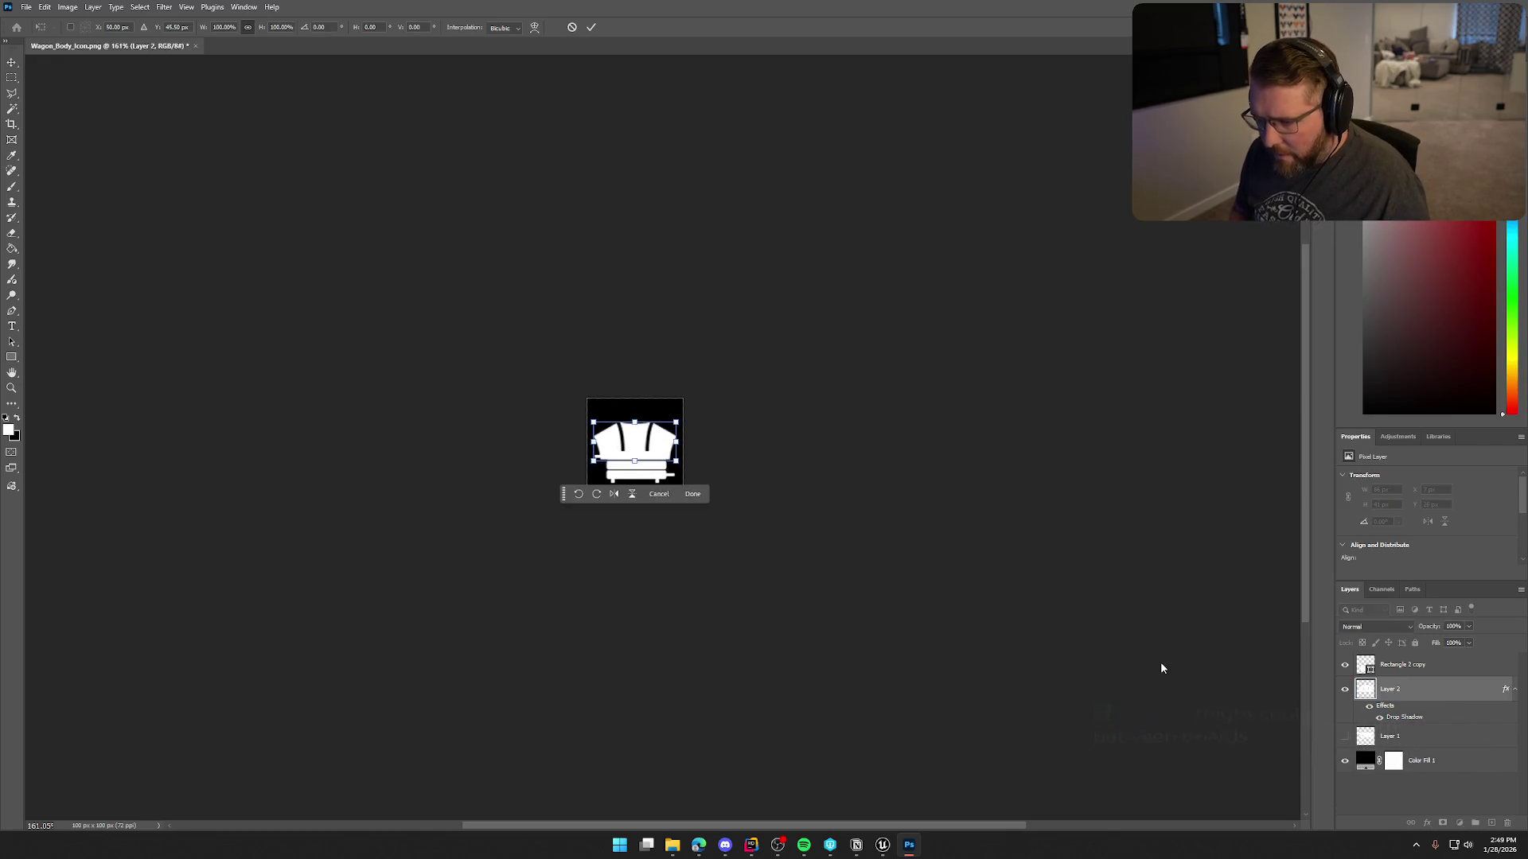
{"action": "key", "text": "Up"}
{"action": "key", "text": "Up"}
{"action": "key", "text": "Up"}
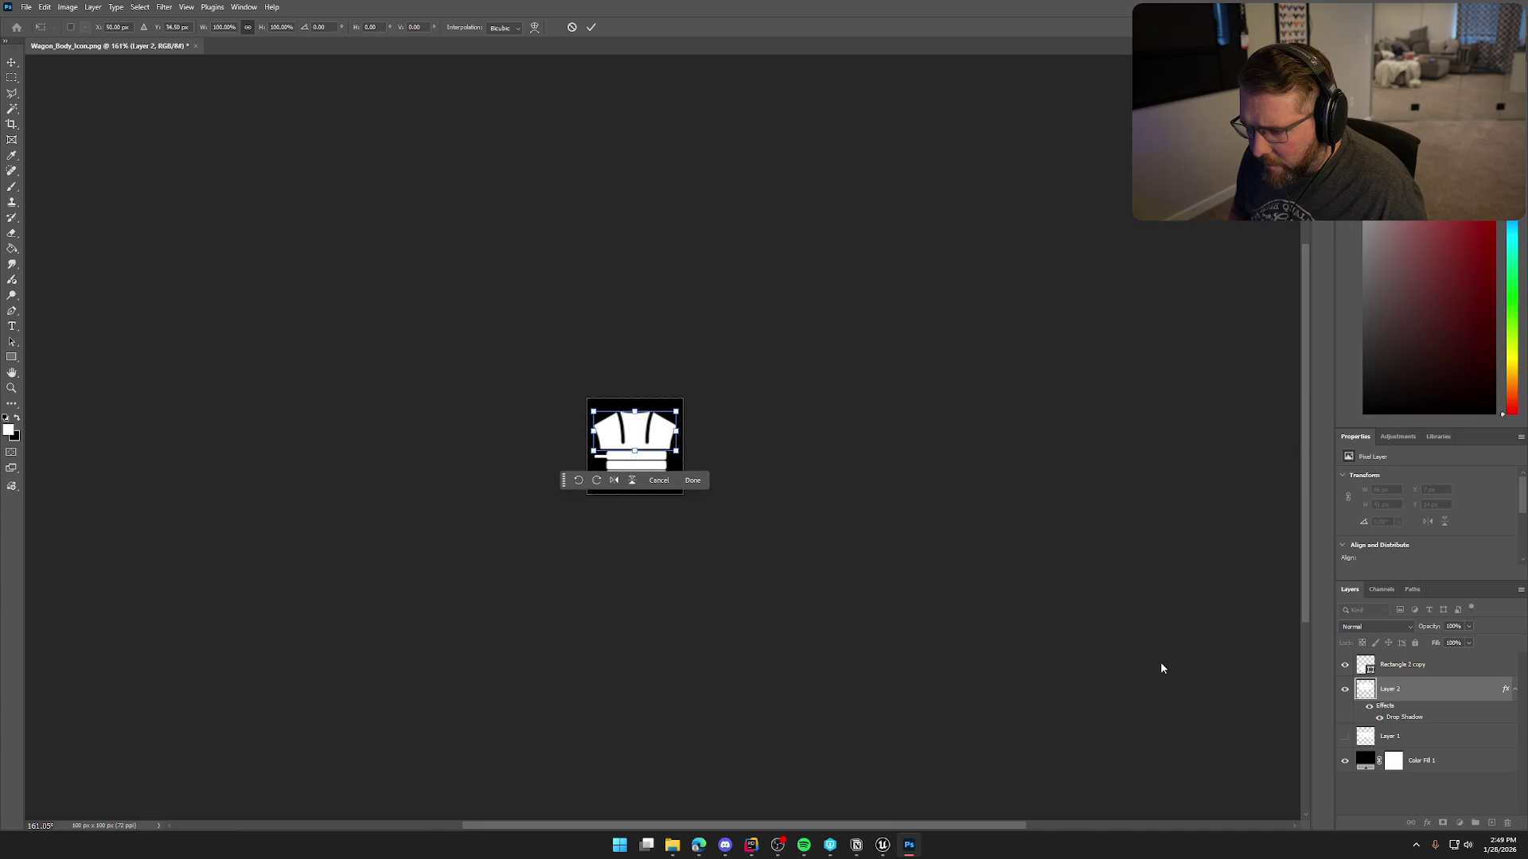
{"action": "key", "text": "Return"}
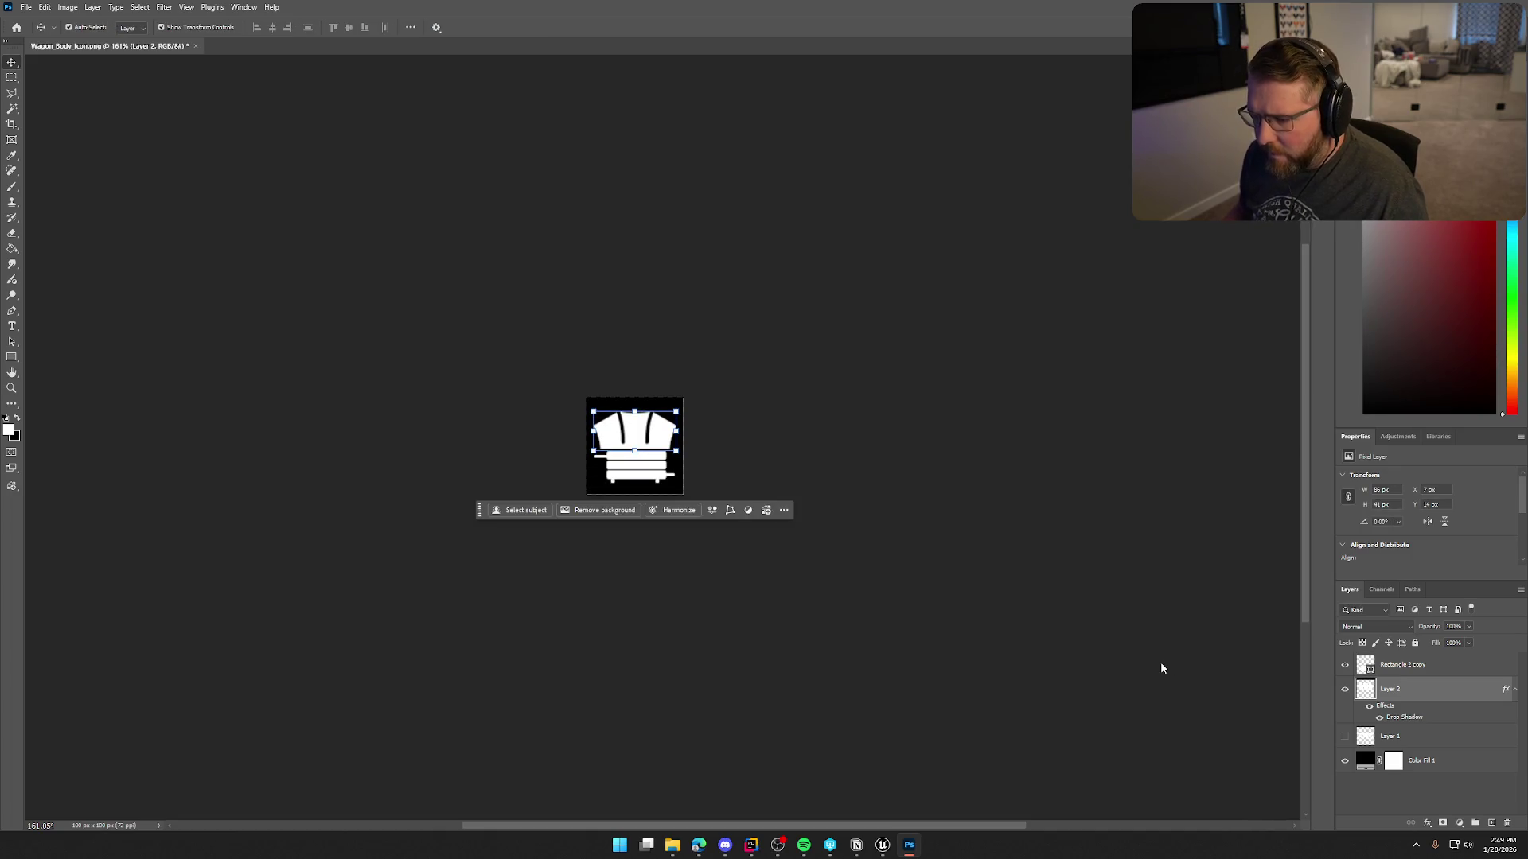
Scale the merged planks shape to about 111% to fit the icon.
{"action": "left_click", "coordinate": [1160, 661]}
{"action": "left_click", "coordinate": [1422, 673]}
{"action": "key", "text": "ctrl+t"}
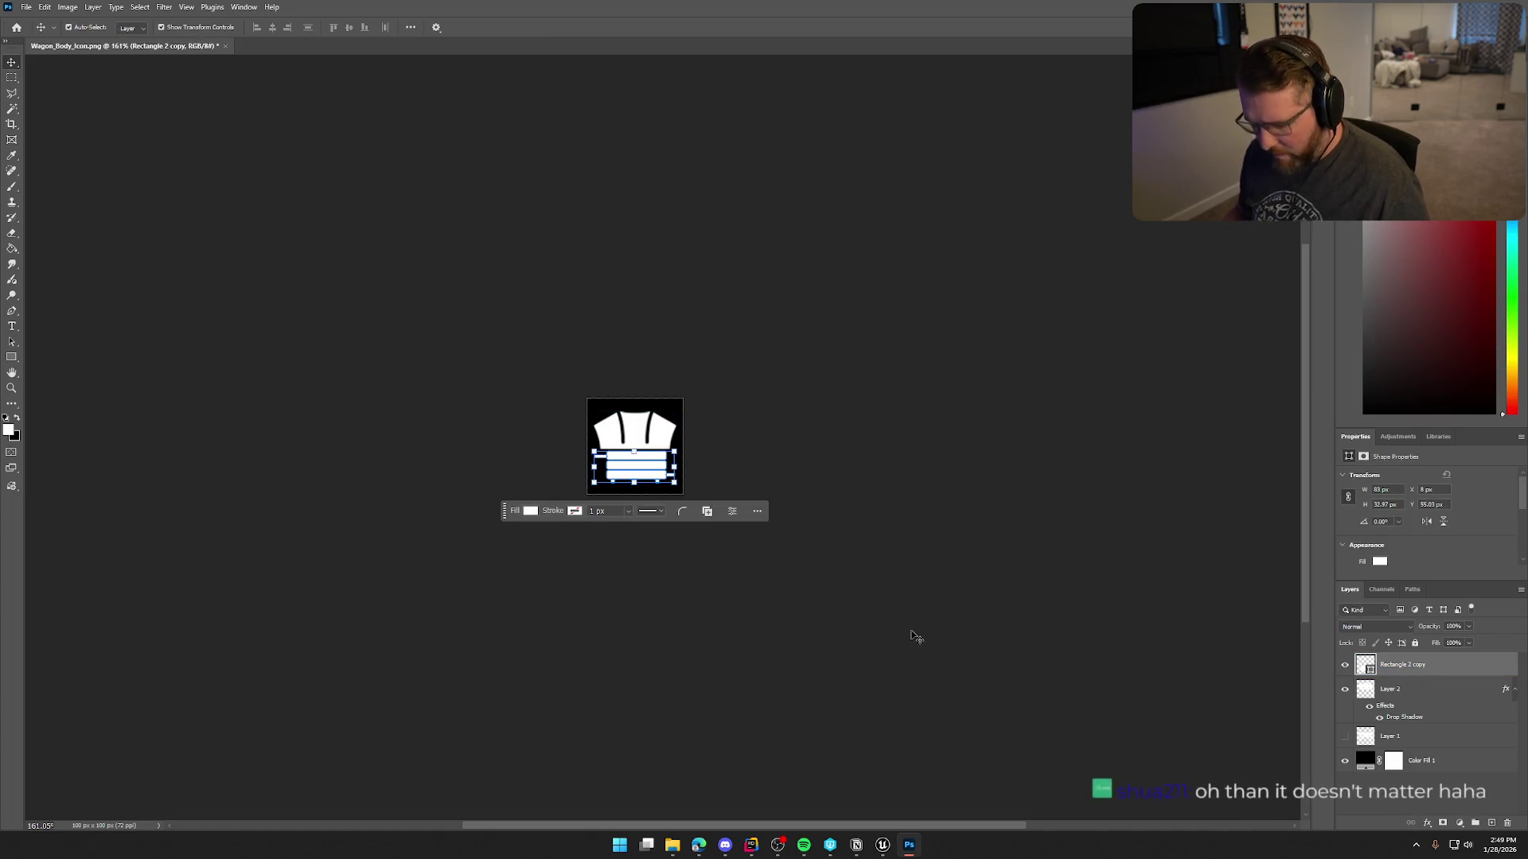
{"action": "left_click_drag", "start_coordinate": [674, 482], "coordinate": [685, 486]}
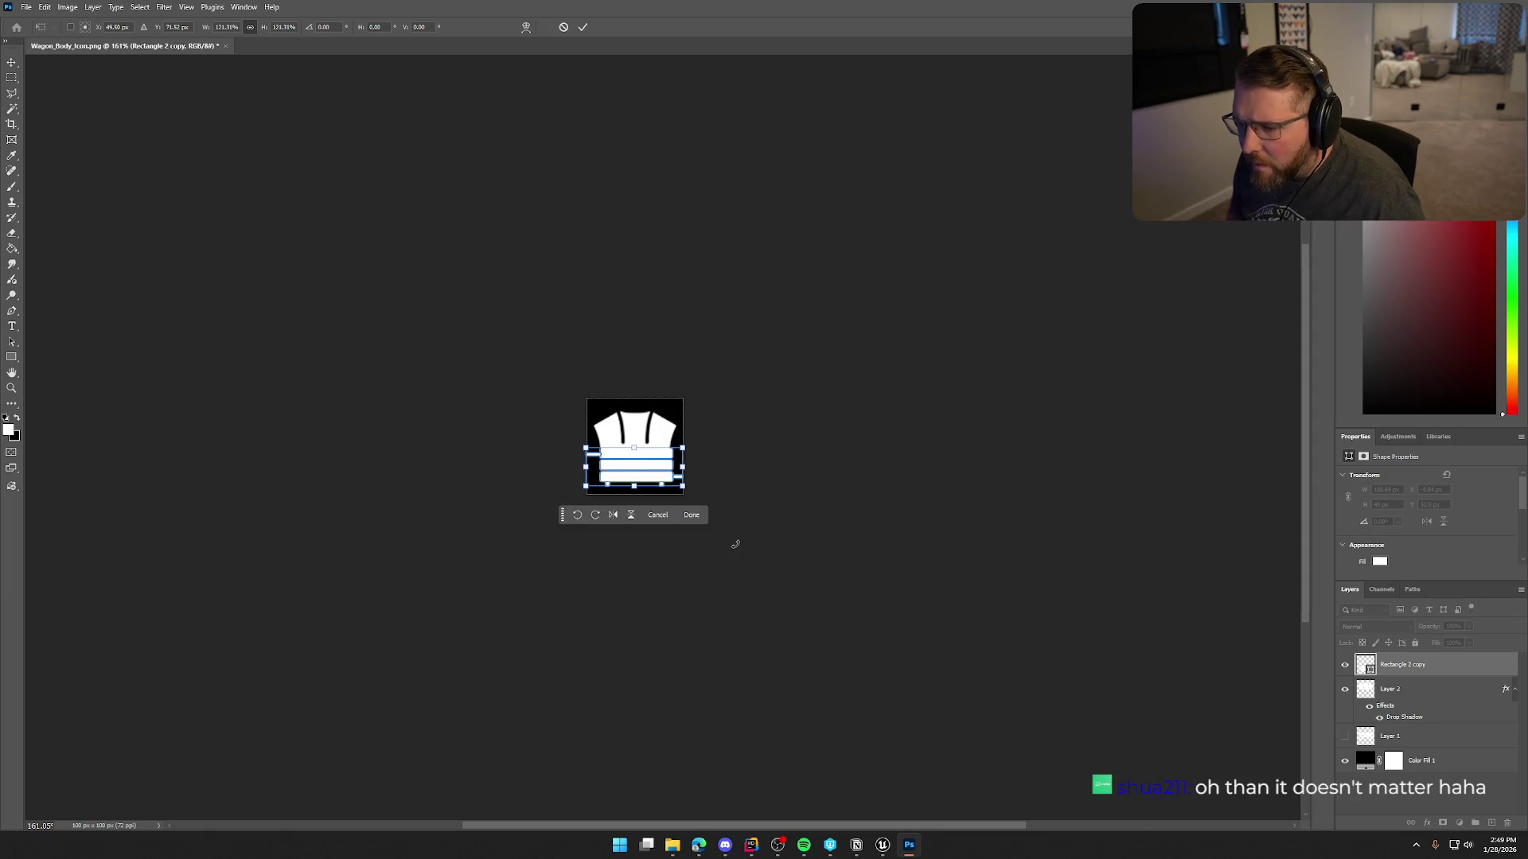
{"action": "key", "text": "Right"}
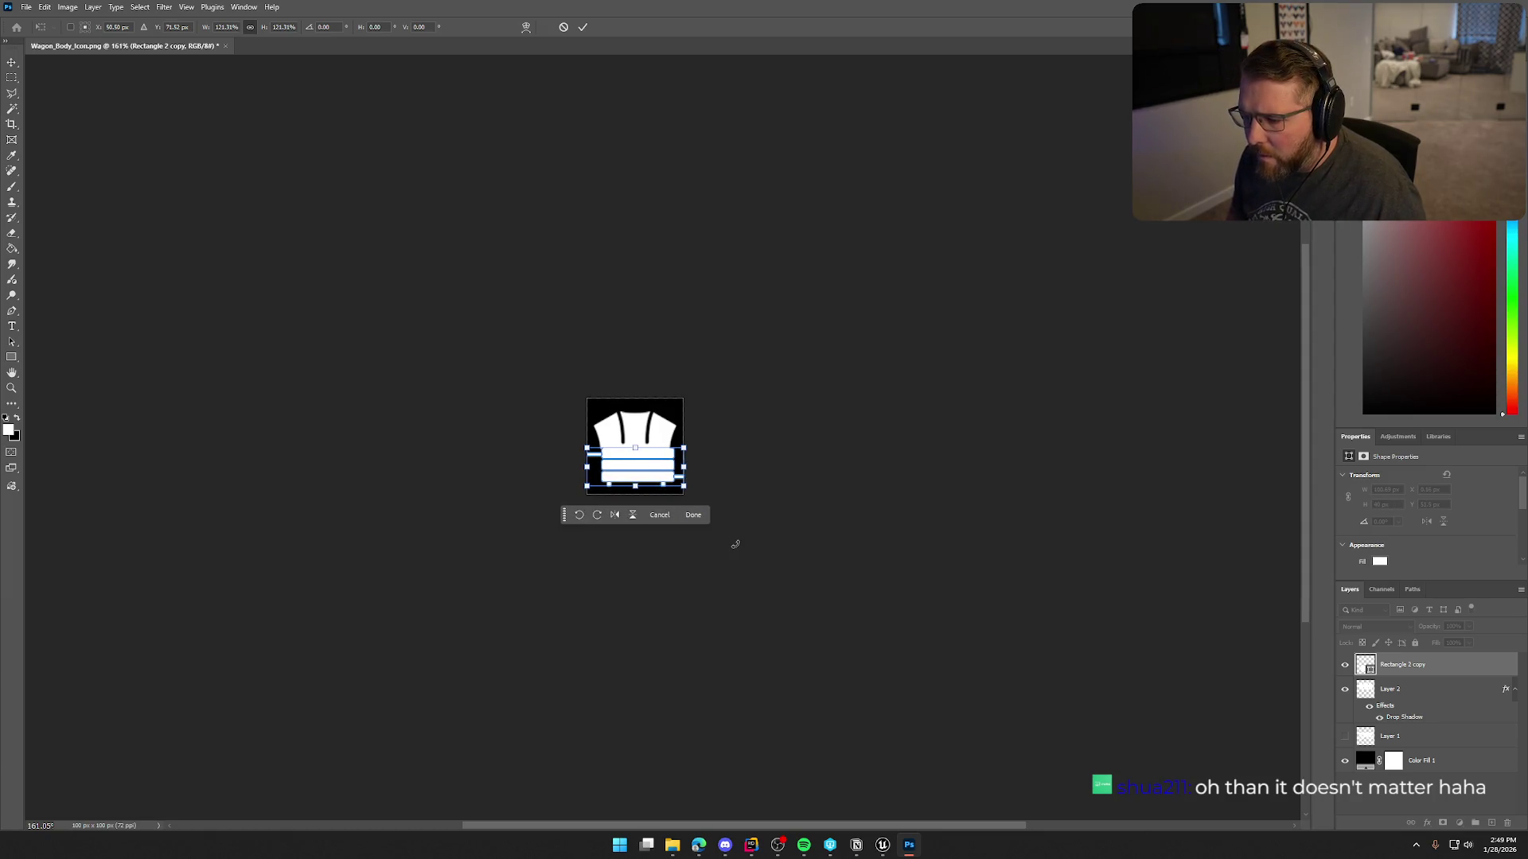
{"action": "left_click_drag", "start_coordinate": [684, 487], "coordinate": [681, 484]}
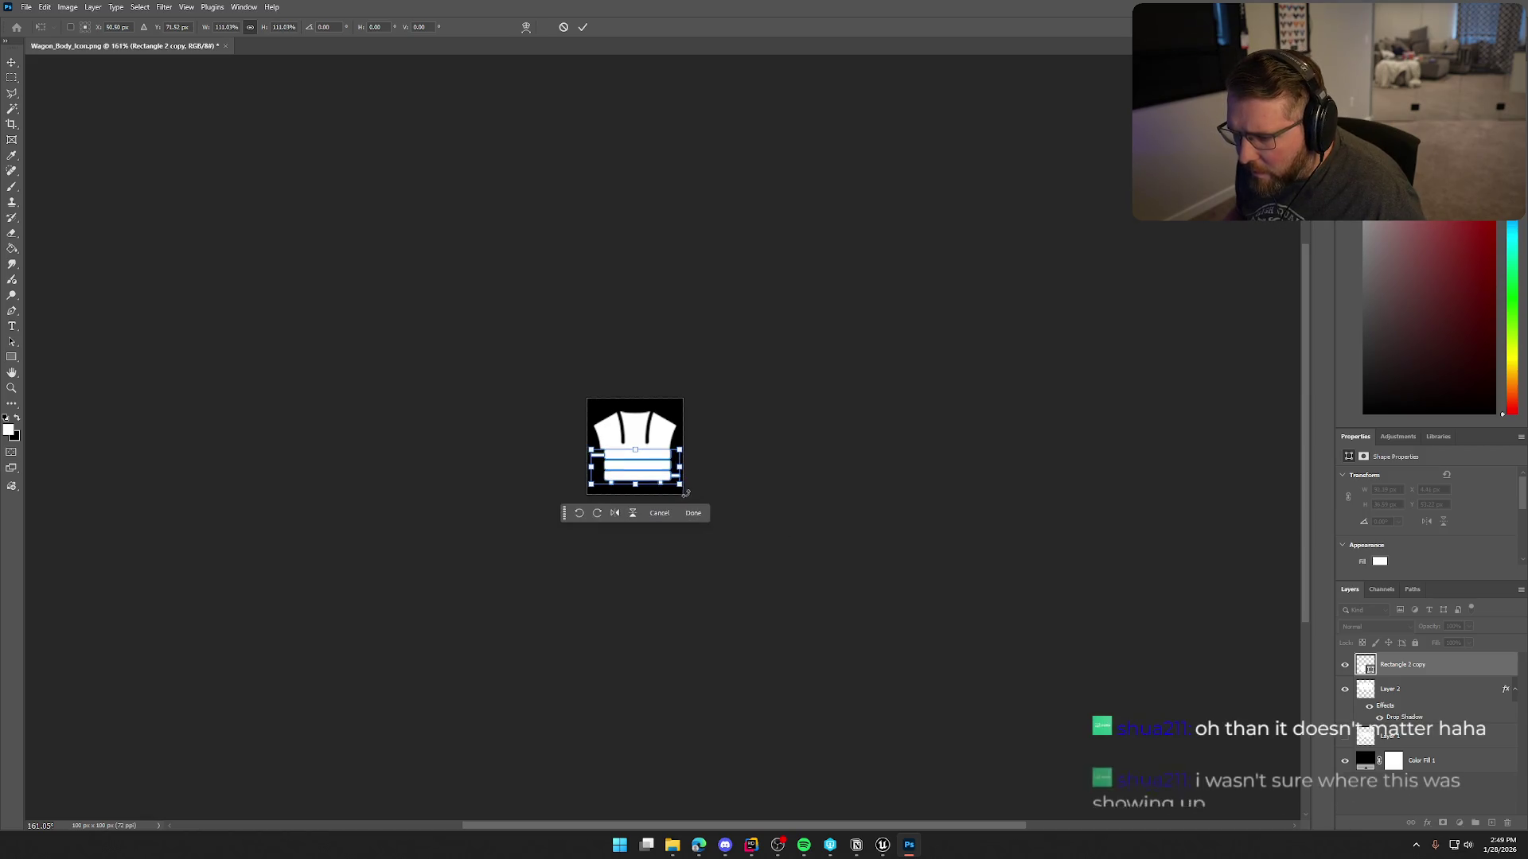
{"action": "key", "text": "Left"}
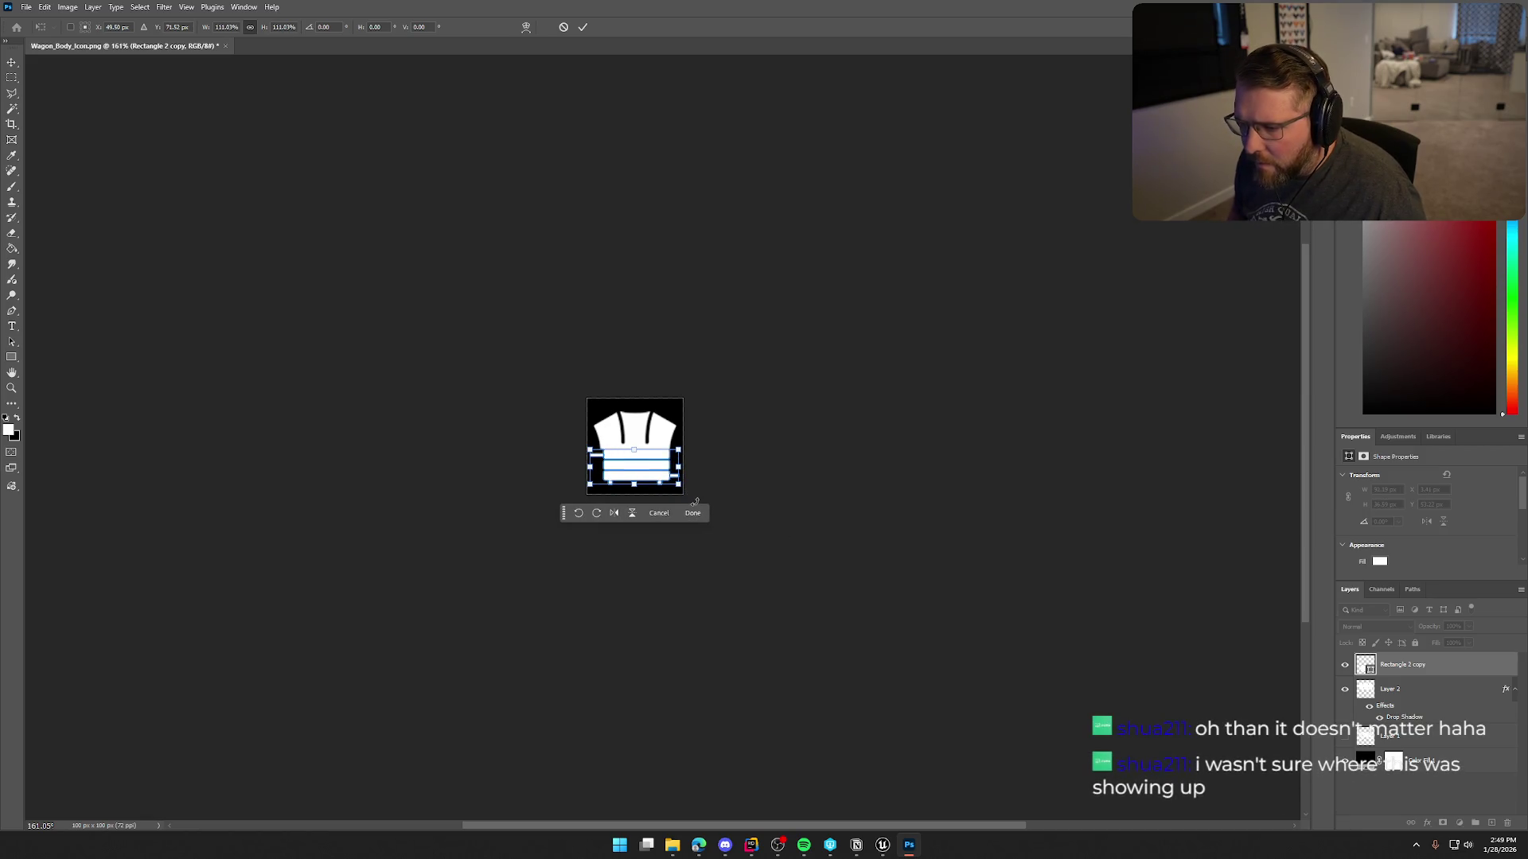
{"action": "left_click", "coordinate": [695, 509]}
Shrink the canopy to about 87%, lower it 1 px, then return to Unreal Engine.
{"action": "left_click", "coordinate": [1387, 703]}
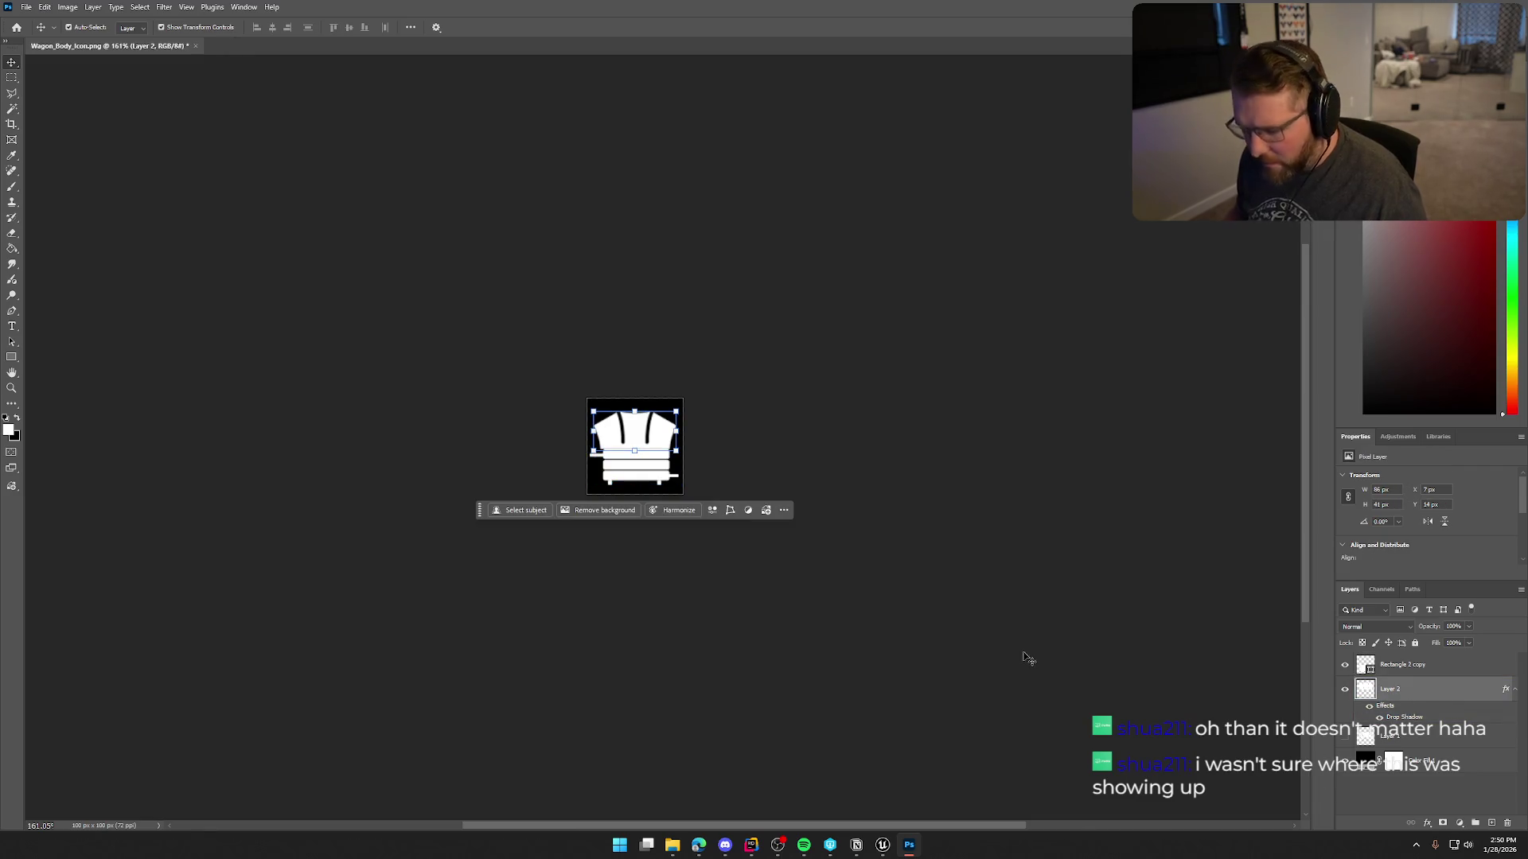
{"action": "key", "text": "ctrl+t"}
{"action": "left_click_drag", "start_coordinate": [676, 453], "coordinate": [700, 431]}
{"action": "key", "text": "Down"}
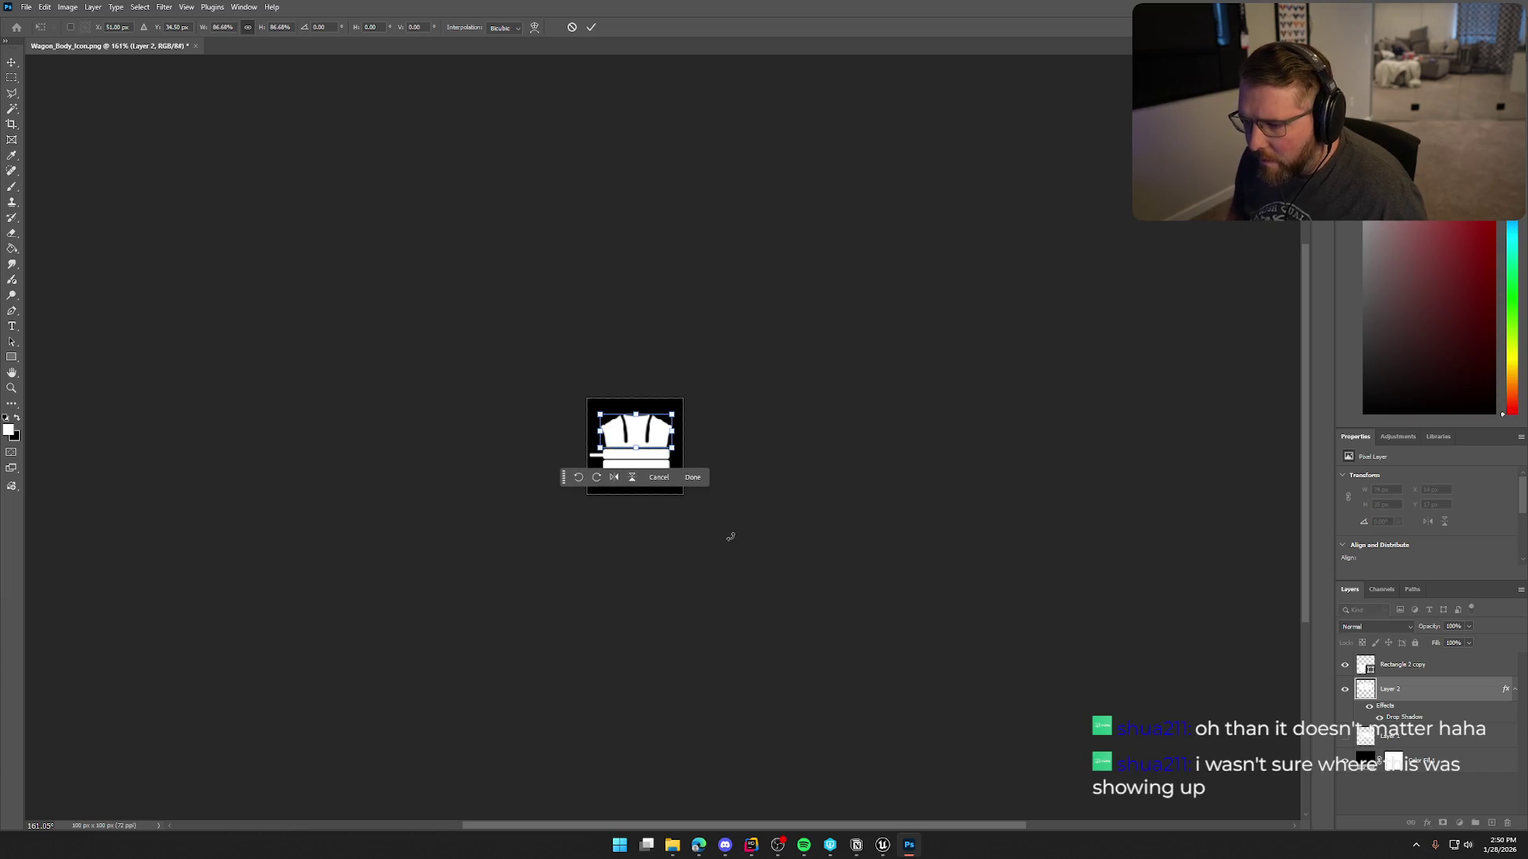
{"action": "key", "text": "Return"}
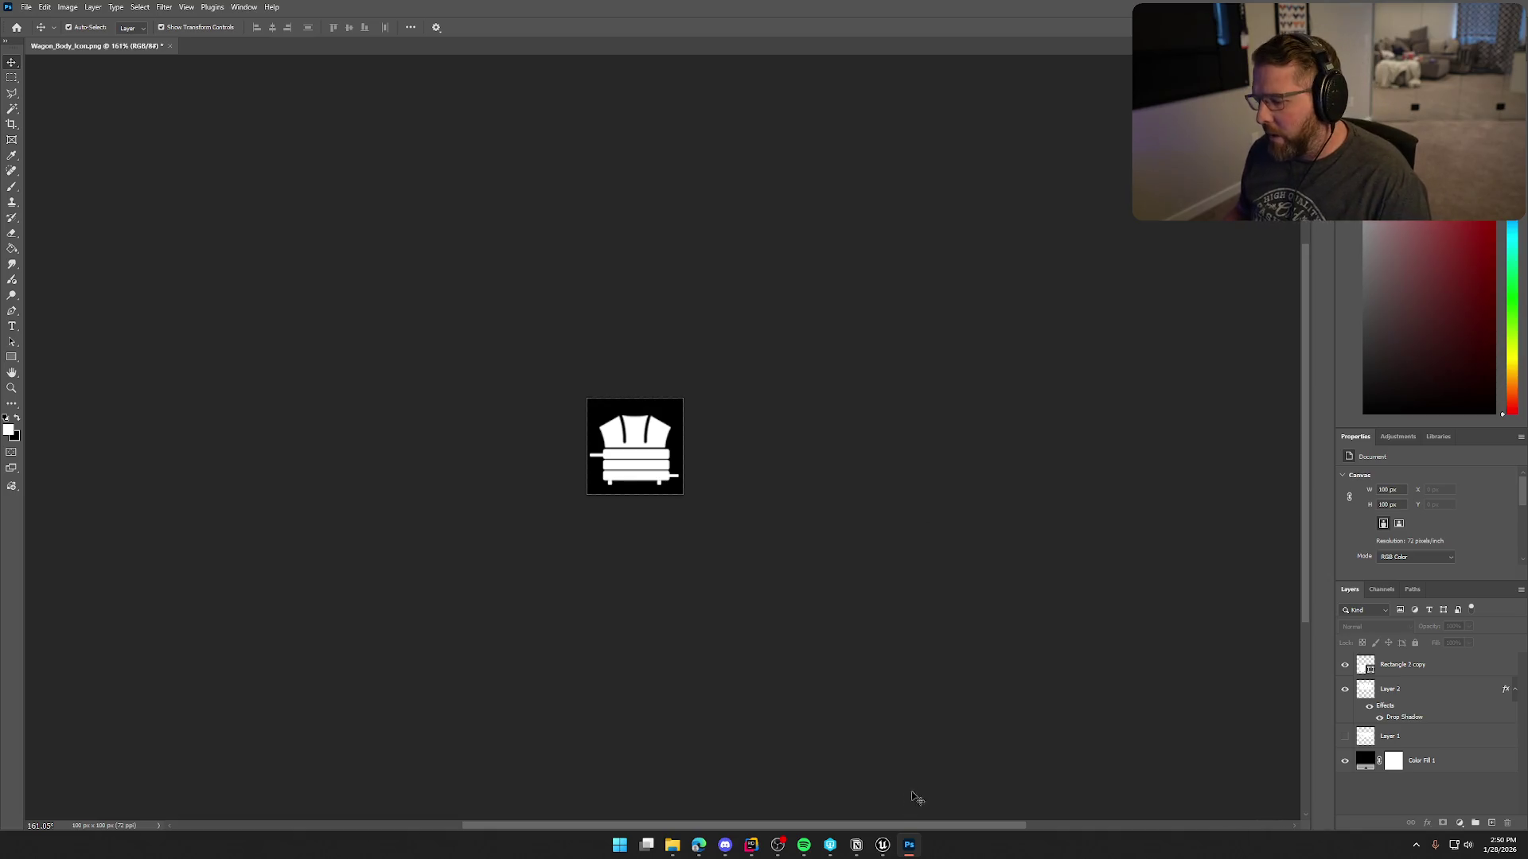
{"action": "left_click", "coordinate": [882, 845]}
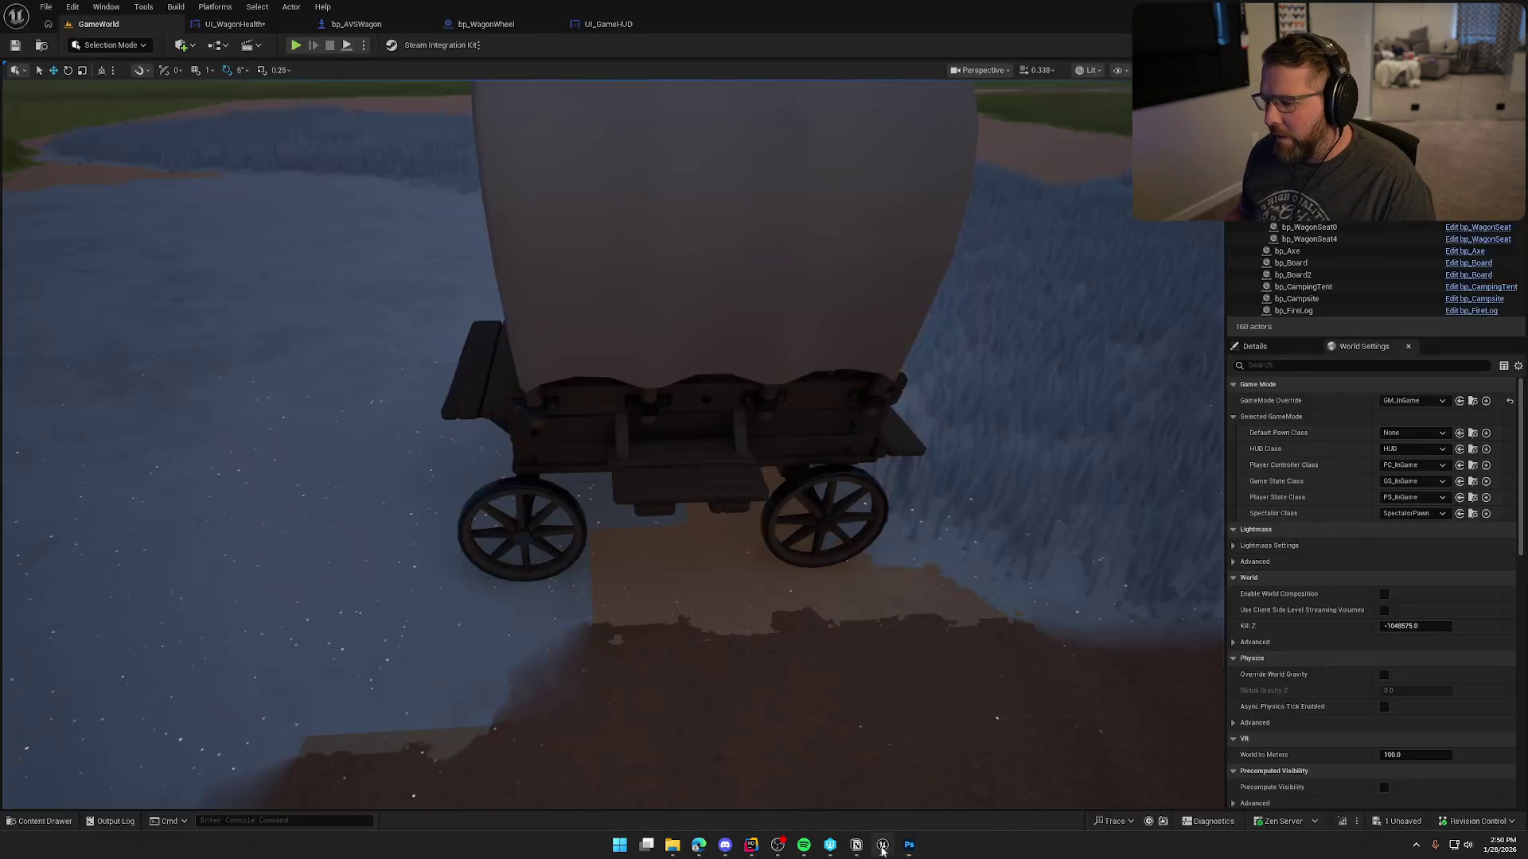
In UI_WagonHealth, duplicate the icon-and-bar Vertical Box five times for six columns.
{"action": "left_click", "coordinate": [235, 24]}
{"action": "scroll", "coordinate": [570, 495], "scroll_direction": "down", "scroll_amount": 3}
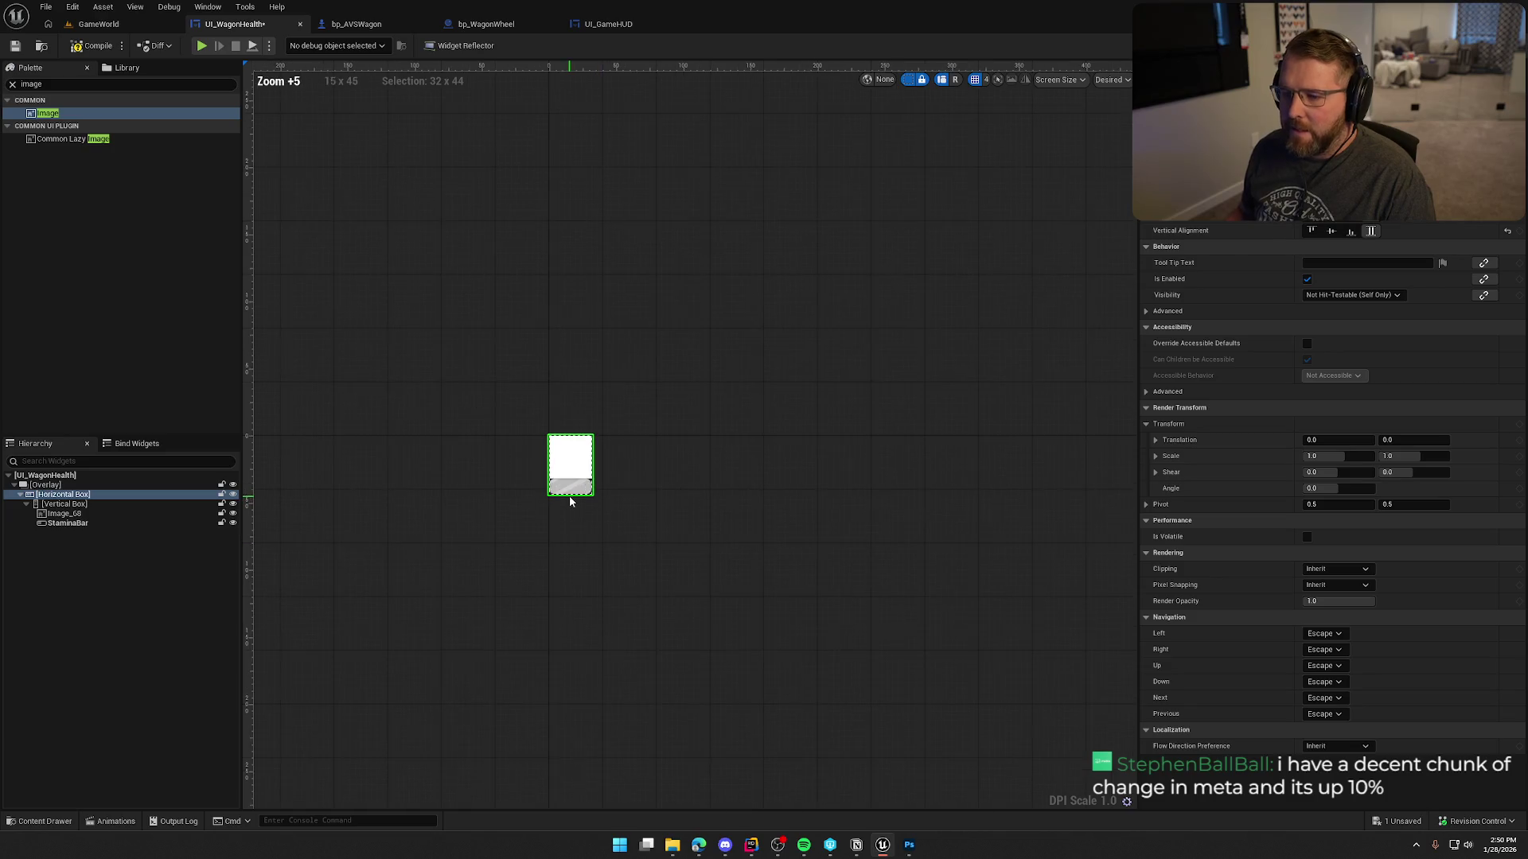
{"action": "left_click", "coordinate": [48, 506]}
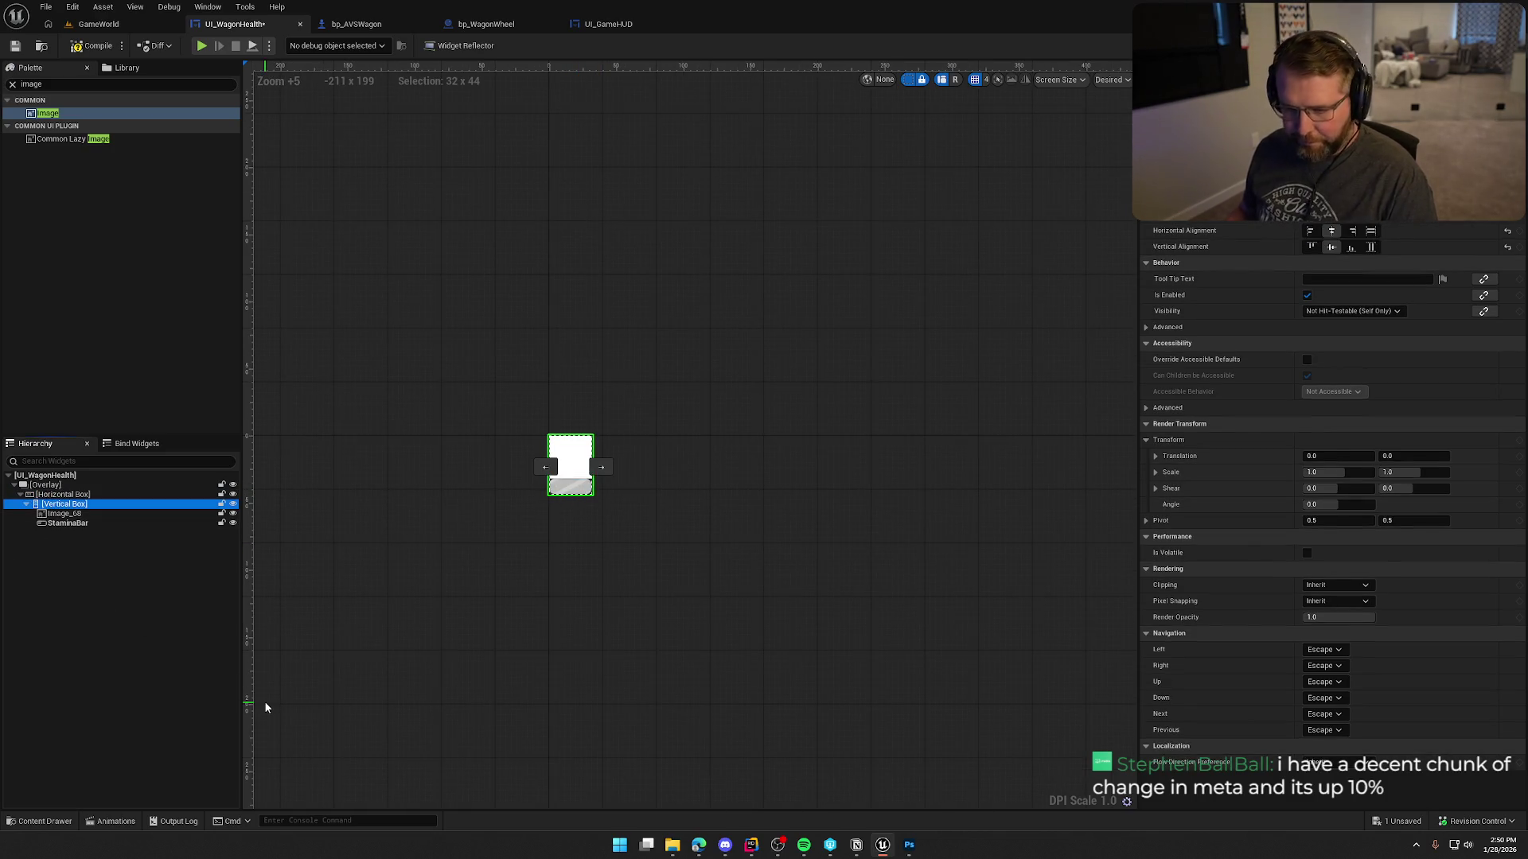
{"action": "key", "text": "ctrl+d"}
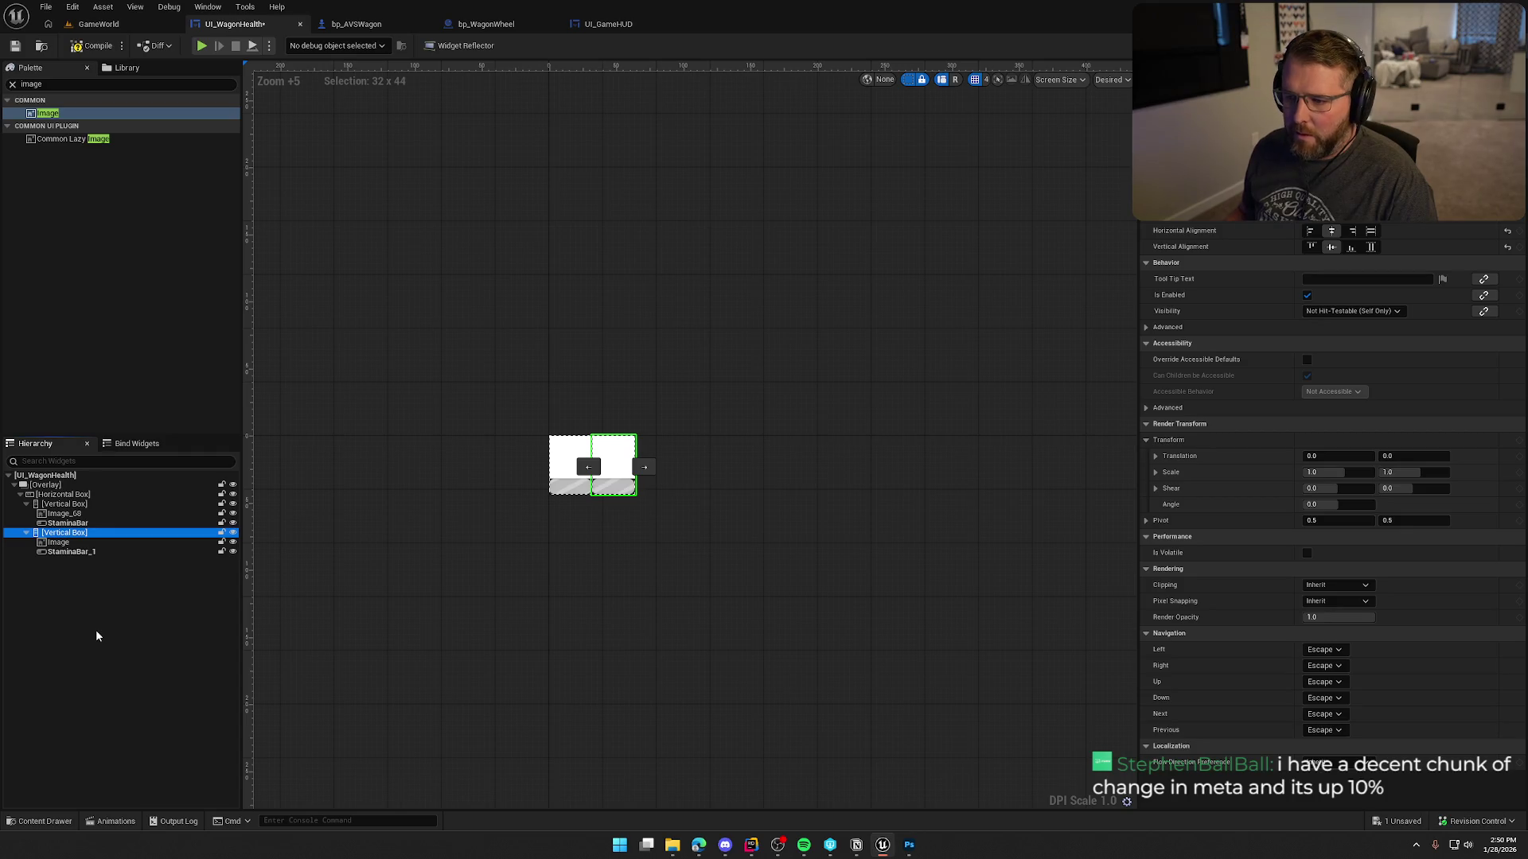
{"action": "key", "text": "ctrl+d"}
{"action": "key", "text": "ctrl+d"}
{"action": "key", "text": "ctrl+d"}
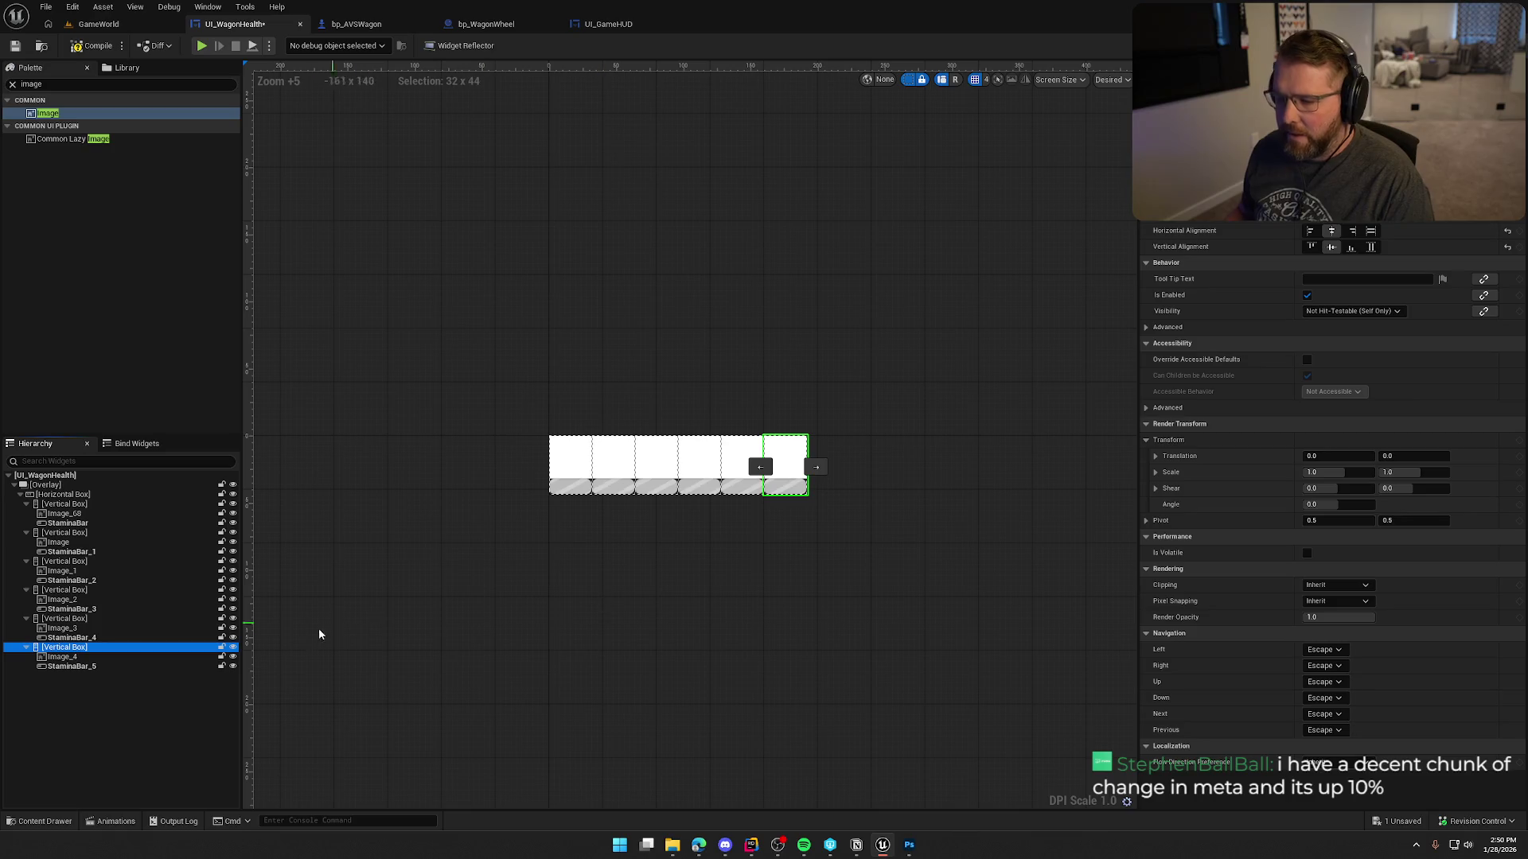
Check each of the six icon images and six stamina bars in turn.
{"action": "scroll", "coordinate": [728, 591], "scroll_direction": "down", "scroll_amount": 3}
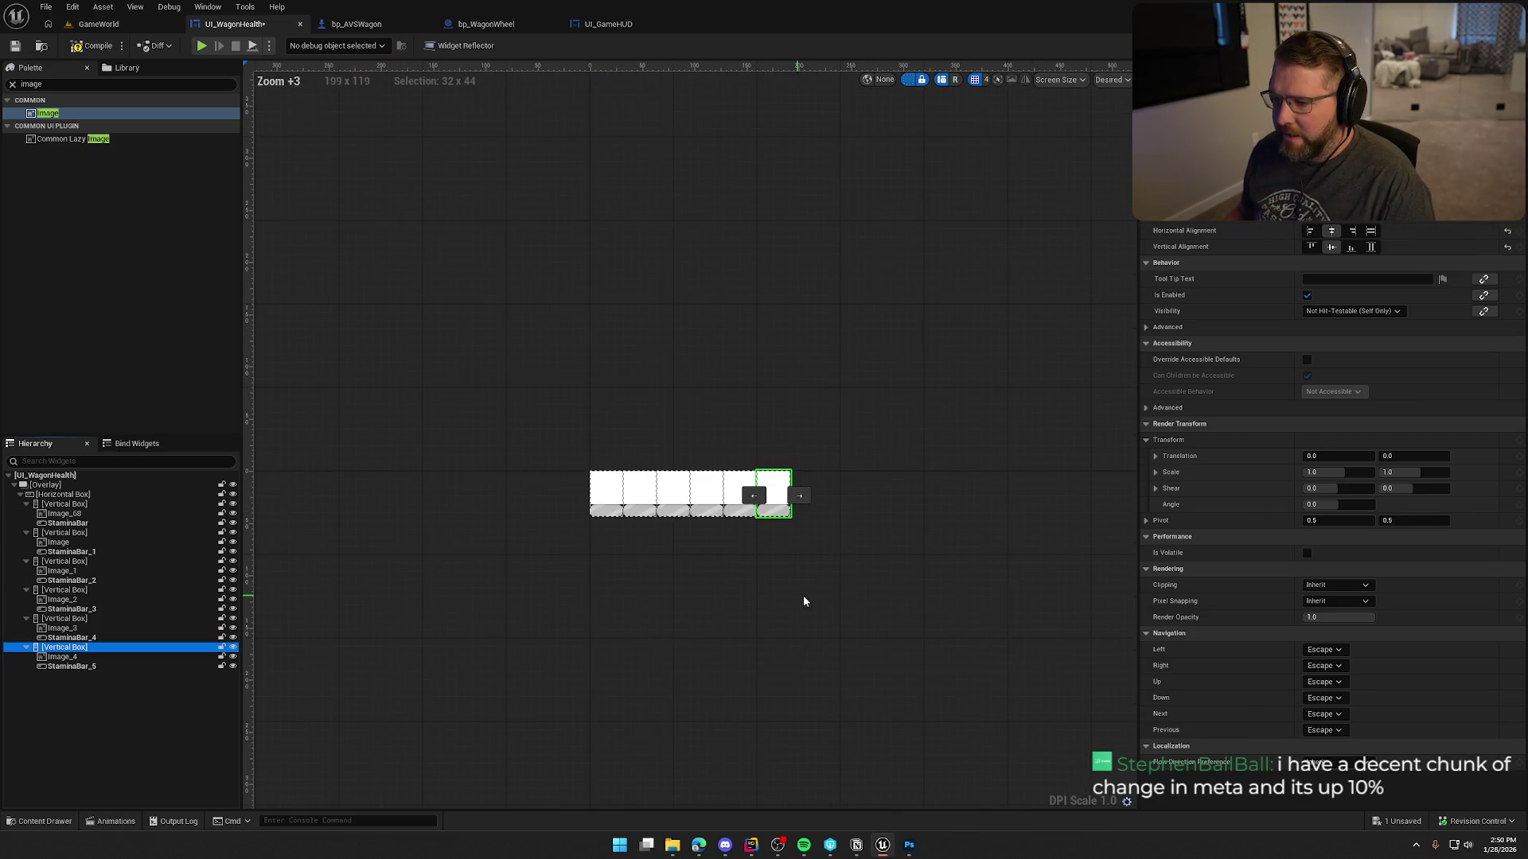
{"action": "scroll", "coordinate": [736, 545], "scroll_direction": "up", "scroll_amount": 4}
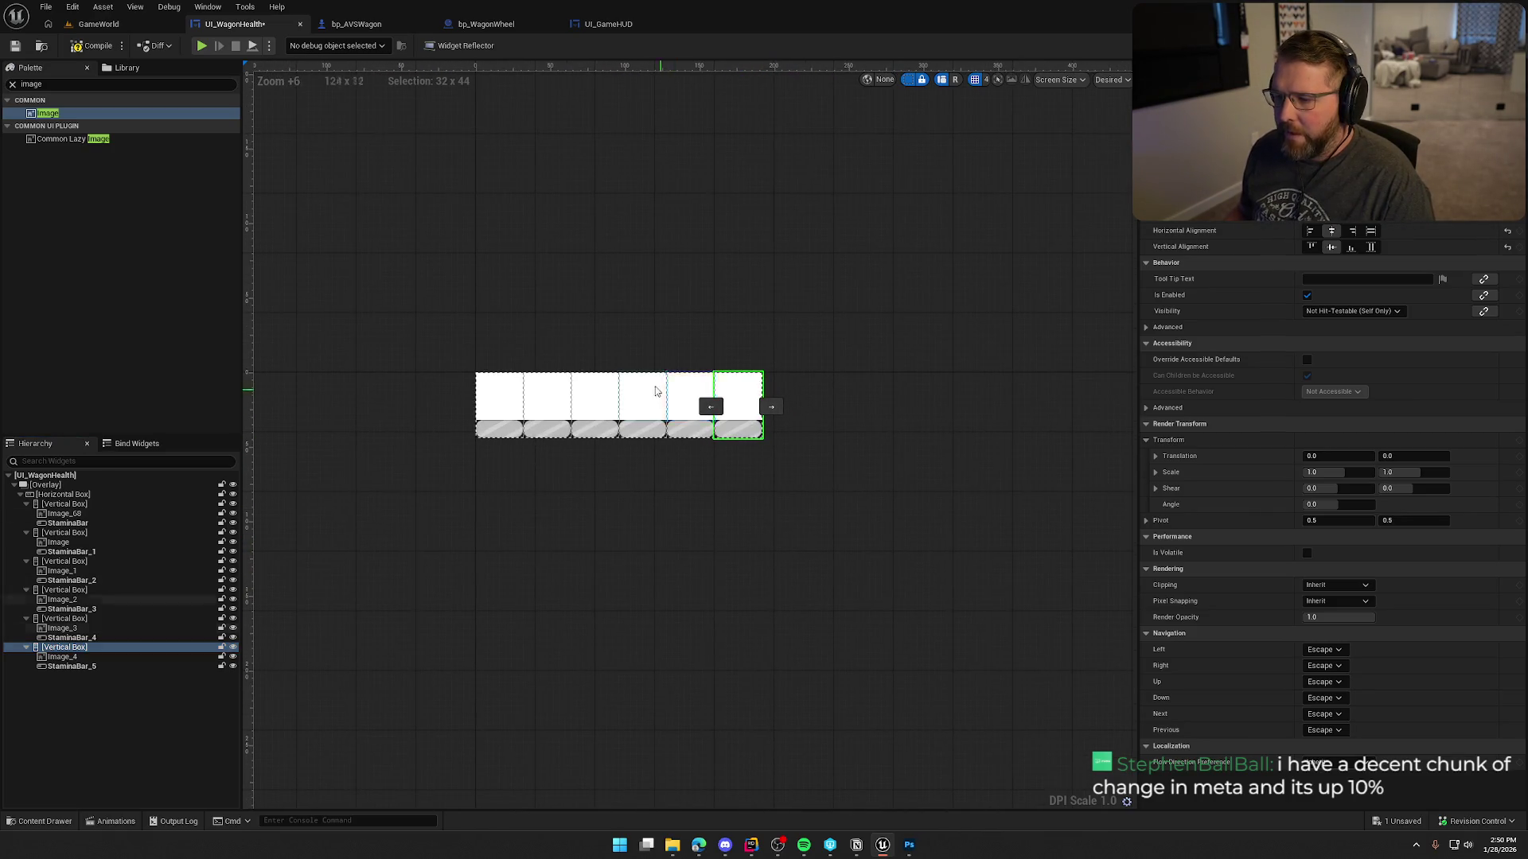
{"action": "left_click", "coordinate": [544, 399]}
{"action": "left_click", "coordinate": [597, 398]}
{"action": "left_click", "coordinate": [644, 398]}
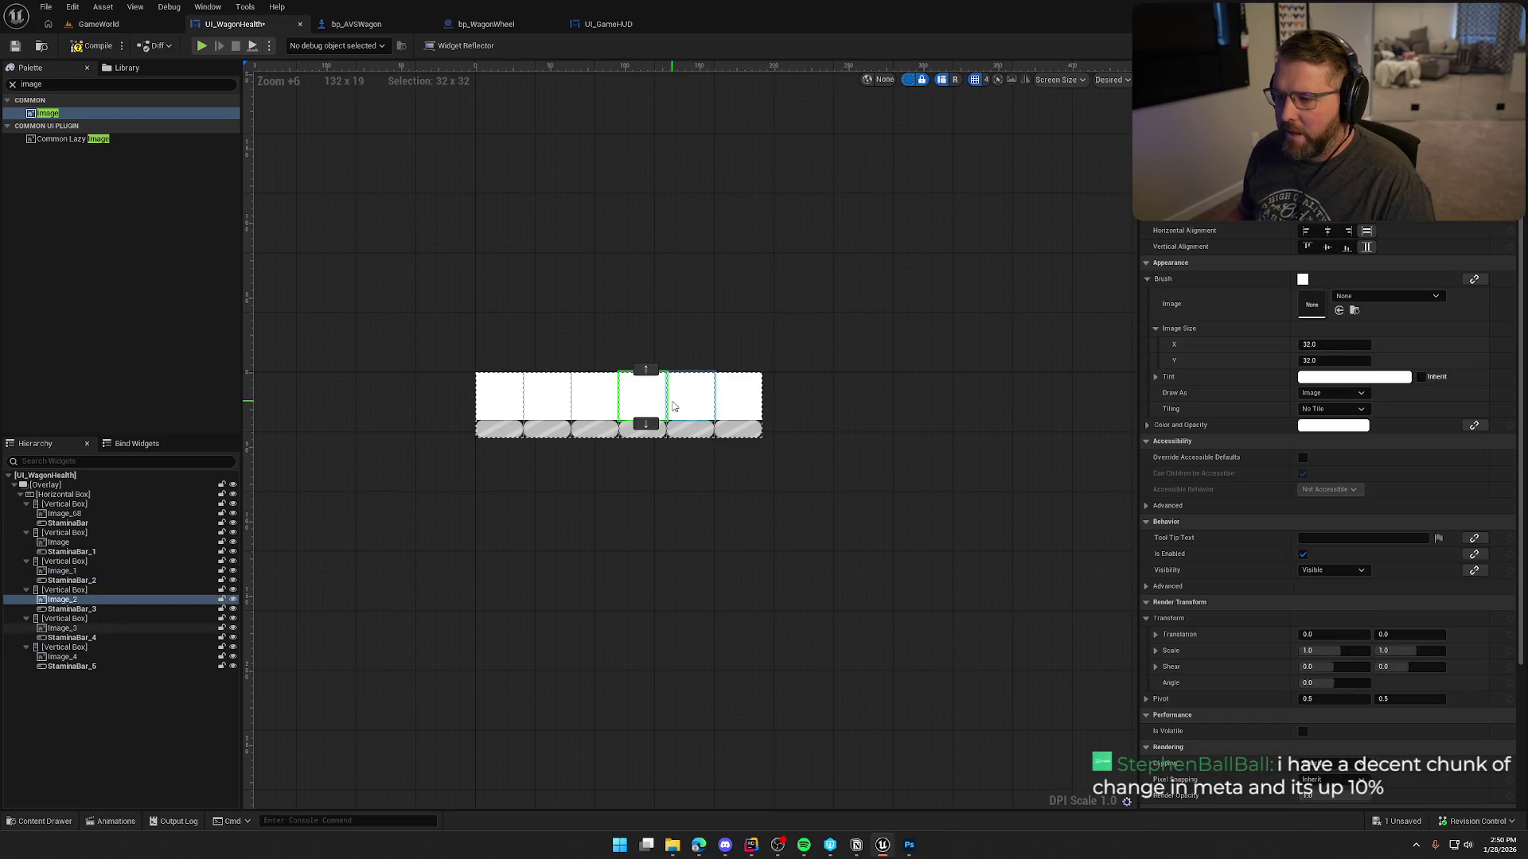
{"action": "left_click", "coordinate": [692, 398]}
{"action": "left_click", "coordinate": [736, 397]}
{"action": "left_click", "coordinate": [518, 432]}
{"action": "left_click", "coordinate": [547, 430]}
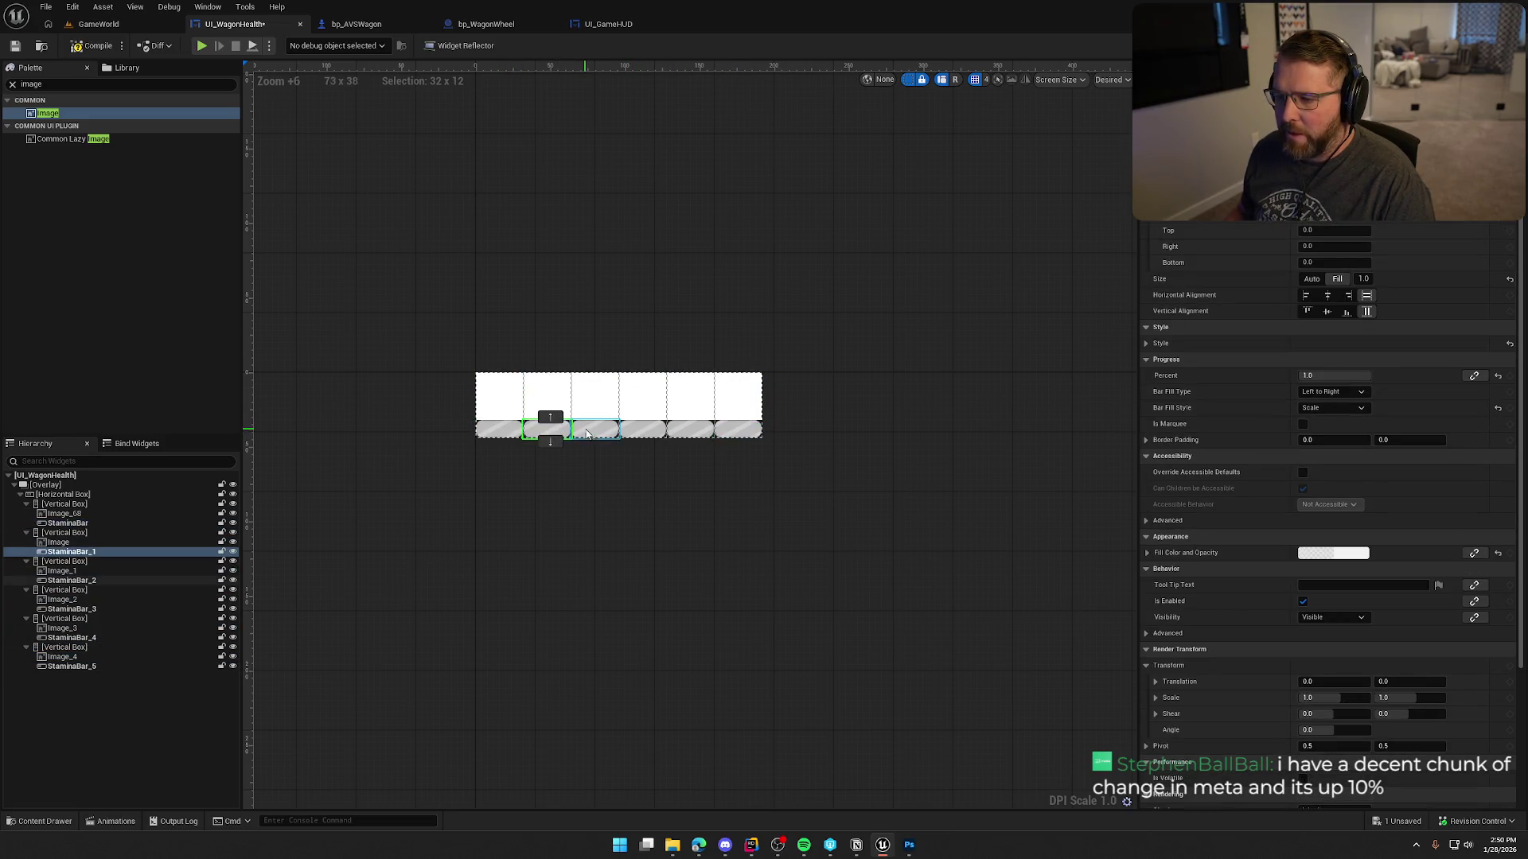
{"action": "left_click", "coordinate": [597, 429]}
{"action": "left_click", "coordinate": [644, 430]}
{"action": "left_click", "coordinate": [691, 434]}
{"action": "left_click", "coordinate": [736, 430]}
Select each of the six 32×32 icon slots again, then clear the selection.
{"action": "left_click", "coordinate": [729, 503]}
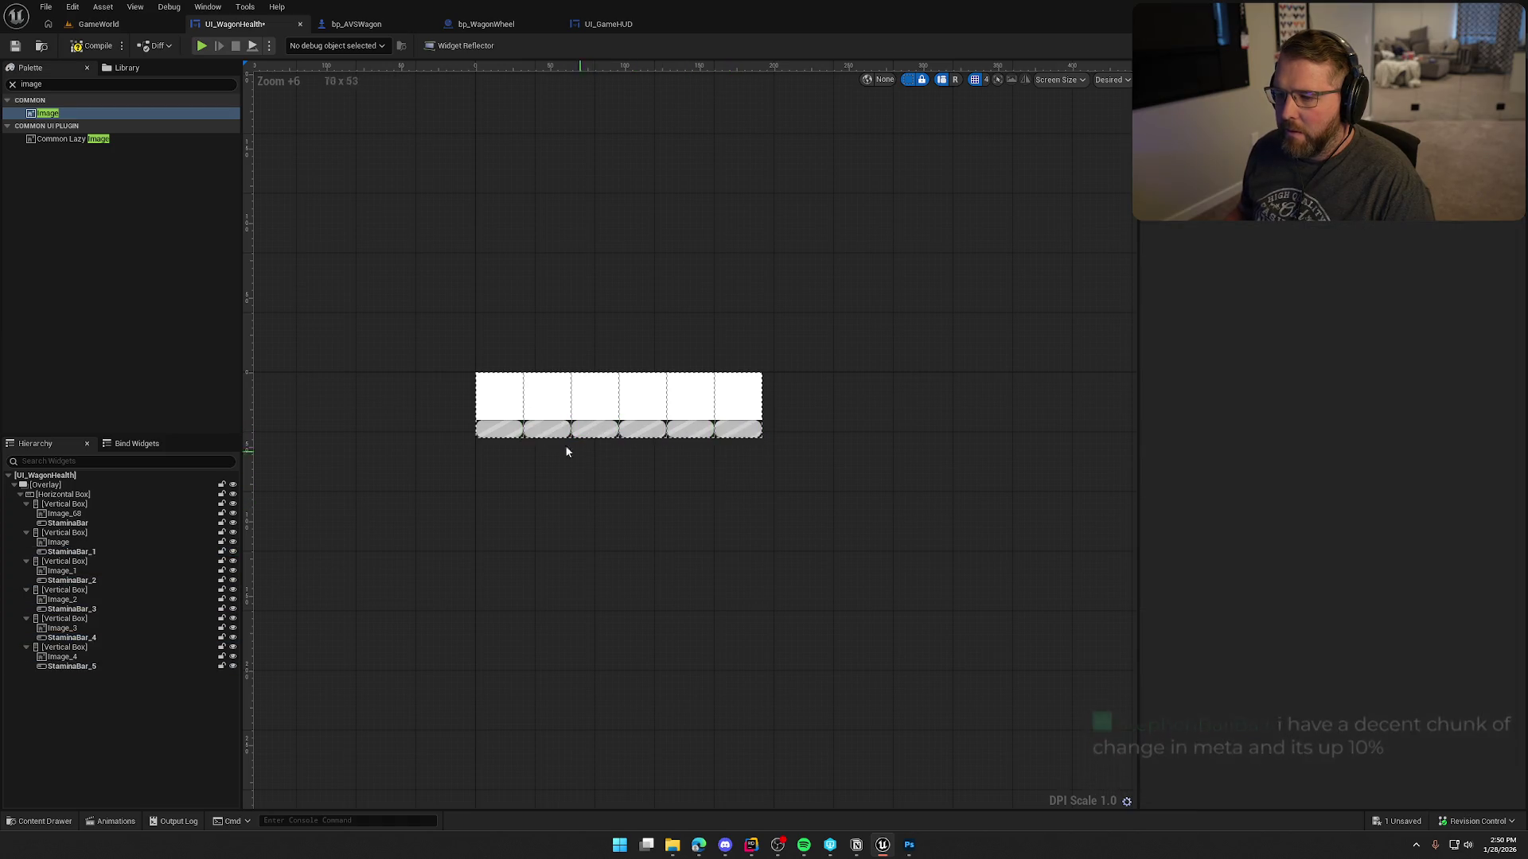
{"action": "left_click", "coordinate": [509, 402]}
{"action": "left_click", "coordinate": [548, 403]}
{"action": "left_click", "coordinate": [595, 405]}
{"action": "left_click", "coordinate": [643, 403]}
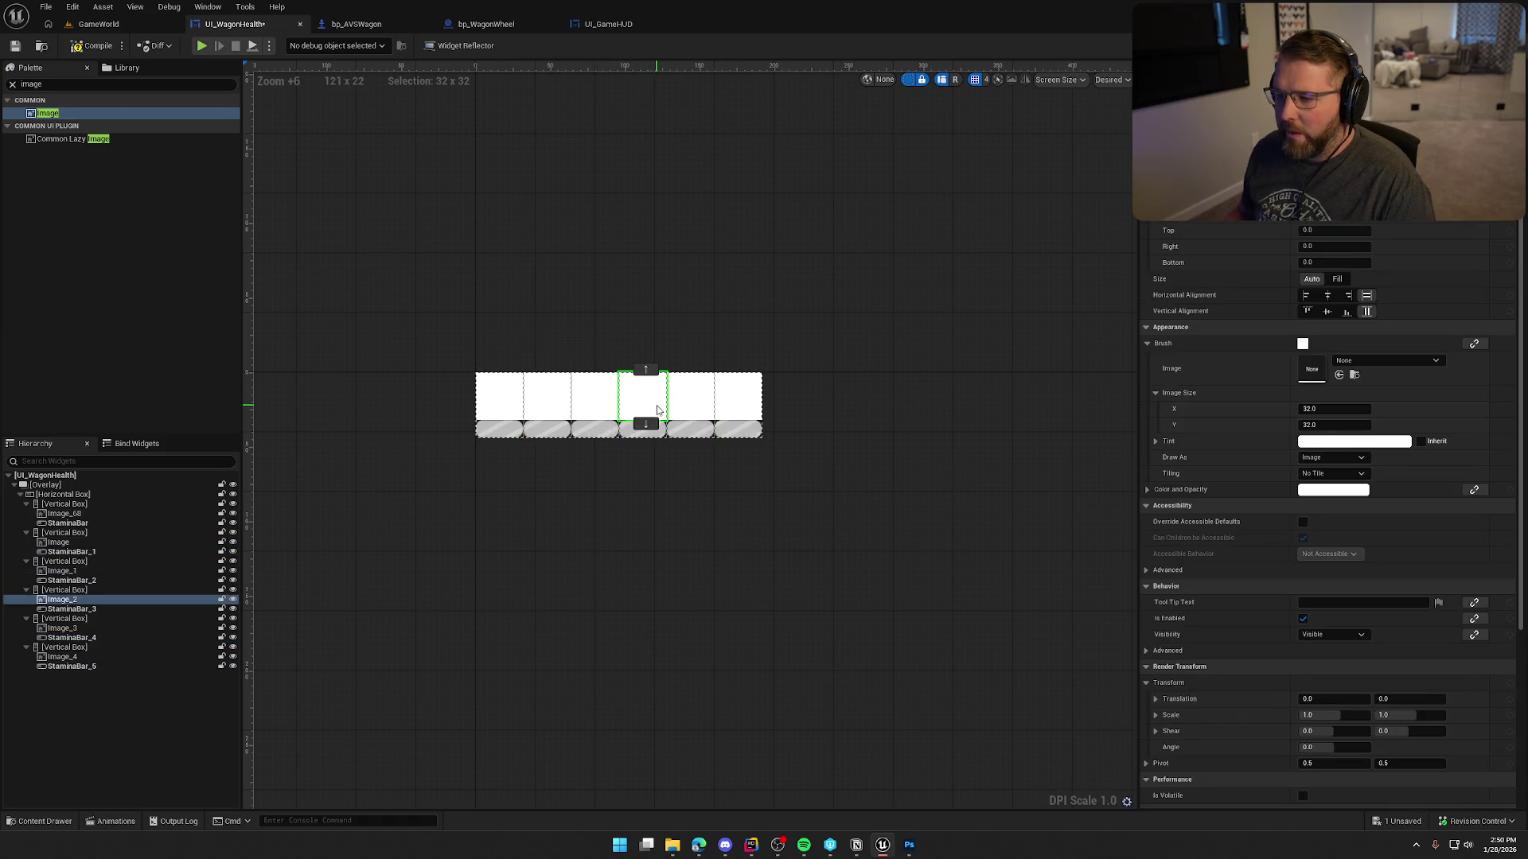
{"action": "left_click", "coordinate": [701, 406]}
{"action": "left_click", "coordinate": [740, 406]}
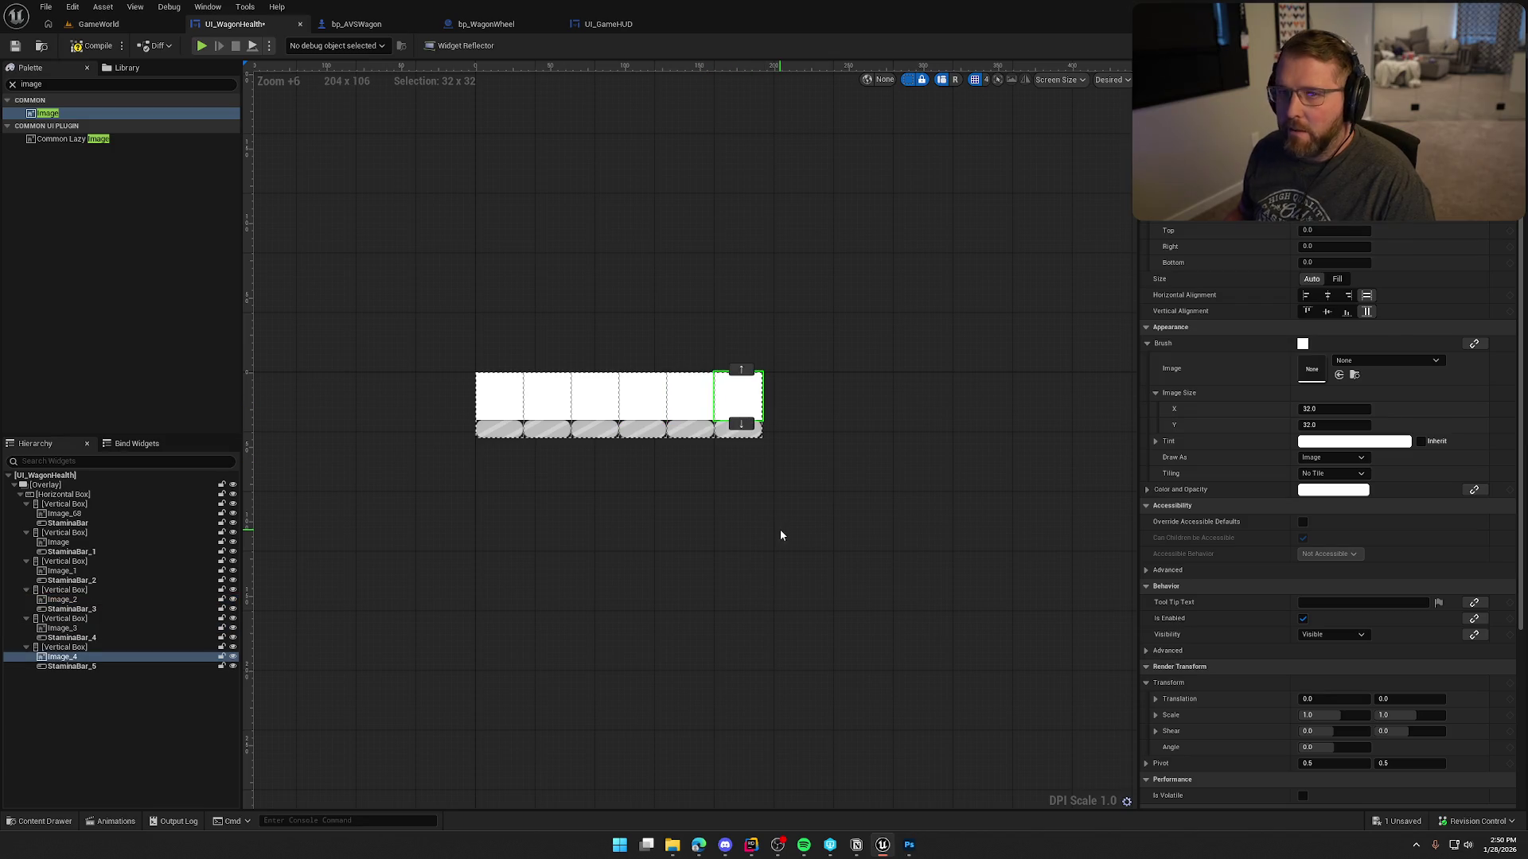
{"action": "left_click", "coordinate": [780, 528]}
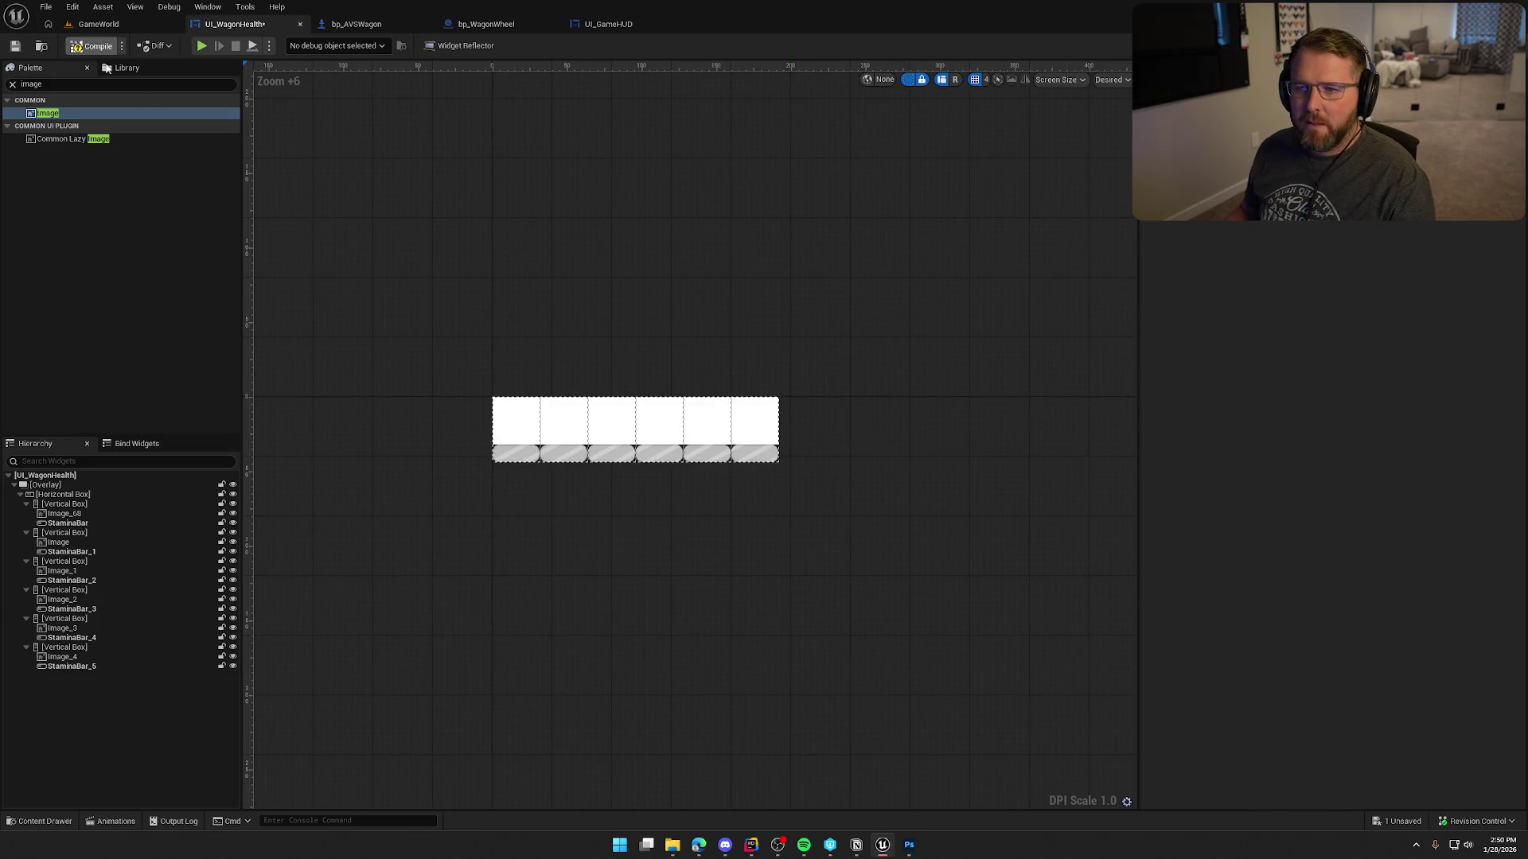
Compile and save UI_WagonHealth with Ctrl+S, then switch to Wagon_Body_Icon.png in Photoshop.
{"action": "key", "text": "ctrl+s"}
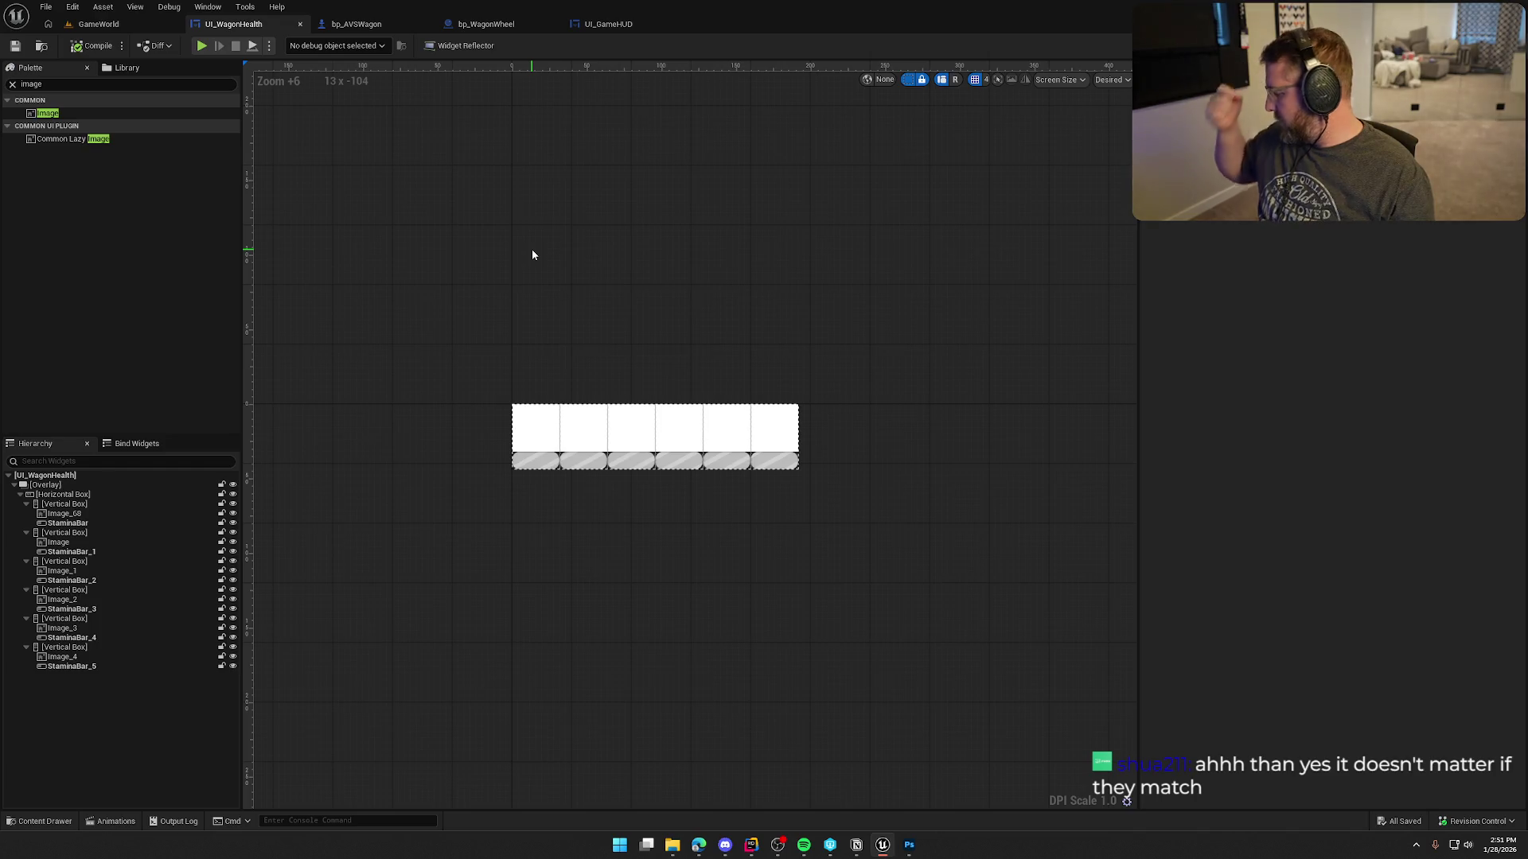
{"action": "left_click", "coordinate": [1506, 854]}
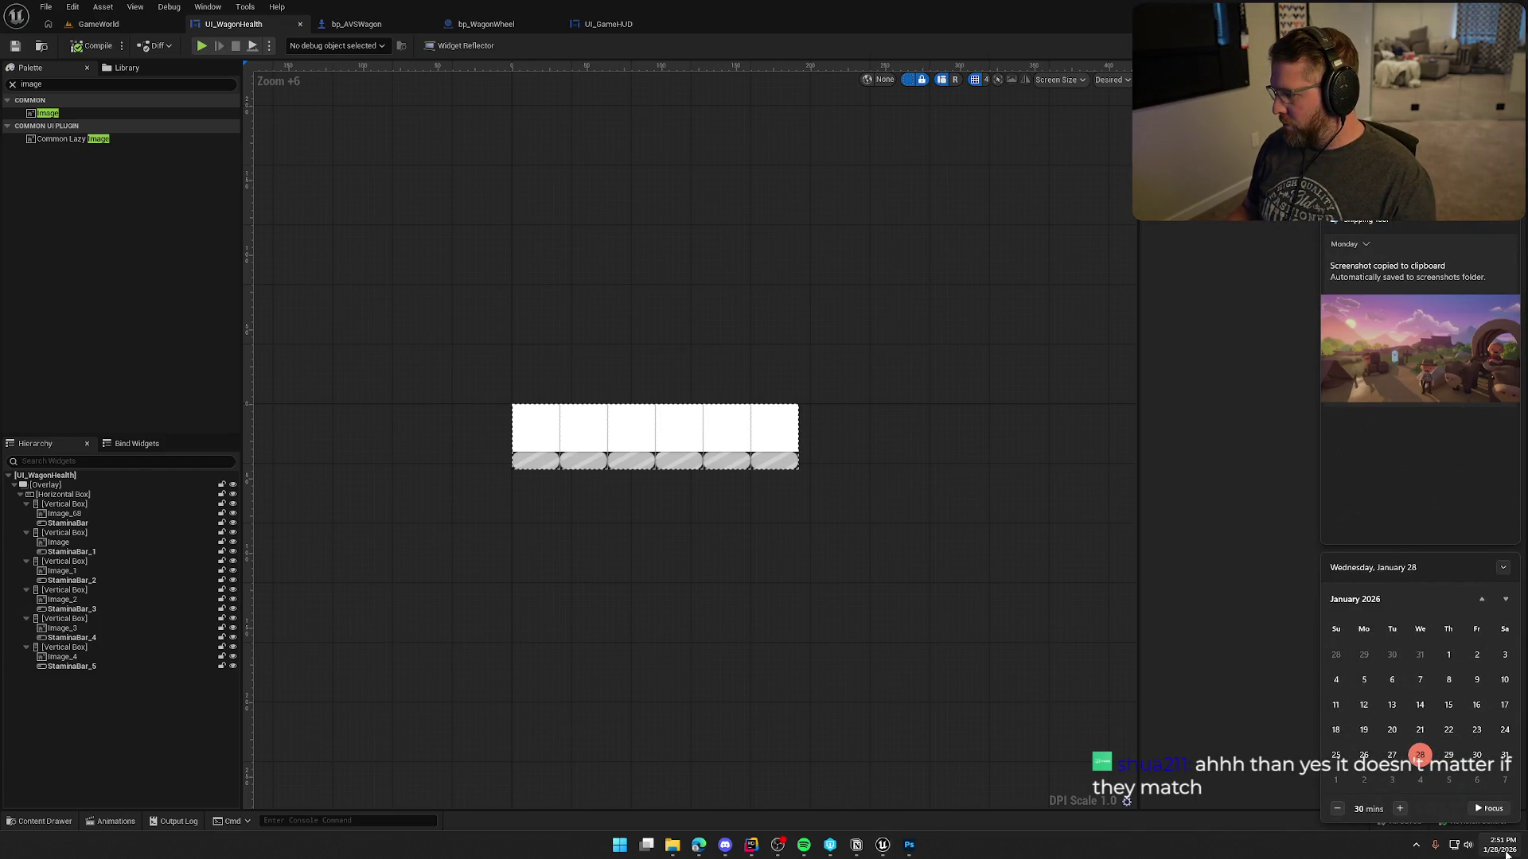
{"action": "left_click", "coordinate": [1506, 854]}
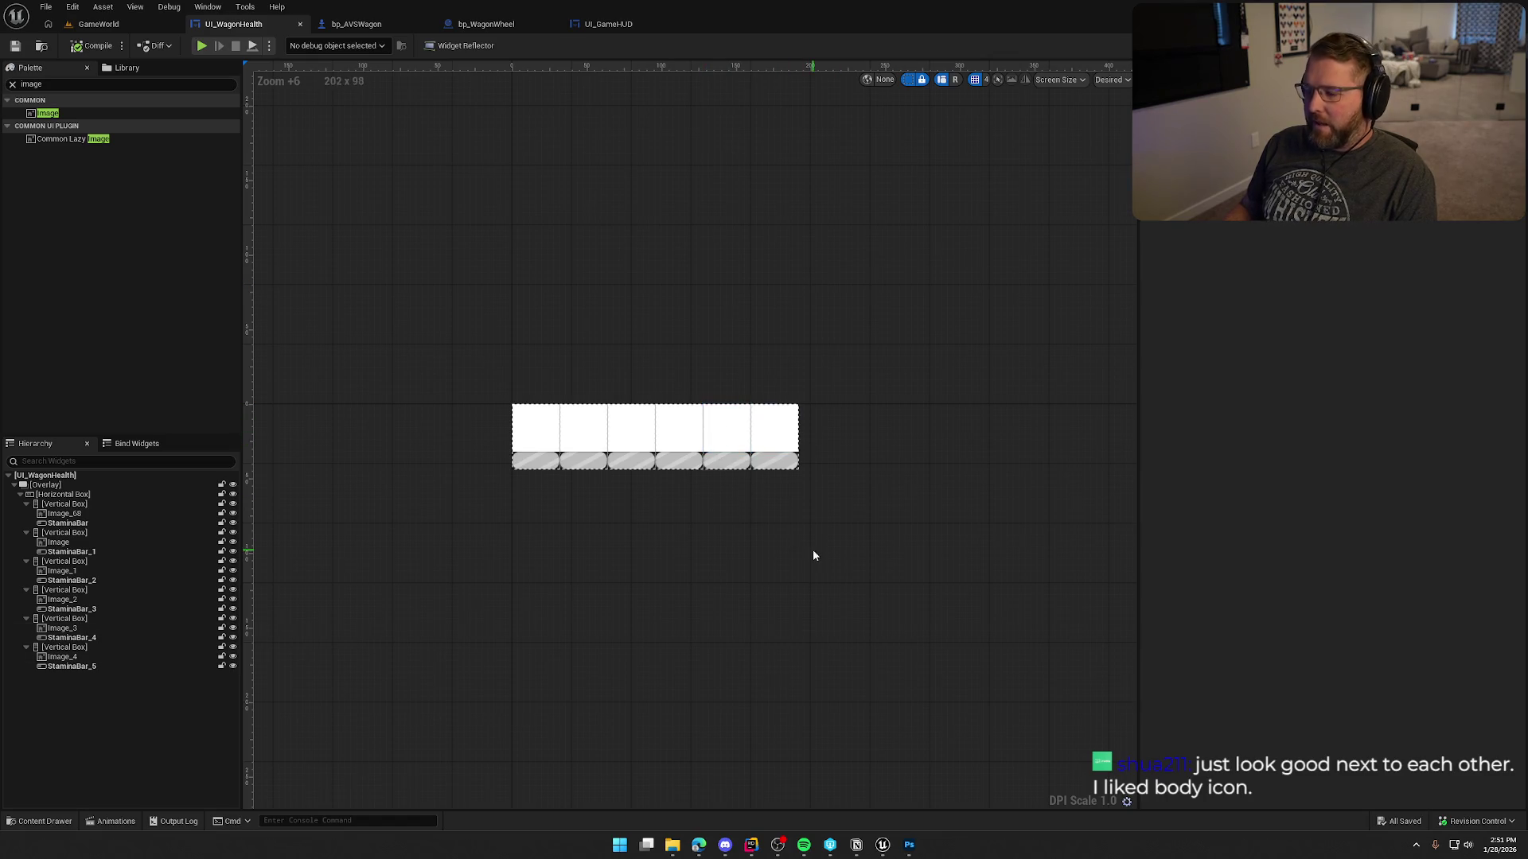
{"action": "key", "text": "alt+Tab"}
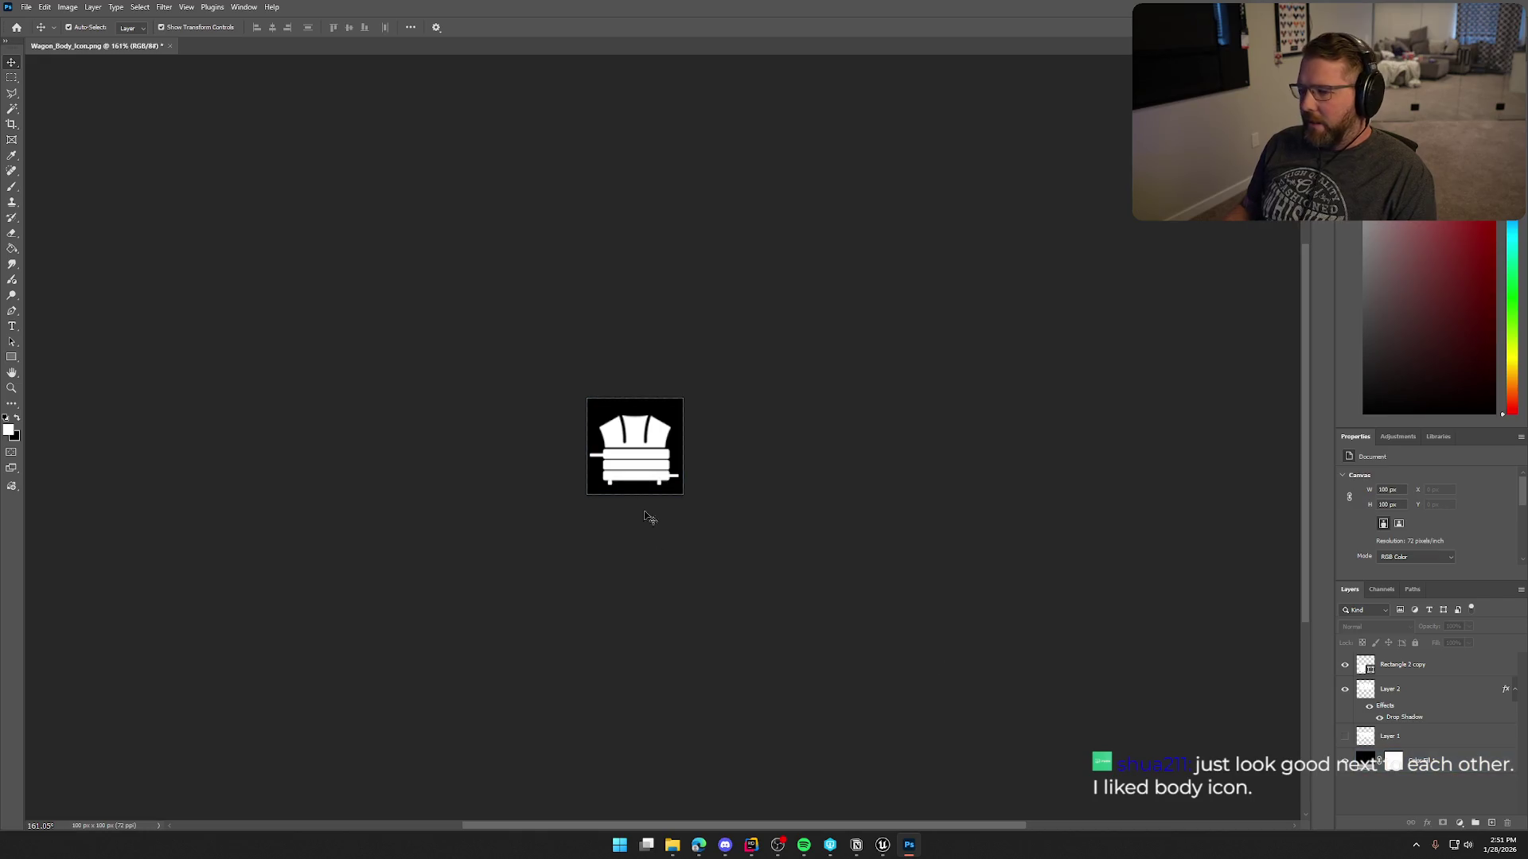
Scale the Layer 2 cover shape up to about 104%.
{"action": "left_click", "coordinate": [1366, 684]}
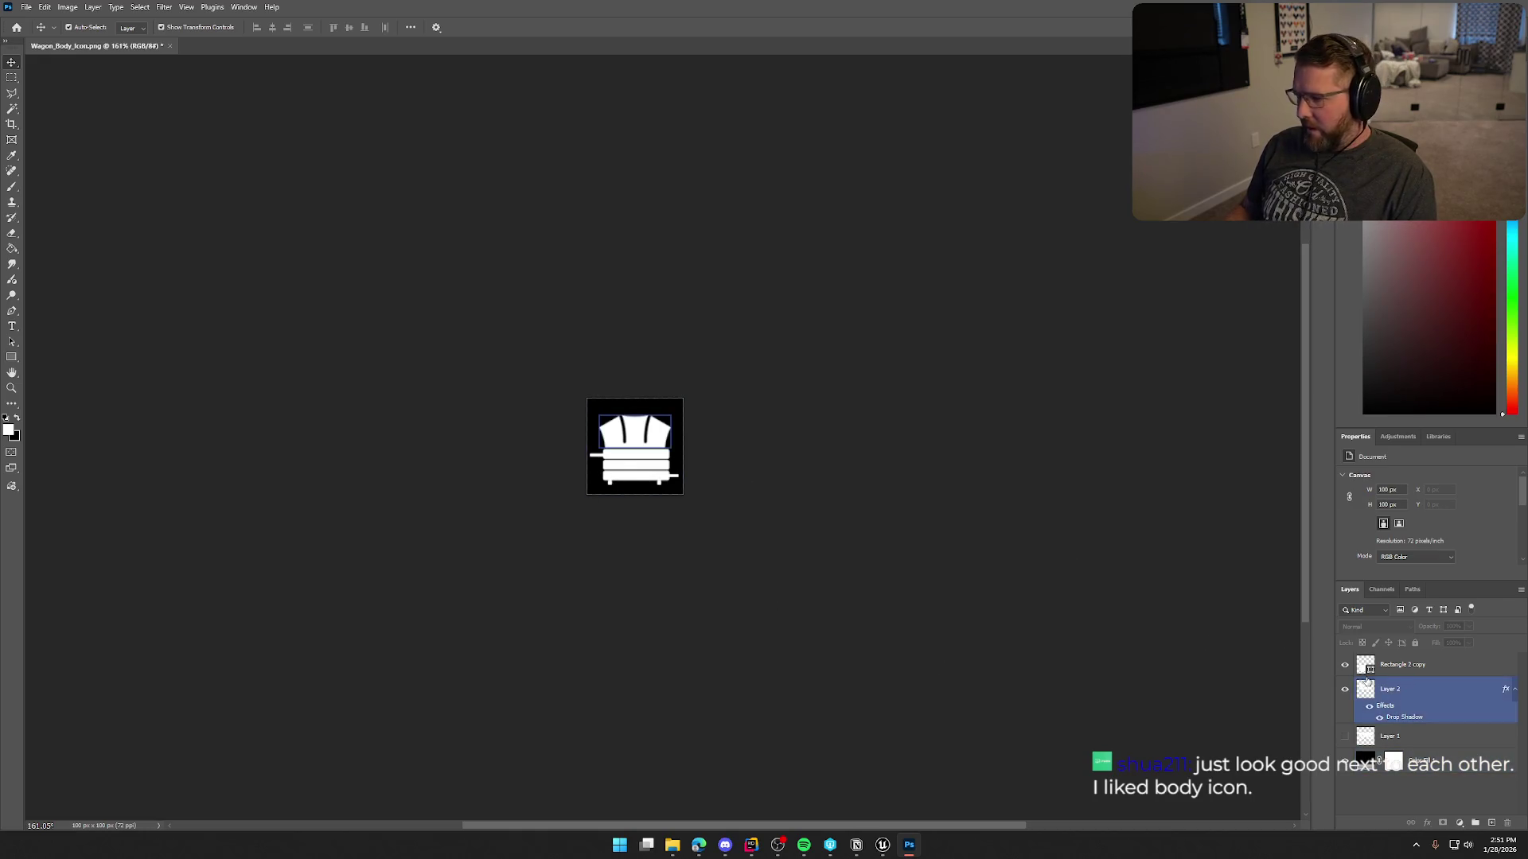
{"action": "left_click", "coordinate": [1422, 686]}
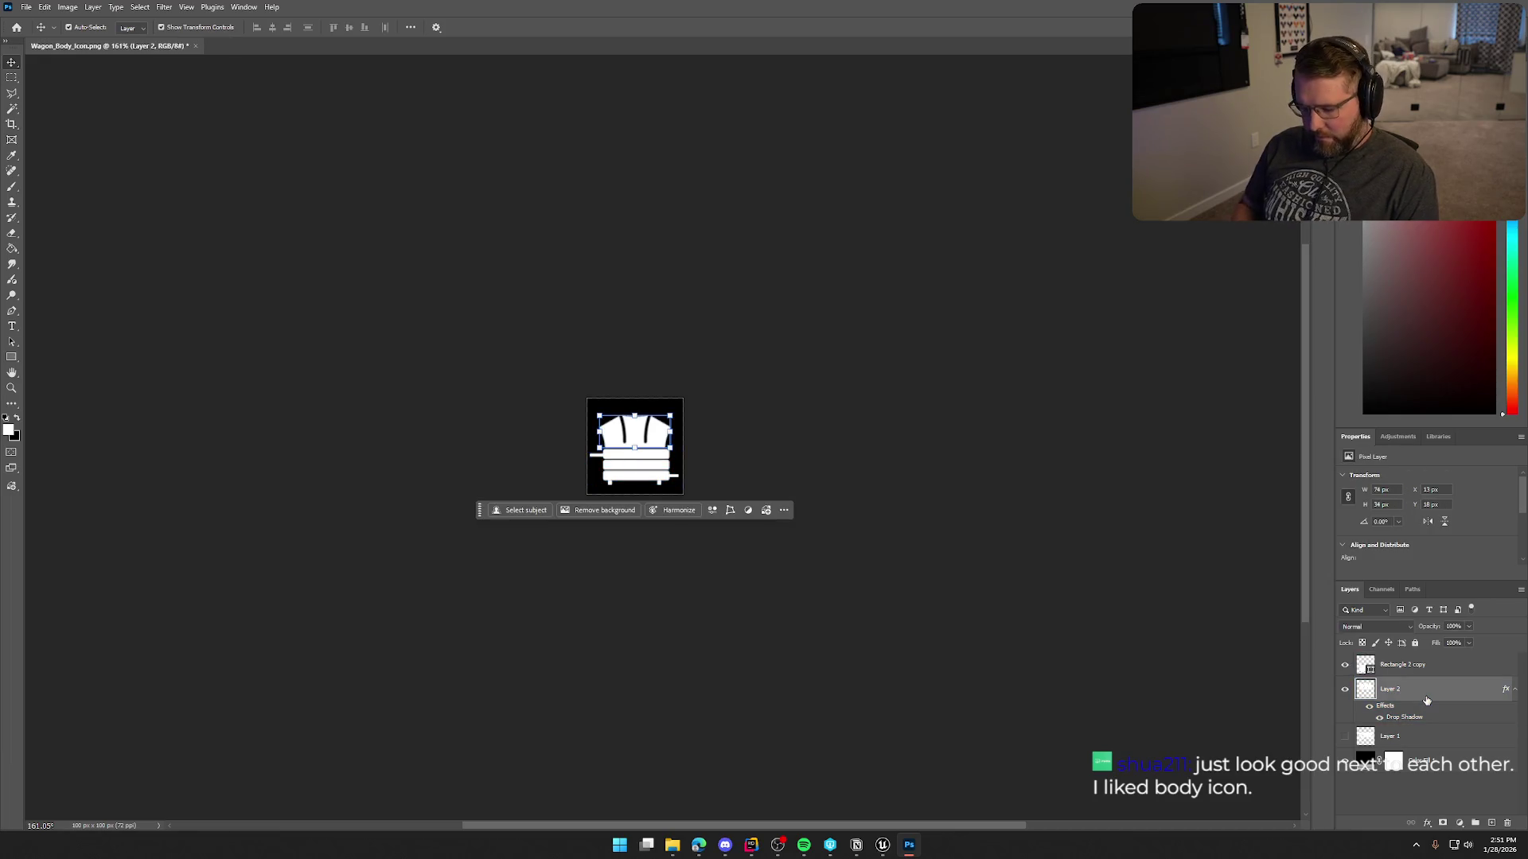
{"action": "key", "text": "ctrl+t"}
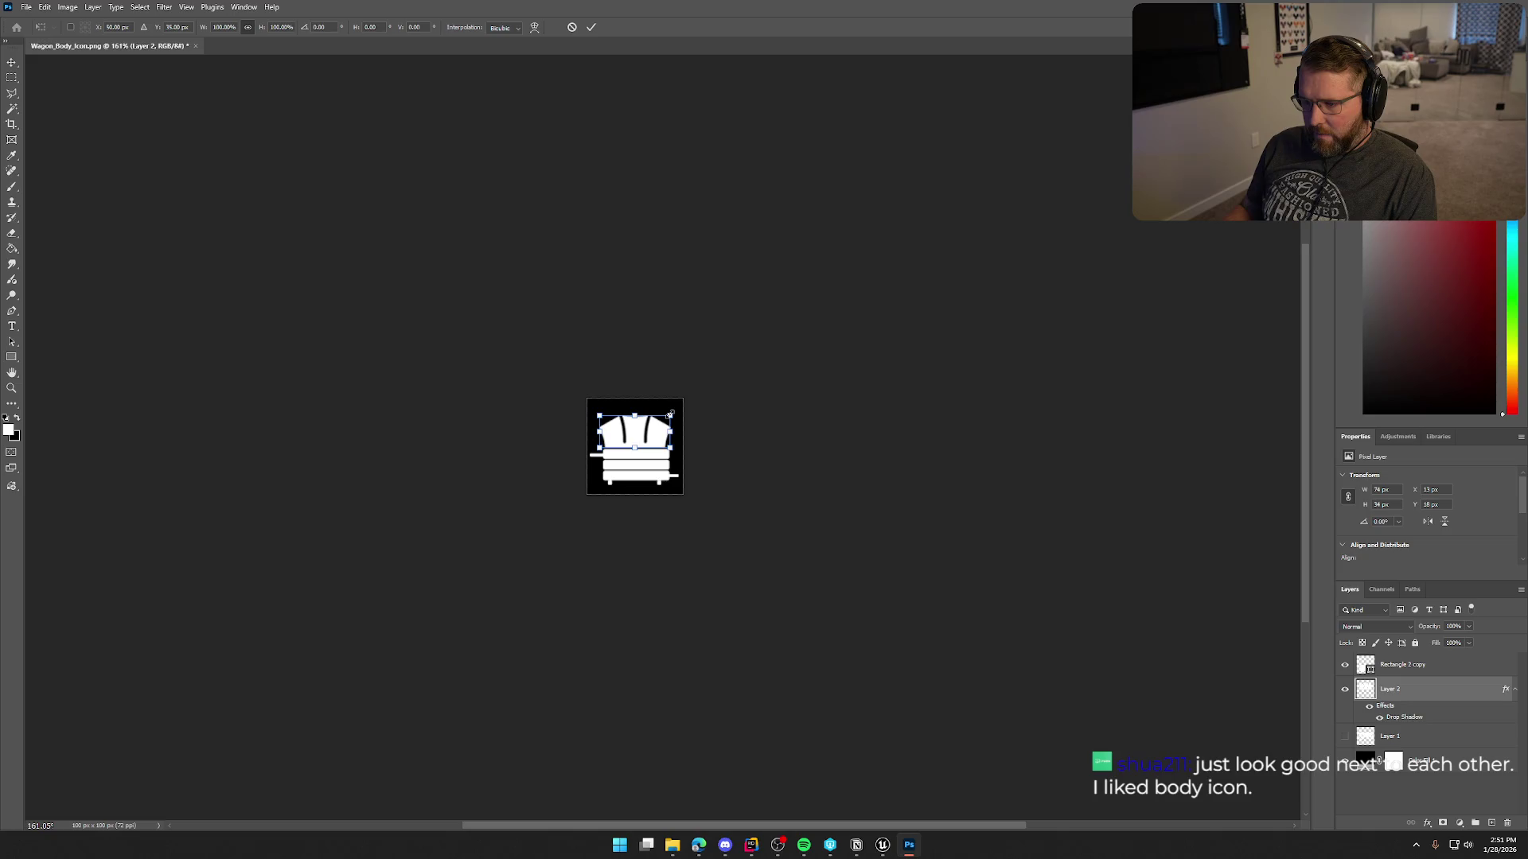
{"action": "mouse_move", "coordinate": [672, 414]}
{"action": "left_mouse_down"}
{"action": "mouse_move", "coordinate": [699, 389]}
{"action": "mouse_move", "coordinate": [674, 413]}
{"action": "left_mouse_up"}
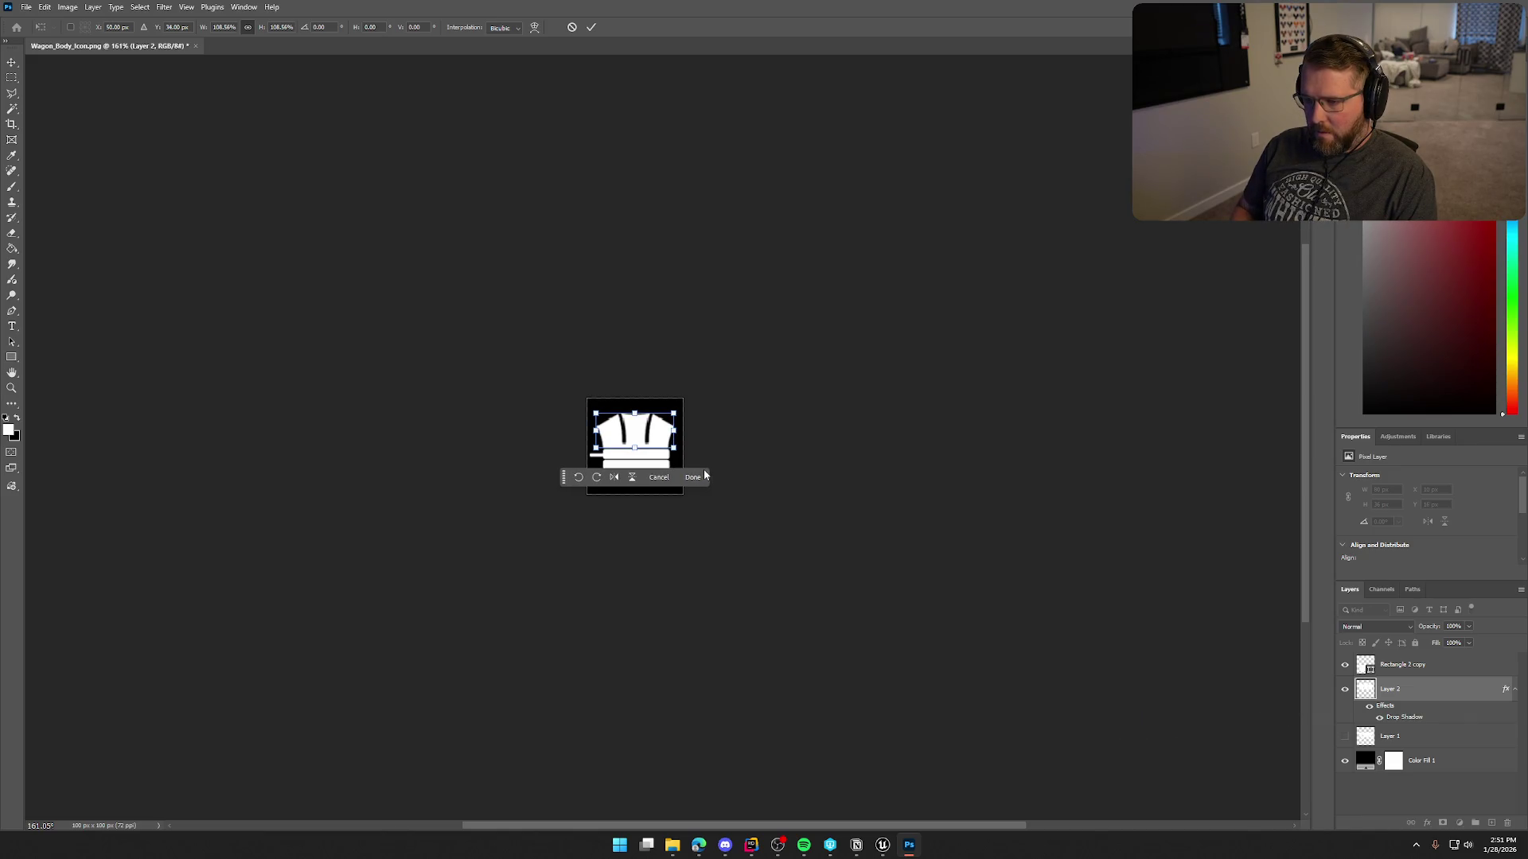
{"action": "left_click", "coordinate": [703, 476]}
{"action": "left_click", "coordinate": [980, 598]}
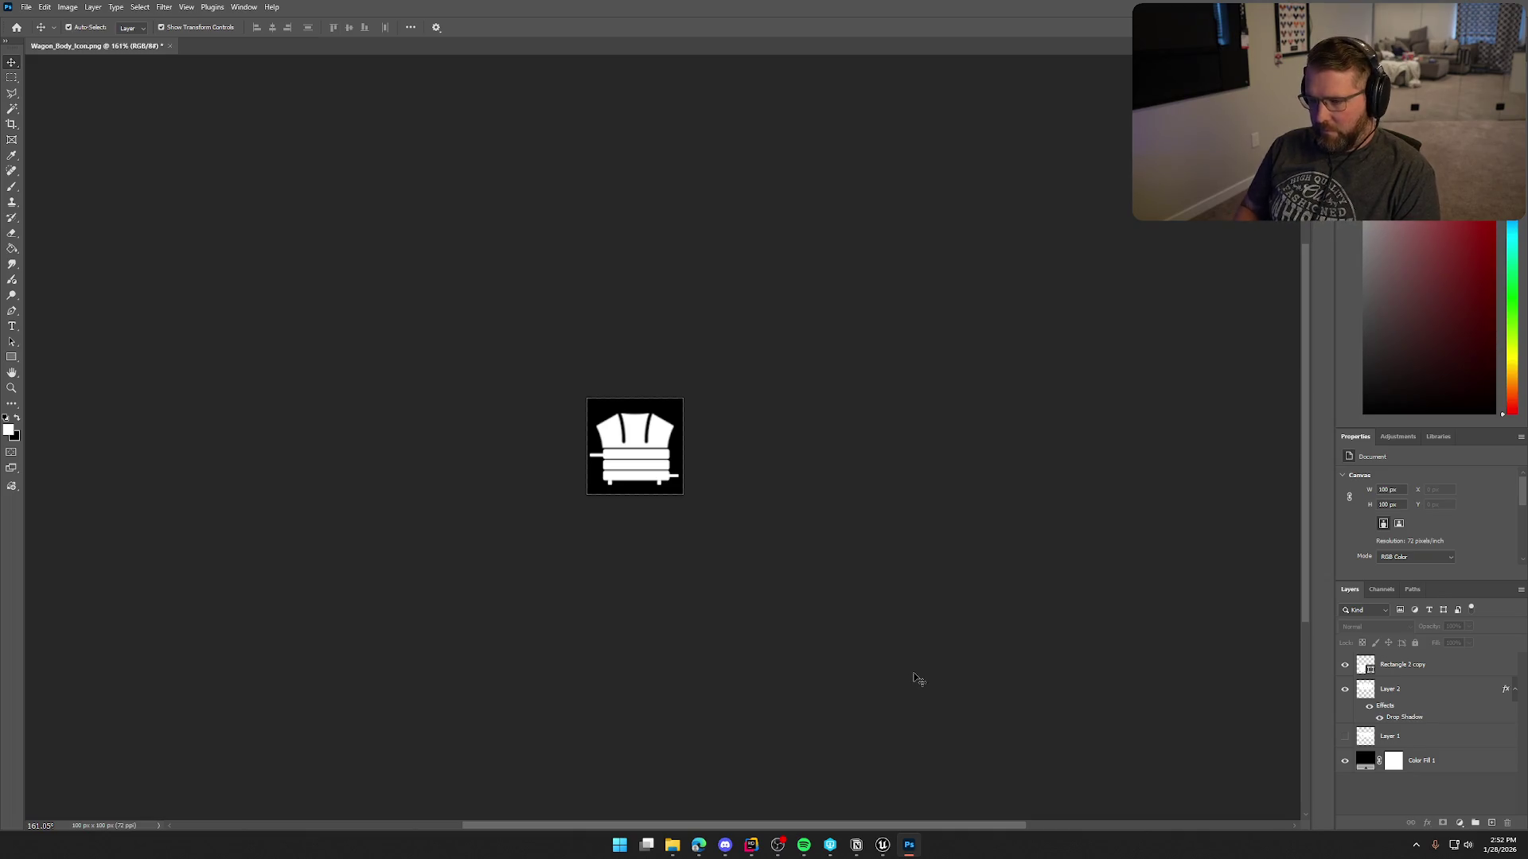
{"action": "left_click", "coordinate": [1404, 689]}
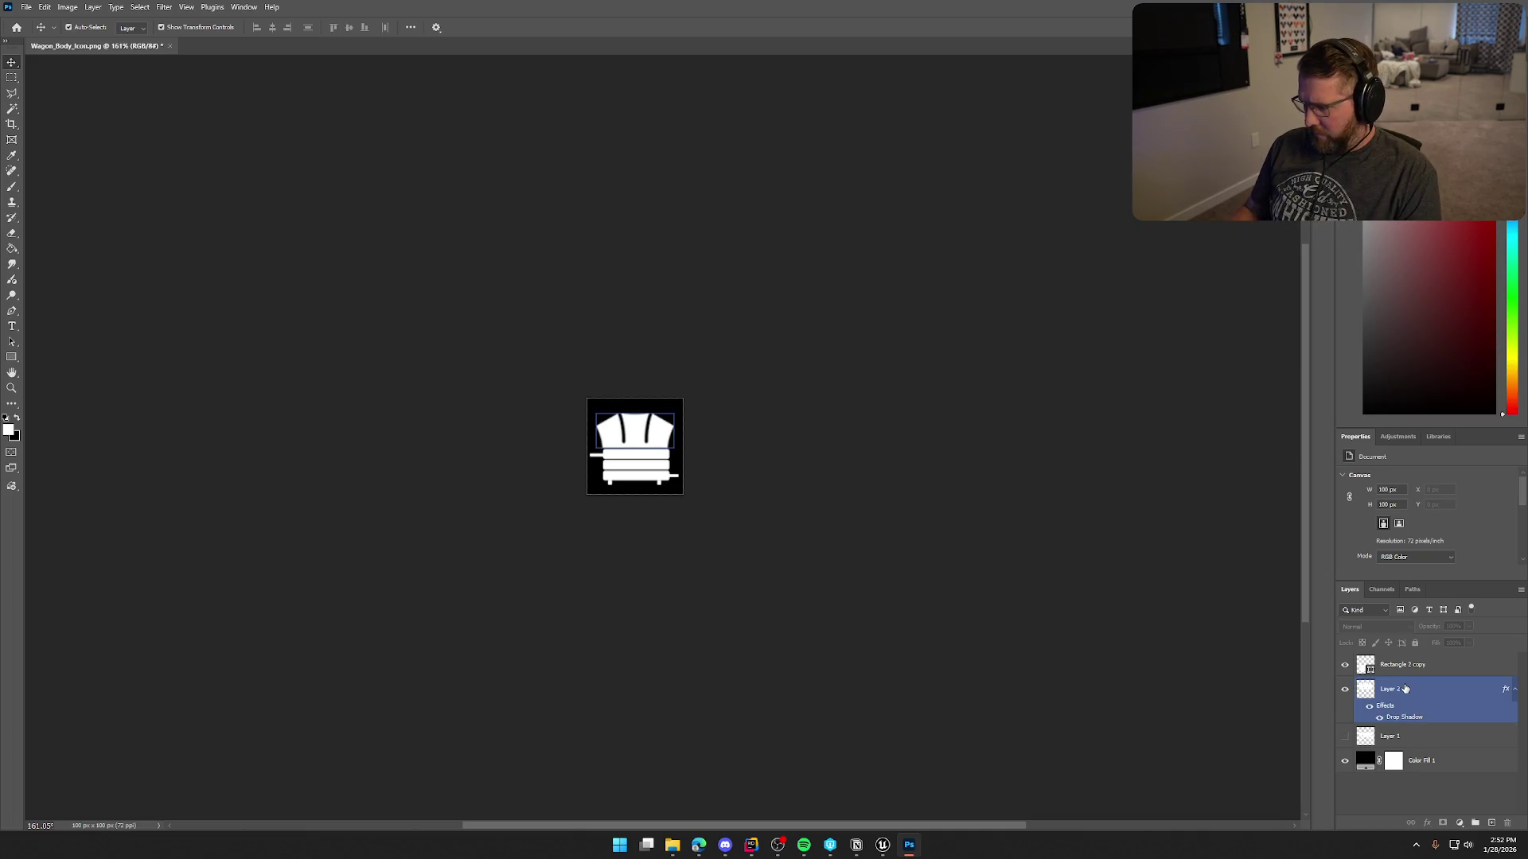
{"action": "left_click", "coordinate": [959, 629]}
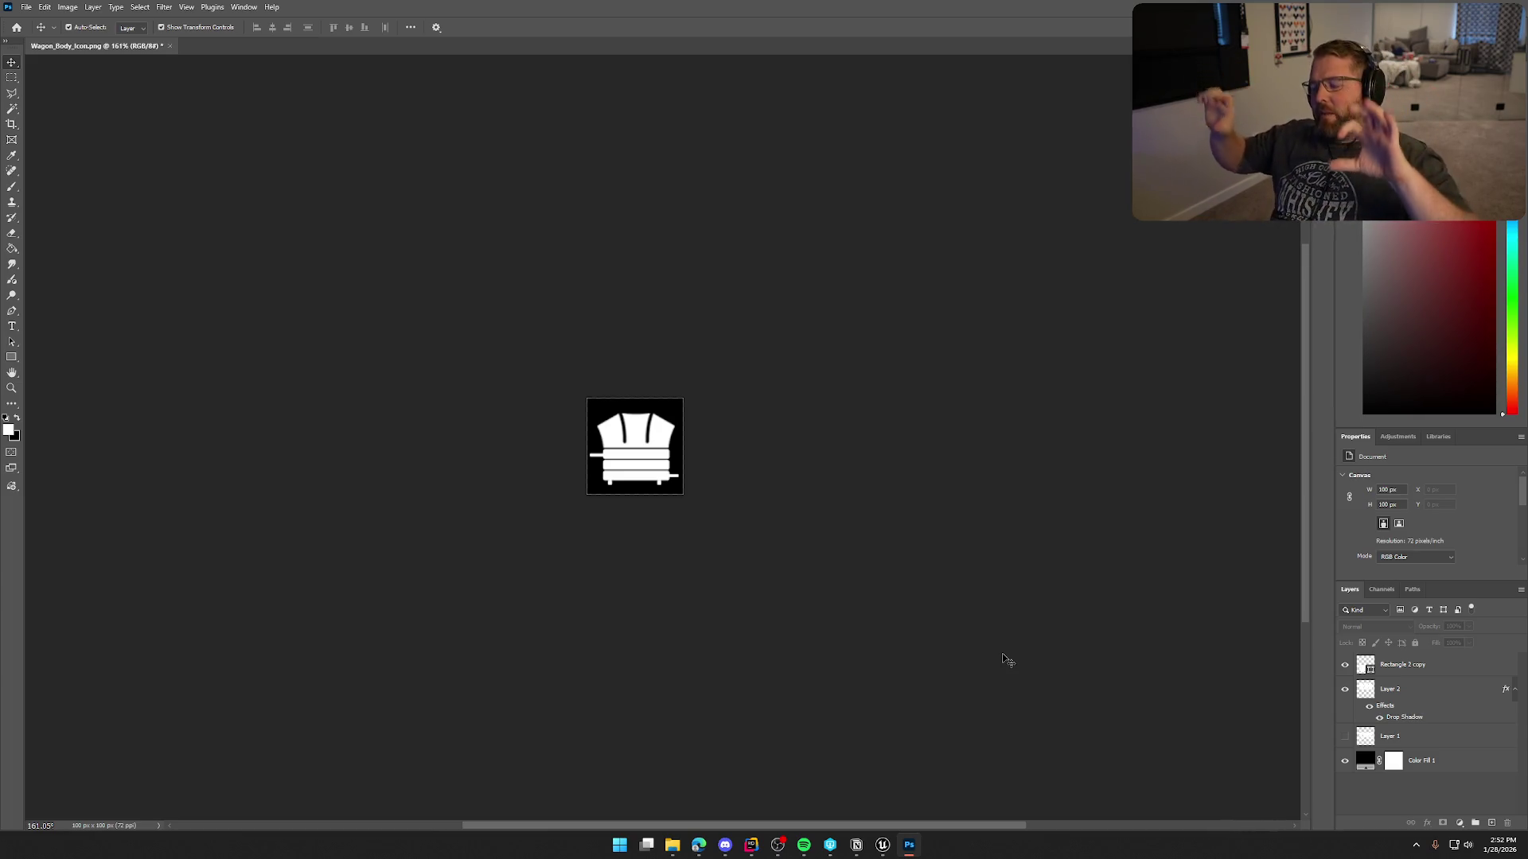
Hide the Rectangle 2 copy stripes layer so only the canopy remains visible.
{"action": "left_click", "coordinate": [625, 462]}
{"action": "left_click", "coordinate": [597, 541]}
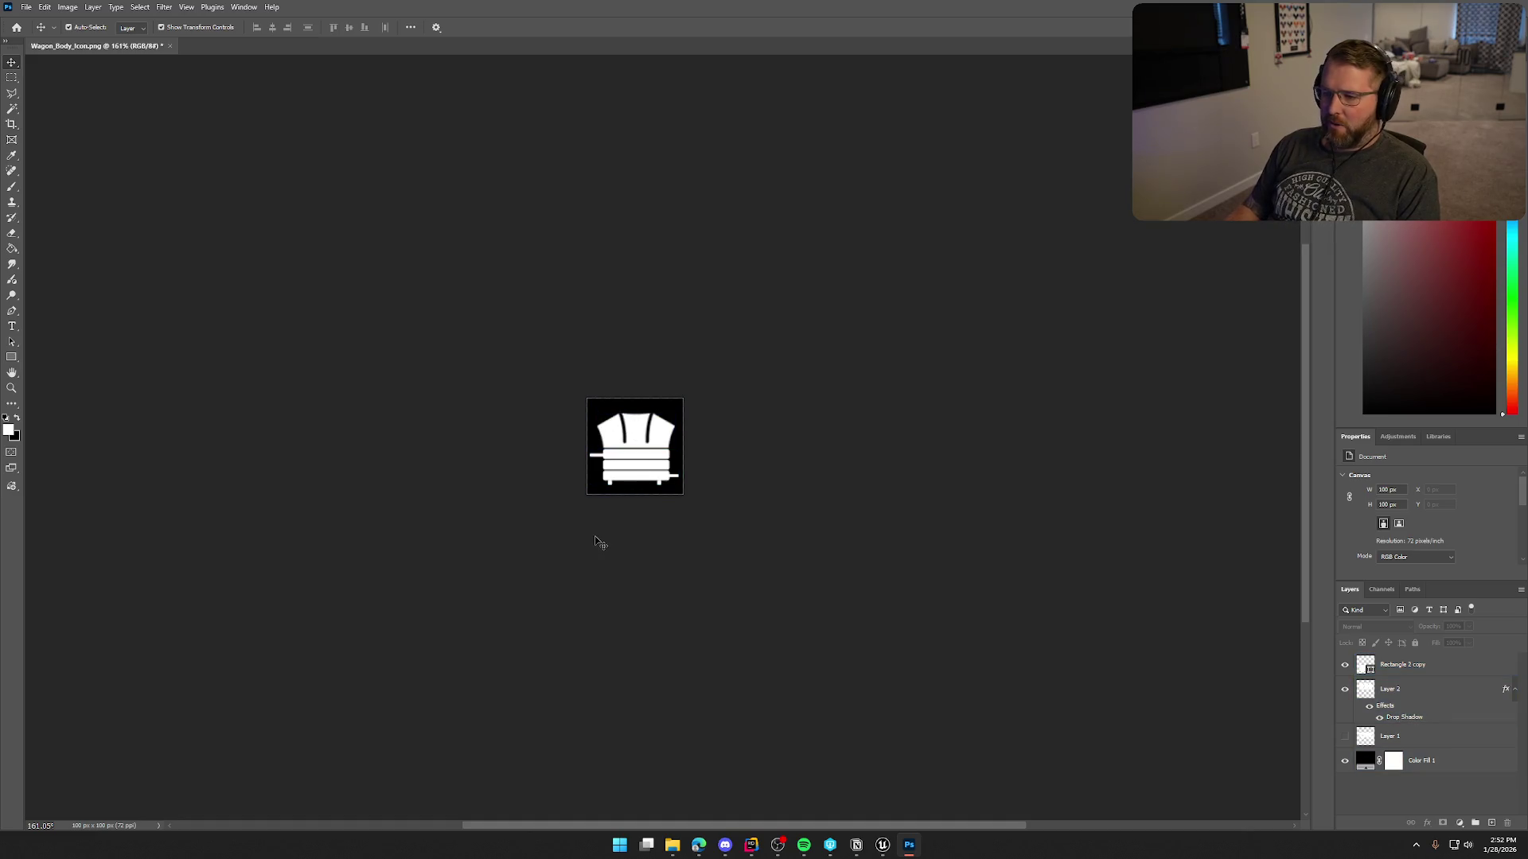
{"action": "left_click", "coordinate": [610, 490]}
{"action": "left_click", "coordinate": [672, 479]}
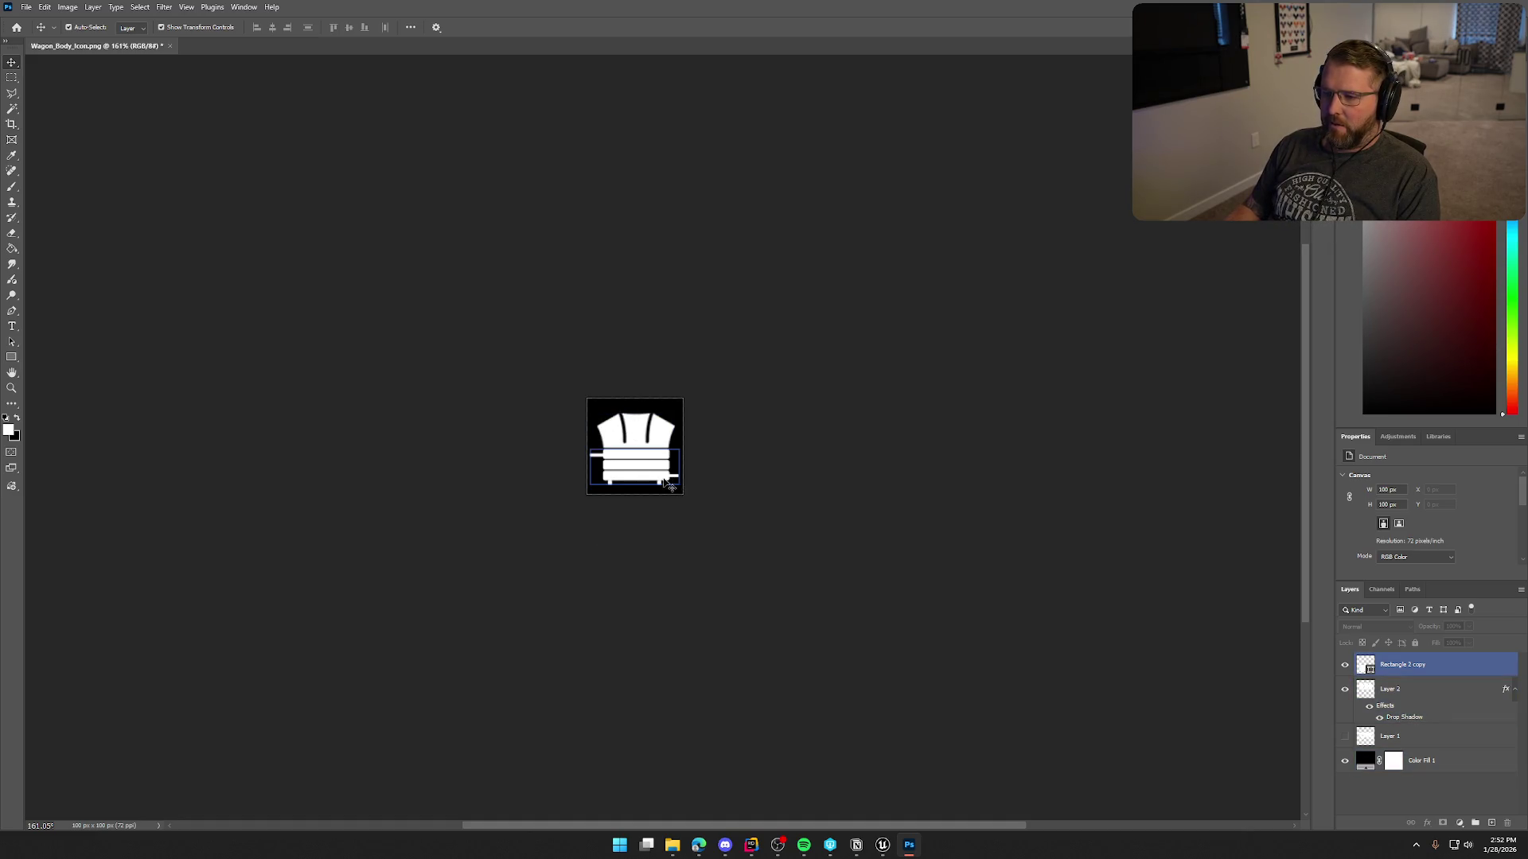
{"action": "left_click", "coordinate": [603, 464]}
{"action": "left_click", "coordinate": [648, 485]}
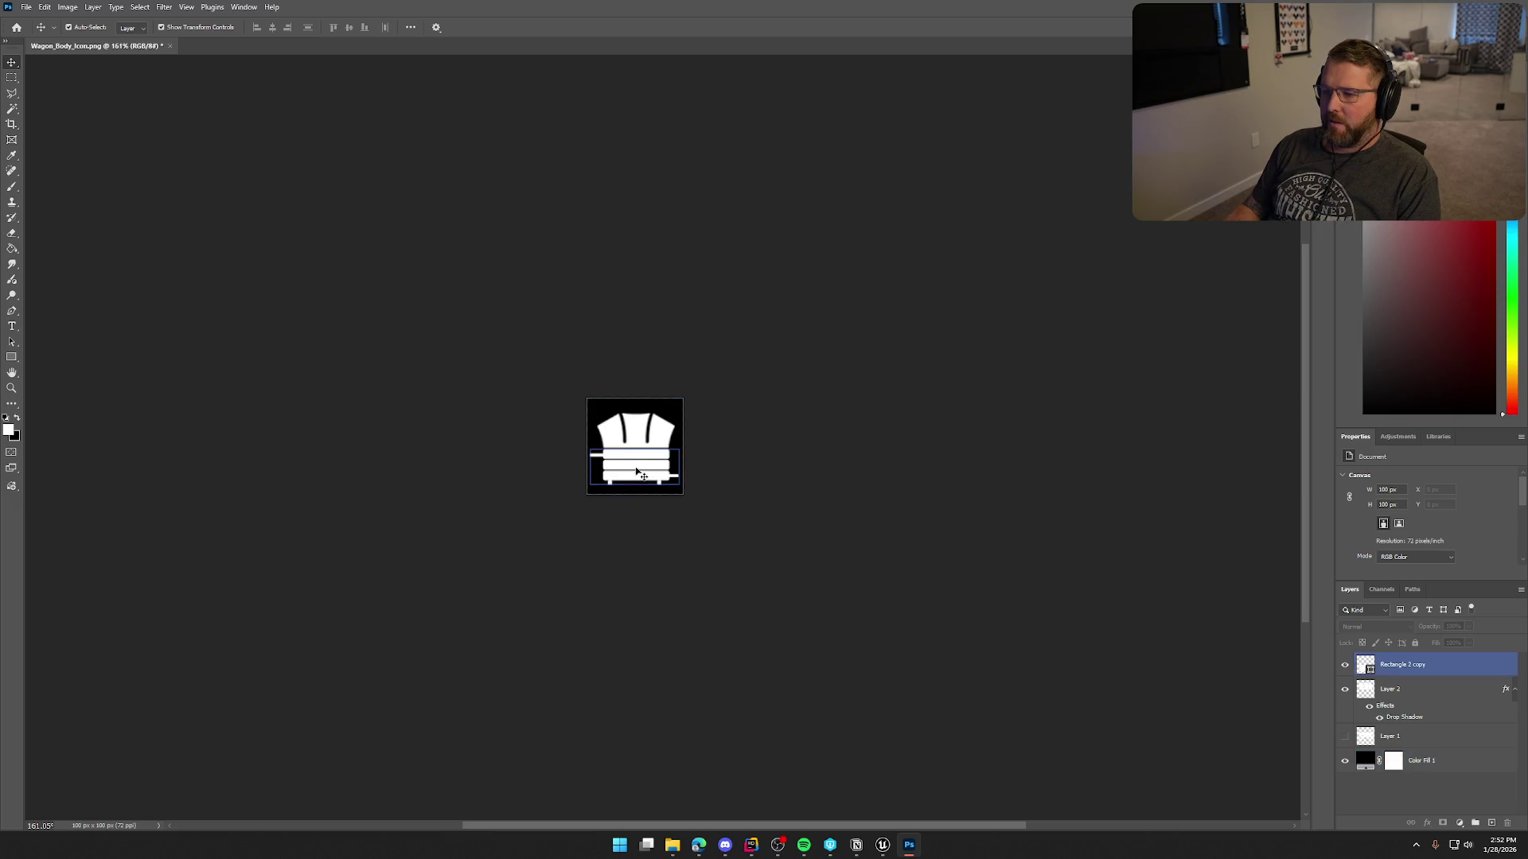
{"action": "left_click", "coordinate": [679, 540]}
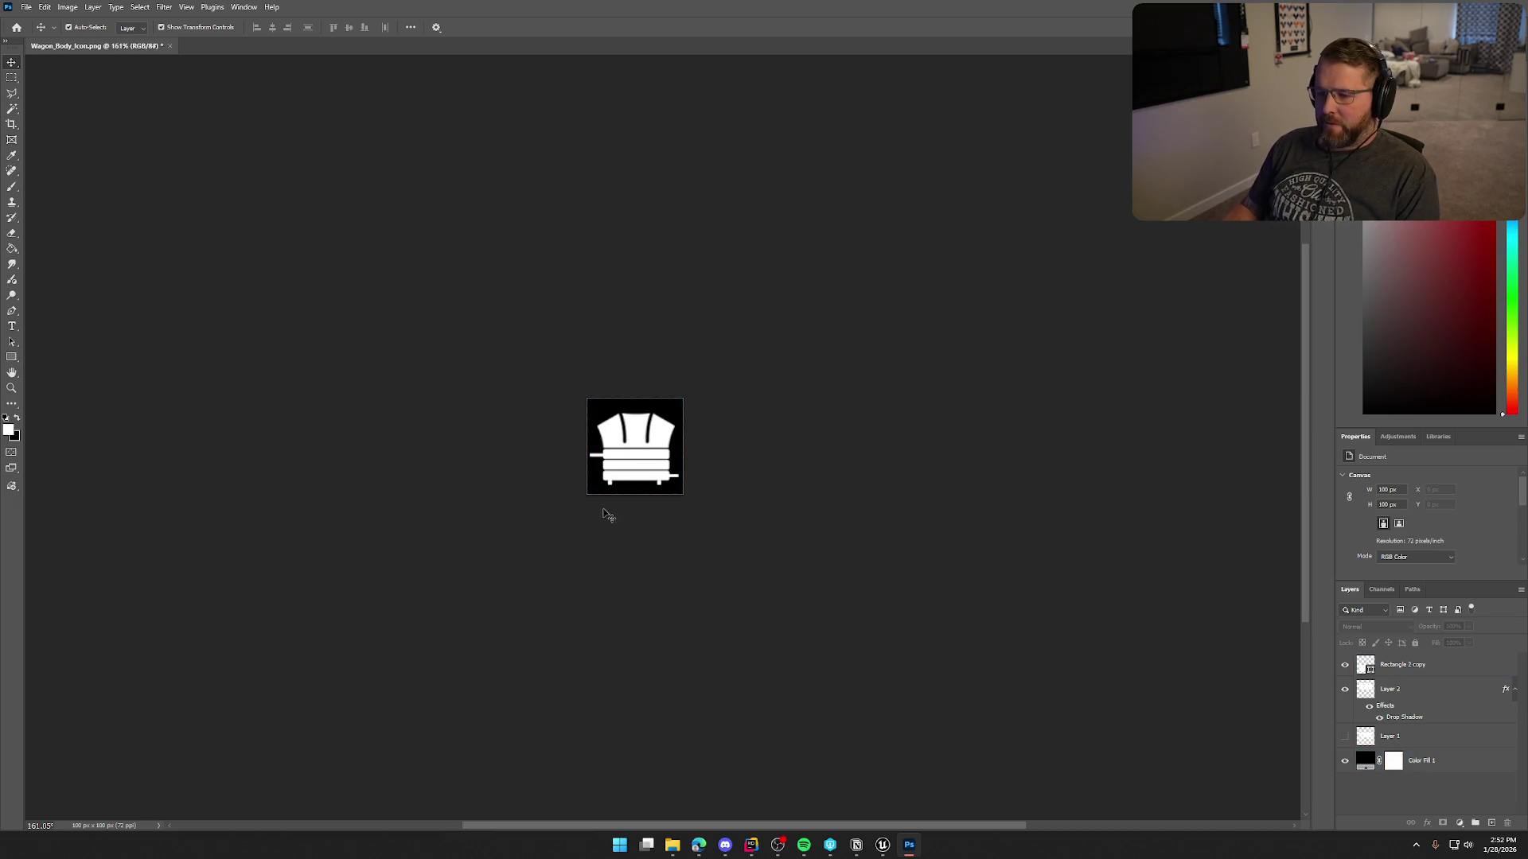
{"action": "left_click", "coordinate": [621, 481]}
{"action": "left_click", "coordinate": [657, 503]}
{"action": "left_click", "coordinate": [675, 487]}
{"action": "left_click", "coordinate": [682, 502]}
{"action": "left_click", "coordinate": [674, 487]}
{"action": "left_click", "coordinate": [797, 537]}
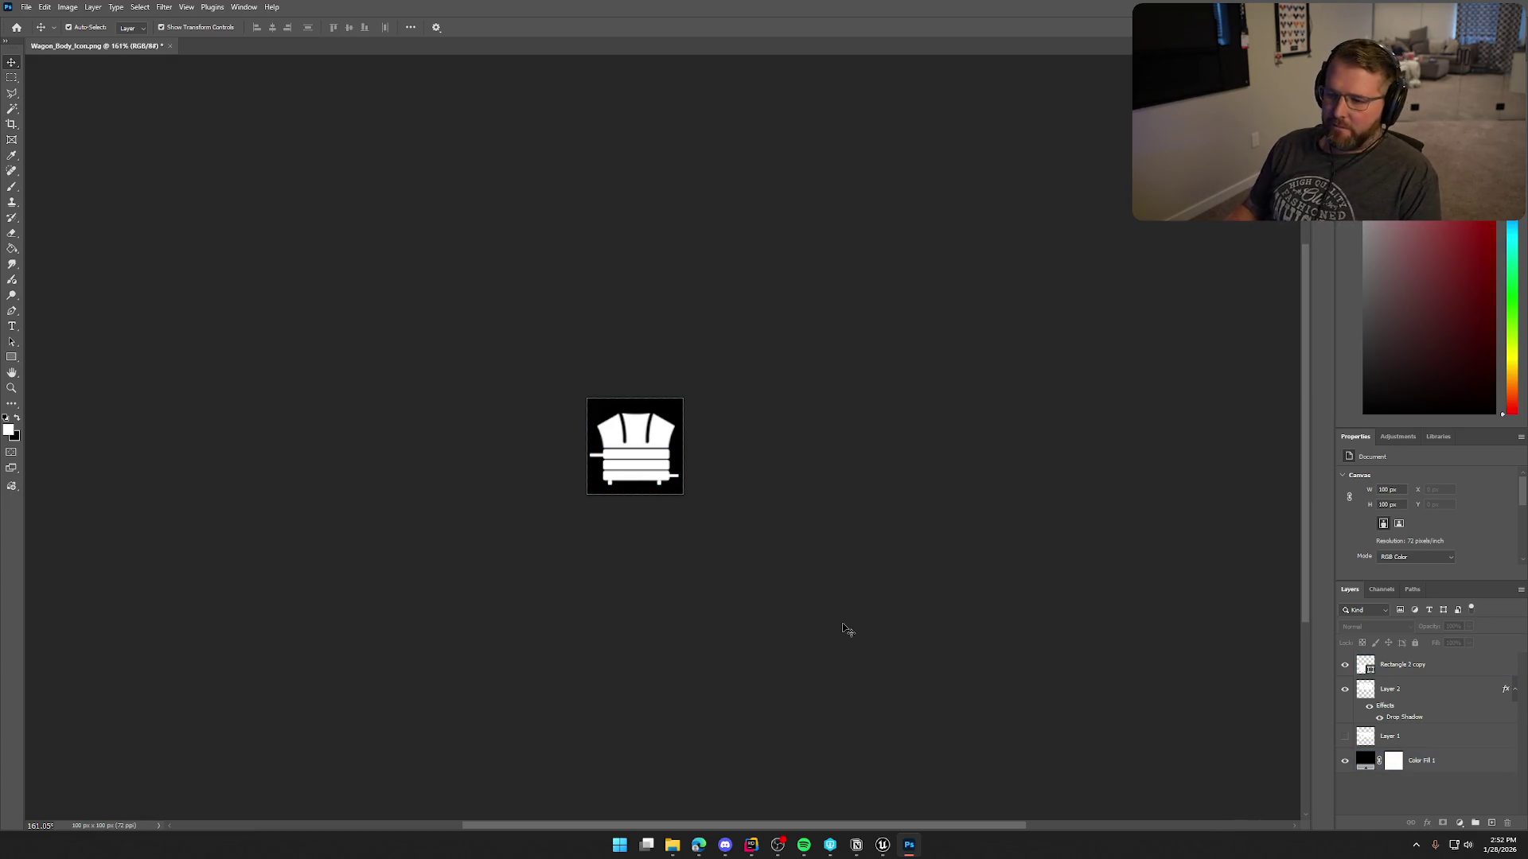
{"action": "left_click", "coordinate": [1345, 664]}
{"action": "left_click", "coordinate": [1390, 689]}
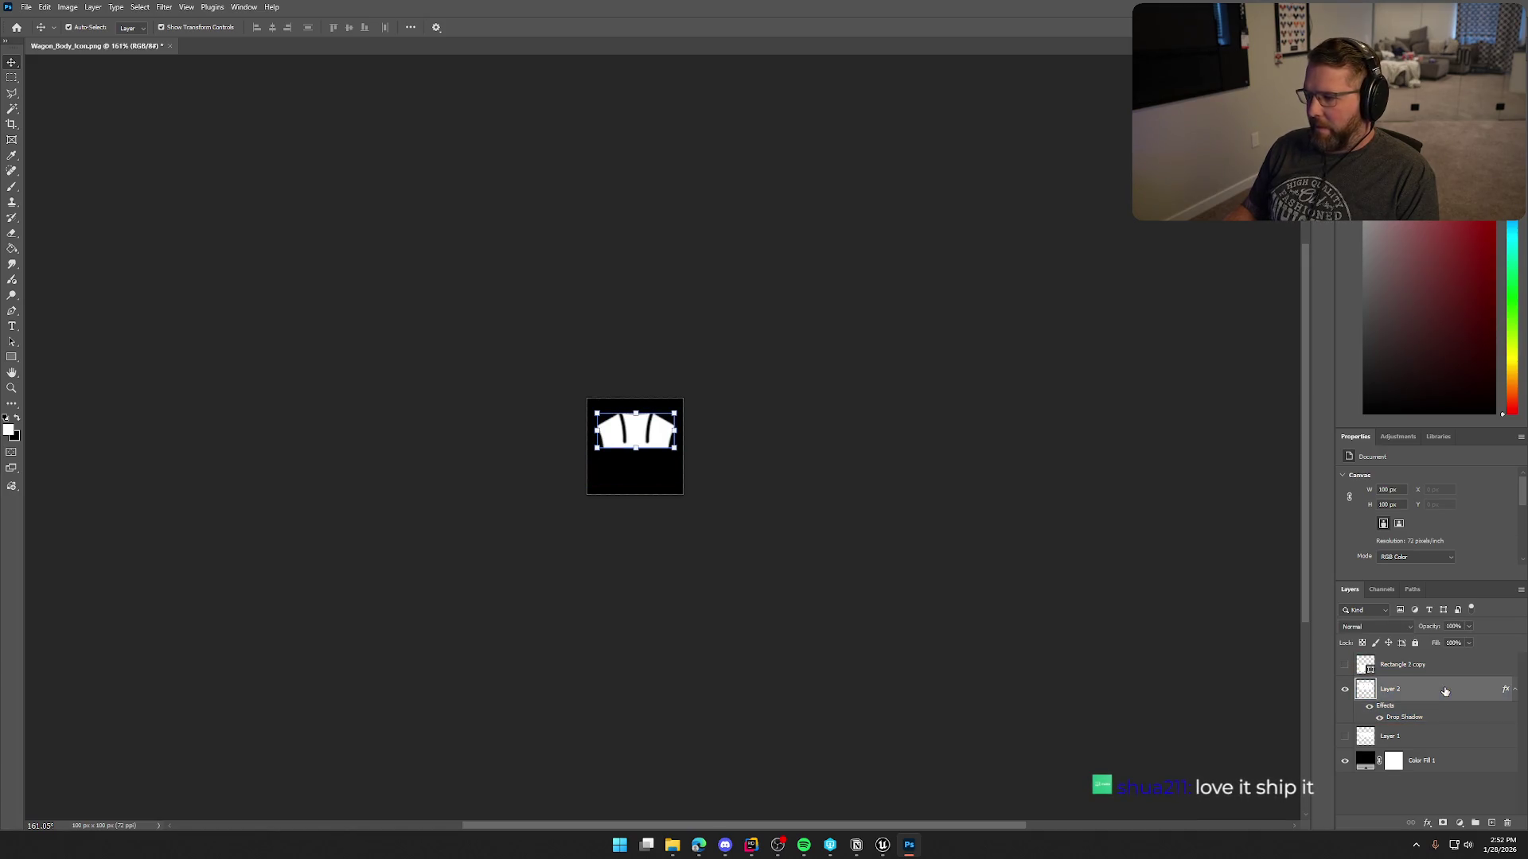
Move the cover shape down to the centre of the icon.
{"action": "left_click", "coordinate": [631, 468]}
{"action": "scroll", "coordinate": [661, 471], "scroll_direction": "up", "scroll_amount": 3}
{"action": "key", "text": "ctrl+t"}
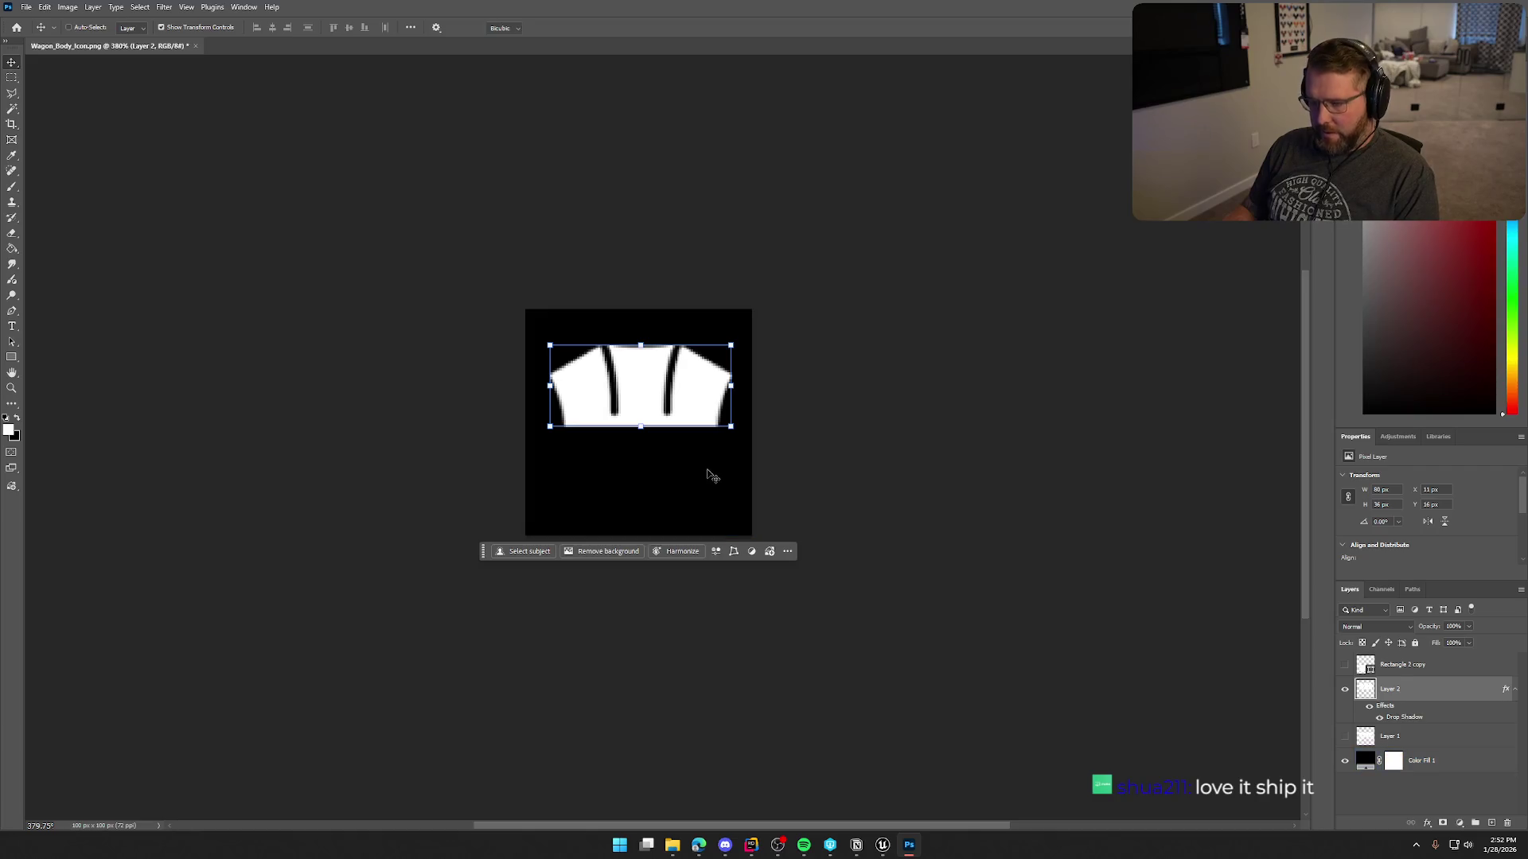
{"action": "left_click_drag", "start_coordinate": [709, 395], "coordinate": [709, 442]}
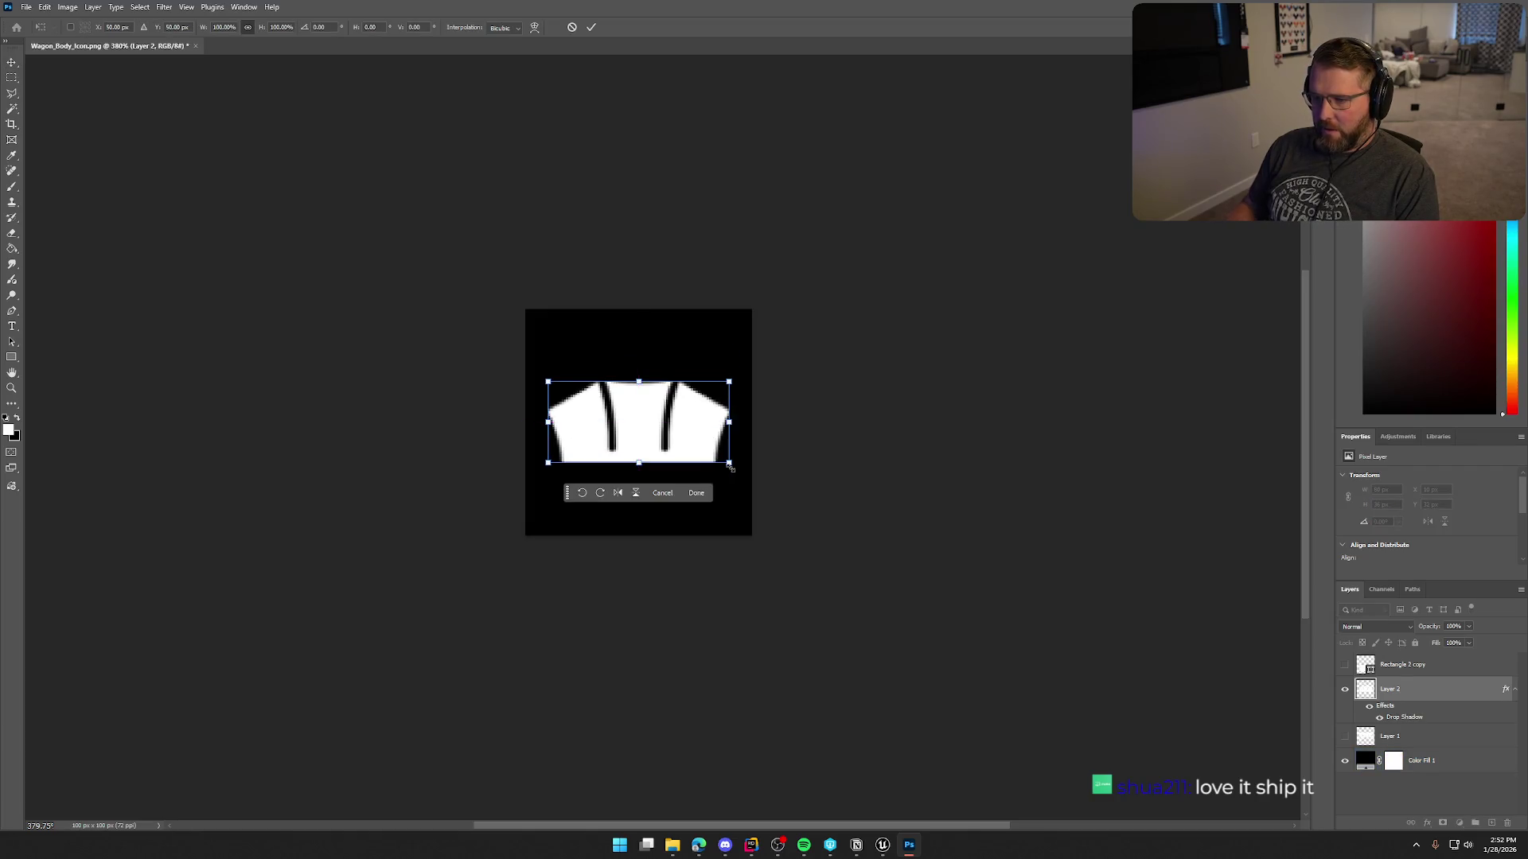
{"action": "key", "text": "Return"}
Hide the black Color Fill 1 background and quick-export as PNG over Wagon_Roof_Icon.png.
{"action": "left_click", "coordinate": [1345, 762]}
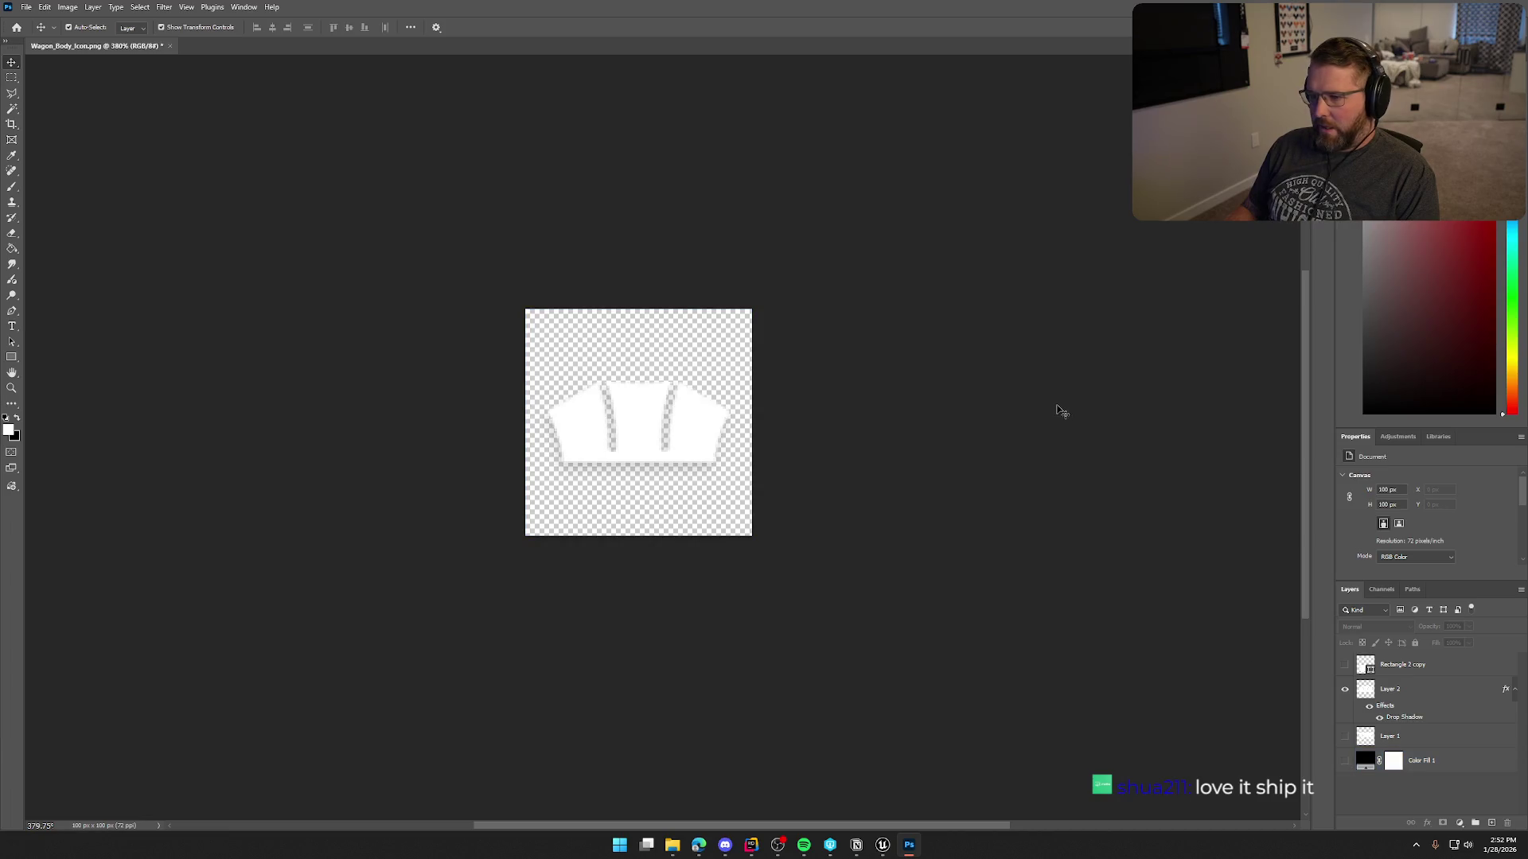
{"action": "left_click", "coordinate": [23, 7]}
{"action": "mouse_move", "coordinate": [75, 216]}
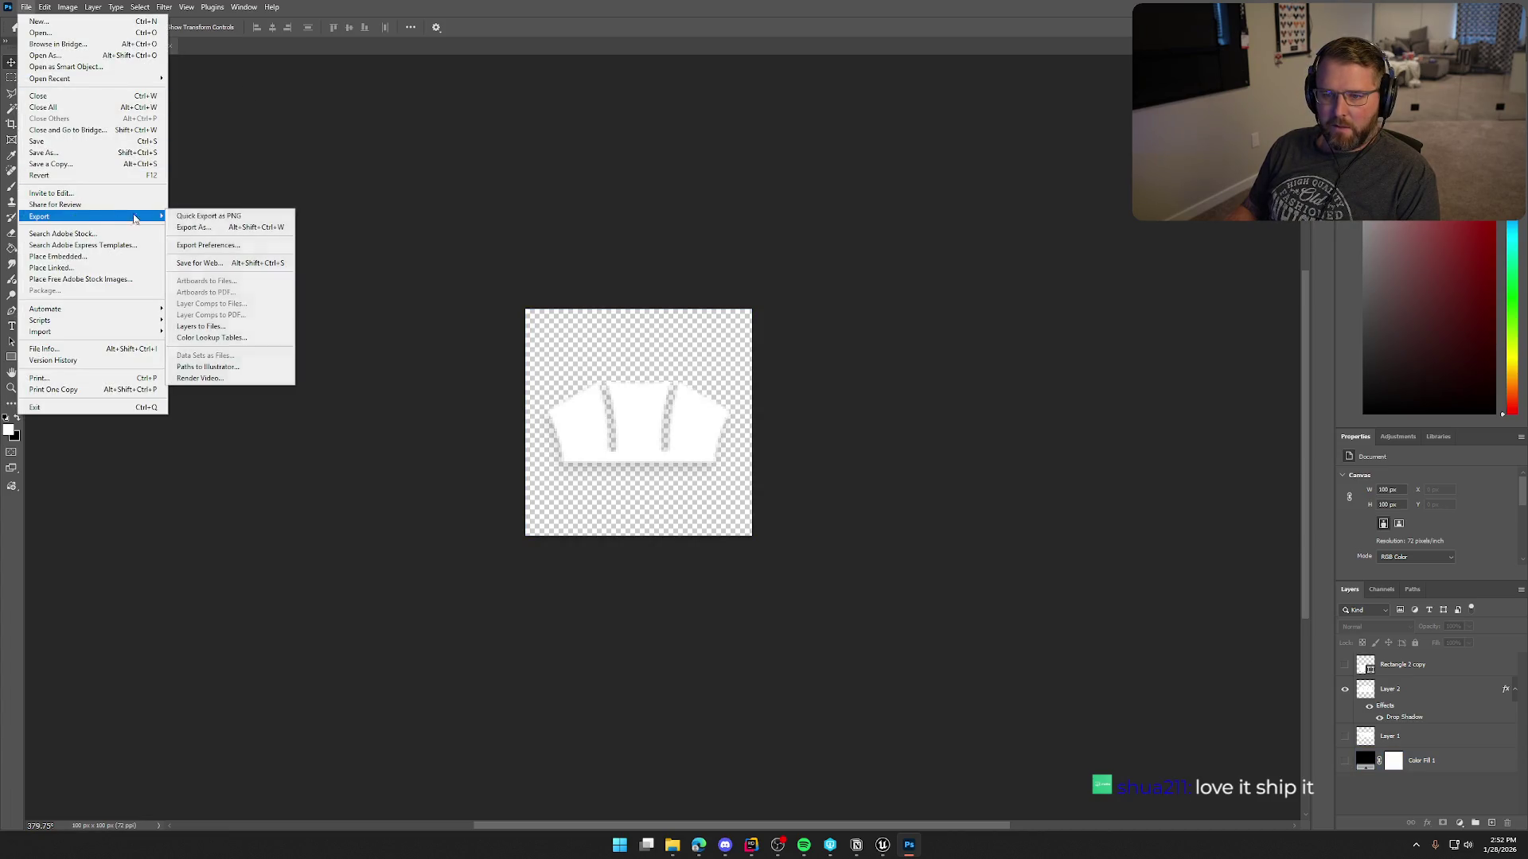
{"action": "left_click", "coordinate": [199, 216]}
{"action": "left_click", "coordinate": [754, 239]}
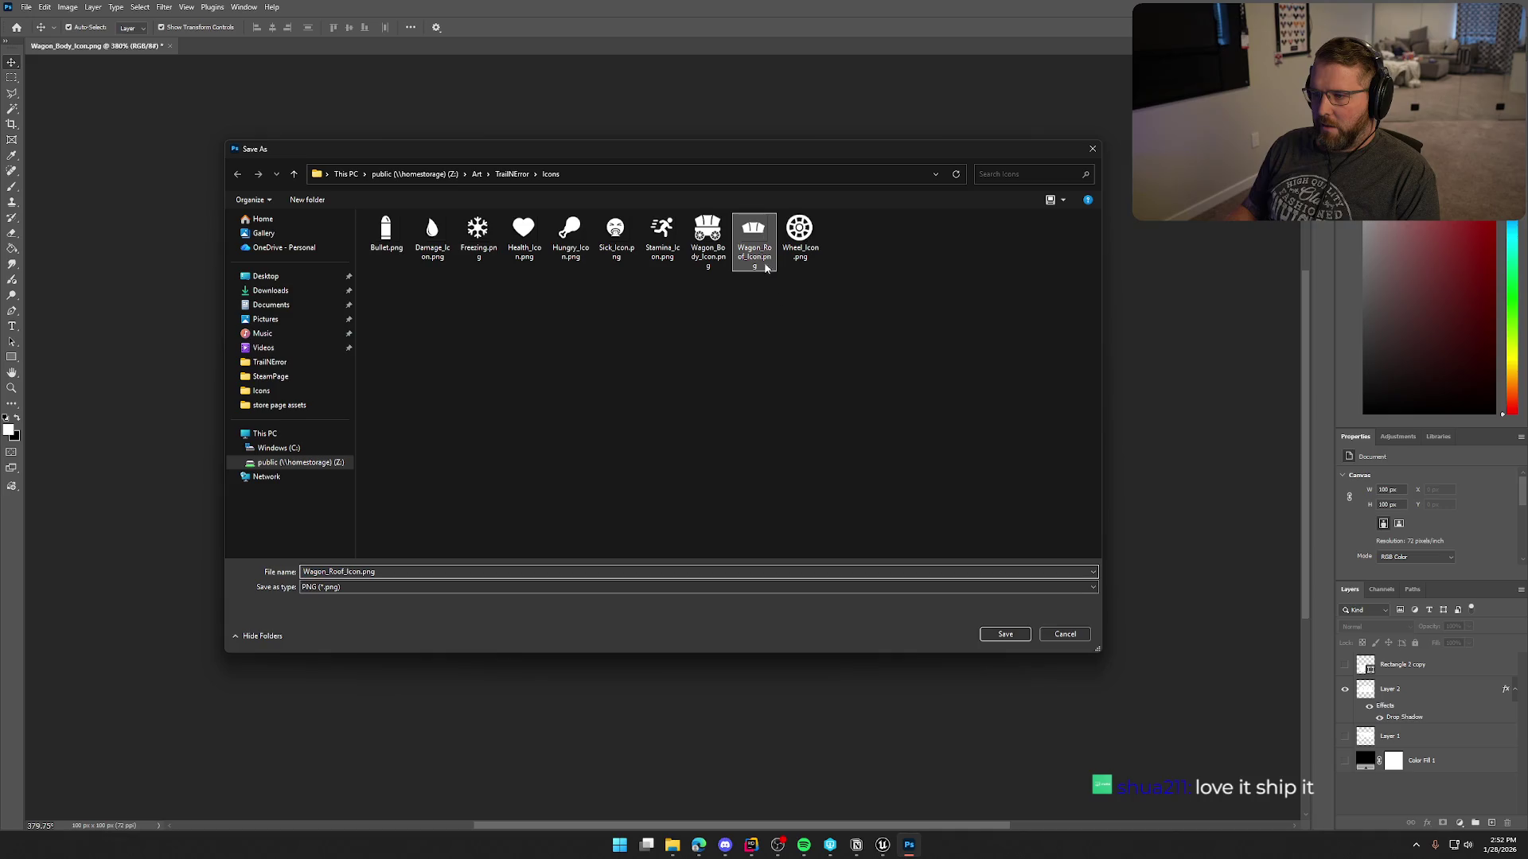
{"action": "left_click", "coordinate": [1005, 634]}
{"action": "left_click", "coordinate": [792, 421]}
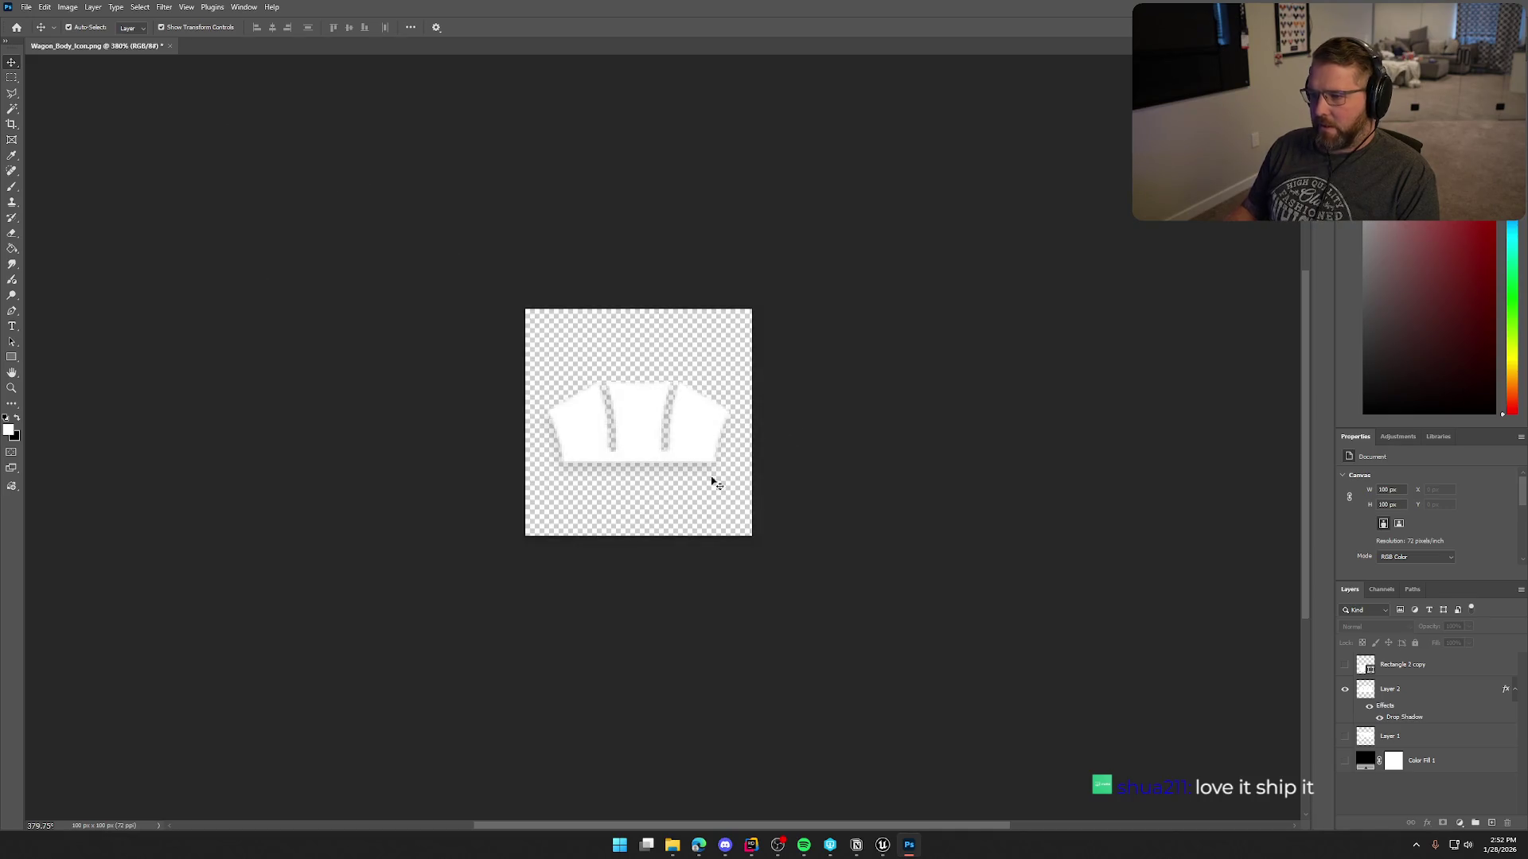
{"action": "left_click", "coordinate": [1345, 690]}
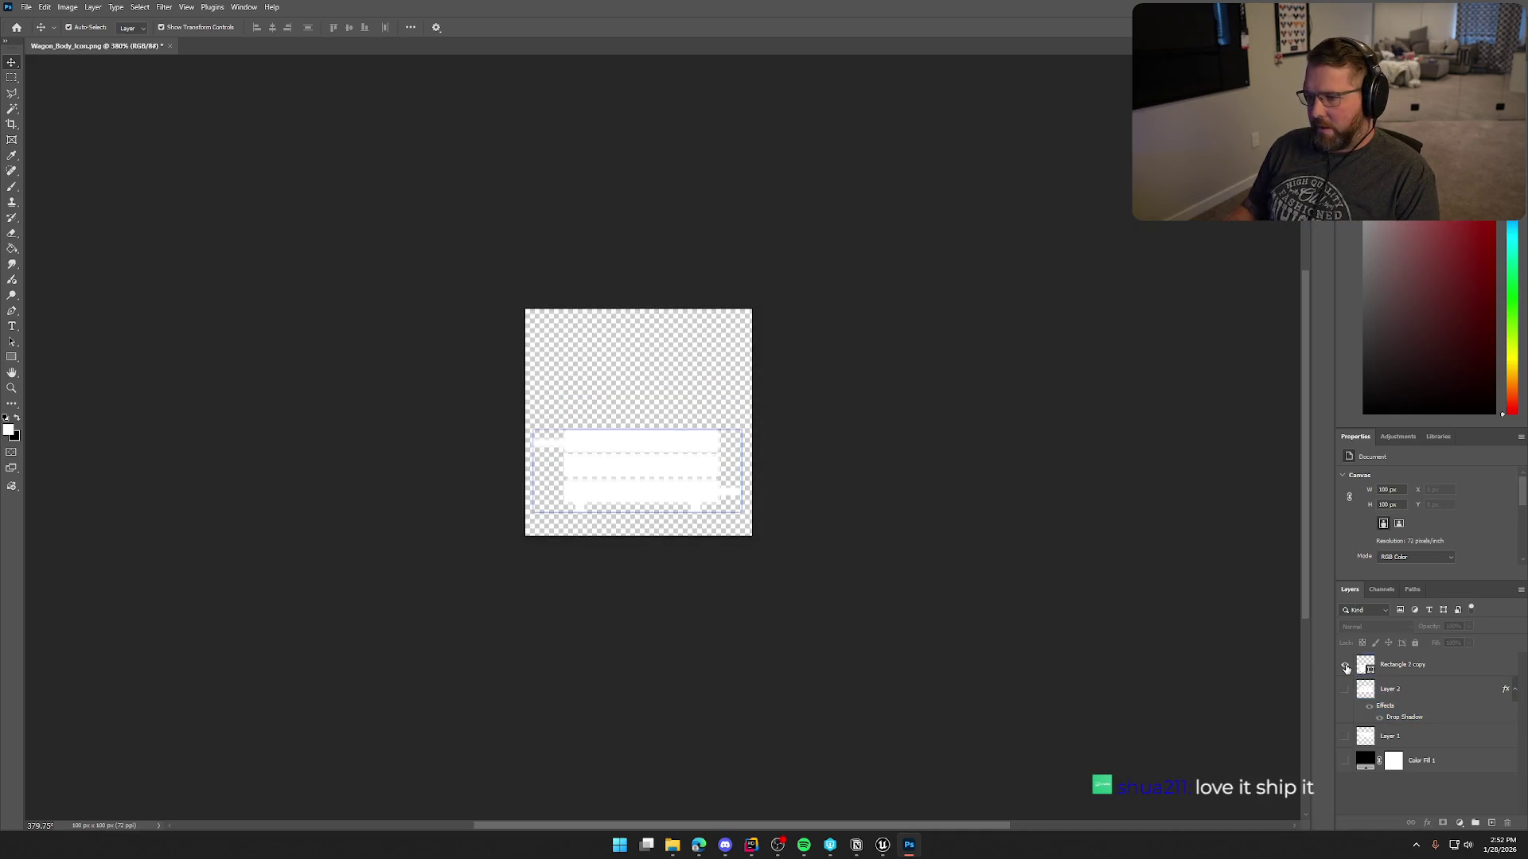
Show the Rectangle 2 copy body shape and move it up about 60 px.
{"action": "left_click", "coordinate": [1345, 664]}
{"action": "left_click", "coordinate": [708, 478]}
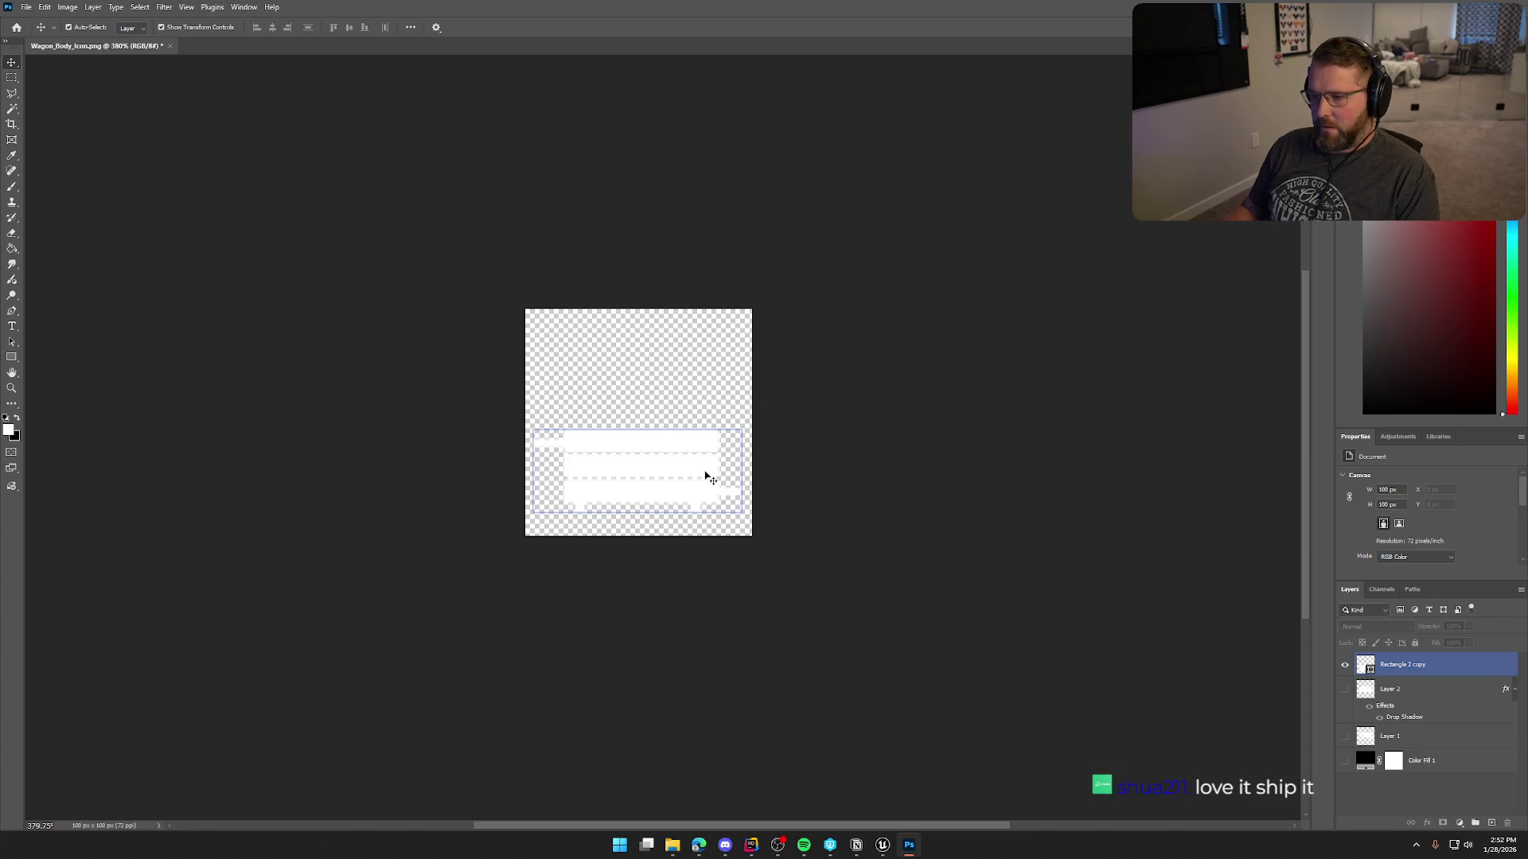
{"action": "left_click_drag", "start_coordinate": [711, 480], "coordinate": [712, 432]}
{"action": "left_click", "coordinate": [1181, 649]}
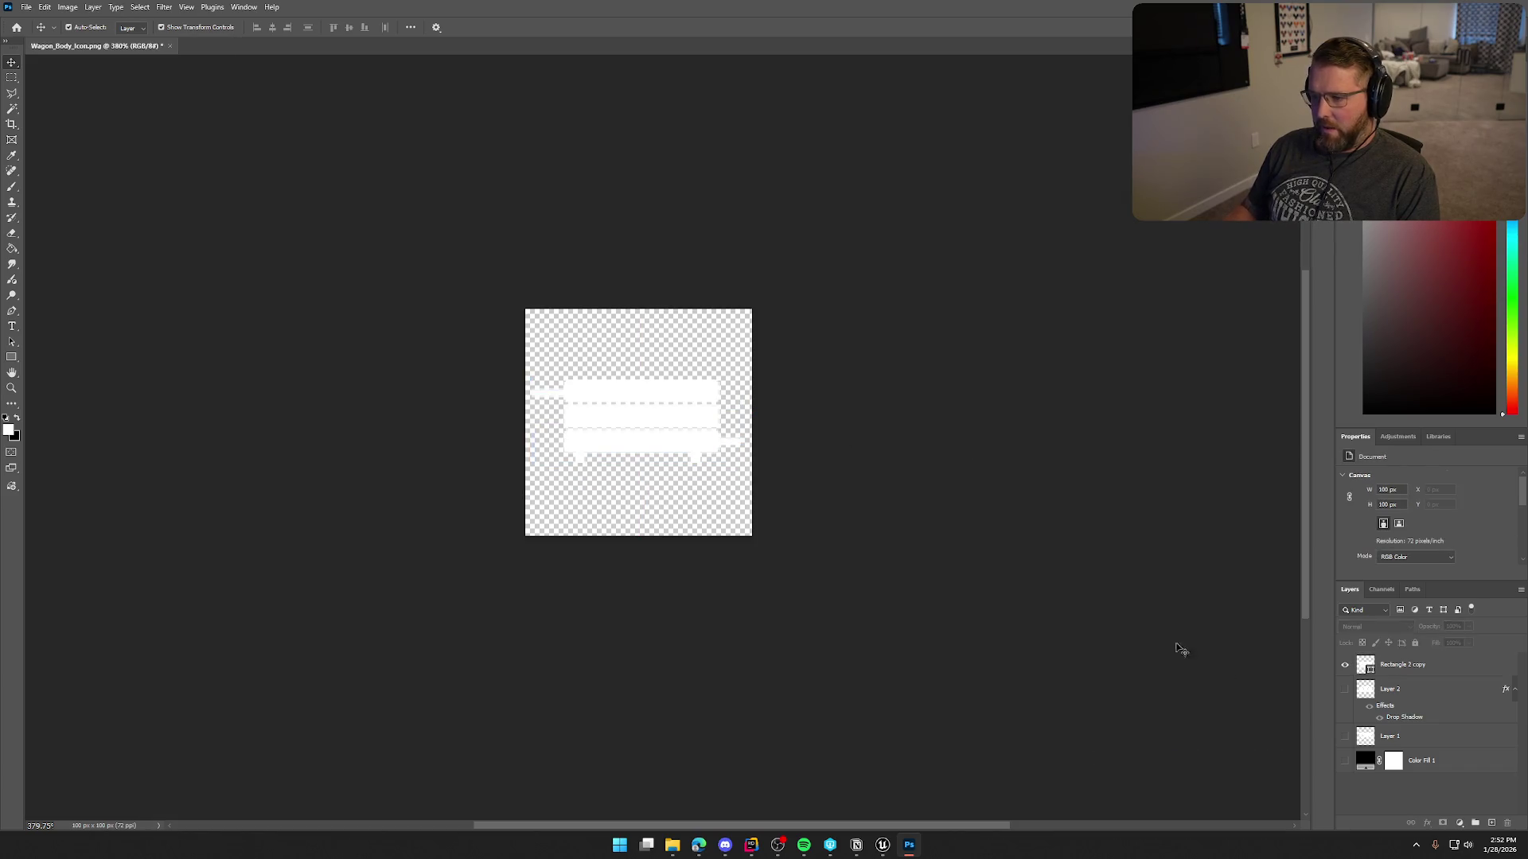
Copy Layer 2's drop shadow style and paste it onto Rectangle 2 copy.
{"action": "right_click", "coordinate": [1417, 700]}
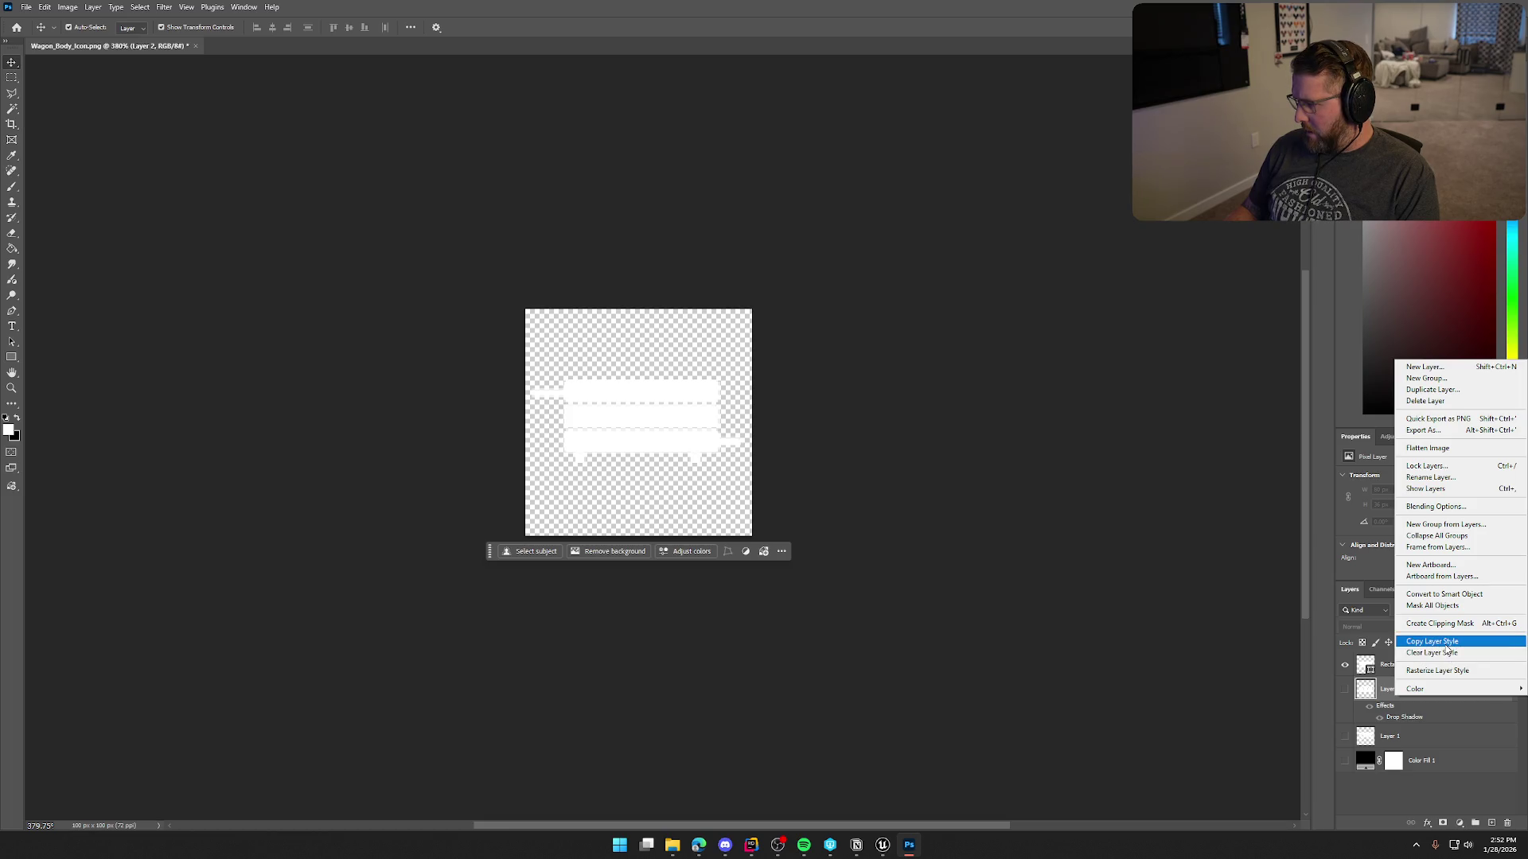
{"action": "left_click", "coordinate": [1445, 646]}
{"action": "left_click", "coordinate": [1441, 665]}
{"action": "right_click", "coordinate": [1440, 665]}
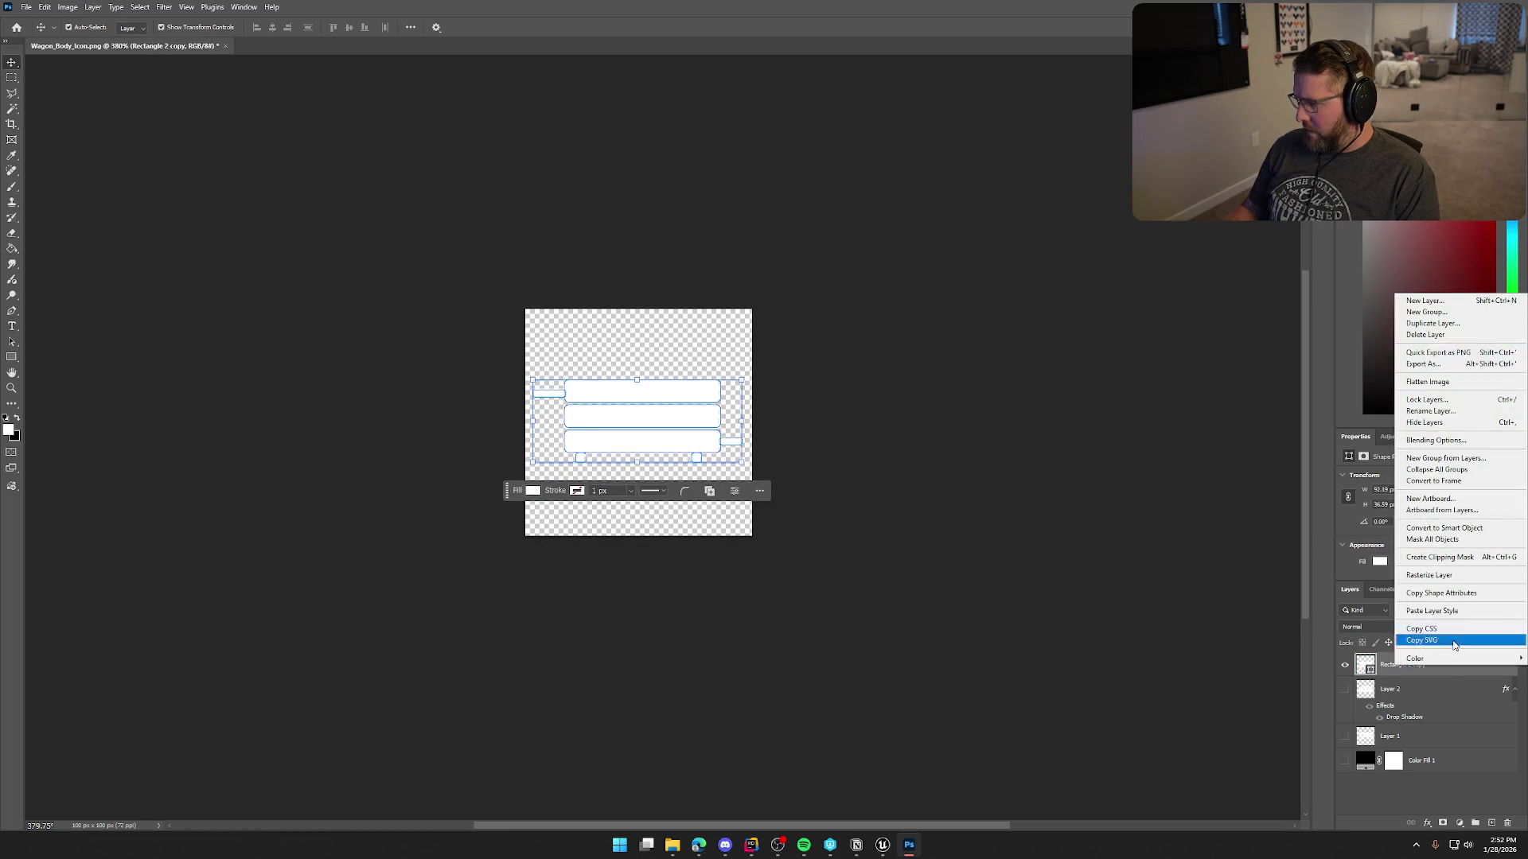
{"action": "left_click", "coordinate": [1450, 617]}
{"action": "left_click", "coordinate": [887, 383]}
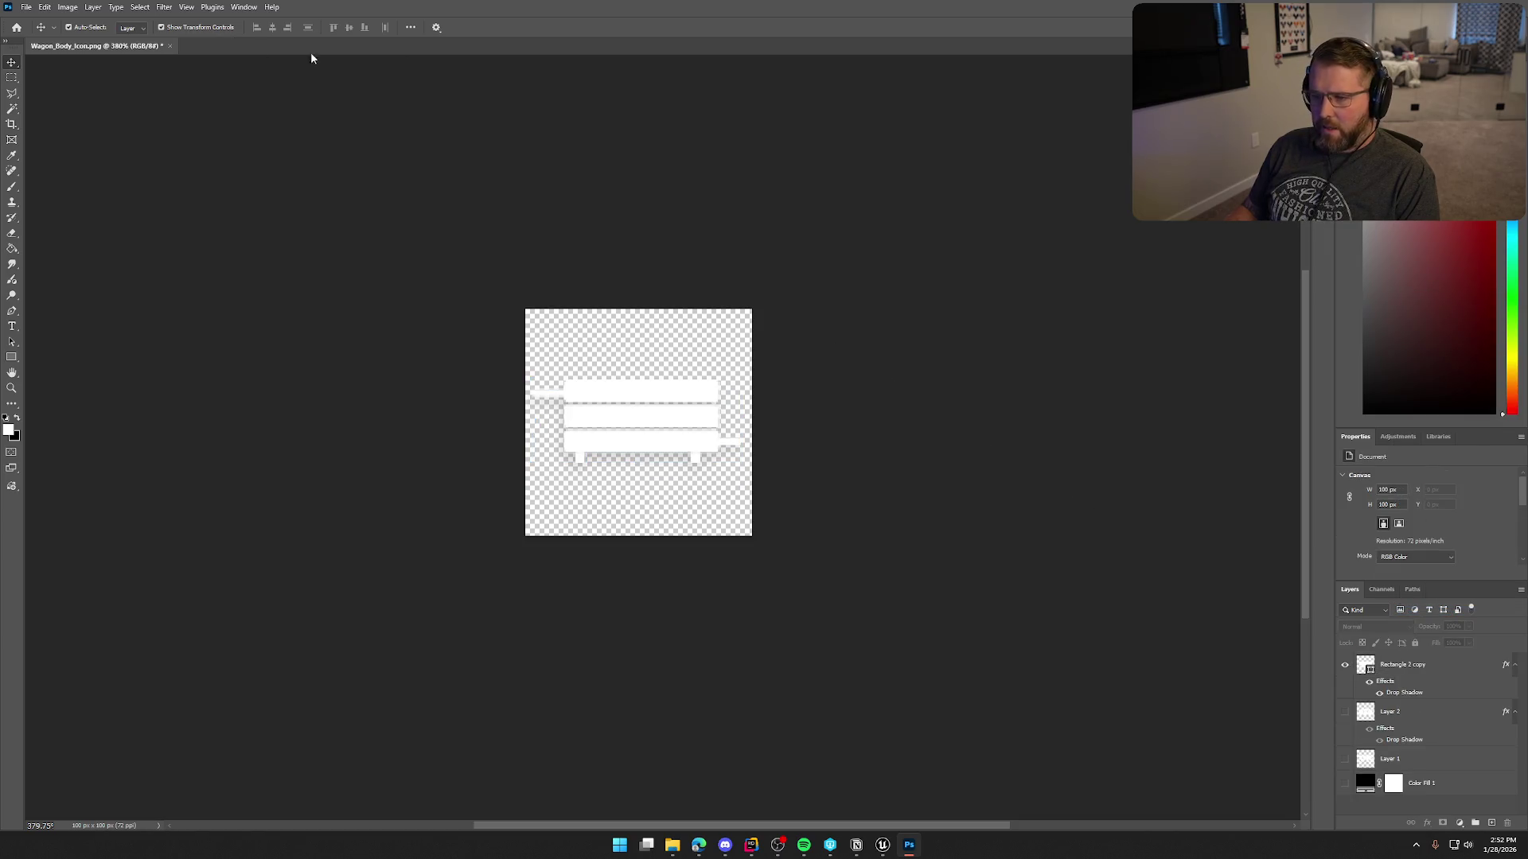
Quick-export the shadowed body as PNG over Wagon_Body_Icon.png, then hide Rectangle 2 copy.
{"action": "left_click", "coordinate": [33, 10]}
{"action": "mouse_move", "coordinate": [80, 218]}
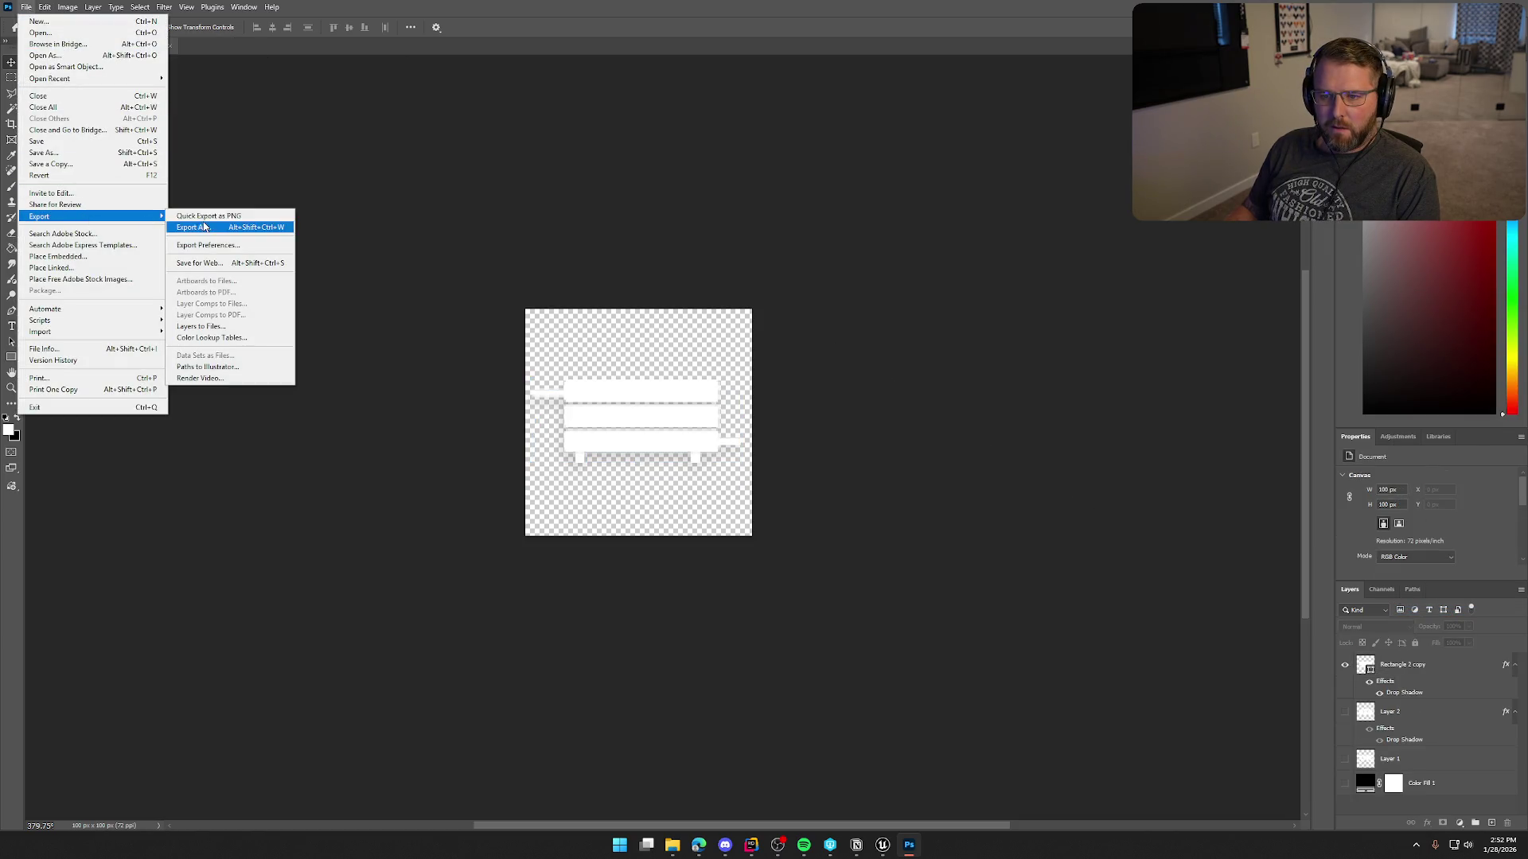
{"action": "left_click", "coordinate": [221, 229]}
{"action": "left_click", "coordinate": [1054, 656]}
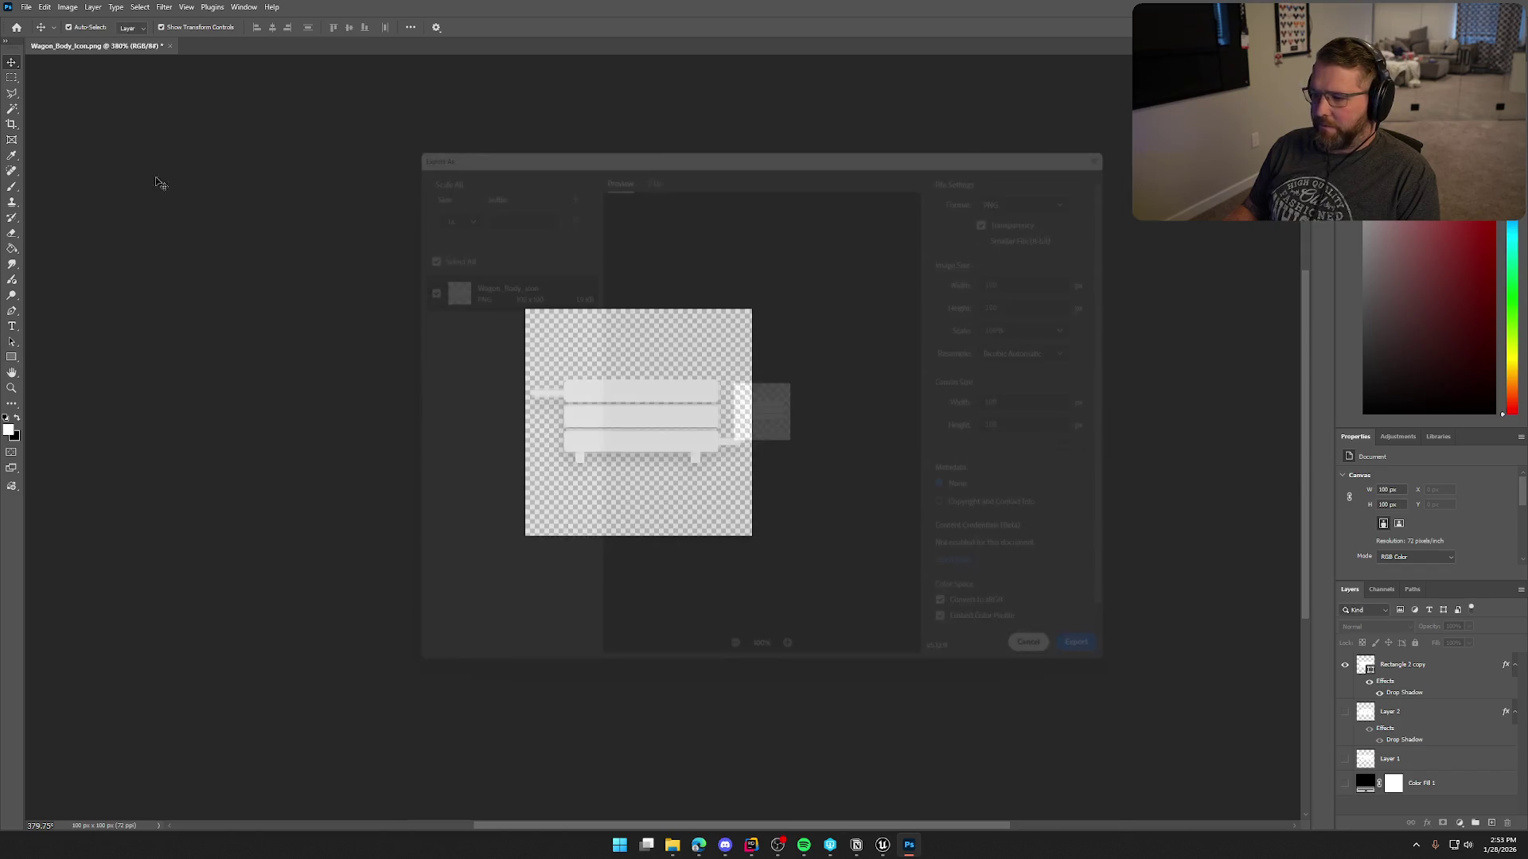
{"action": "left_click", "coordinate": [26, 8]}
{"action": "mouse_move", "coordinate": [80, 217]}
{"action": "left_click", "coordinate": [227, 212]}
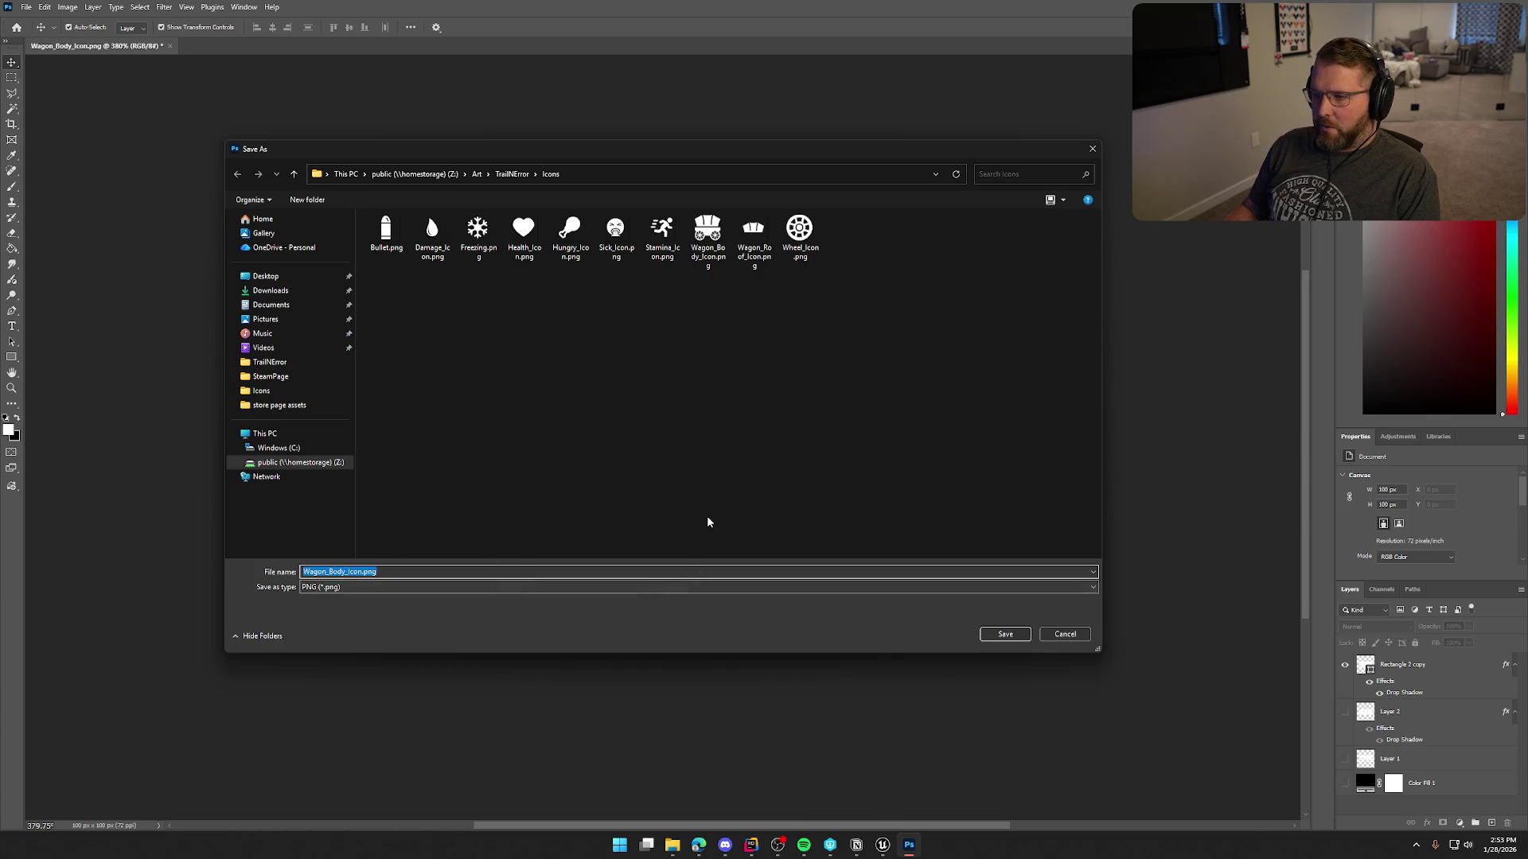
{"action": "left_click", "coordinate": [998, 636]}
{"action": "left_click", "coordinate": [793, 421]}
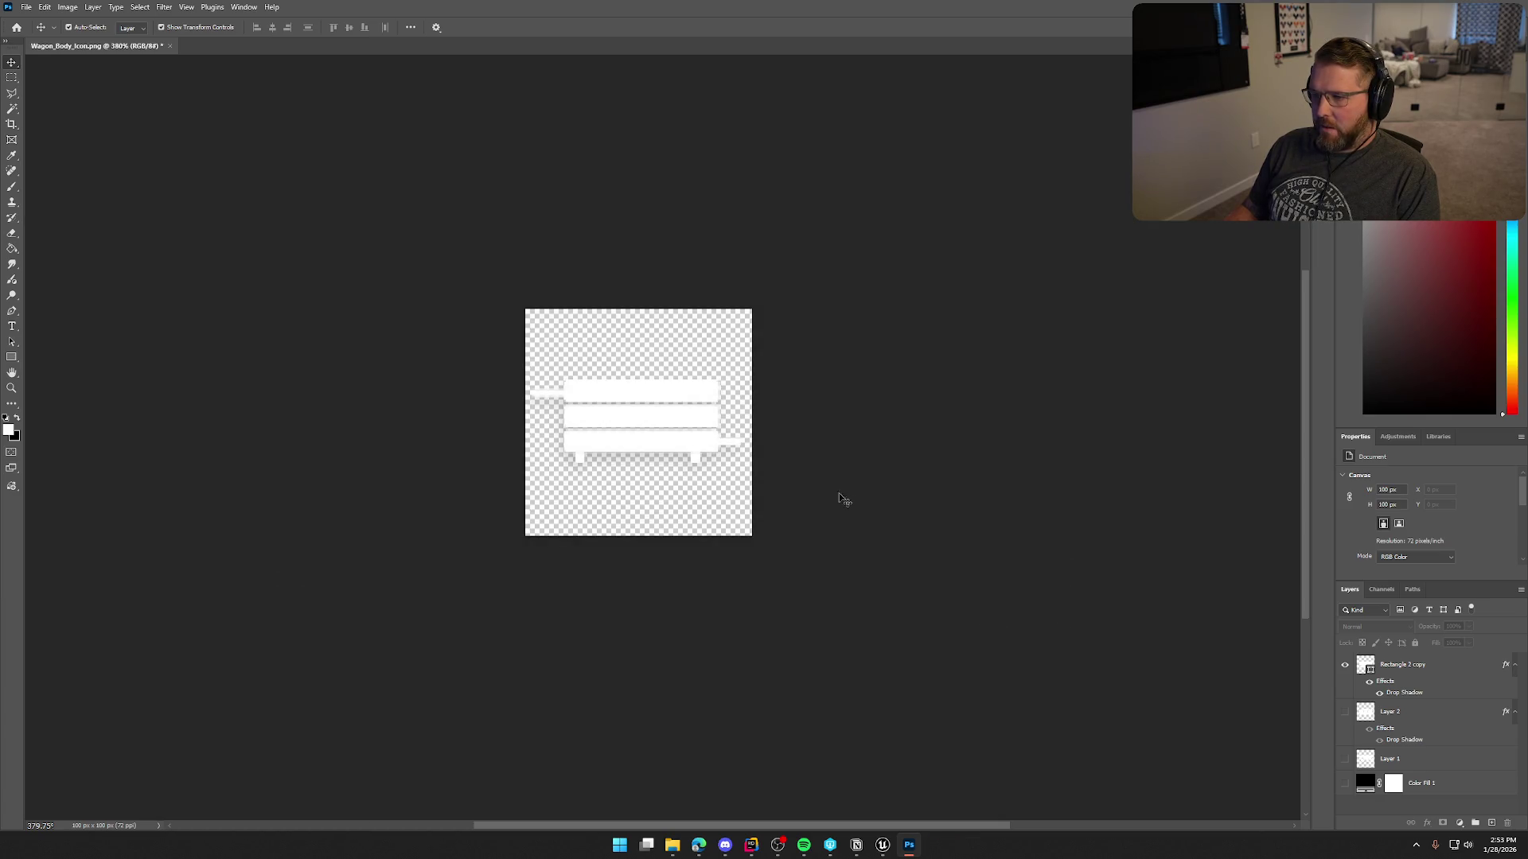
{"action": "left_click", "coordinate": [1344, 664]}
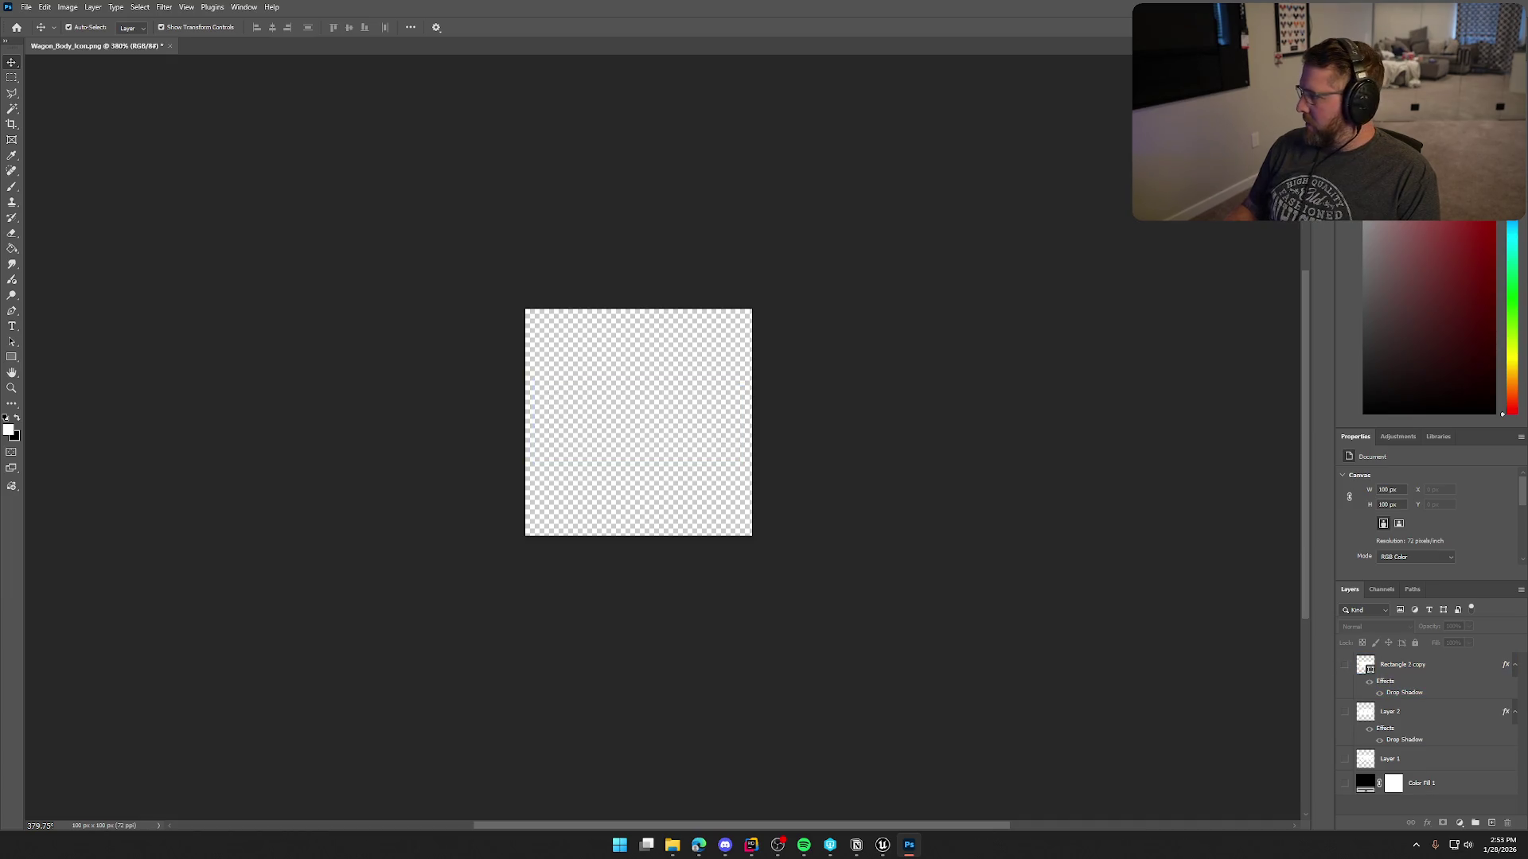
Place Wheel_Icon.png on the canvas at about 66% size with the pasted drop shadow.
{"action": "key", "text": "super+e"}
{"action": "left_click_drag", "start_coordinate": [1527, 381], "coordinate": [654, 410]}
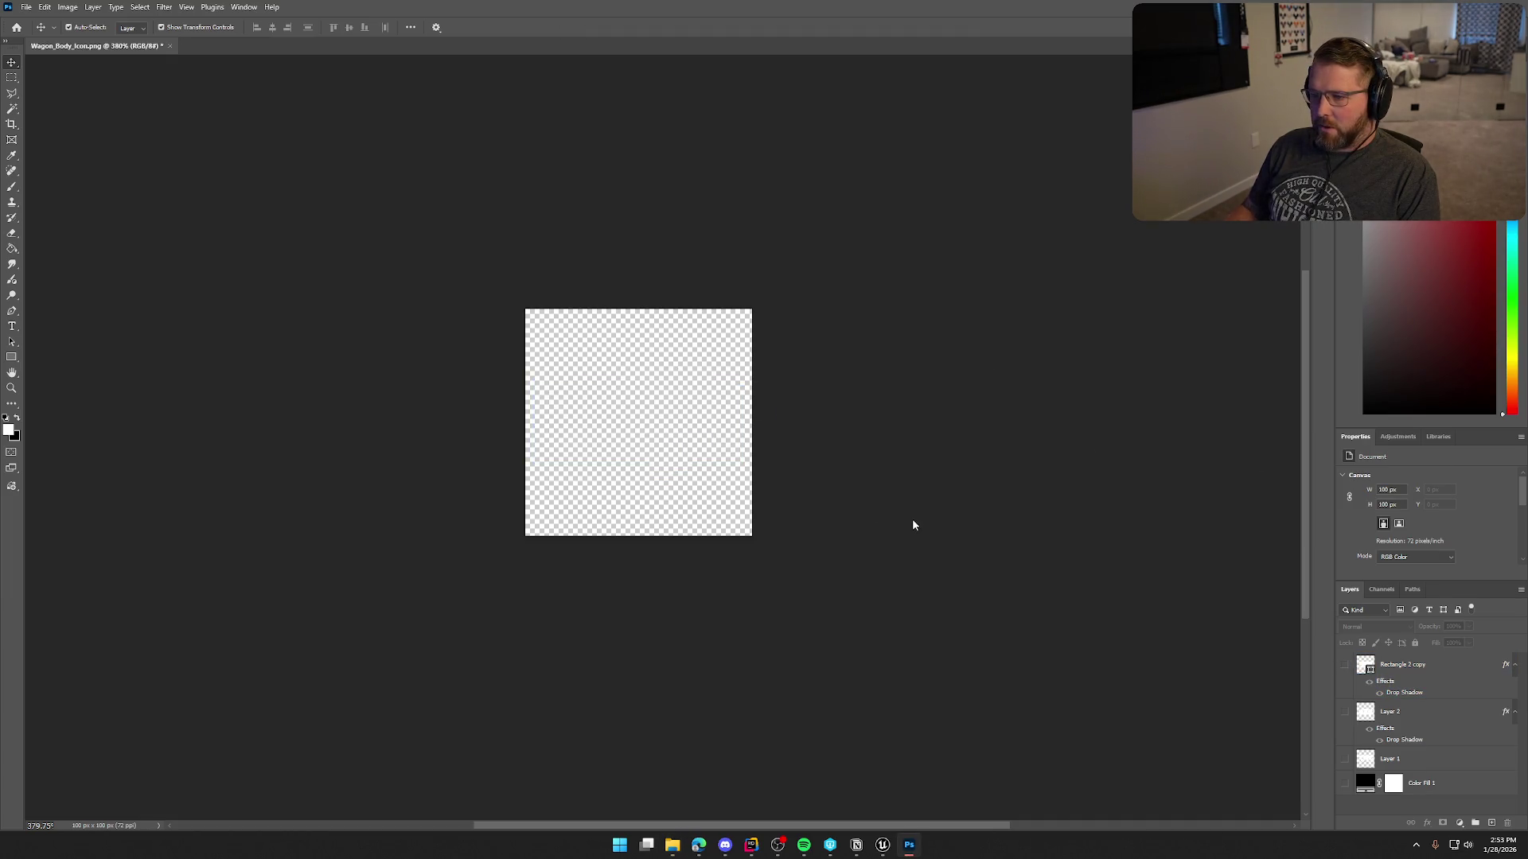
{"action": "mouse_move", "coordinate": [751, 536]}
{"action": "left_mouse_down"}
{"action": "mouse_move", "coordinate": [757, 500]}
{"action": "mouse_move", "coordinate": [737, 484]}
{"action": "mouse_move", "coordinate": [711, 499]}
{"action": "left_mouse_up"}
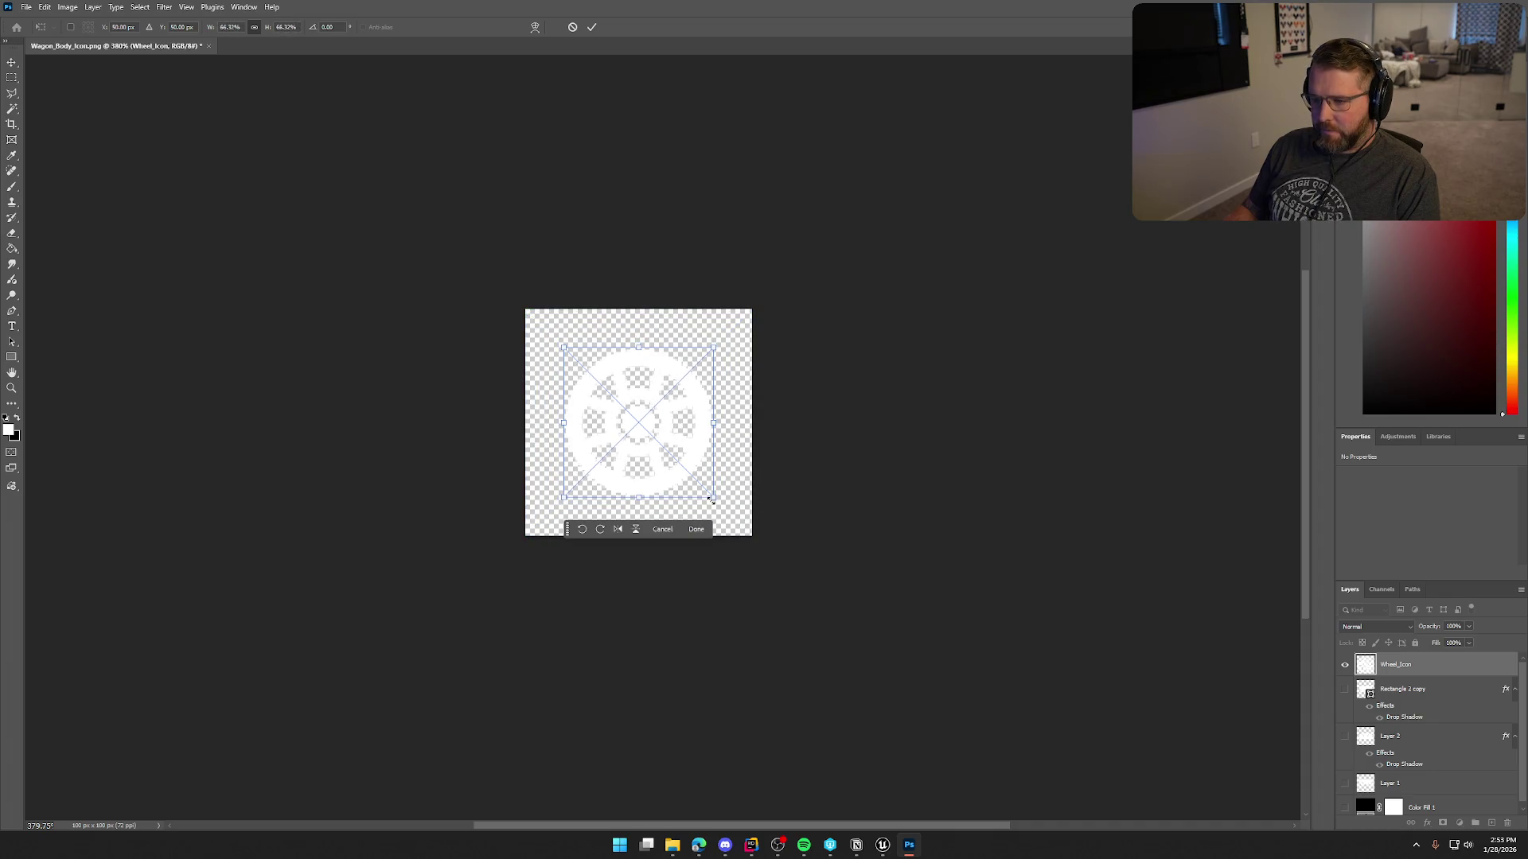
{"action": "left_click", "coordinate": [1345, 692]}
{"action": "left_click", "coordinate": [1345, 691]}
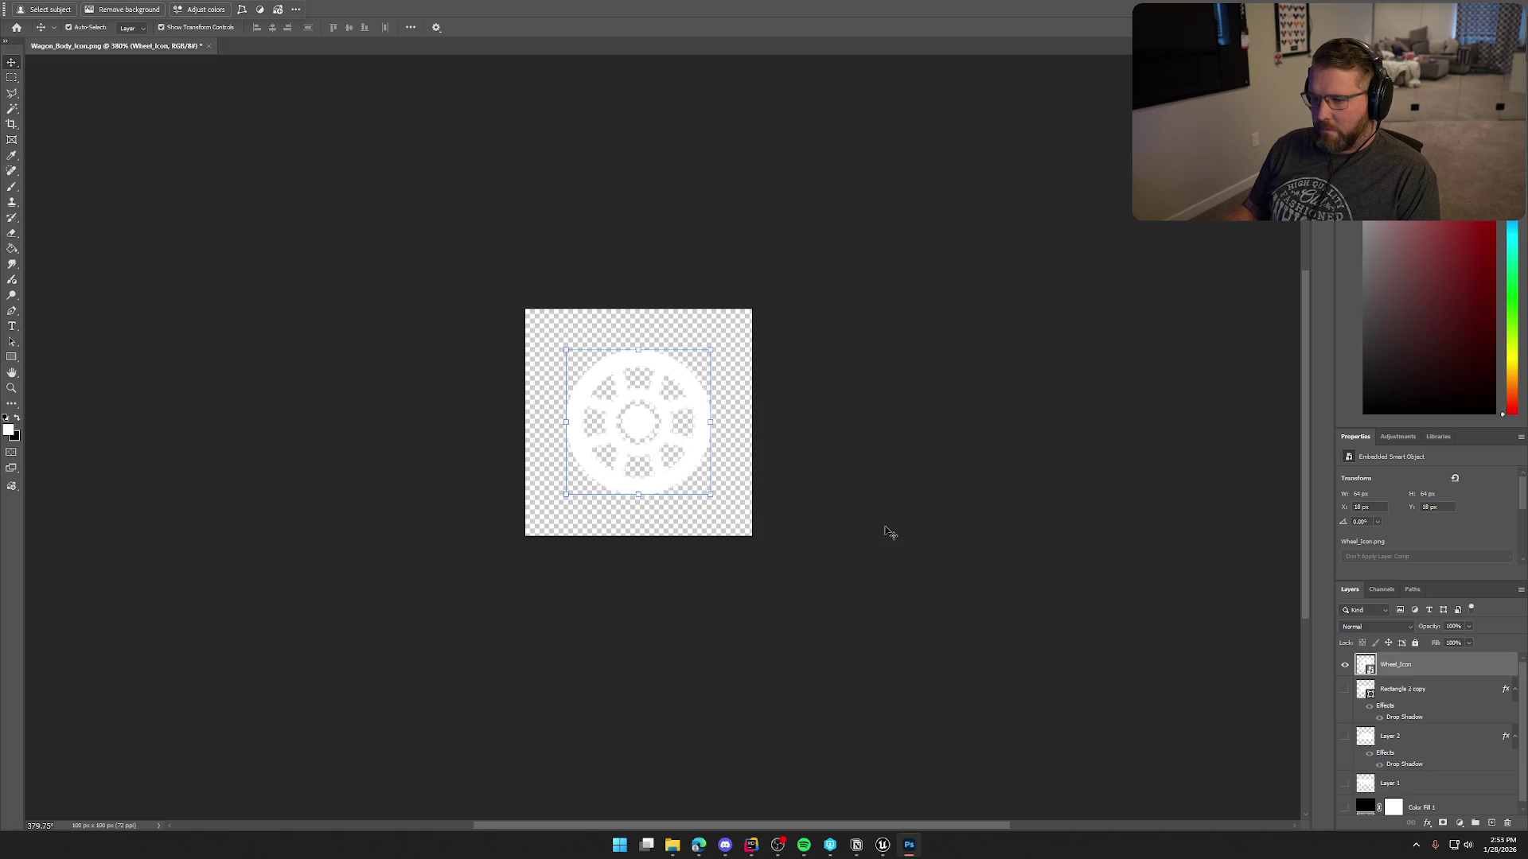
{"action": "right_click", "coordinate": [1397, 669]}
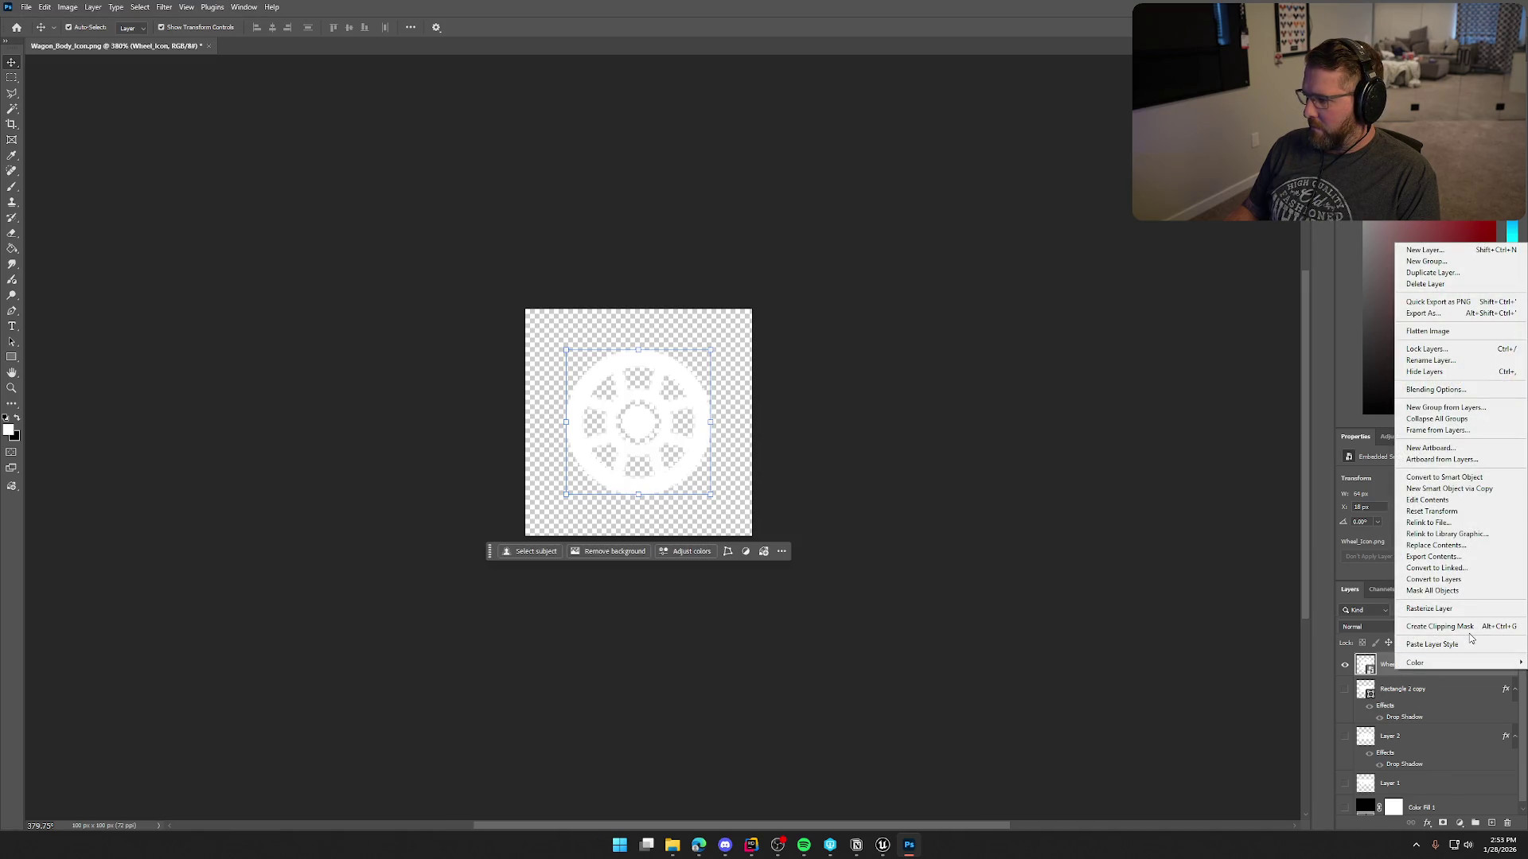
{"action": "left_click", "coordinate": [1448, 644]}
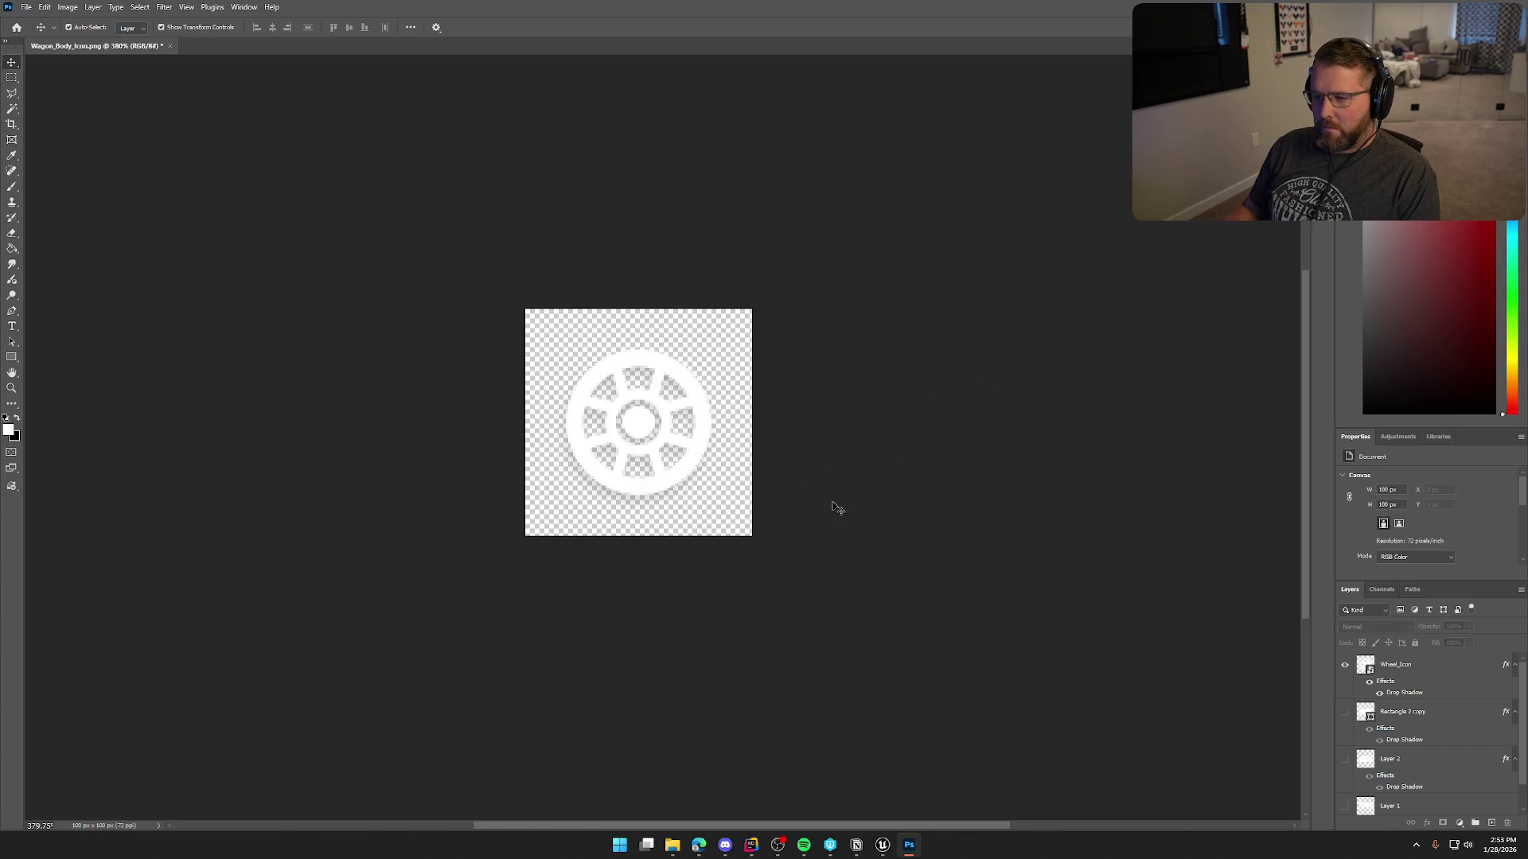
Quick-export the wheel as PNG over Wheel_Icon.png and return to Unreal Engine.
{"action": "left_click", "coordinate": [26, 7]}
{"action": "mouse_move", "coordinate": [80, 204]}
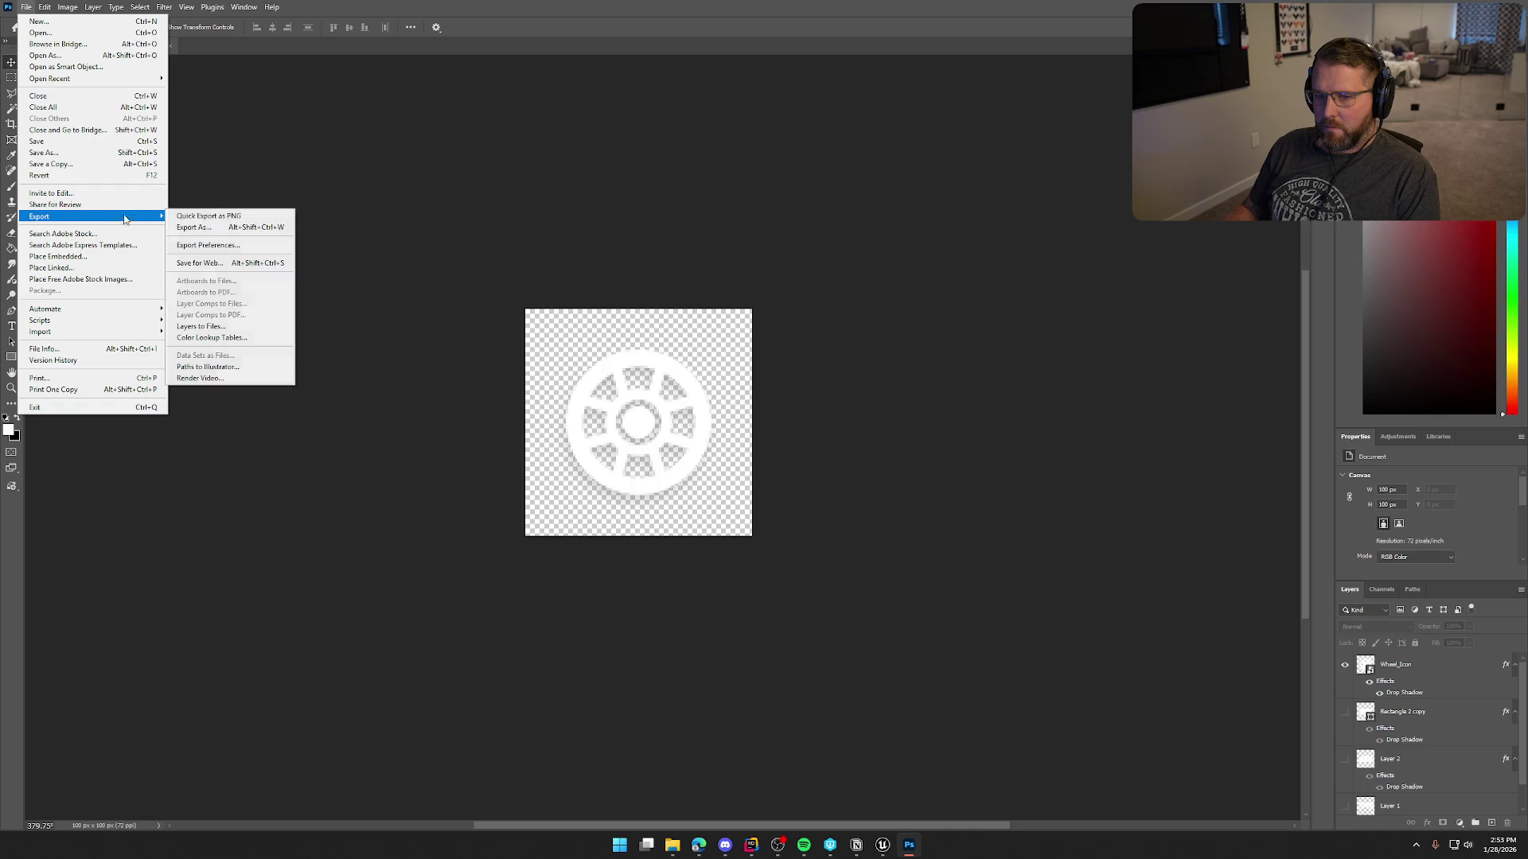
{"action": "left_click", "coordinate": [231, 213]}
{"action": "left_click", "coordinate": [799, 231]}
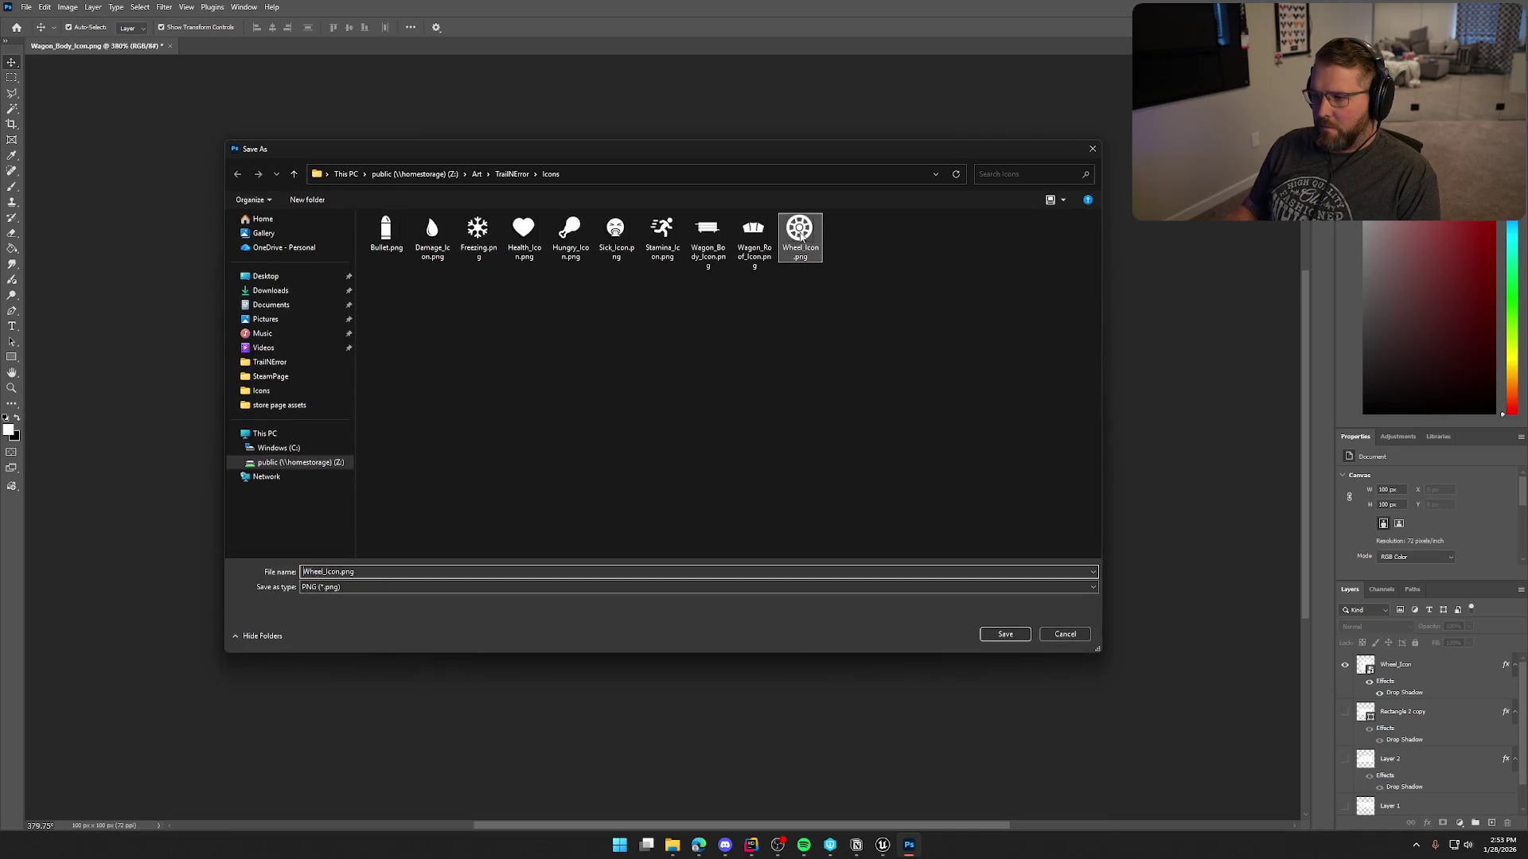
{"action": "left_click", "coordinate": [990, 634]}
{"action": "left_click", "coordinate": [793, 422]}
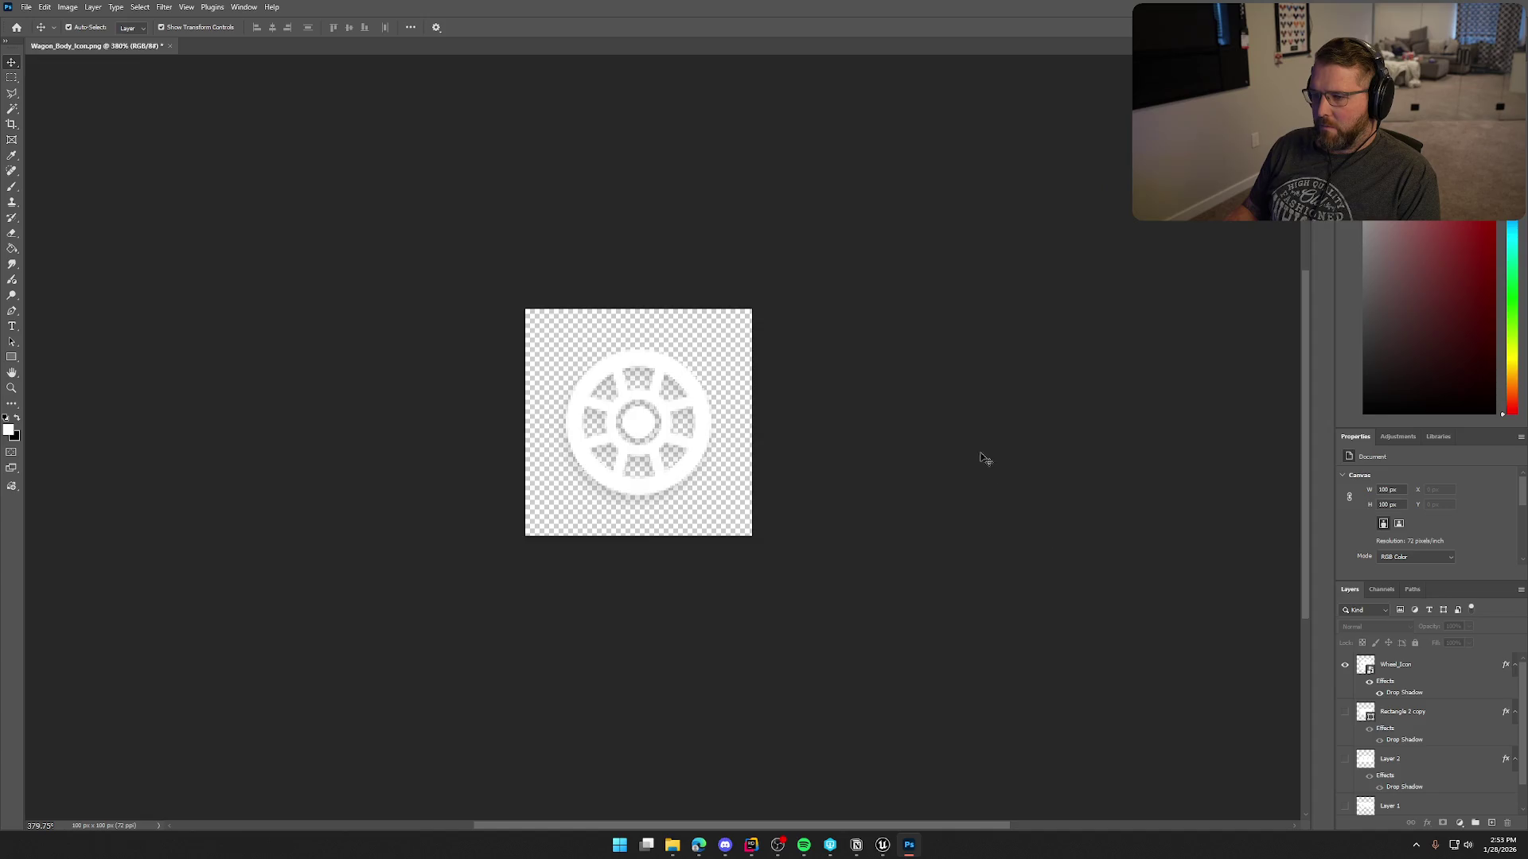
{"action": "key", "text": "alt+Tab"}
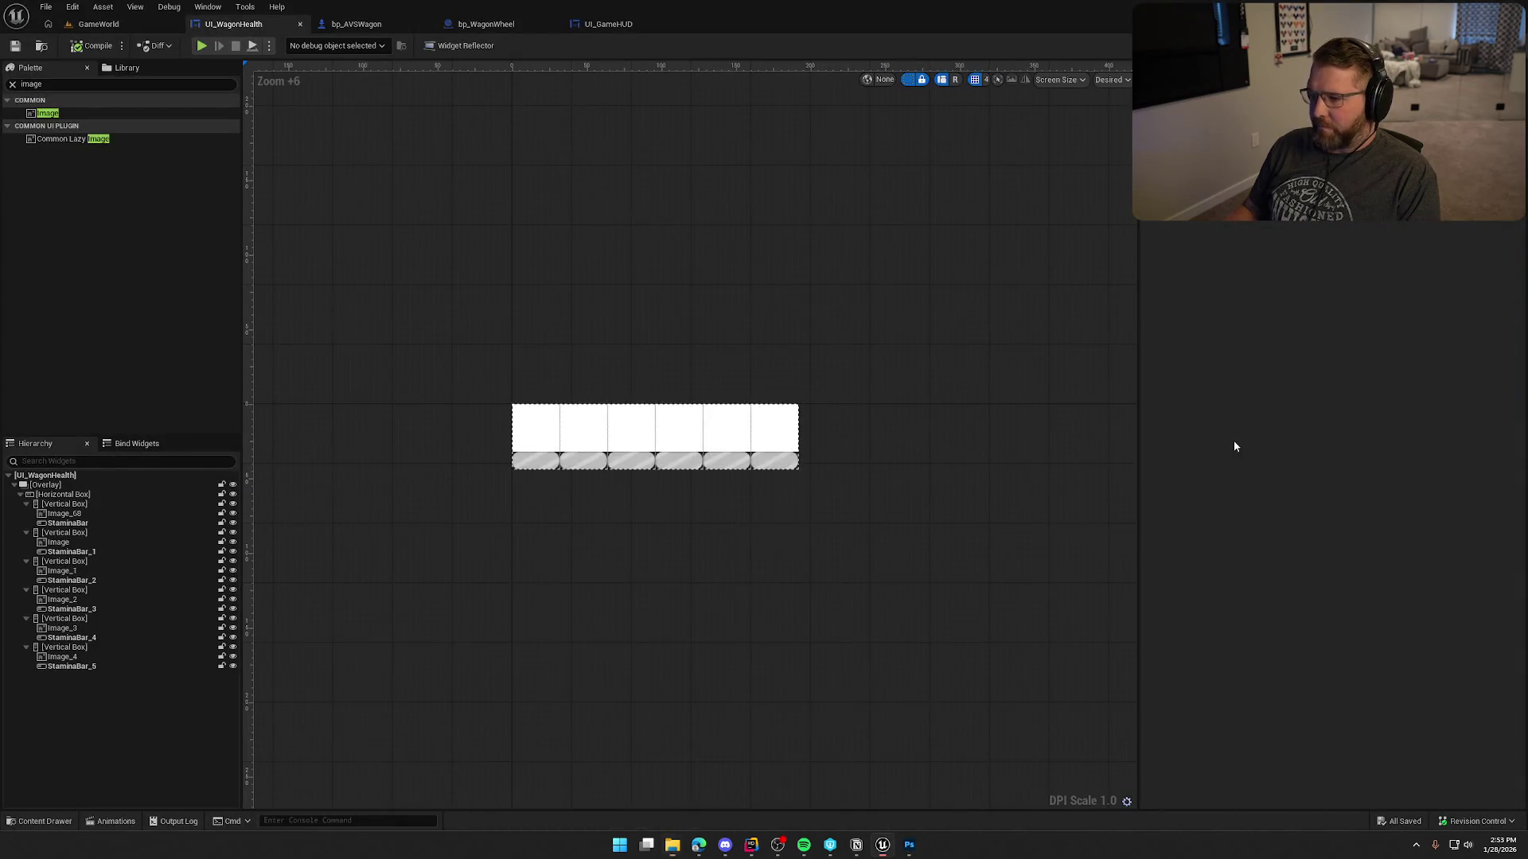
Import the three new icon PNGs into the UI Assets Icons folder.
{"action": "key", "text": "ctrl+space"}
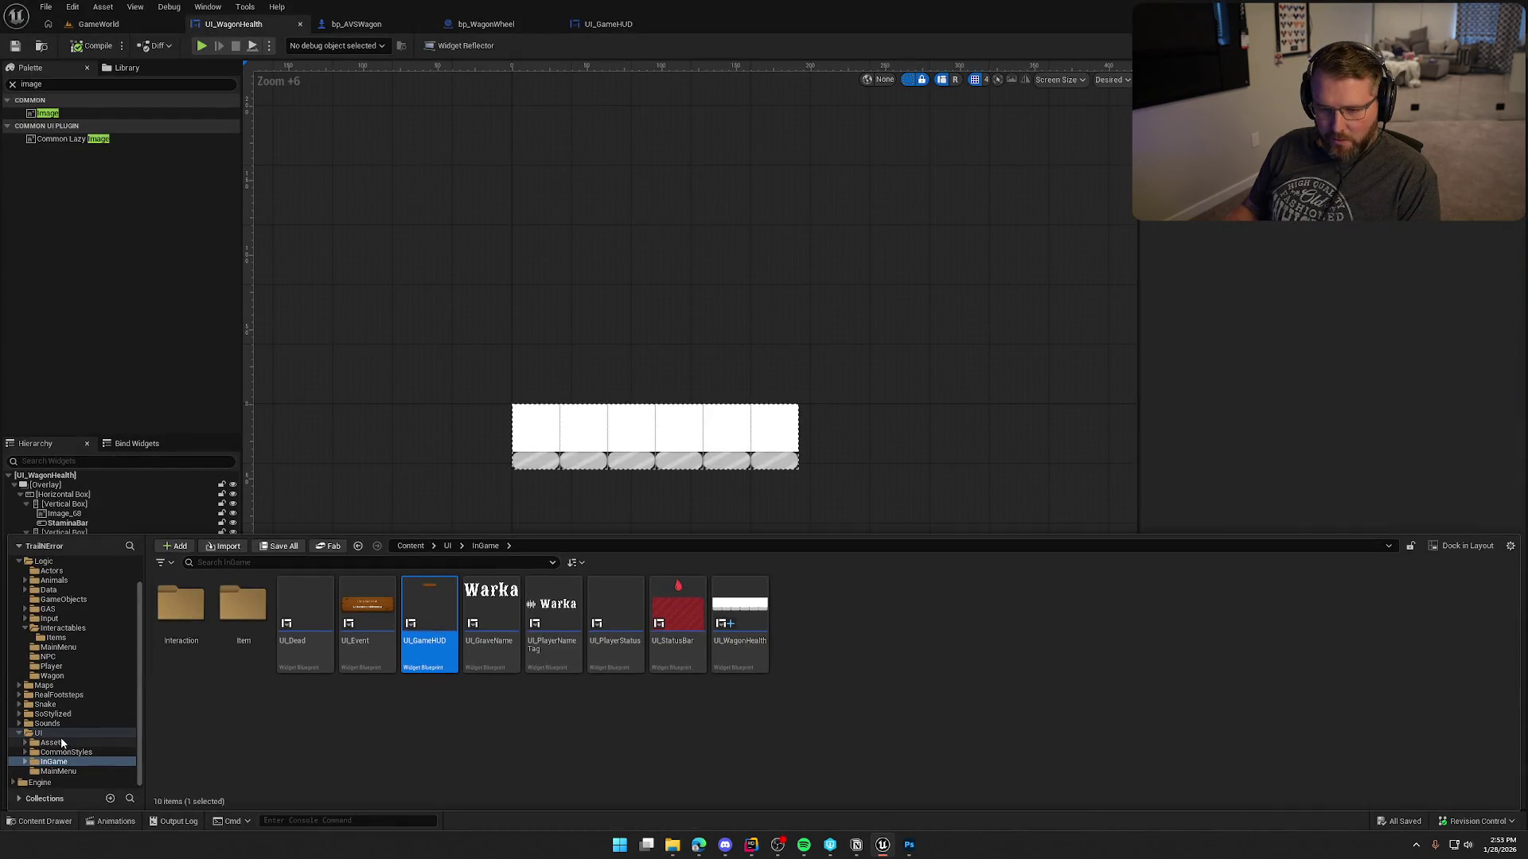
{"action": "left_click", "coordinate": [52, 742]}
{"action": "double_click", "coordinate": [243, 608]}
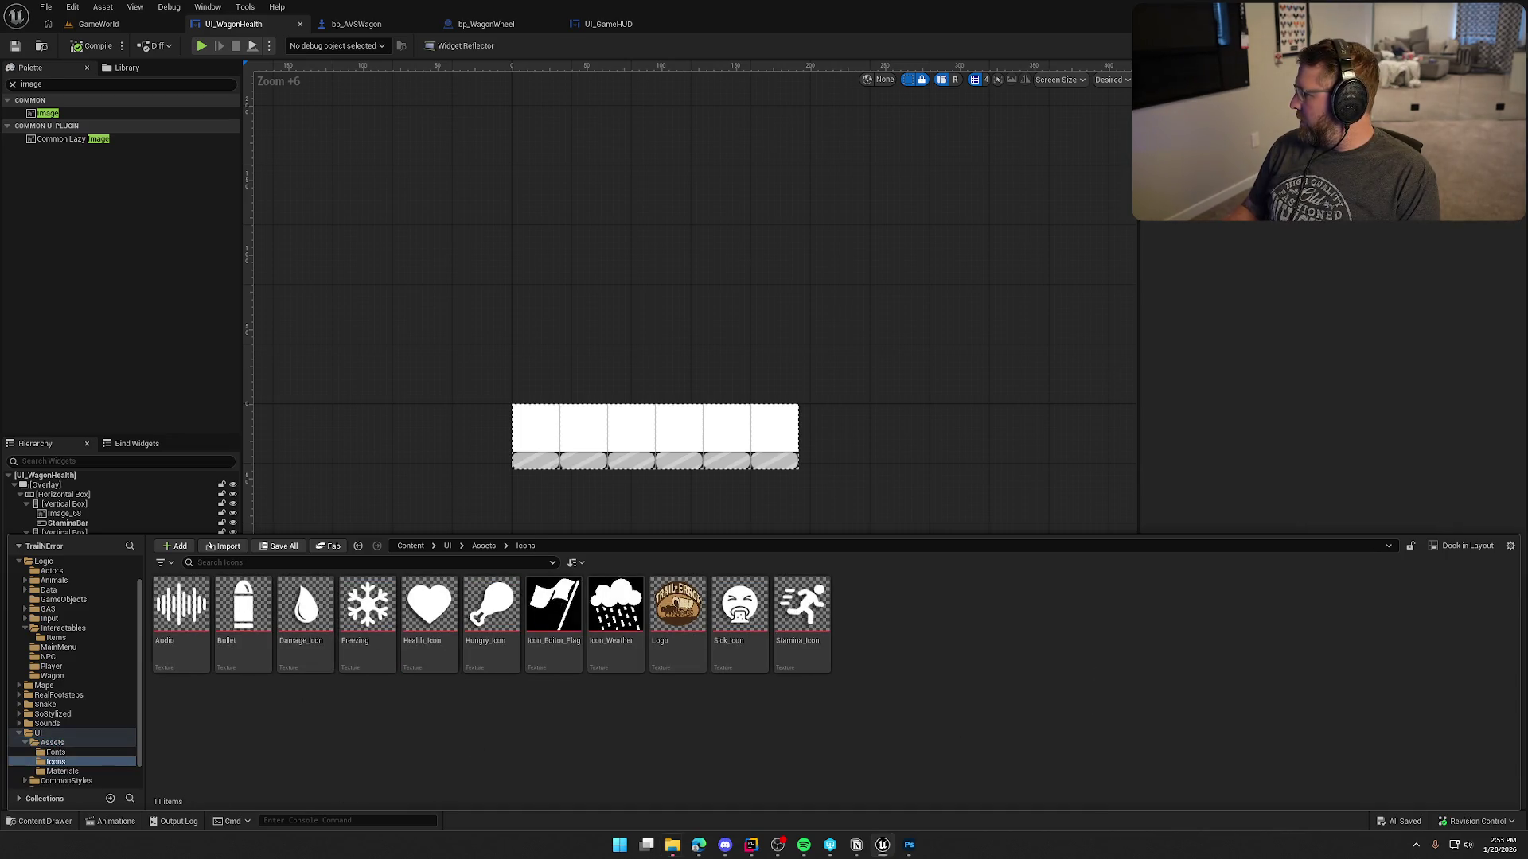
{"action": "left_click_drag", "start_coordinate": [1395, 790], "coordinate": [914, 644]}
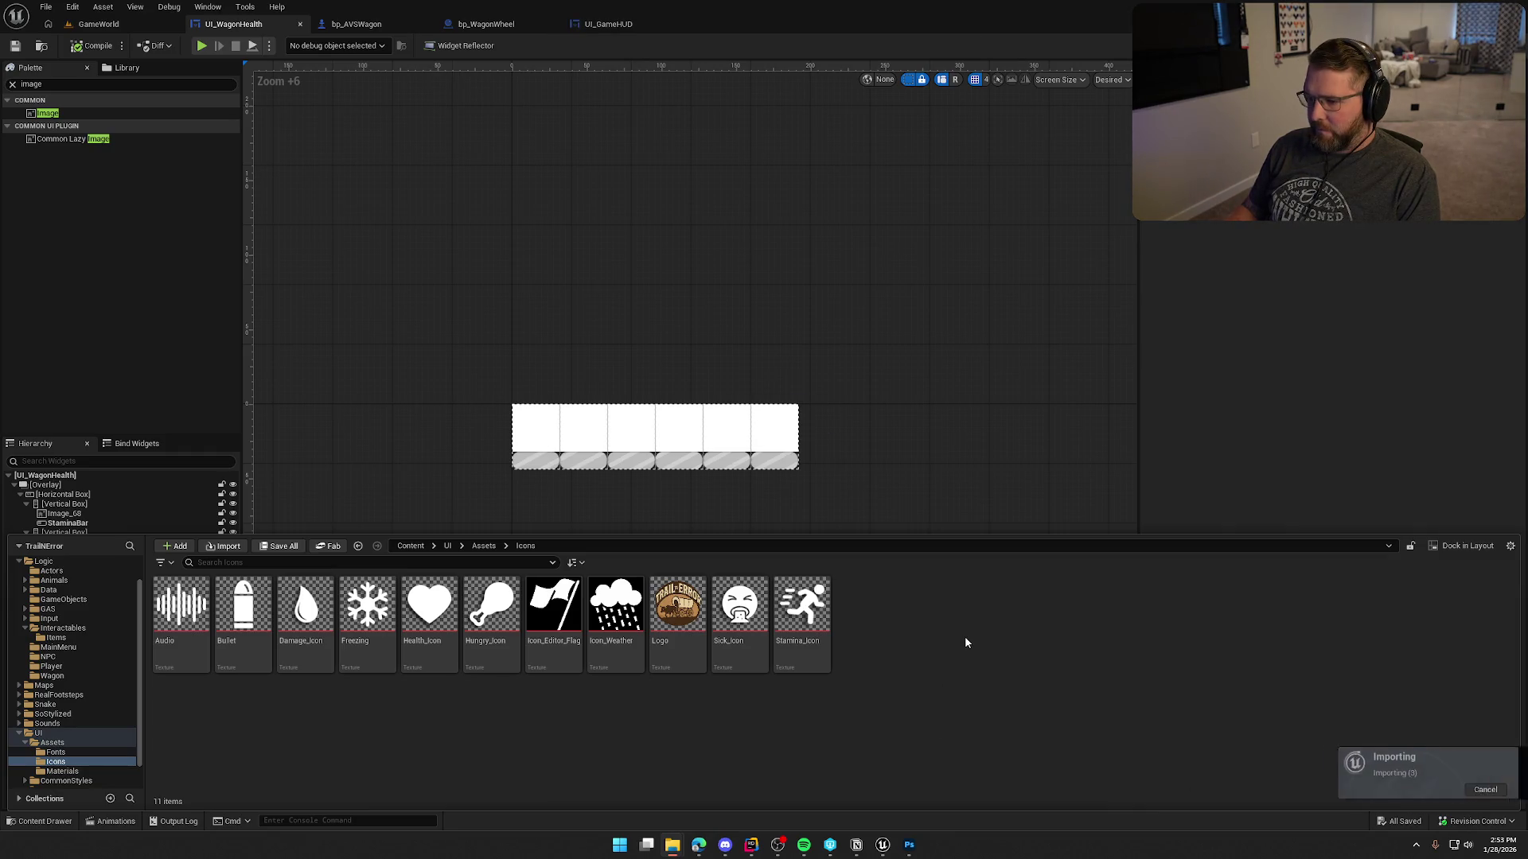
Open the three new icon textures together in the bulk property editor and expand Level Of Detail.
{"action": "right_click", "coordinate": [988, 603]}
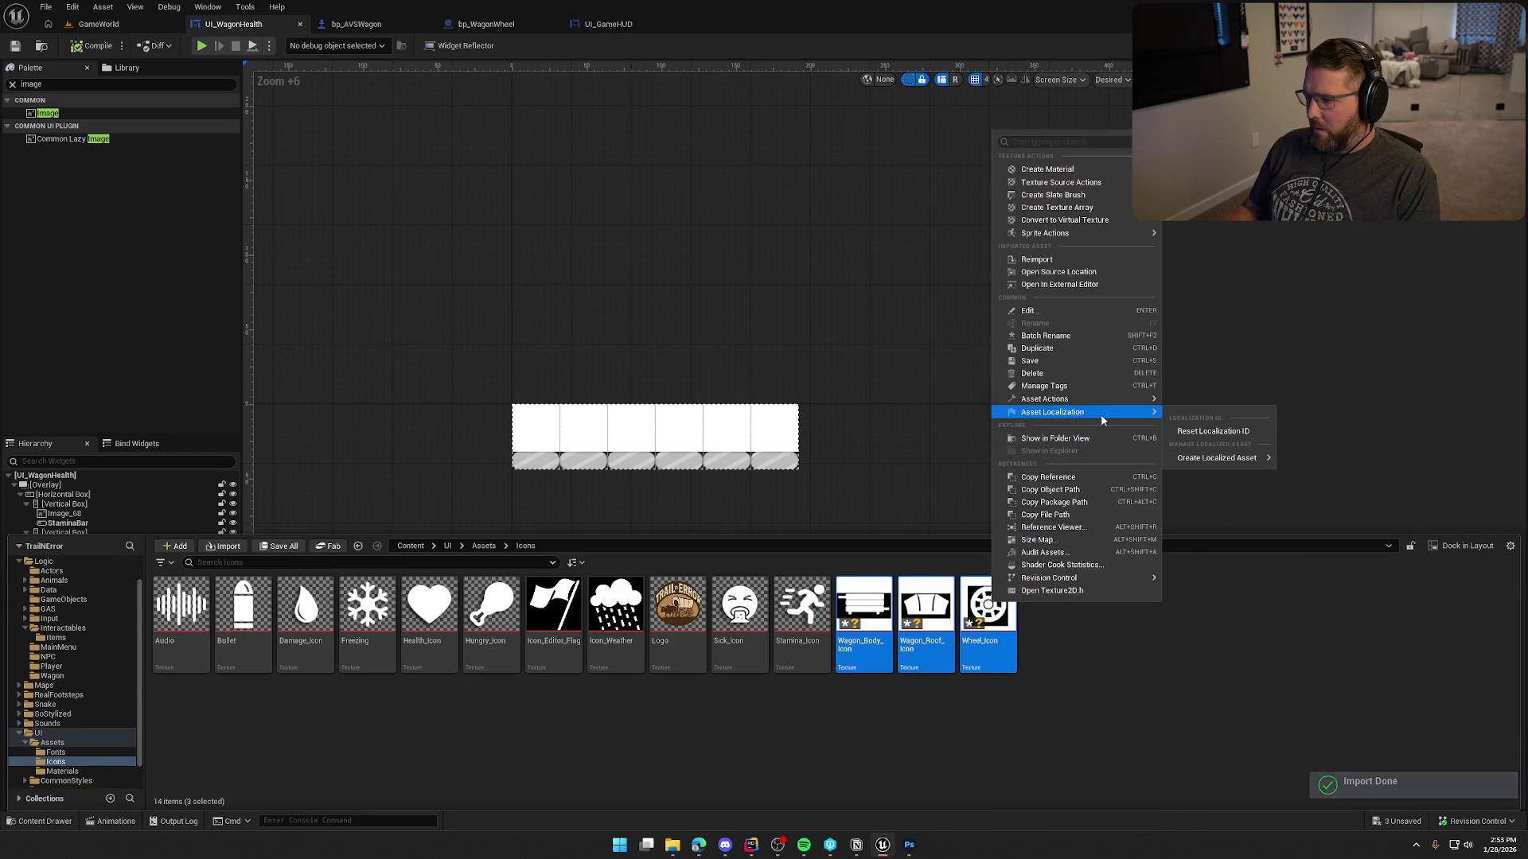
{"action": "mouse_move", "coordinate": [1051, 399]}
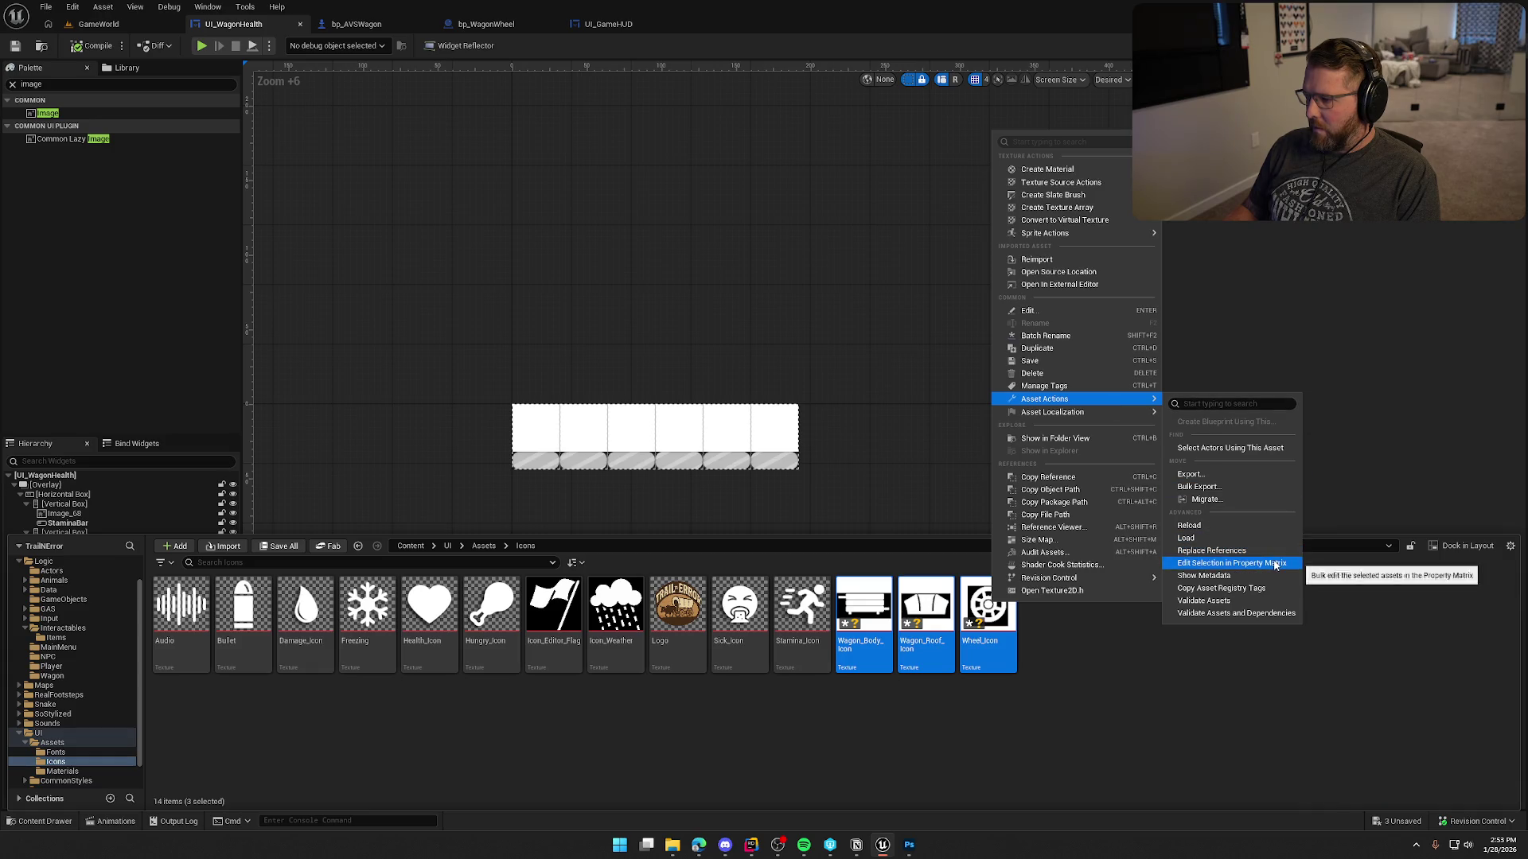
{"action": "left_click", "coordinate": [1265, 563]}
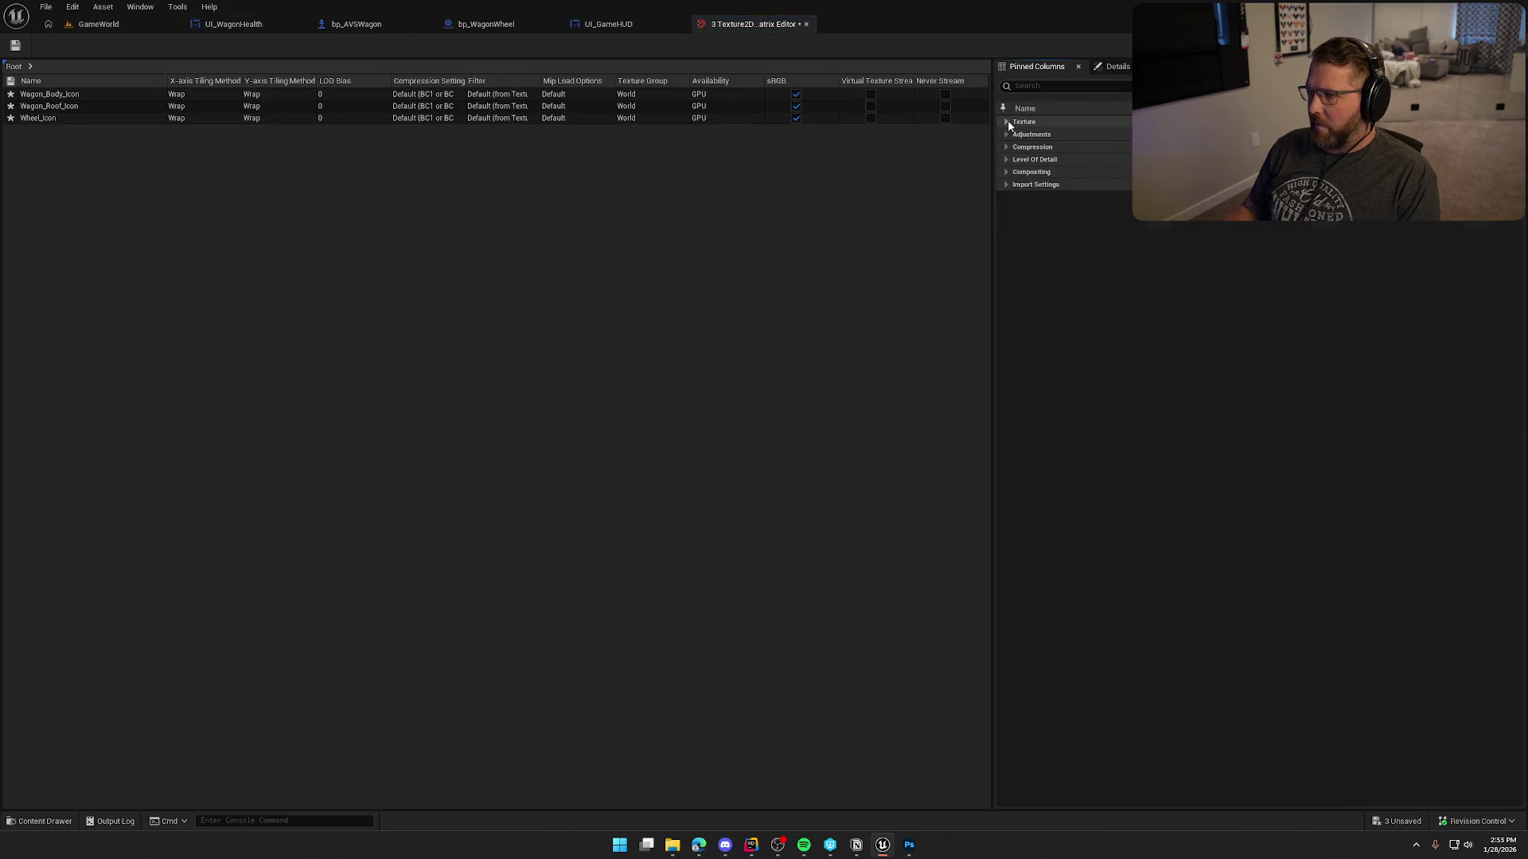
{"action": "left_click", "coordinate": [1007, 123]}
{"action": "left_click", "coordinate": [1007, 123]}
{"action": "left_click", "coordinate": [1008, 135]}
{"action": "left_click", "coordinate": [1007, 134]}
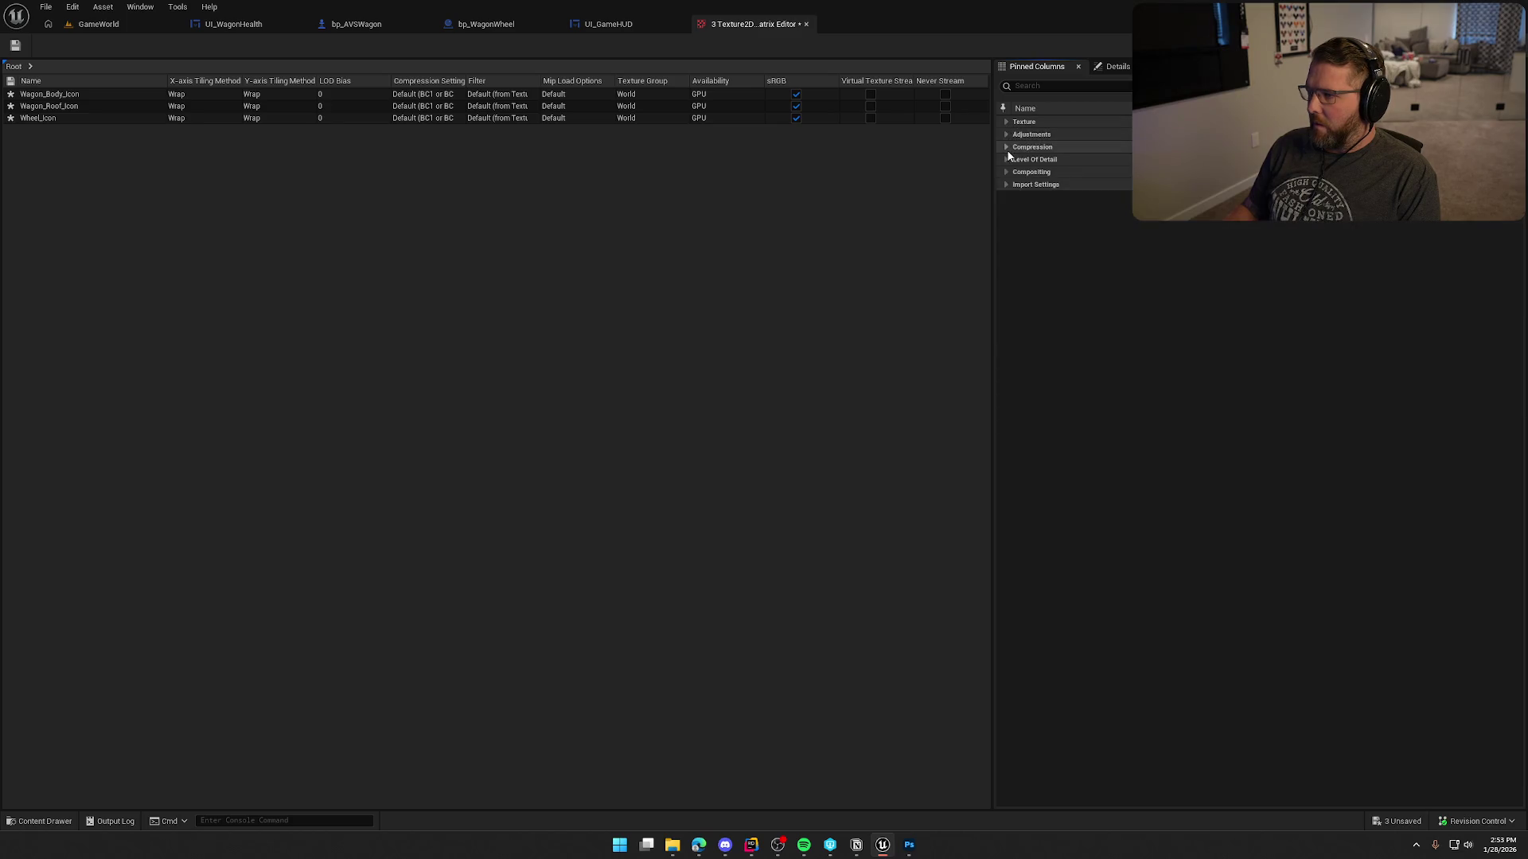
{"action": "left_click", "coordinate": [1007, 149]}
{"action": "left_click", "coordinate": [1006, 149]}
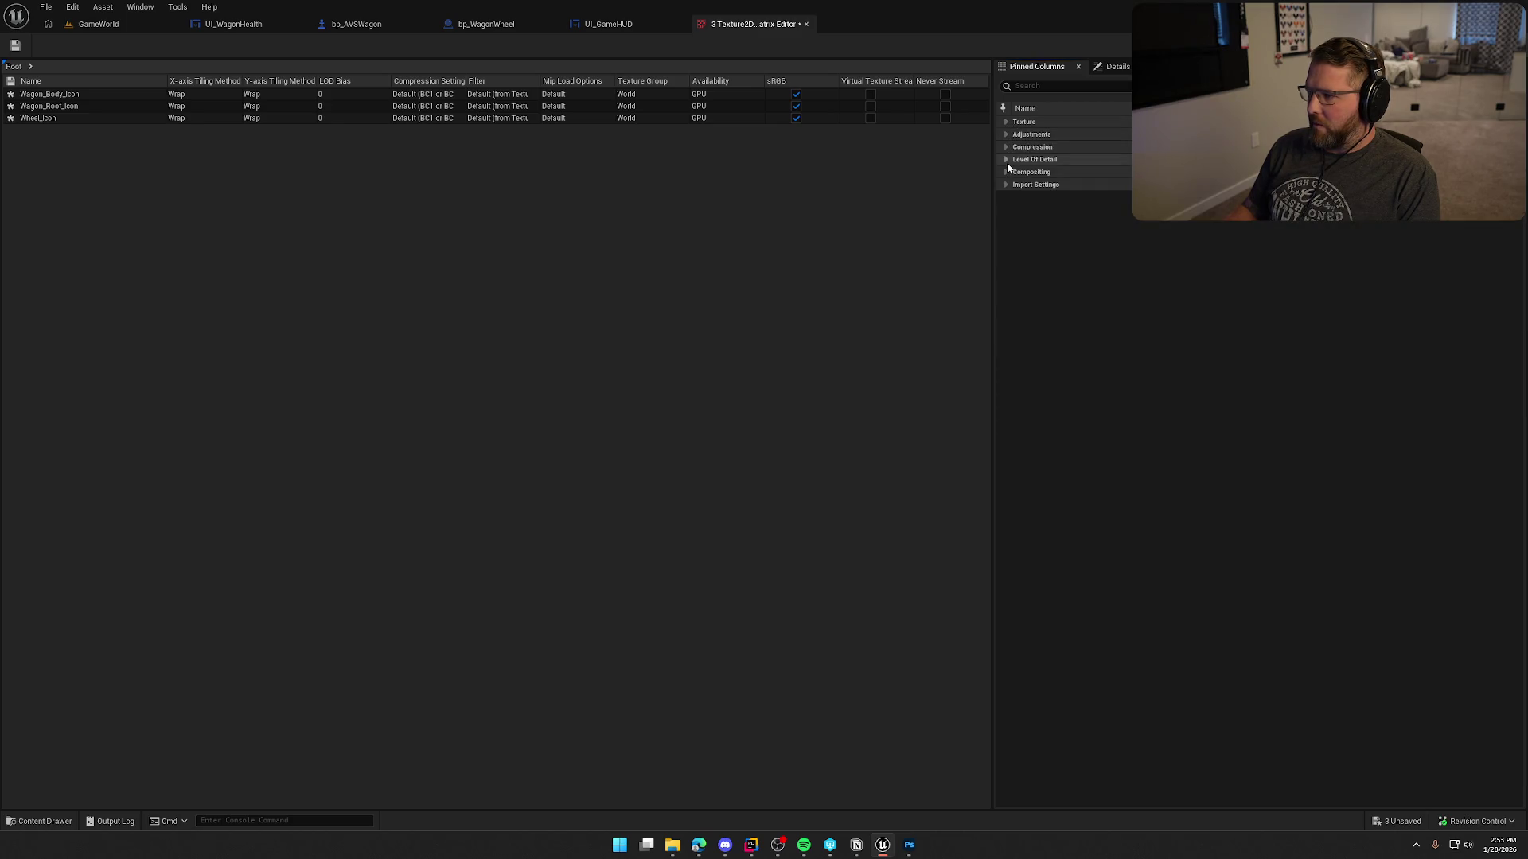
{"action": "left_click", "coordinate": [1006, 160]}
{"action": "left_click", "coordinate": [1229, 185]}
Set Texture Group to UI for all three icons and close the bulk editor.
{"action": "left_click", "coordinate": [1239, 232]}
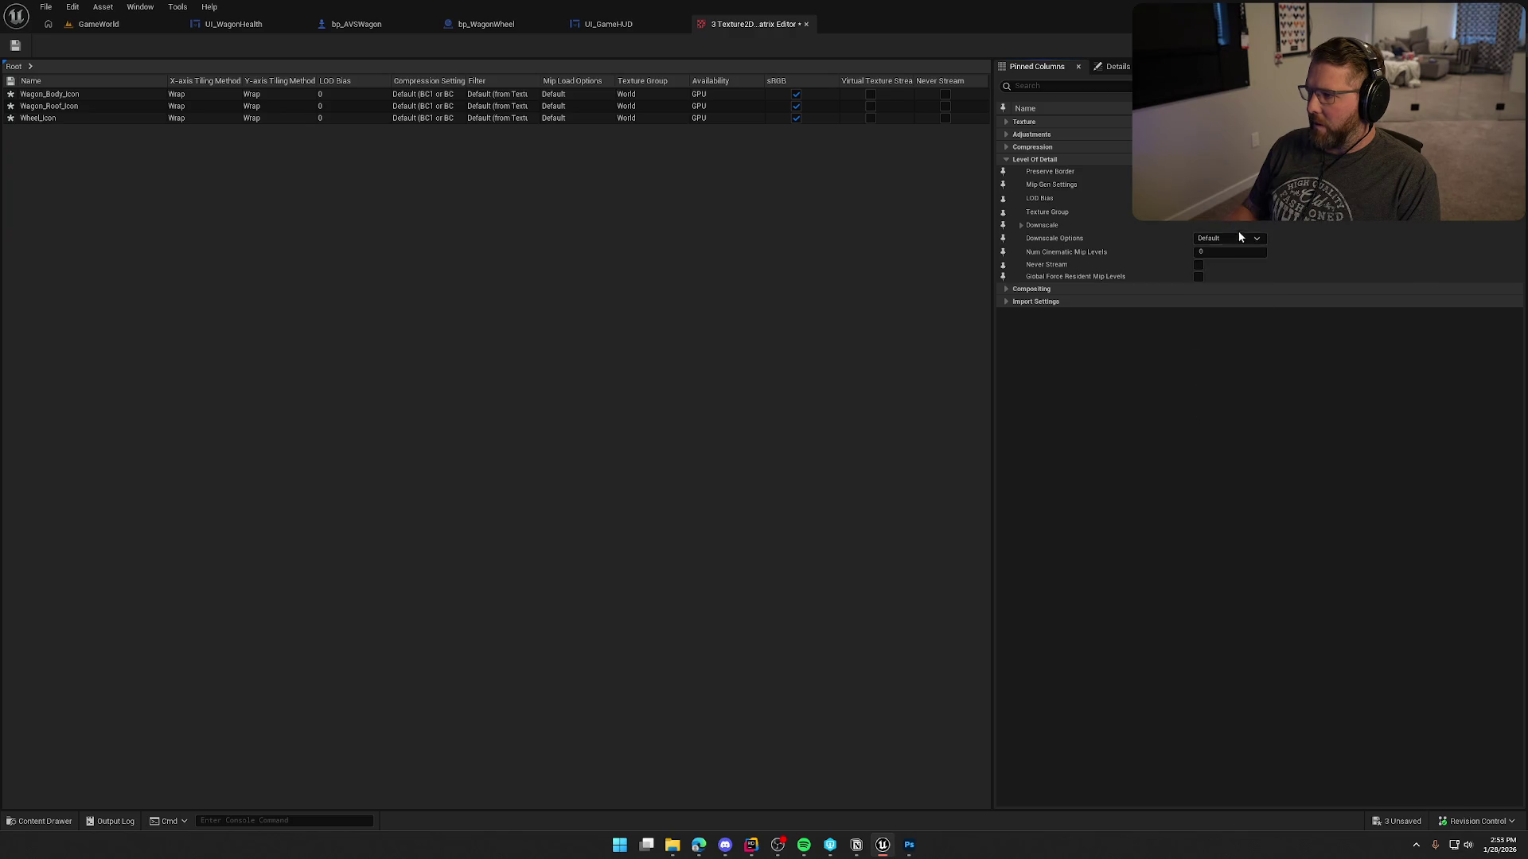
{"action": "left_click", "coordinate": [1230, 211]}
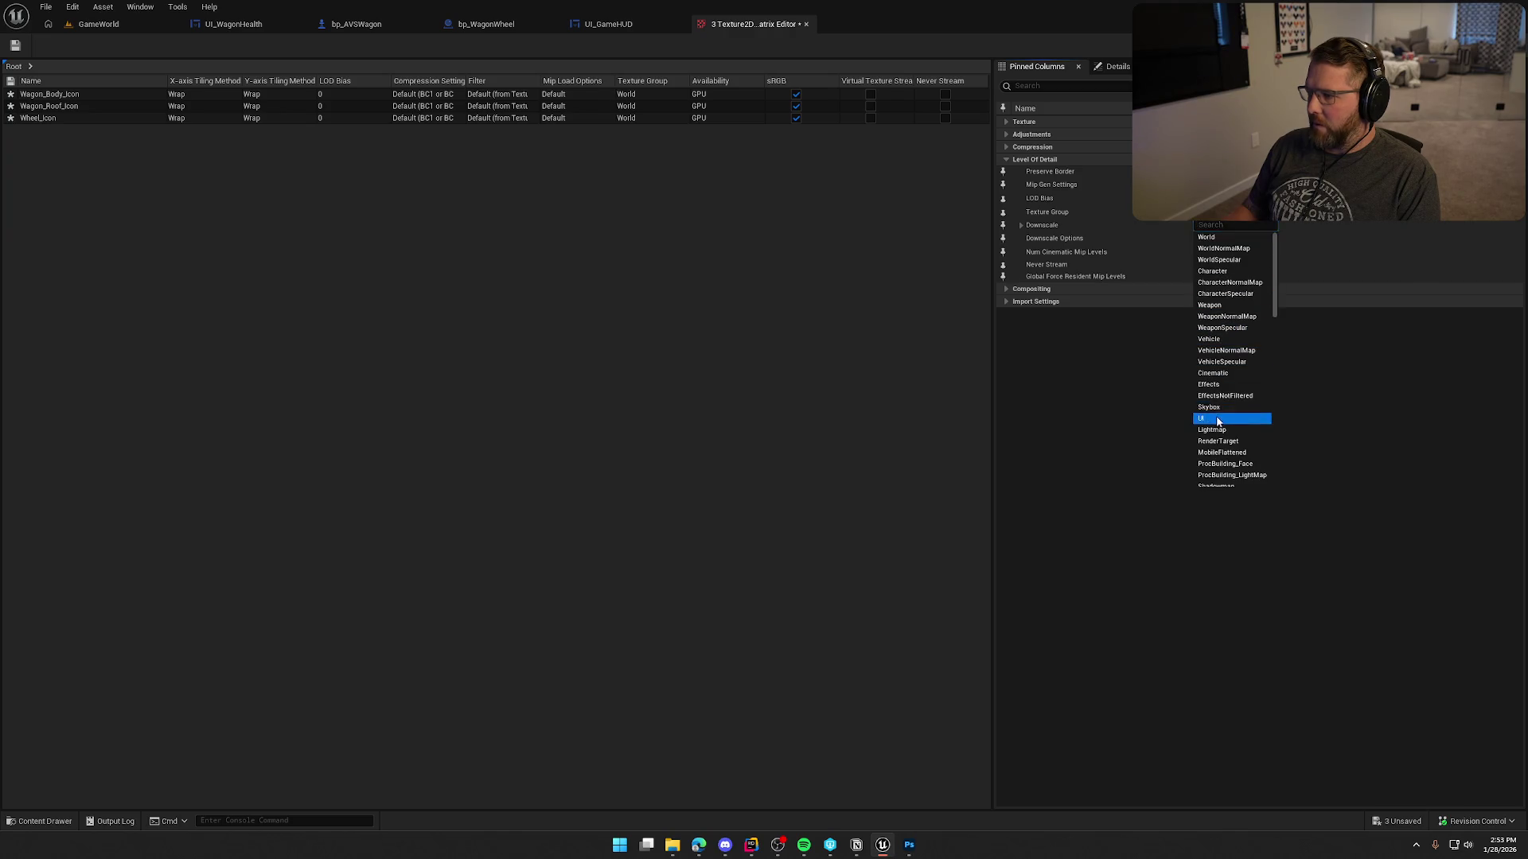
{"action": "left_click", "coordinate": [1217, 420]}
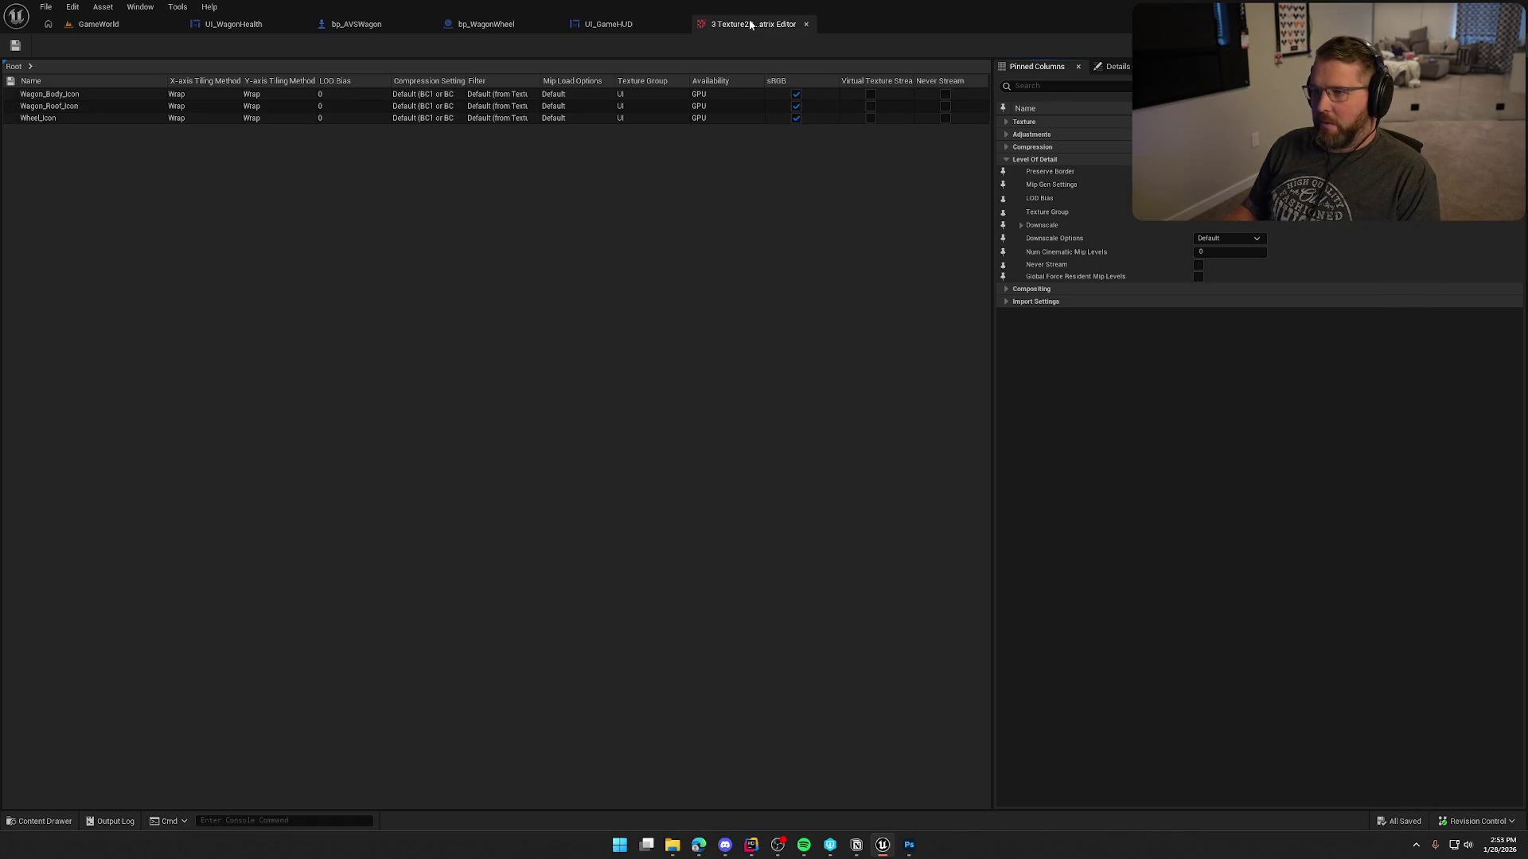
{"action": "middle_click", "coordinate": [749, 23]}
{"action": "key", "text": "ctrl+space"}
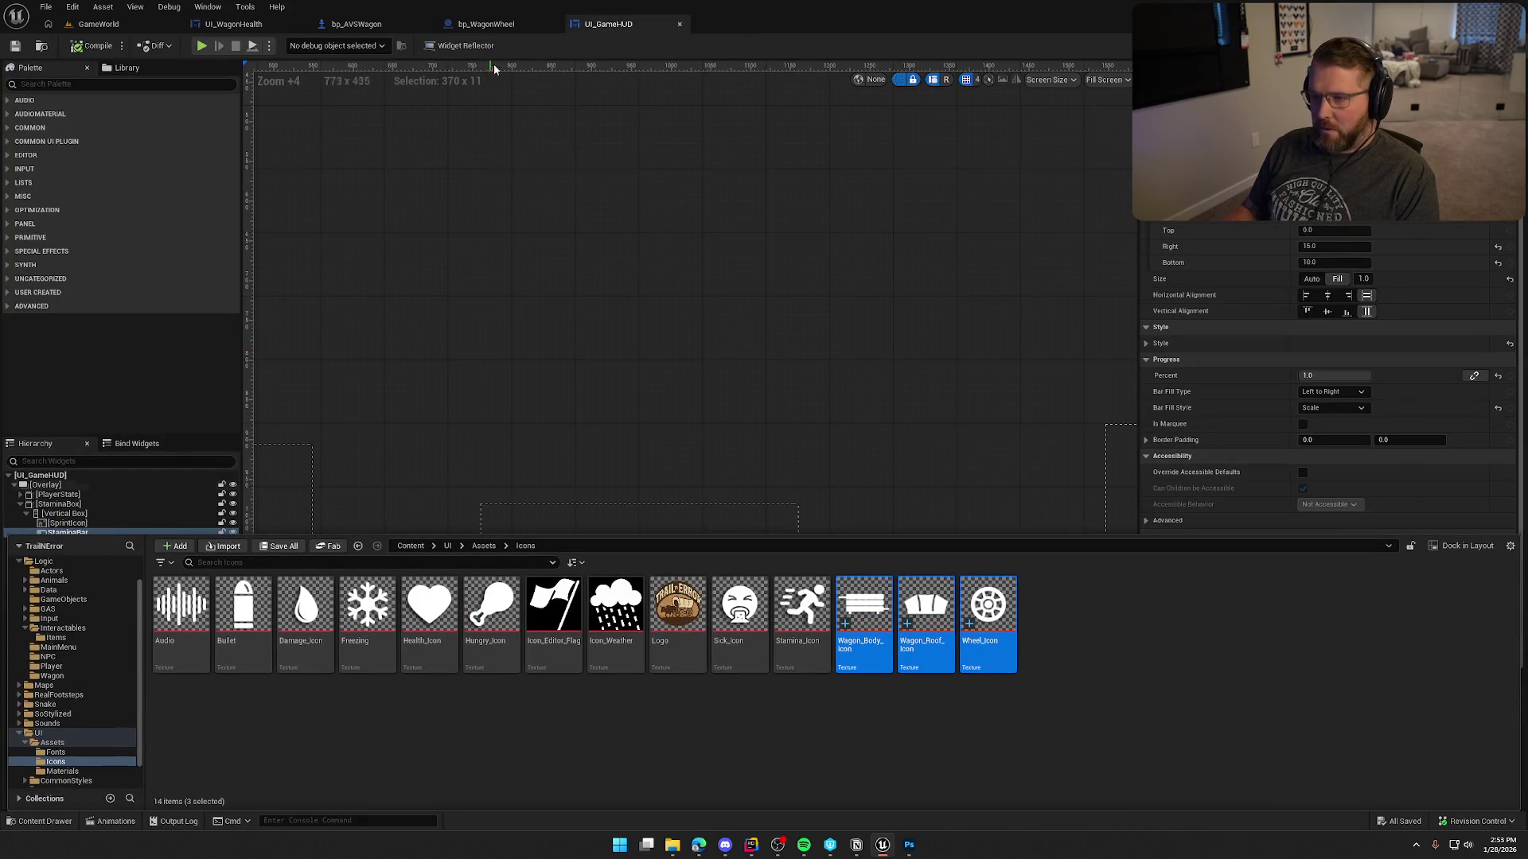
In UI_WagonHealth, assign Wheel_Icon to the first image slot's brush.
{"action": "left_click", "coordinate": [486, 24]}
{"action": "left_click", "coordinate": [234, 24]}
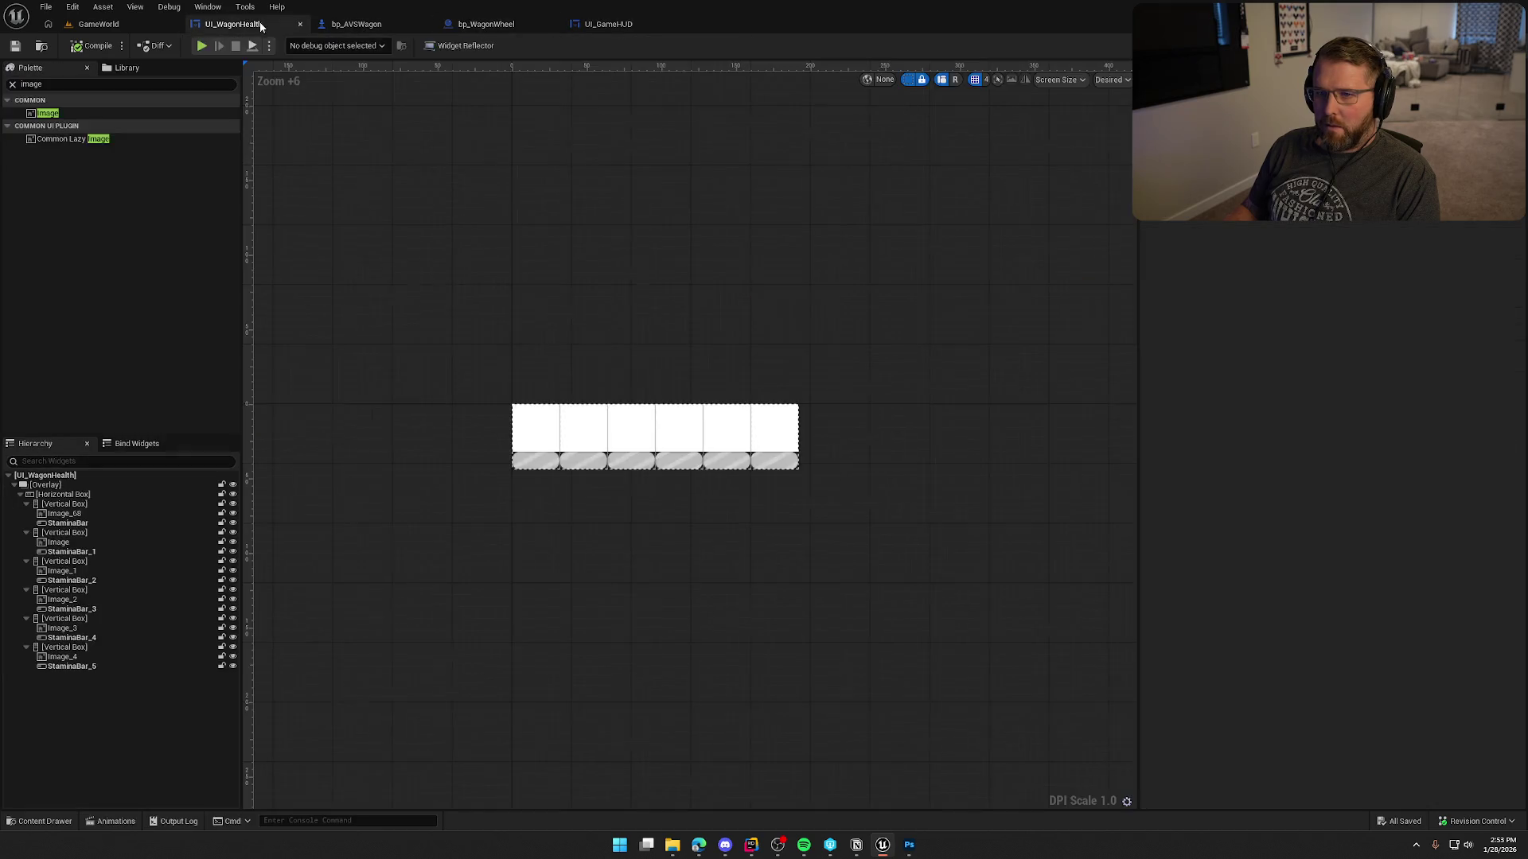
{"action": "scroll", "coordinate": [556, 444], "scroll_direction": "up", "scroll_amount": 3}
{"action": "left_click", "coordinate": [555, 444]}
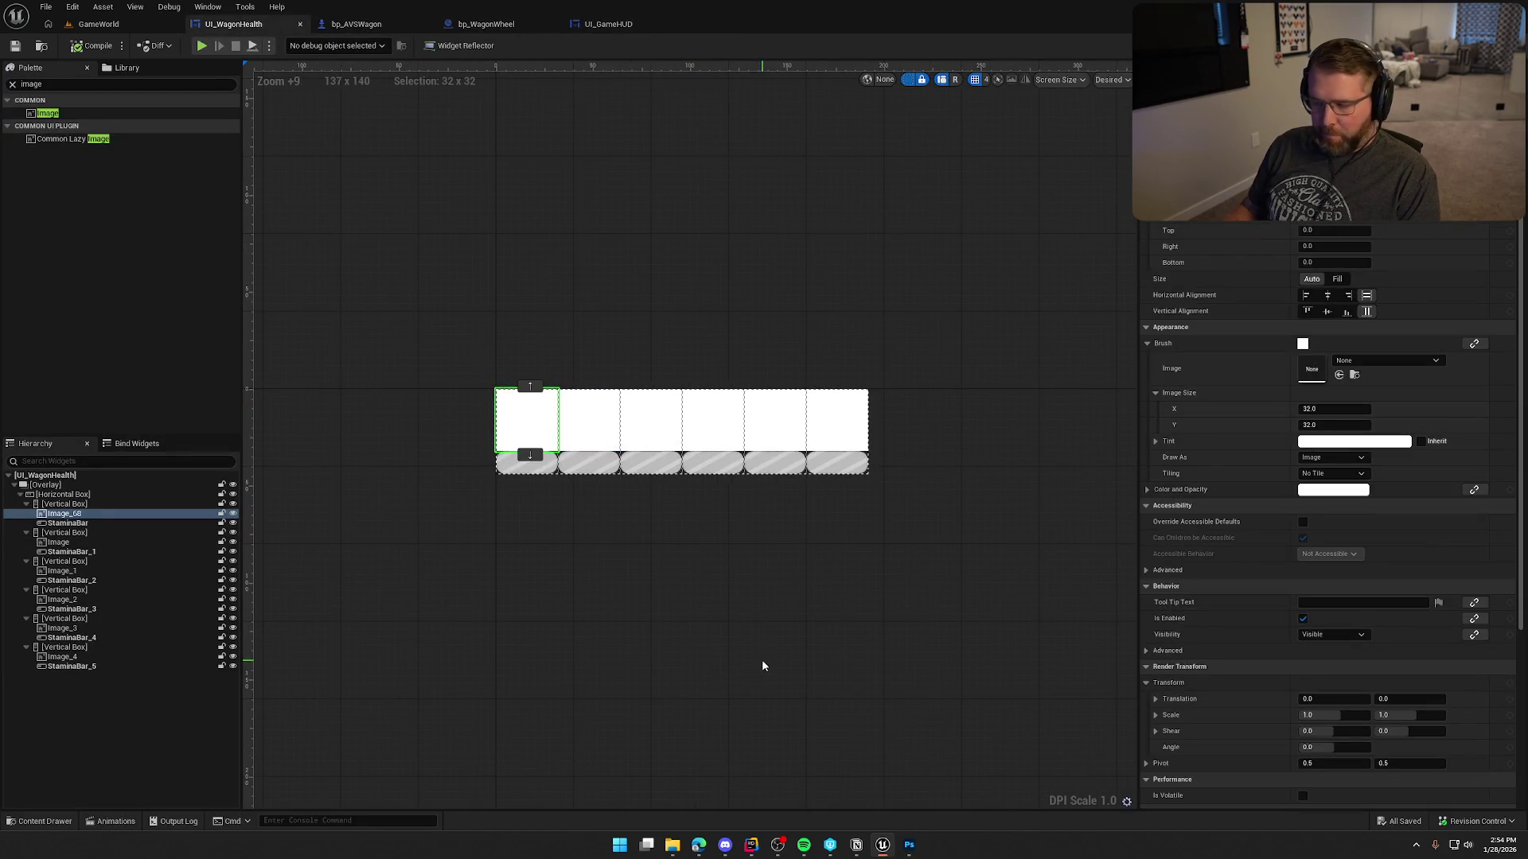
{"action": "key", "text": "ctrl+space"}
{"action": "left_click", "coordinate": [987, 617]}
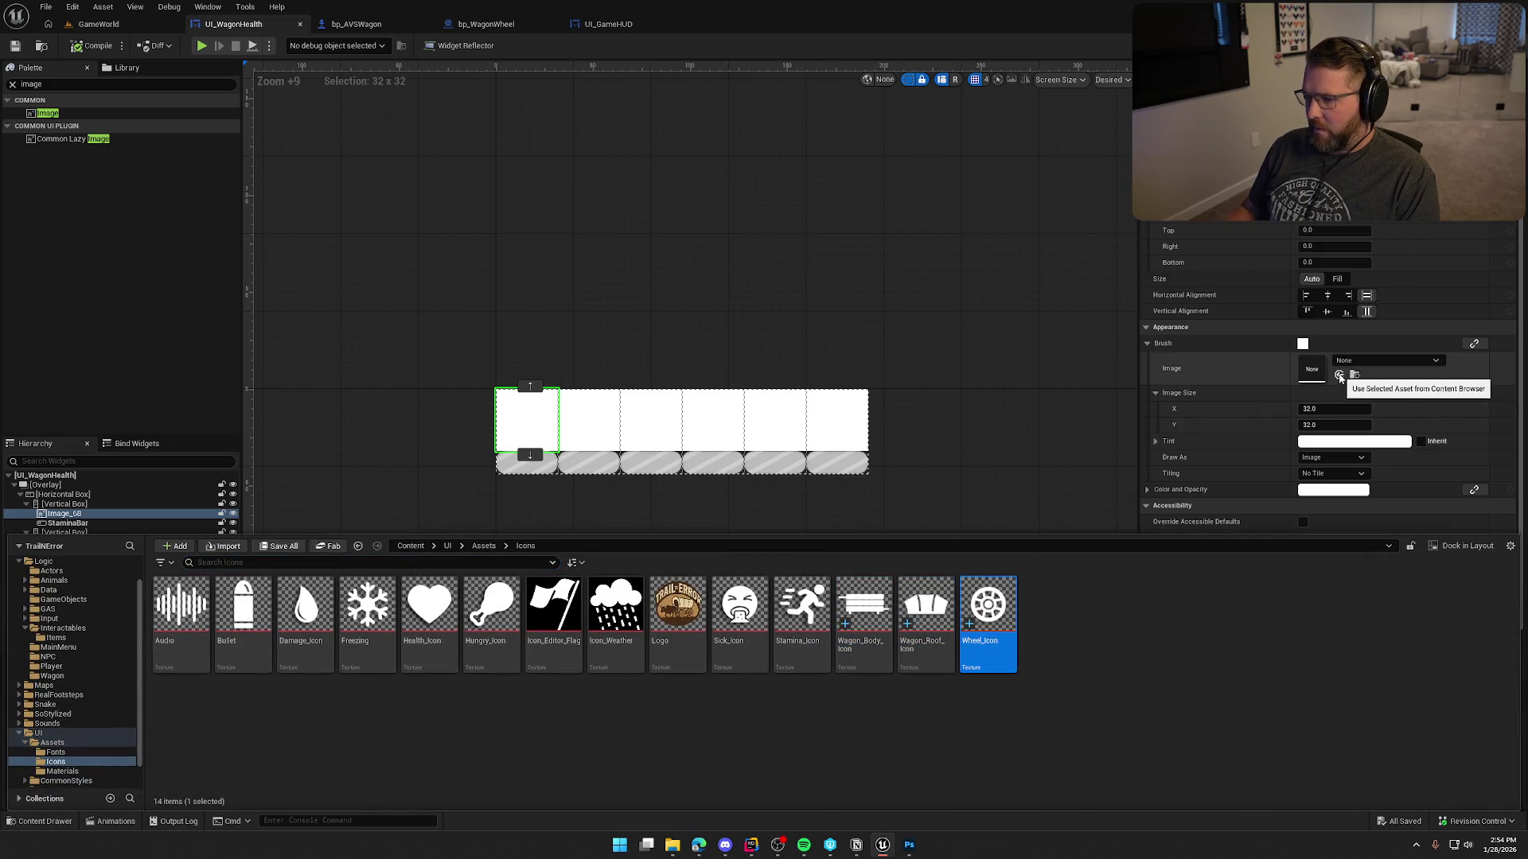
{"action": "left_click", "coordinate": [1340, 376]}
Centre the wheel image in its slot and size it 25 by 25.
{"action": "left_click", "coordinate": [1334, 312]}
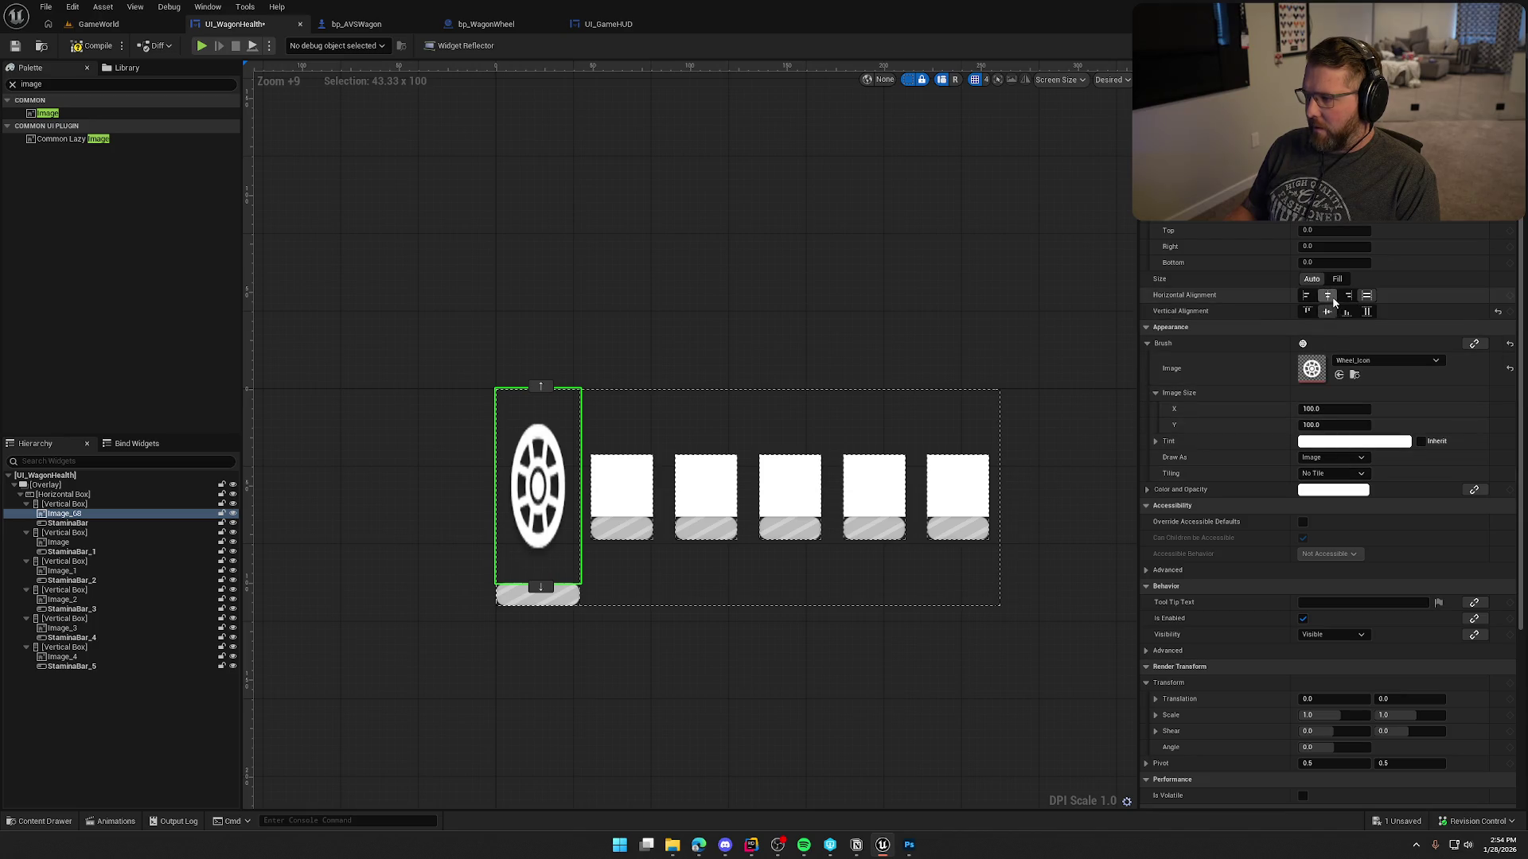
{"action": "left_click", "coordinate": [1332, 298]}
{"action": "left_click", "coordinate": [1331, 409]}
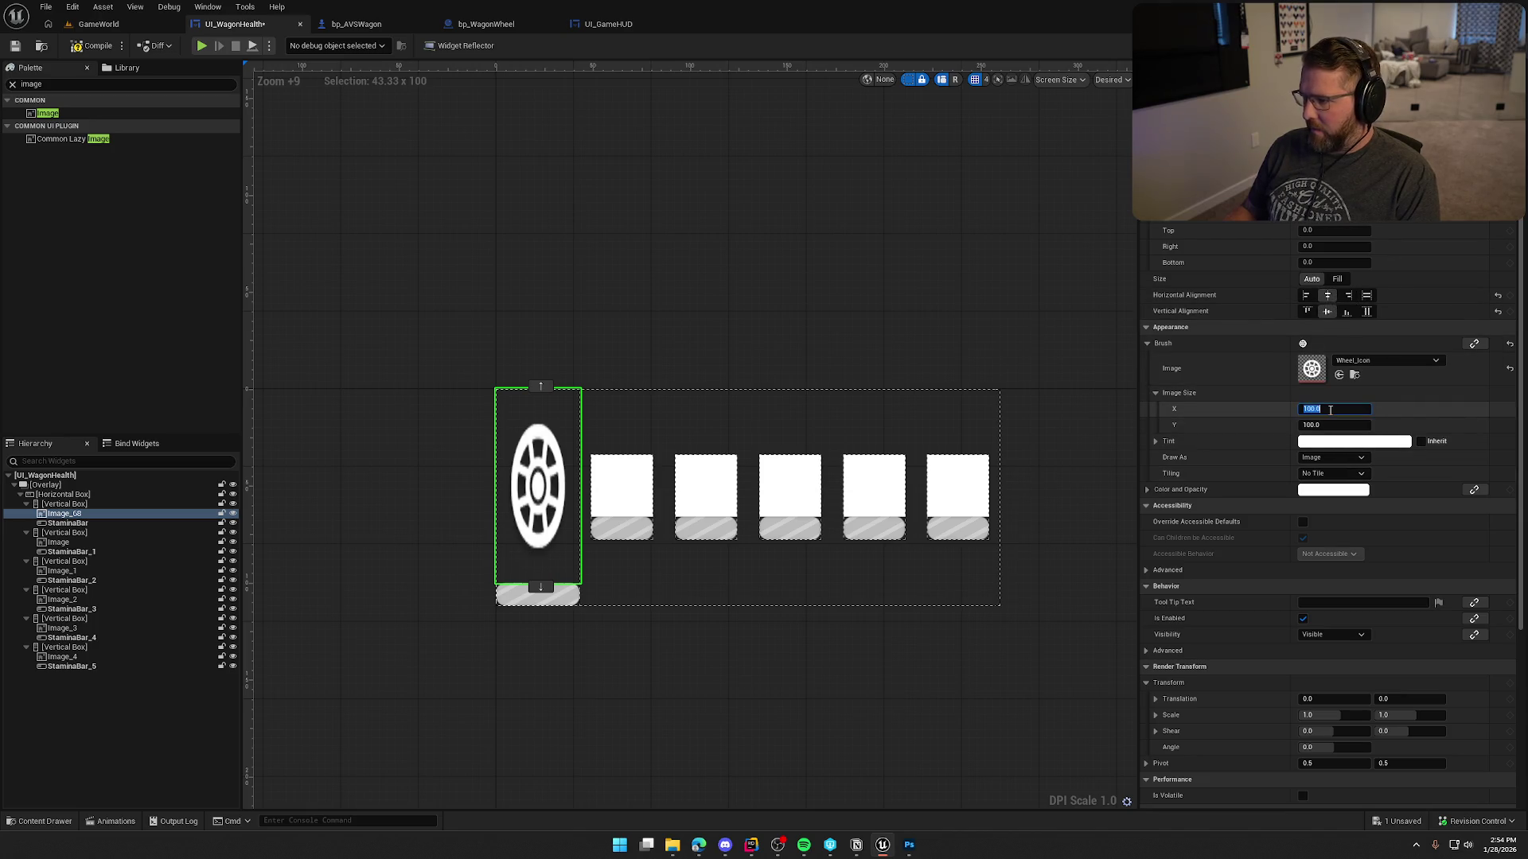
{"action": "type", "text": "25"}
{"action": "key", "text": "Tab"}
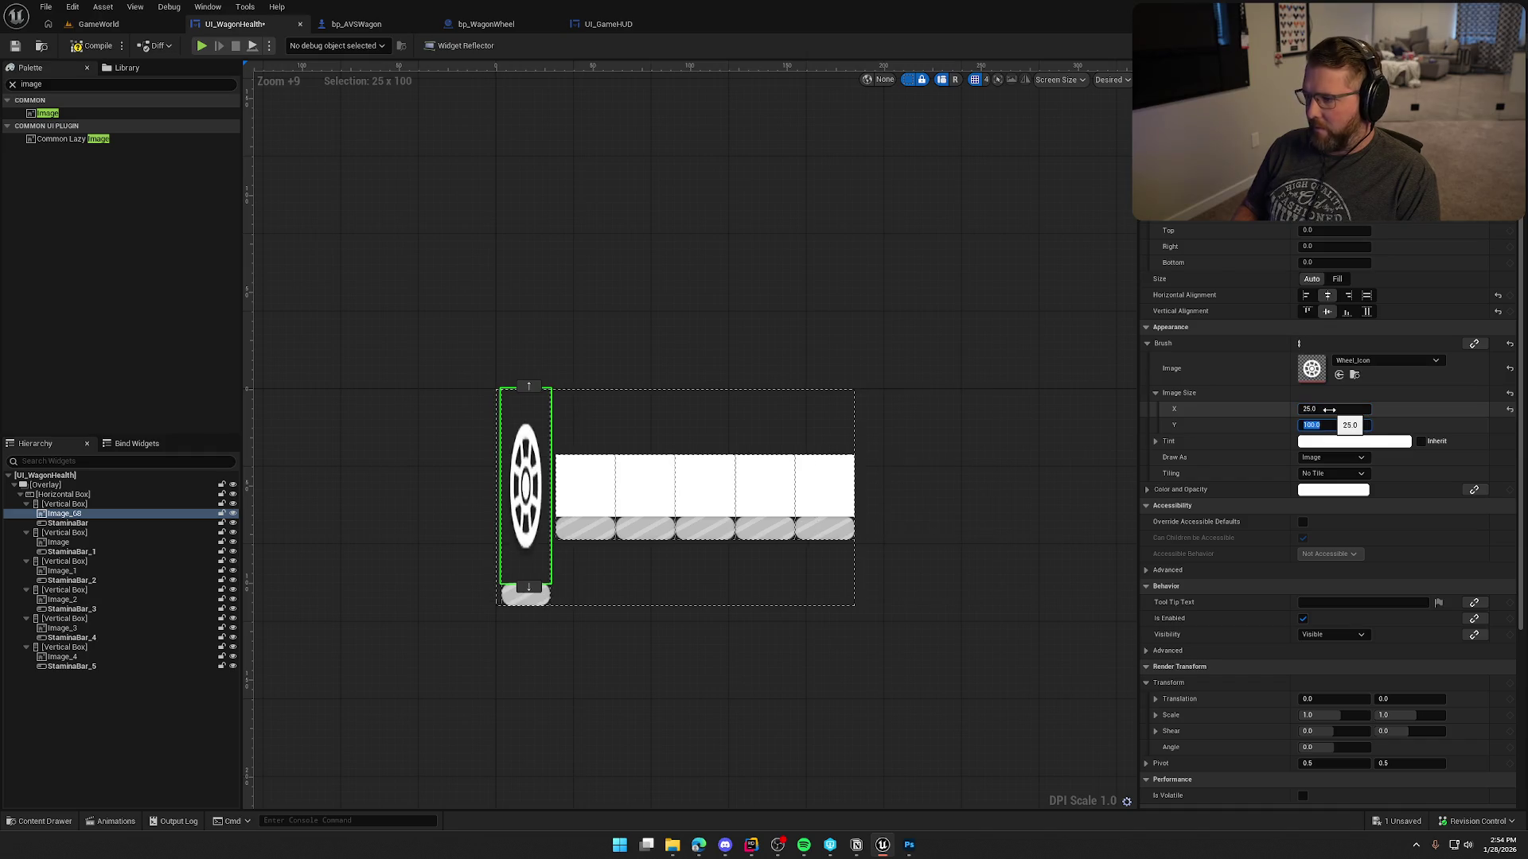
{"action": "type", "text": "25"}
{"action": "key", "text": "Return"}
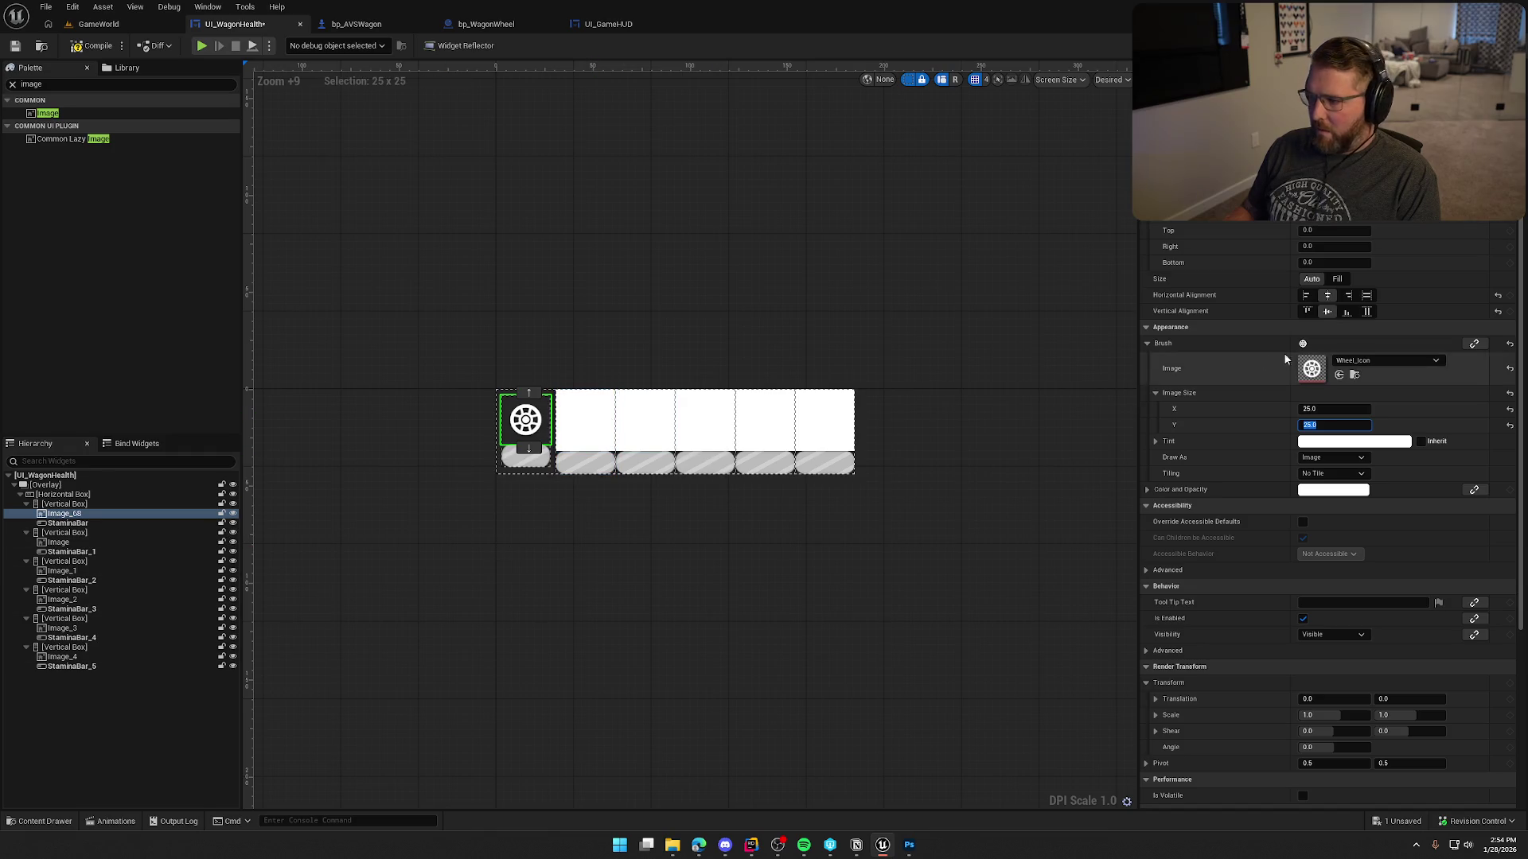
Copy the wheel brush and paste it into the second, third and fourth image slots.
{"action": "right_click", "coordinate": [1176, 342]}
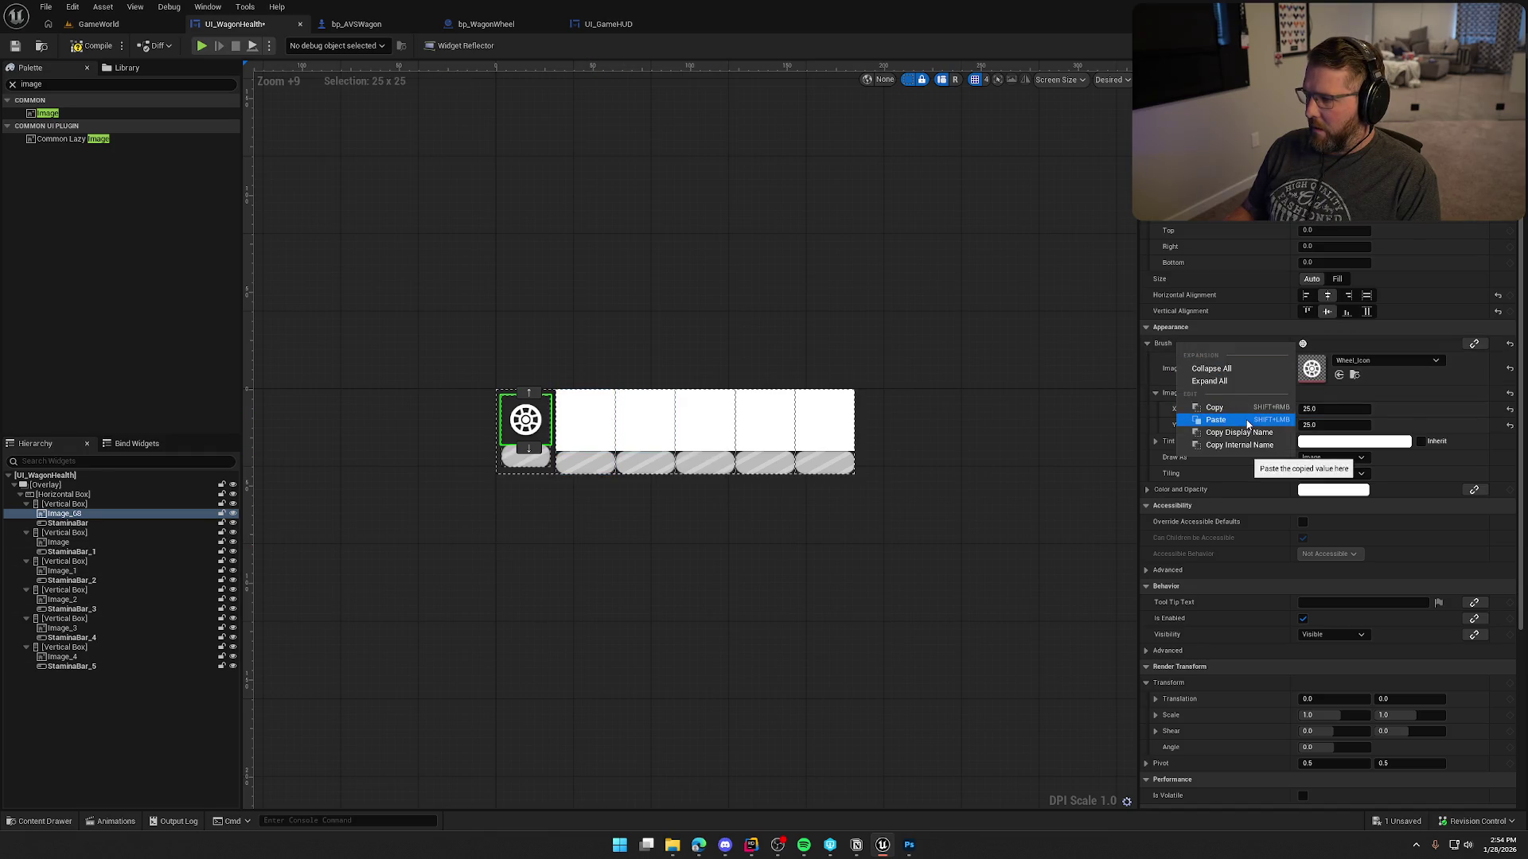
{"action": "left_click", "coordinate": [1240, 405]}
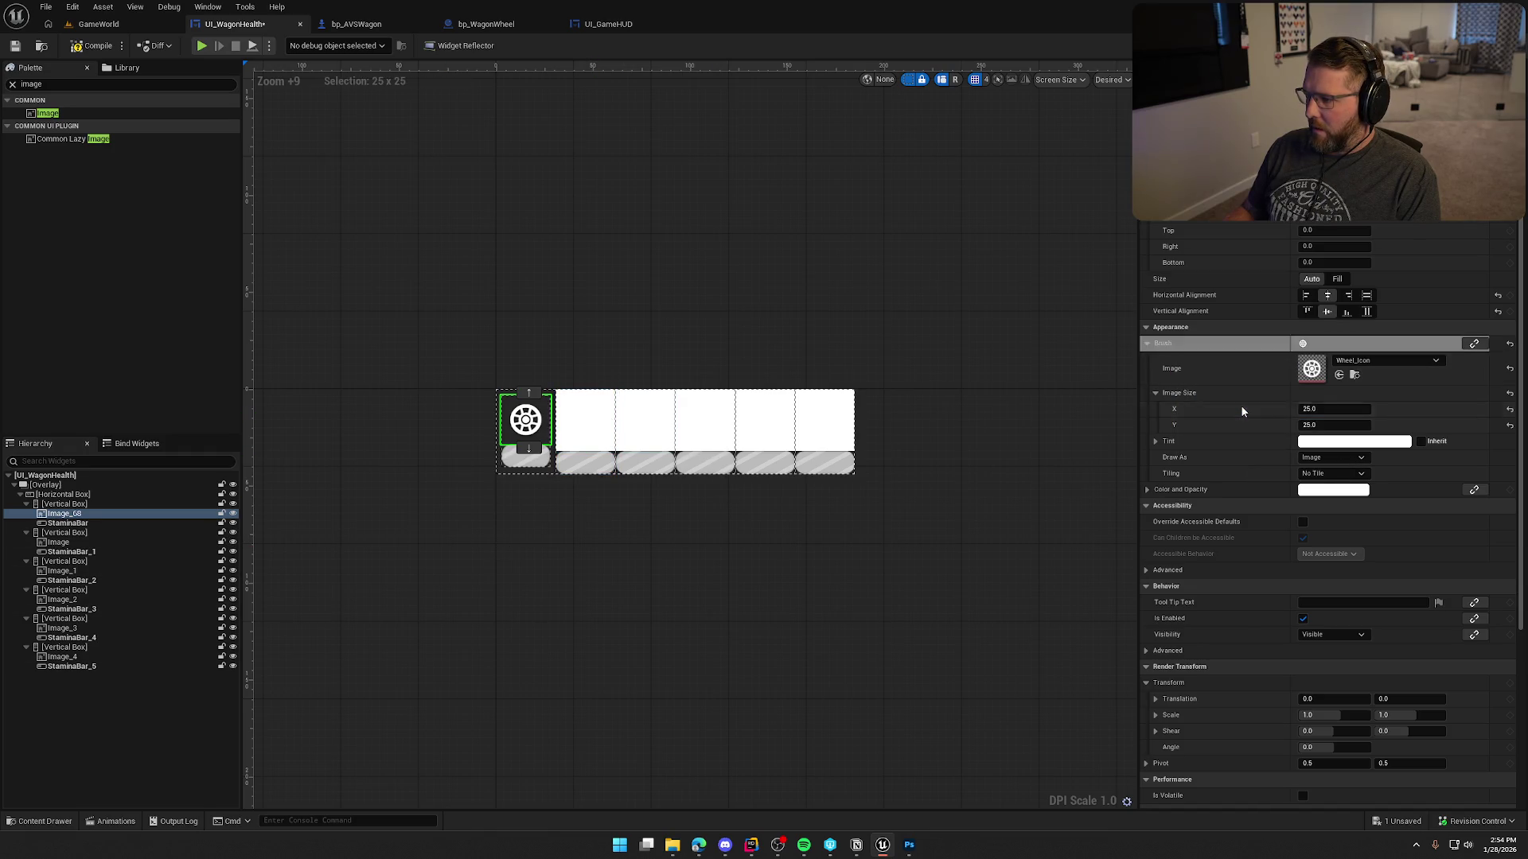
{"action": "left_click", "coordinate": [58, 542]}
{"action": "left_click", "coordinate": [61, 571], "text": "ctrl"}
{"action": "left_click", "coordinate": [61, 599], "text": "ctrl"}
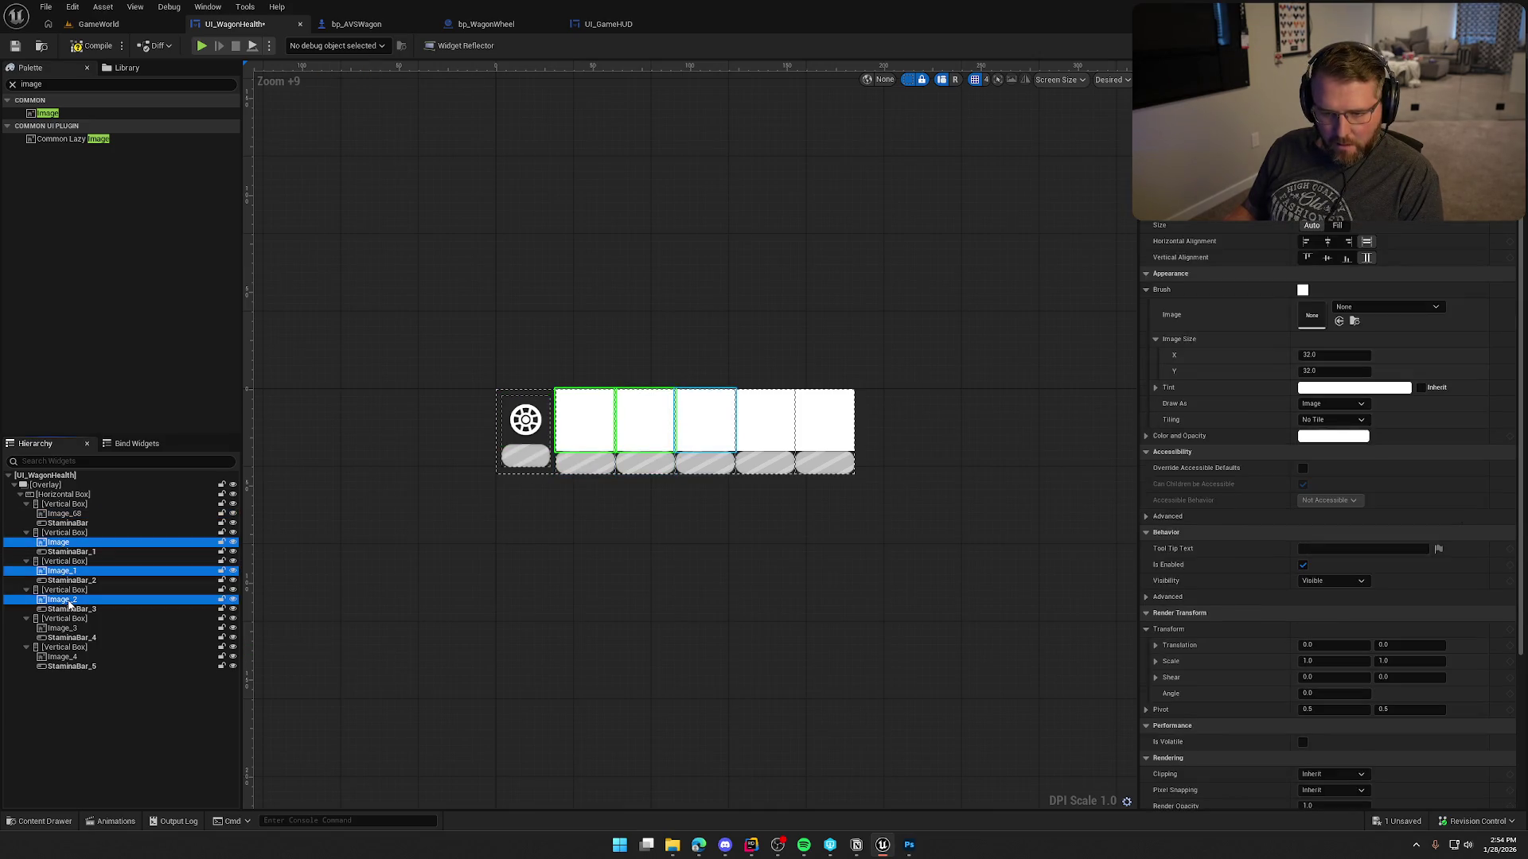
{"action": "right_click", "coordinate": [1182, 298]}
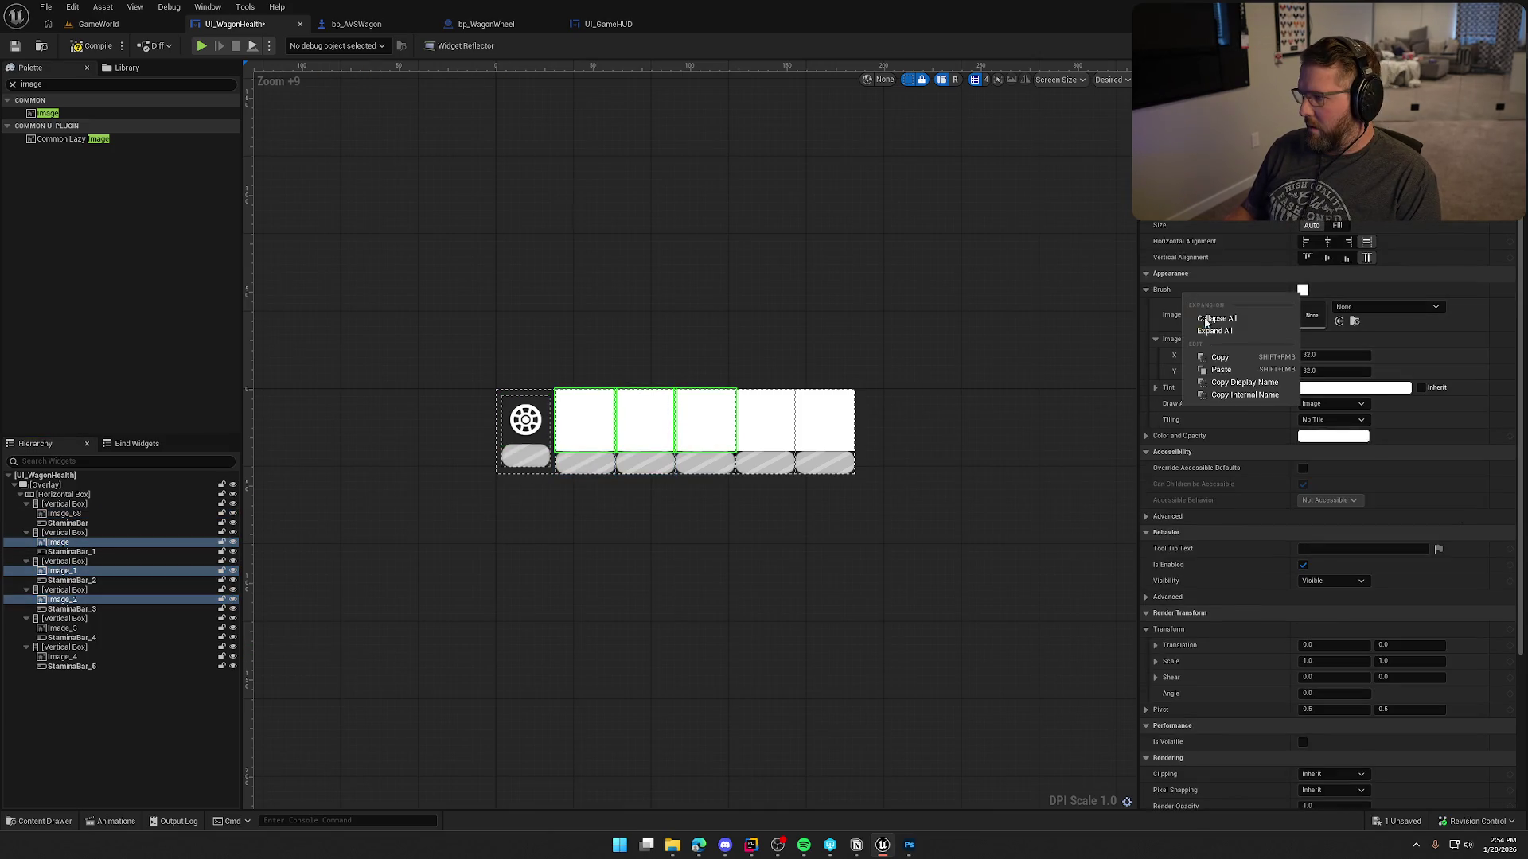
{"action": "left_click", "coordinate": [1230, 370]}
{"action": "left_click", "coordinate": [689, 646]}
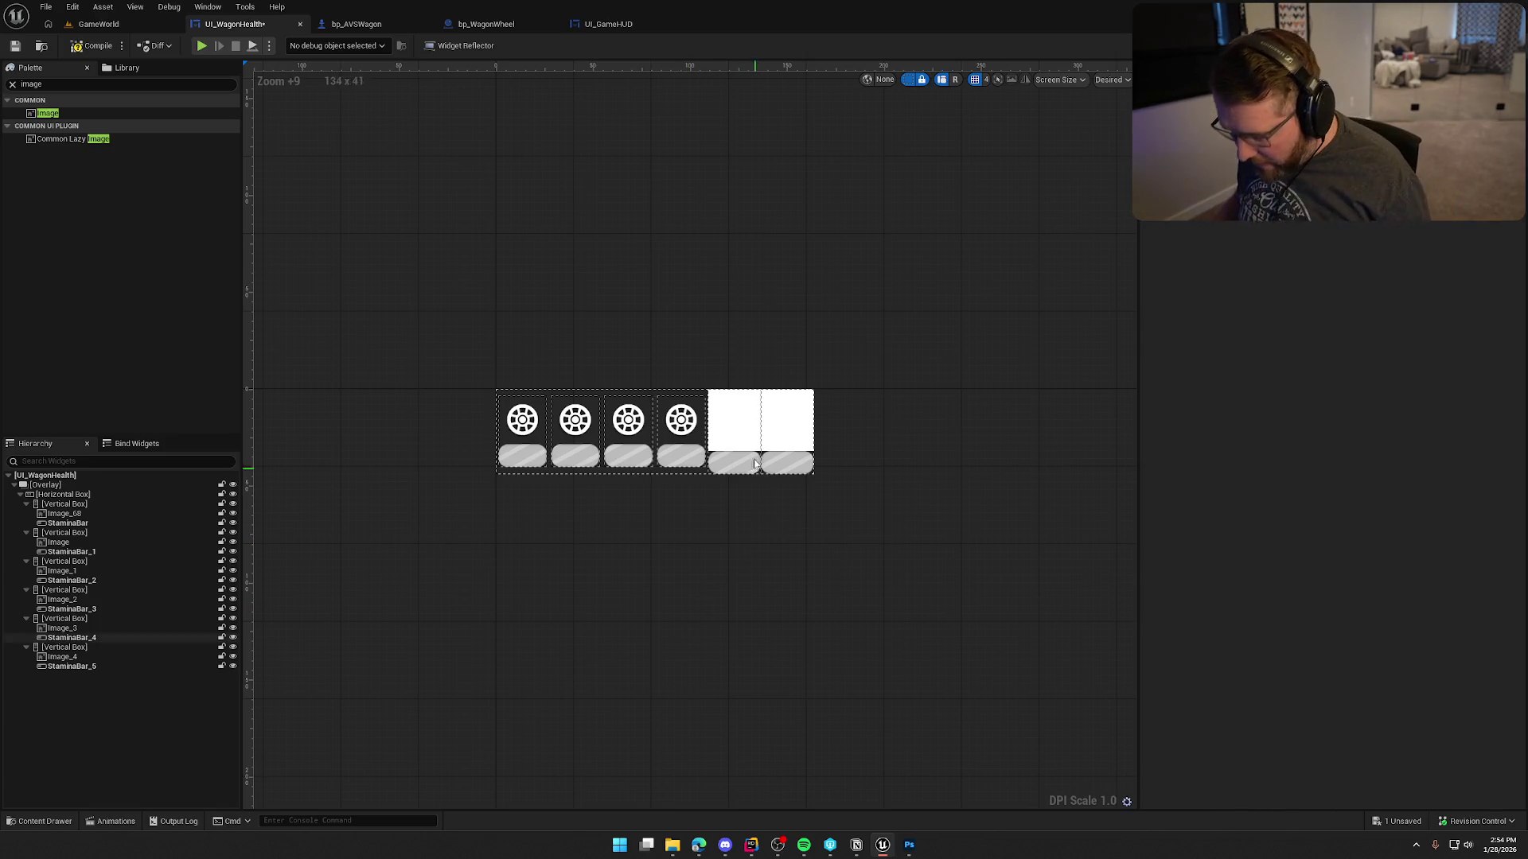
Give the fifth image the Wagon_Roof_Icon brush at 25 by 25.
{"action": "left_click", "coordinate": [728, 414]}
{"action": "key", "text": "ctrl+space"}
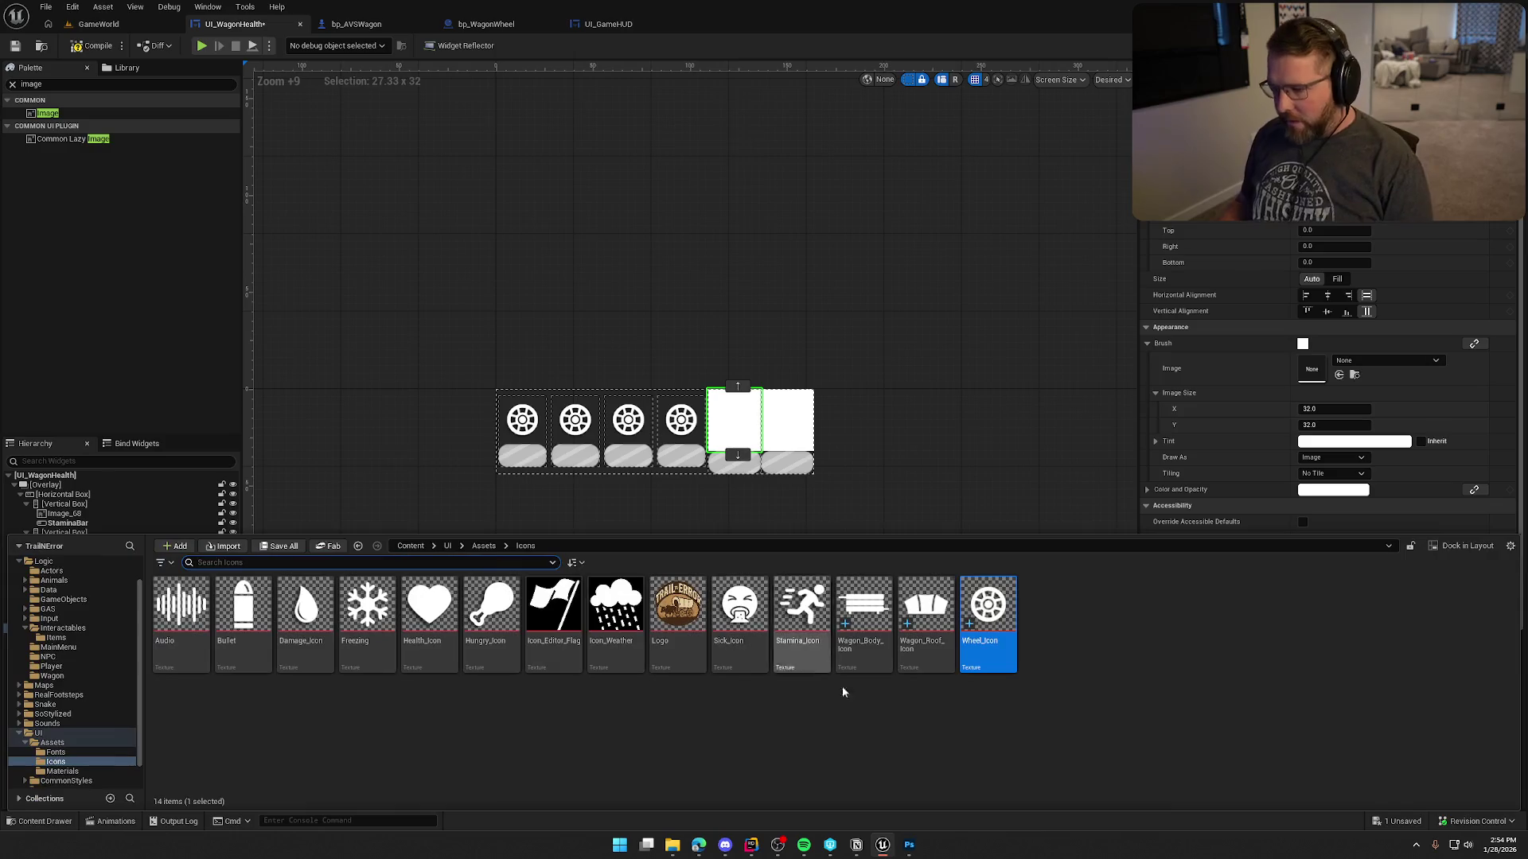
{"action": "left_click", "coordinate": [926, 613]}
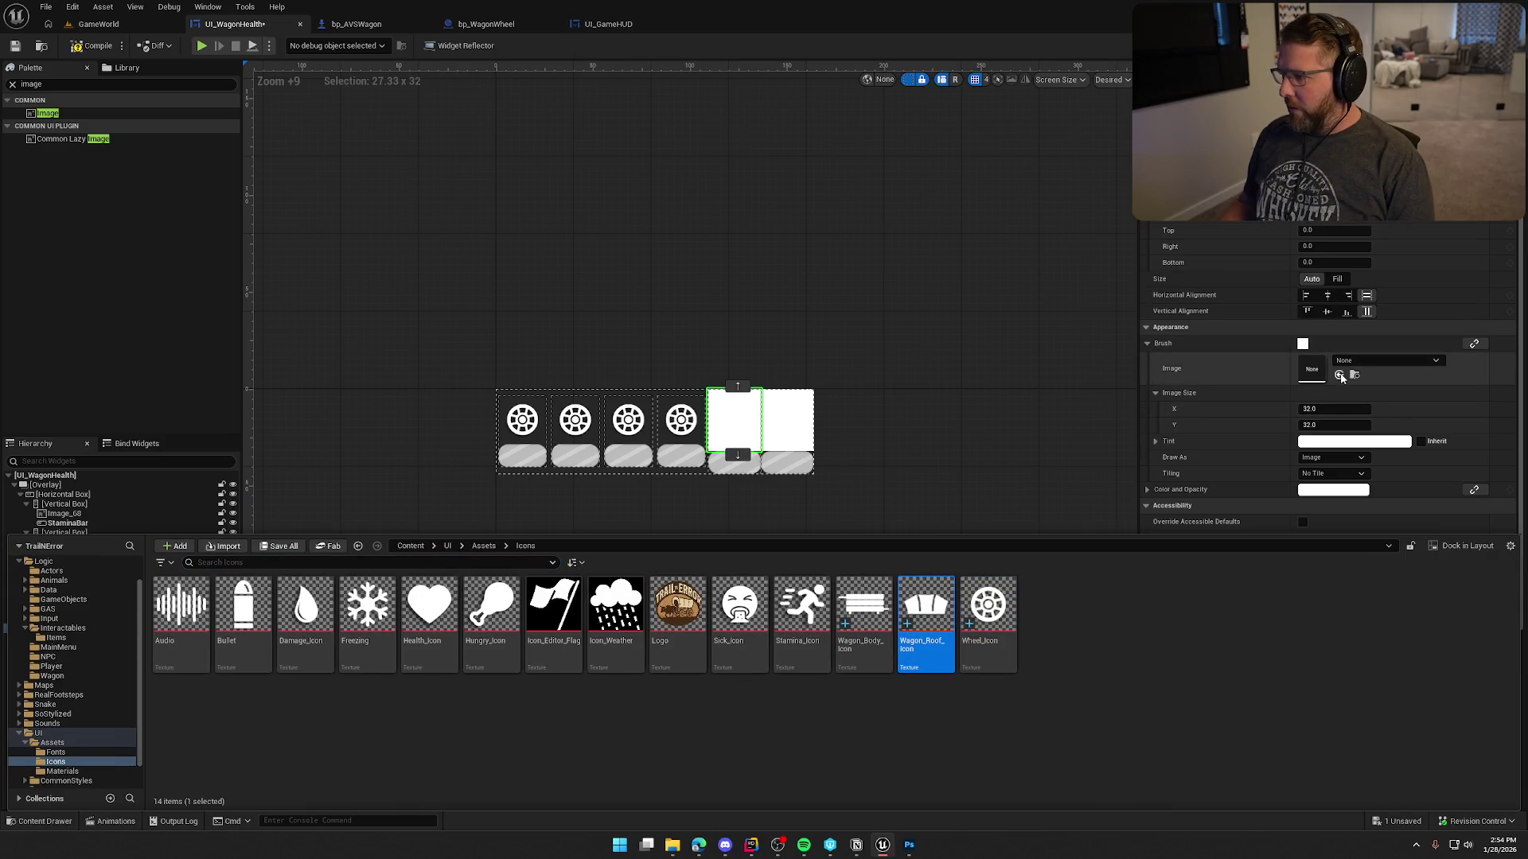
{"action": "left_click", "coordinate": [1339, 375]}
{"action": "left_click", "coordinate": [1337, 409]}
{"action": "key", "text": "Tab"}
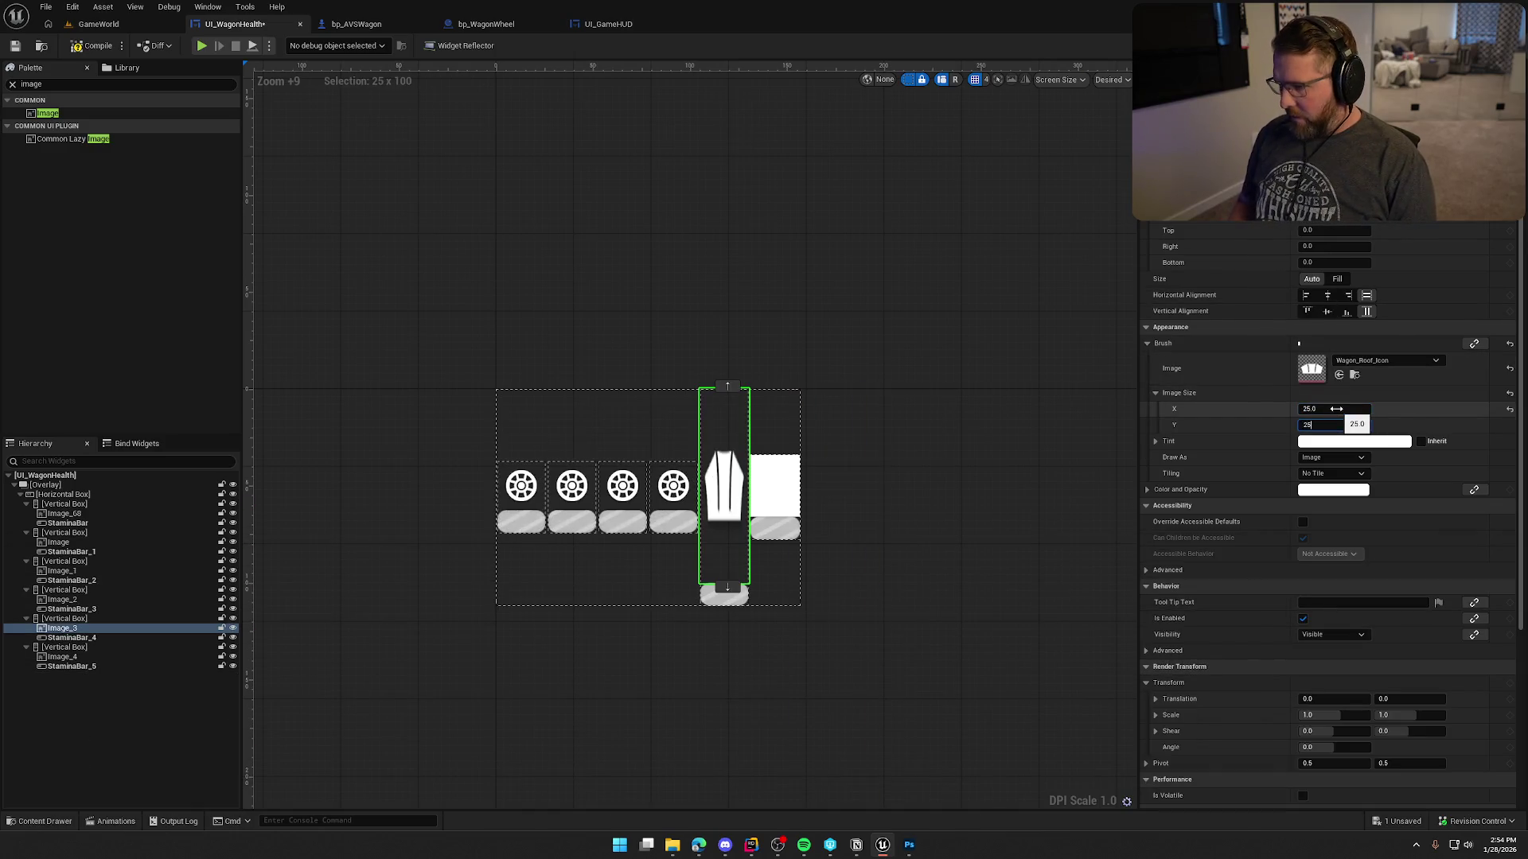
{"action": "type", "text": "25"}
{"action": "key", "text": "Return"}
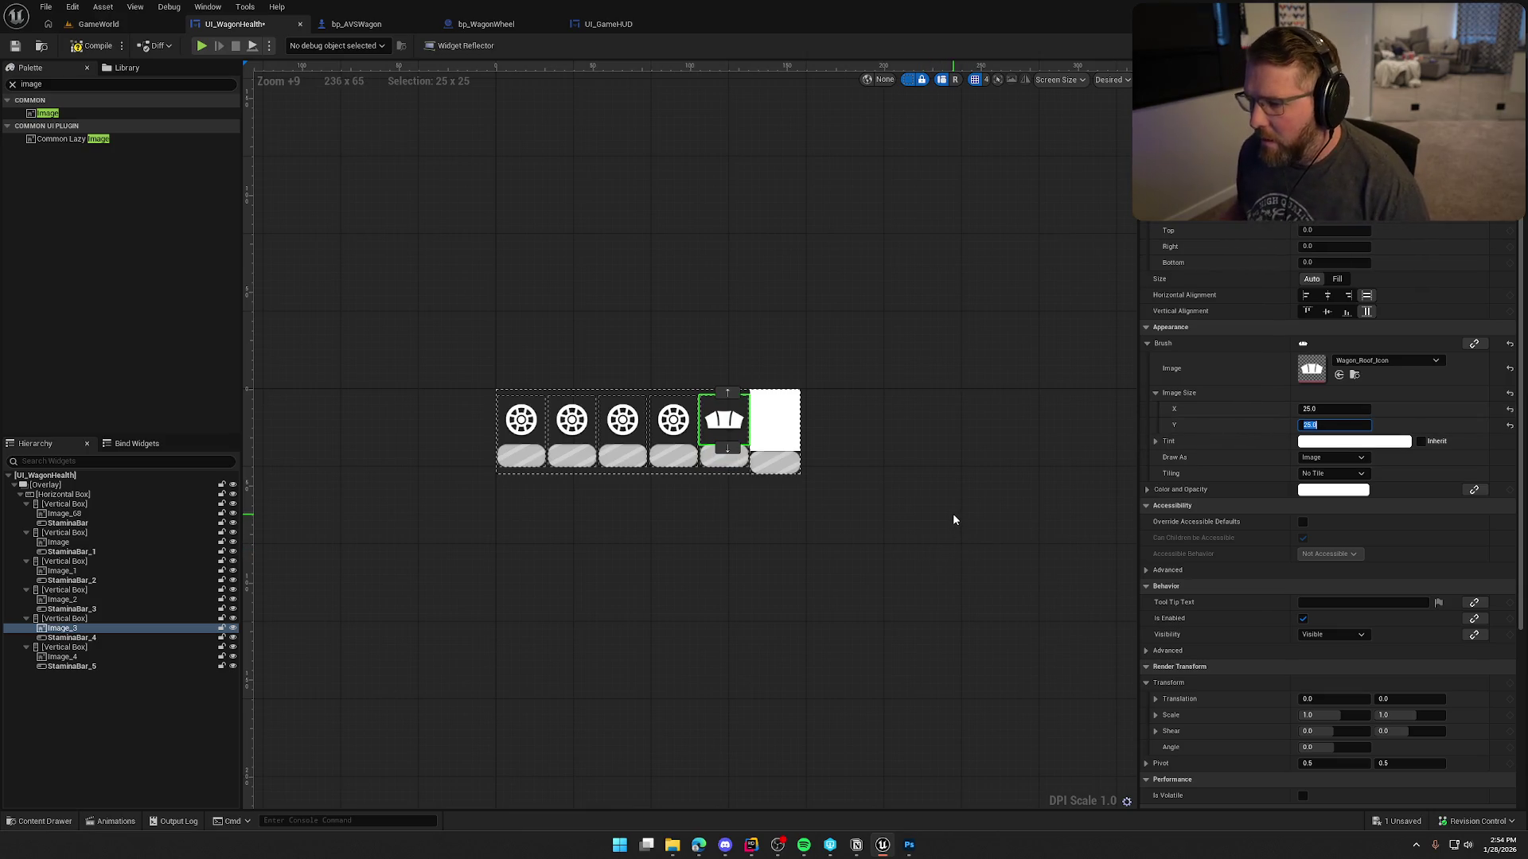
{"action": "left_click", "coordinate": [954, 520]}
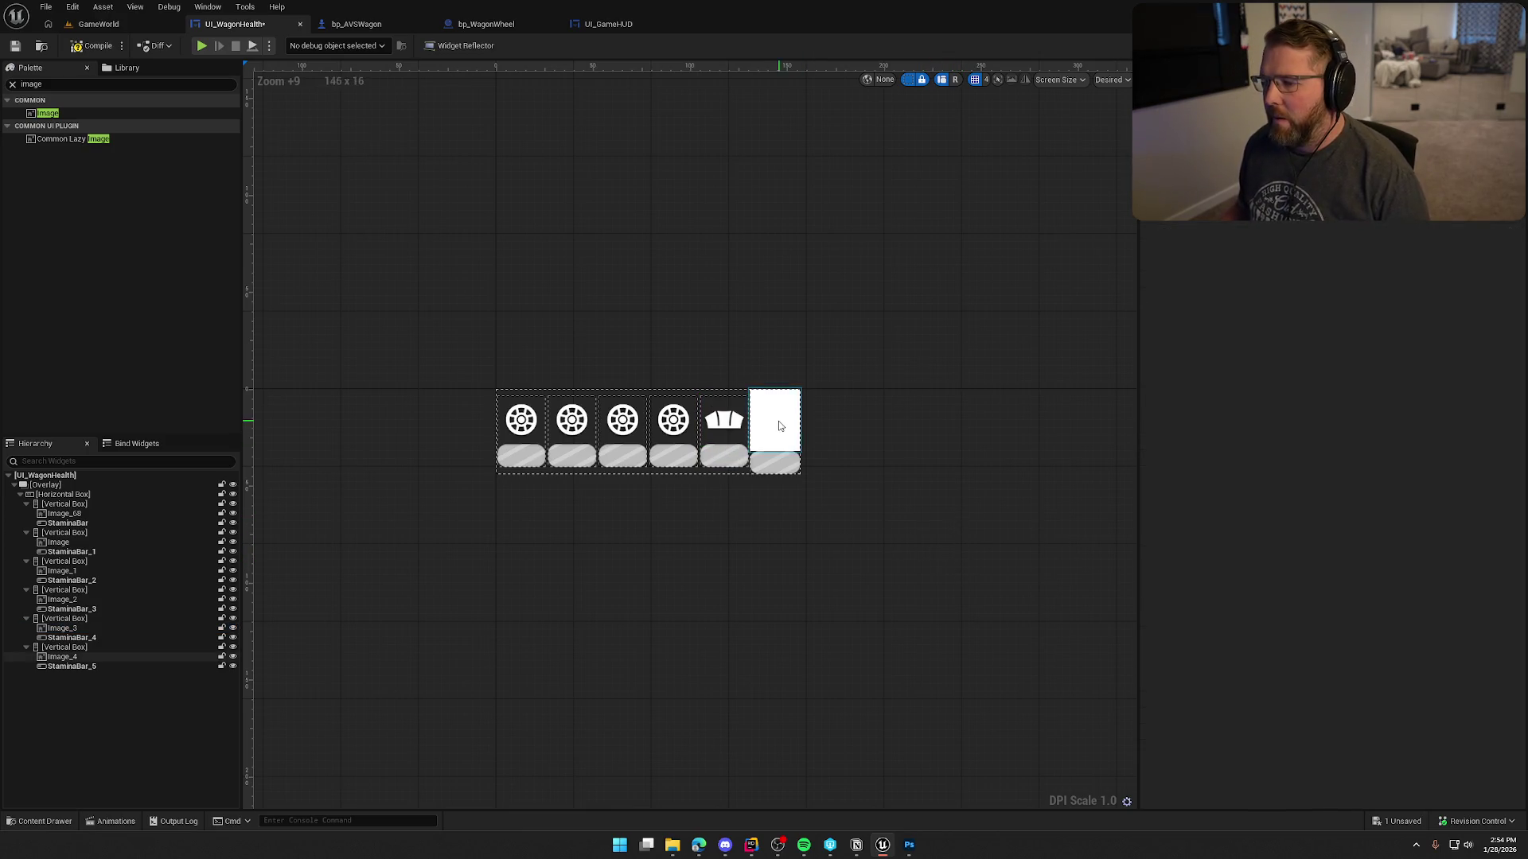
Give the sixth image the Wagon_Body_Icon brush at 25 by 25.
{"action": "left_click", "coordinate": [775, 420]}
{"action": "key", "text": "ctrl+space"}
{"action": "left_click", "coordinate": [859, 609]}
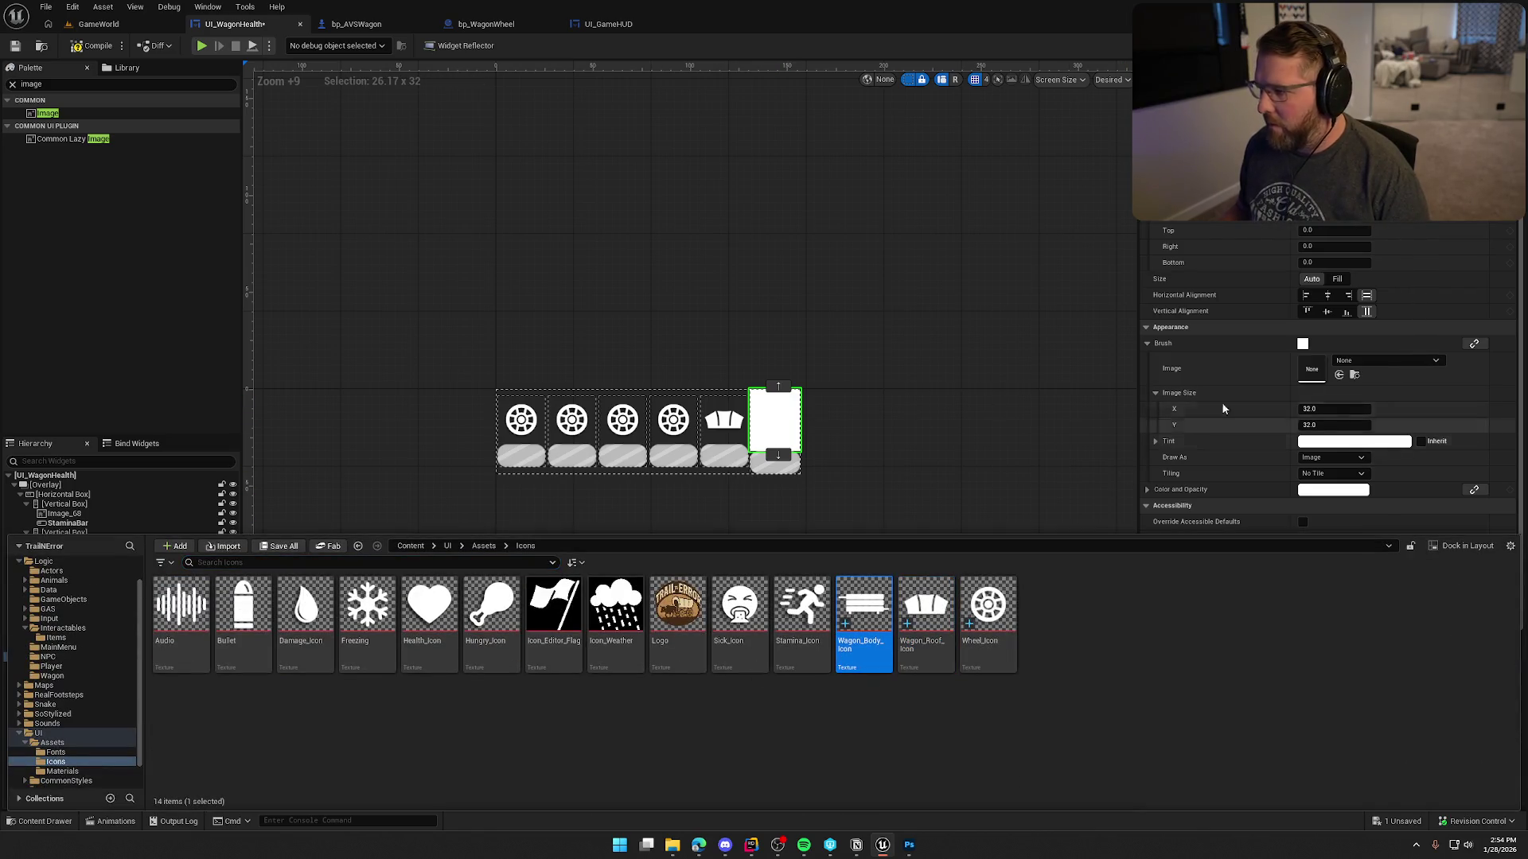
{"action": "left_click", "coordinate": [1340, 375]}
{"action": "left_click", "coordinate": [1332, 408]}
{"action": "type", "text": "25"}
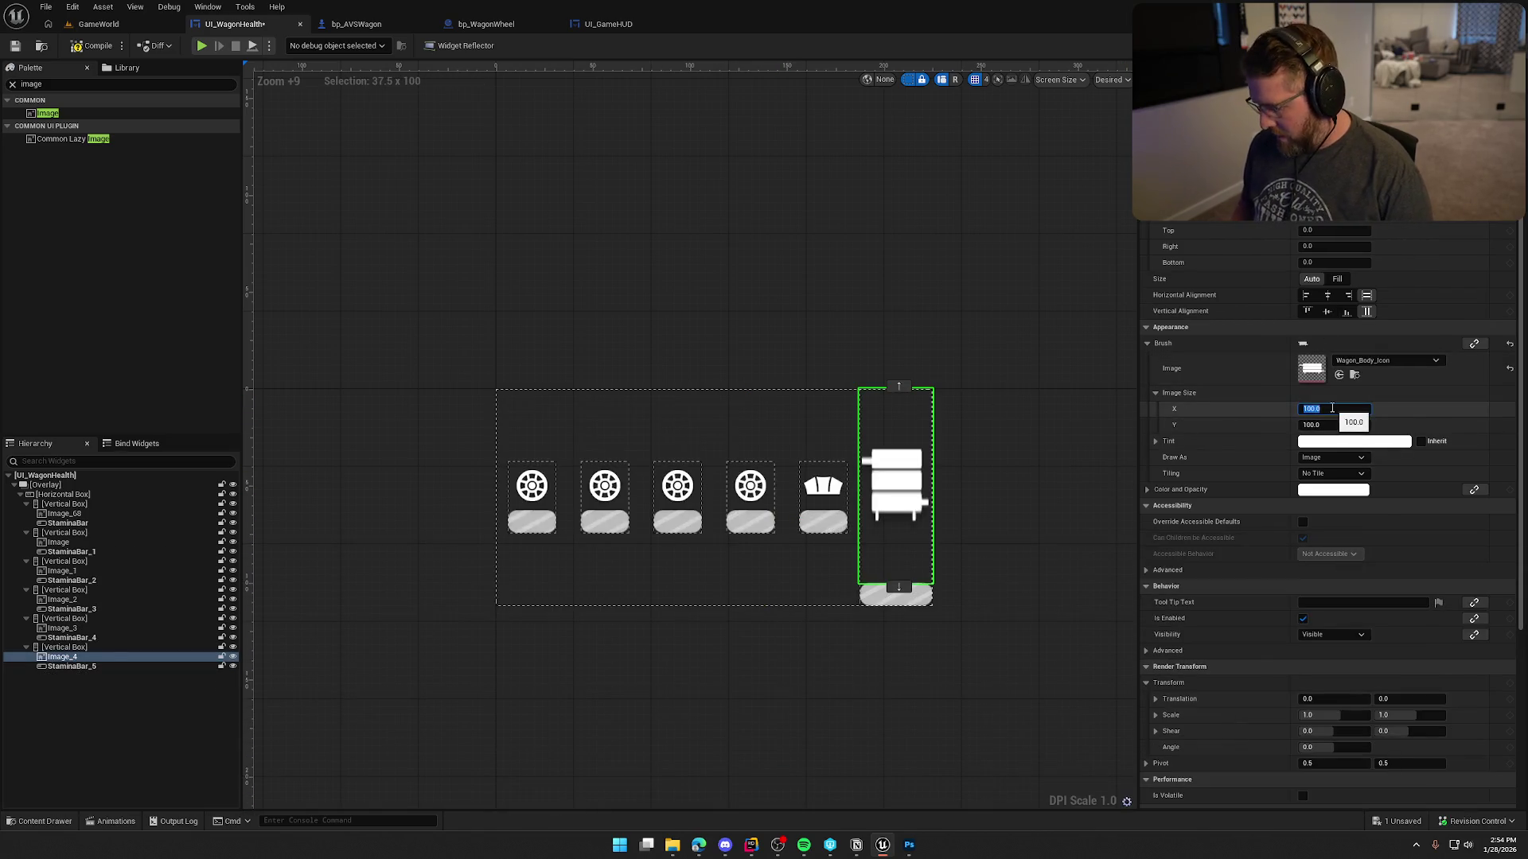
{"action": "key", "text": "Tab"}
{"action": "type", "text": "25"}
{"action": "key", "text": "Return"}
{"action": "left_click", "coordinate": [994, 464]}
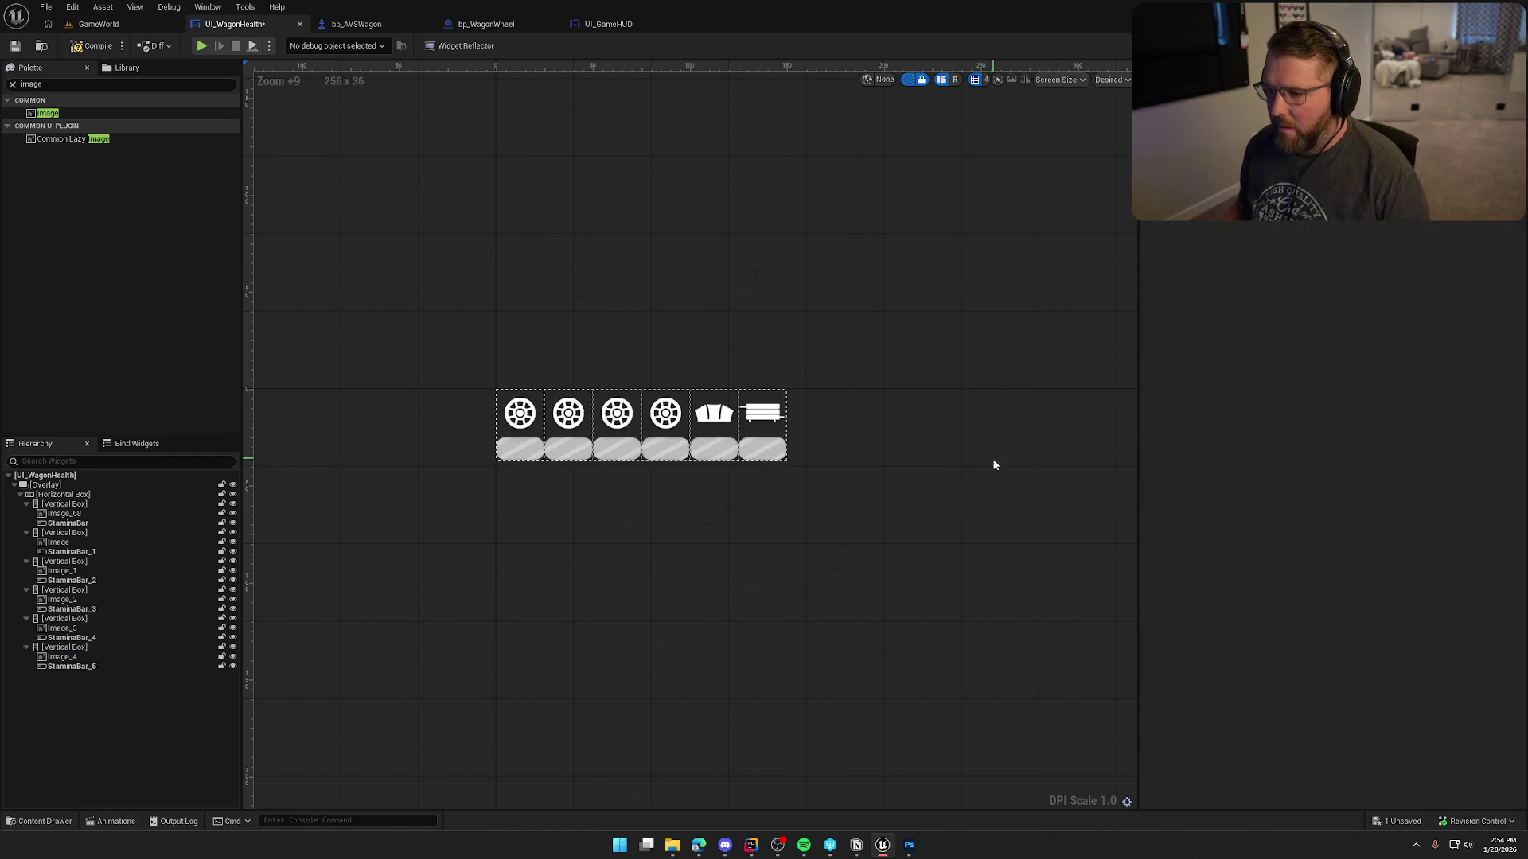
Hide the dashed widget outlines and collapse the first vertical box in the hierarchy.
{"action": "left_click", "coordinate": [917, 81]}
{"action": "scroll", "coordinate": [923, 314], "scroll_direction": "down", "scroll_amount": 2}
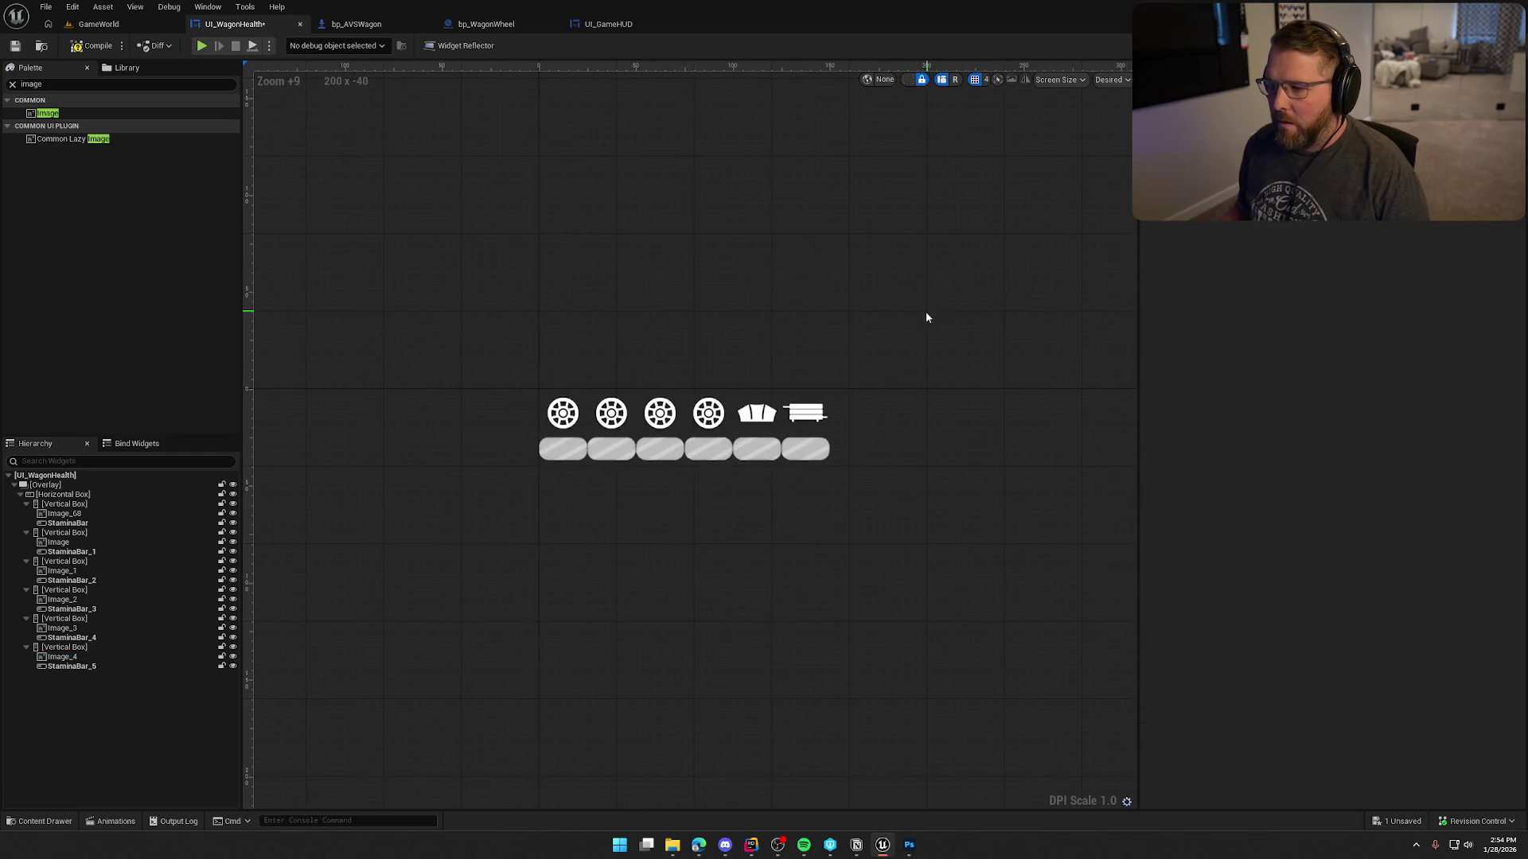
{"action": "scroll", "coordinate": [876, 390], "scroll_direction": "up", "scroll_amount": 2}
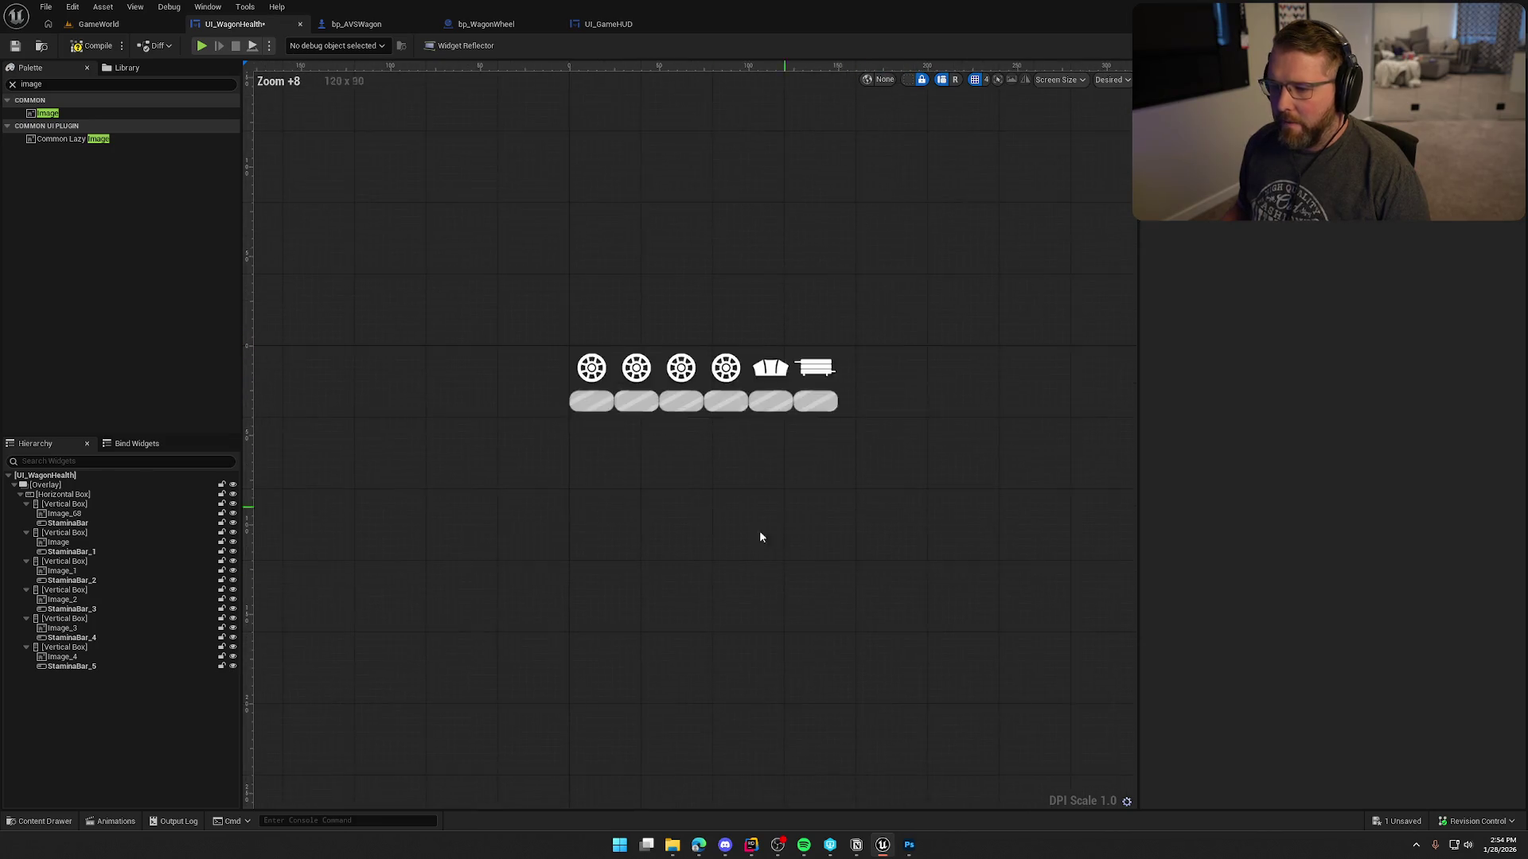
{"action": "left_click", "coordinate": [27, 503]}
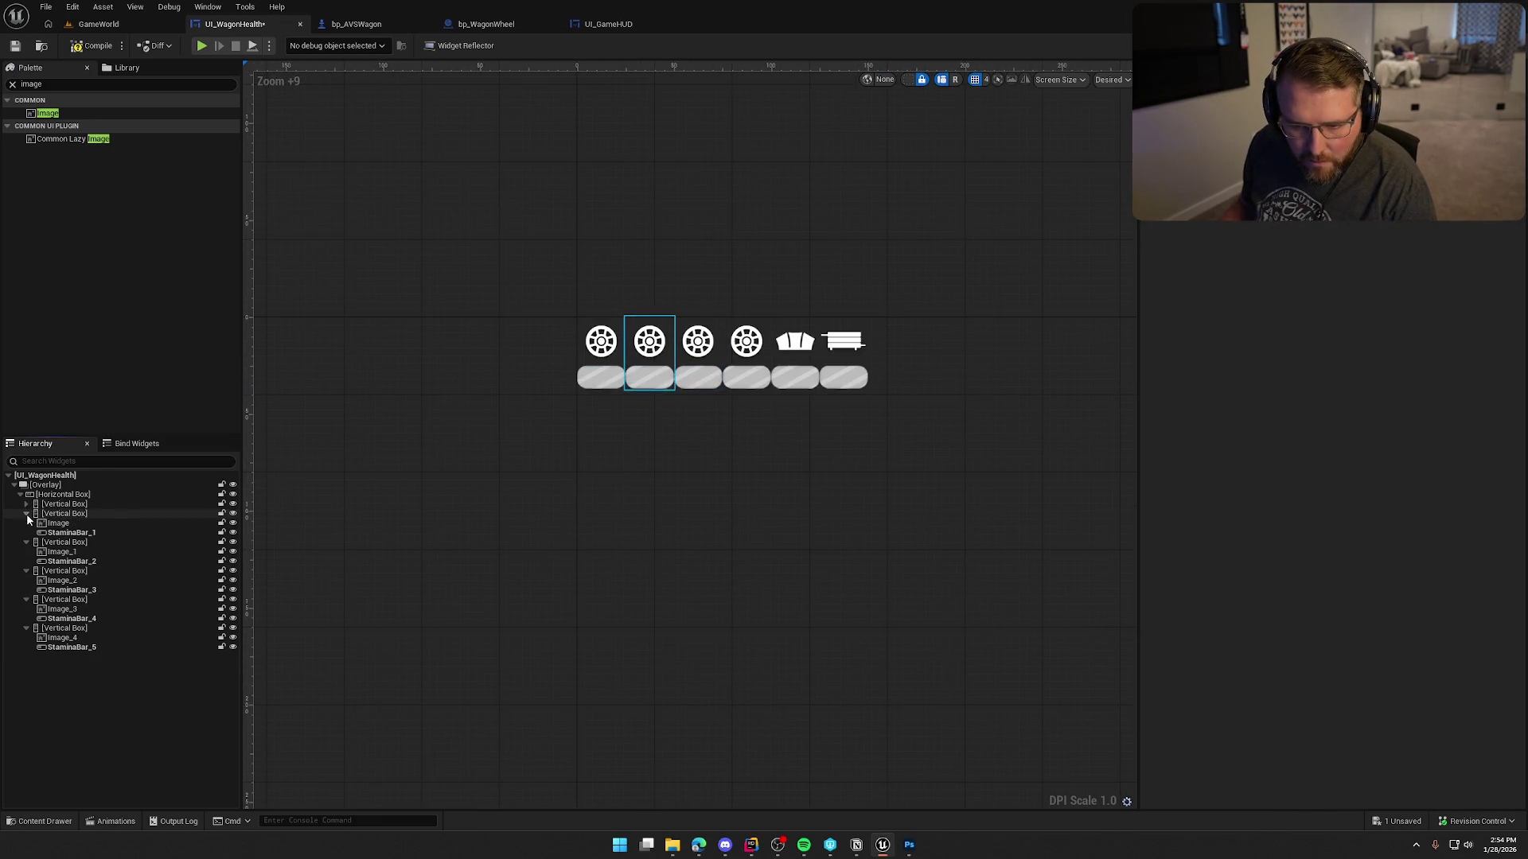
Give all six vertical boxes even padding and save the widget.
{"action": "left_click", "coordinate": [26, 513]}
{"action": "left_click", "coordinate": [26, 523]}
{"action": "left_click", "coordinate": [27, 532]}
{"action": "left_click", "coordinate": [26, 542]}
{"action": "left_click", "coordinate": [26, 551]}
{"action": "left_click", "coordinate": [64, 504]}
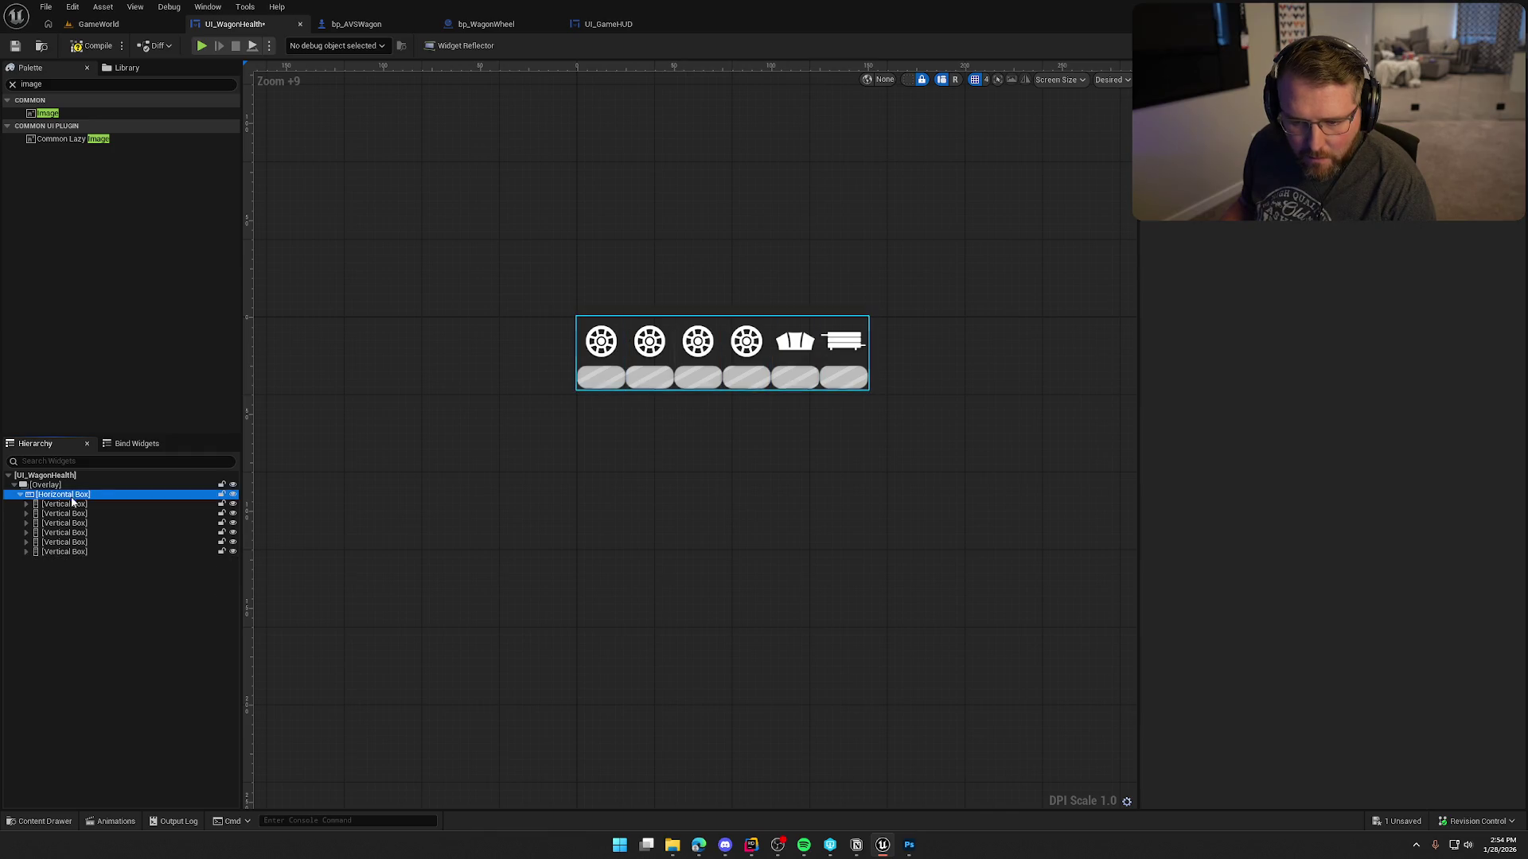
{"action": "left_click", "coordinate": [70, 552], "text": "shift"}
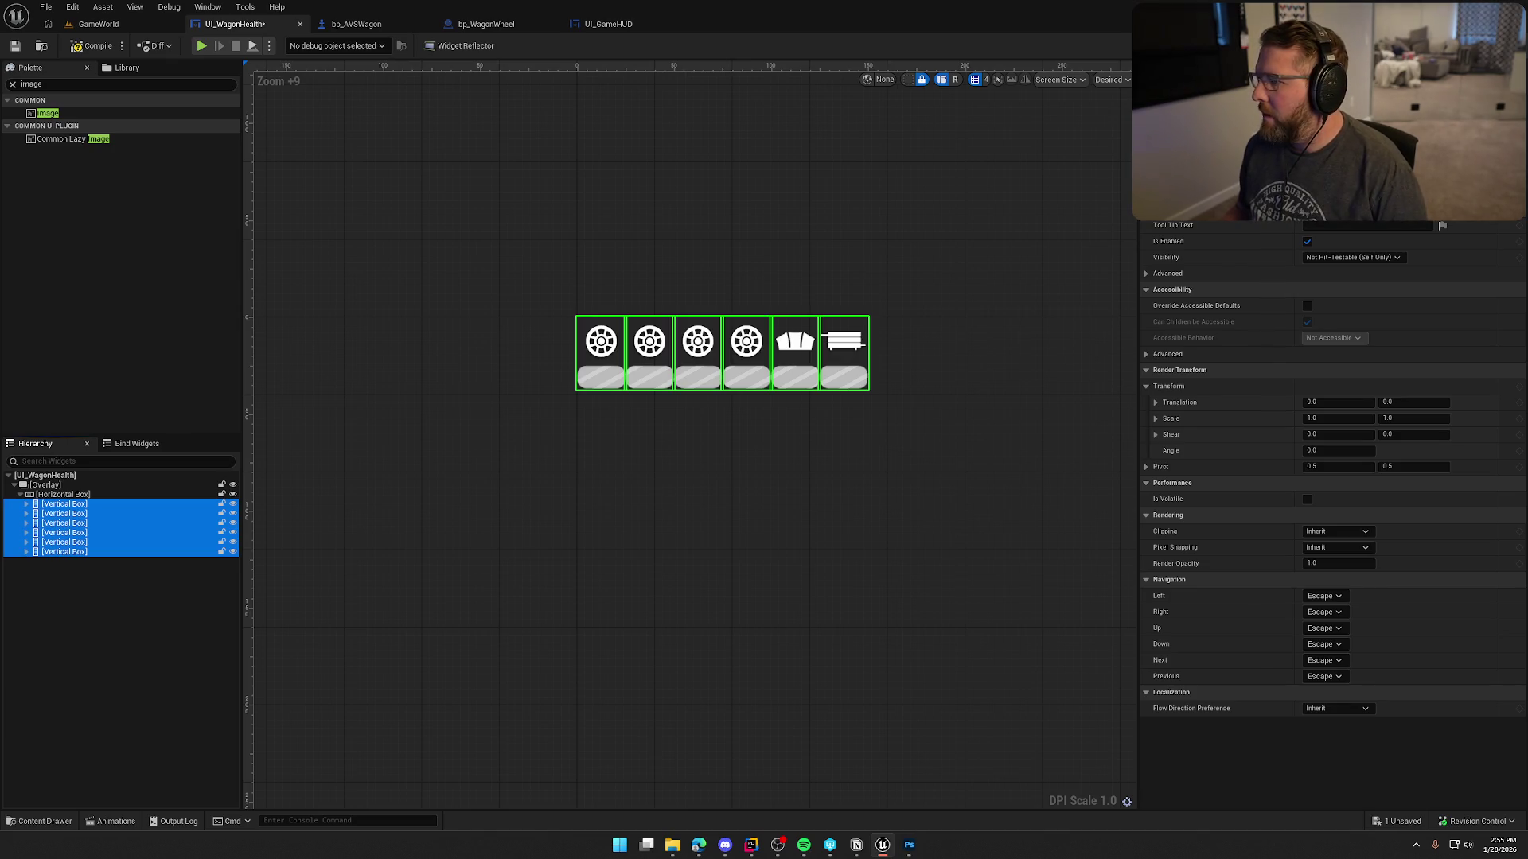
{"action": "scroll", "coordinate": [1328, 478], "scroll_direction": "up", "scroll_amount": 2}
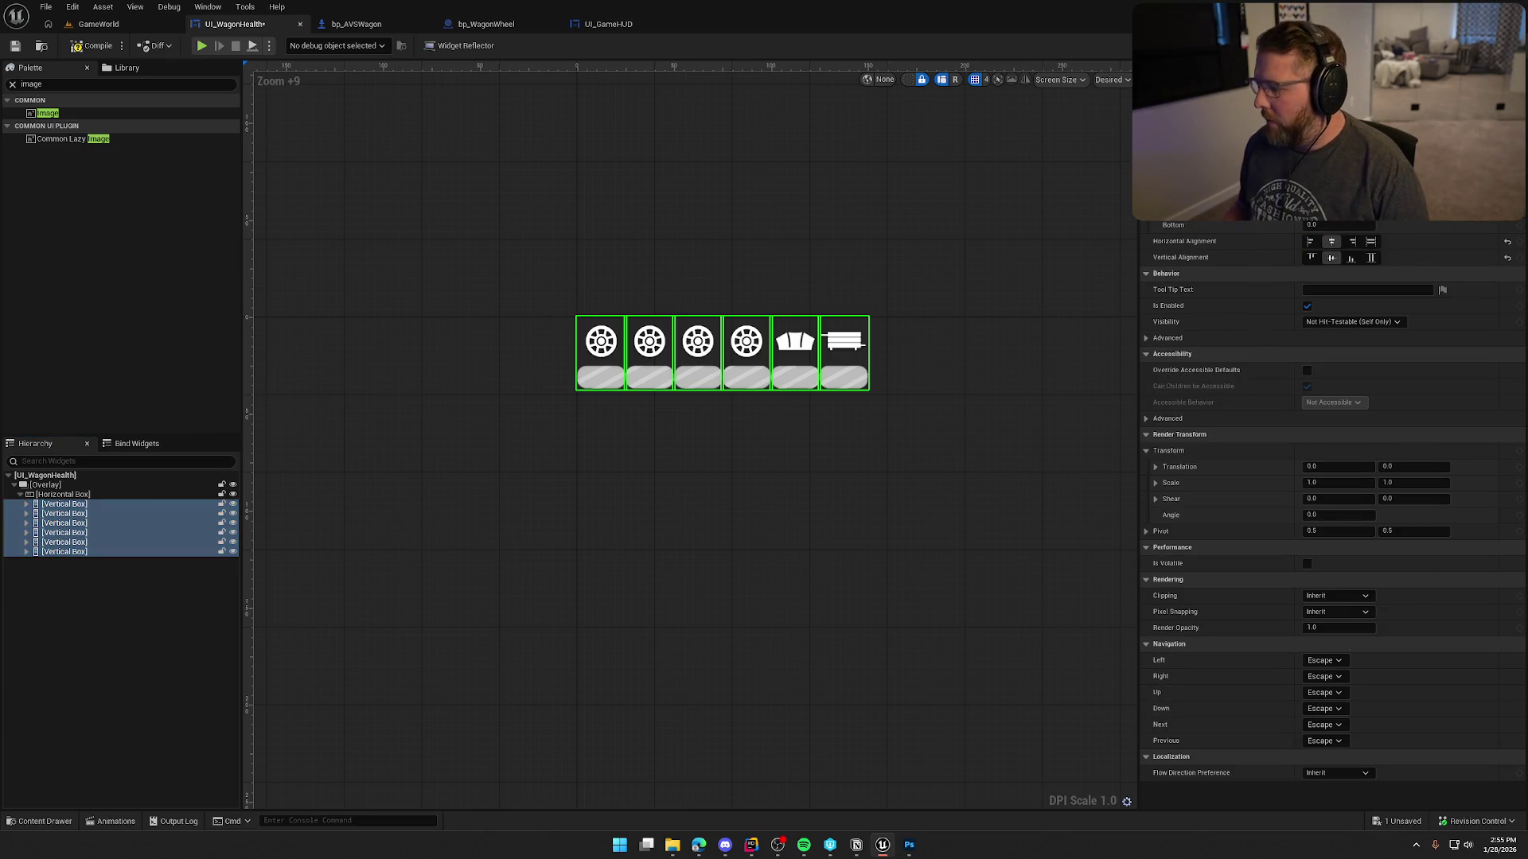
{"action": "key", "text": "Return"}
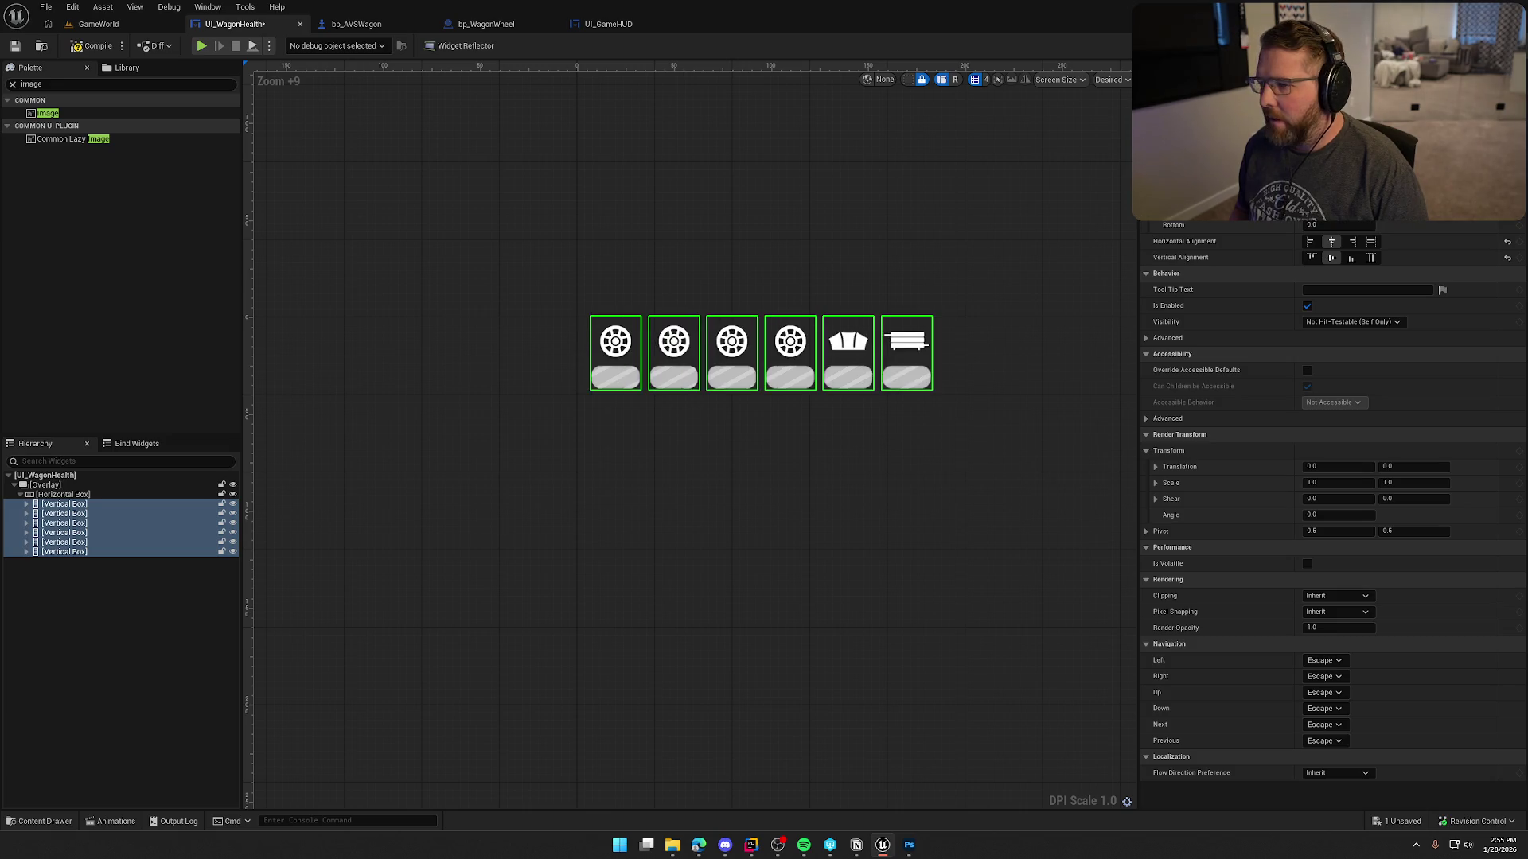
{"action": "left_click", "coordinate": [875, 550]}
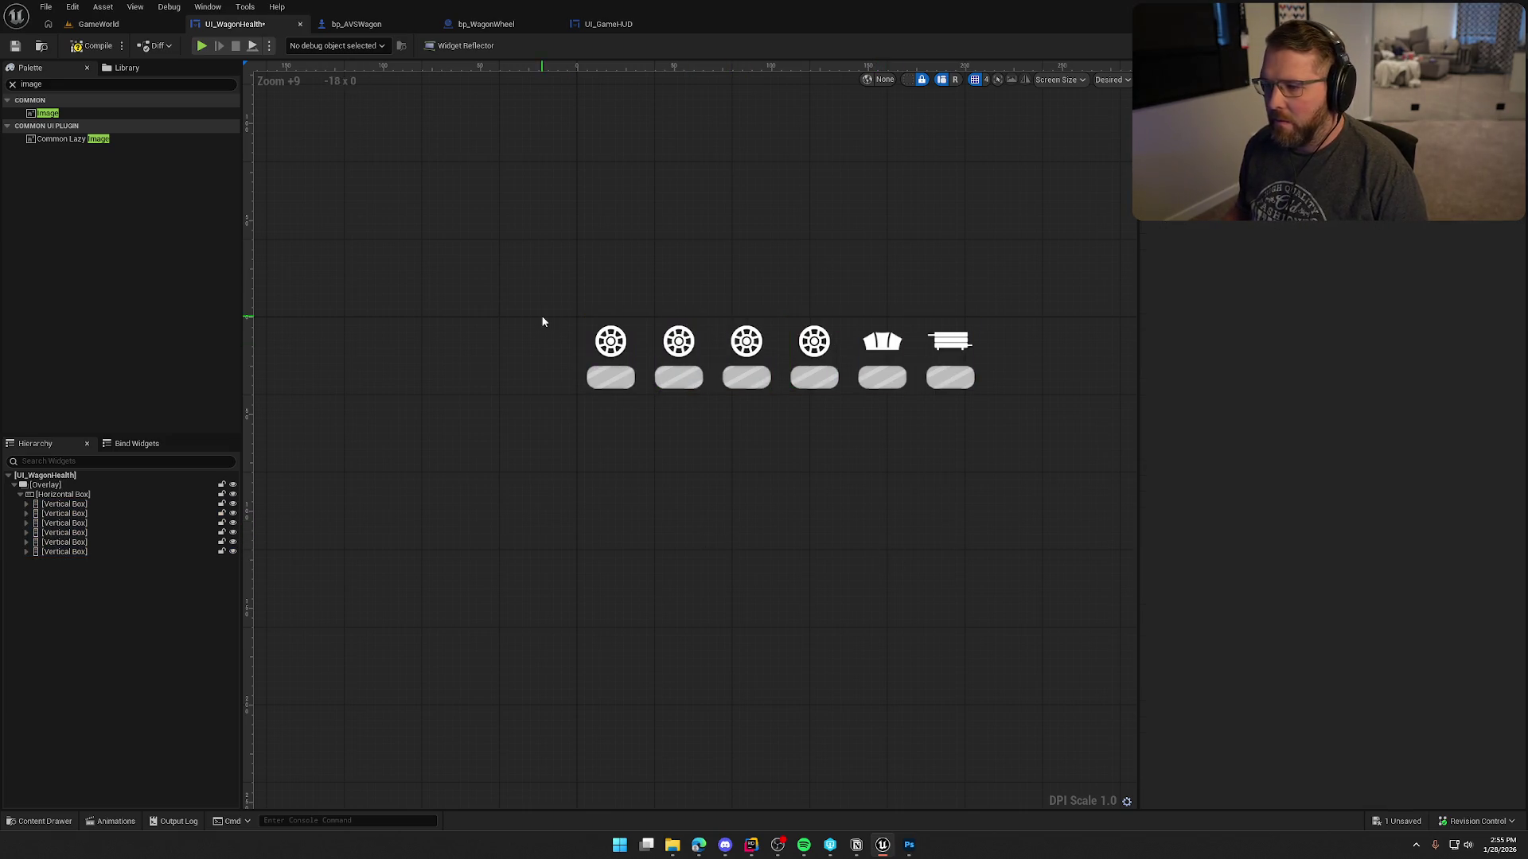
{"action": "left_click", "coordinate": [89, 46]}
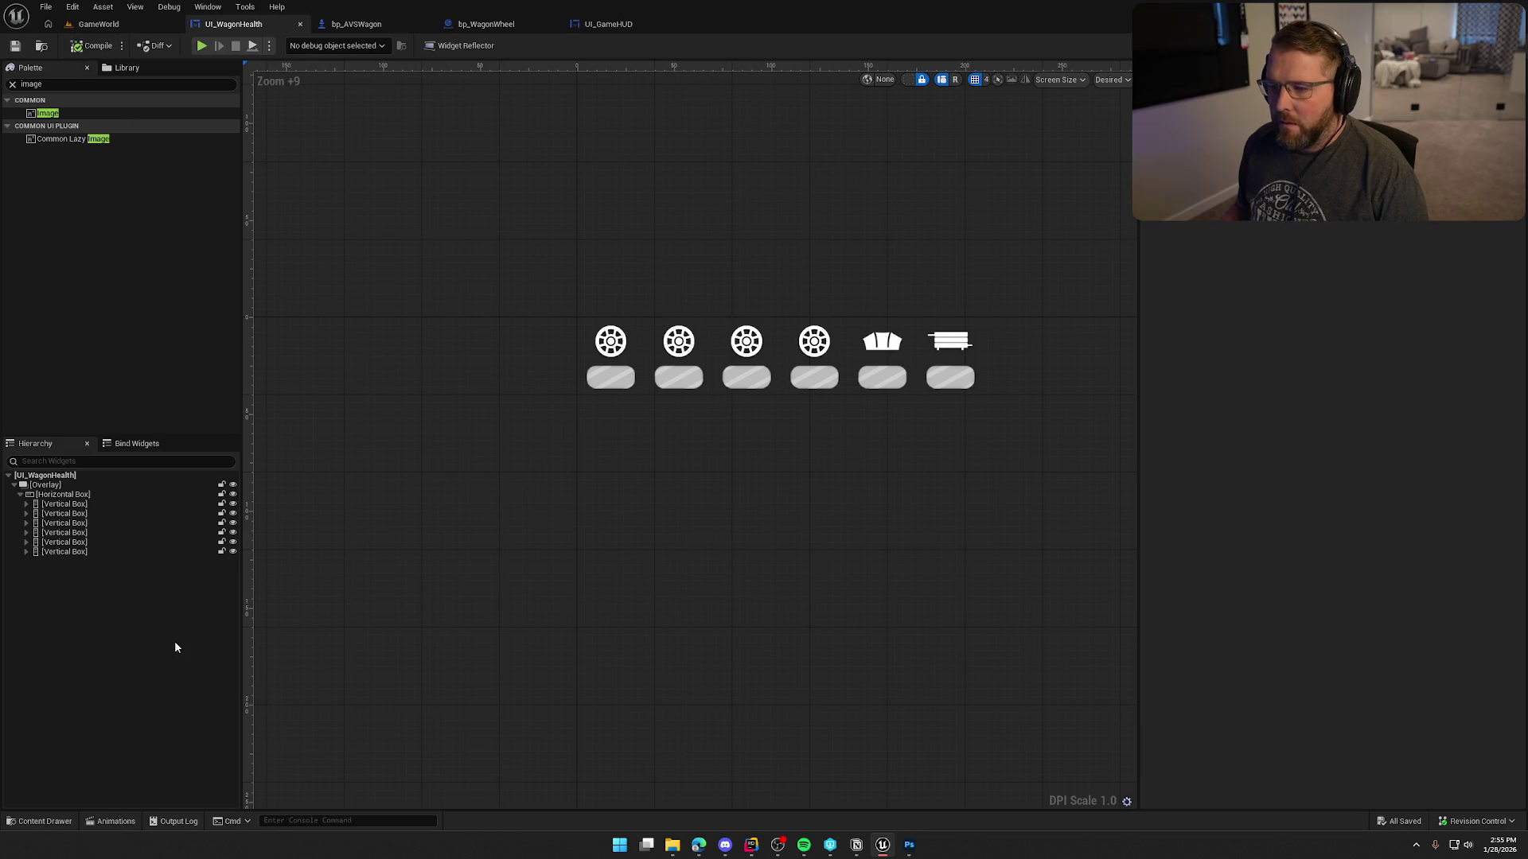
Set Horizontal Alignment to Fill on all six wagon-part slots.
{"action": "left_click", "coordinate": [59, 504]}
{"action": "left_click", "coordinate": [62, 552], "text": "shift"}
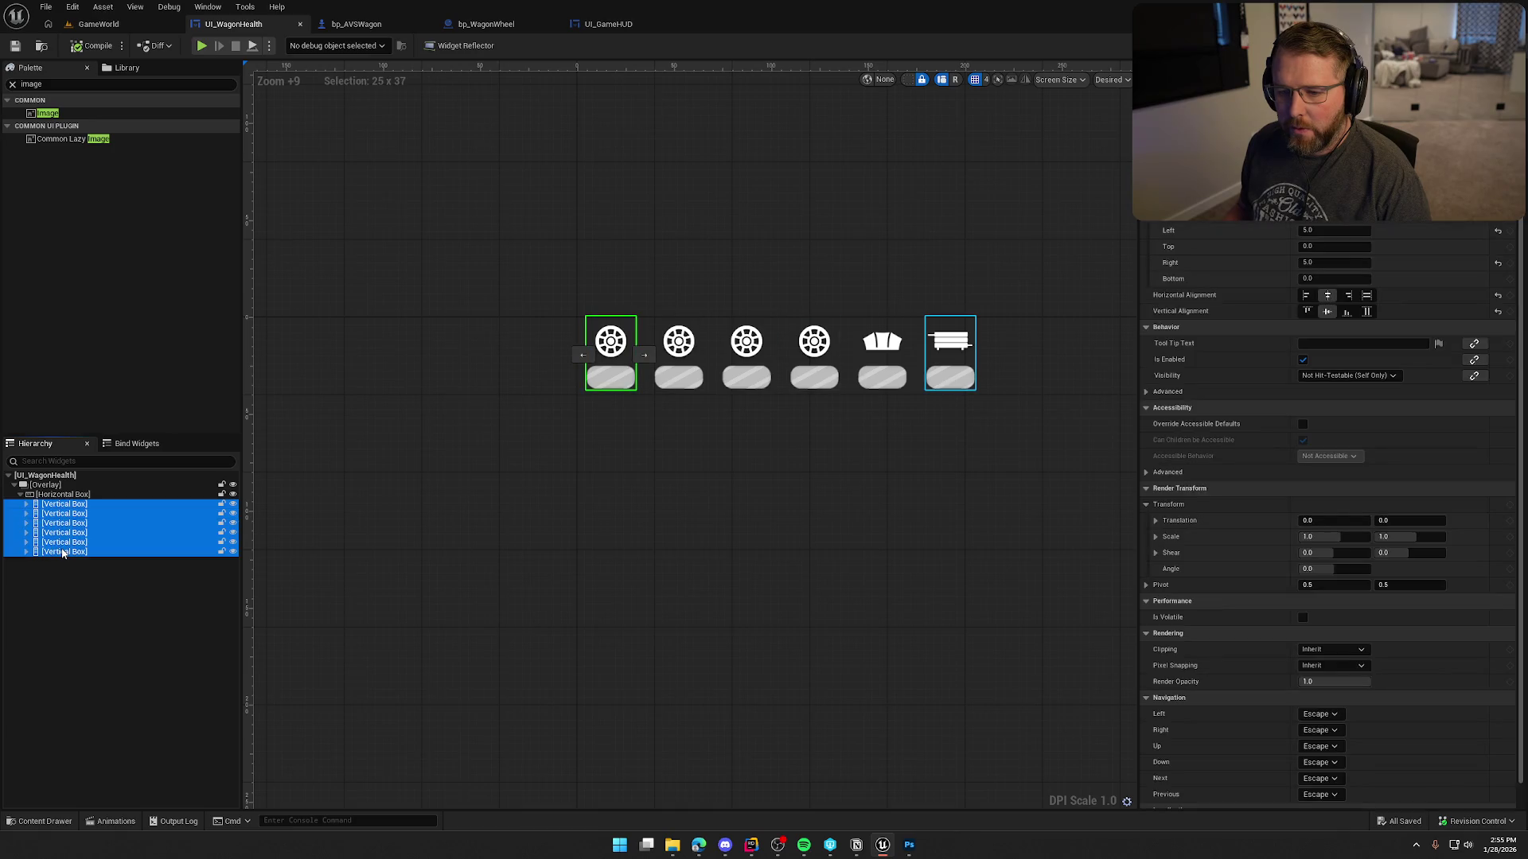
{"action": "left_click", "coordinate": [1370, 244]}
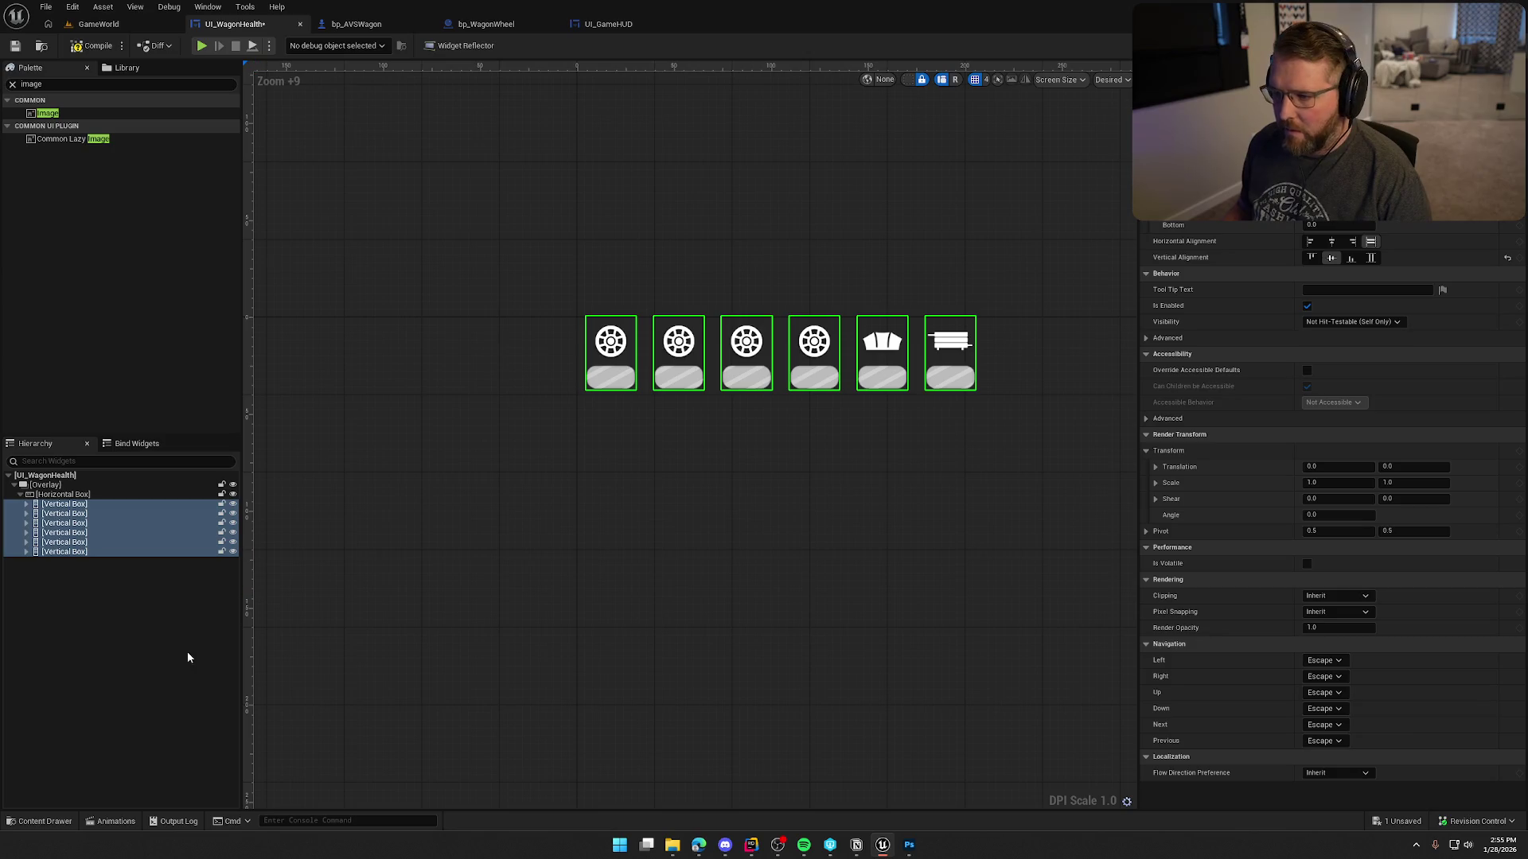
{"action": "left_click", "coordinate": [80, 495]}
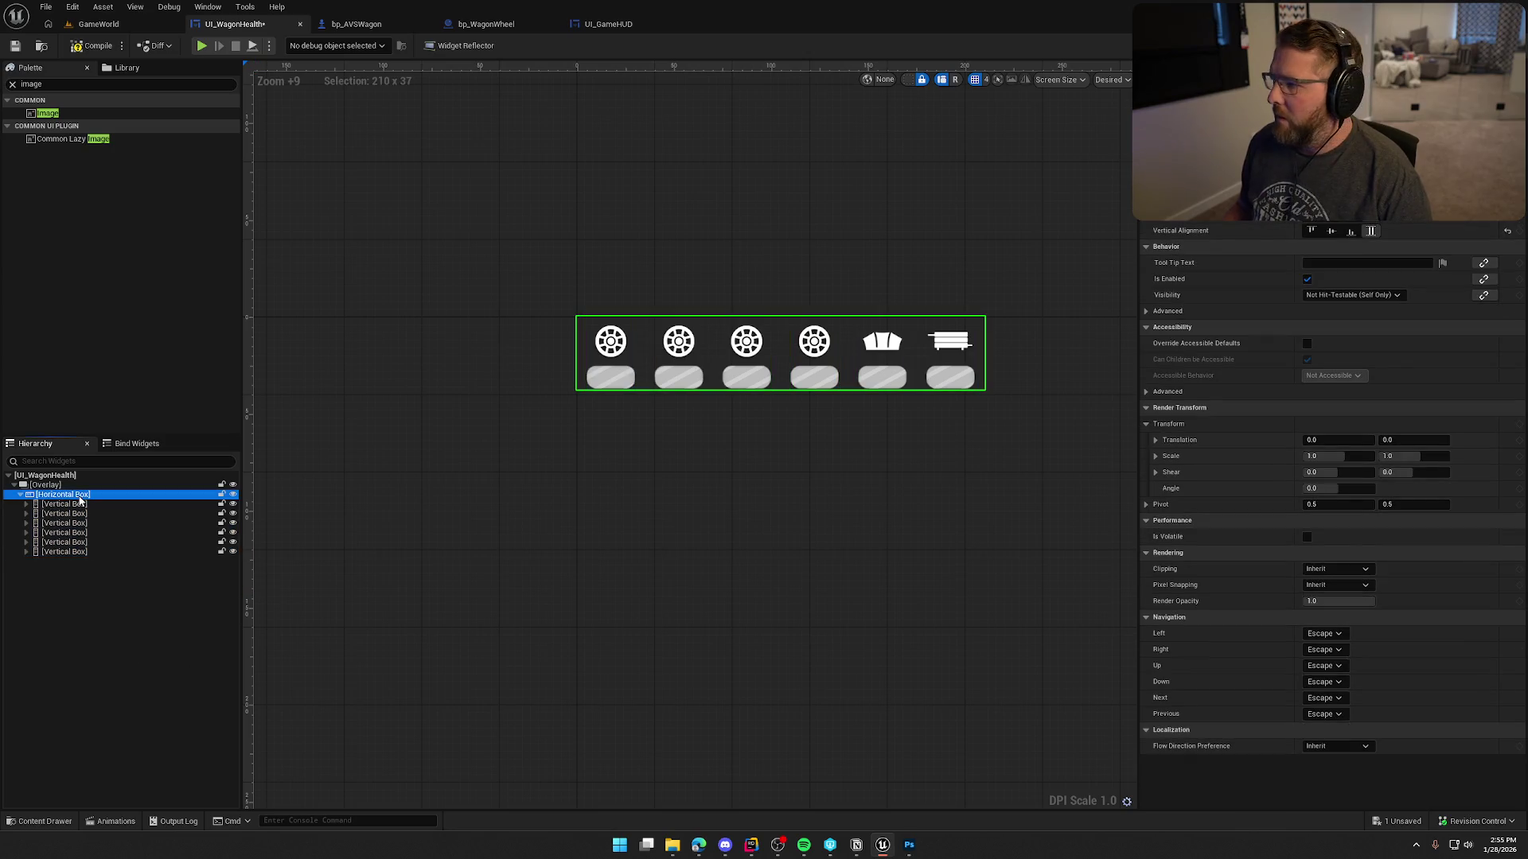
{"action": "left_click", "coordinate": [57, 486]}
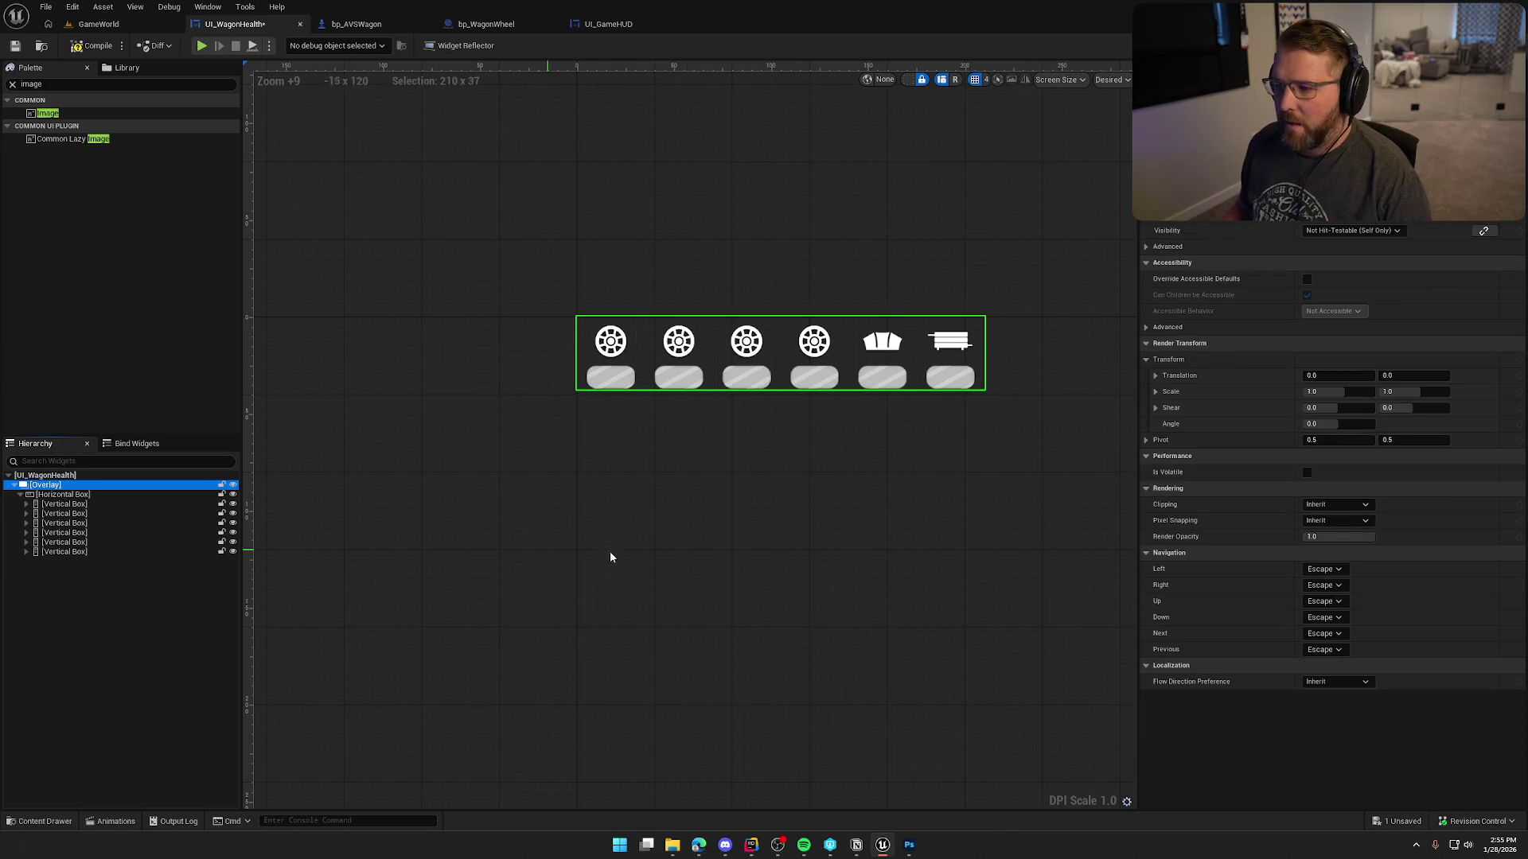
Reduce the padding on the six slots for tighter spacing.
{"action": "left_click", "coordinate": [65, 504]}
{"action": "left_click", "coordinate": [64, 552], "text": "shift"}
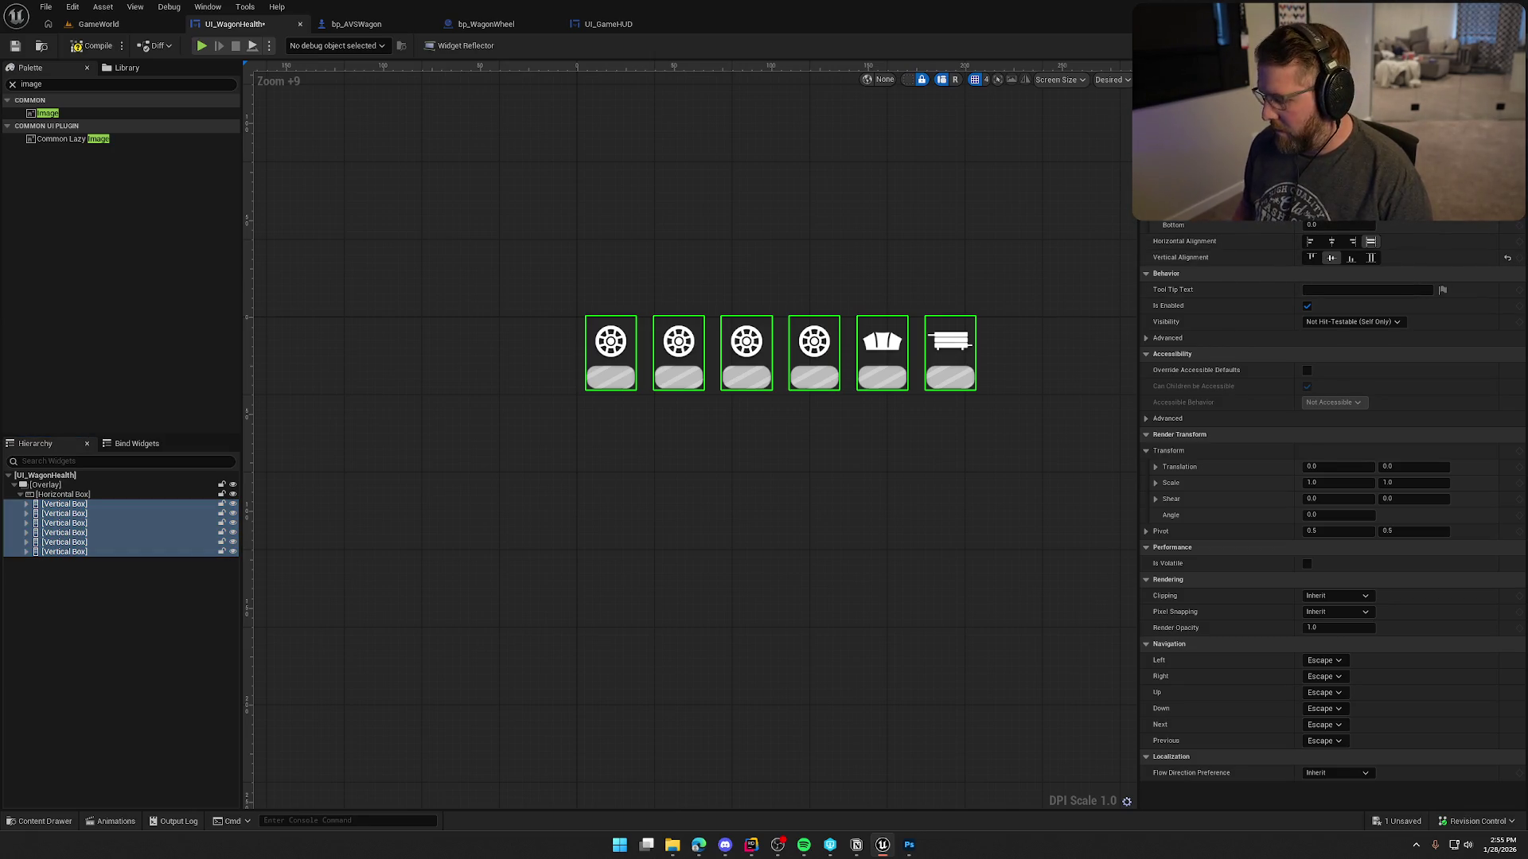
{"action": "key", "text": "Return"}
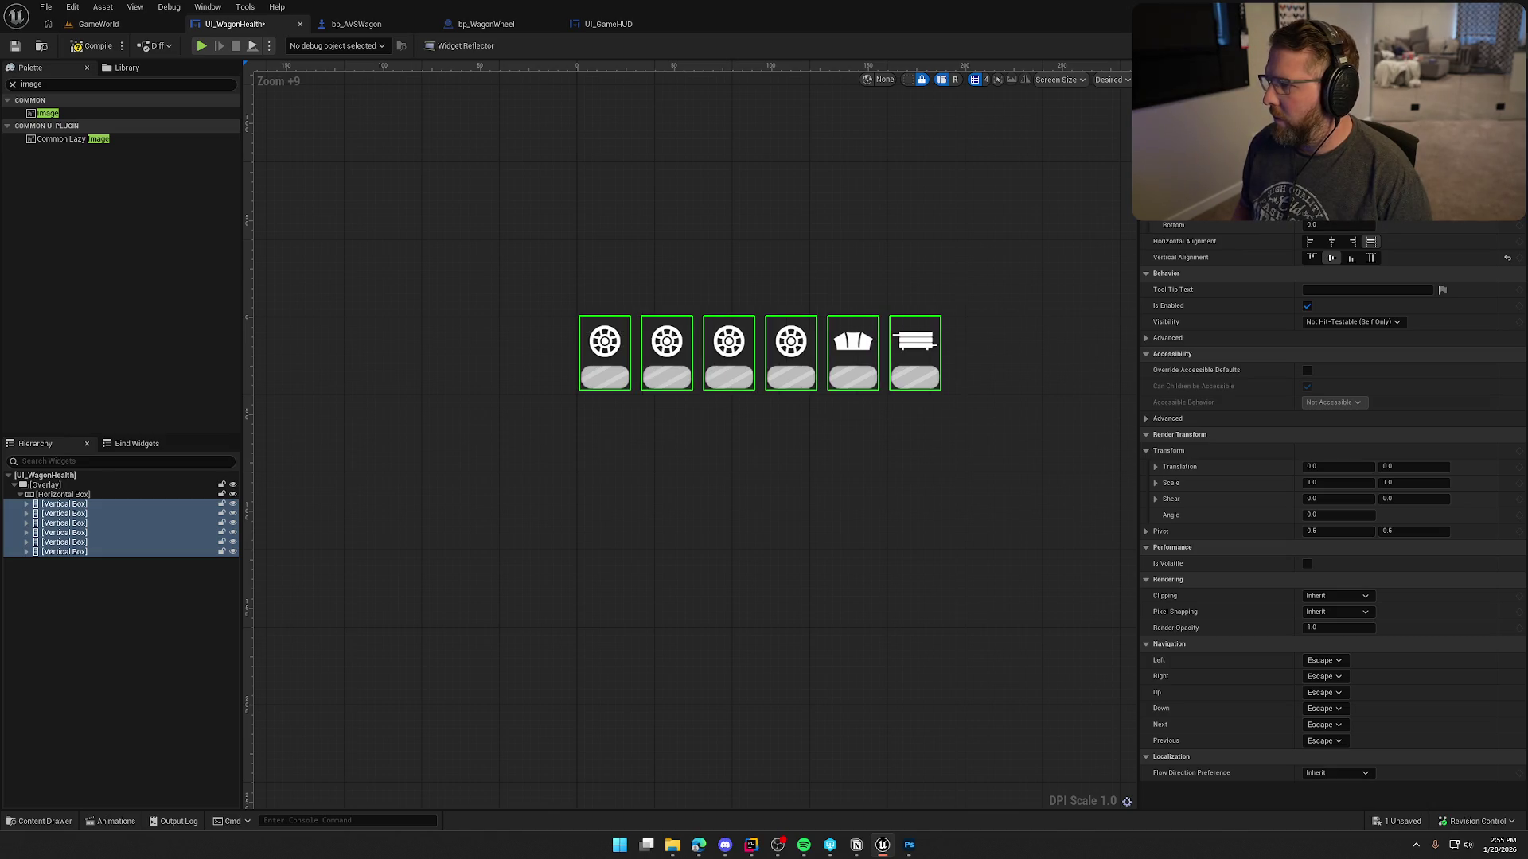
{"action": "left_click", "coordinate": [706, 629]}
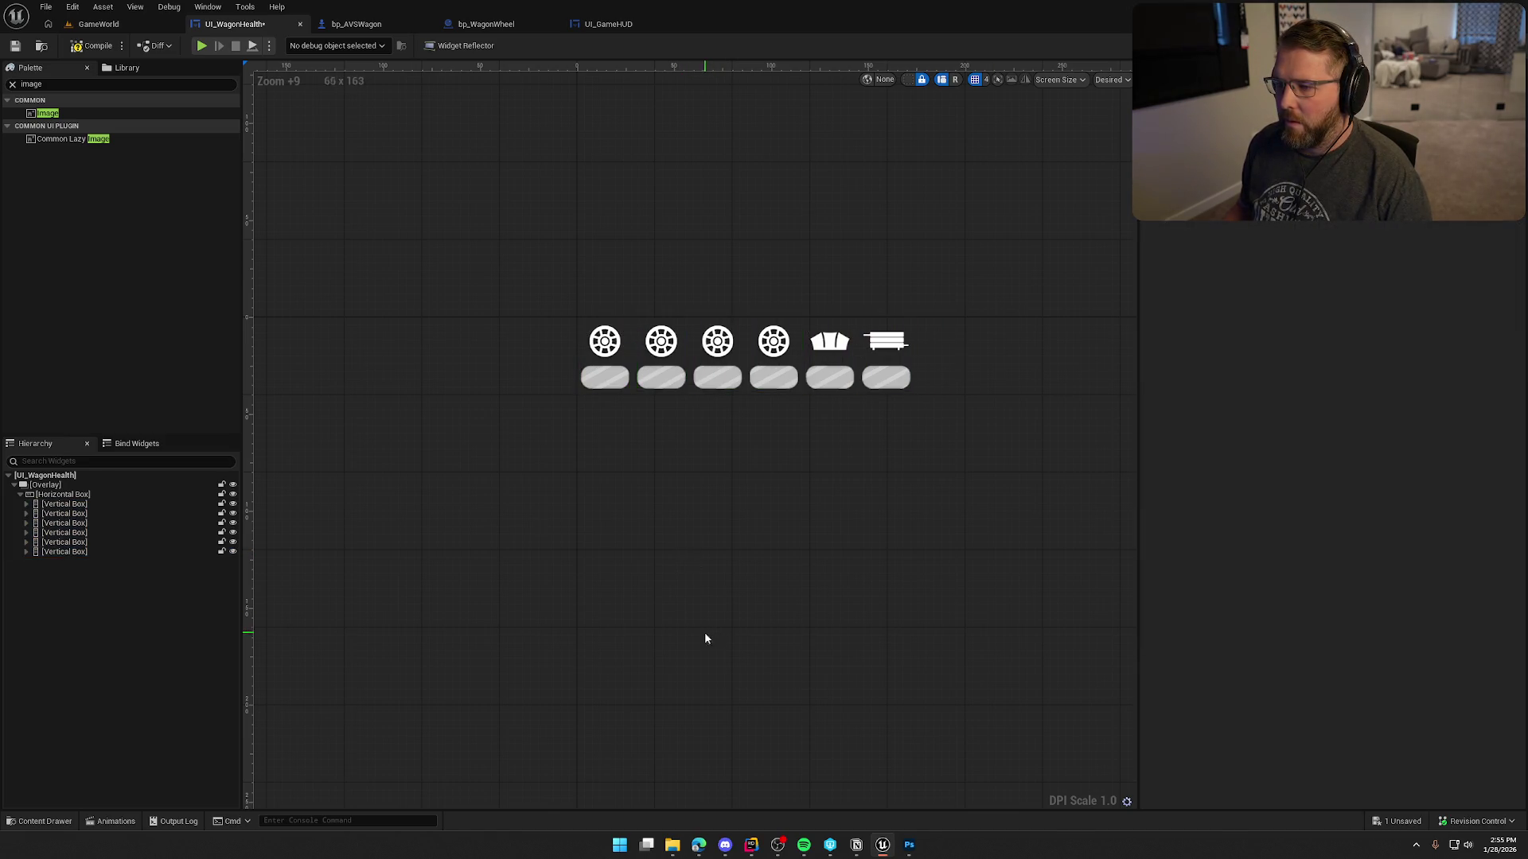
{"action": "left_click", "coordinate": [57, 496]}
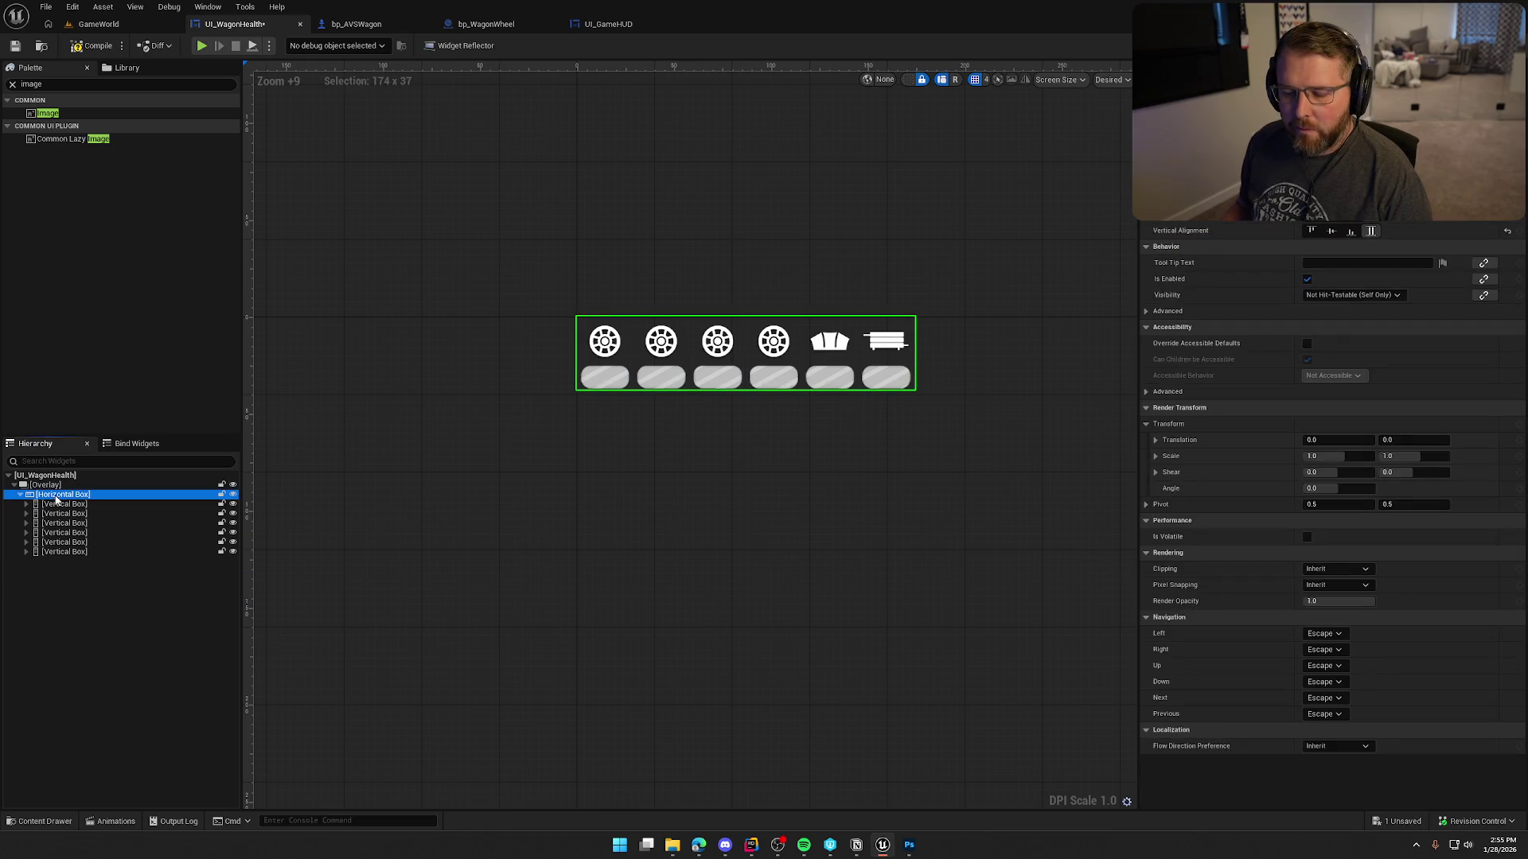
Wrap the horizontal box in a Size Box with Width Override 500.
{"action": "right_click", "coordinate": [57, 497]}
{"action": "mouse_move", "coordinate": [132, 624]}
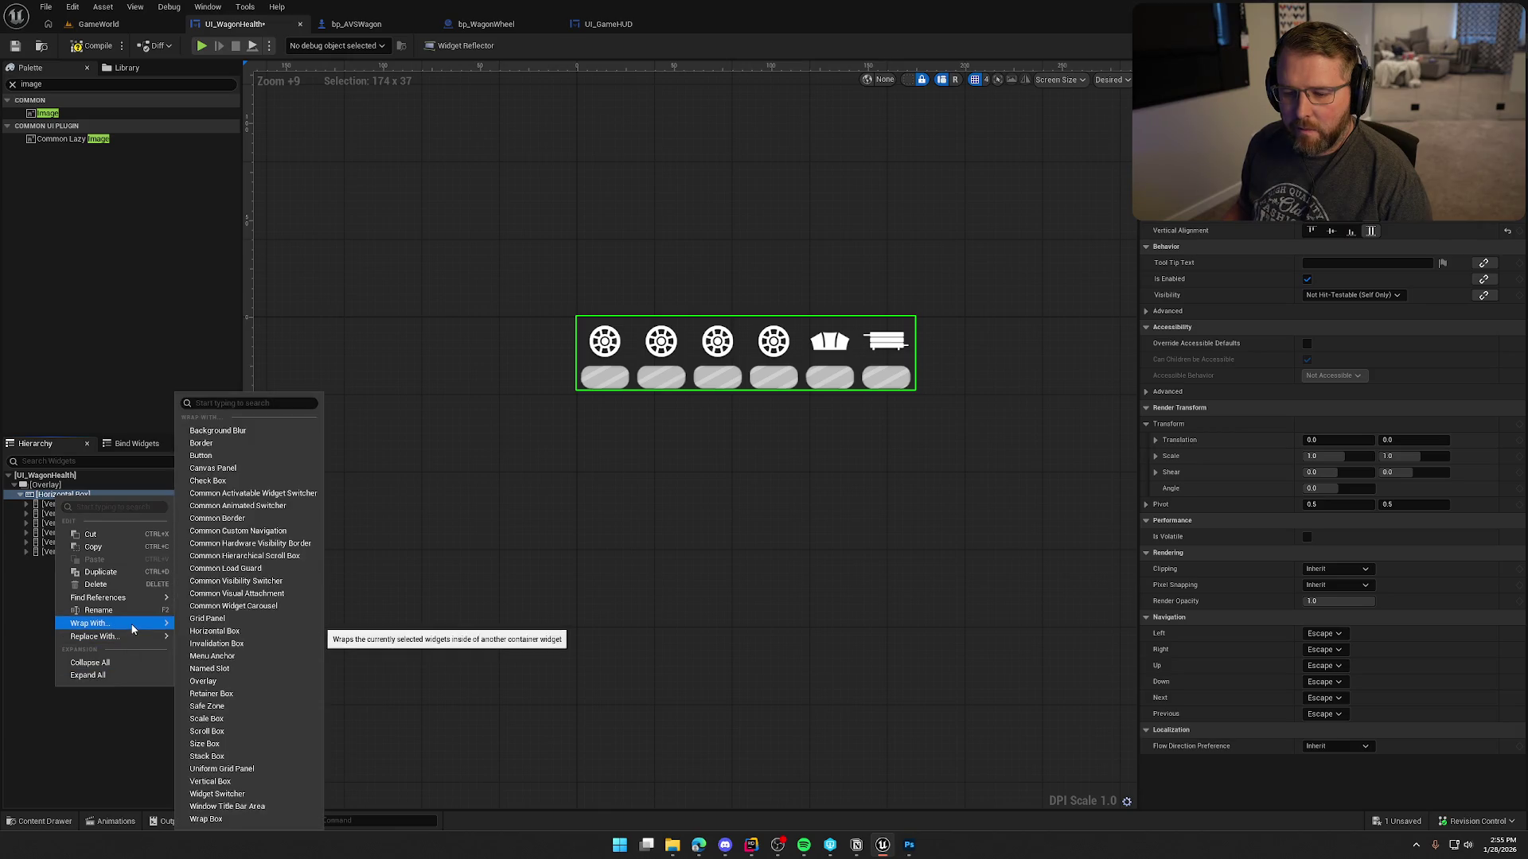
{"action": "left_click", "coordinate": [272, 749]}
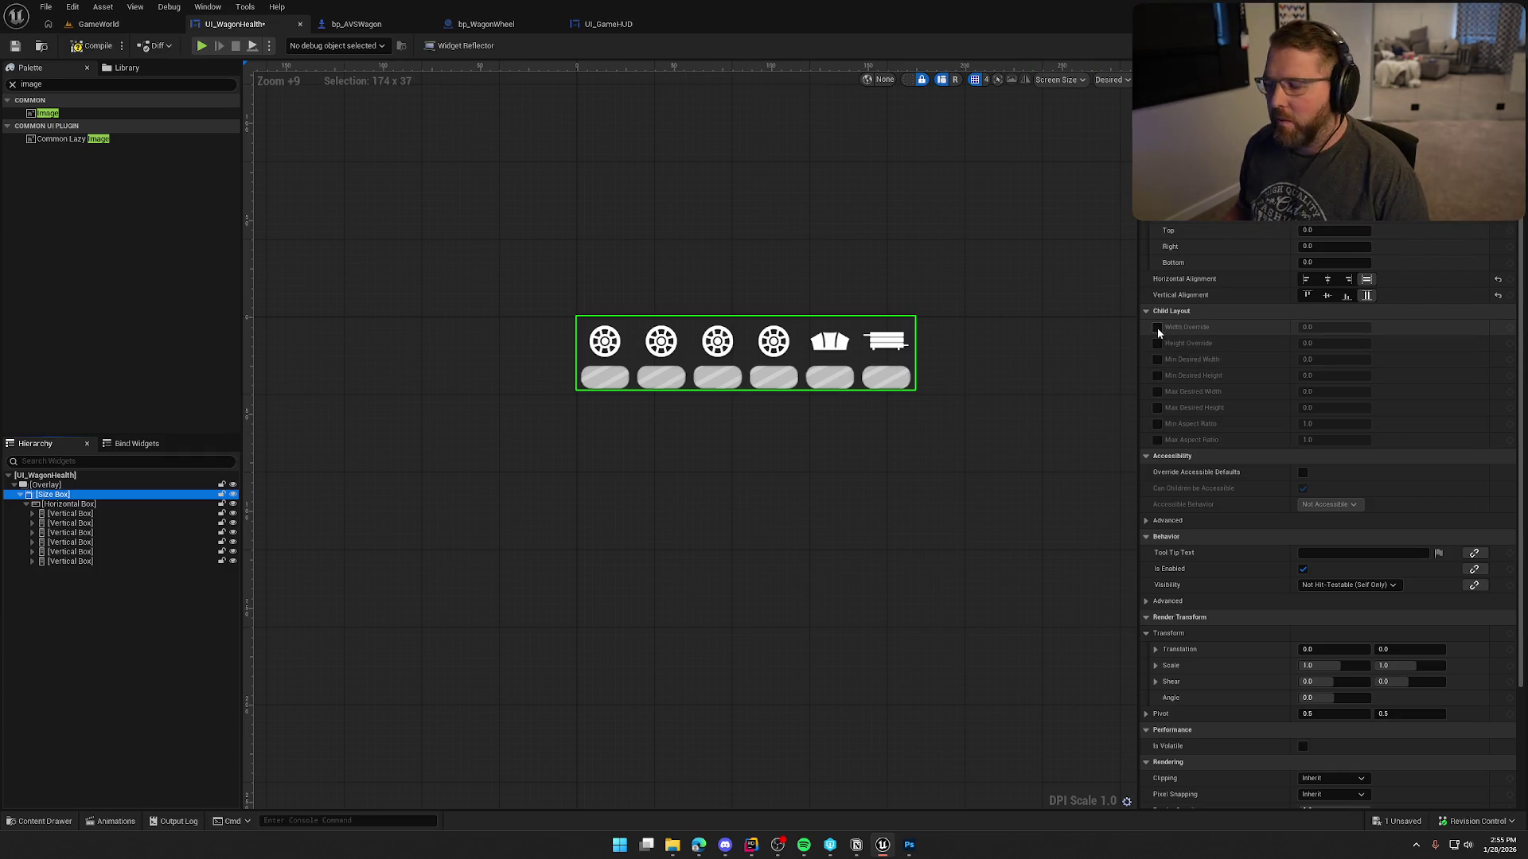
{"action": "left_click", "coordinate": [1158, 328]}
{"action": "left_click", "coordinate": [1325, 328]}
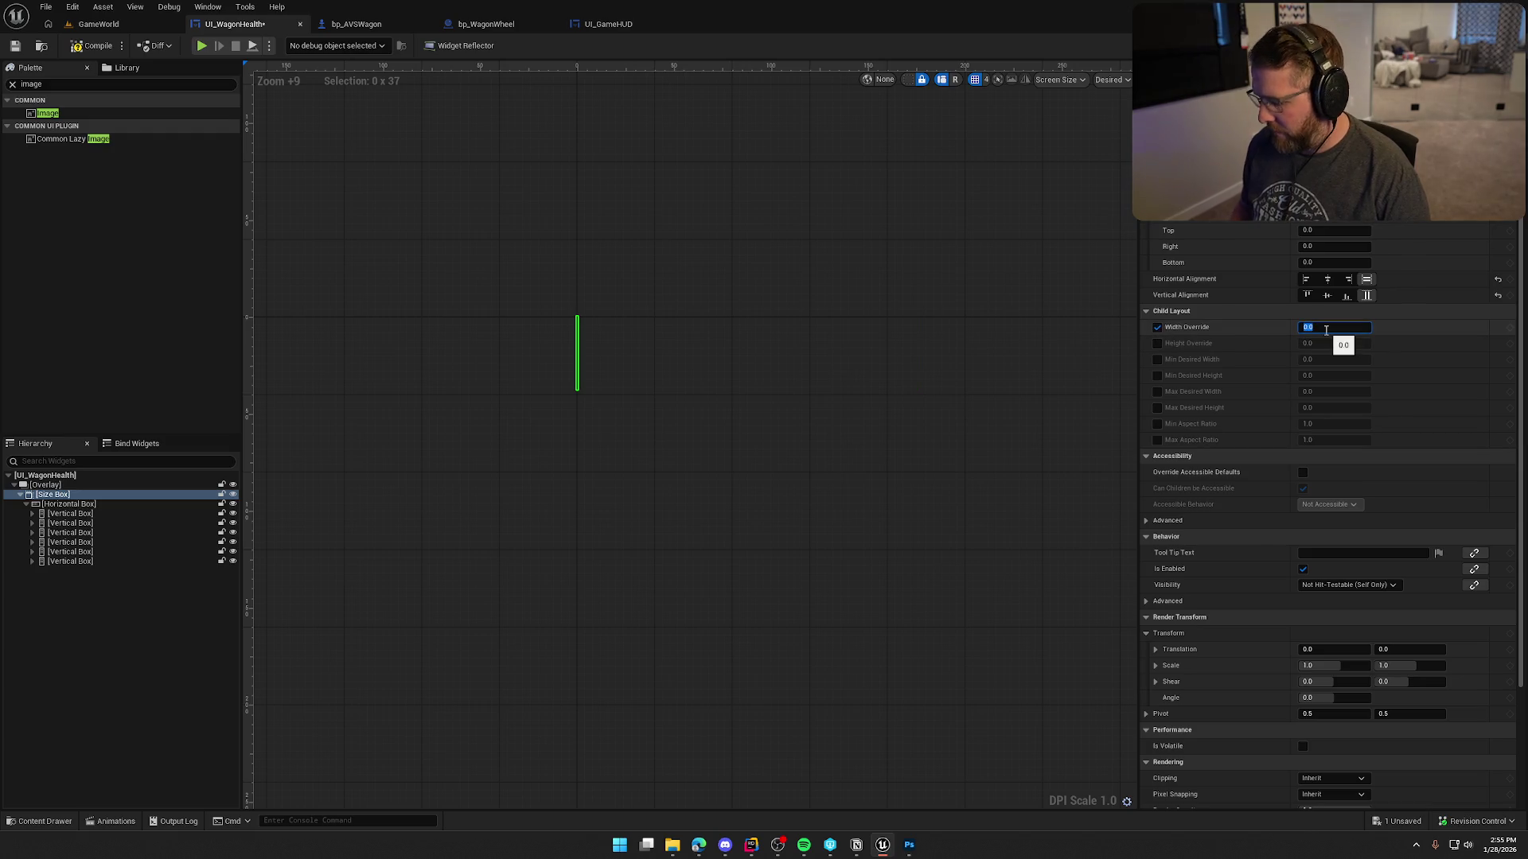
{"action": "type", "text": "500"}
{"action": "key", "text": "Return"}
{"action": "scroll", "coordinate": [734, 539], "scroll_direction": "down", "scroll_amount": 4}
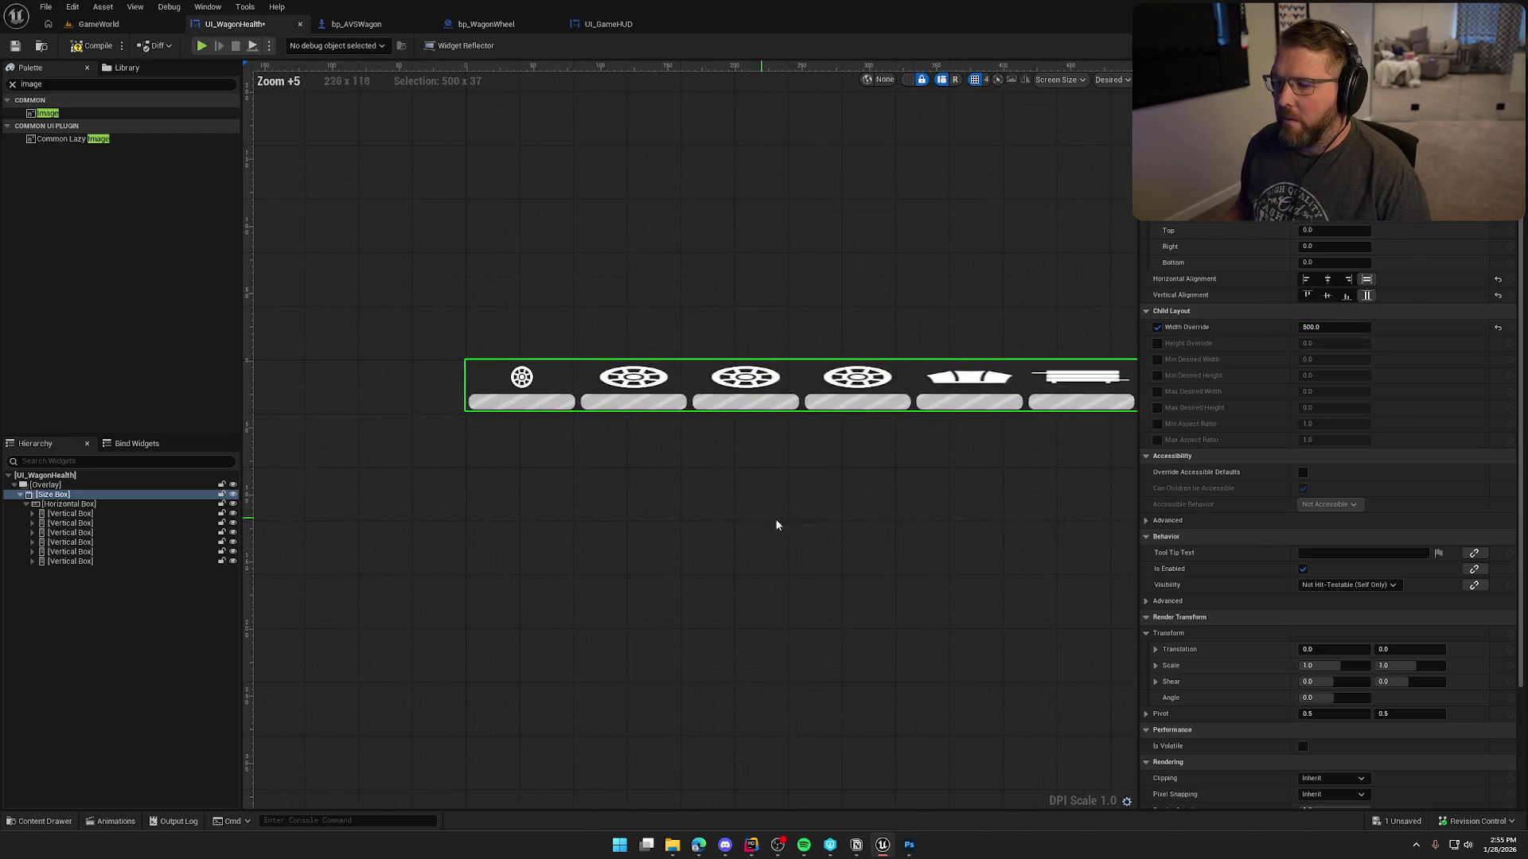
Centre the remaining wheel, roof and body icons horizontally above their bars.
{"action": "left_click", "coordinate": [500, 364]}
{"action": "left_click", "coordinate": [613, 364], "text": "ctrl"}
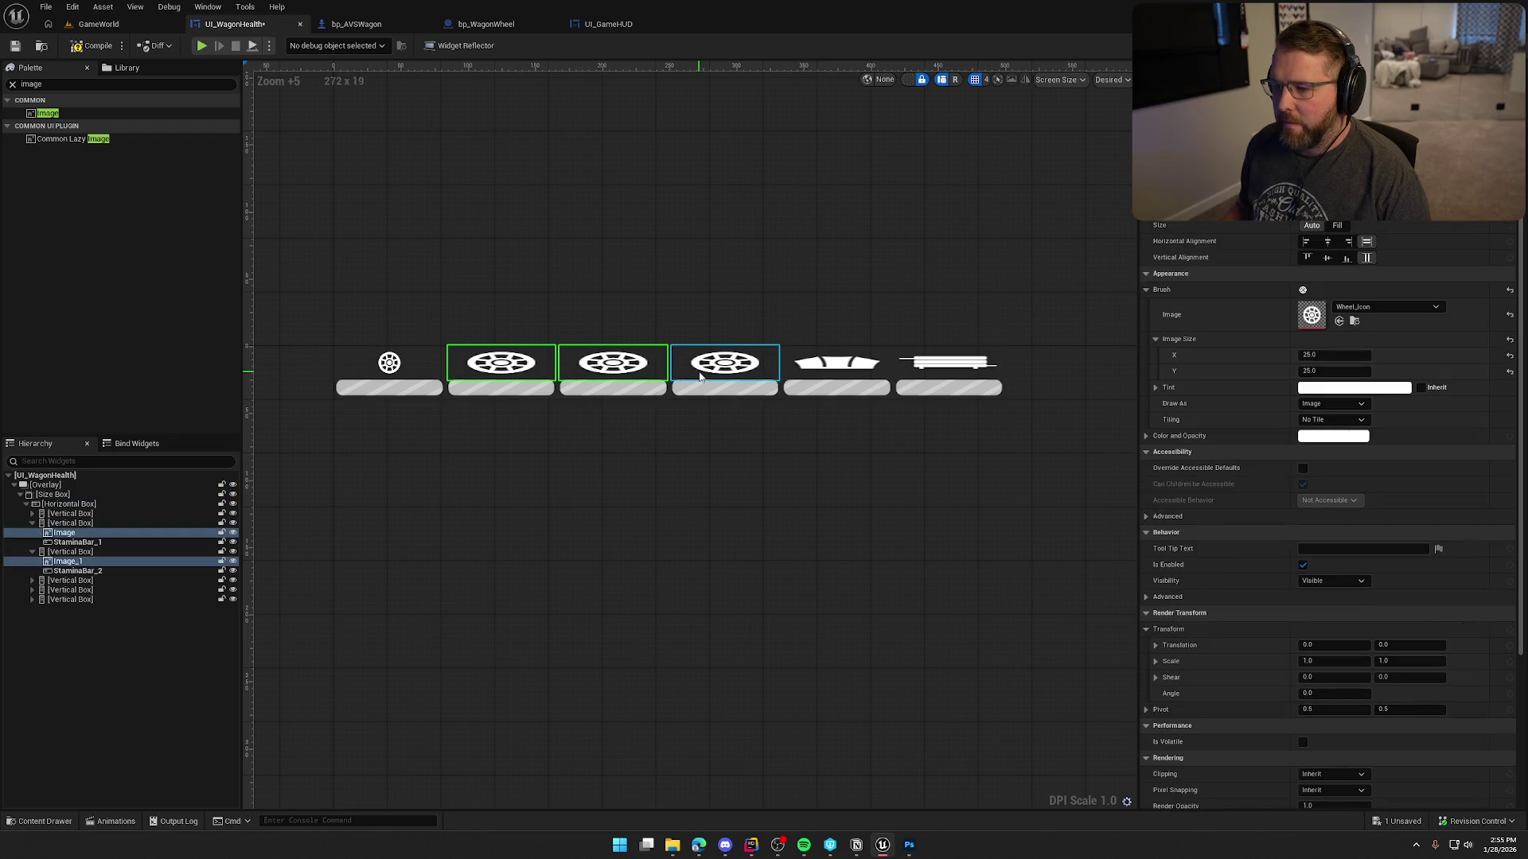
{"action": "left_click", "coordinate": [724, 364], "text": "ctrl"}
{"action": "left_click", "coordinate": [826, 374], "text": "ctrl"}
{"action": "left_click", "coordinate": [948, 365], "text": "ctrl"}
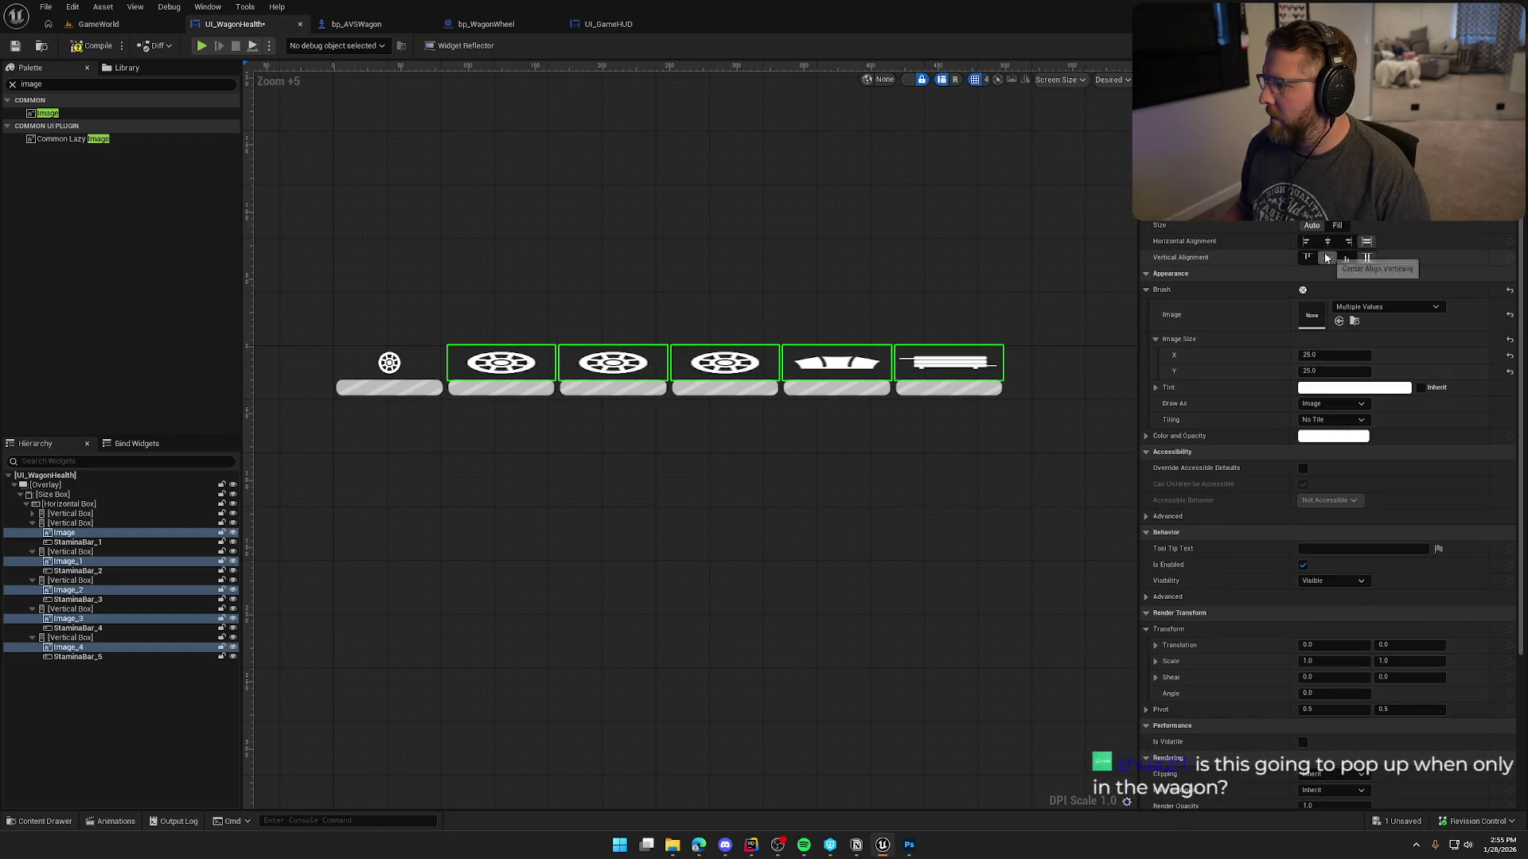
{"action": "left_click", "coordinate": [1329, 244]}
{"action": "left_click", "coordinate": [525, 530]}
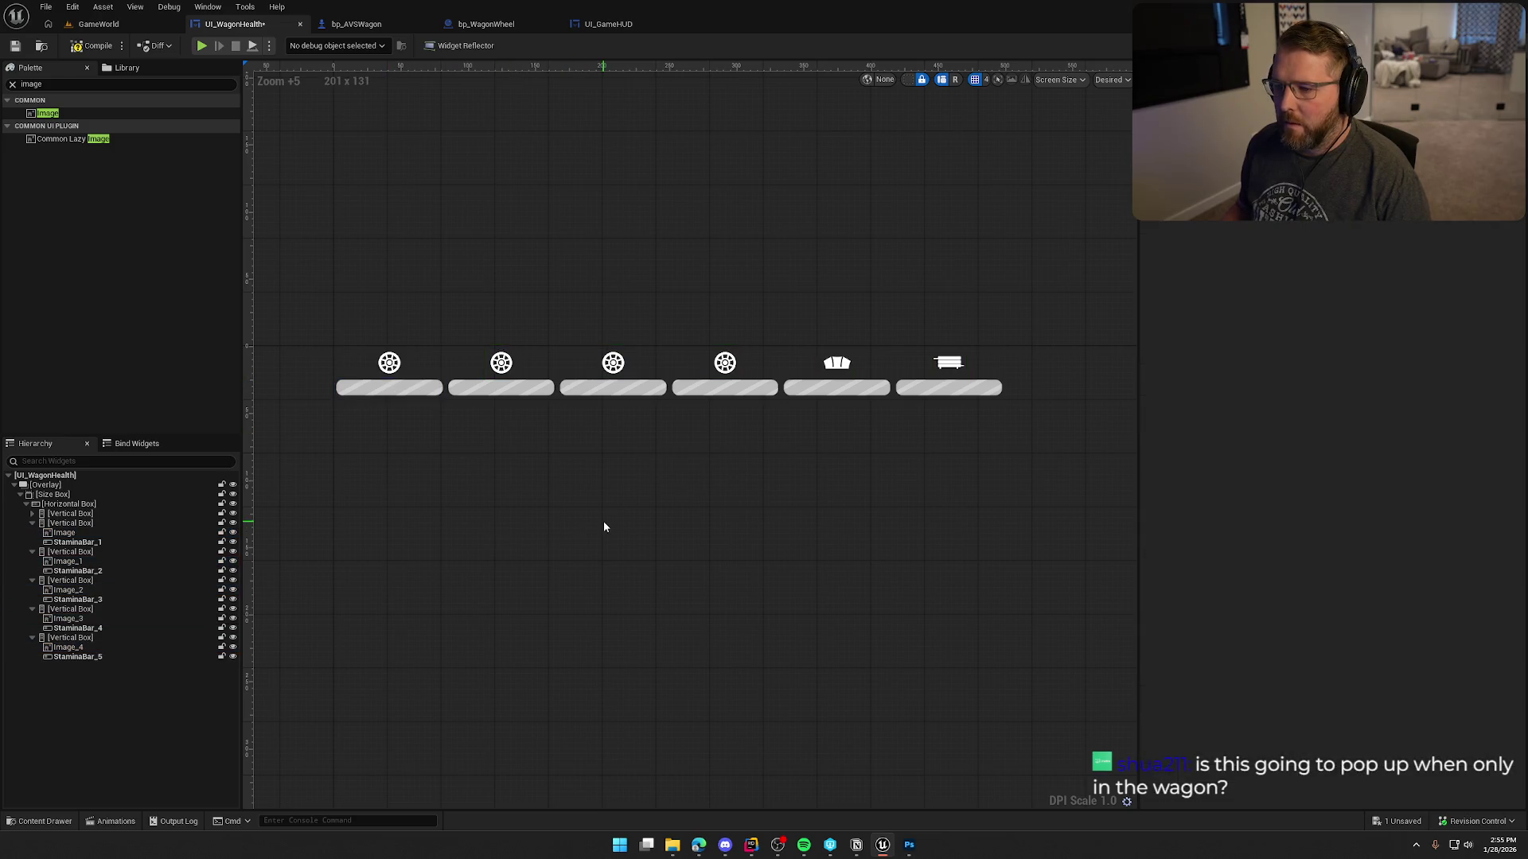
{"action": "scroll", "coordinate": [645, 522], "scroll_direction": "down", "scroll_amount": 2}
{"action": "scroll", "coordinate": [691, 532], "scroll_direction": "down", "scroll_amount": 1}
{"action": "scroll", "coordinate": [691, 531], "scroll_direction": "up", "scroll_amount": 1}
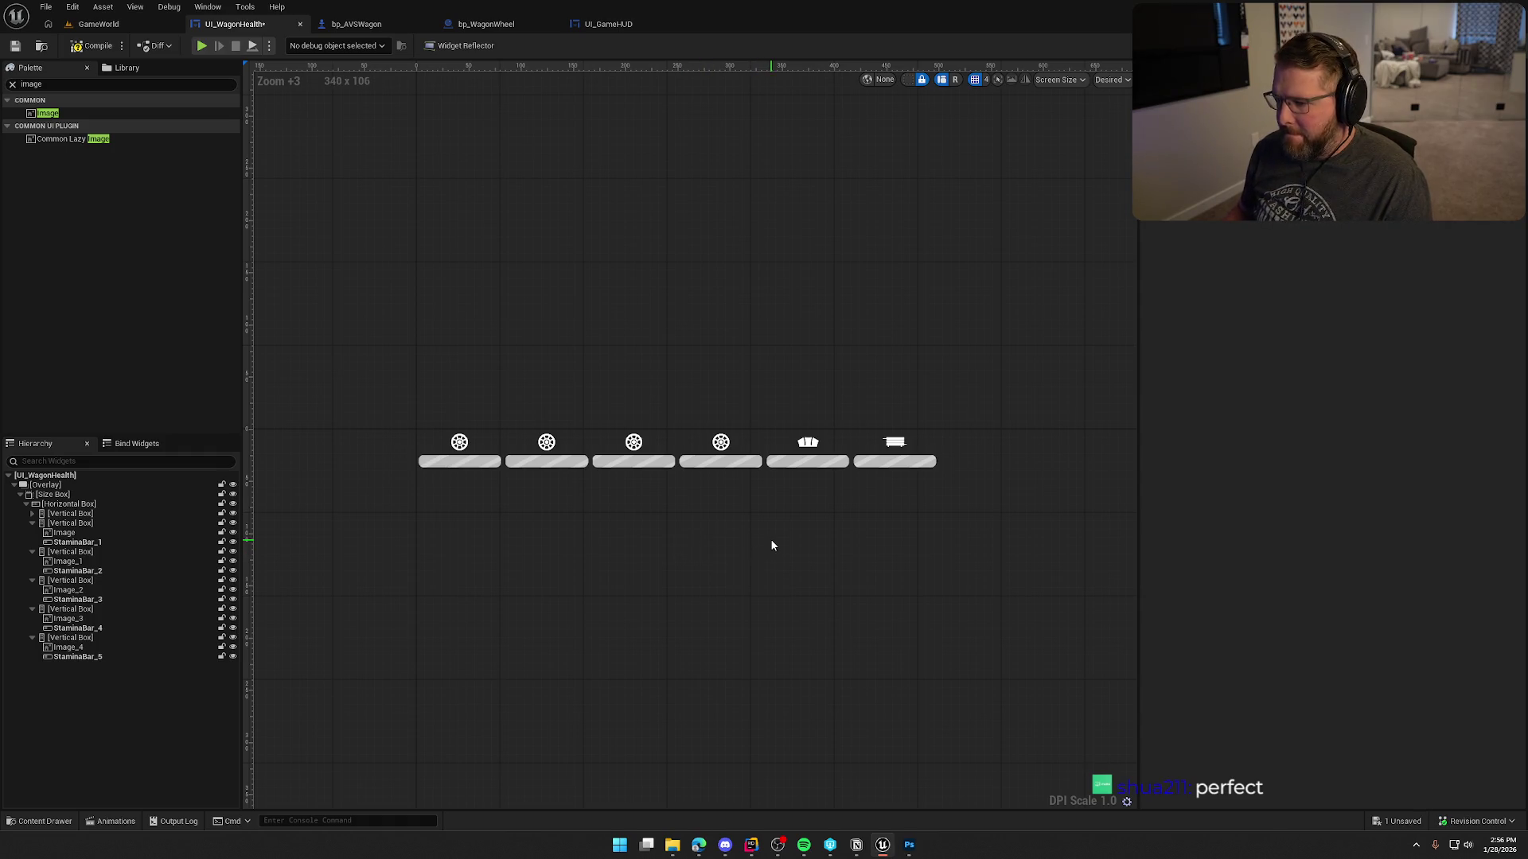
Collapse the six vertical boxes in the Hierarchy and select them all.
{"action": "left_click", "coordinate": [32, 523]}
{"action": "left_click", "coordinate": [32, 533]}
{"action": "left_click", "coordinate": [32, 542]}
{"action": "left_click", "coordinate": [31, 552]}
{"action": "left_click", "coordinate": [32, 561]}
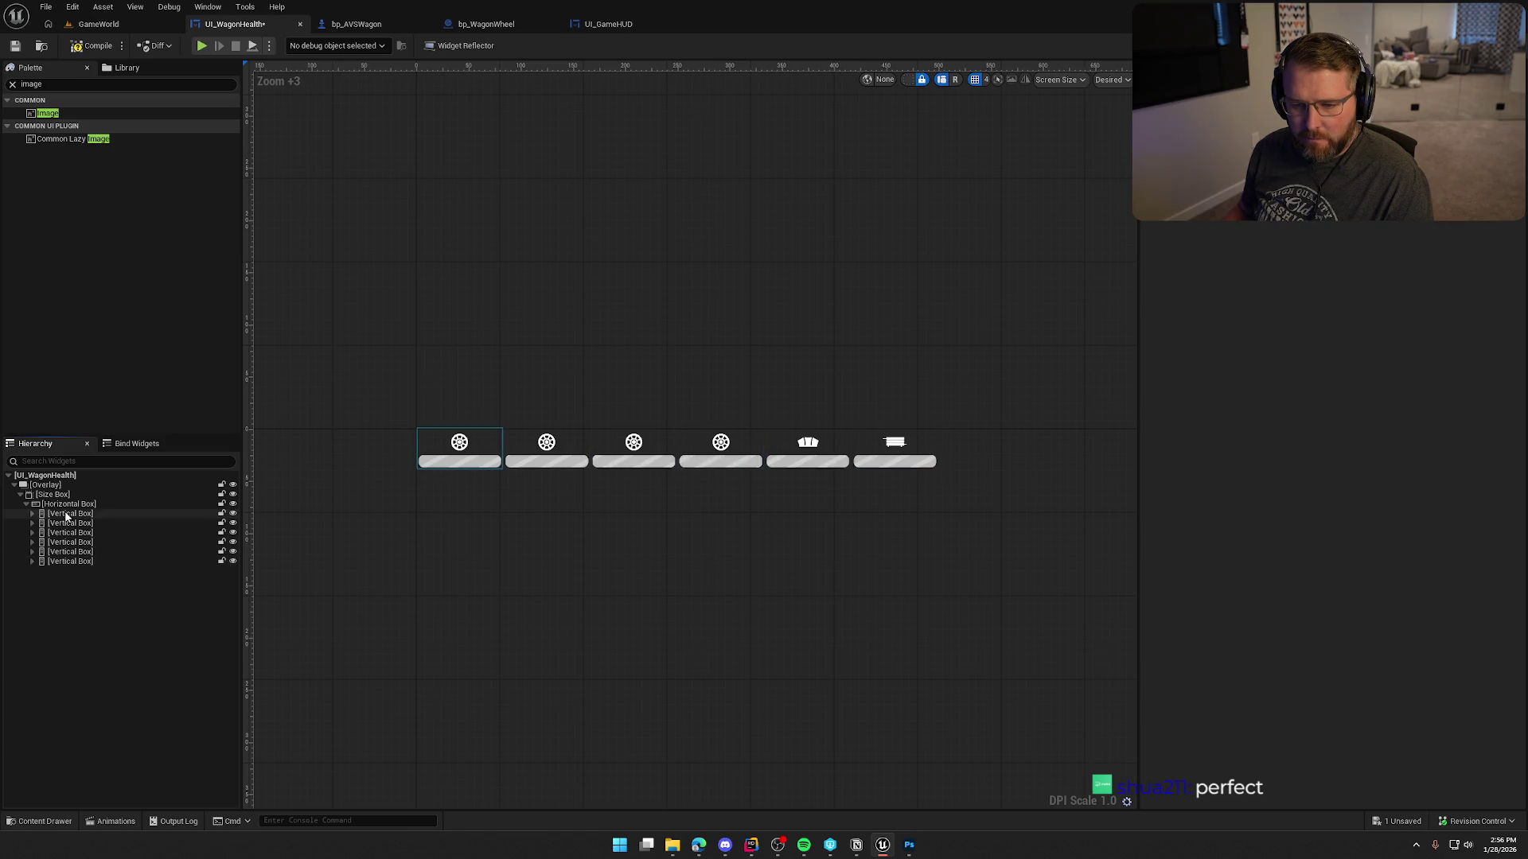
{"action": "left_click", "coordinate": [70, 513]}
{"action": "left_click", "coordinate": [70, 561], "text": "shift"}
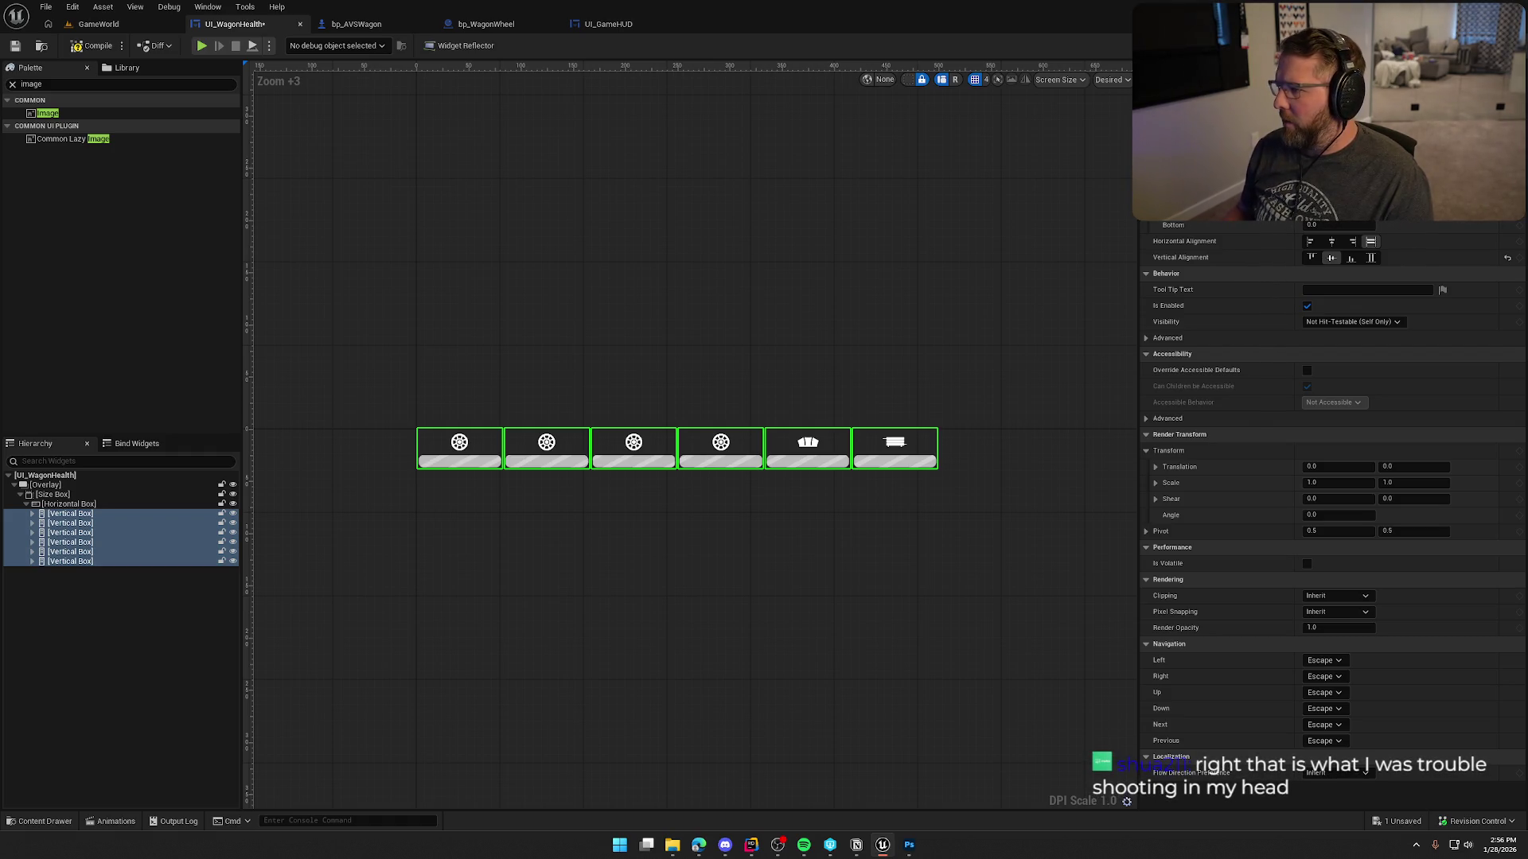
{"action": "left_click", "coordinate": [602, 595]}
Change the six slots' bottom padding, then compile and save UI_WagonHealth.
{"action": "left_click", "coordinate": [70, 513]}
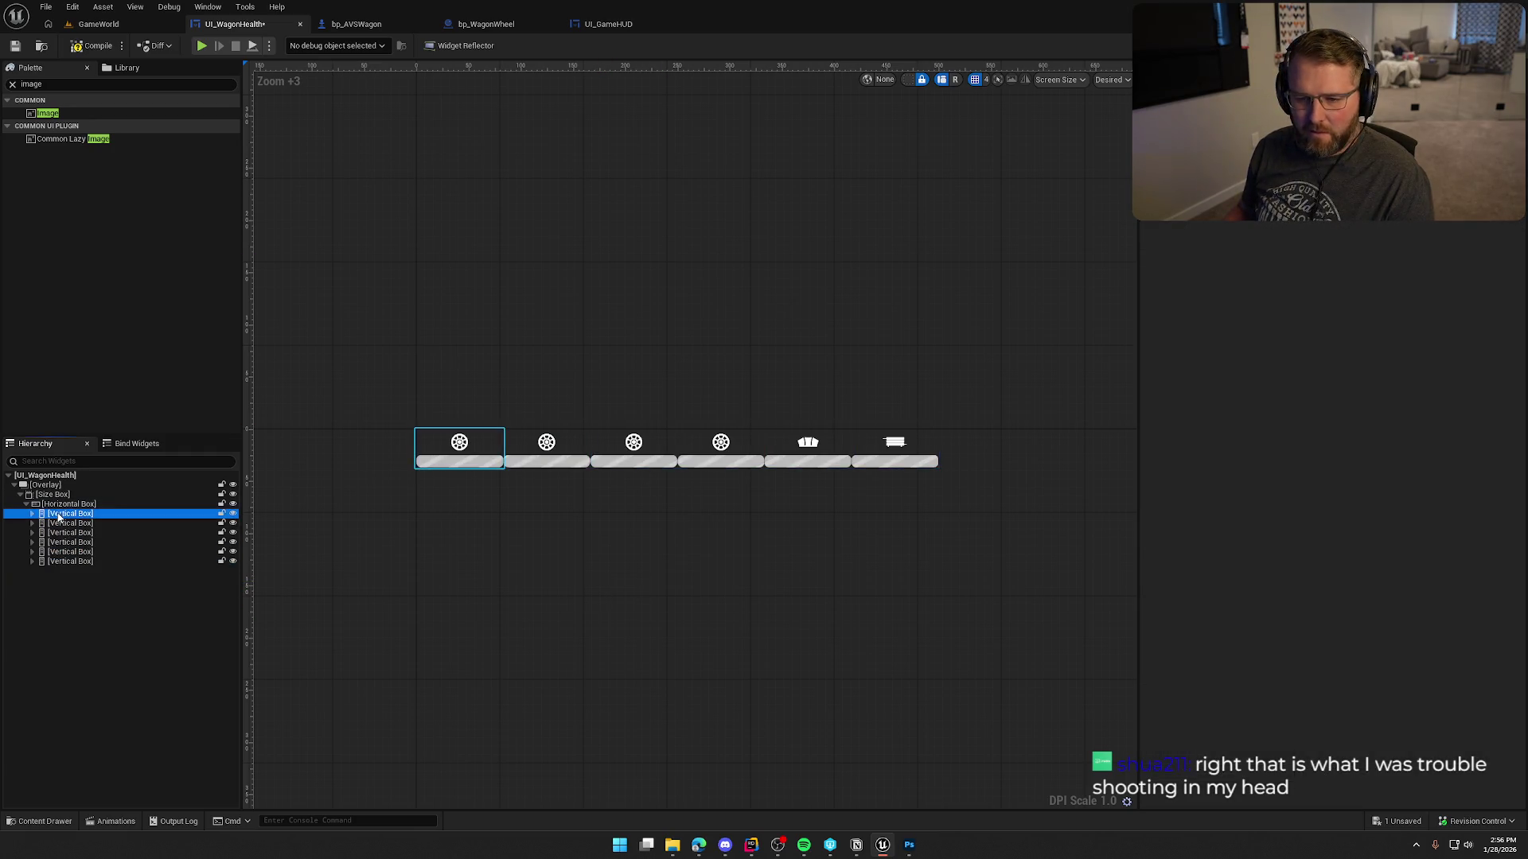
{"action": "left_click", "coordinate": [68, 561], "text": "shift"}
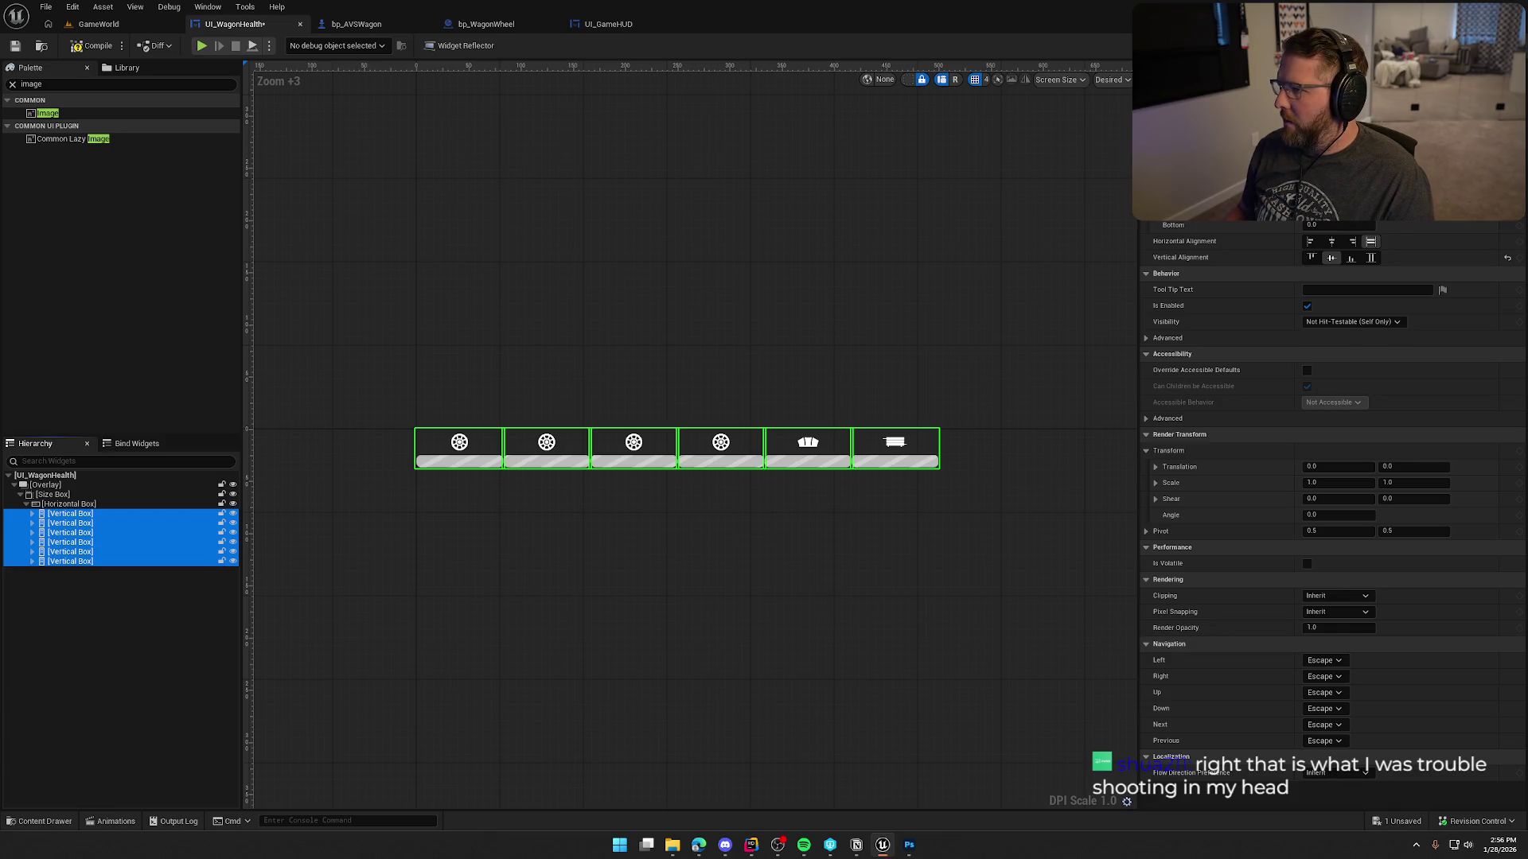
{"action": "left_click", "coordinate": [1337, 225]}
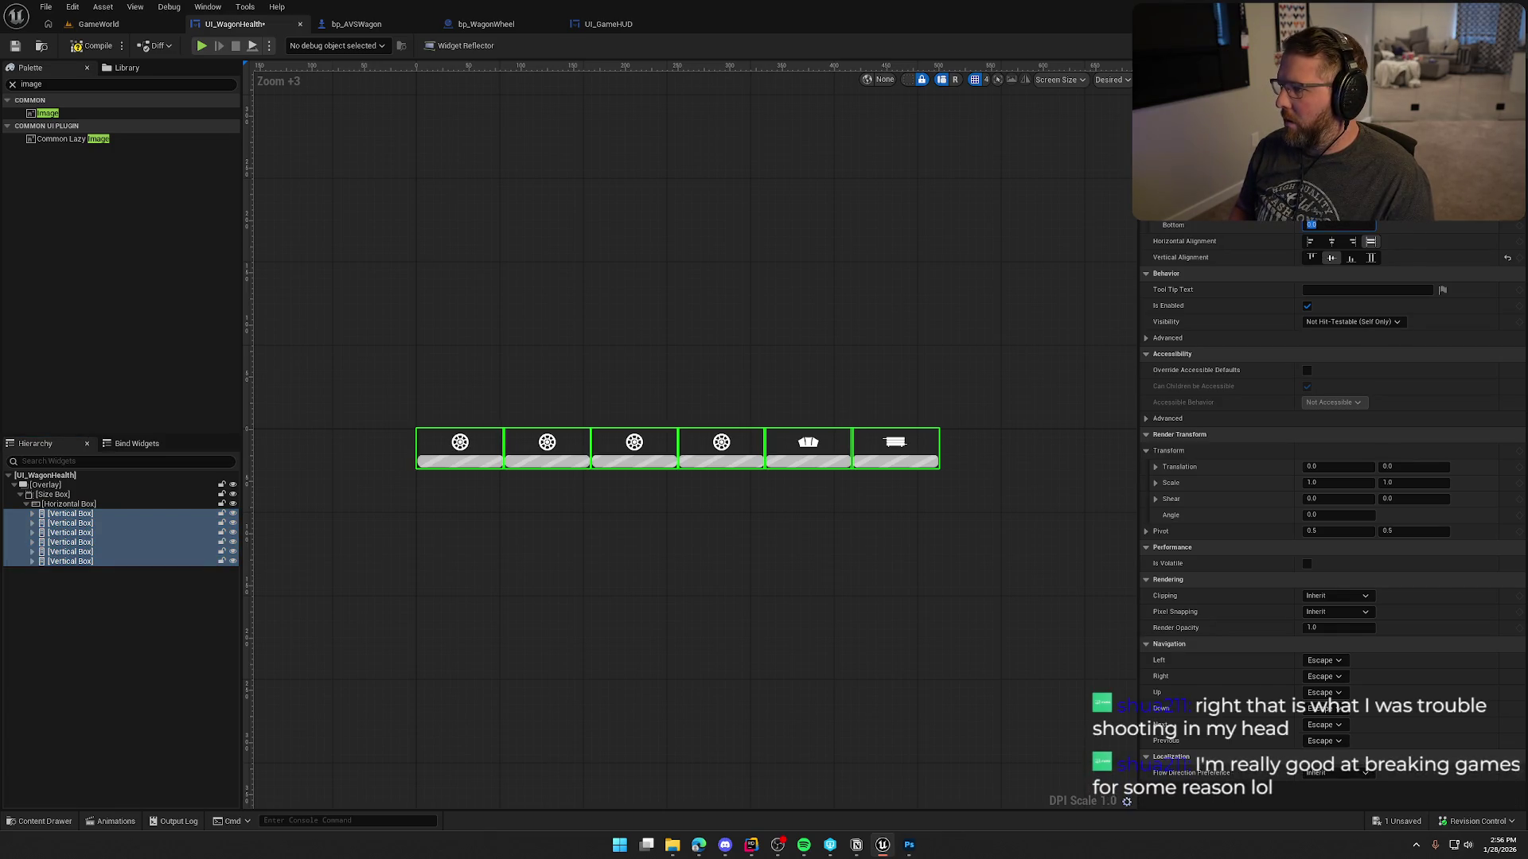
{"action": "left_click", "coordinate": [903, 235]}
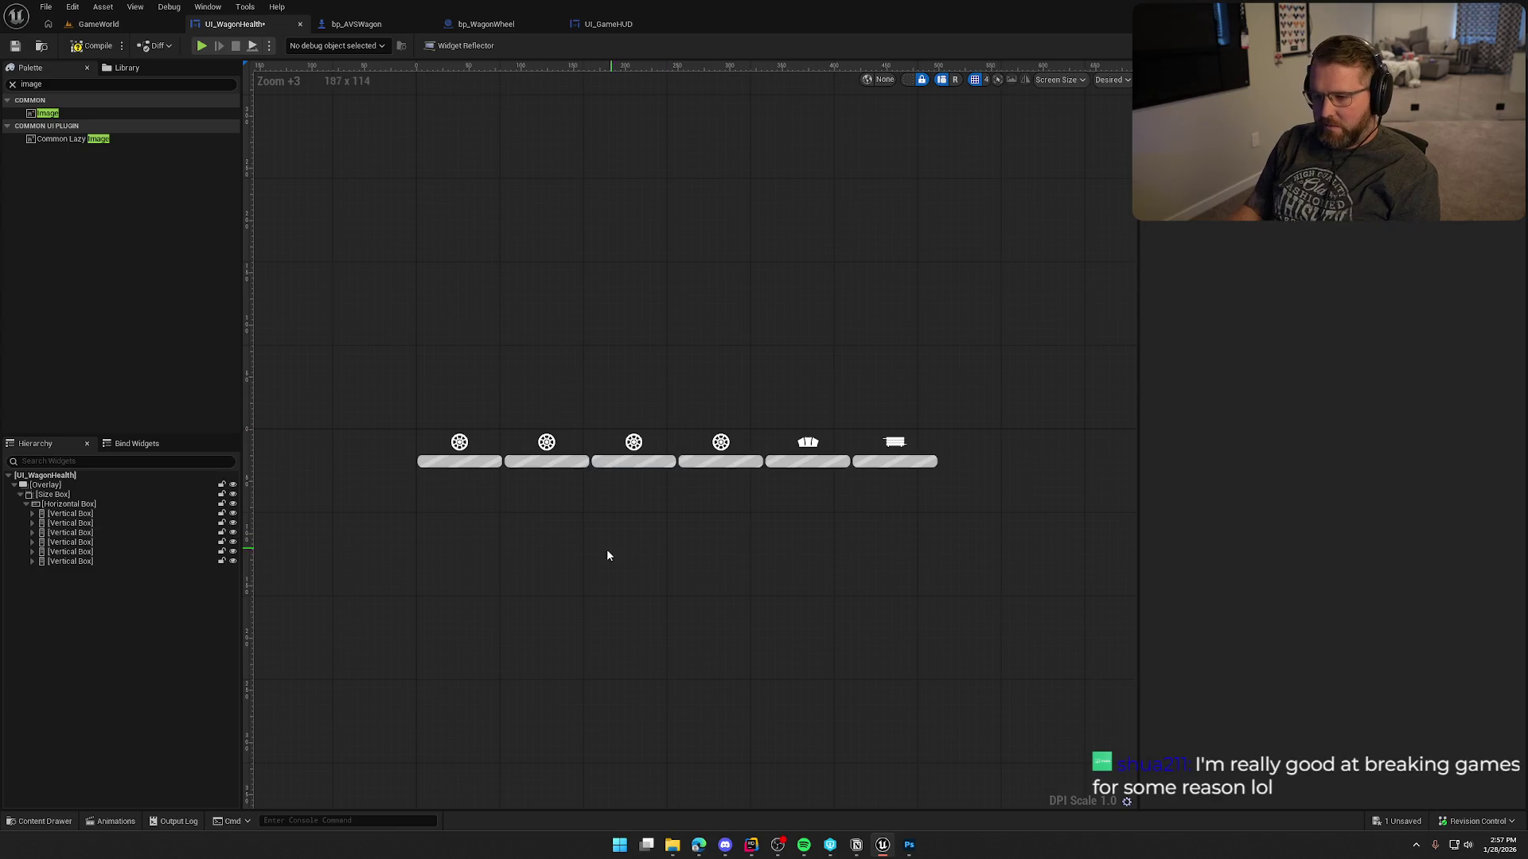
{"action": "scroll", "coordinate": [604, 556], "scroll_direction": "up", "scroll_amount": 2}
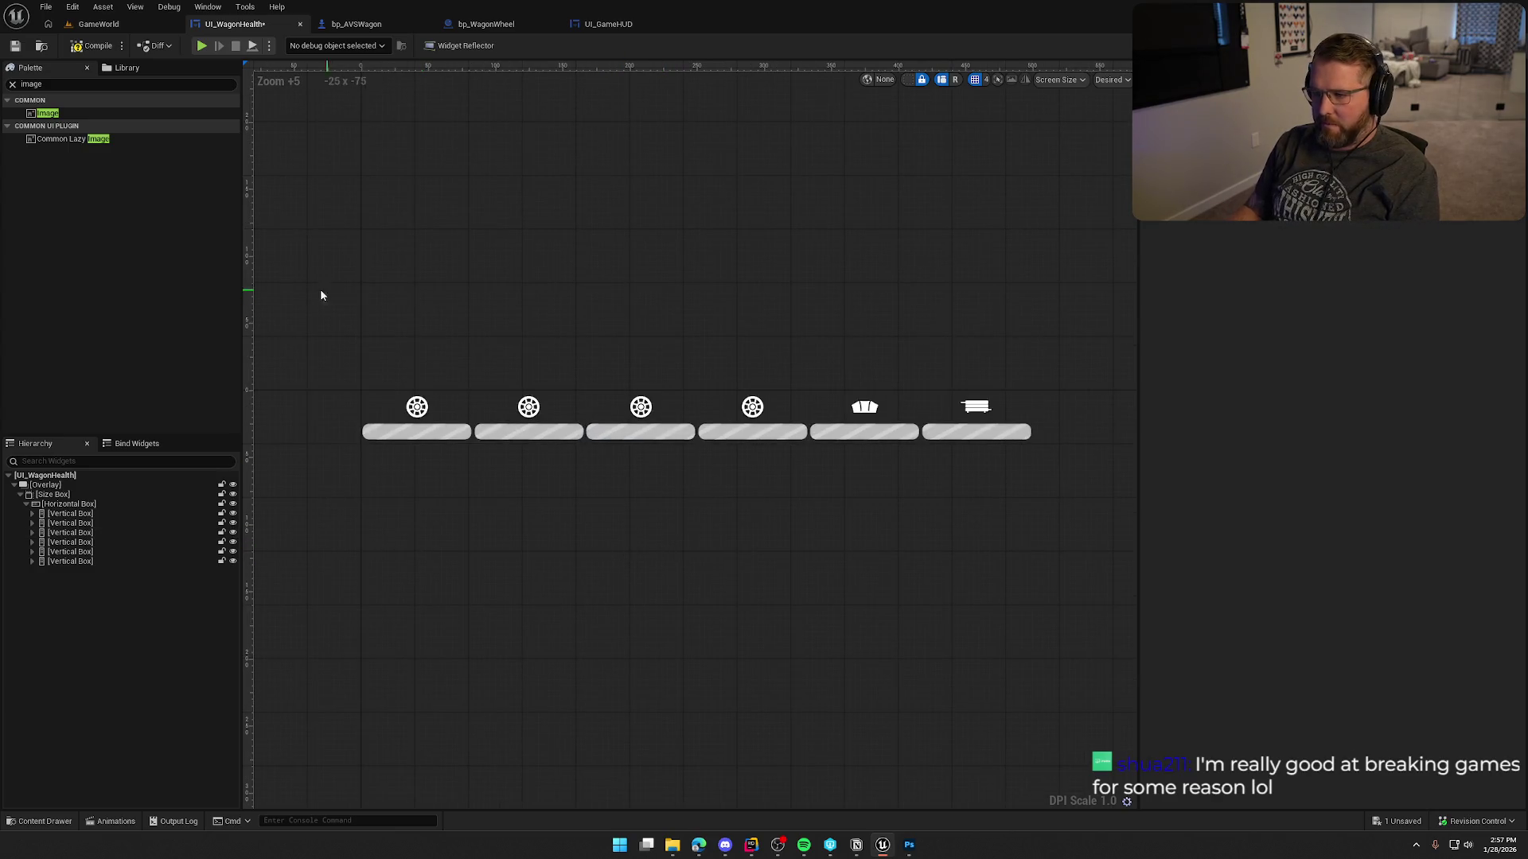
{"action": "key", "text": "ctrl+s"}
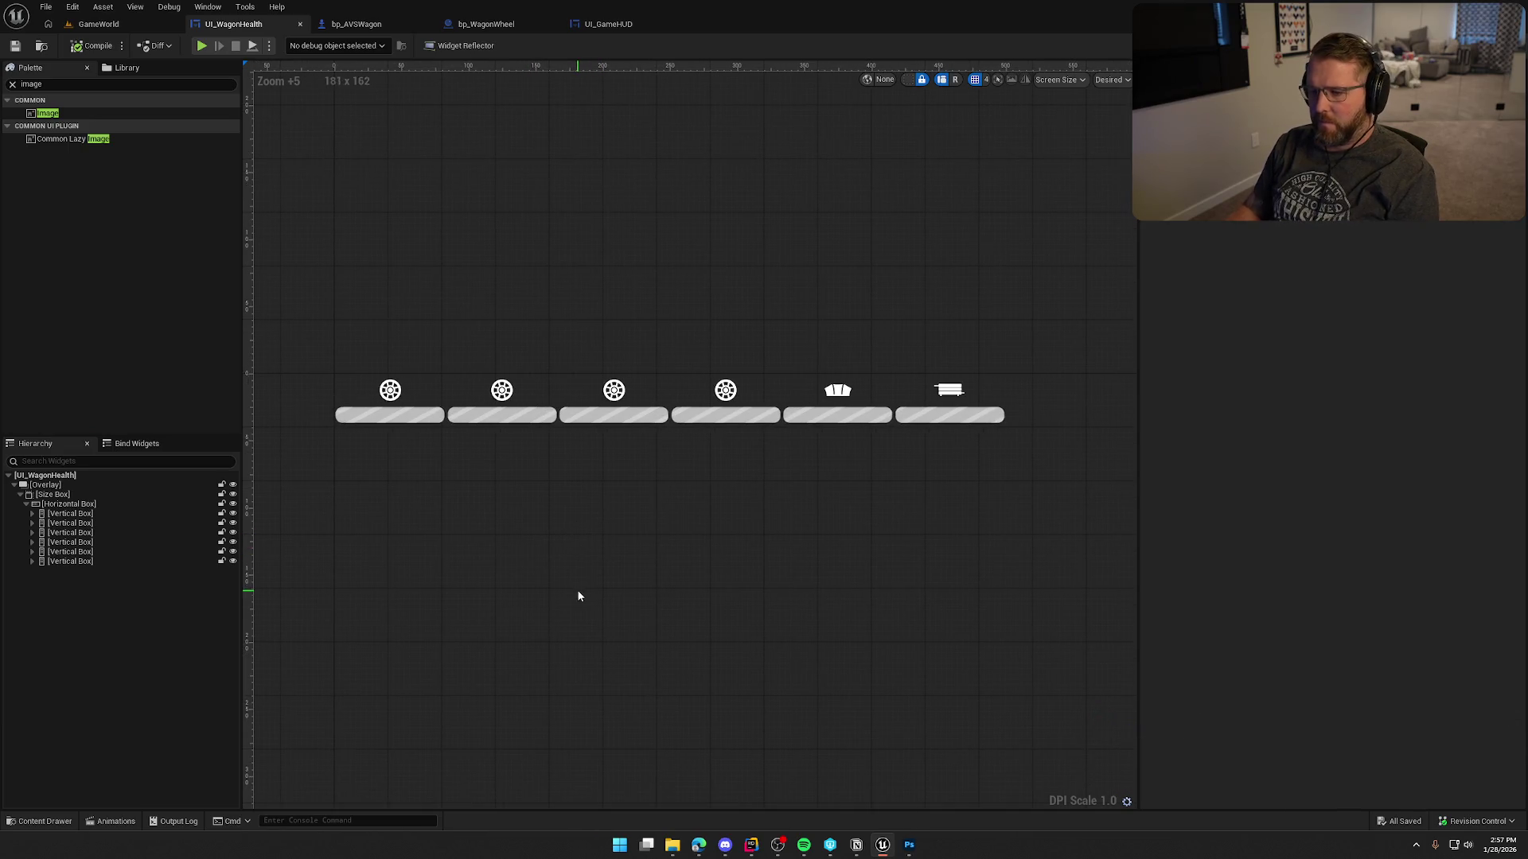
Select all six wagon icon images: four wheels, roof and body.
{"action": "left_click", "coordinate": [32, 513]}
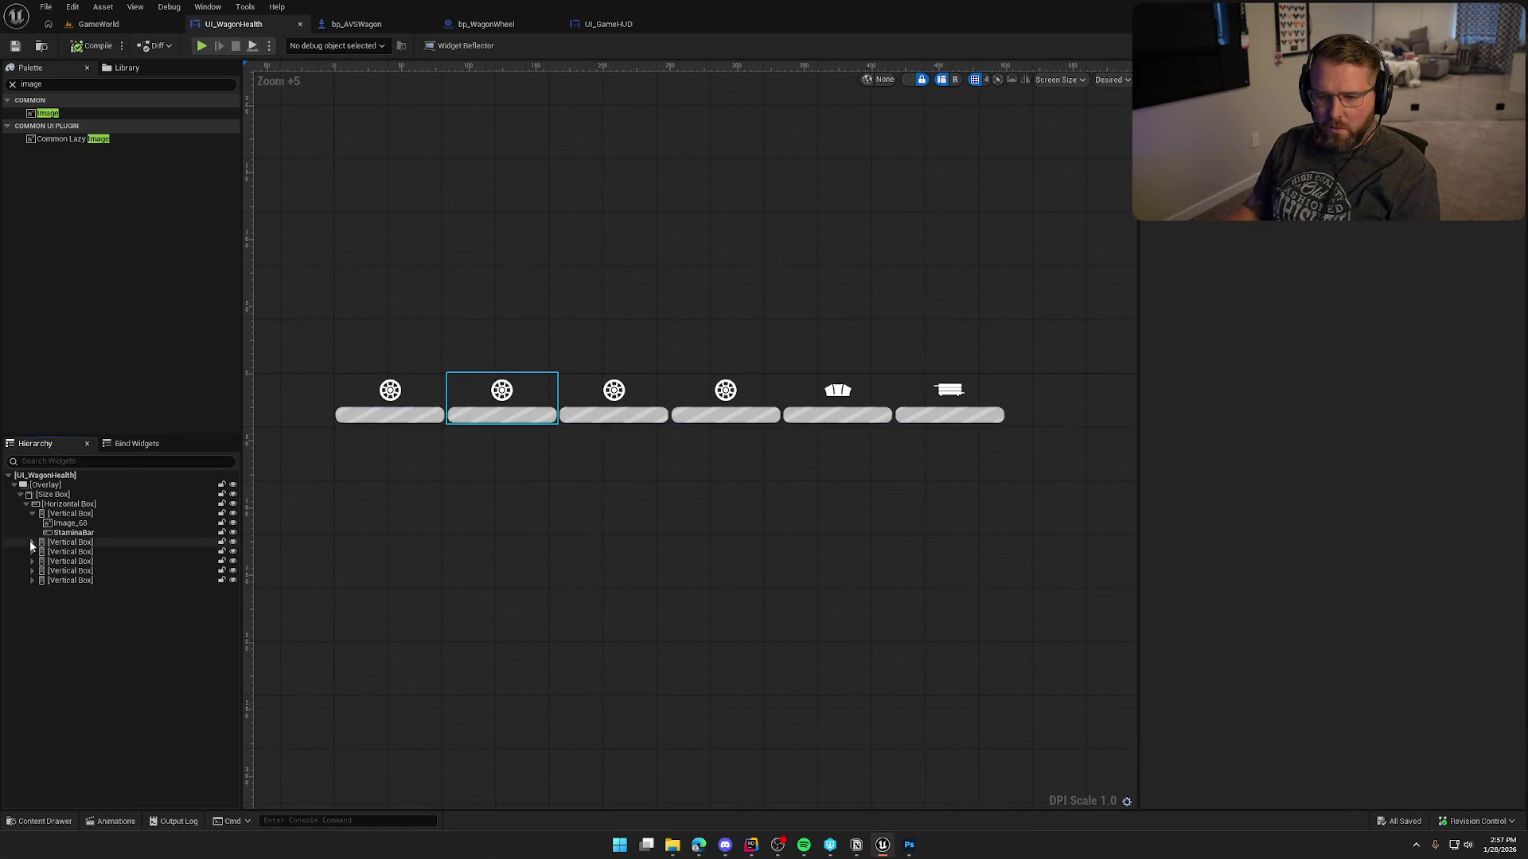
{"action": "left_click", "coordinate": [32, 543]}
{"action": "left_click", "coordinate": [32, 570]}
{"action": "left_click", "coordinate": [391, 393]}
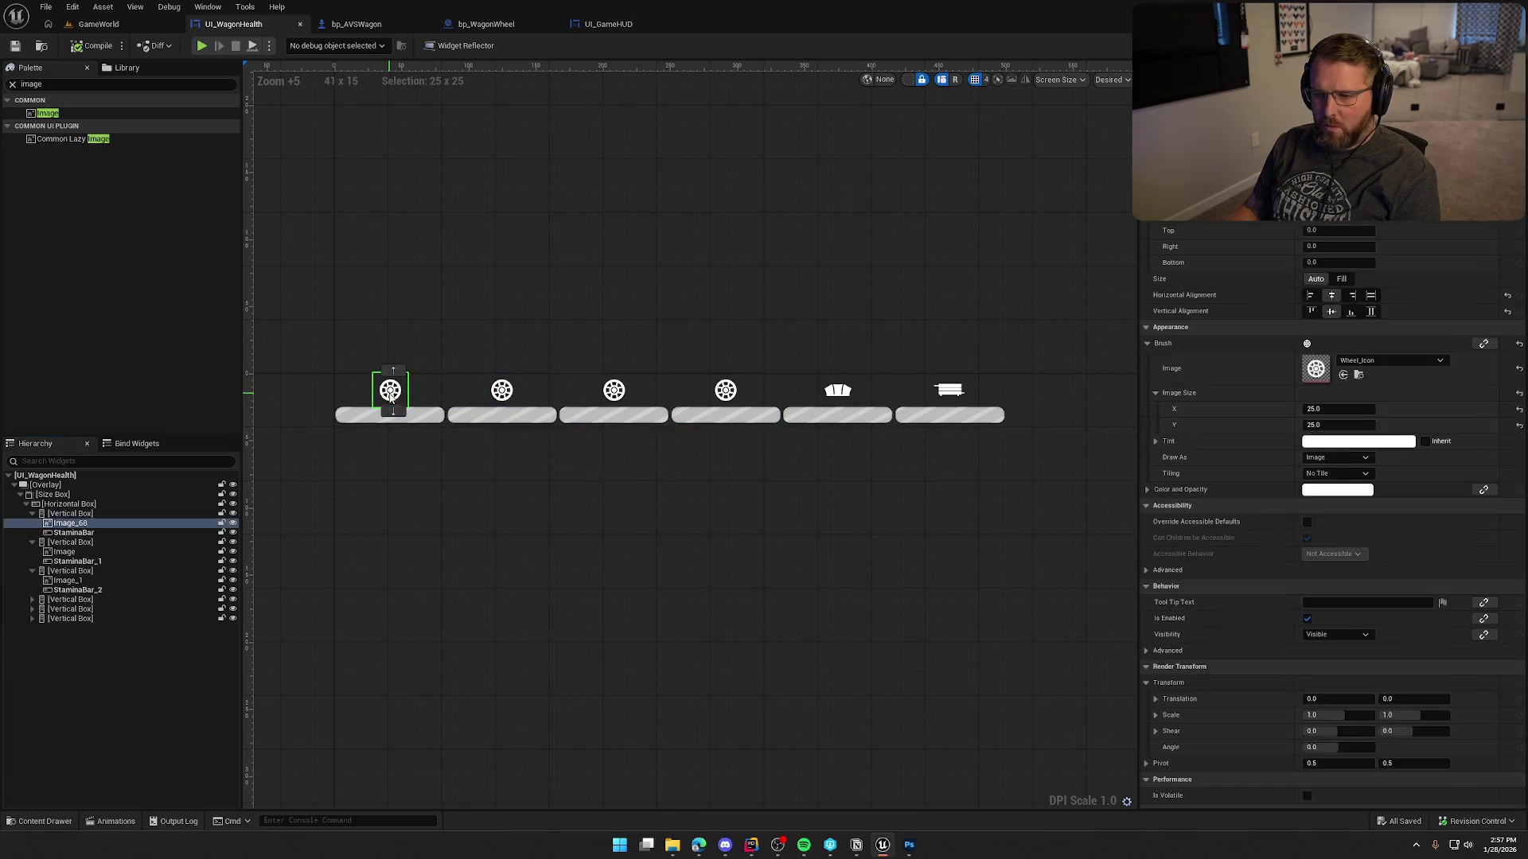
{"action": "left_click", "coordinate": [509, 394], "text": "ctrl"}
{"action": "left_click", "coordinate": [613, 391], "text": "ctrl"}
{"action": "left_click", "coordinate": [725, 391], "text": "ctrl"}
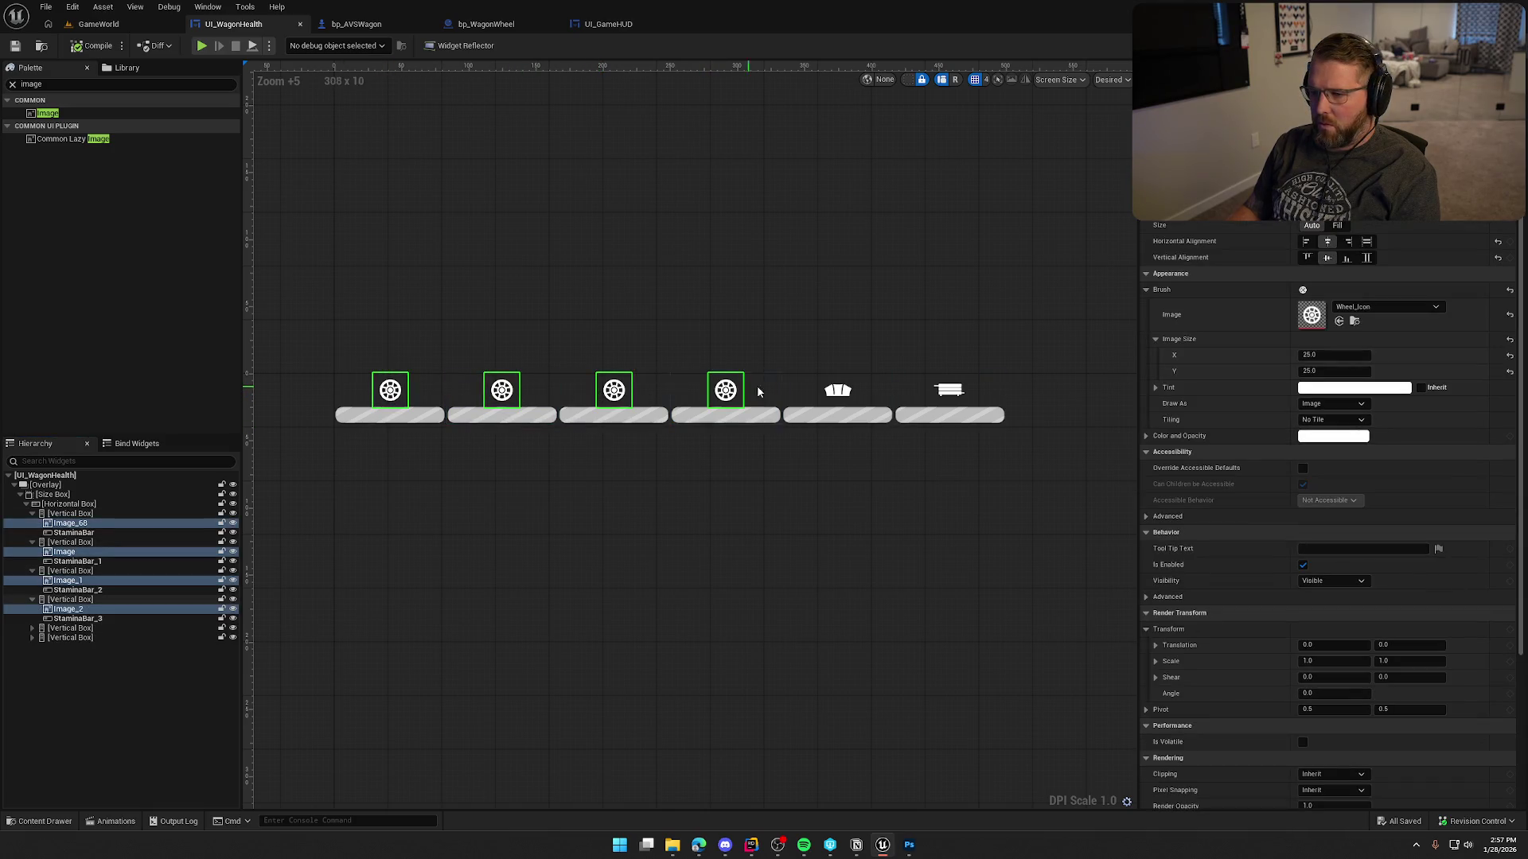
{"action": "left_click", "coordinate": [840, 392], "text": "ctrl"}
{"action": "left_click", "coordinate": [951, 391], "text": "ctrl"}
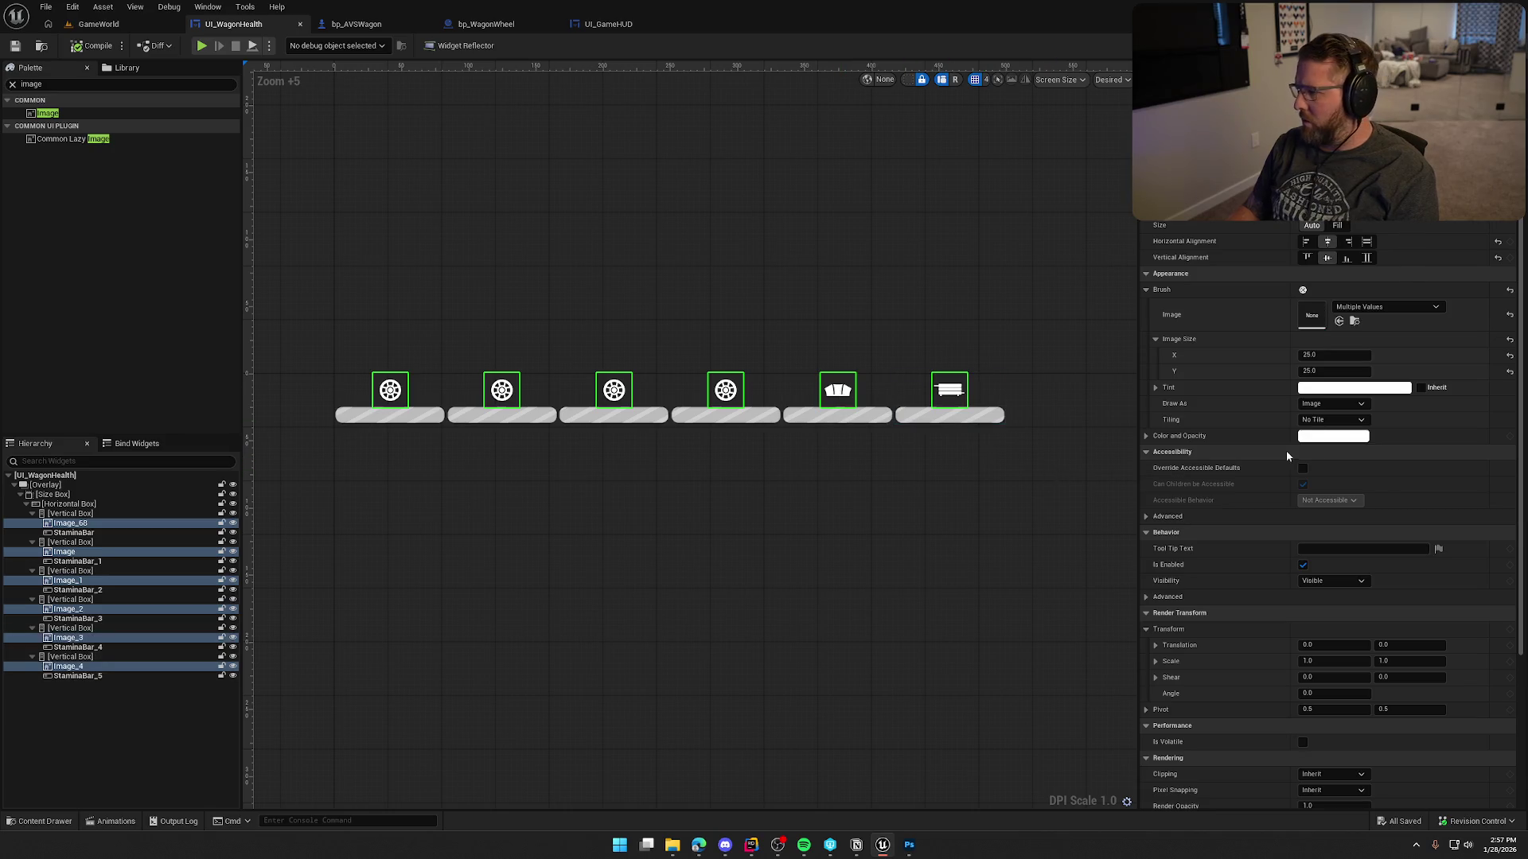
Set the icons' Color and Opacity to white with 0.75 alpha (FFFFFFBF).
{"action": "left_click", "coordinate": [1331, 440]}
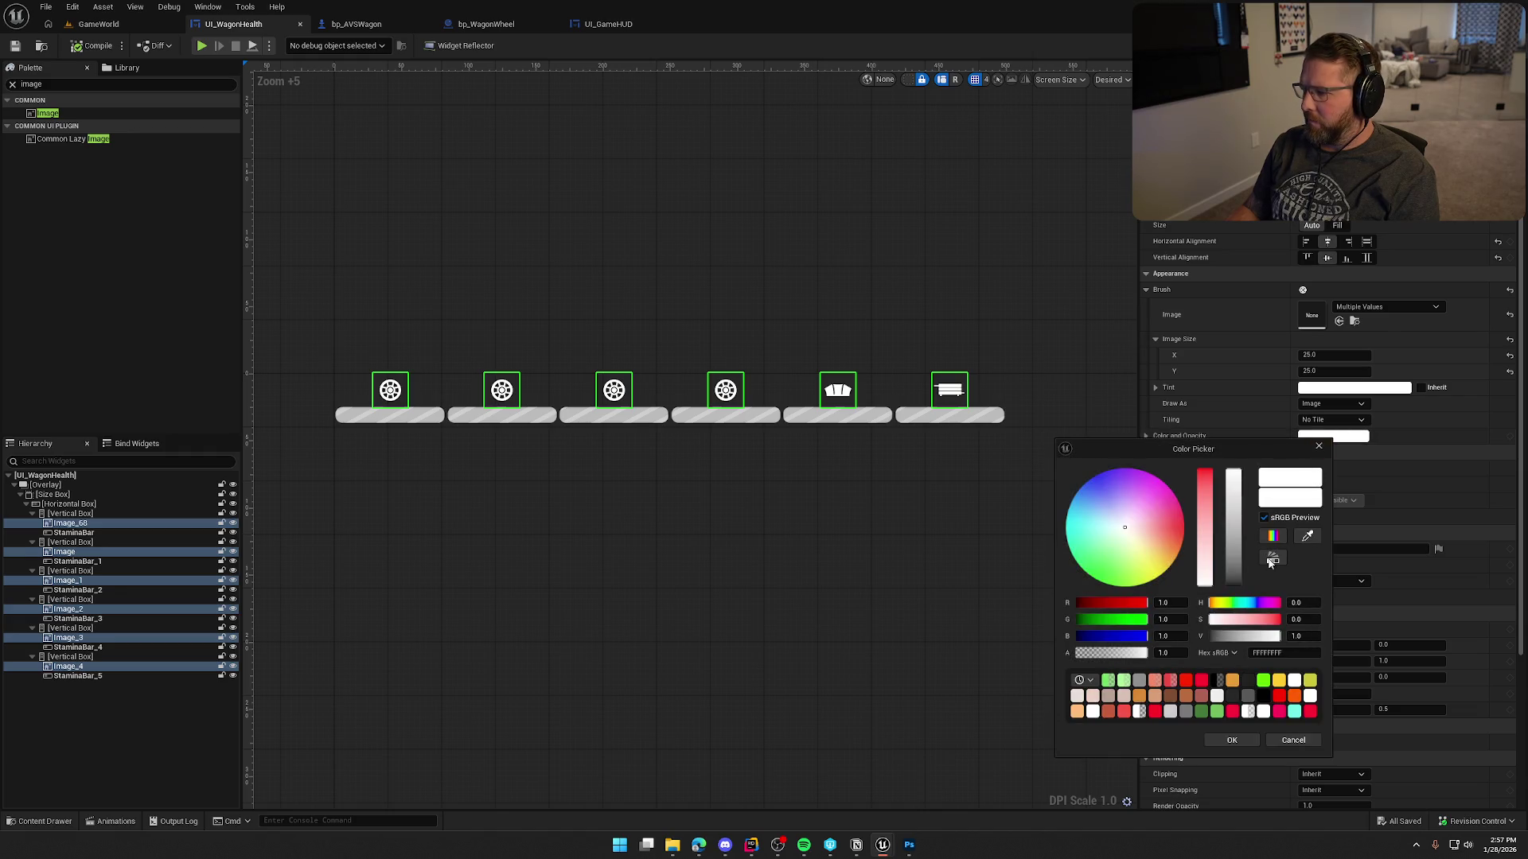
{"action": "mouse_move", "coordinate": [1234, 481]}
{"action": "left_mouse_down"}
{"action": "mouse_move", "coordinate": [1230, 537]}
{"action": "mouse_move", "coordinate": [1232, 469]}
{"action": "left_mouse_up"}
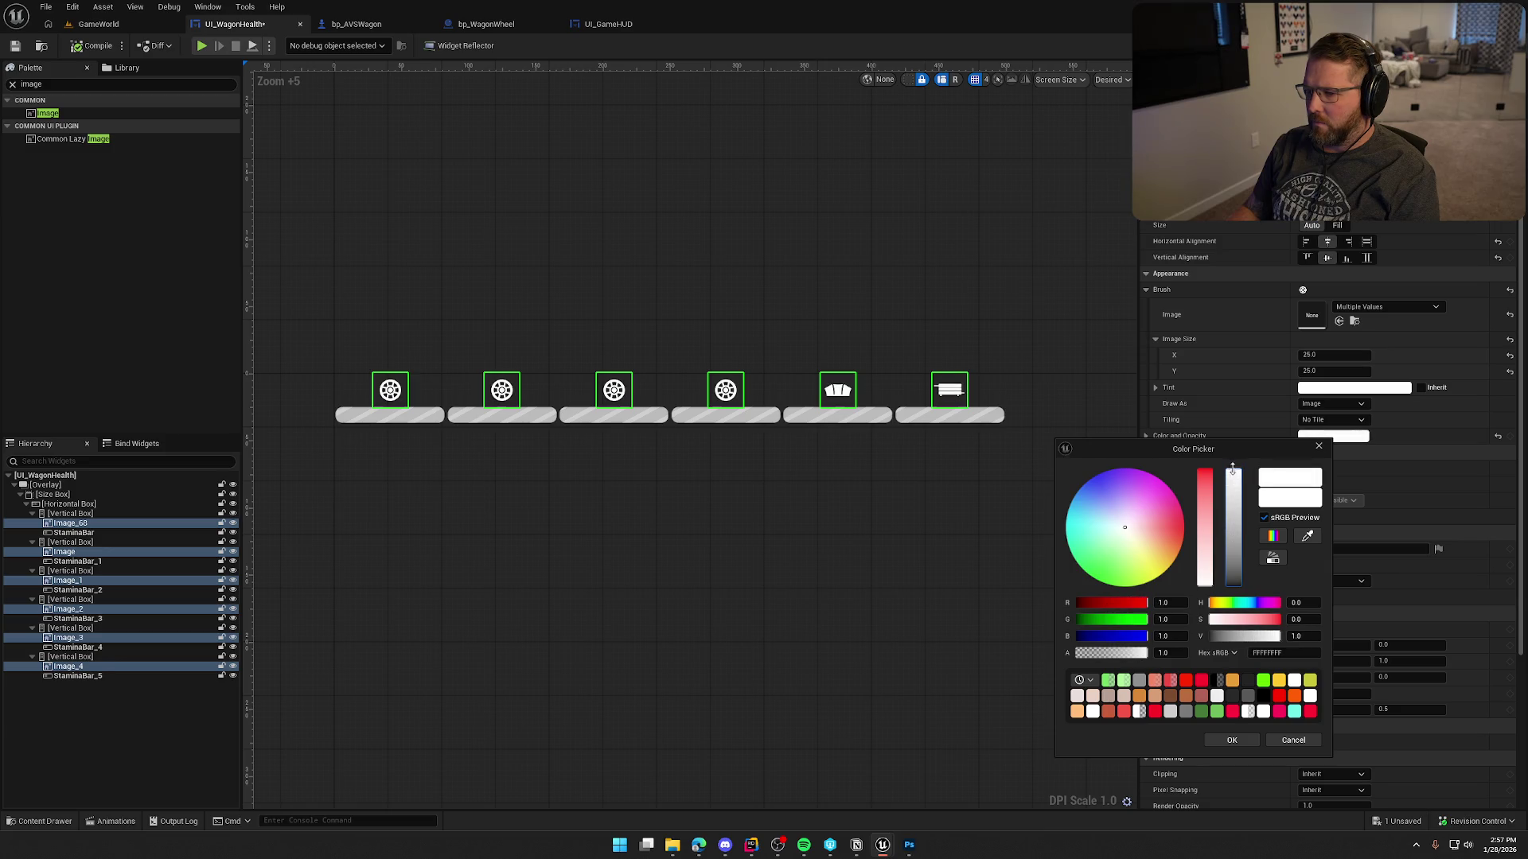
{"action": "left_click", "coordinate": [1171, 653]}
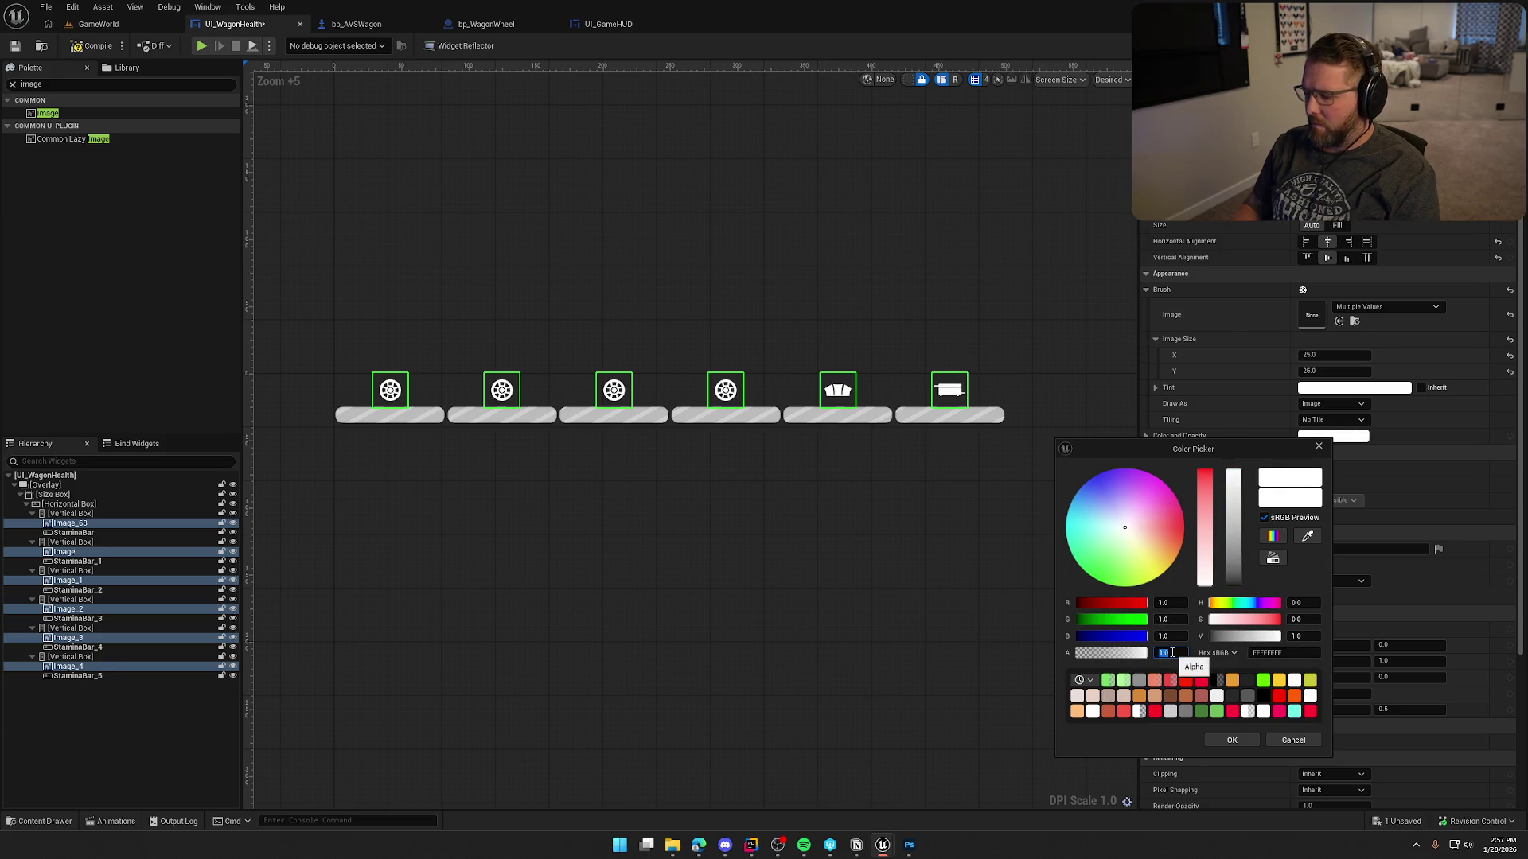
{"action": "type", "text": ".75"}
{"action": "type", "text": "0.75"}
{"action": "key", "text": "Return"}
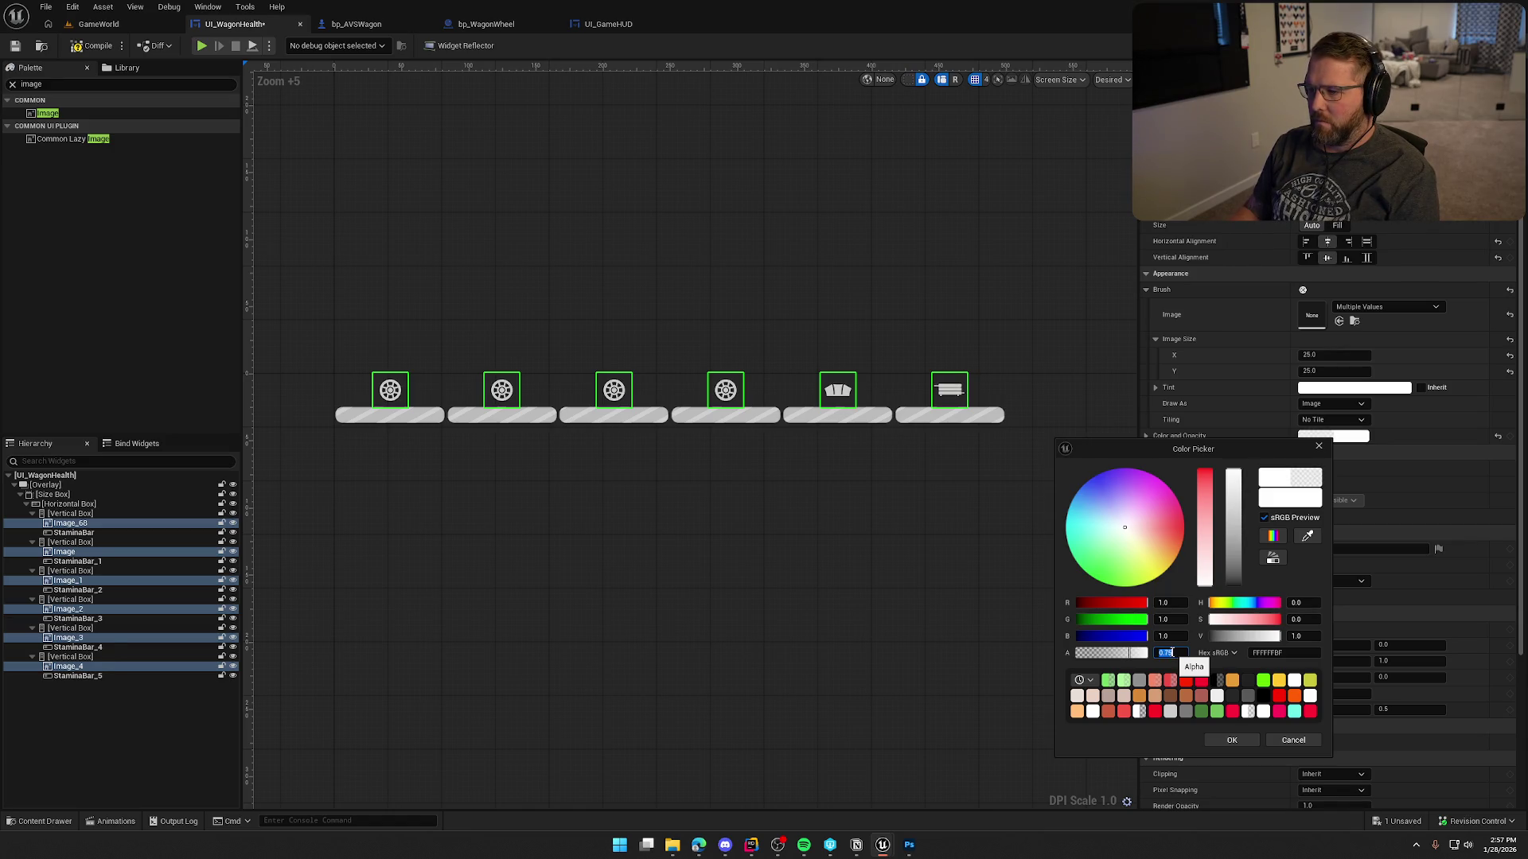
{"action": "left_click", "coordinate": [1229, 740]}
{"action": "left_click", "coordinate": [855, 523]}
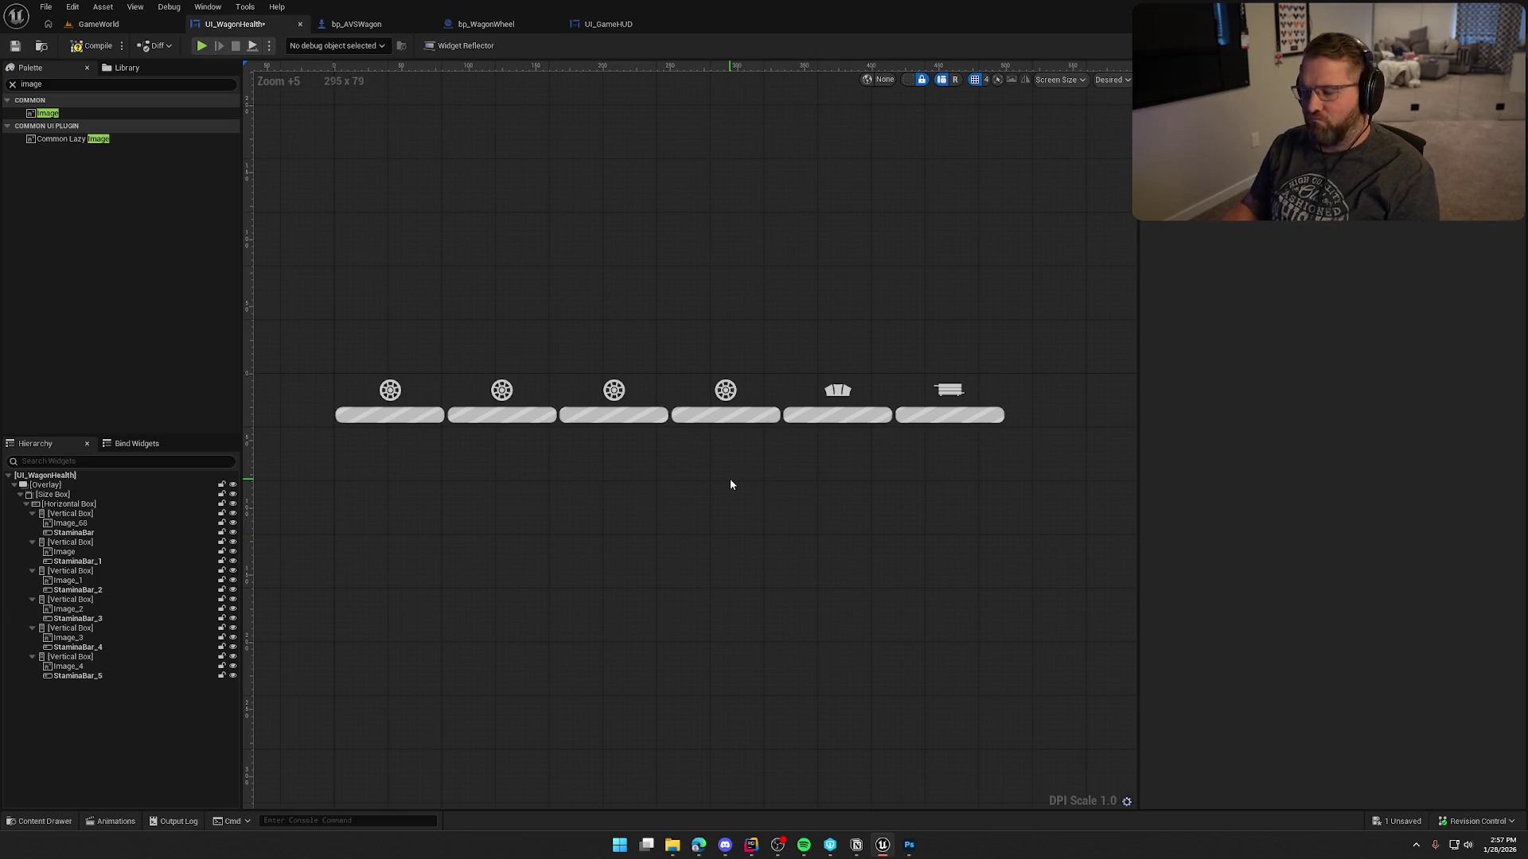
Select all six health bars and open their Fill Color and Opacity picker.
{"action": "left_click", "coordinate": [391, 415]}
{"action": "left_click", "coordinate": [533, 417], "text": "ctrl"}
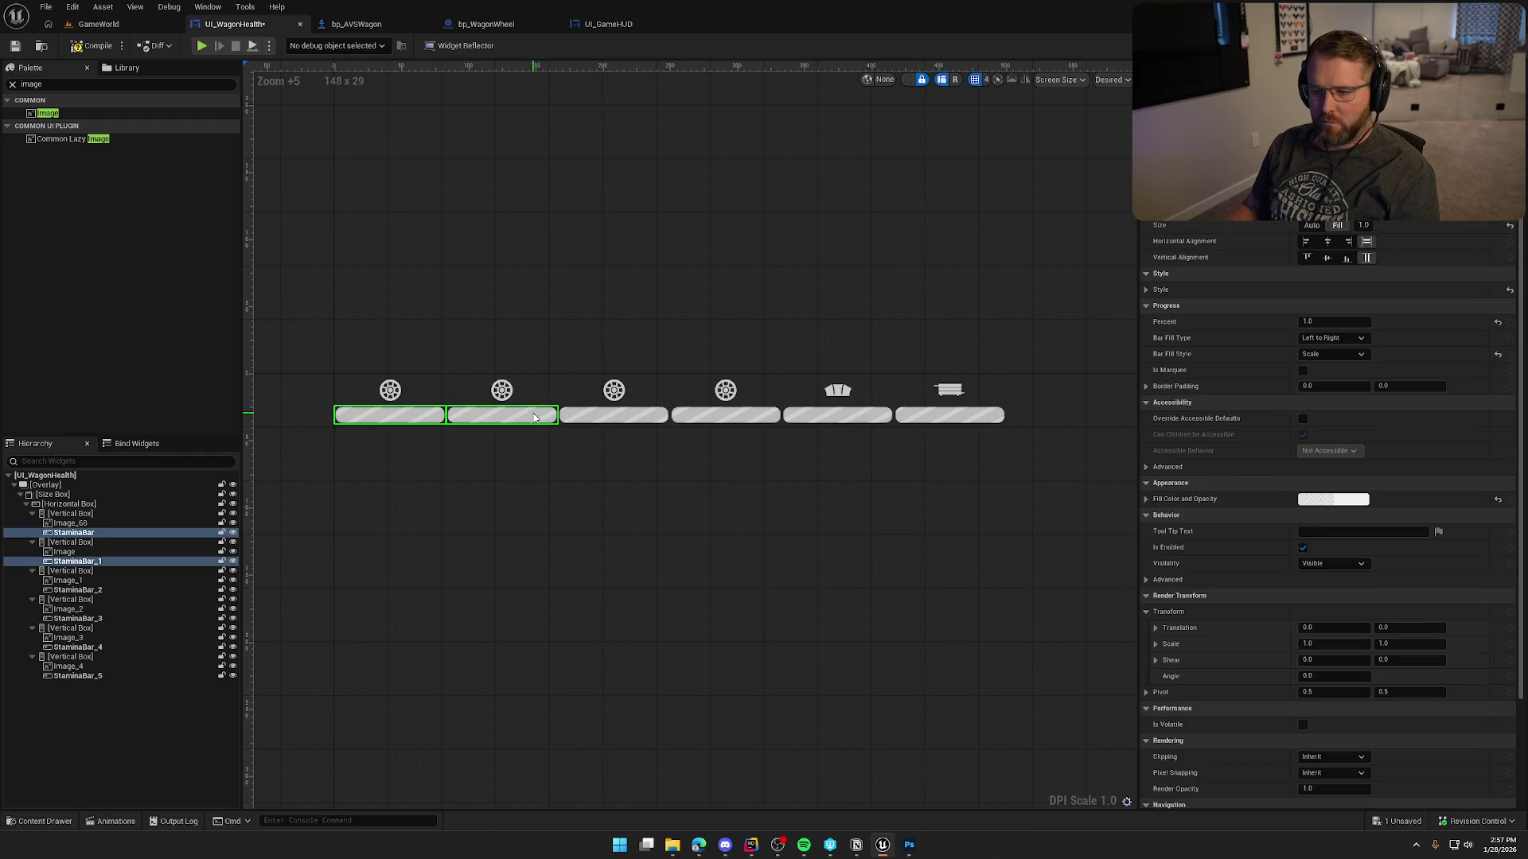
{"action": "left_click", "coordinate": [621, 417], "text": "ctrl"}
{"action": "left_click", "coordinate": [732, 416], "text": "ctrl"}
{"action": "left_click", "coordinate": [864, 418], "text": "ctrl"}
{"action": "left_click", "coordinate": [949, 415], "text": "ctrl"}
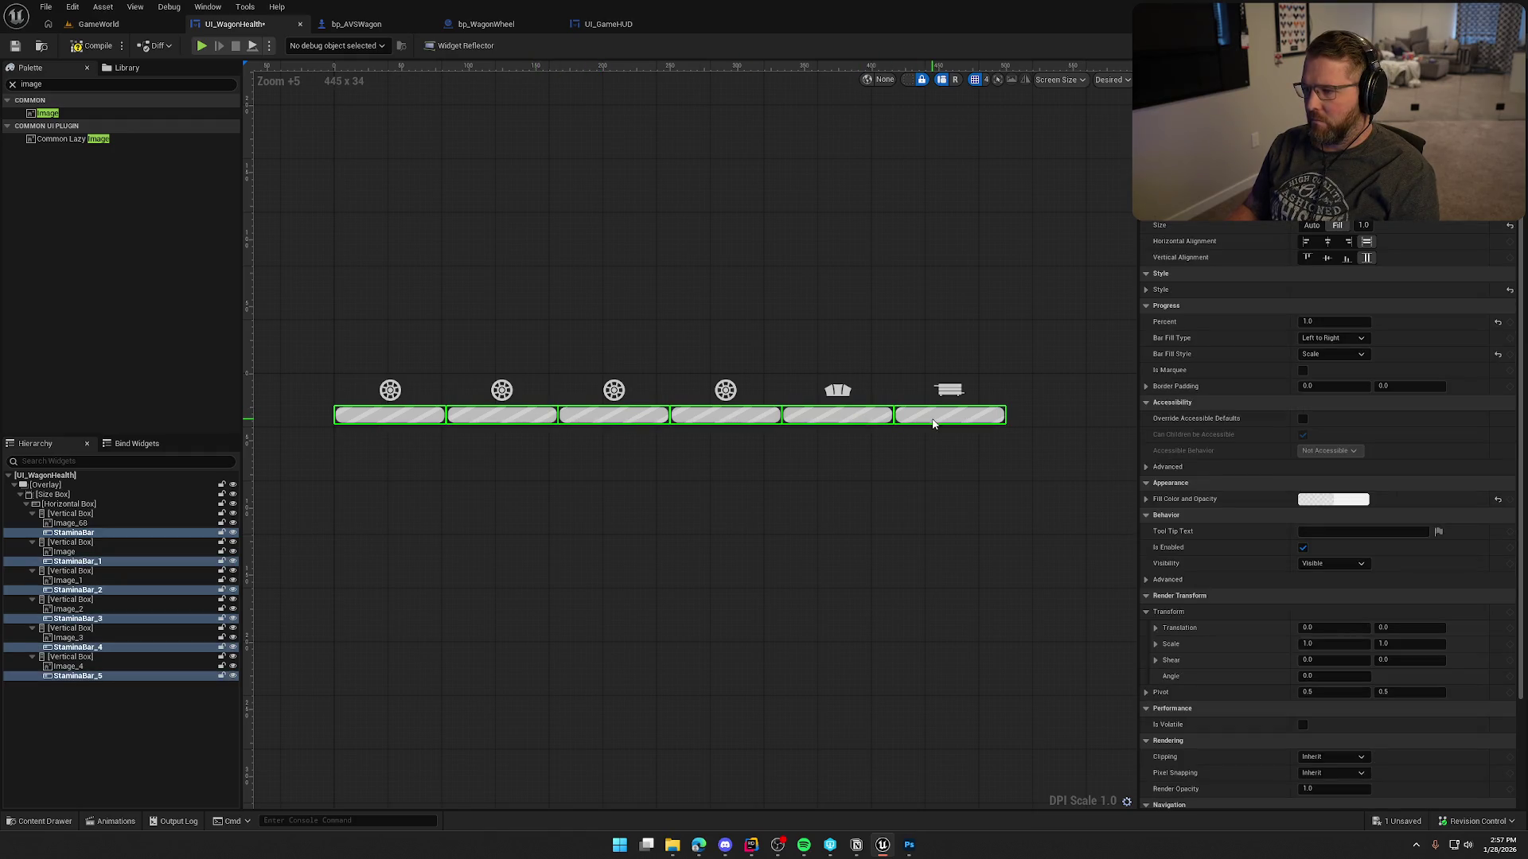
{"action": "left_click", "coordinate": [1360, 500]}
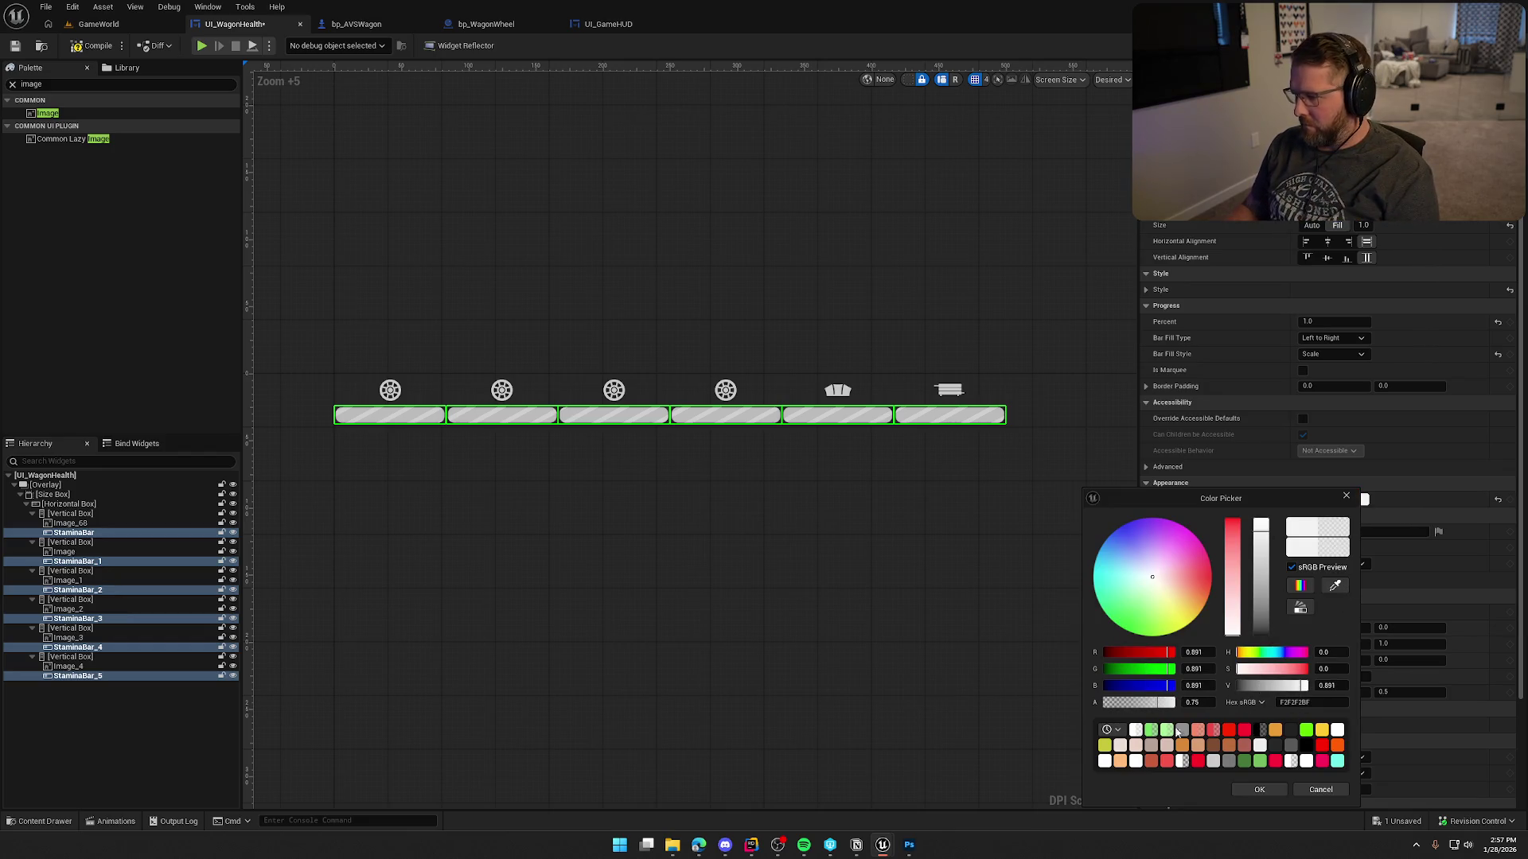
Preview yellow, orange, cyan, red and brick-red fills, then confirm semi-transparent green.
{"action": "left_click", "coordinate": [1324, 731]}
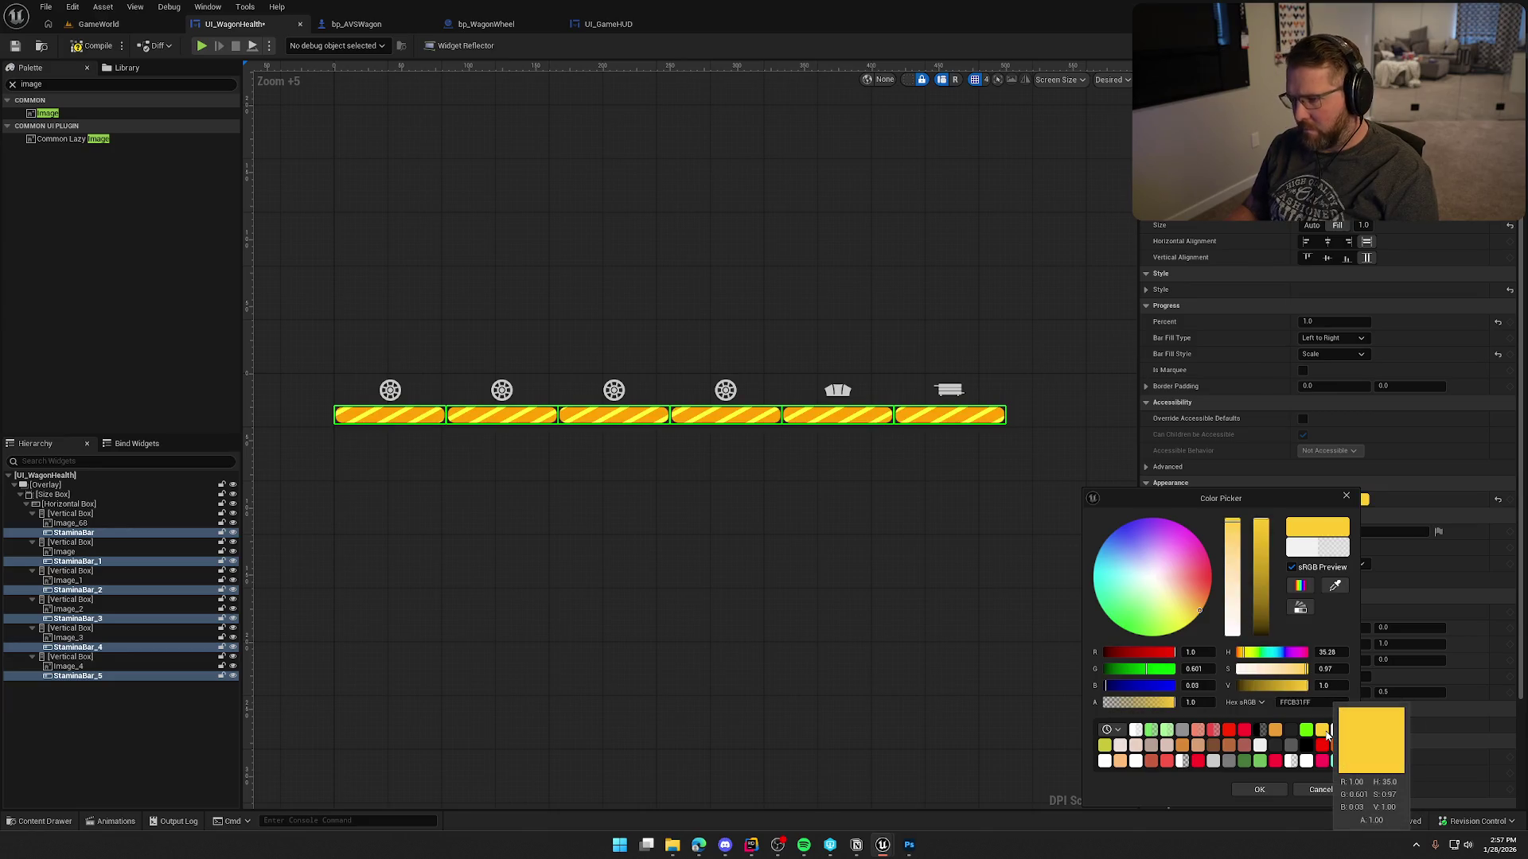
{"action": "left_click", "coordinate": [1111, 744]}
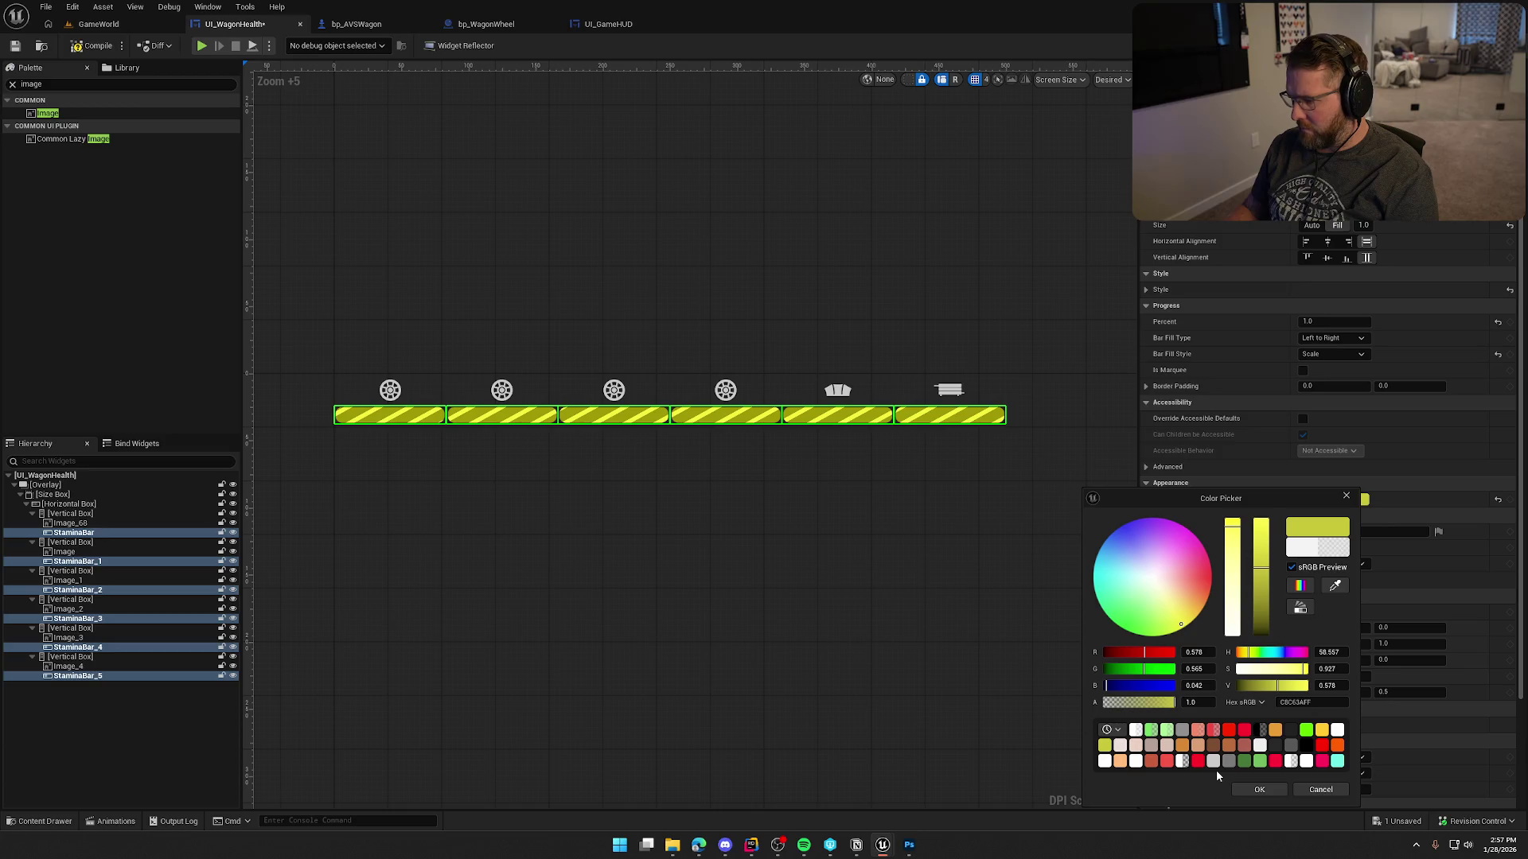
{"action": "left_click", "coordinate": [1182, 746]}
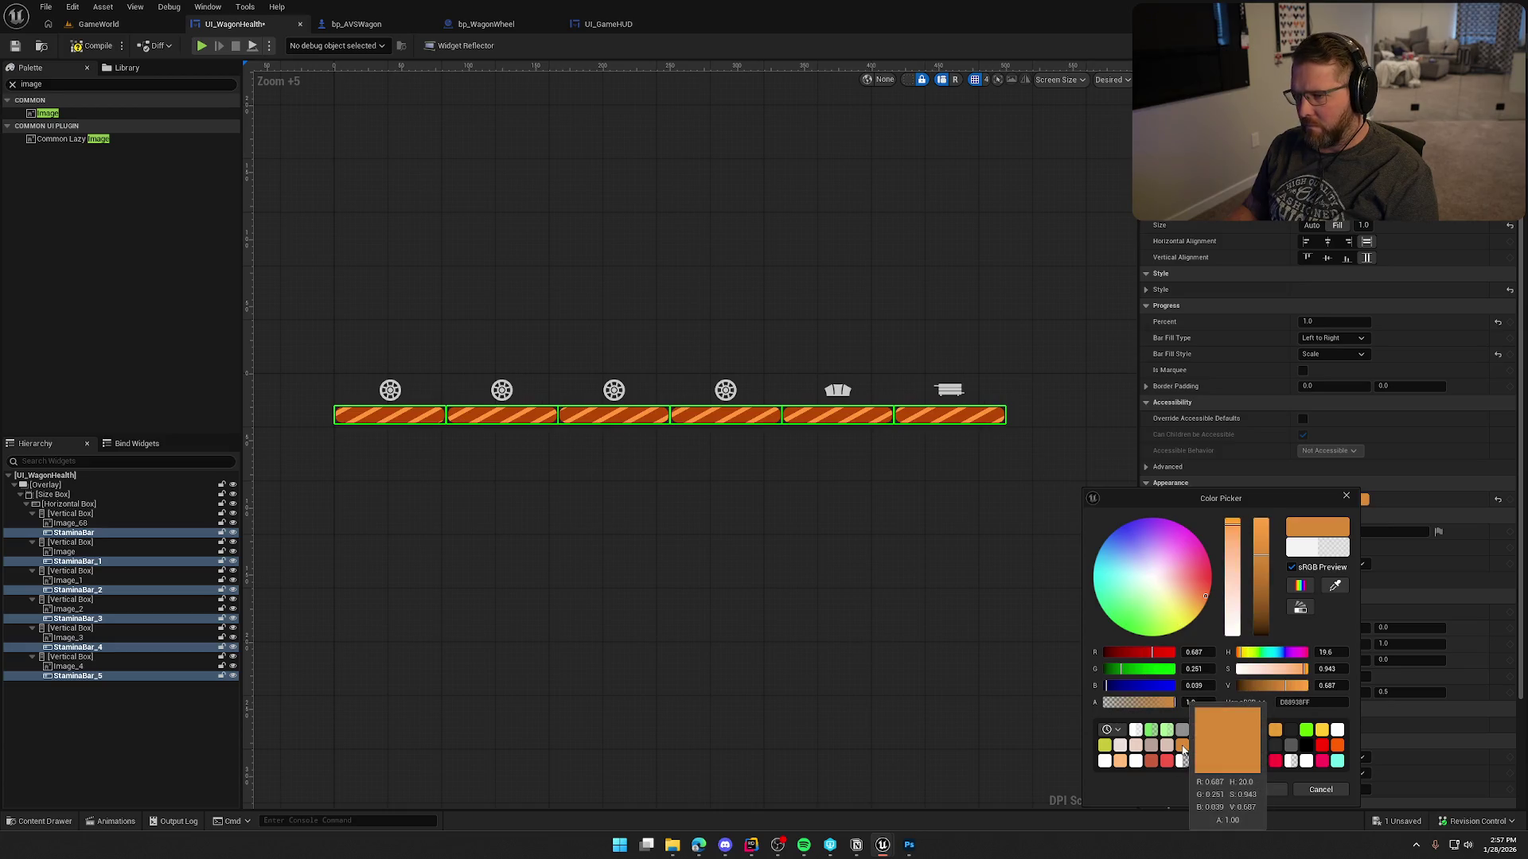
{"action": "left_click", "coordinate": [1337, 746]}
{"action": "left_click", "coordinate": [1337, 760]}
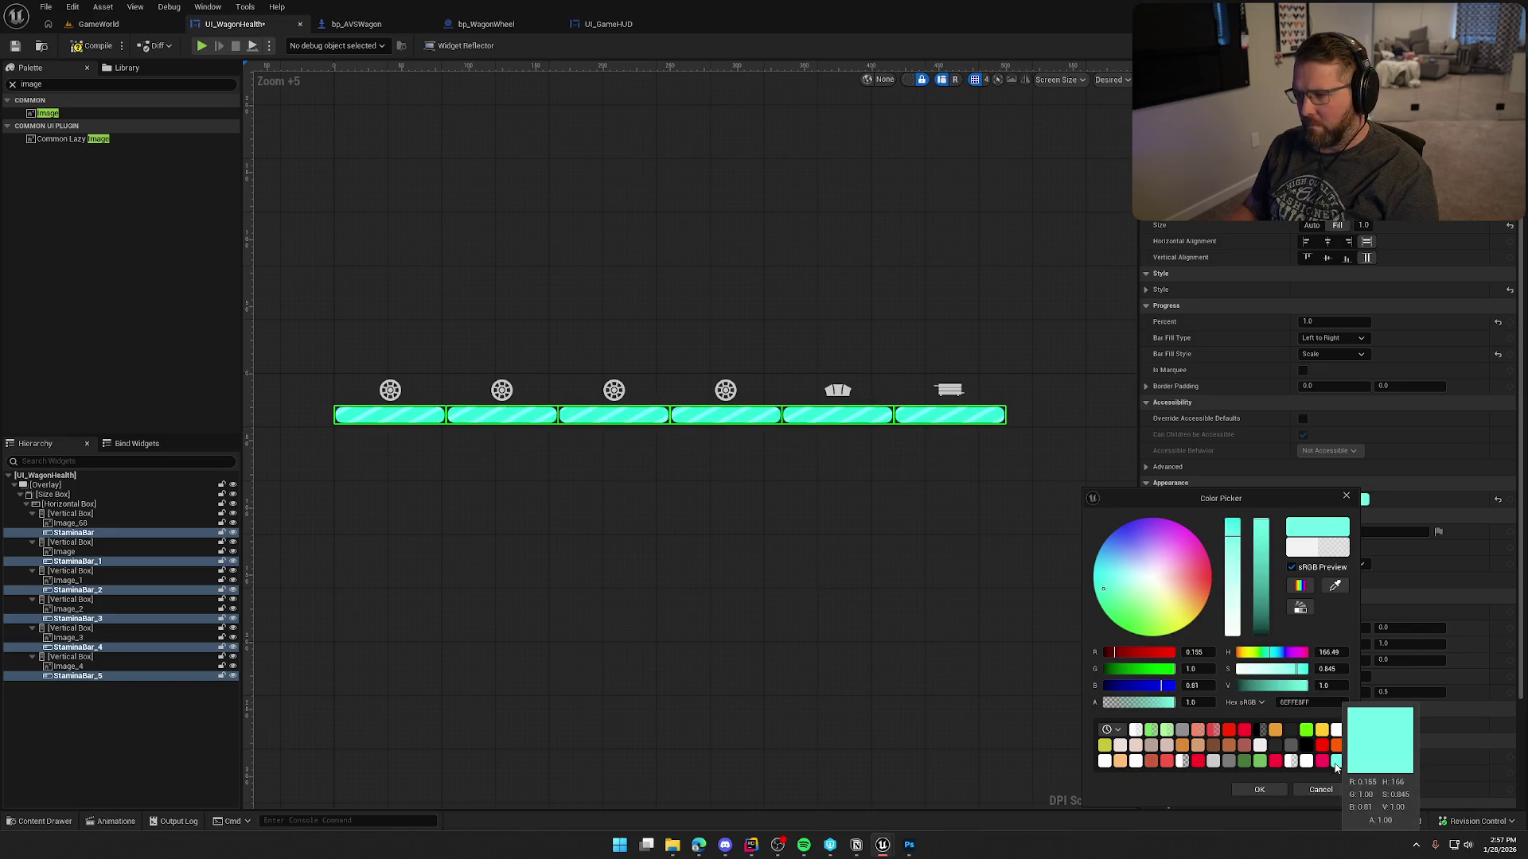
{"action": "left_click", "coordinate": [1260, 761]}
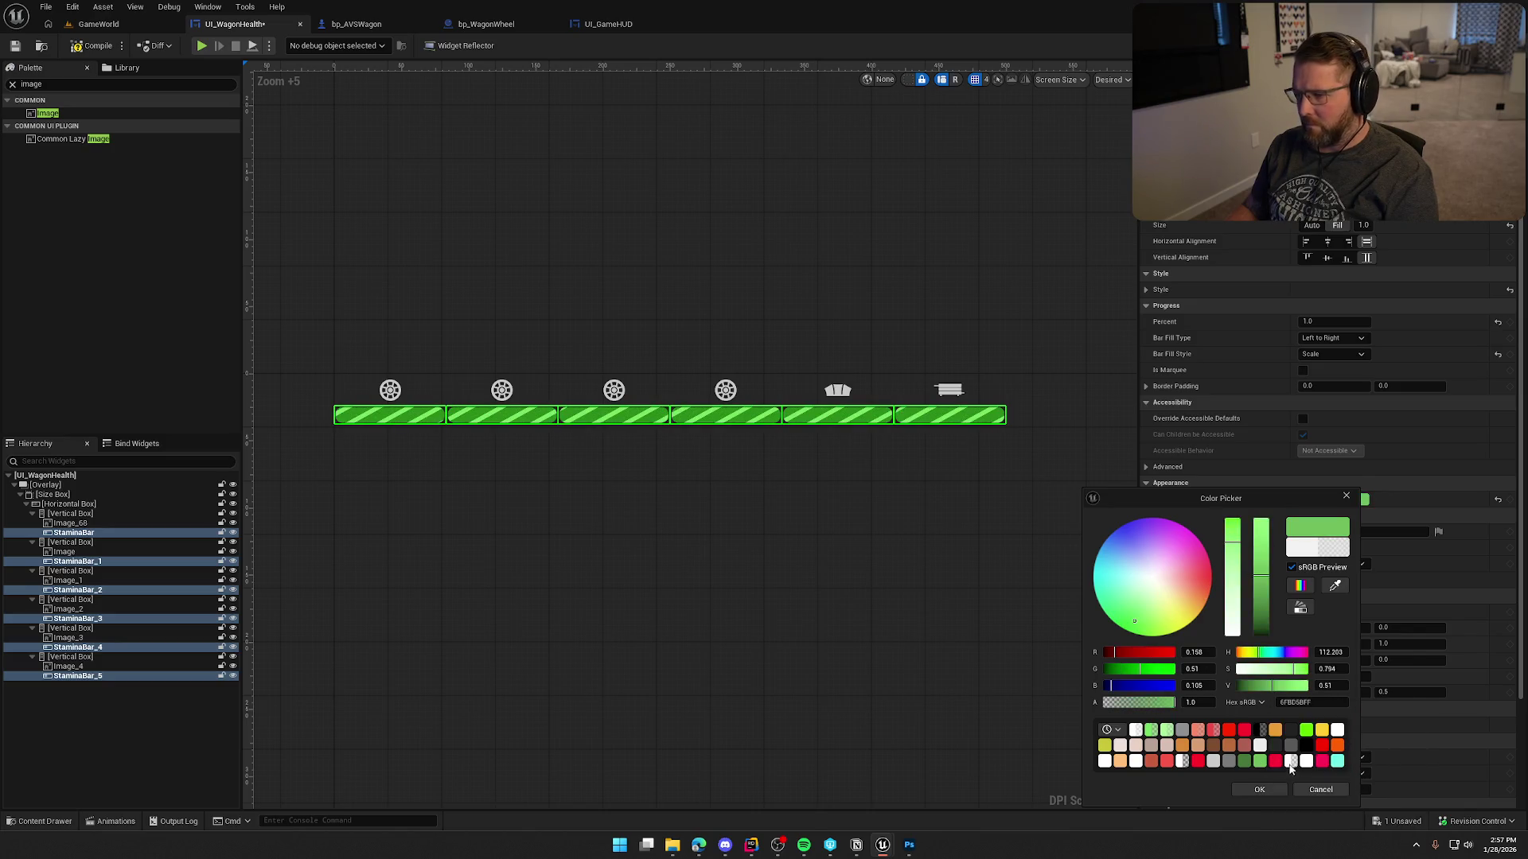
{"action": "left_click", "coordinate": [1276, 762]}
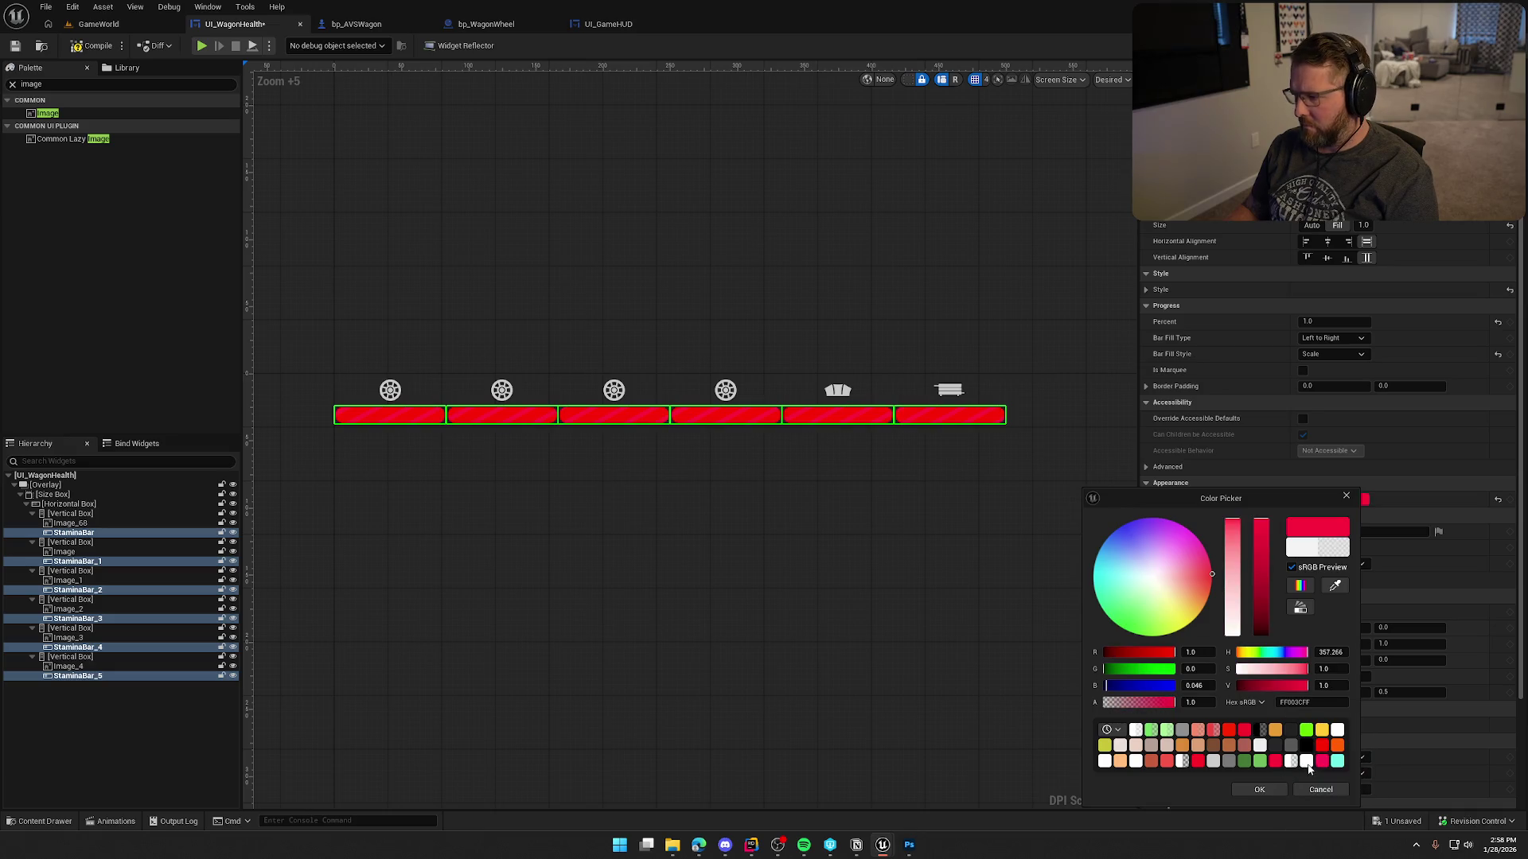
{"action": "left_click", "coordinate": [1320, 764]}
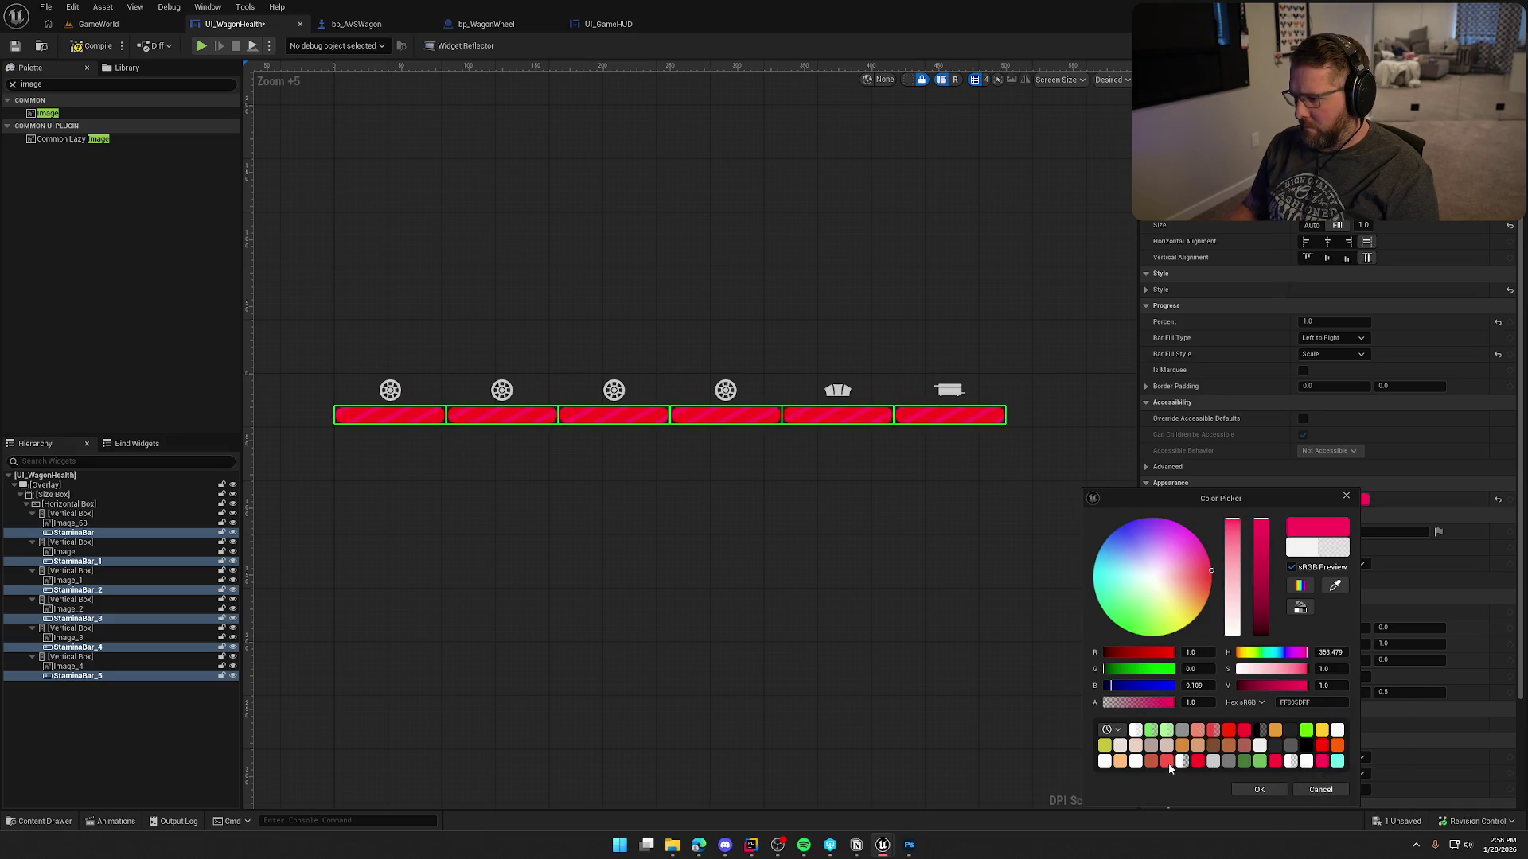
{"action": "left_click", "coordinate": [1167, 761]}
{"action": "left_click", "coordinate": [1153, 762]}
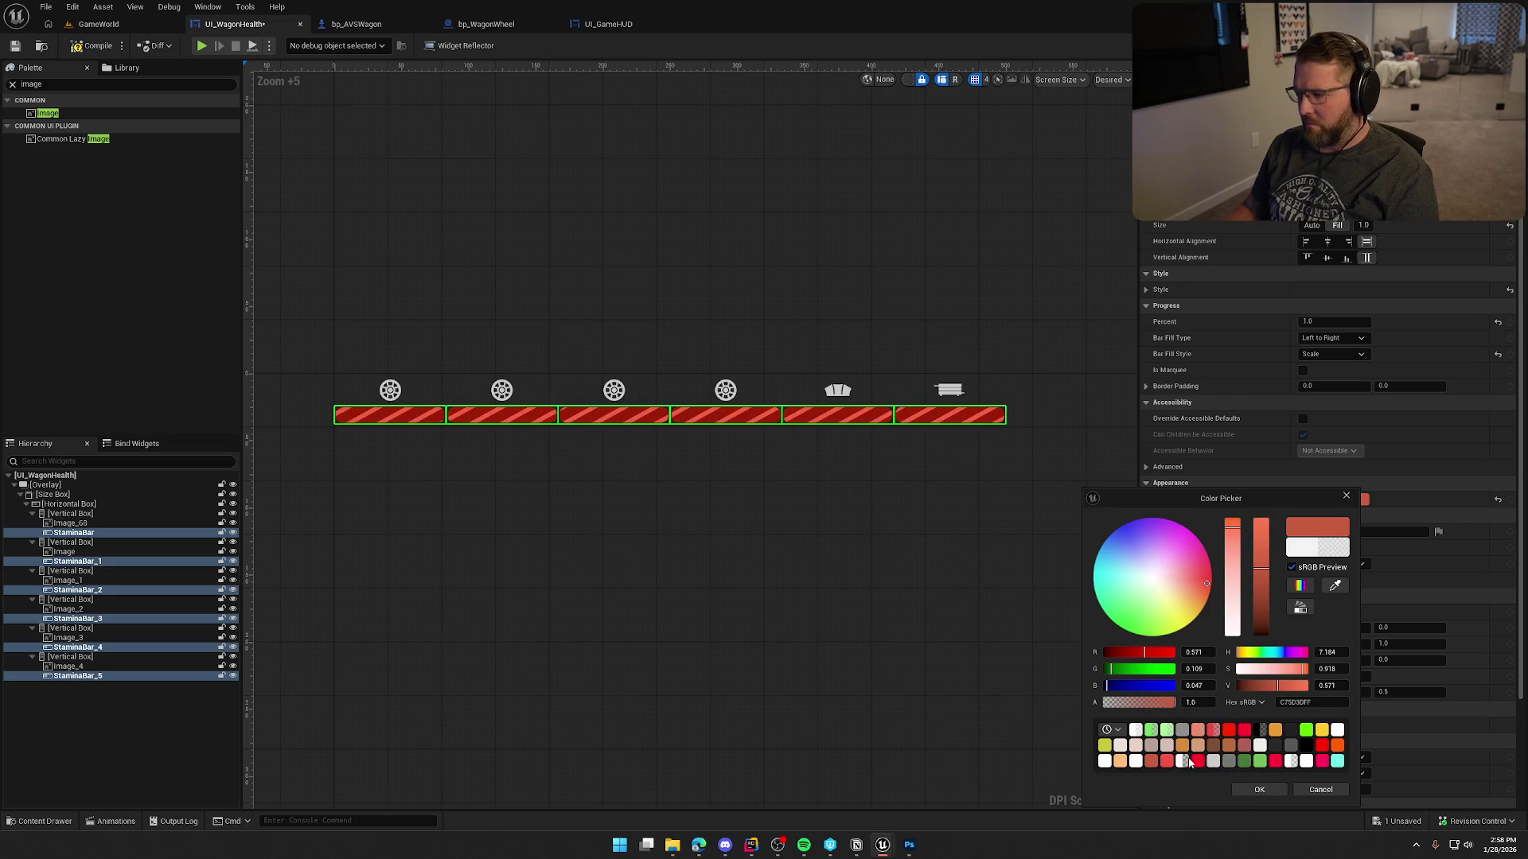
{"action": "left_click", "coordinate": [1151, 730]}
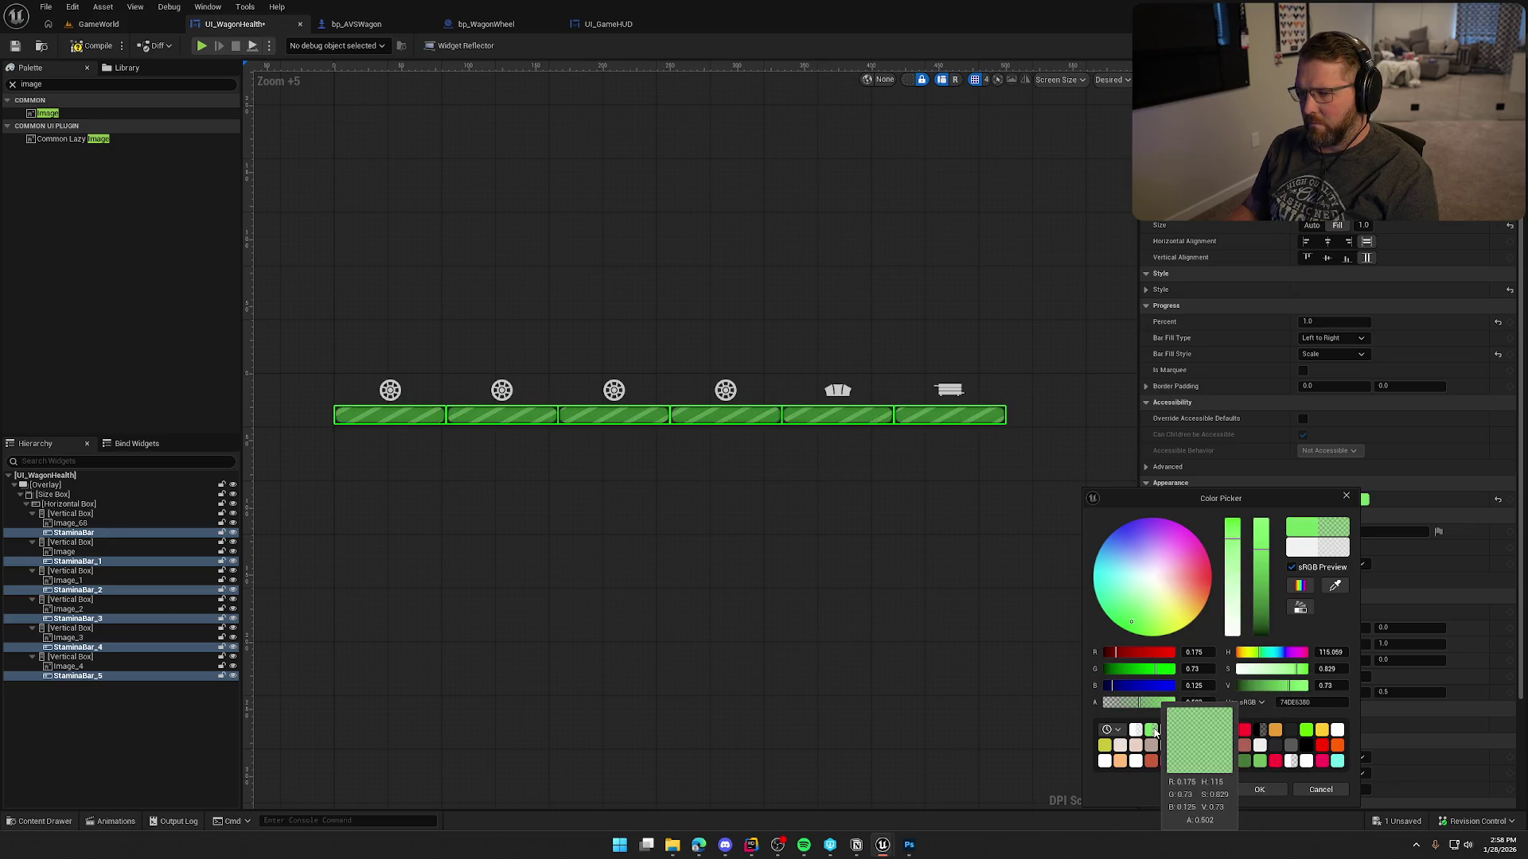
{"action": "left_click", "coordinate": [1280, 790]}
{"action": "left_click", "coordinate": [936, 557]}
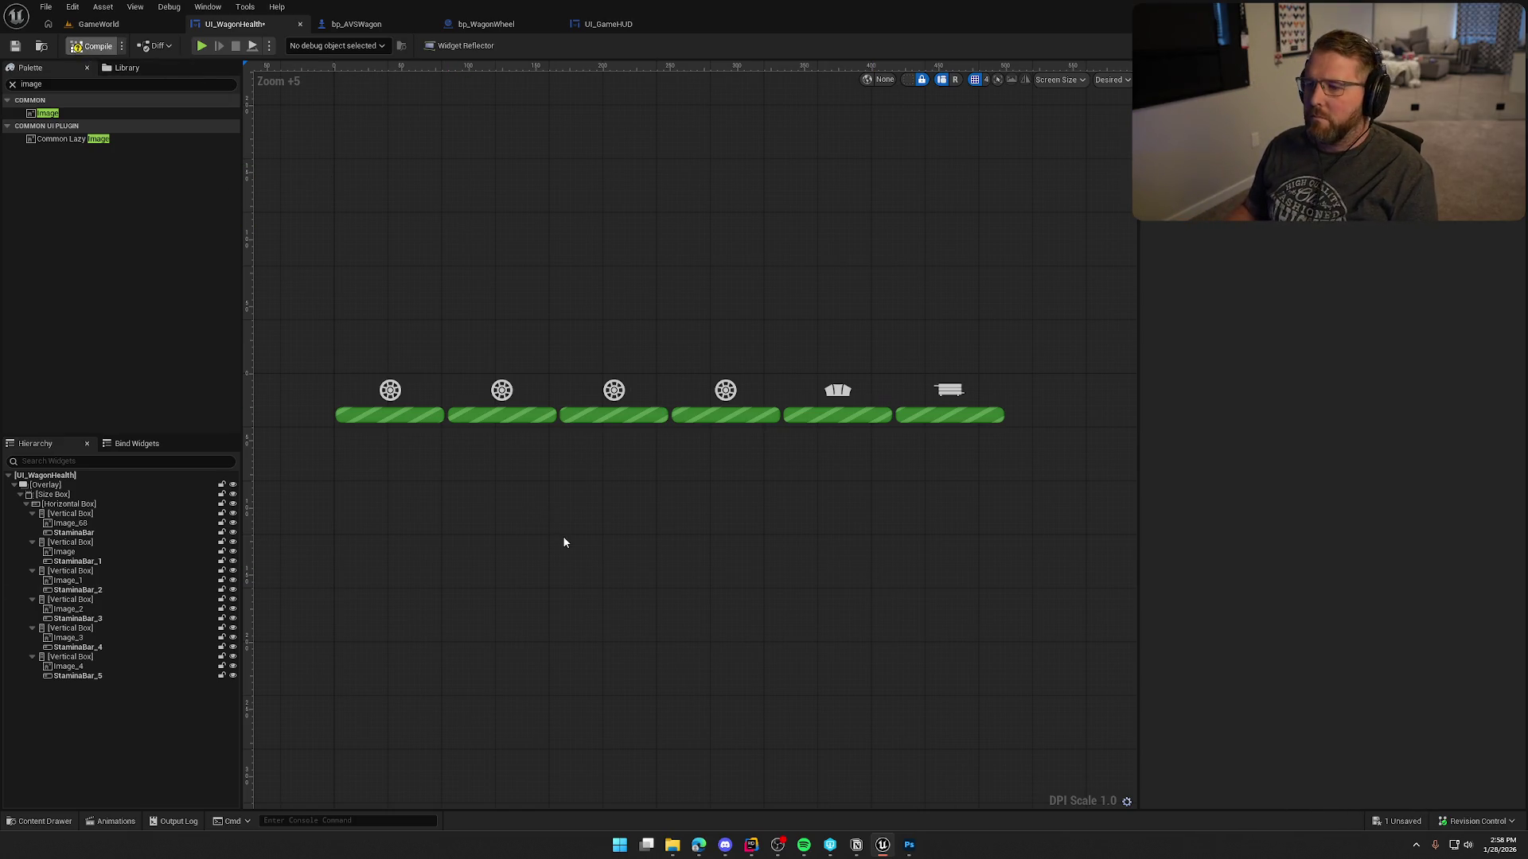
Save the widget and rename the first two bars Wheel_1_HP and Wheel_2_HP.
{"action": "key", "text": "ctrl+s"}
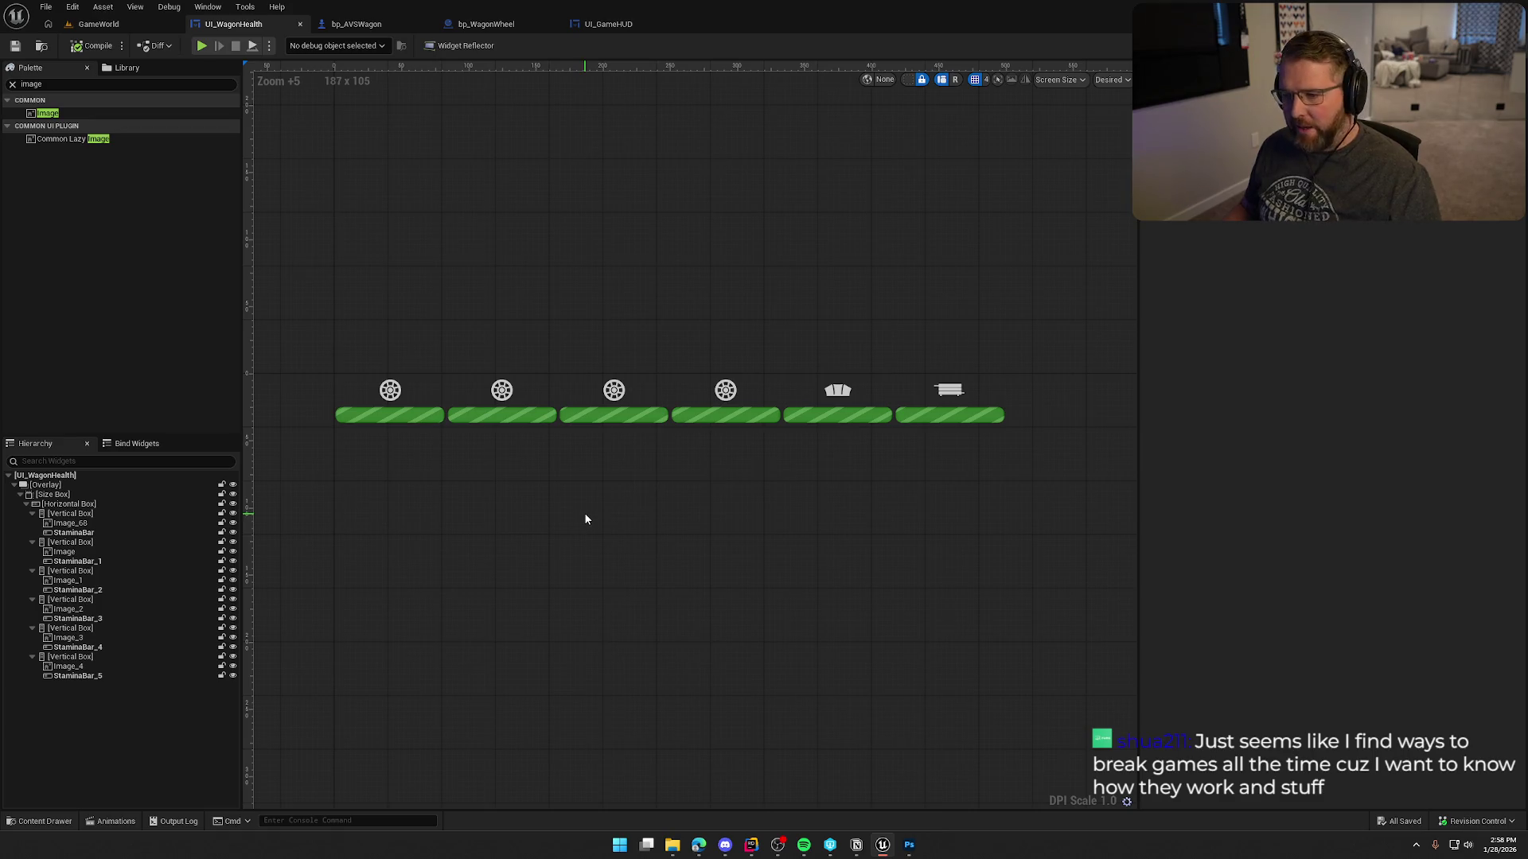
{"action": "left_click", "coordinate": [83, 532]}
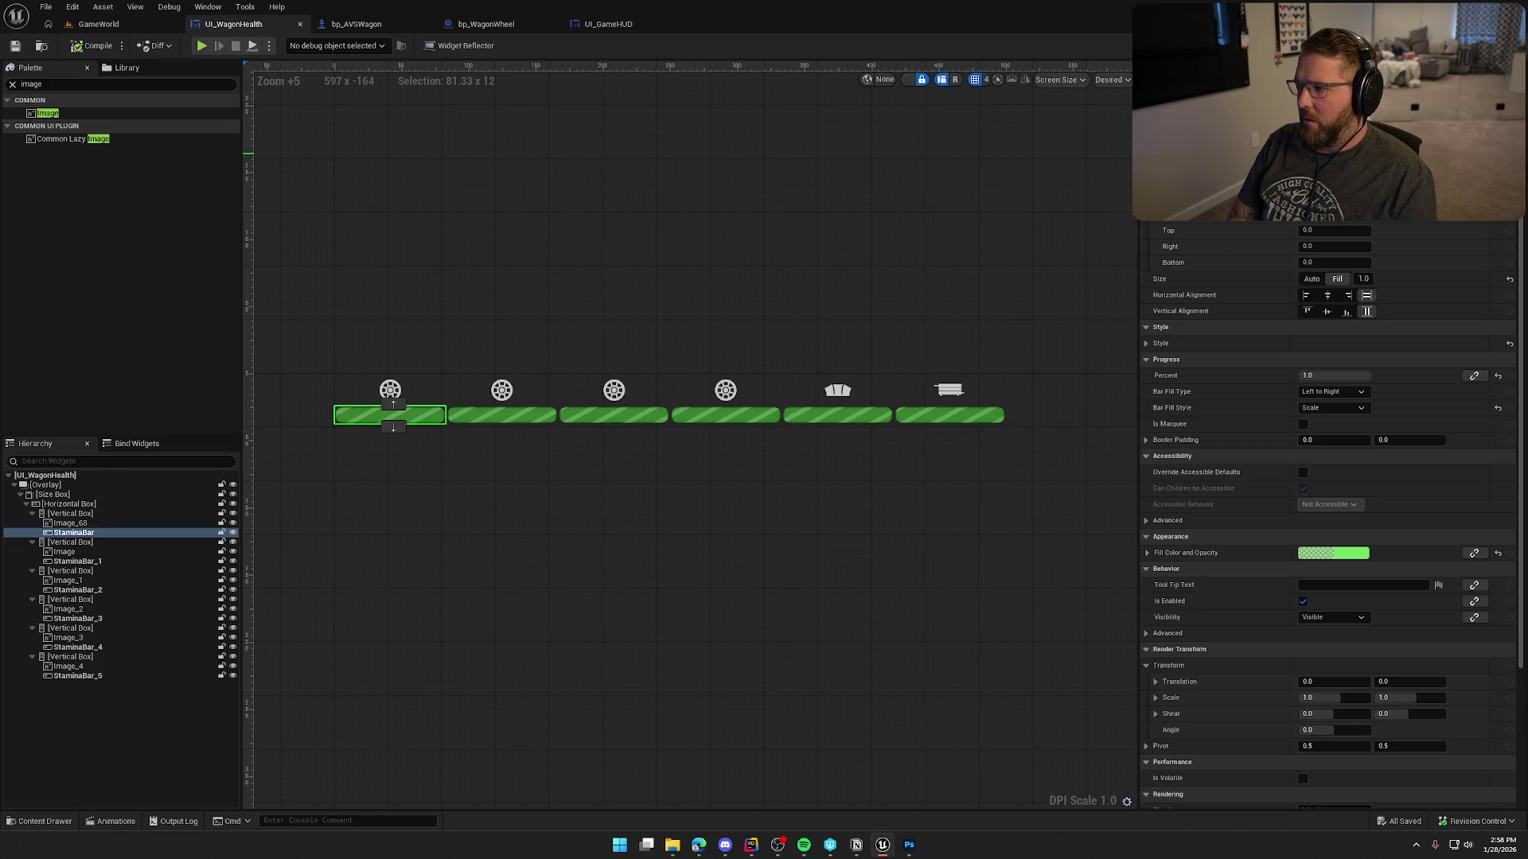
{"action": "type", "text": "Wheel_1_HP"}
{"action": "key", "text": "Return"}
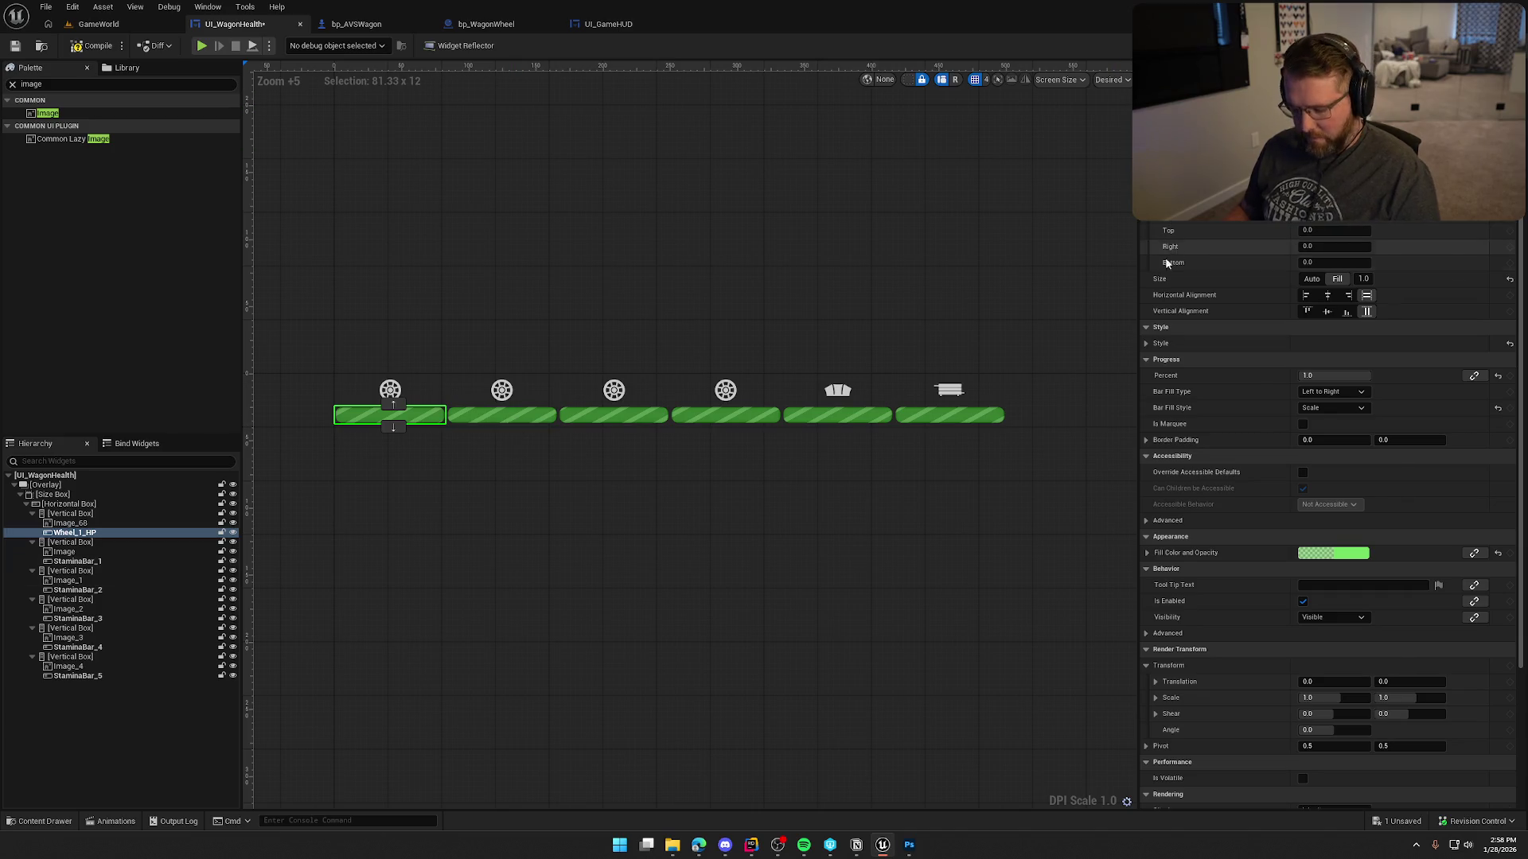
{"action": "left_click", "coordinate": [510, 414]}
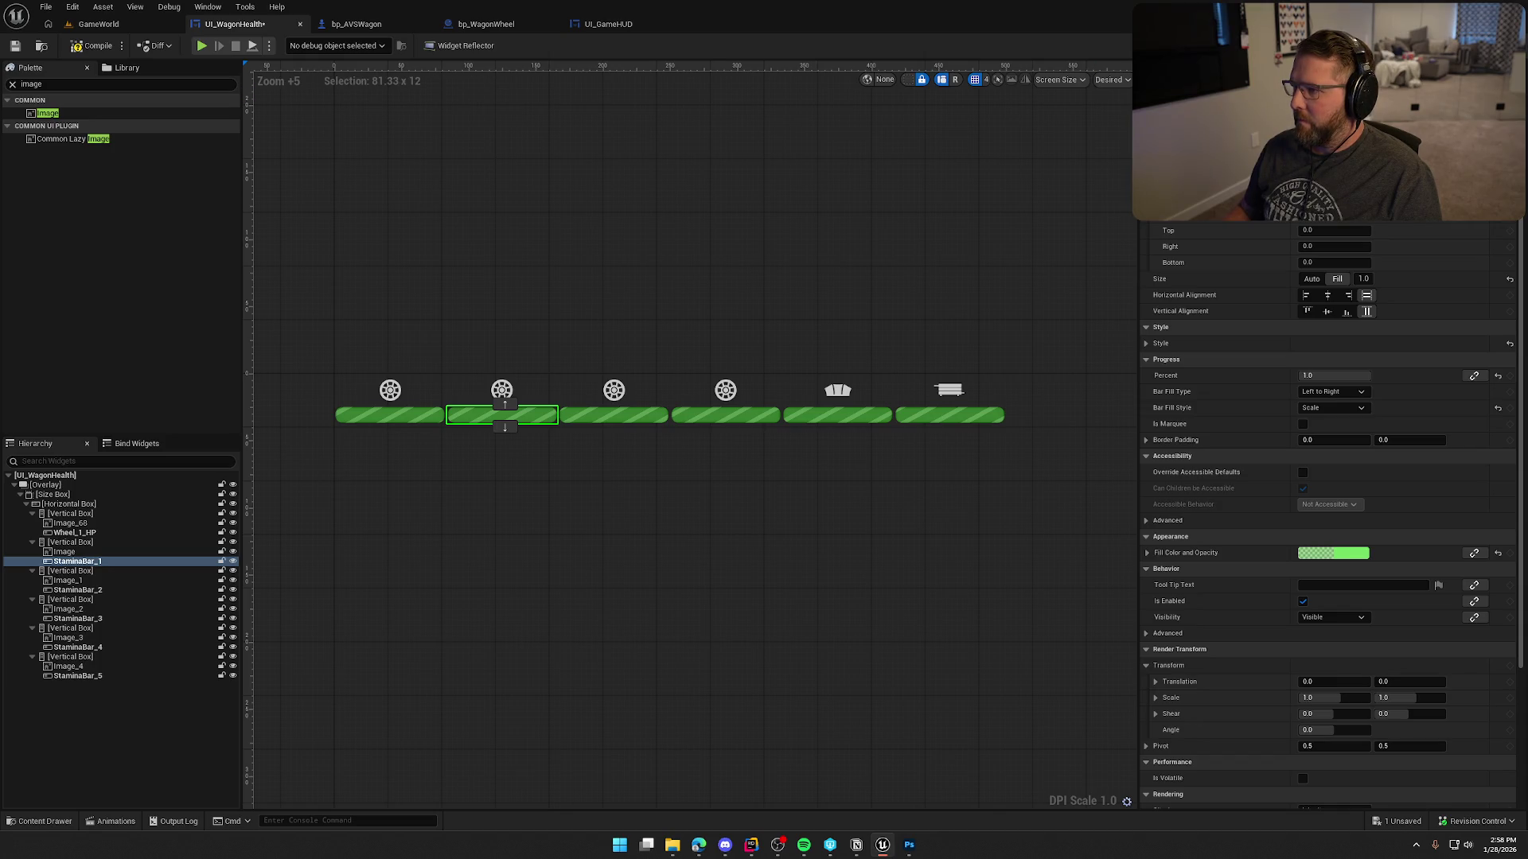
{"action": "key", "text": "F2"}
{"action": "type", "text": "Wheel_2_HP"}
{"action": "key", "text": "Return"}
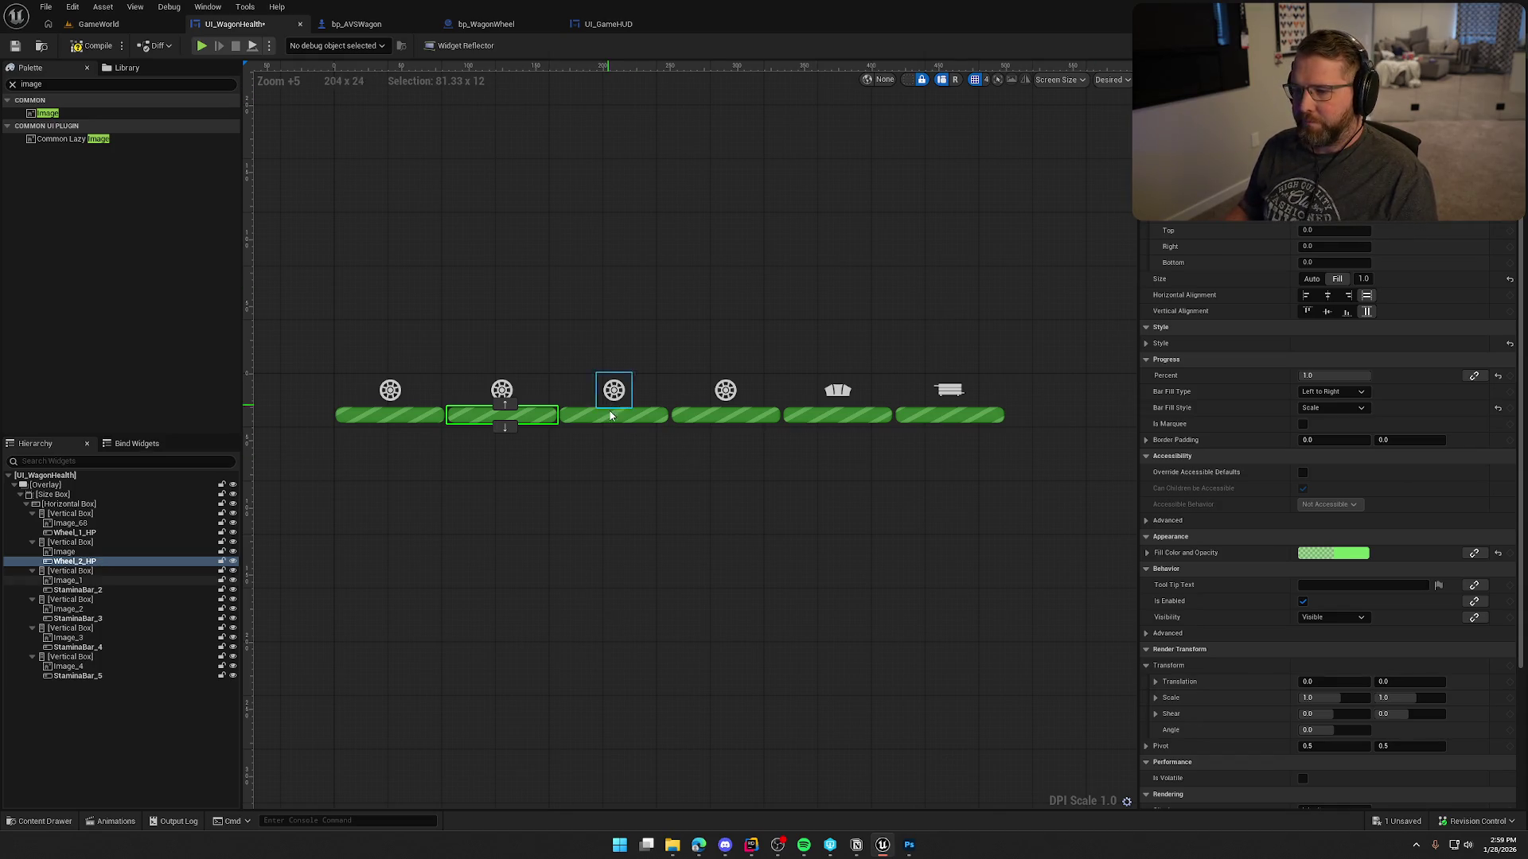
Rename the third and fourth bars Wheel_3_HP and Wheel_4_HP.
{"action": "left_click", "coordinate": [610, 414]}
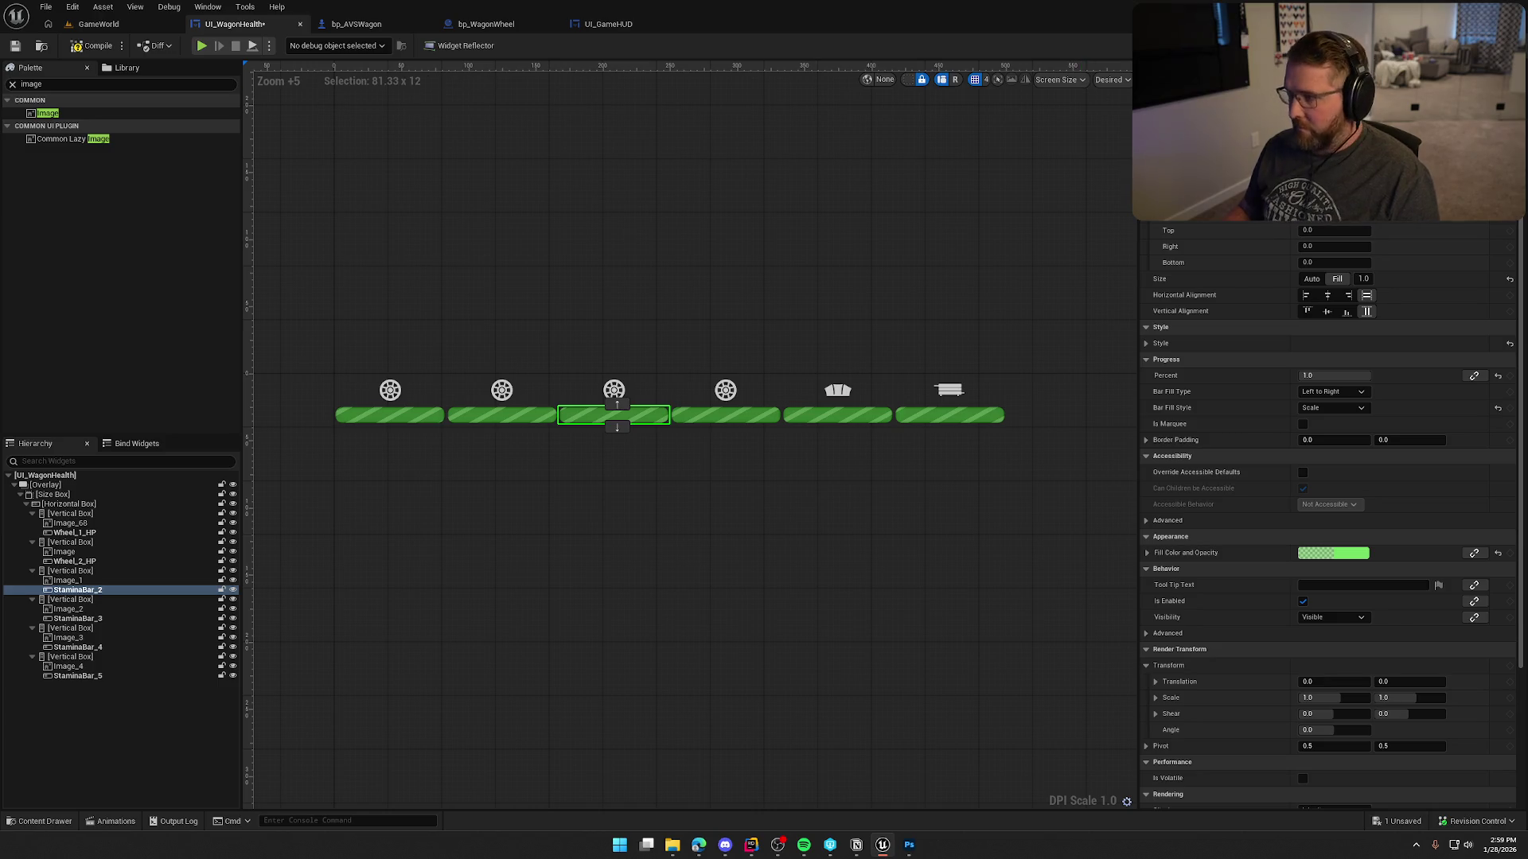
{"action": "key", "text": "F2"}
{"action": "type", "text": "Wheel_3_HP"}
{"action": "key", "text": "Return"}
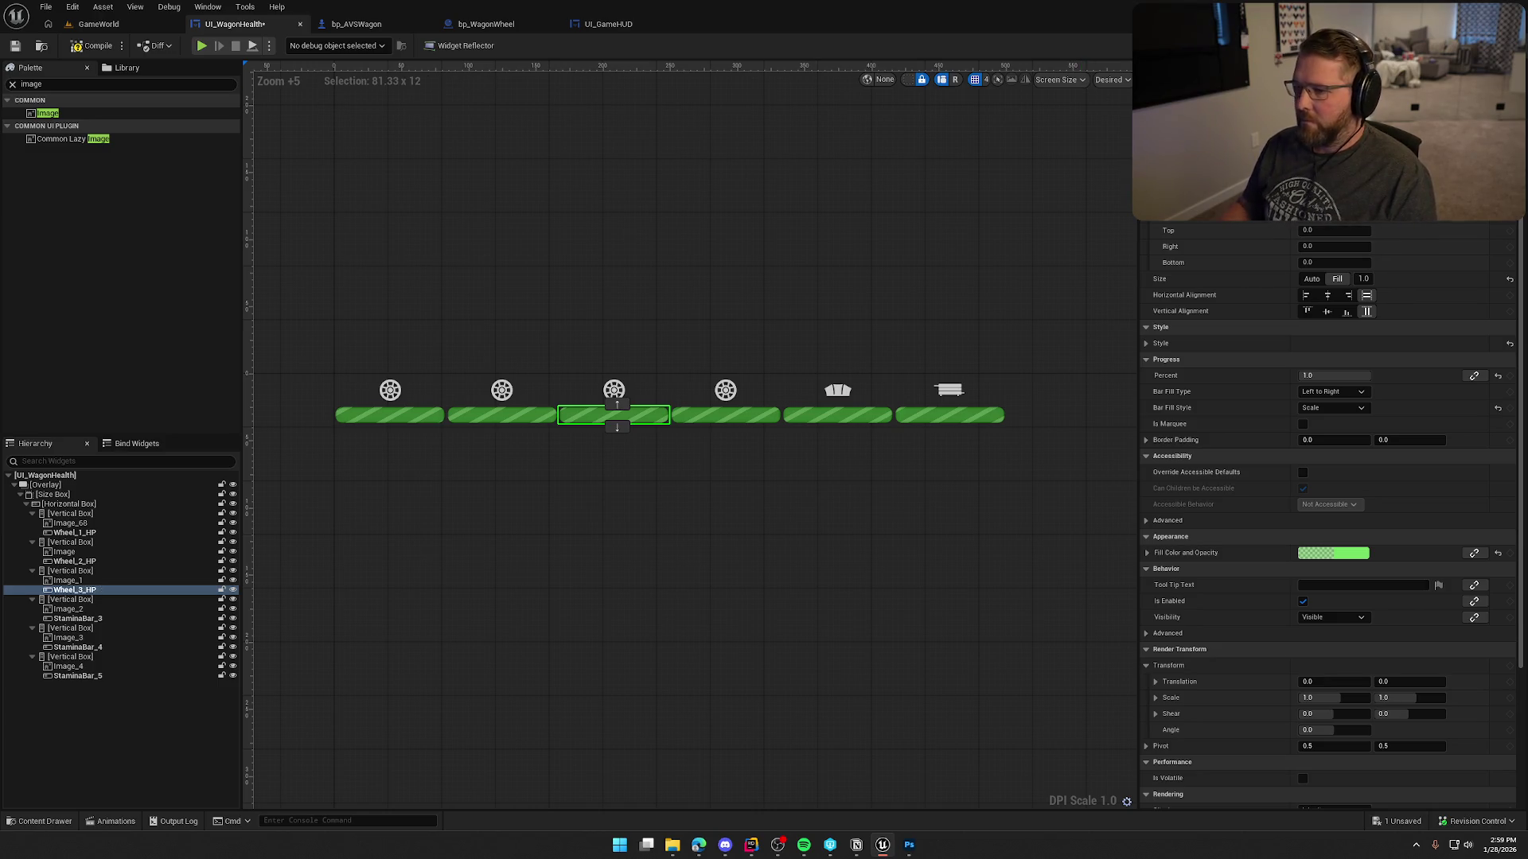
{"action": "left_click", "coordinate": [726, 415]}
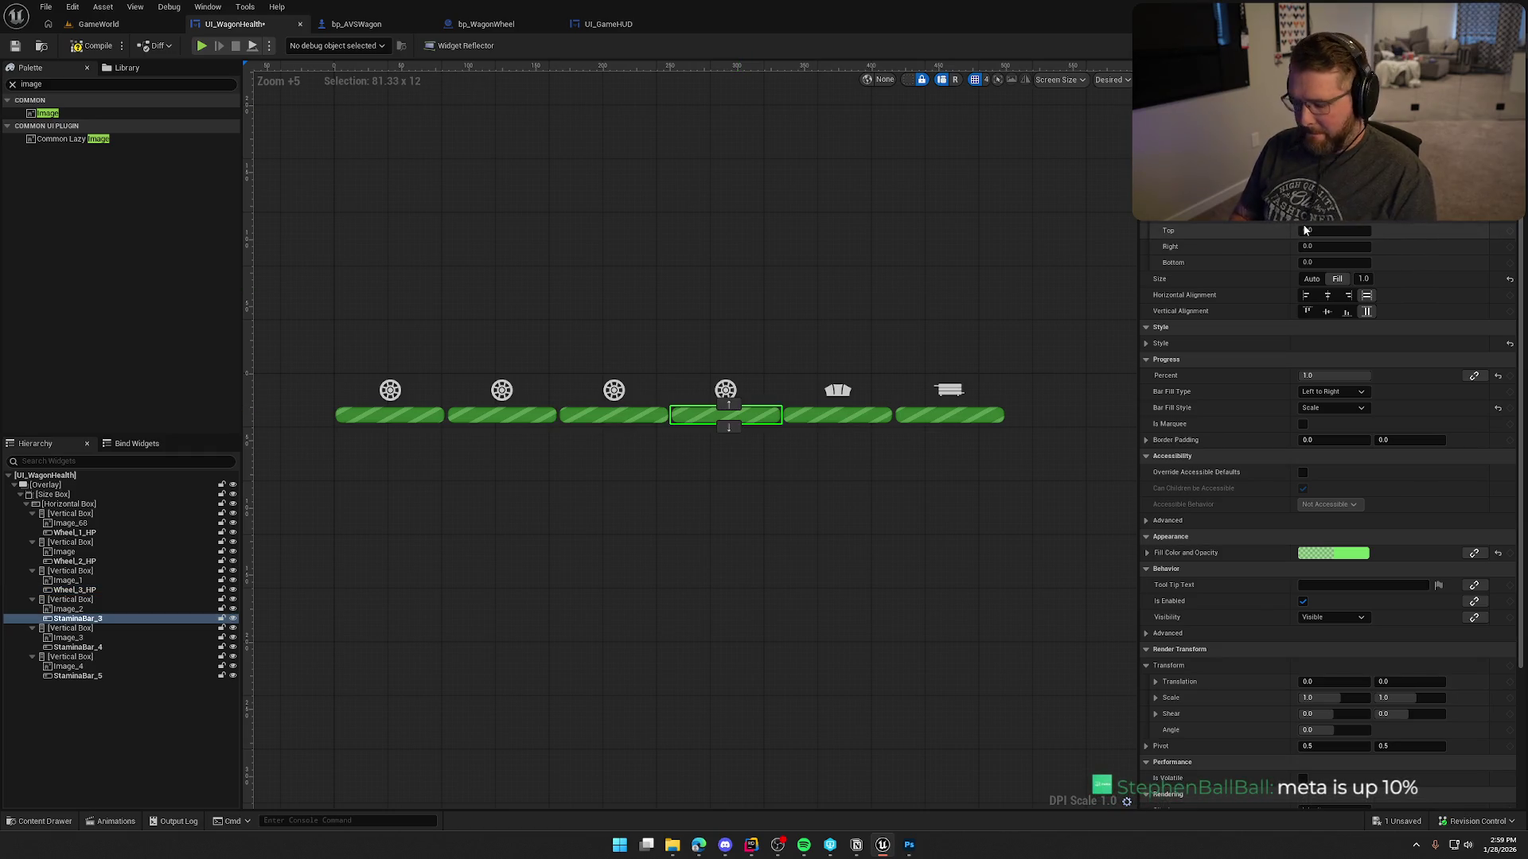
{"action": "key", "text": "F2"}
{"action": "type", "text": "Wheel_4_HP"}
{"action": "key", "text": "Return"}
Rename the fifth bar Roof_HP and the last bar Body_HP.
{"action": "left_click", "coordinate": [839, 416]}
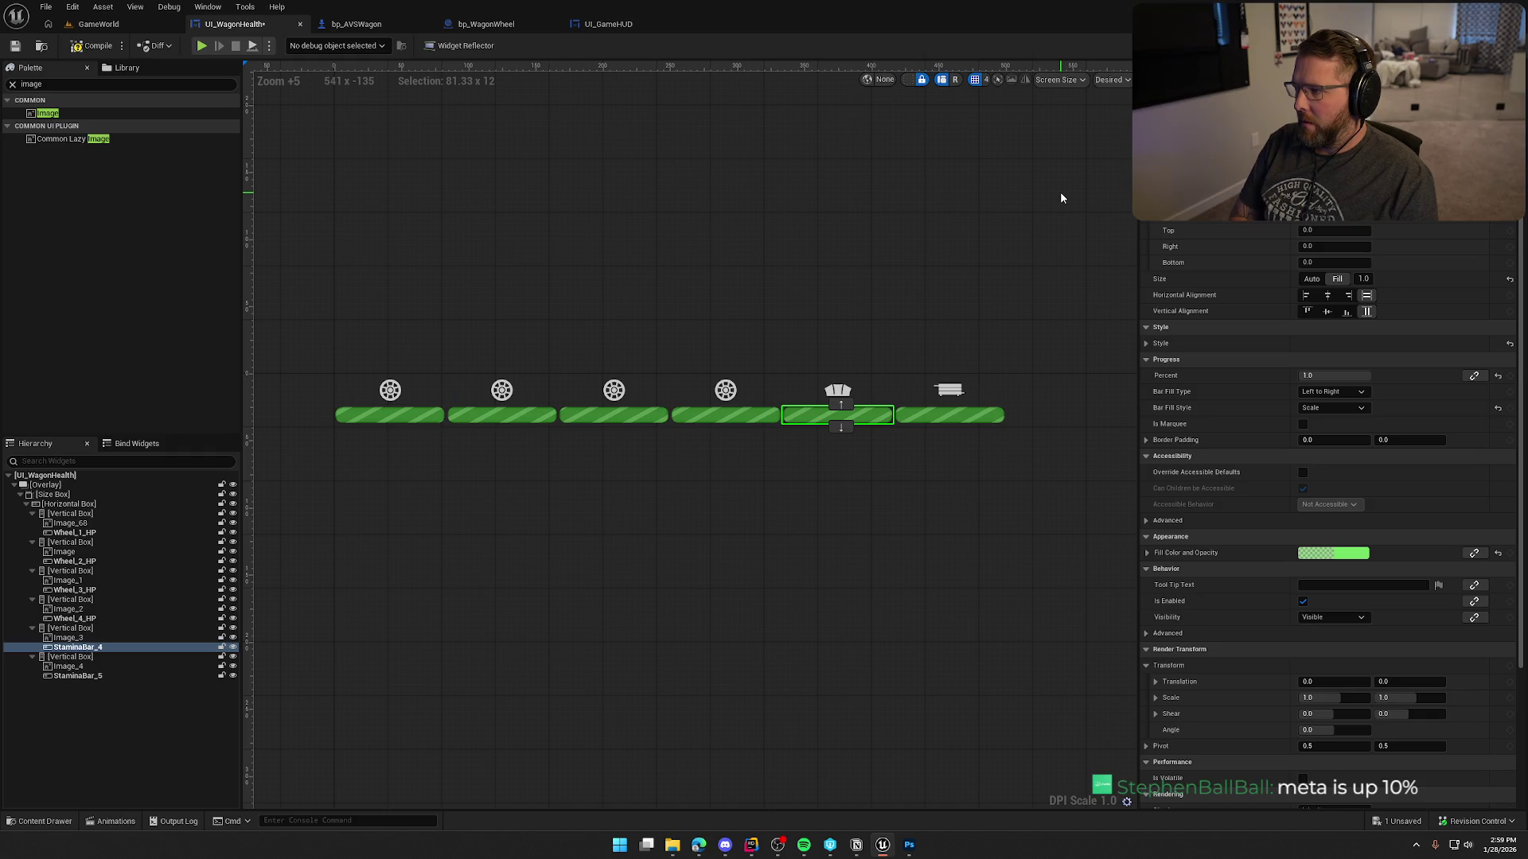
{"action": "key", "text": "F2"}
{"action": "type", "text": "Roof_HP"}
{"action": "key", "text": "Return"}
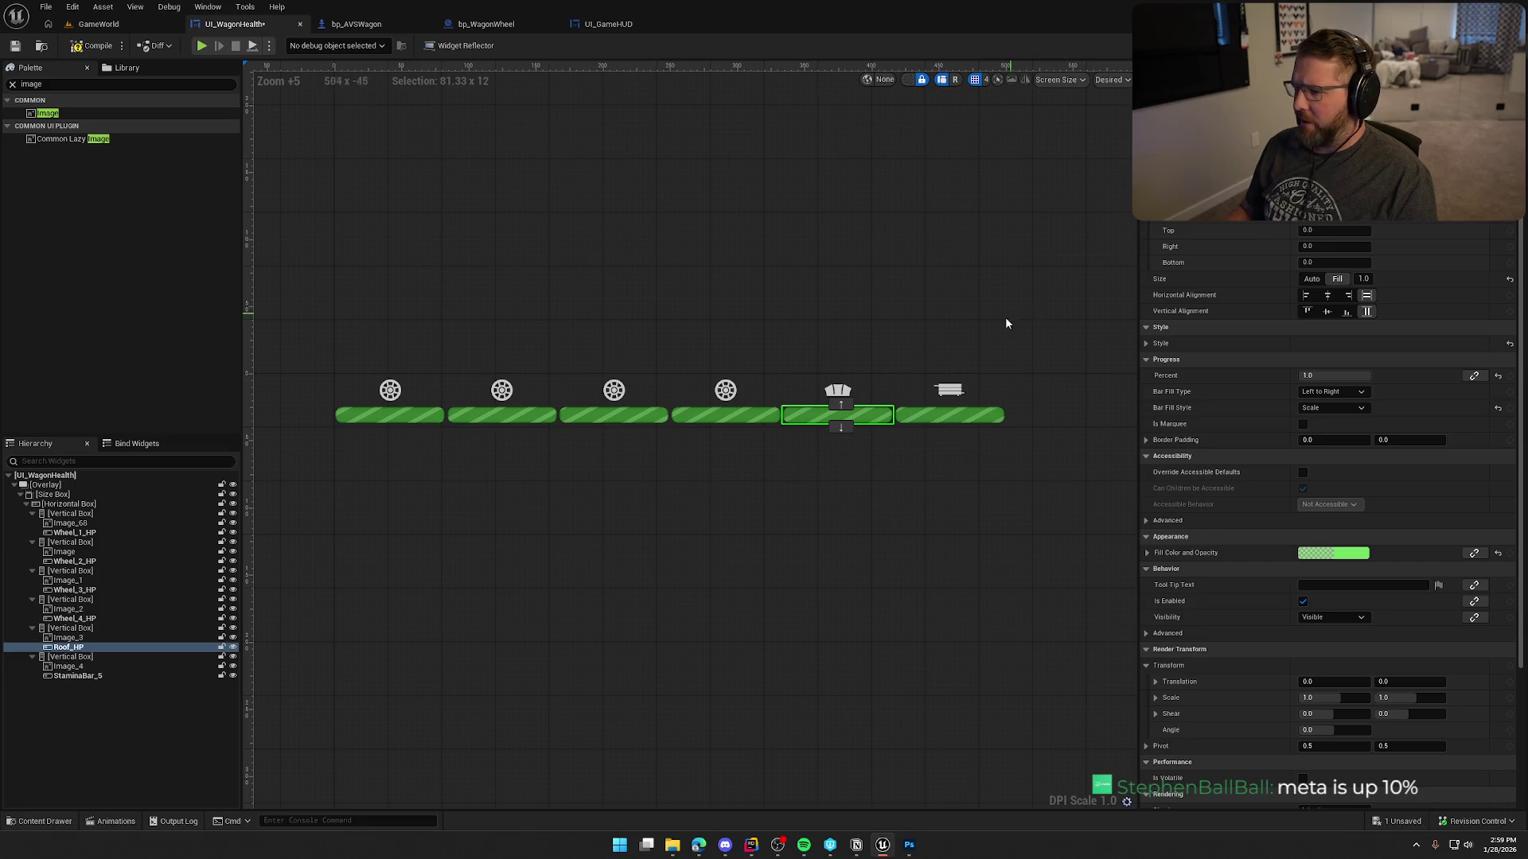
{"action": "left_click", "coordinate": [972, 413]}
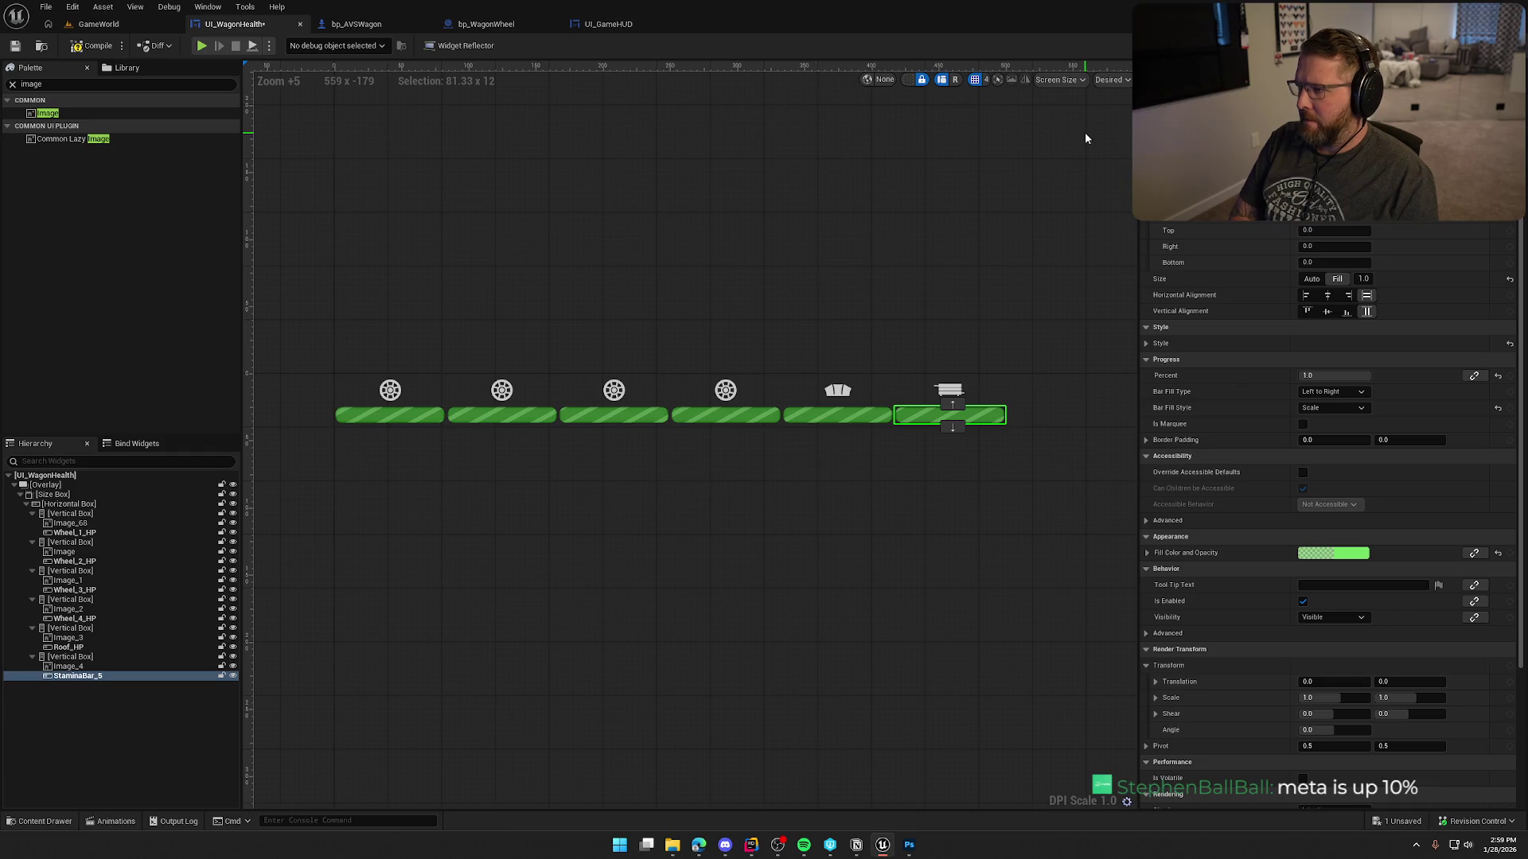
{"action": "key", "text": "Return"}
{"action": "left_click", "coordinate": [941, 169]}
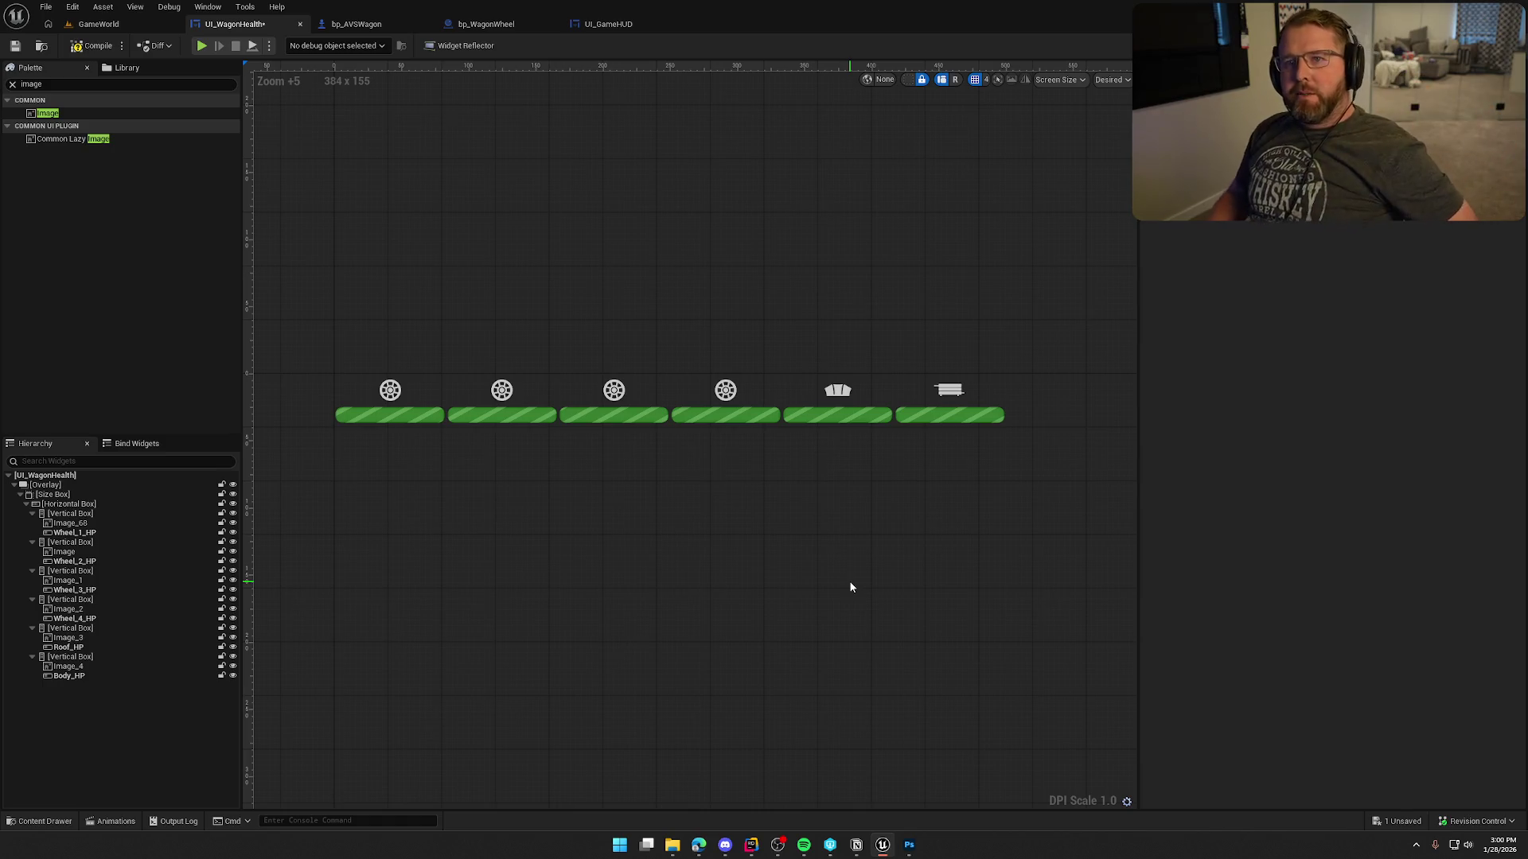
{"action": "mouse_move", "coordinate": [658, 528]}
{"action": "left_mouse_down"}
{"action": "mouse_move", "coordinate": [621, 454]}
{"action": "mouse_move", "coordinate": [483, 350]}
{"action": "left_mouse_up"}
Set the tint alpha of all six wheel, roof and body icons to 1.0.
{"action": "left_click", "coordinate": [411, 327]}
{"action": "left_click", "coordinate": [516, 320], "text": "ctrl"}
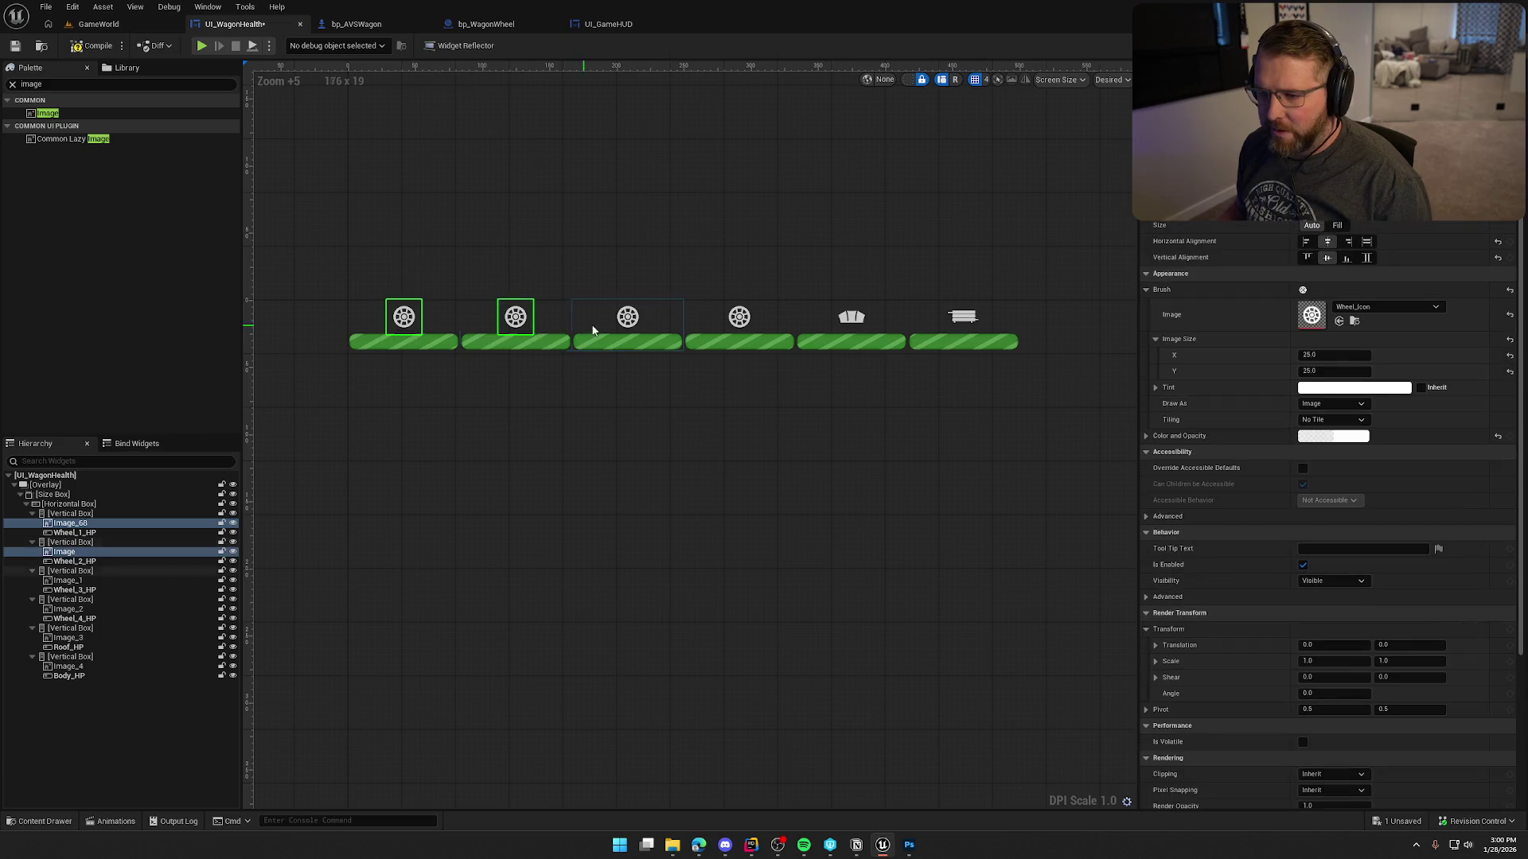
{"action": "left_click", "coordinate": [628, 320], "text": "ctrl"}
{"action": "left_click", "coordinate": [742, 320], "text": "ctrl"}
{"action": "left_click", "coordinate": [851, 319], "text": "ctrl"}
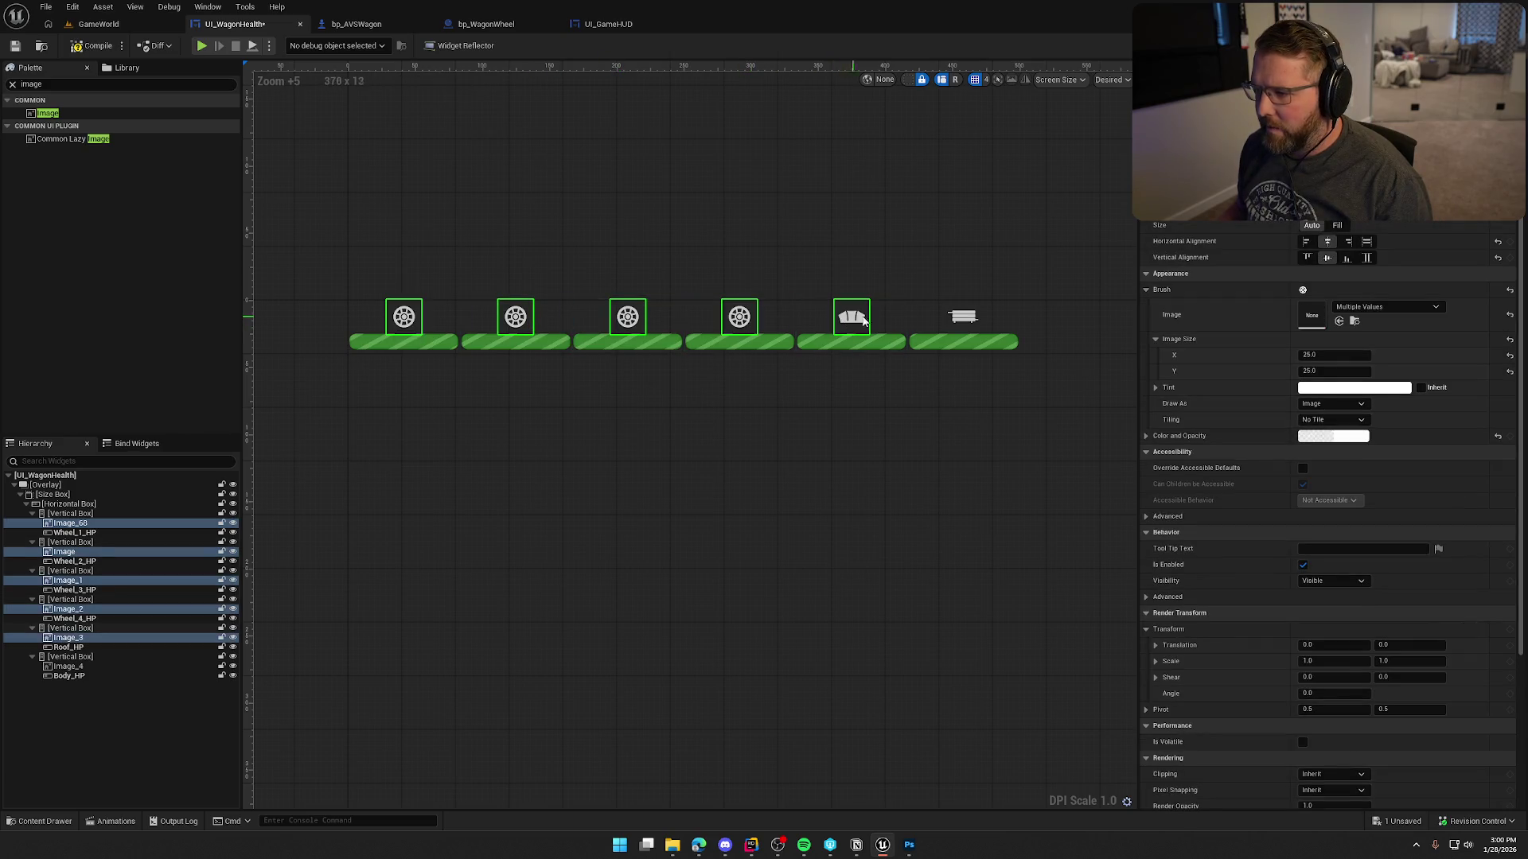
{"action": "left_click", "coordinate": [963, 318], "text": "ctrl"}
{"action": "left_click", "coordinate": [1318, 437]}
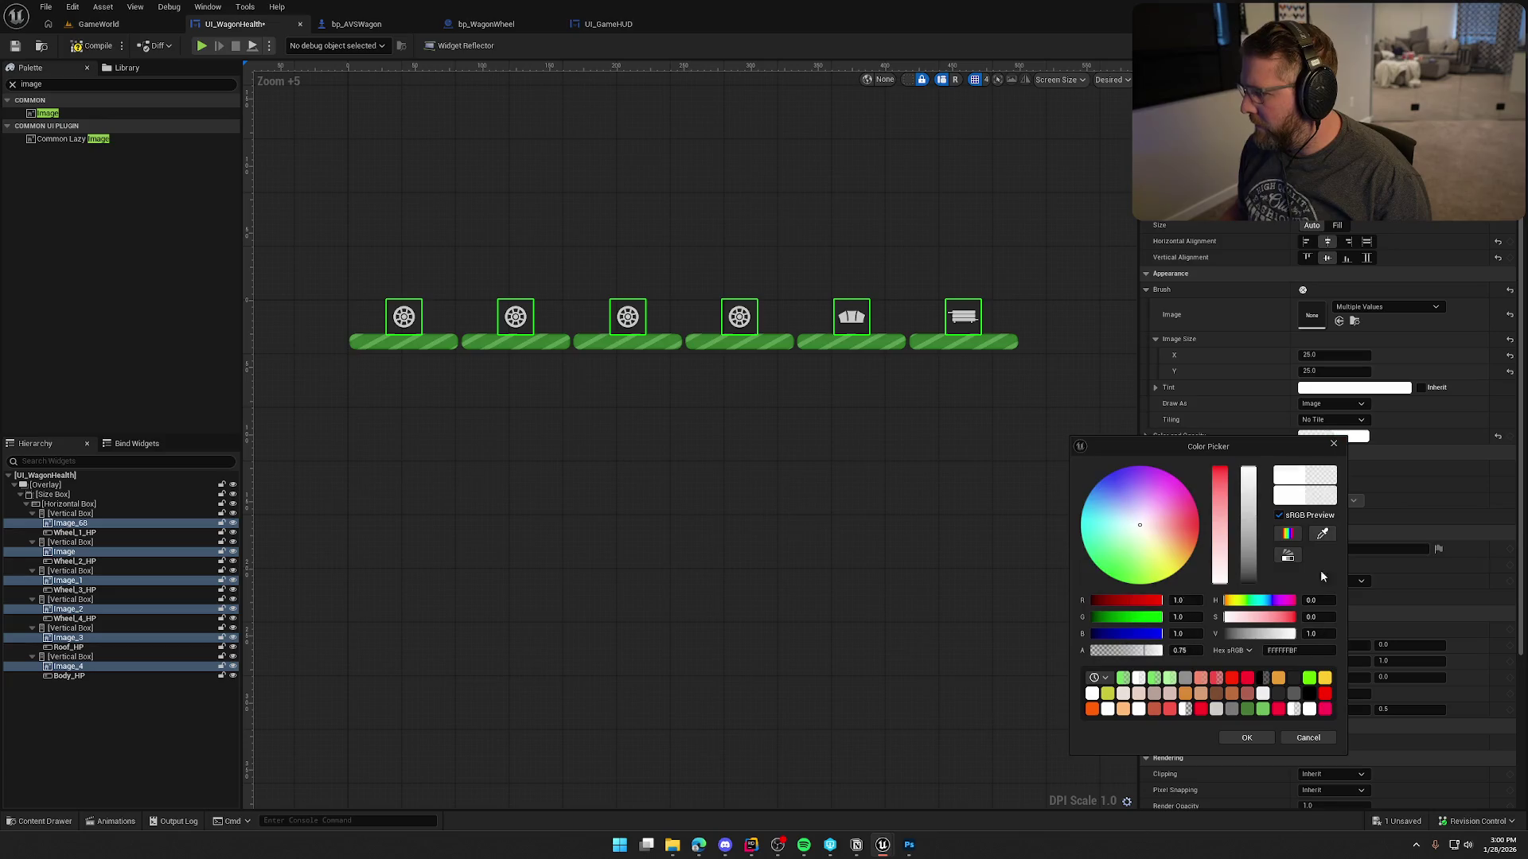
{"action": "left_click", "coordinate": [1179, 651]}
{"action": "type", "text": "1"}
{"action": "key", "text": "Return"}
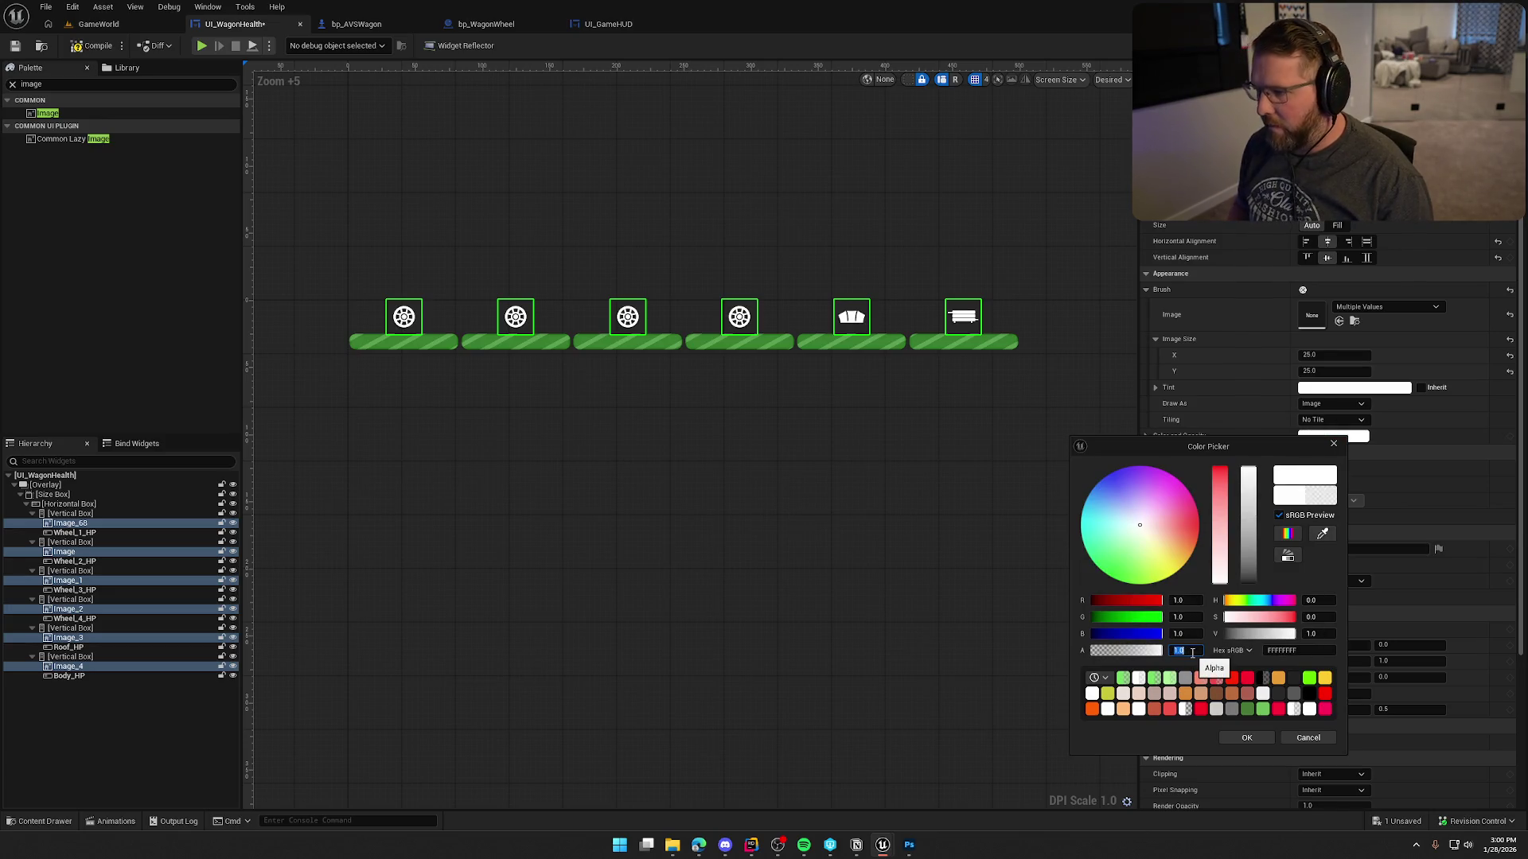
{"action": "left_click", "coordinate": [1247, 738]}
Deselect the icons, nudge the designer view and save UI_WagonHealth.
{"action": "left_click", "coordinate": [799, 456]}
{"action": "left_click_drag", "start_coordinate": [790, 533], "coordinate": [771, 537]}
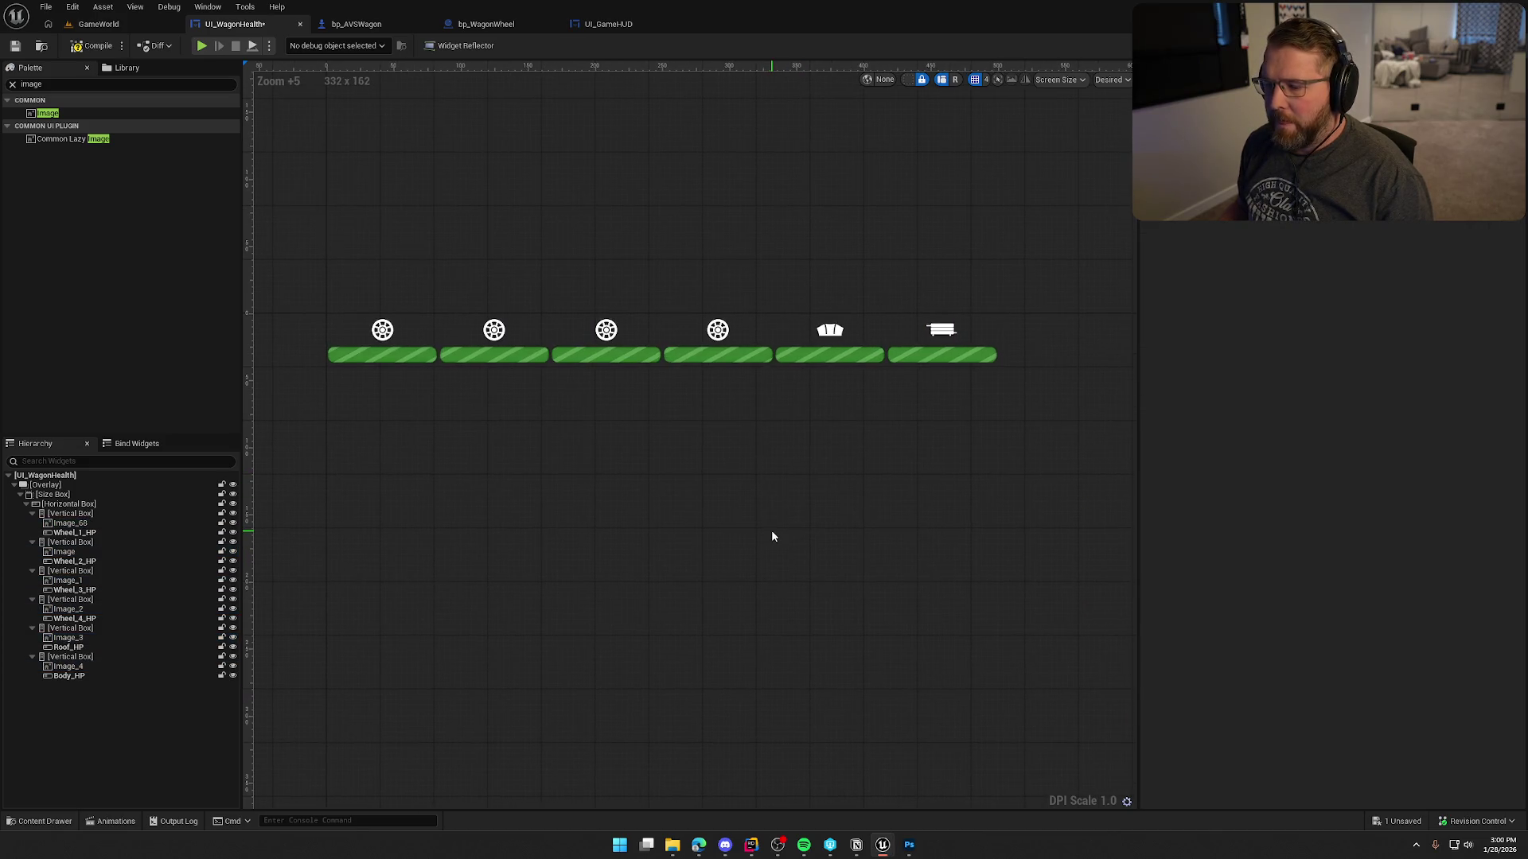
{"action": "key", "text": "ctrl+s"}
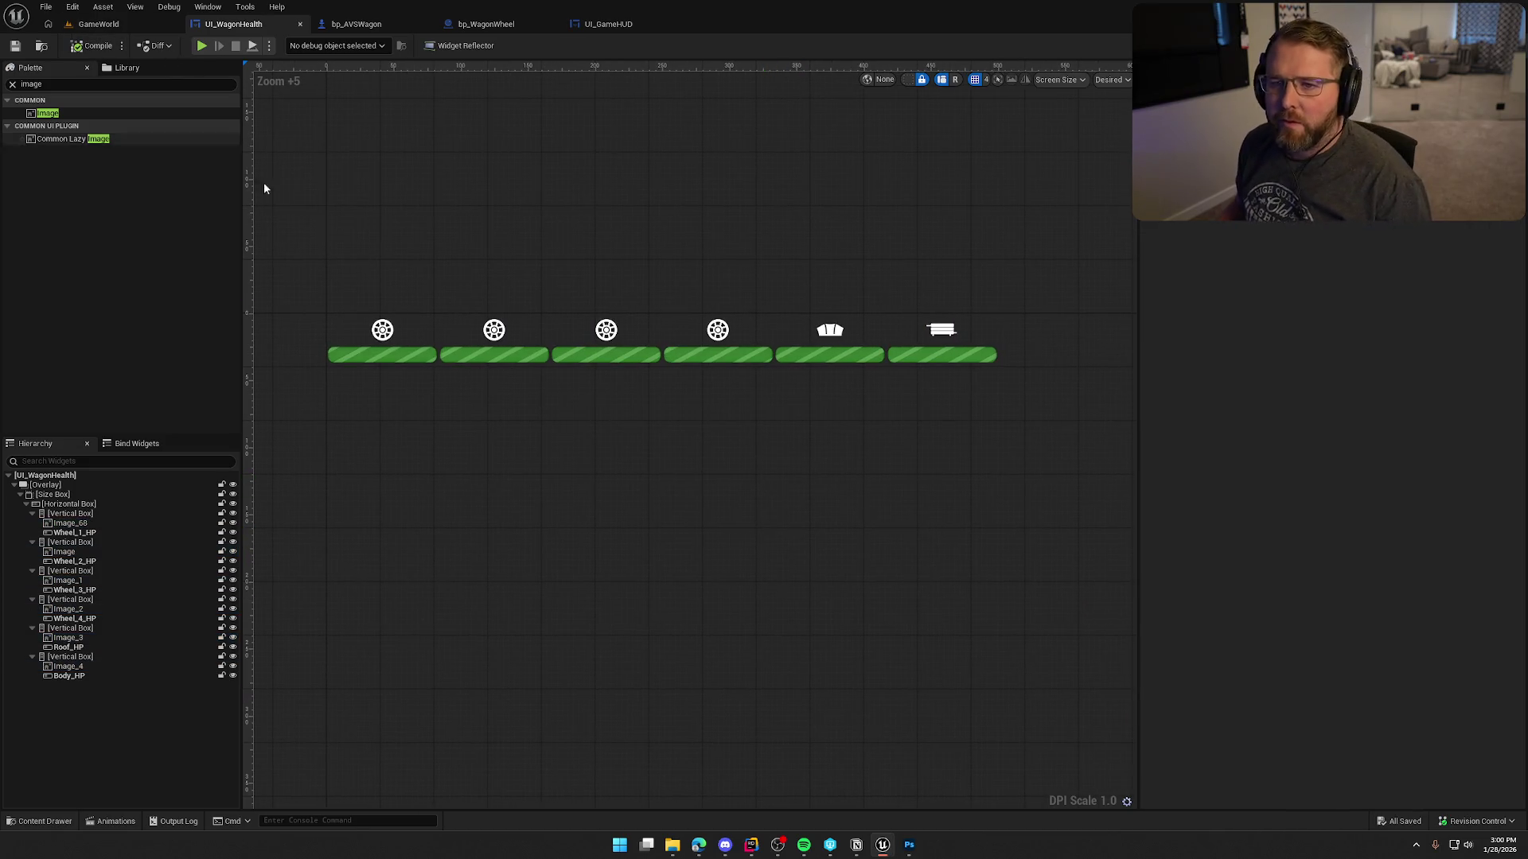
Open UI_GameHUD from the Assets/UI/InGame folder.
{"action": "key", "text": "ctrl+space"}
{"action": "left_click", "coordinate": [51, 742]}
{"action": "left_click", "coordinate": [38, 733]}
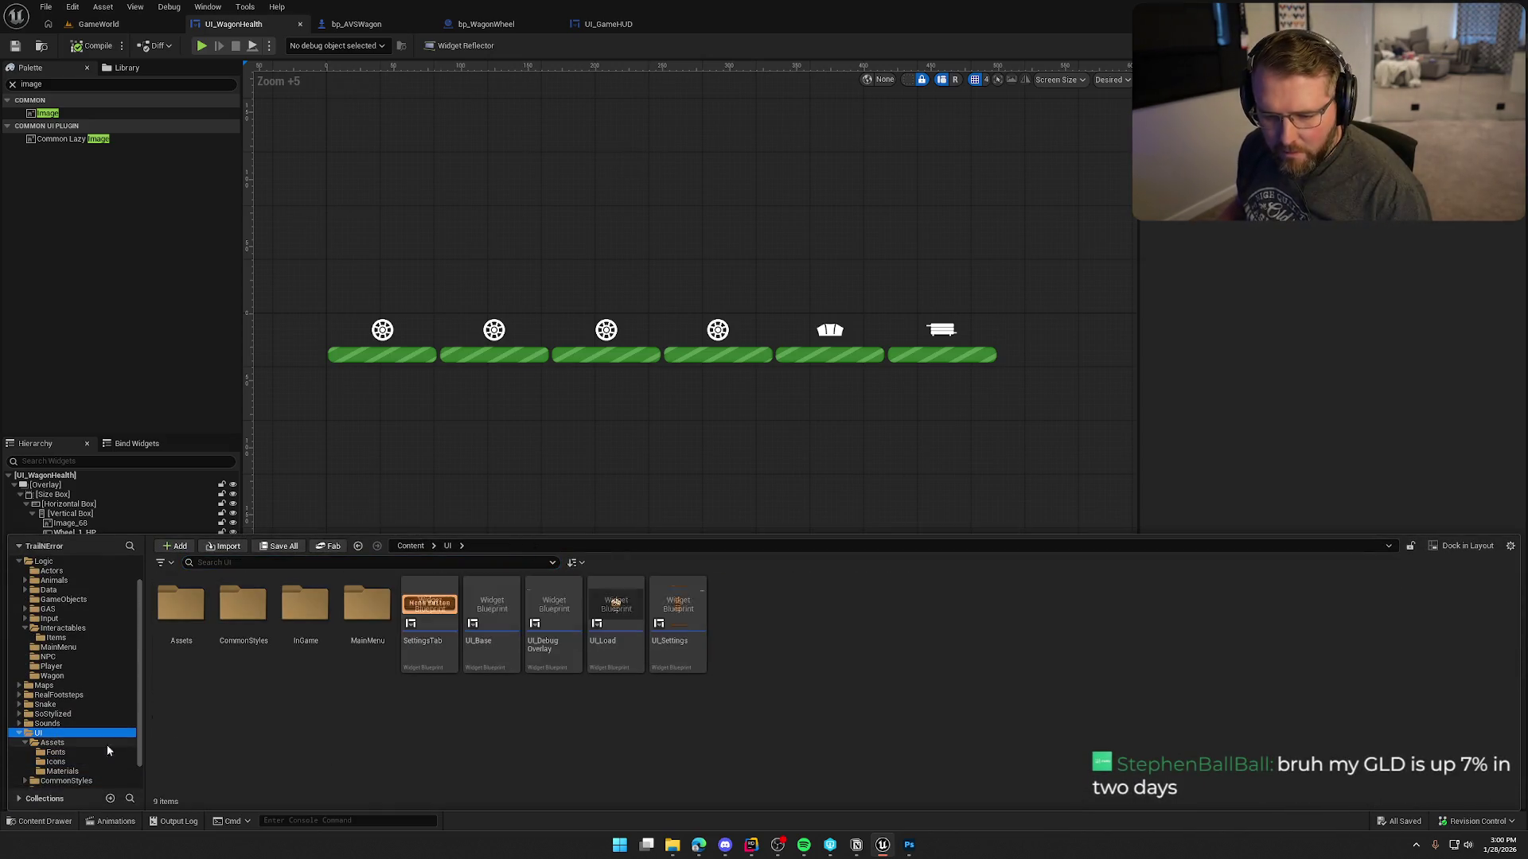
{"action": "double_click", "coordinate": [305, 605]}
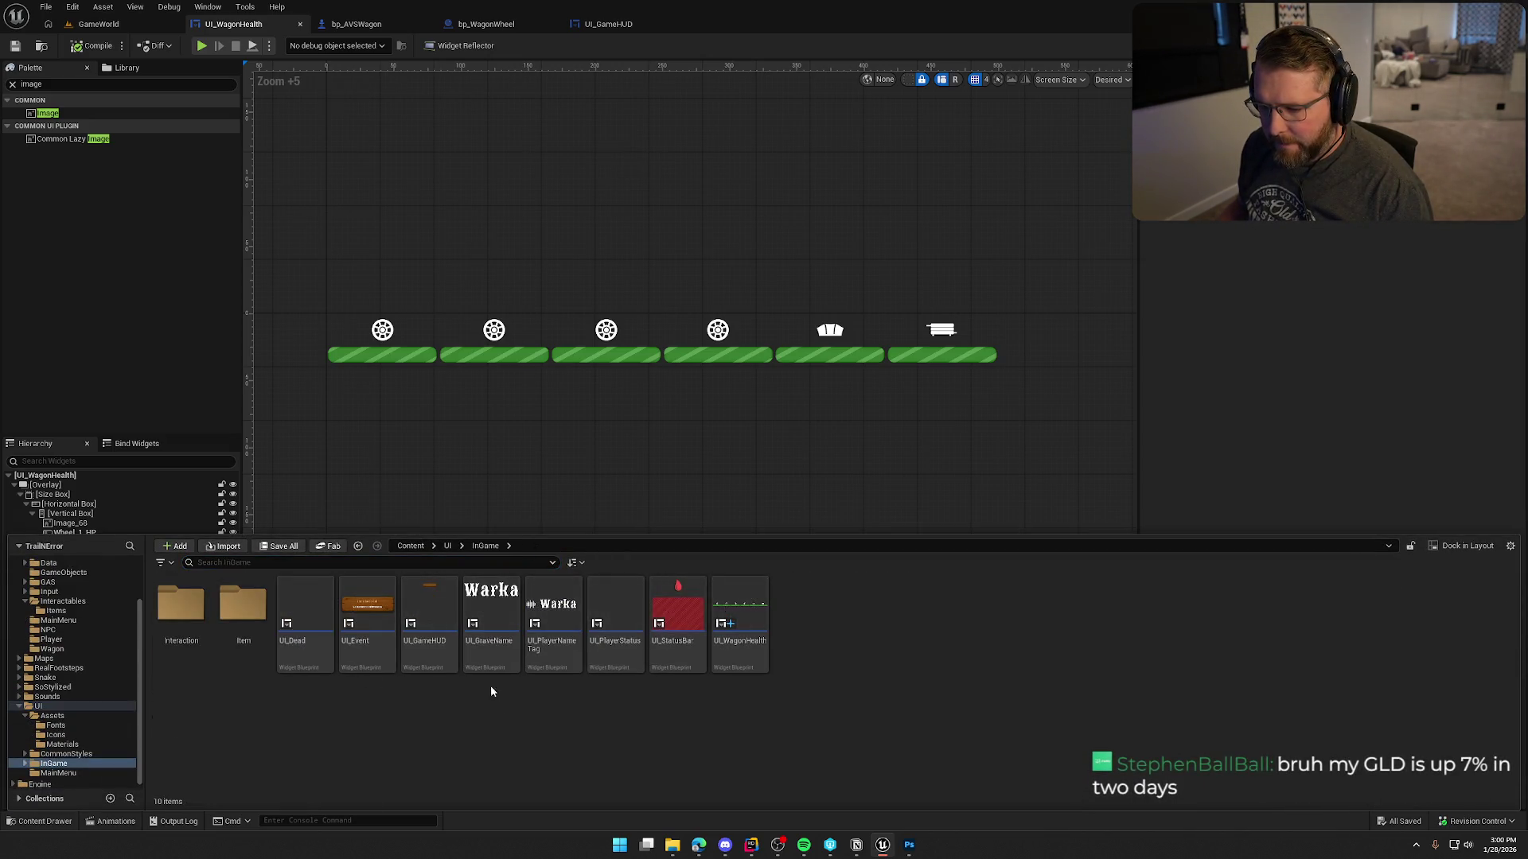
{"action": "left_click", "coordinate": [439, 615]}
{"action": "double_click", "coordinate": [440, 615]}
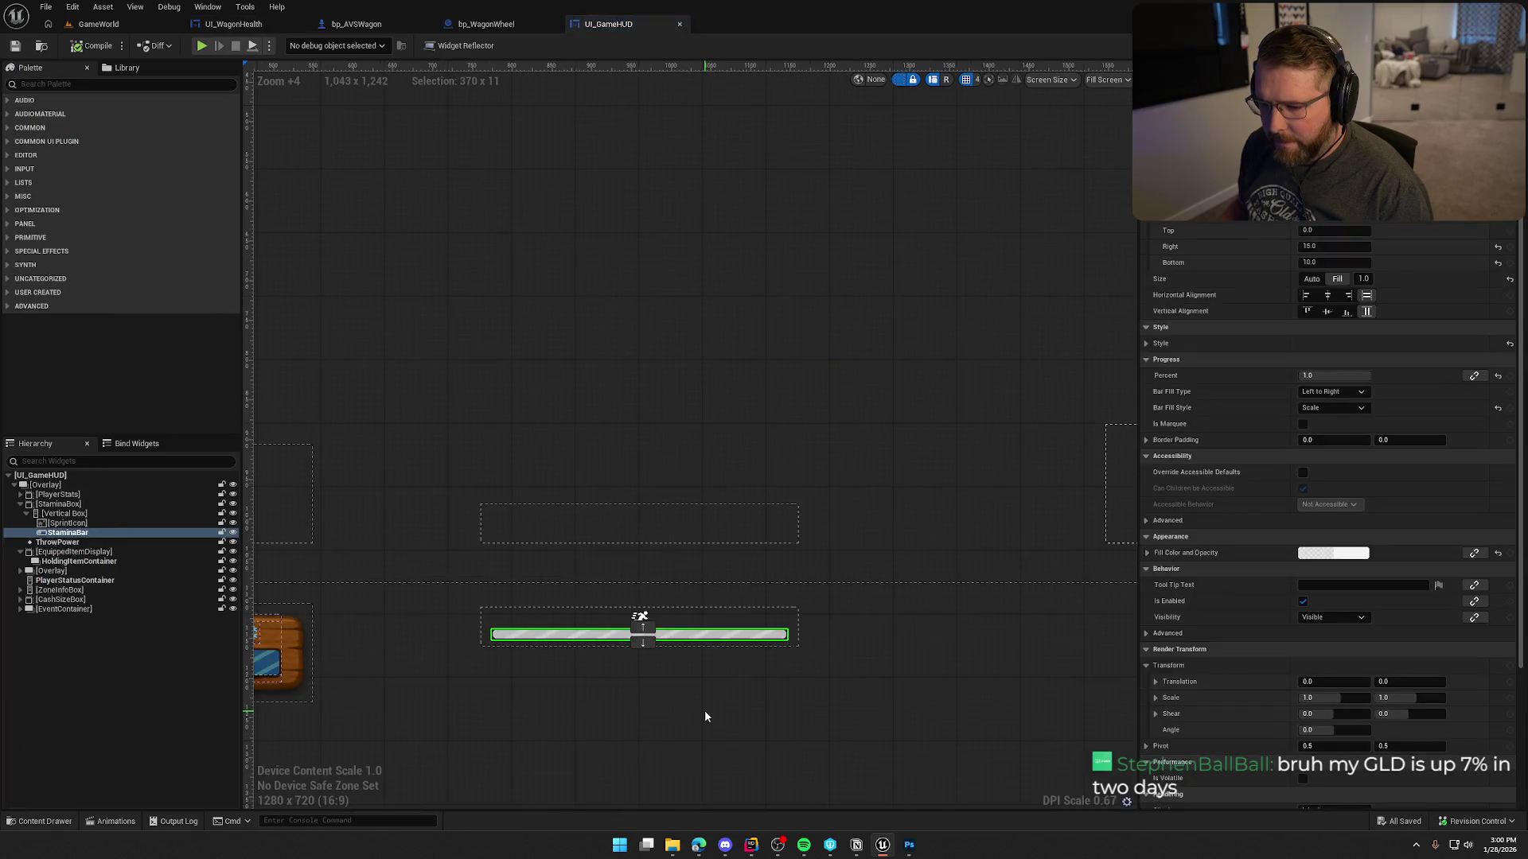
Collapse the HUD tree branches and add UI Wagon Health to the root Overlay.
{"action": "left_click", "coordinate": [19, 504]}
{"action": "left_click", "coordinate": [20, 523]}
{"action": "left_click", "coordinate": [19, 533]}
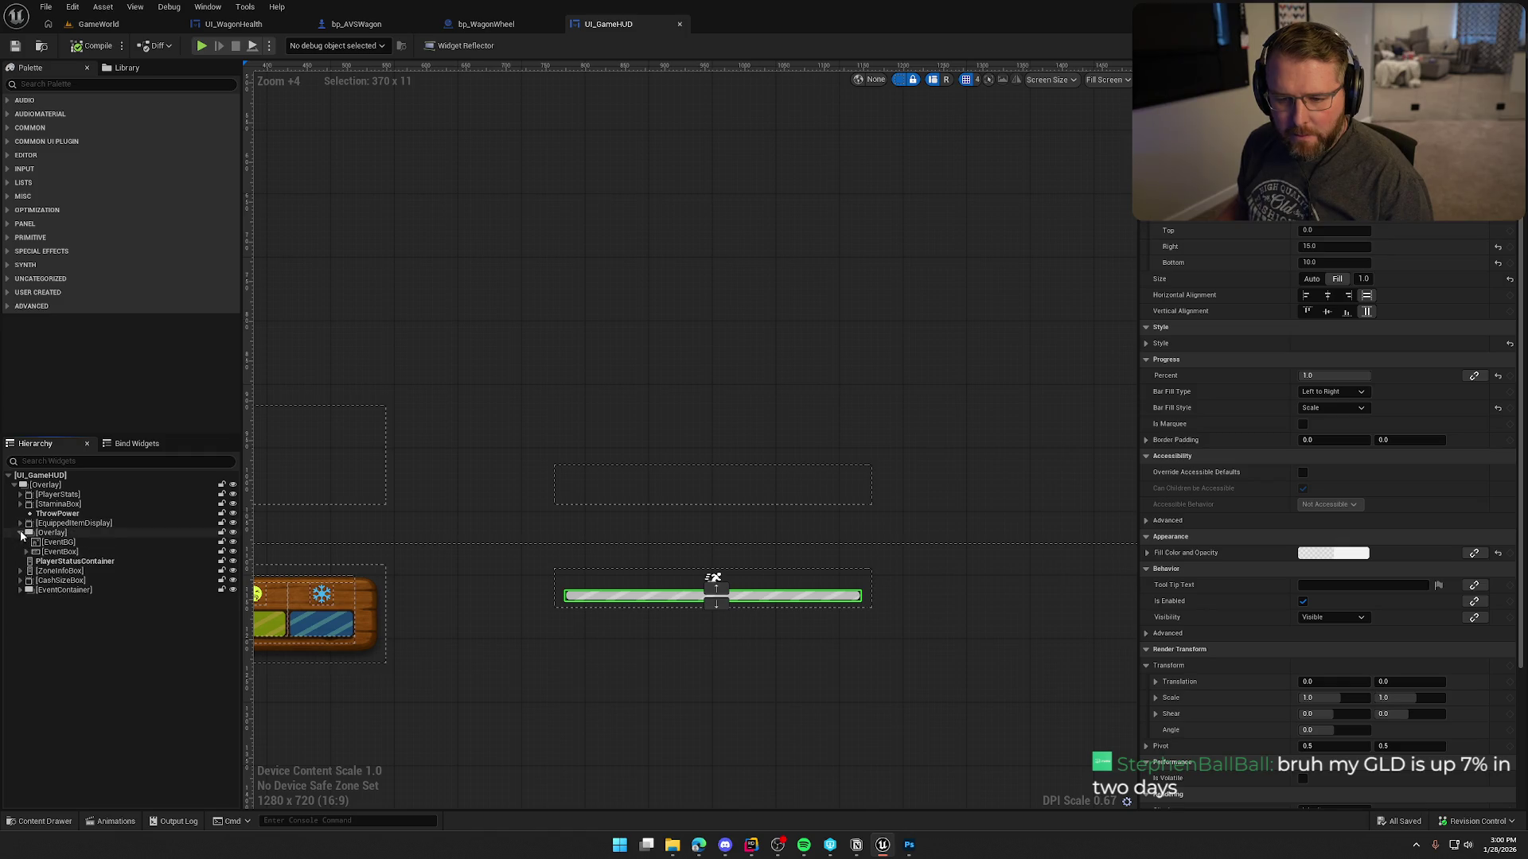
{"action": "left_click", "coordinate": [20, 533]}
{"action": "left_click", "coordinate": [45, 484]}
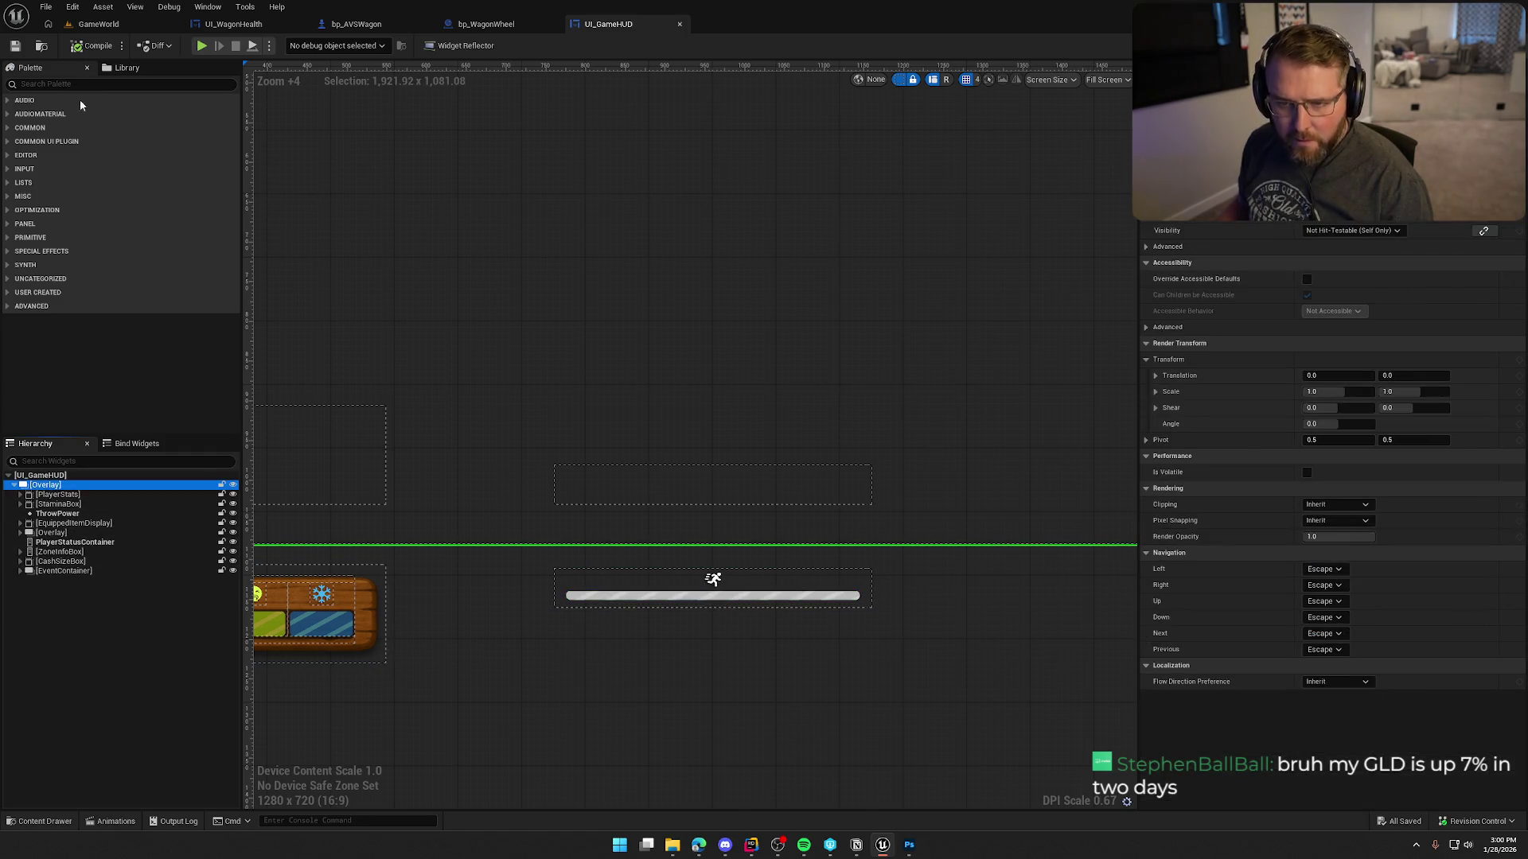
{"action": "type", "text": "ui_"}
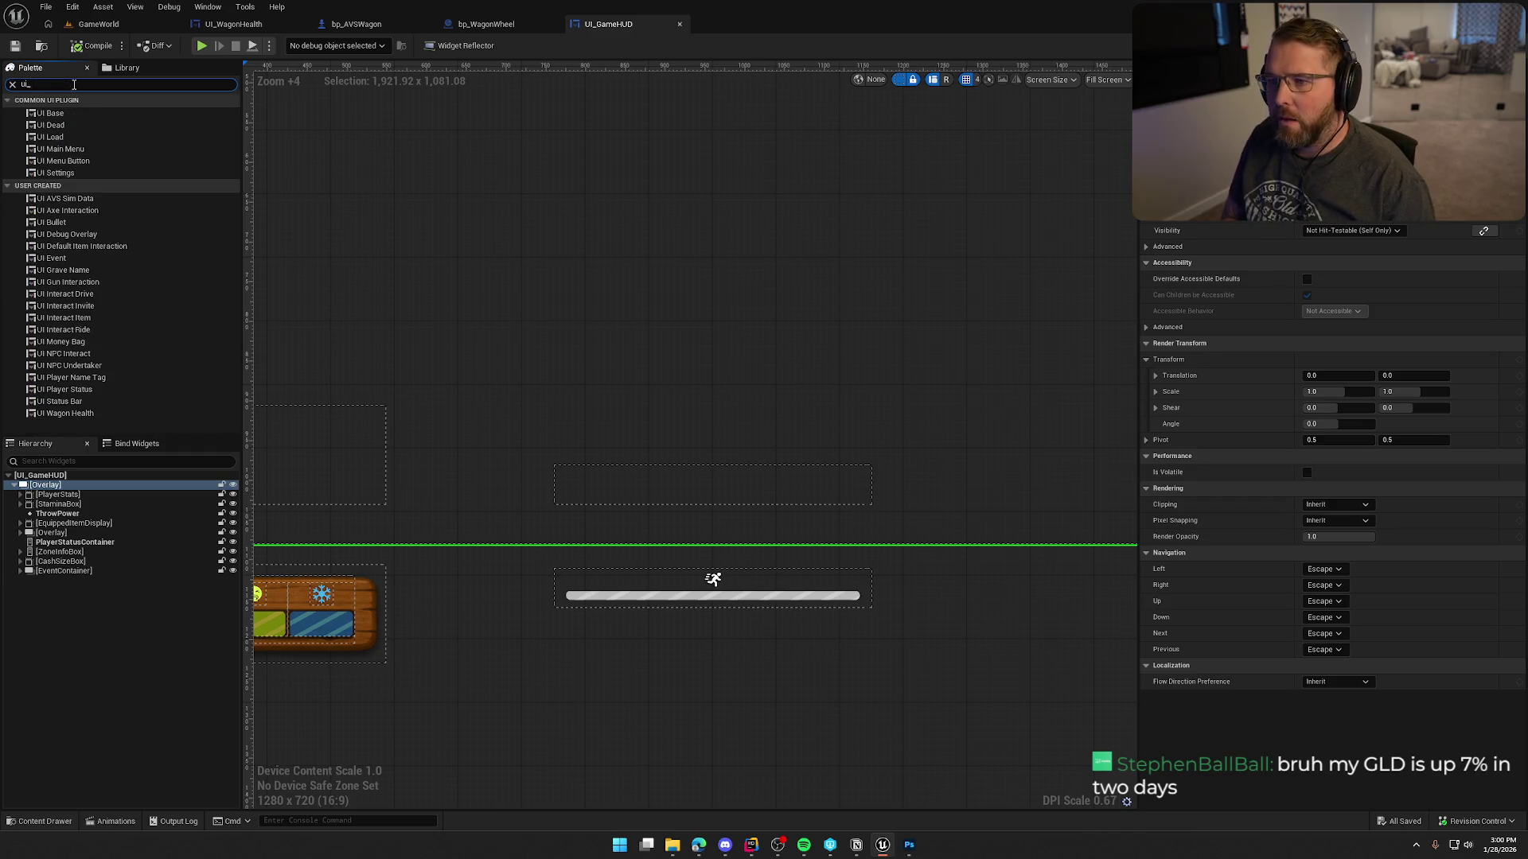
{"action": "type", "text": "wa"}
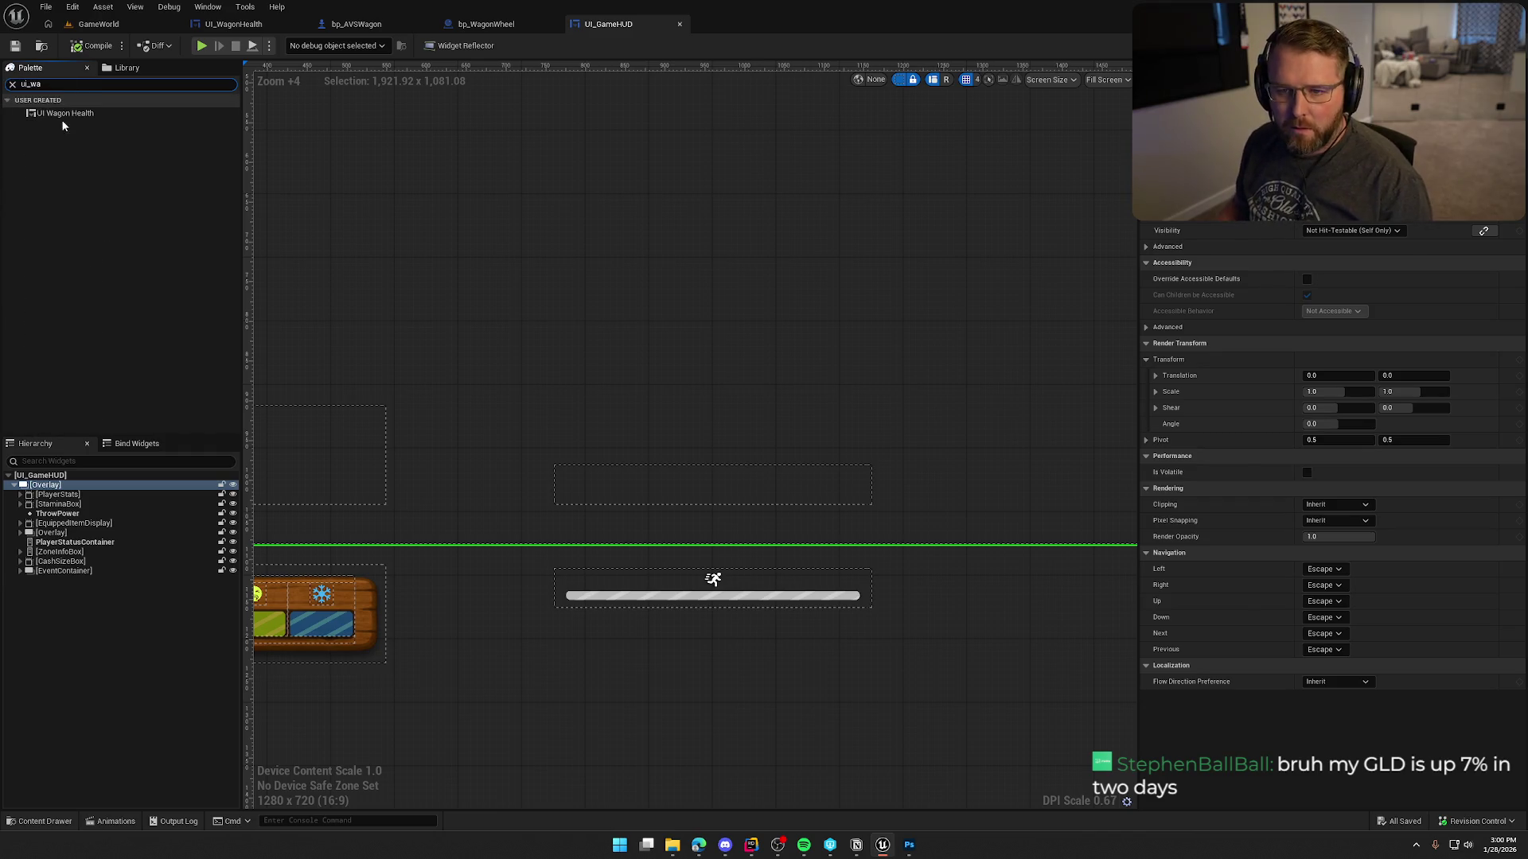
{"action": "mouse_move", "coordinate": [66, 116]}
{"action": "left_mouse_down"}
{"action": "mouse_move", "coordinate": [119, 469]}
{"action": "mouse_move", "coordinate": [72, 489]}
{"action": "mouse_move", "coordinate": [66, 589]}
{"action": "left_mouse_up"}
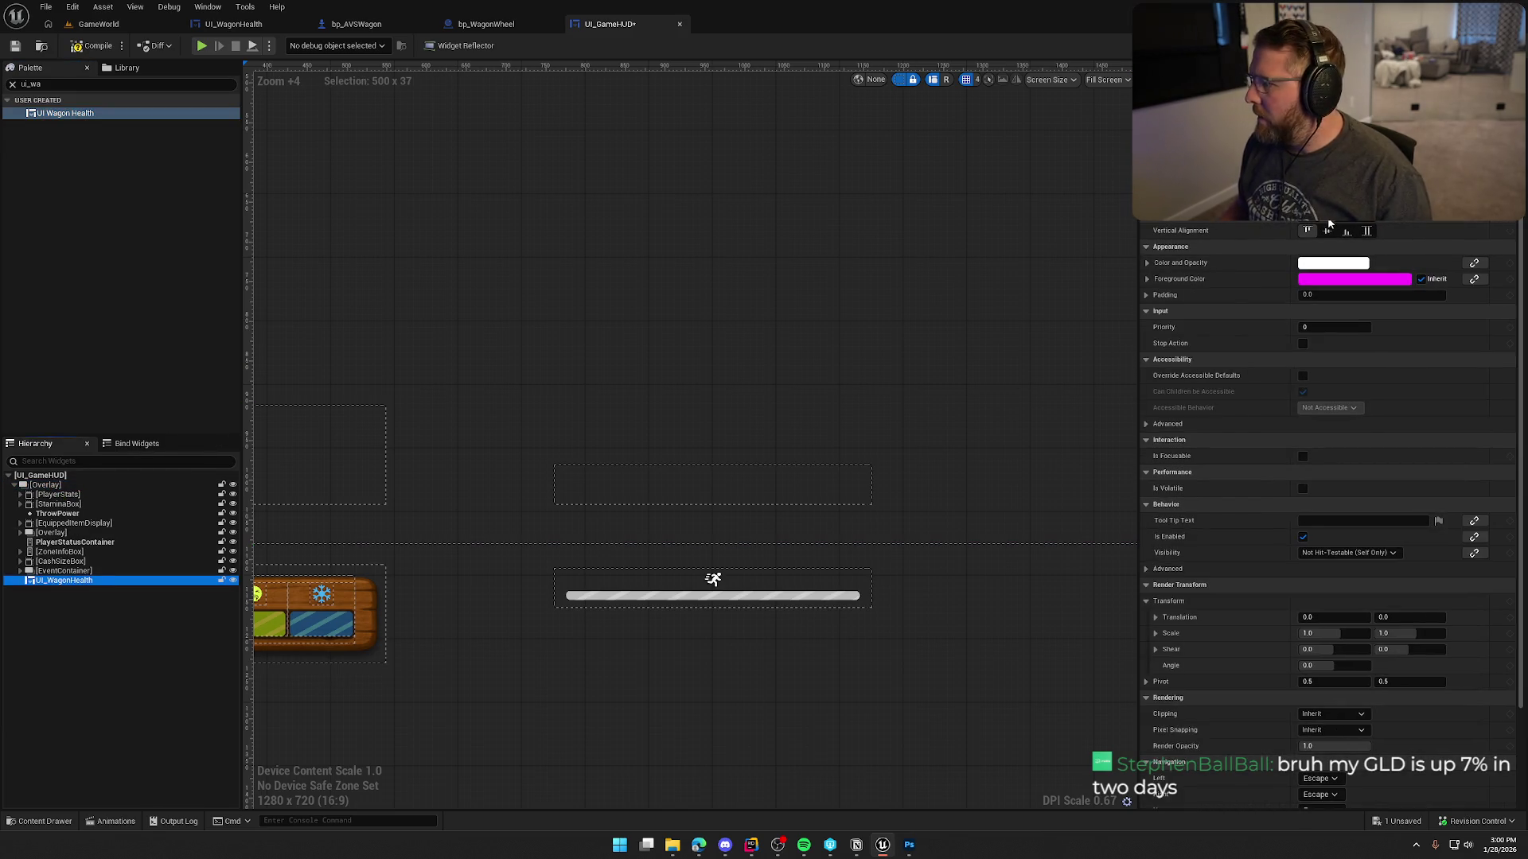
Bottom-align the wagon health widget with 50 bottom padding.
{"action": "left_click", "coordinate": [1350, 231]}
{"action": "left_click", "coordinate": [1350, 232]}
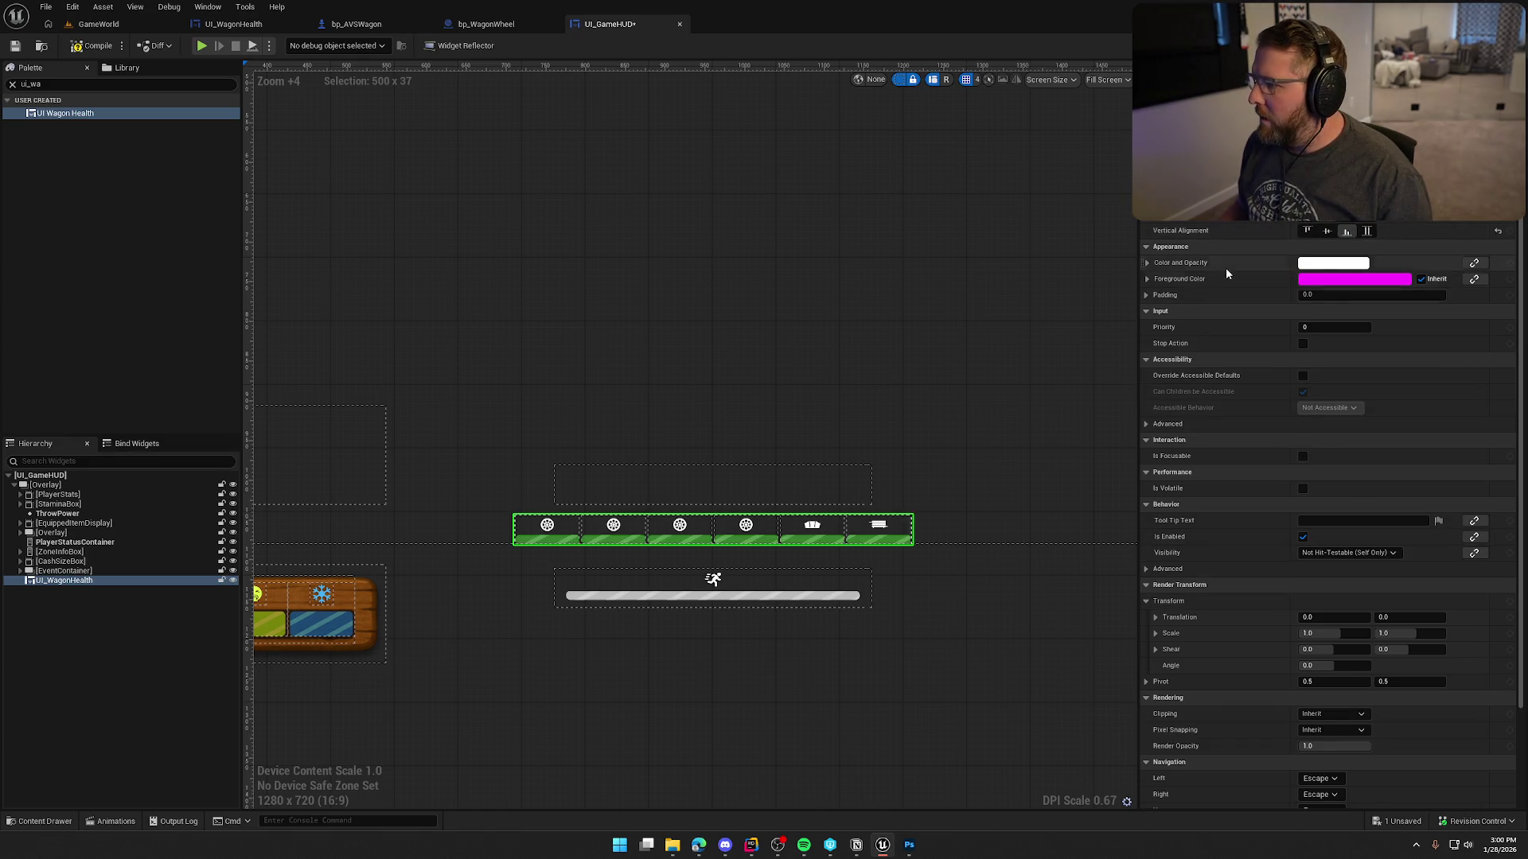
{"action": "scroll", "coordinate": [1329, 274], "scroll_direction": "up", "scroll_amount": 2}
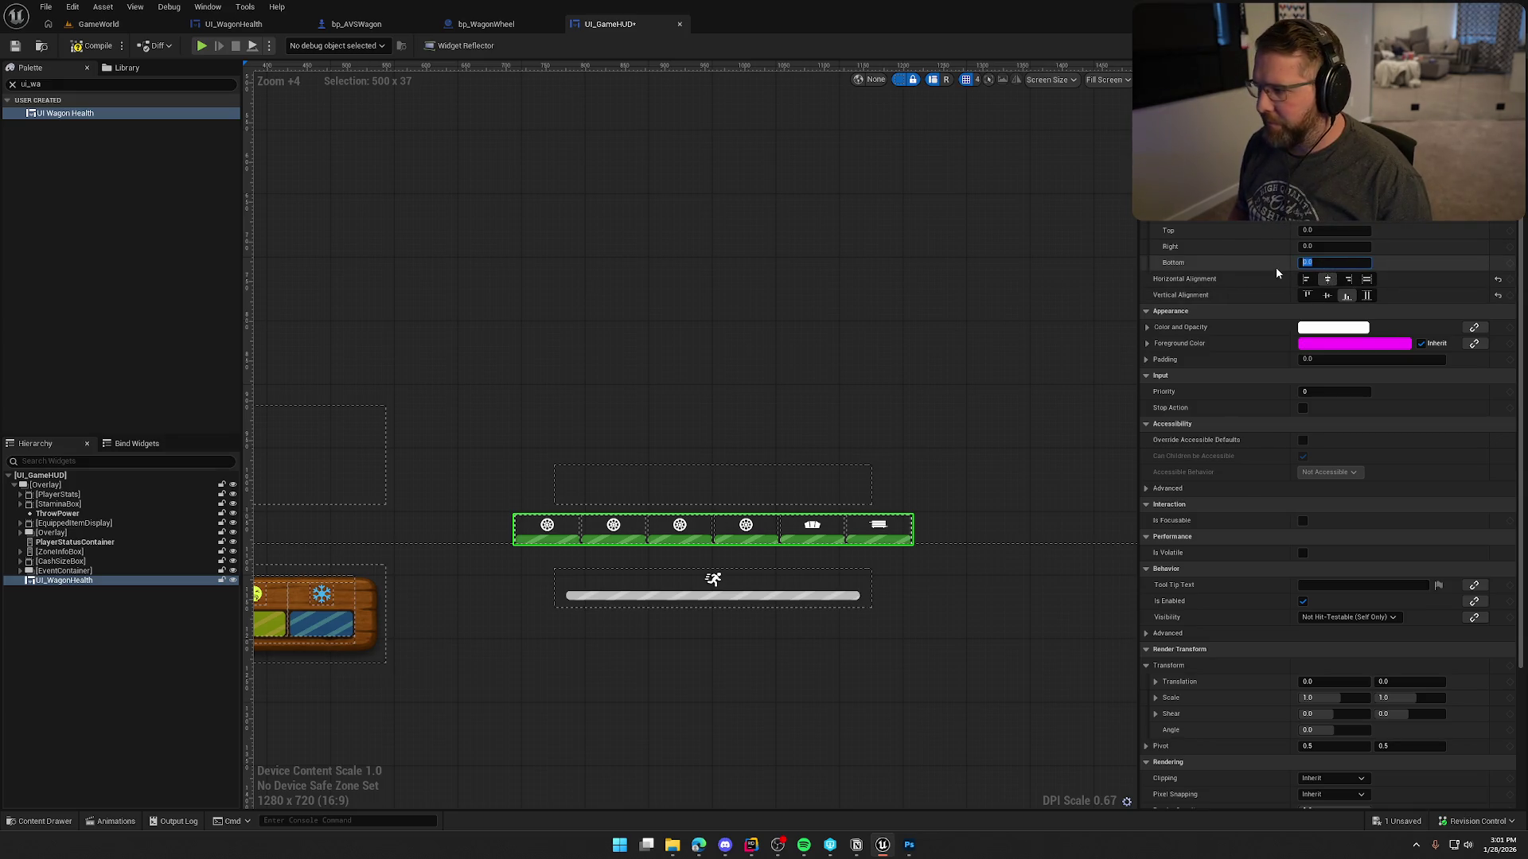
{"action": "type", "text": "50"}
{"action": "key", "text": "Return"}
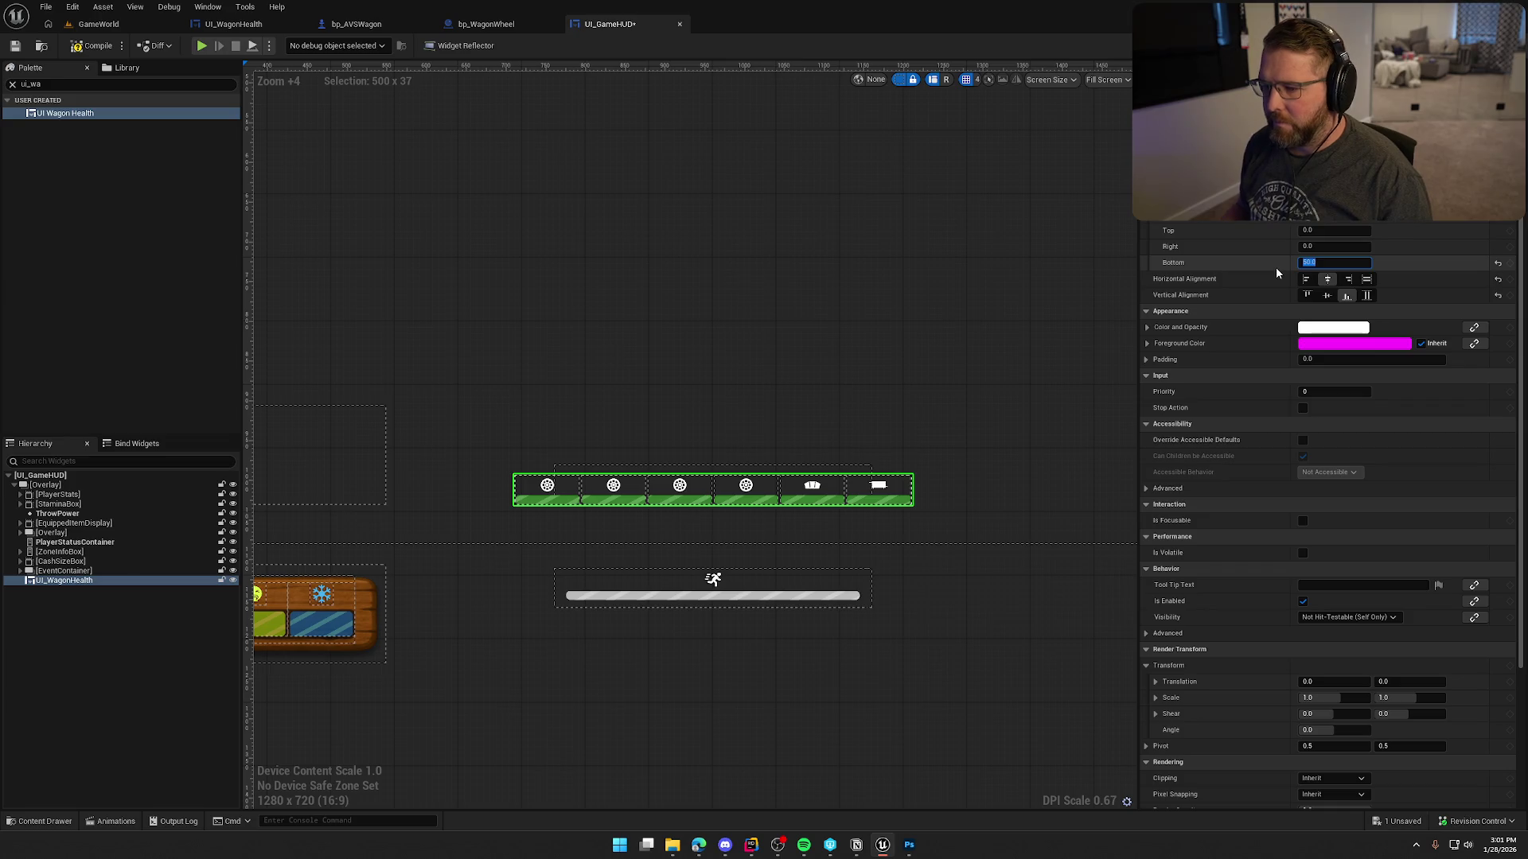
Hide outlines, compile, save and check out the HUD, then start play in the level.
{"action": "left_click", "coordinate": [1026, 672]}
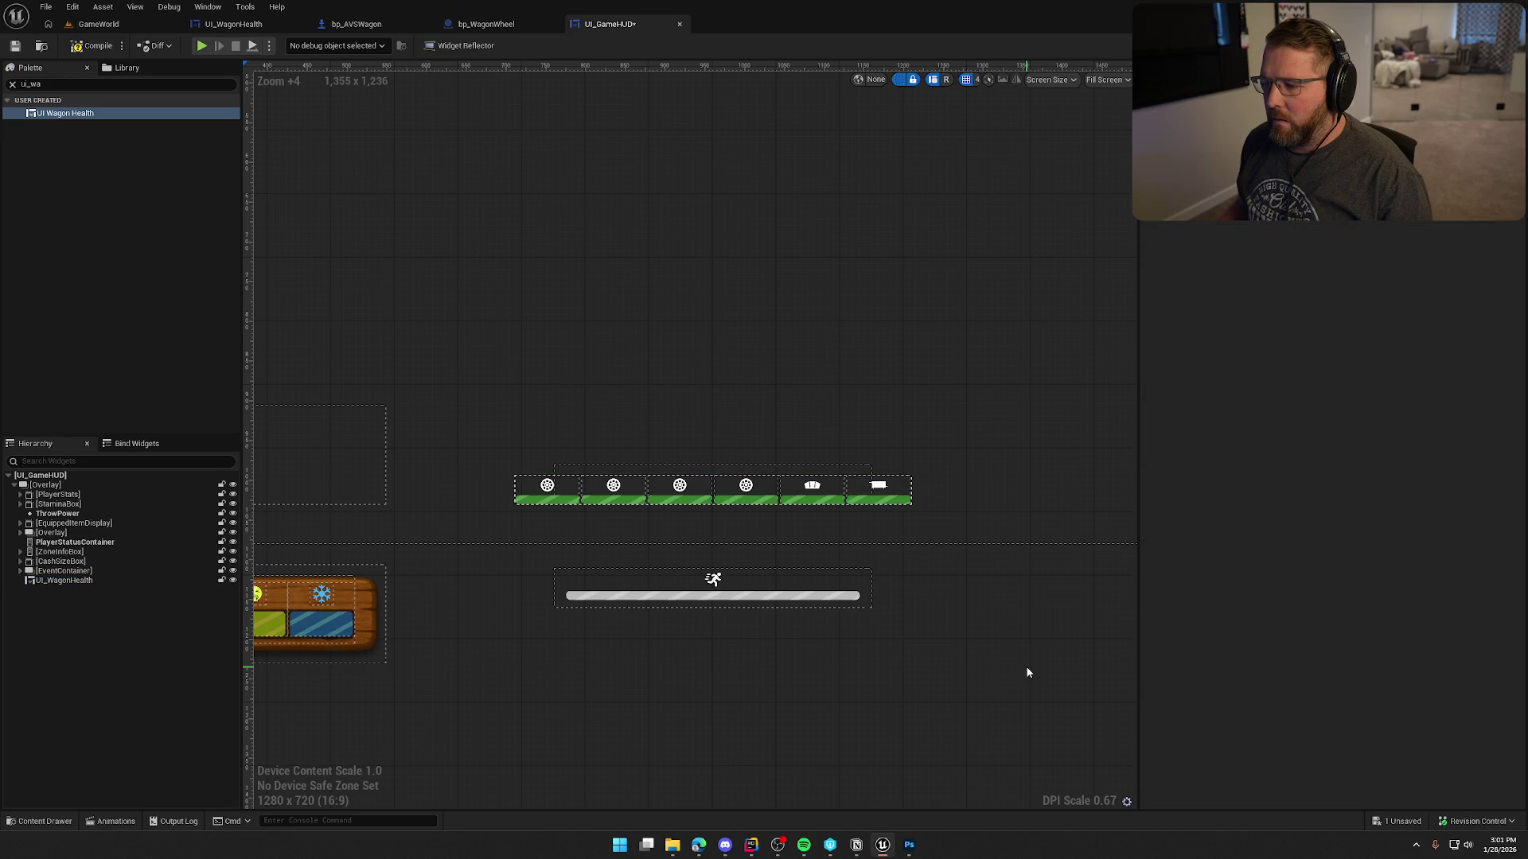
{"action": "left_click", "coordinate": [896, 79]}
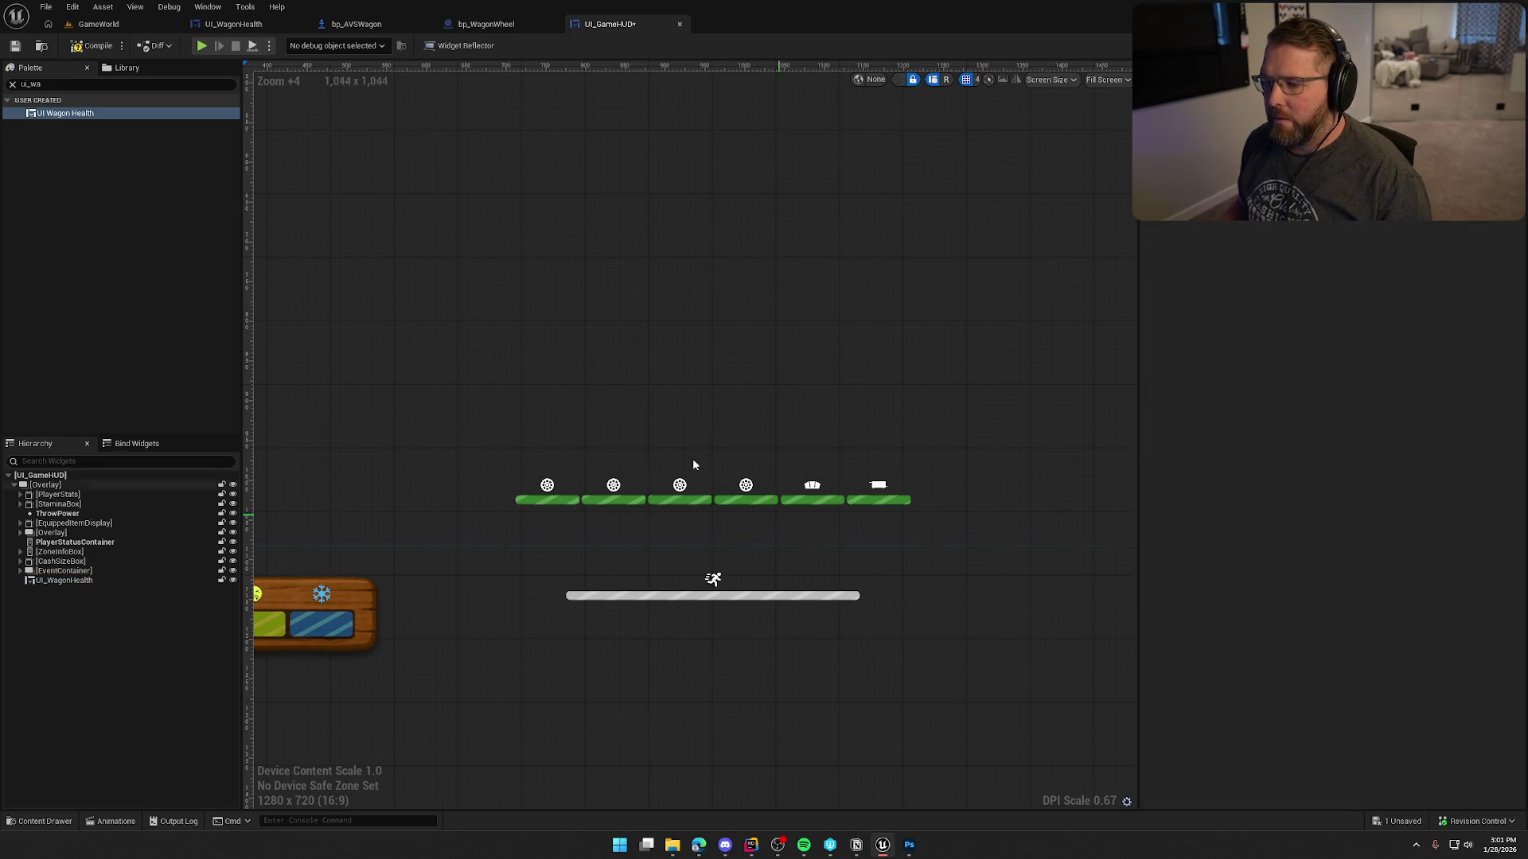
{"action": "key", "text": "ctrl+s"}
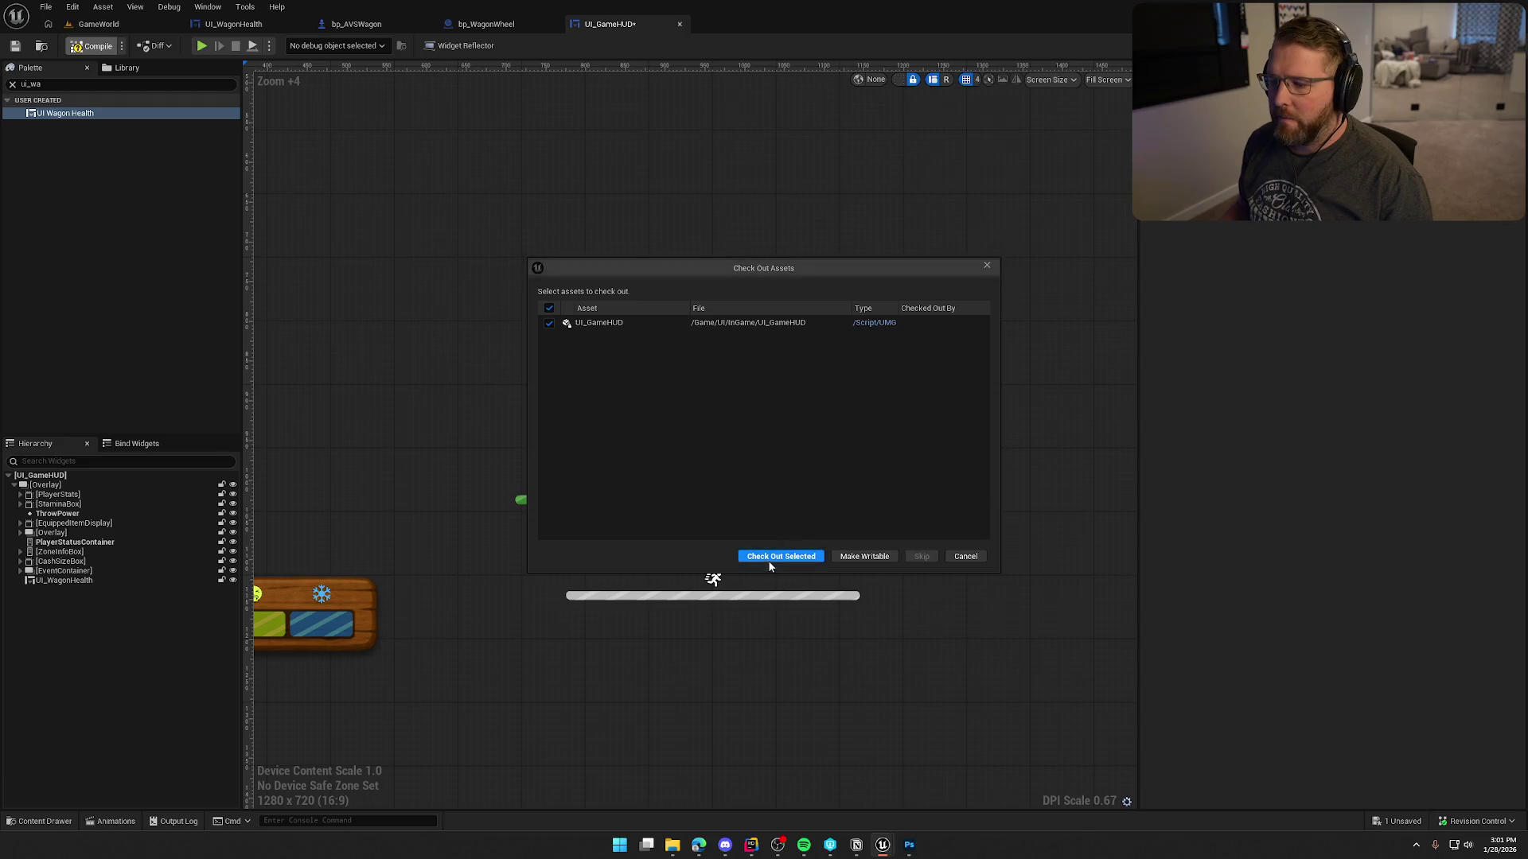
{"action": "left_click", "coordinate": [782, 555]}
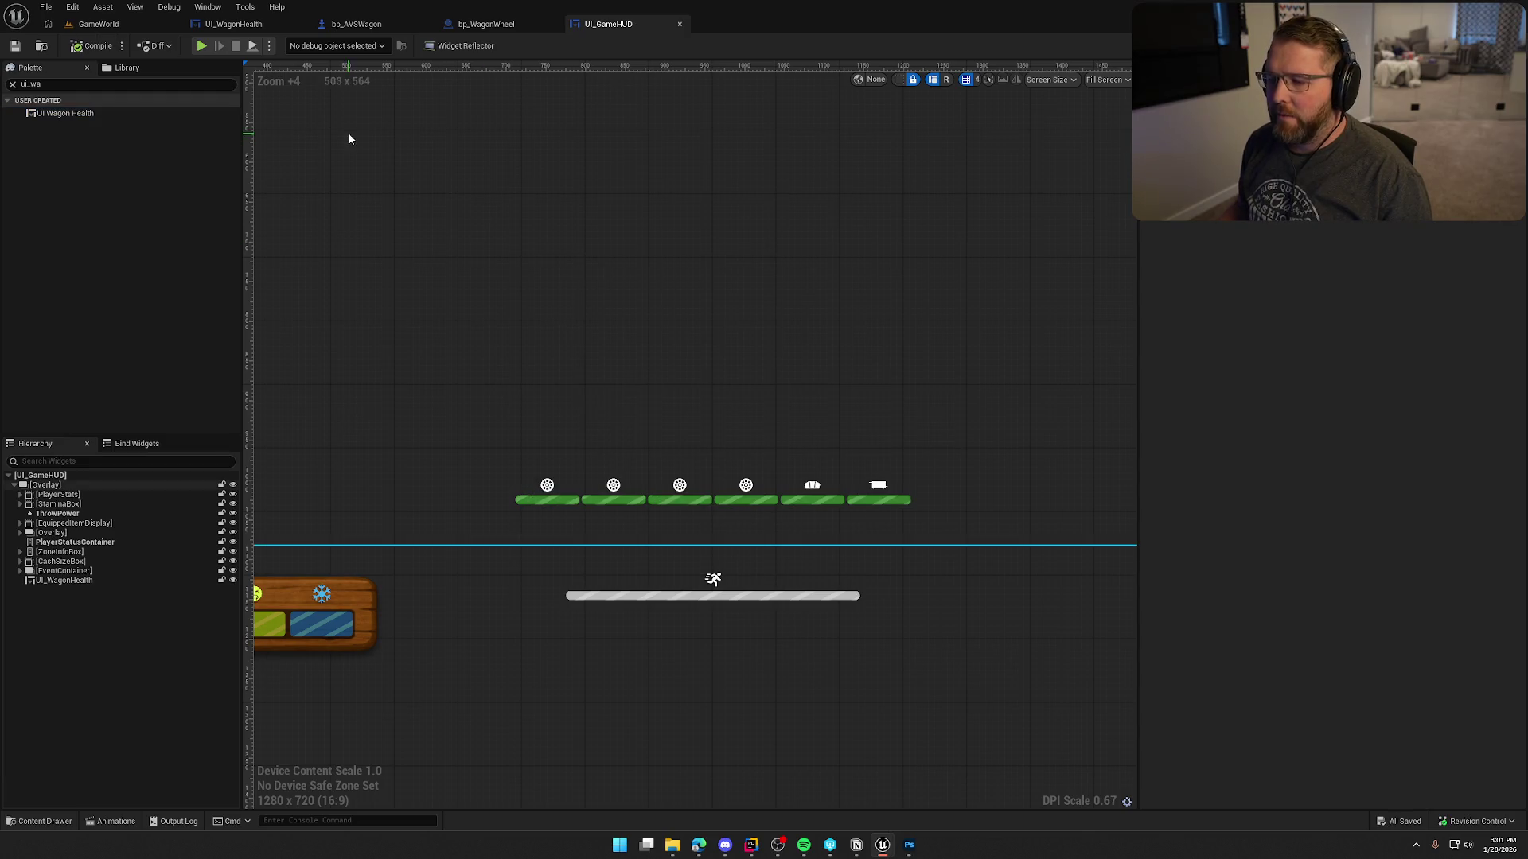
{"action": "left_click", "coordinate": [99, 24]}
{"action": "key", "text": "alt+p"}
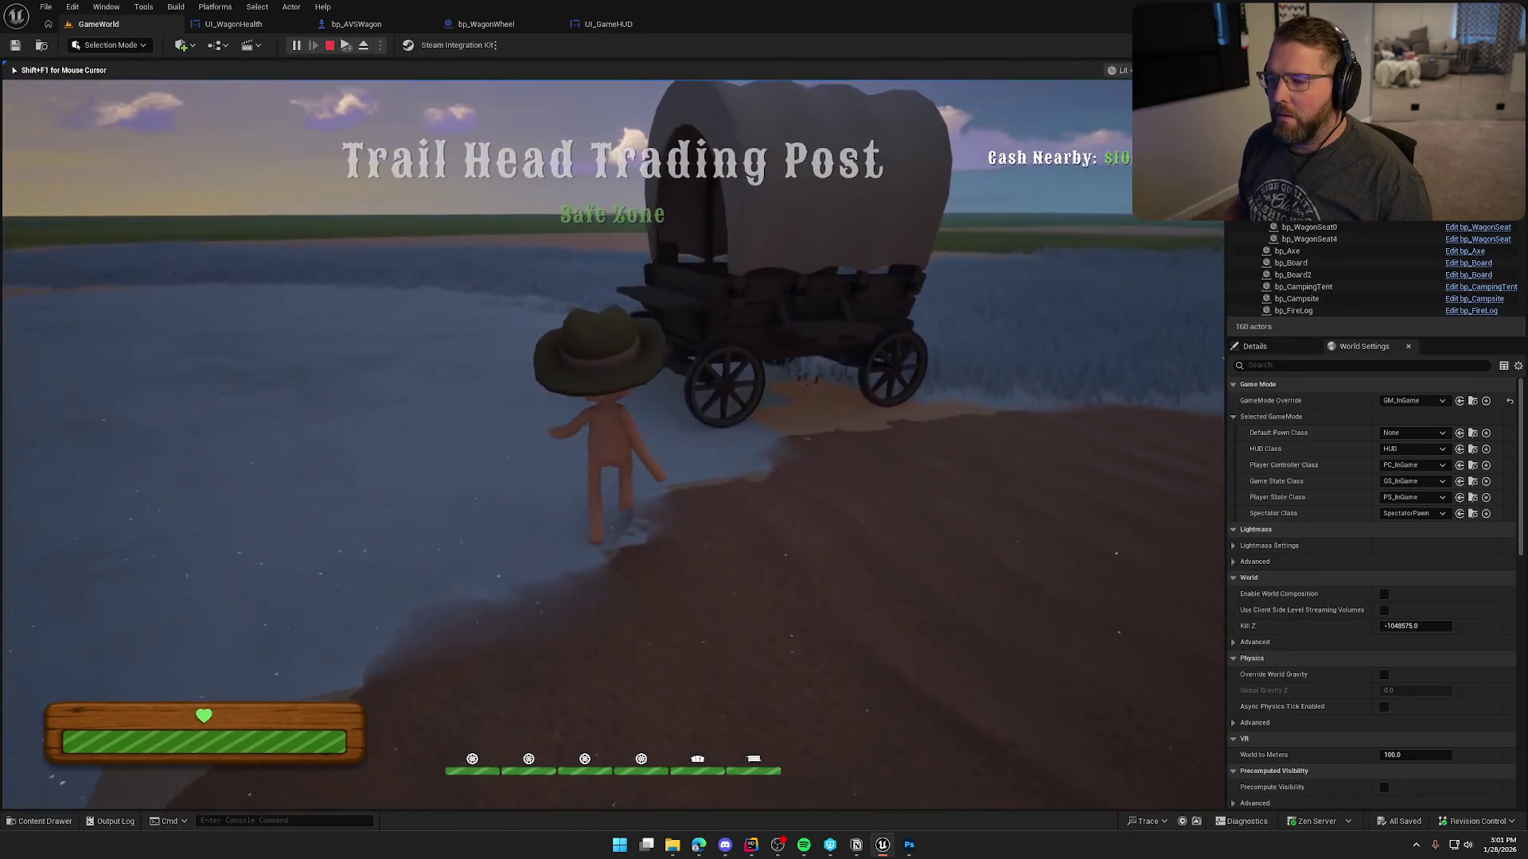
Board the wagon, drive it along the water, then get out and walk around it.
{"action": "key", "text": "e"}
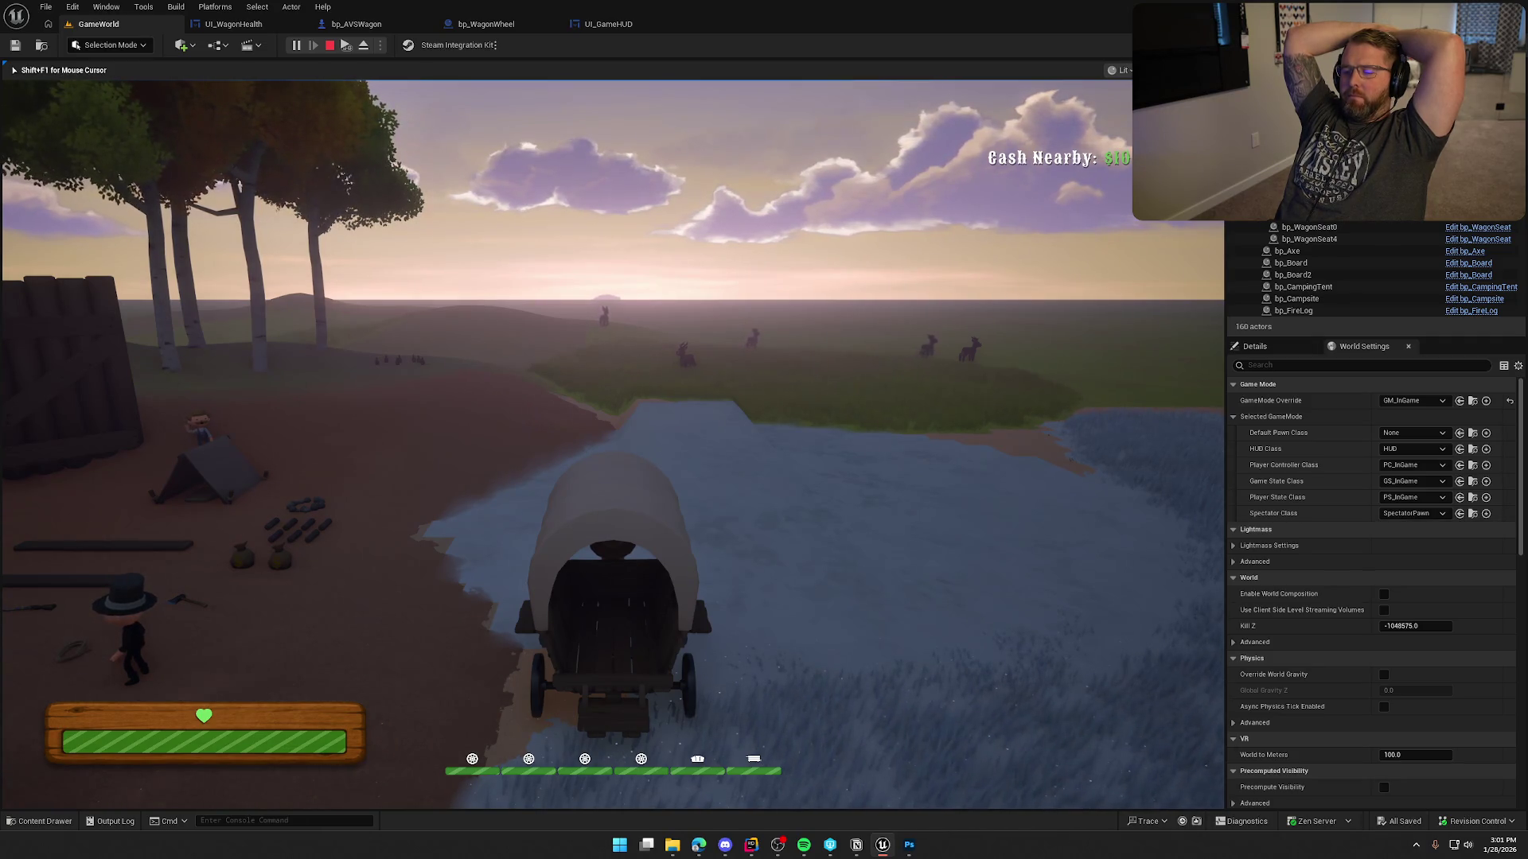
{"action": "key", "text": "a"}
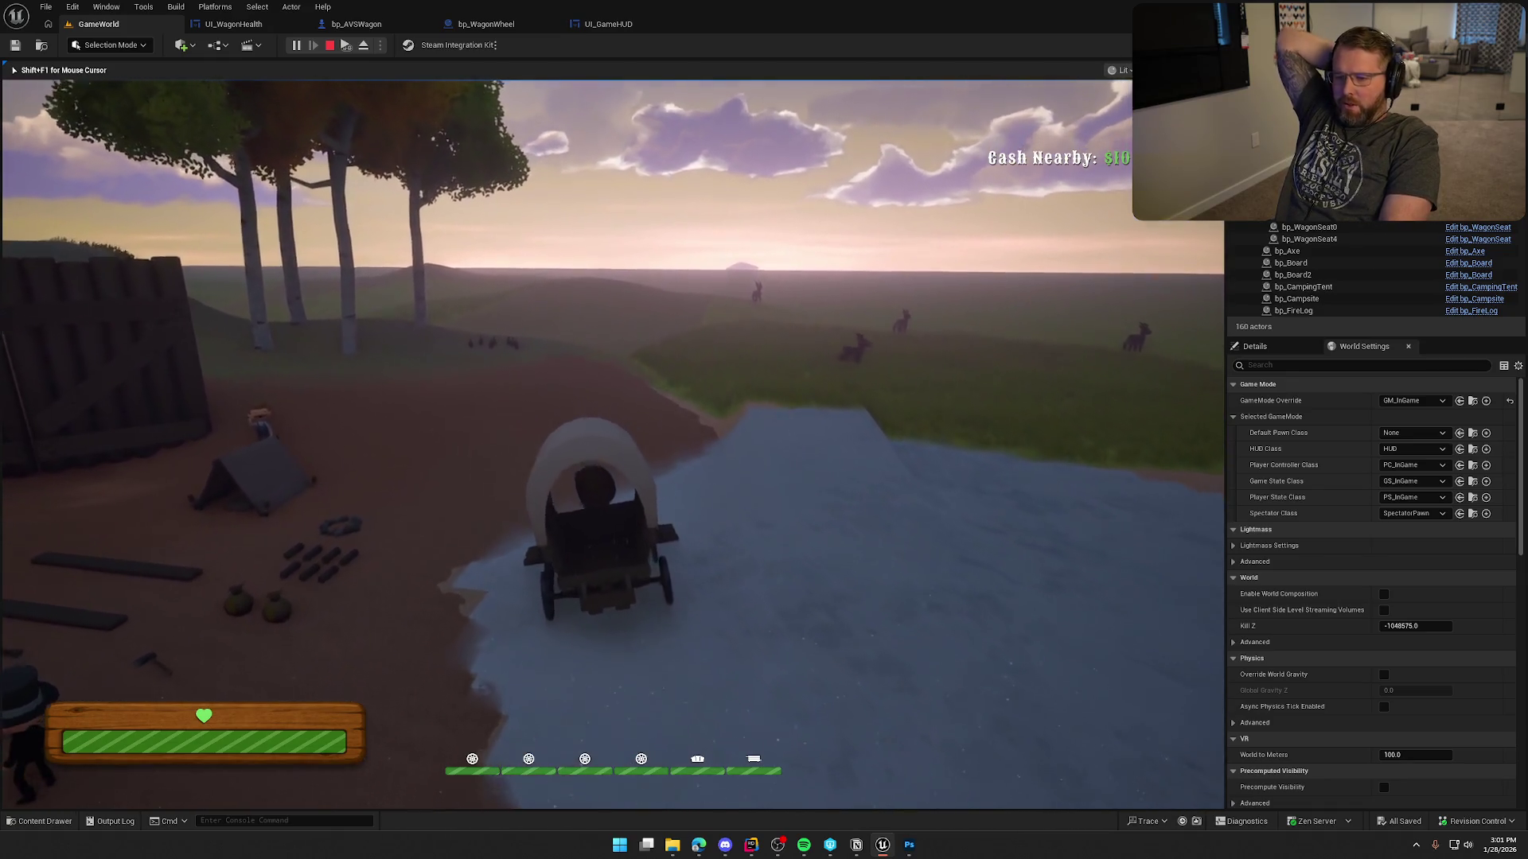
{"action": "key", "text": "e"}
{"action": "key", "text": "w"}
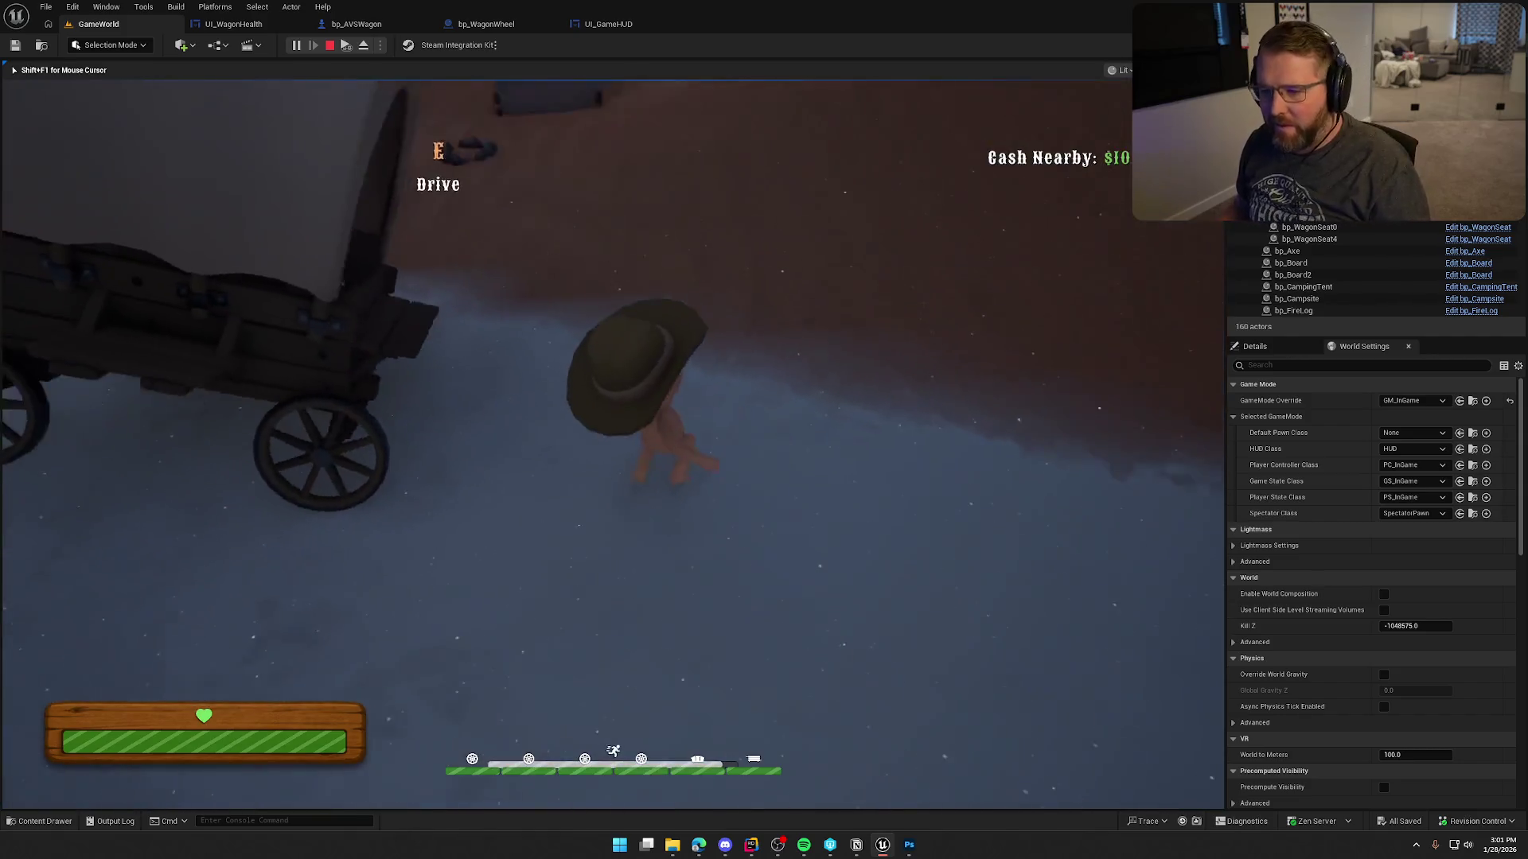
{"action": "key", "text": "w"}
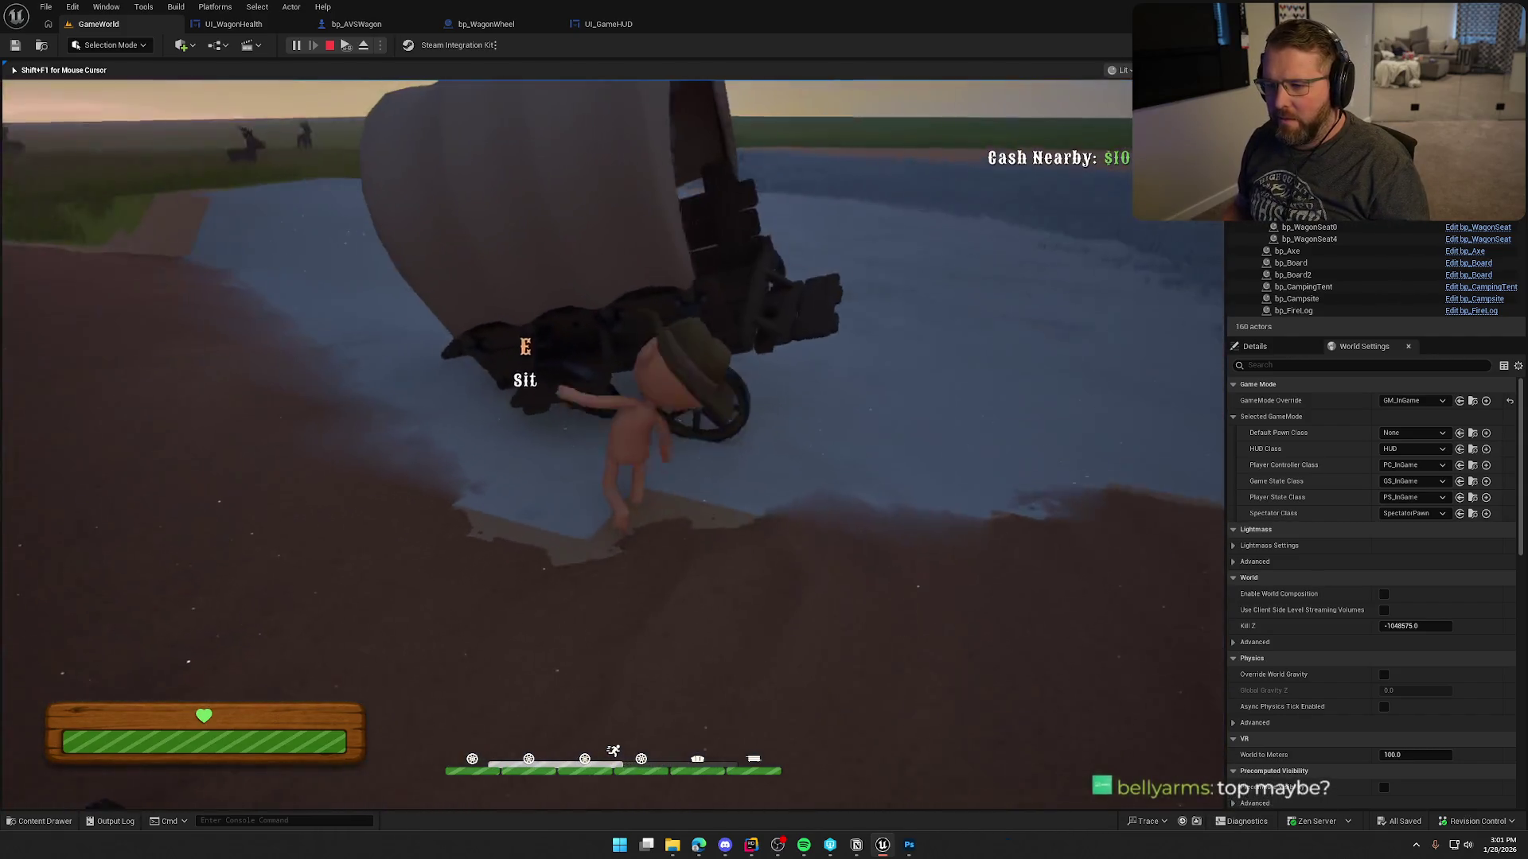
{"action": "key", "text": "w"}
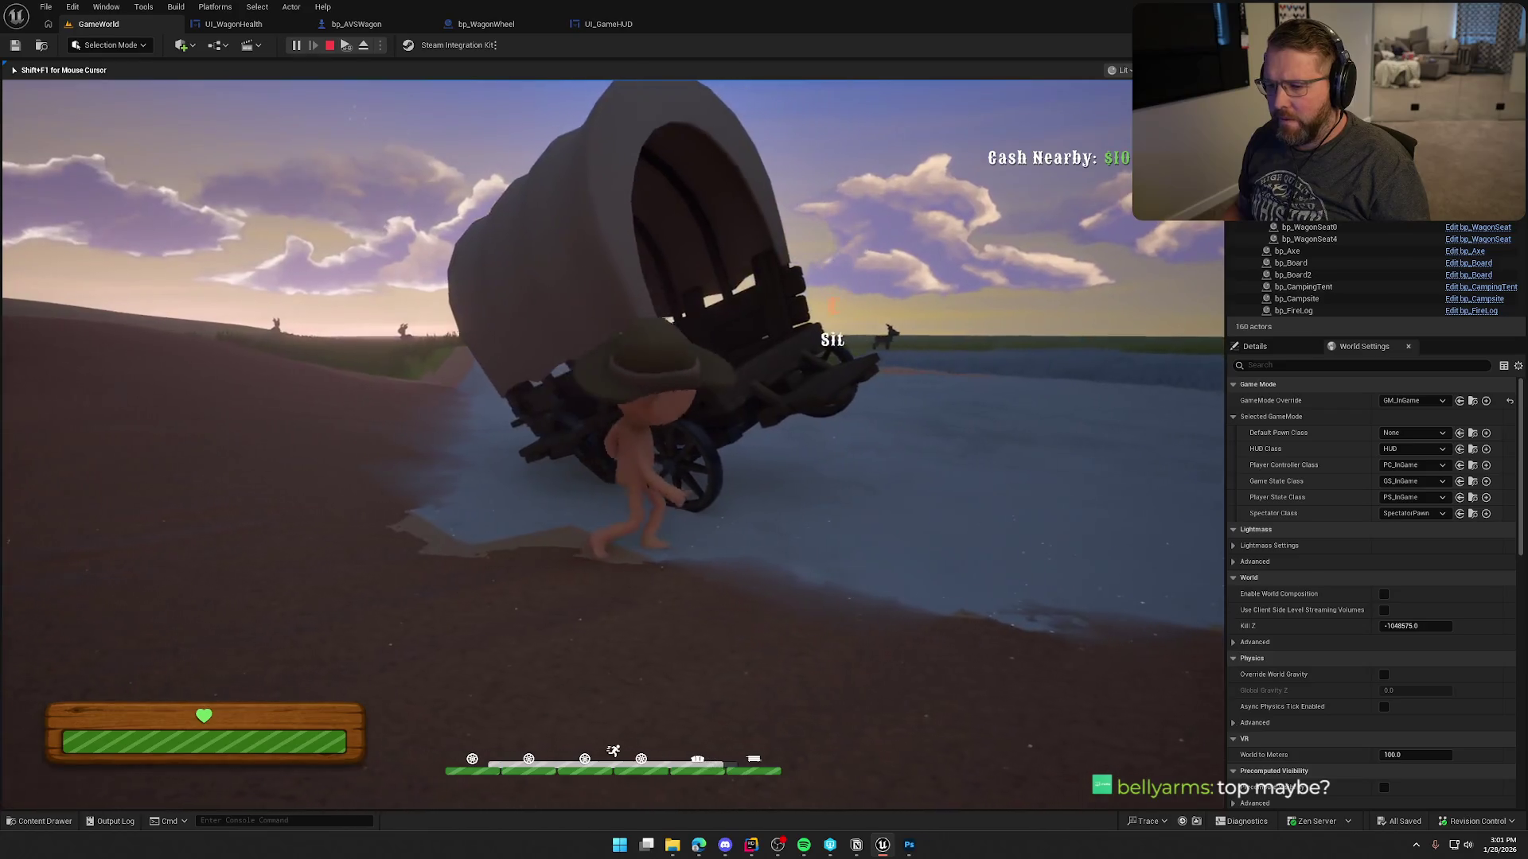
{"action": "key", "text": "w"}
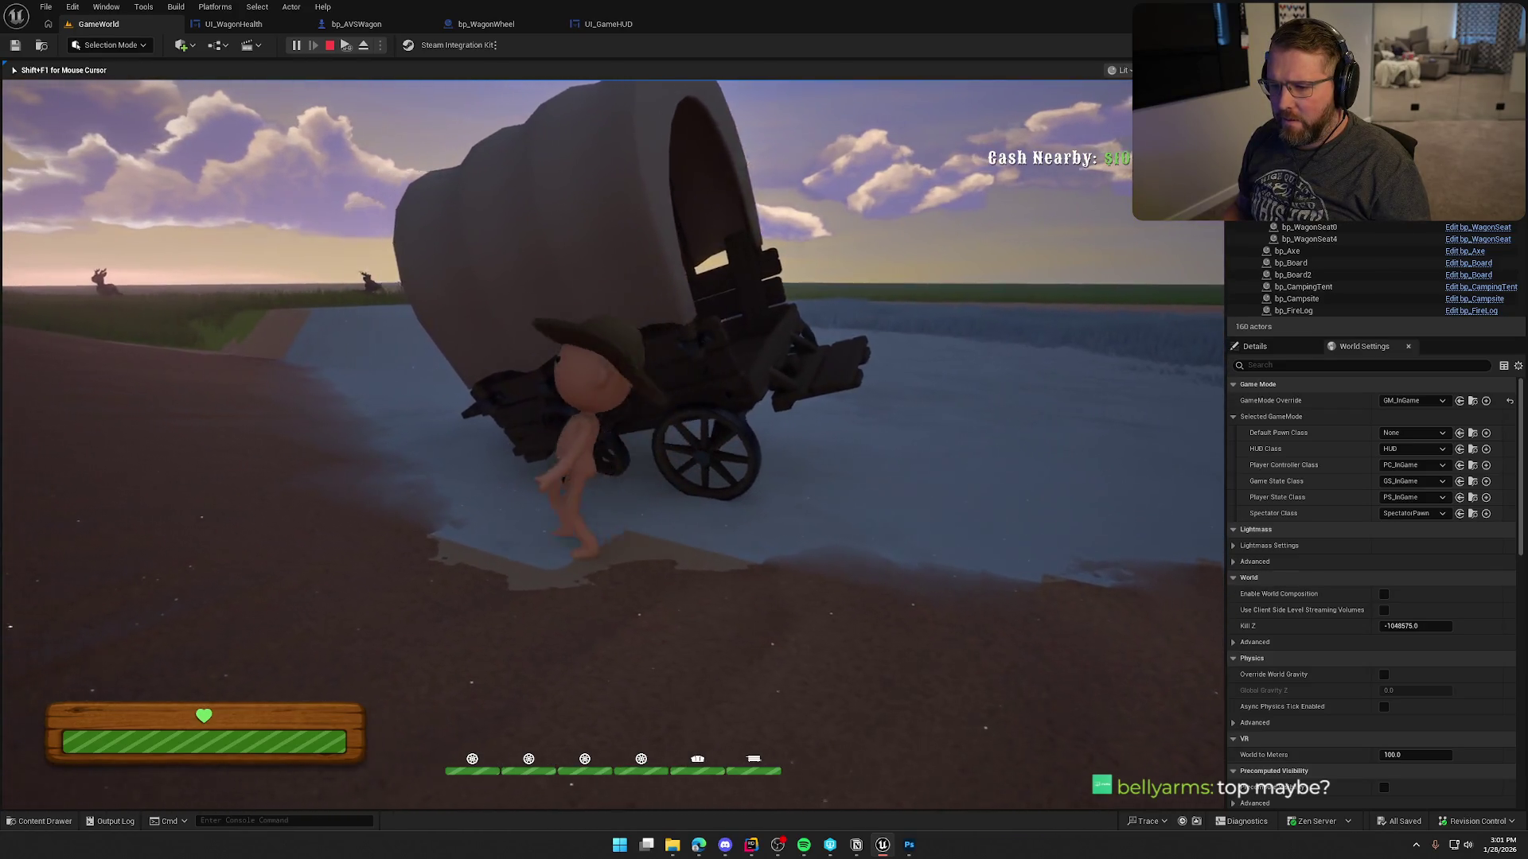
Remount the wagon, drive it forward through a turn, and stop the play session.
{"action": "key", "text": "e"}
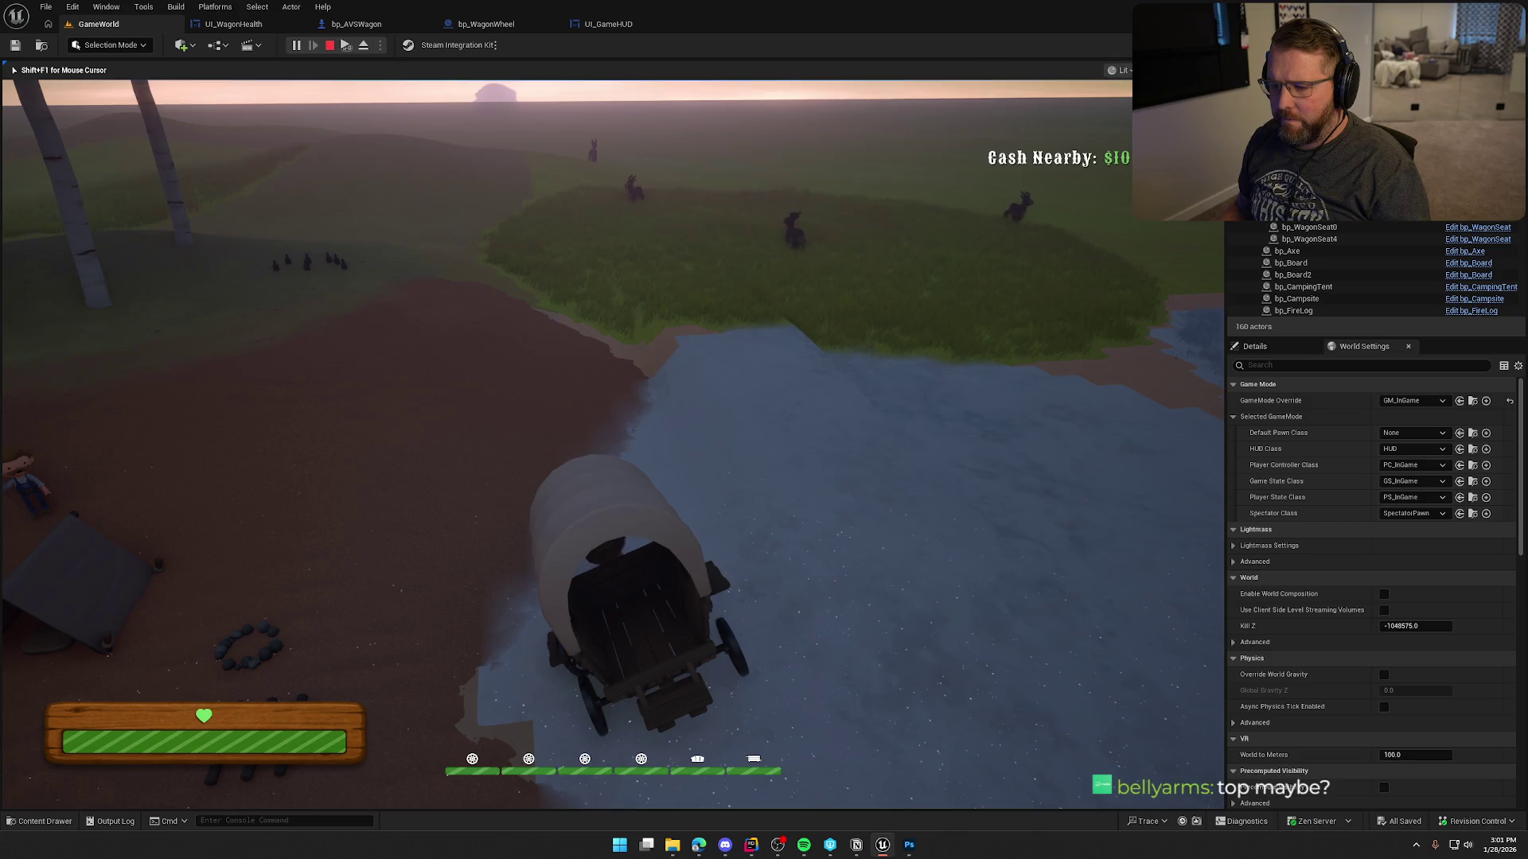
{"action": "key", "text": "e"}
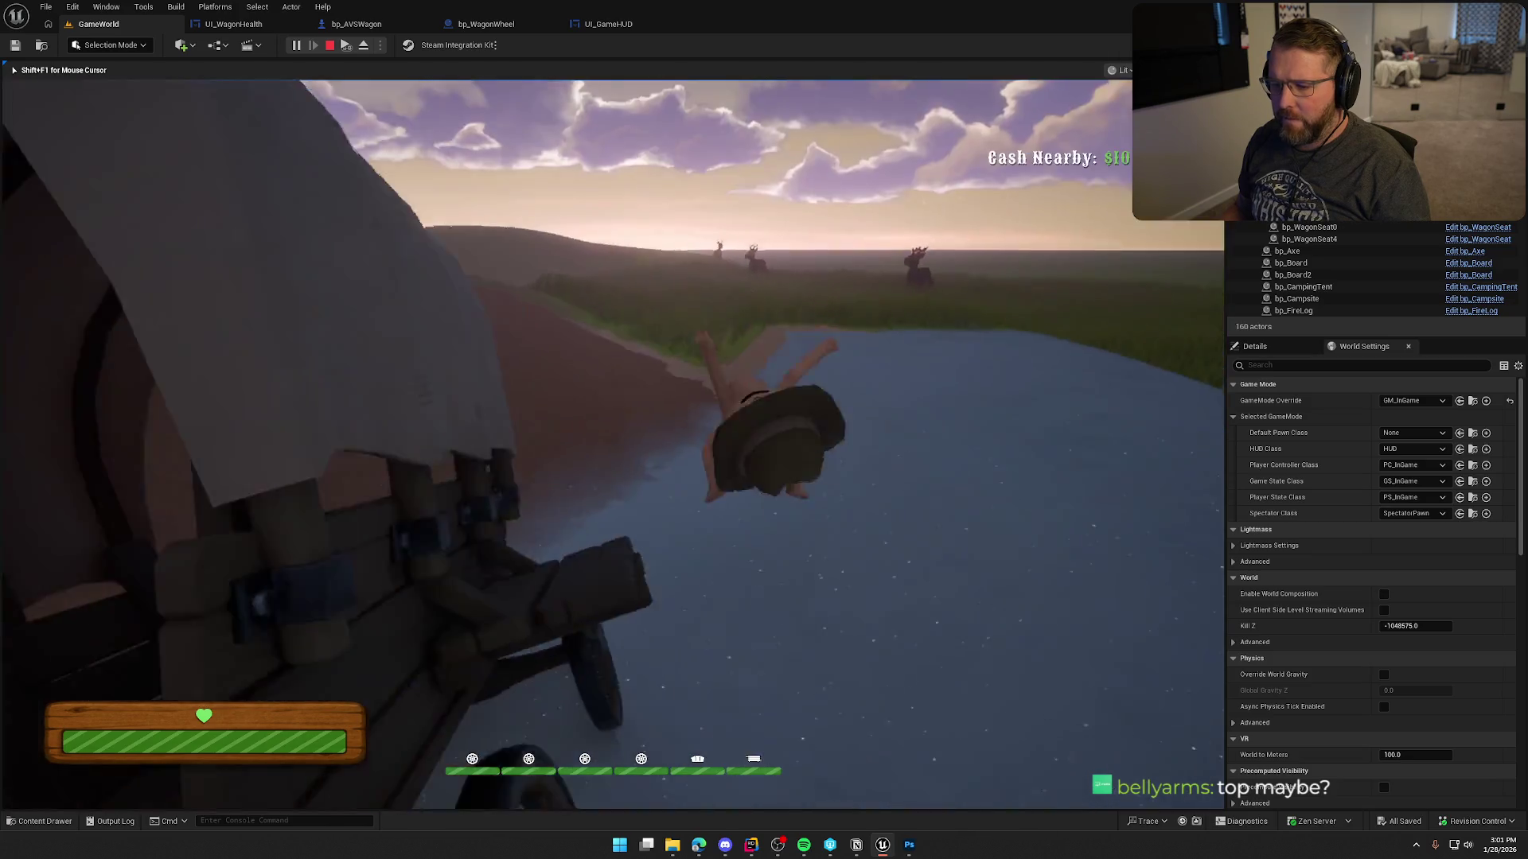
{"action": "key", "text": "w"}
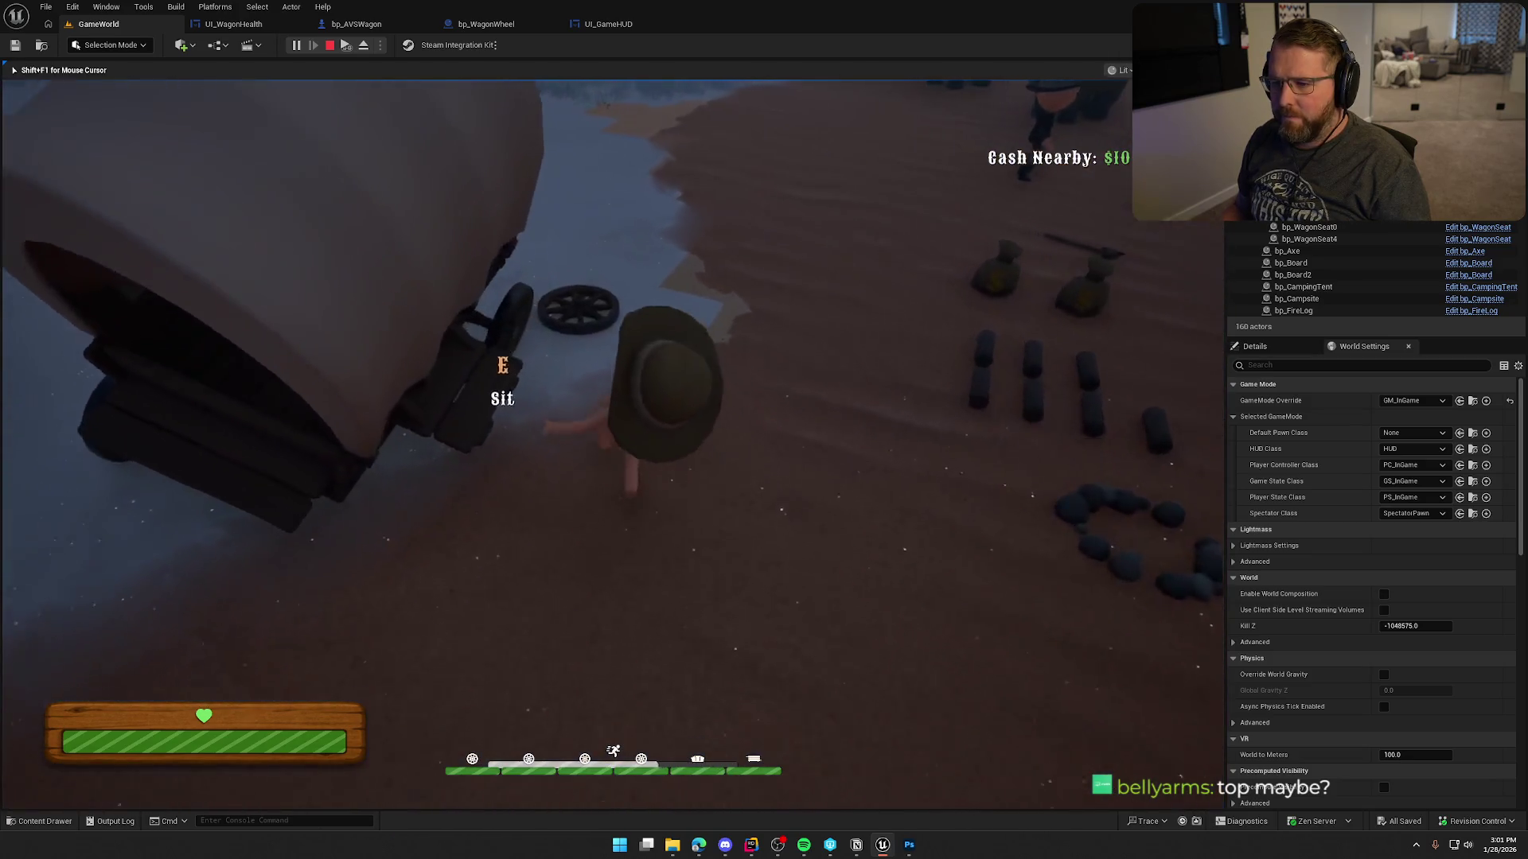
{"action": "key", "text": "w"}
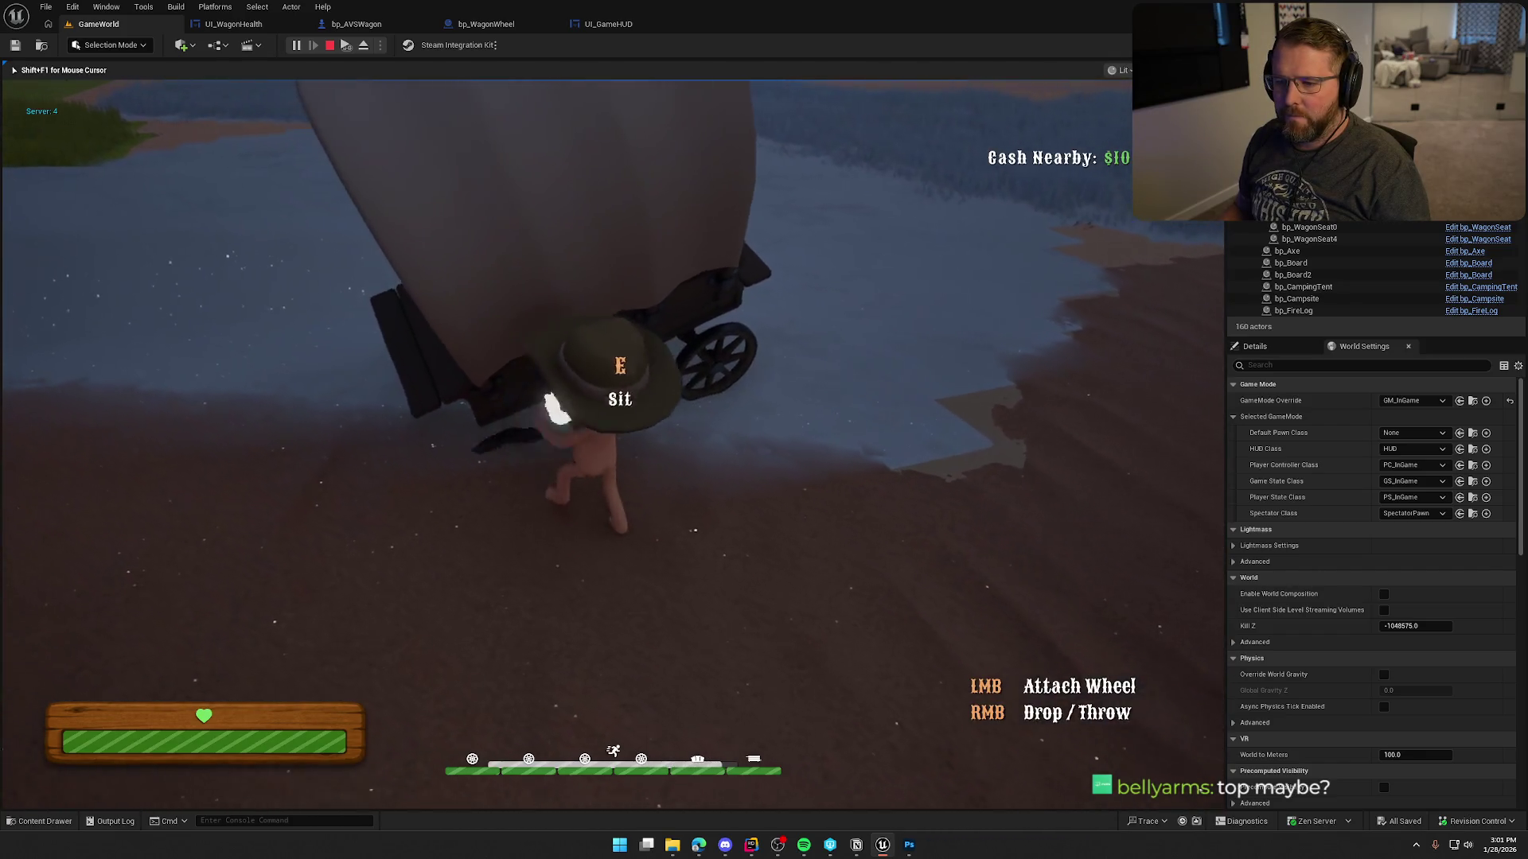
{"action": "key", "text": "e"}
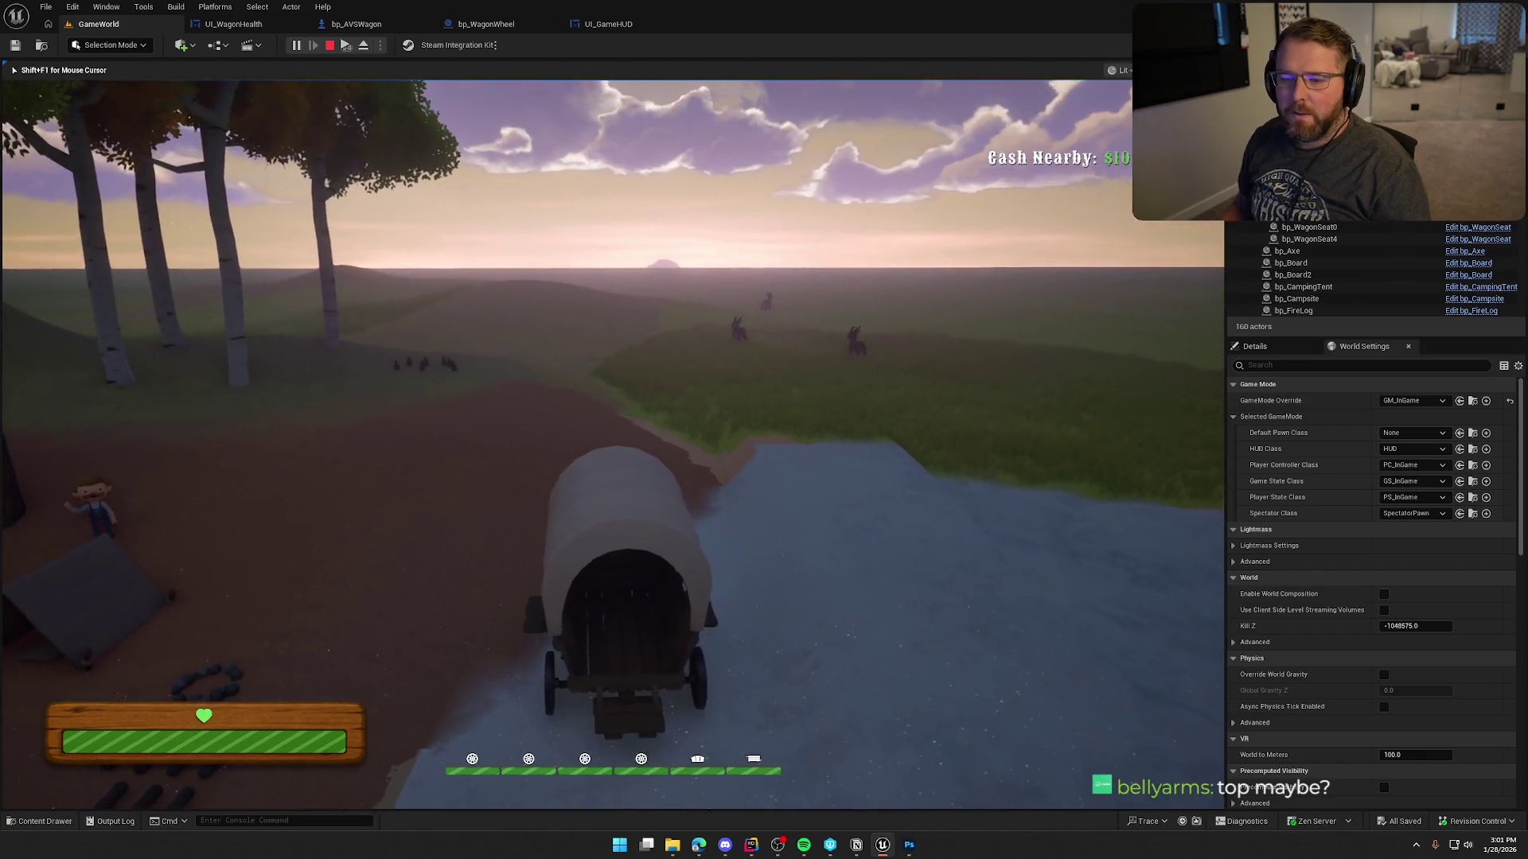
{"action": "key", "text": "w"}
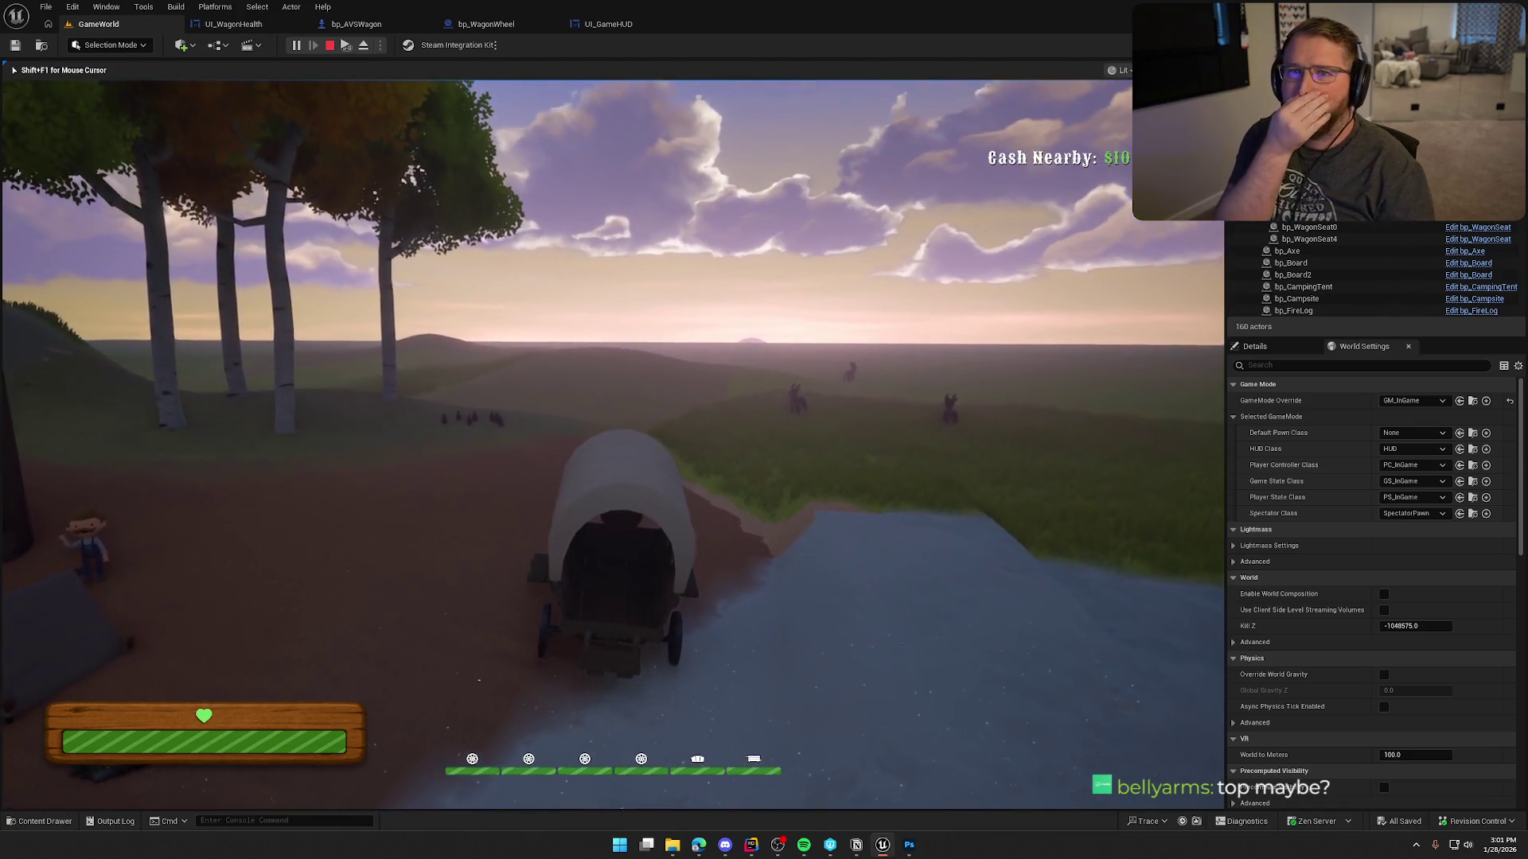
{"action": "key", "text": "w"}
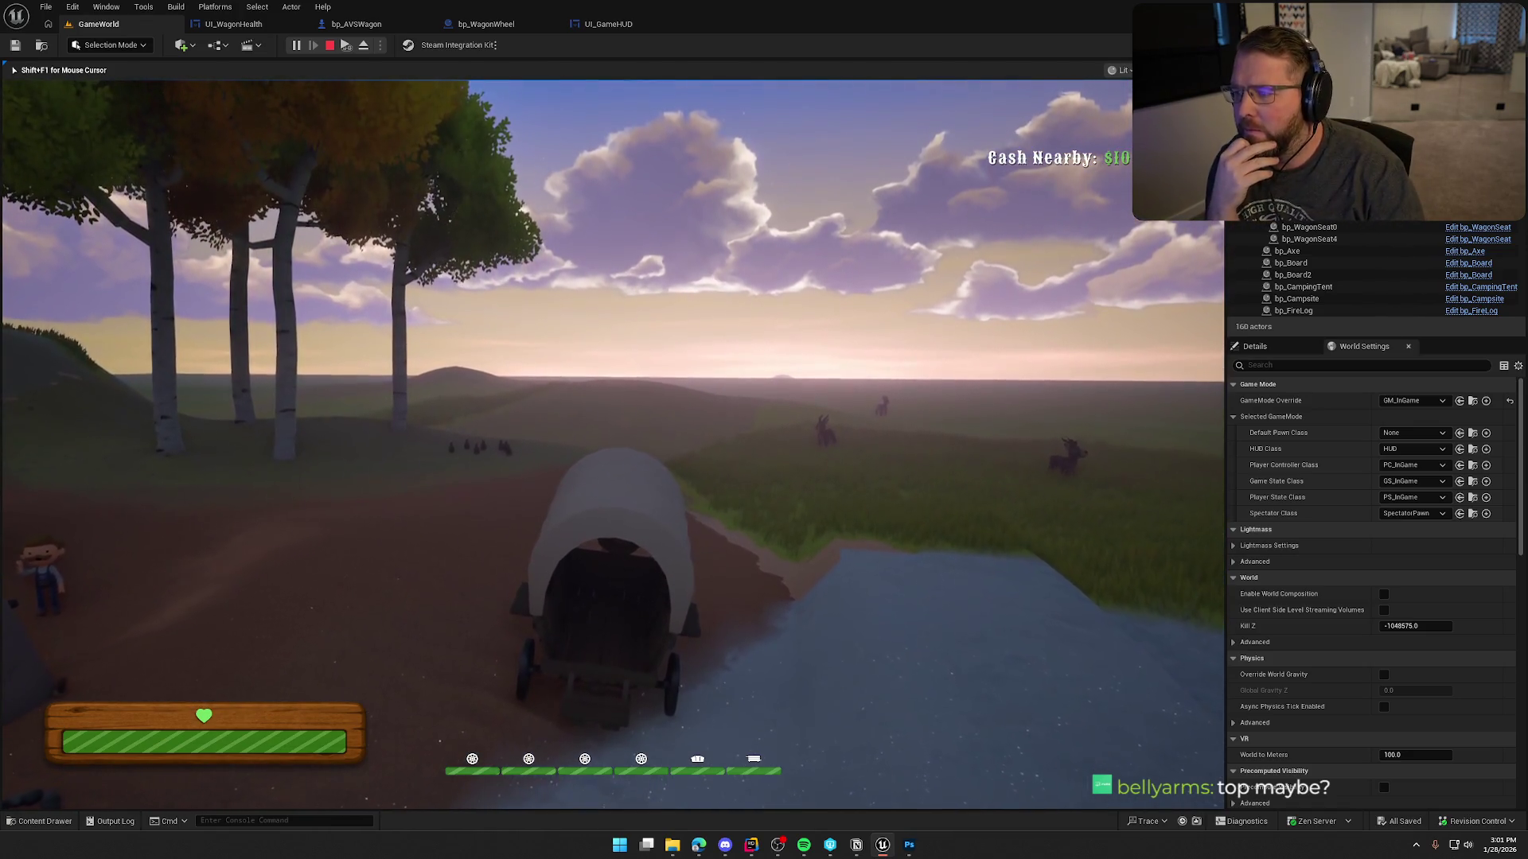
{"action": "key", "text": "Escape"}
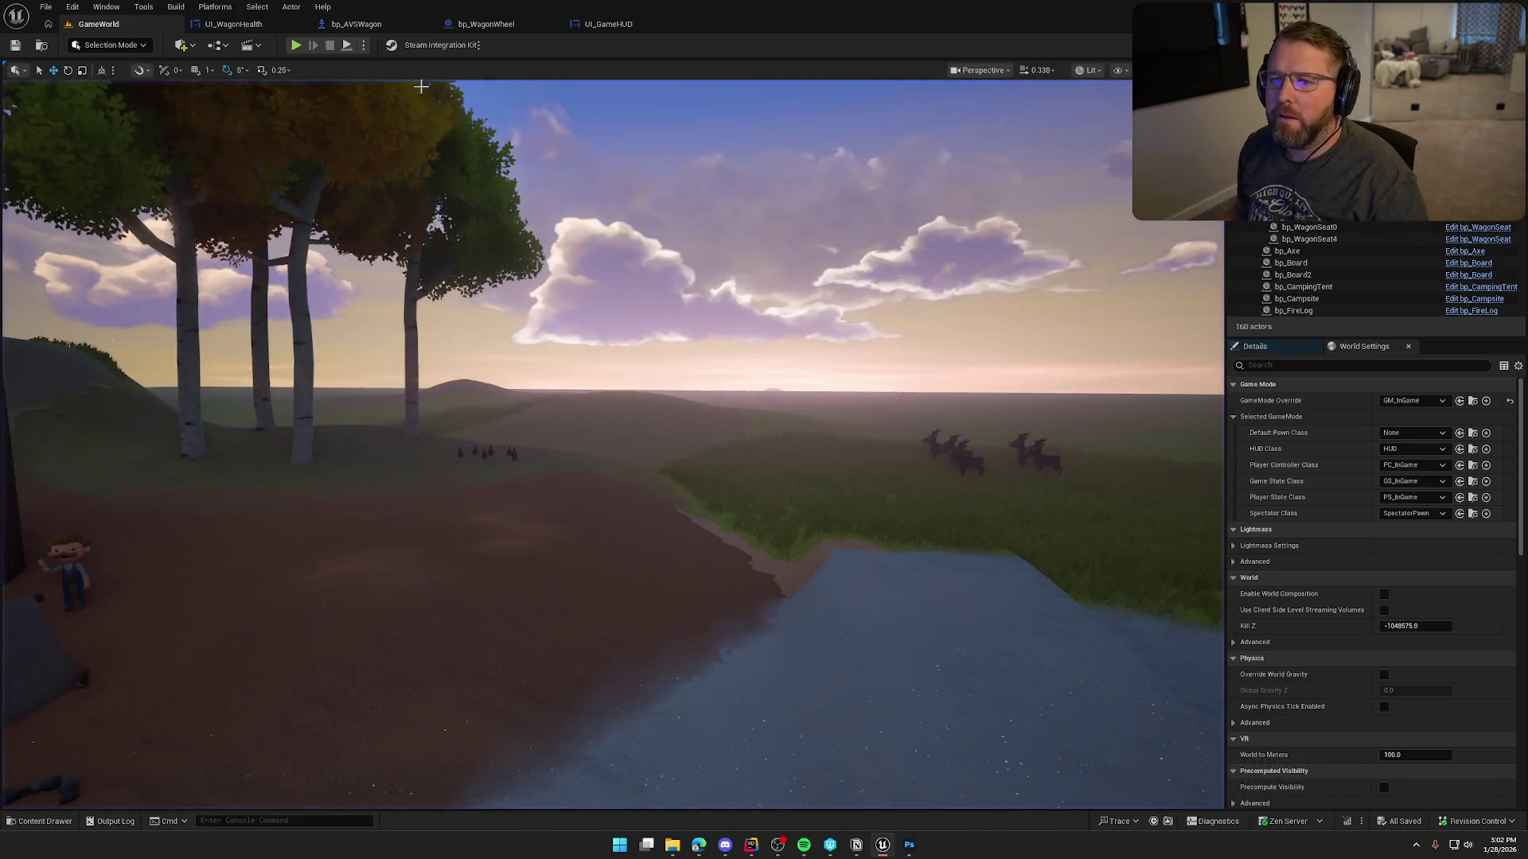
In UI_GameHUD, reset UI_WagonHealth's alignment and set bottom padding 0, top padding 50.
{"action": "left_click", "coordinate": [610, 26]}
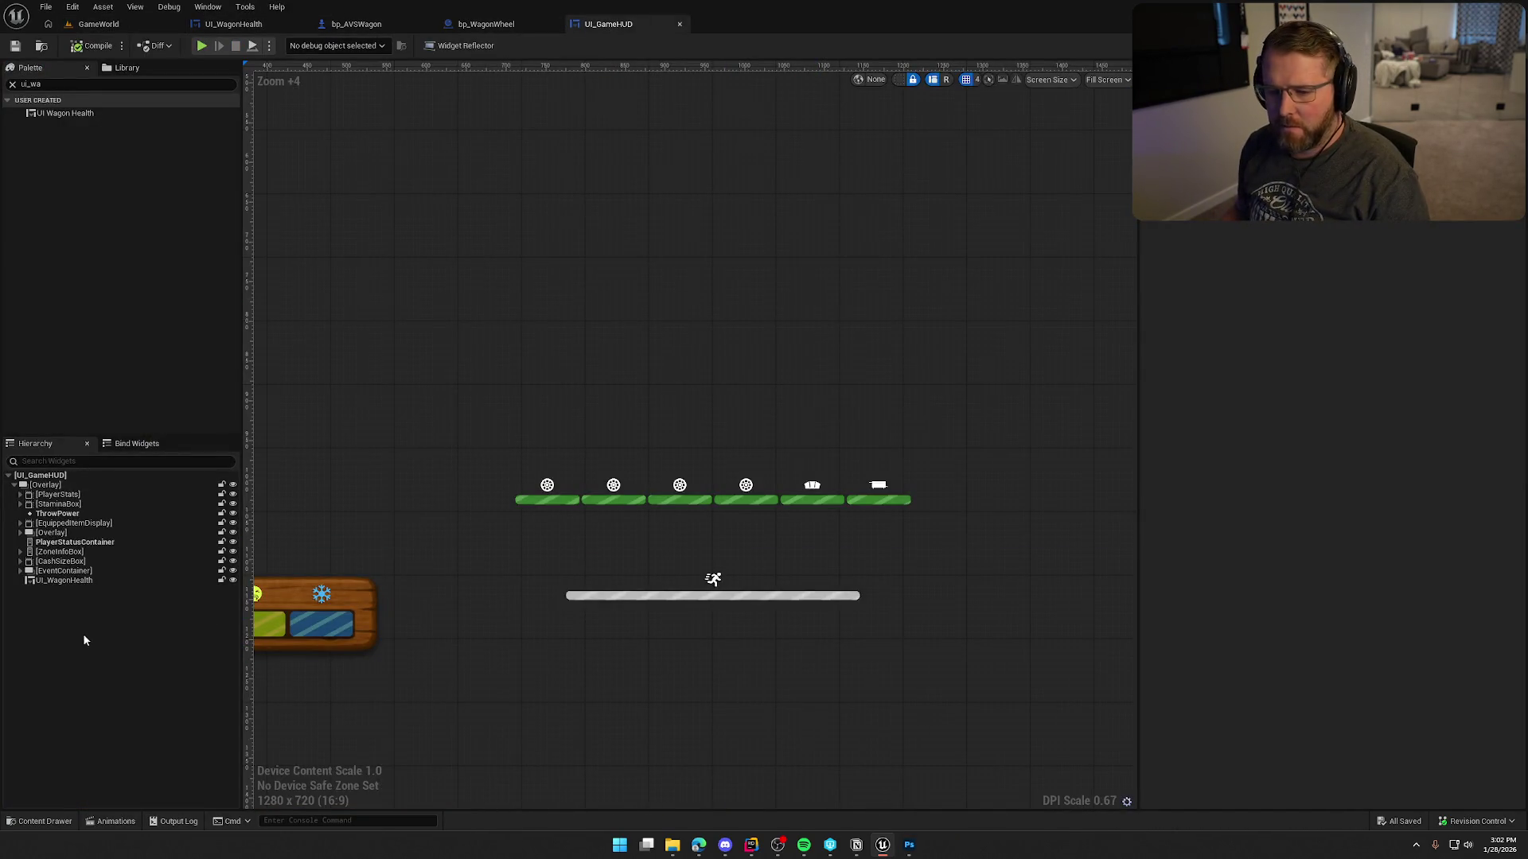
{"action": "left_click", "coordinate": [56, 581]}
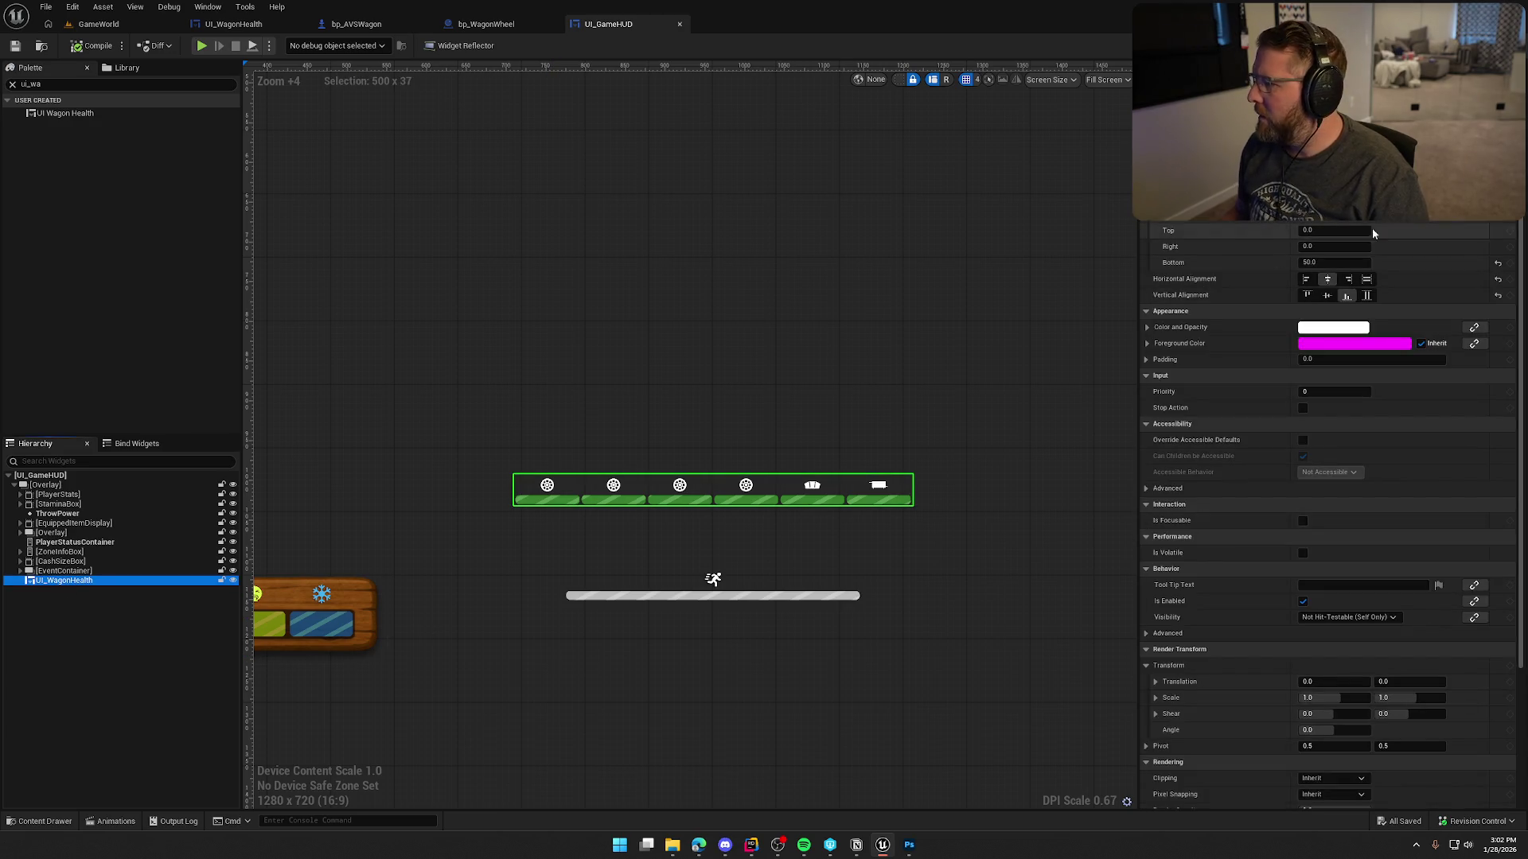
{"action": "left_click", "coordinate": [1307, 296]}
{"action": "left_click", "coordinate": [1333, 262]}
{"action": "type", "text": "0"}
{"action": "key", "text": "Return"}
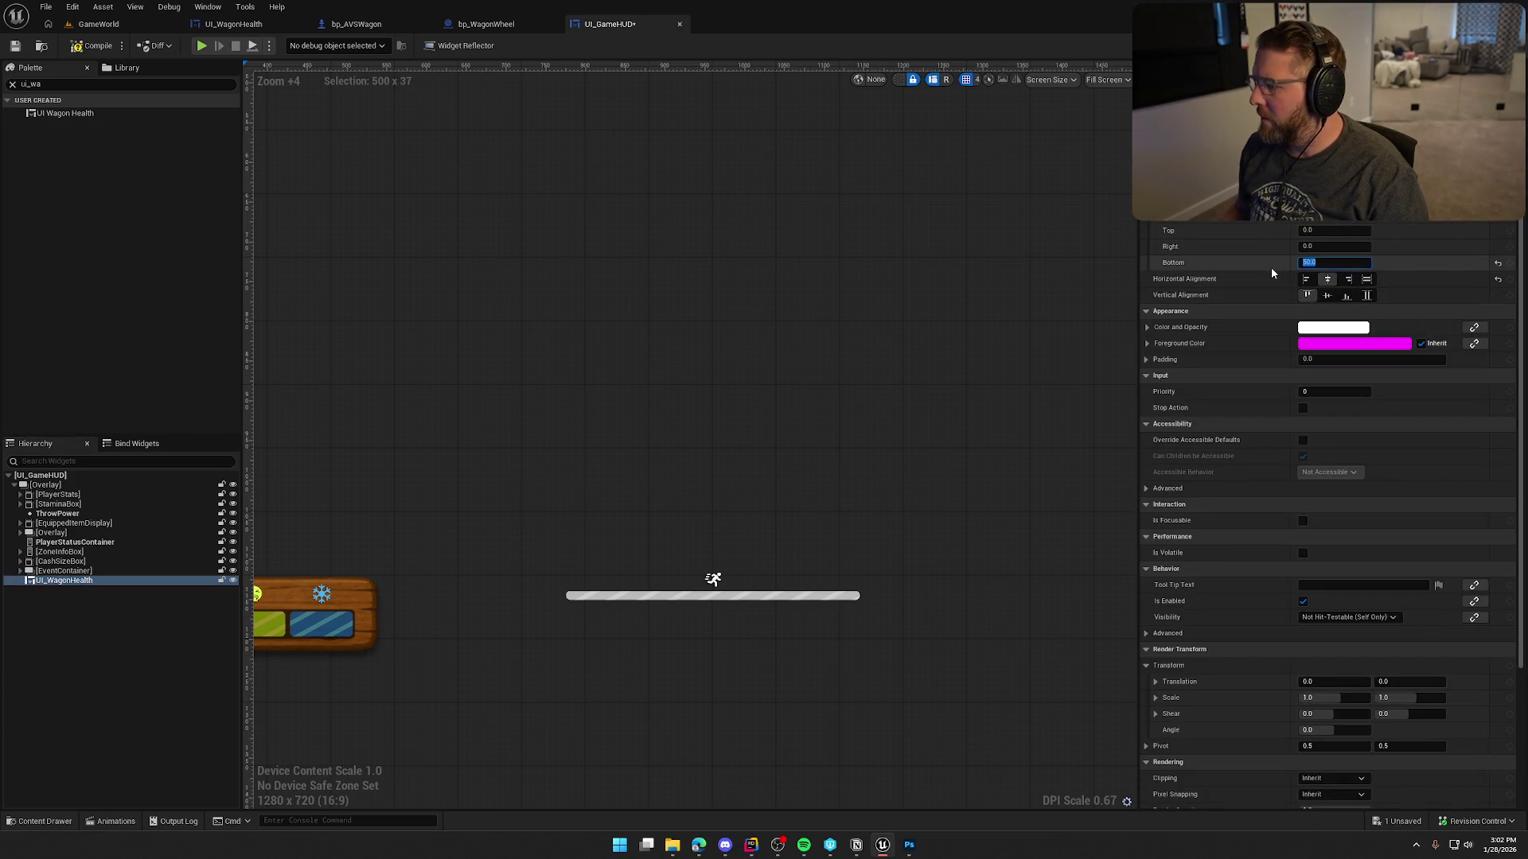
{"action": "left_click", "coordinate": [1309, 230]}
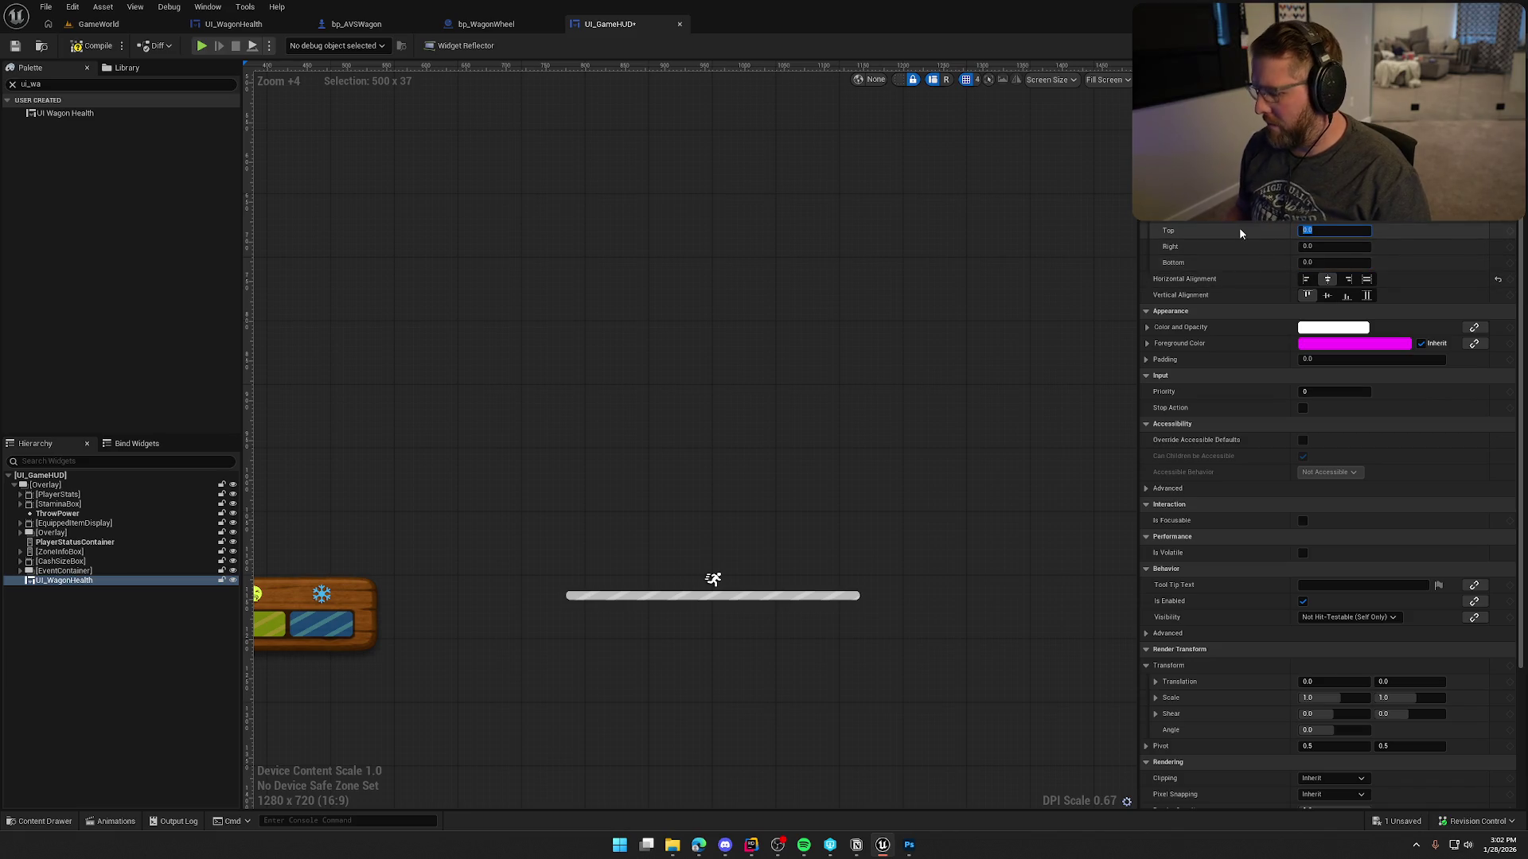
{"action": "type", "text": "50"}
{"action": "key", "text": "Return"}
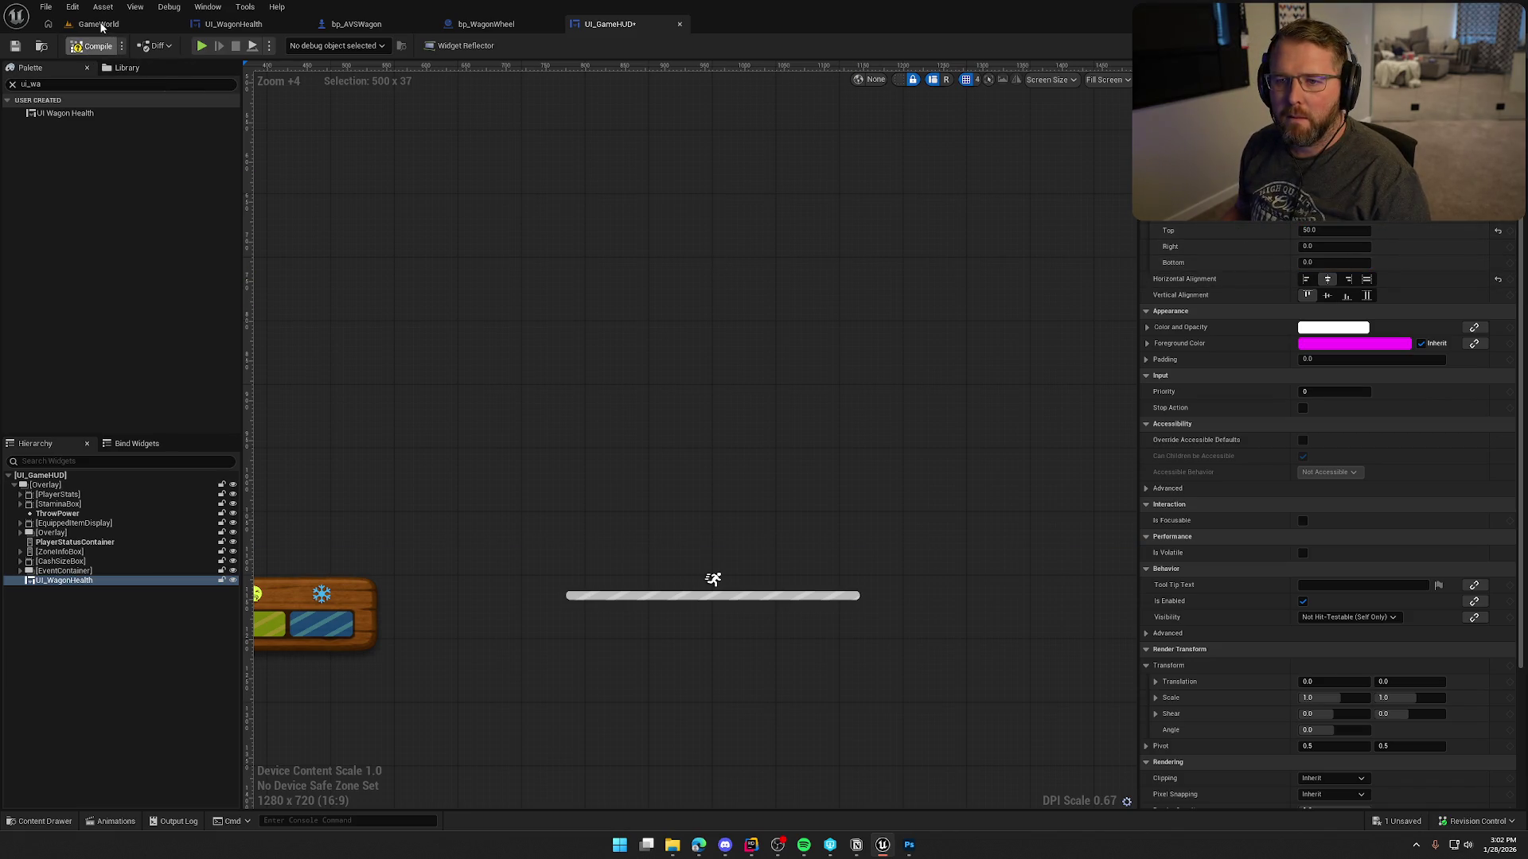
{"action": "left_click", "coordinate": [97, 24]}
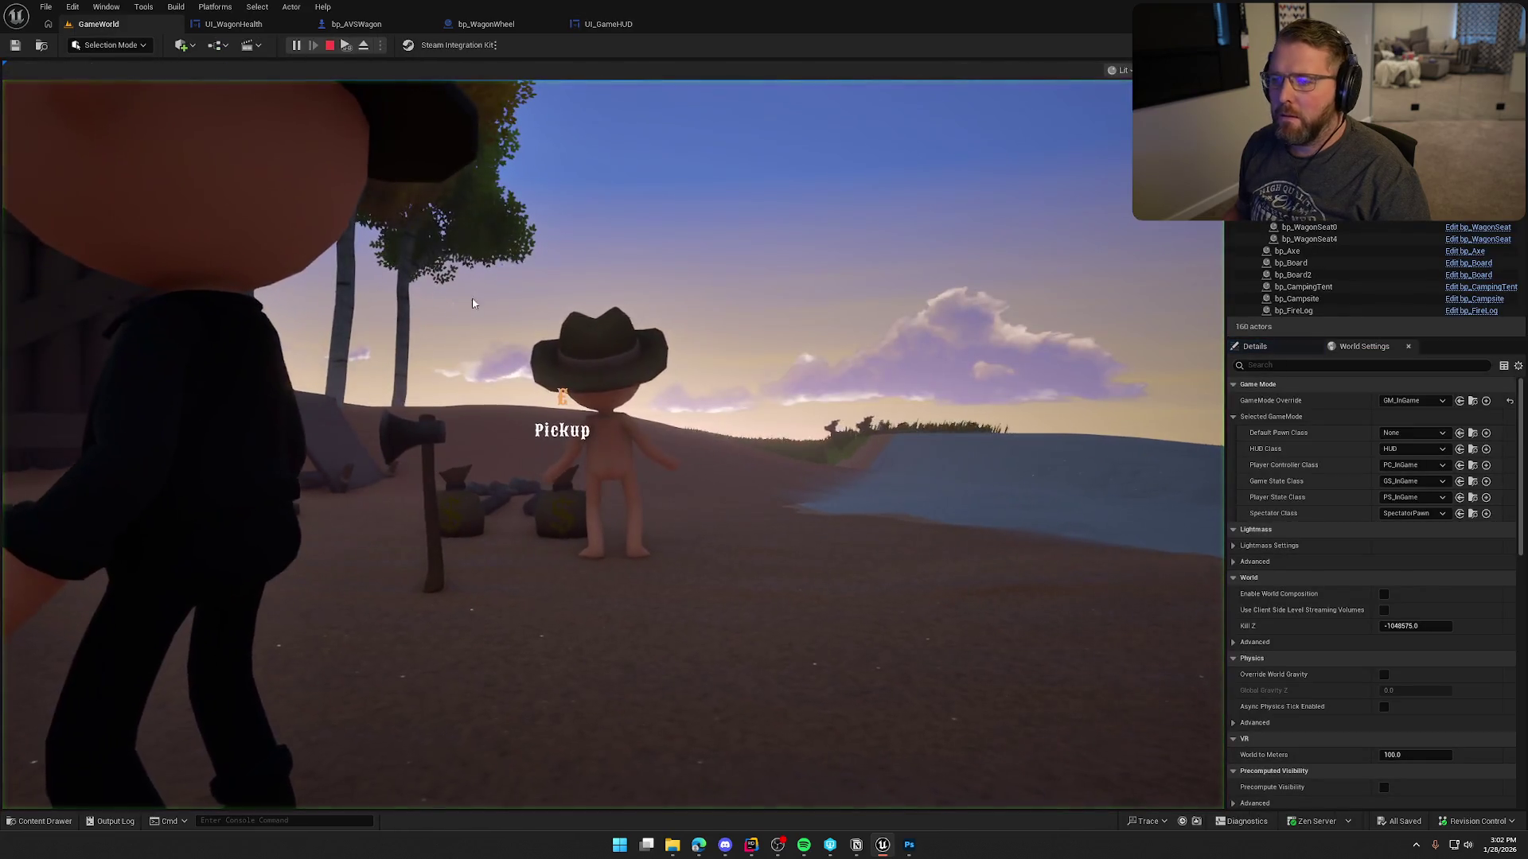
Walk to and board the wagon to check the top health row, then stop play and open UI_WagonHealth.
{"action": "left_click", "coordinate": [472, 303]}
{"action": "key", "text": "w"}
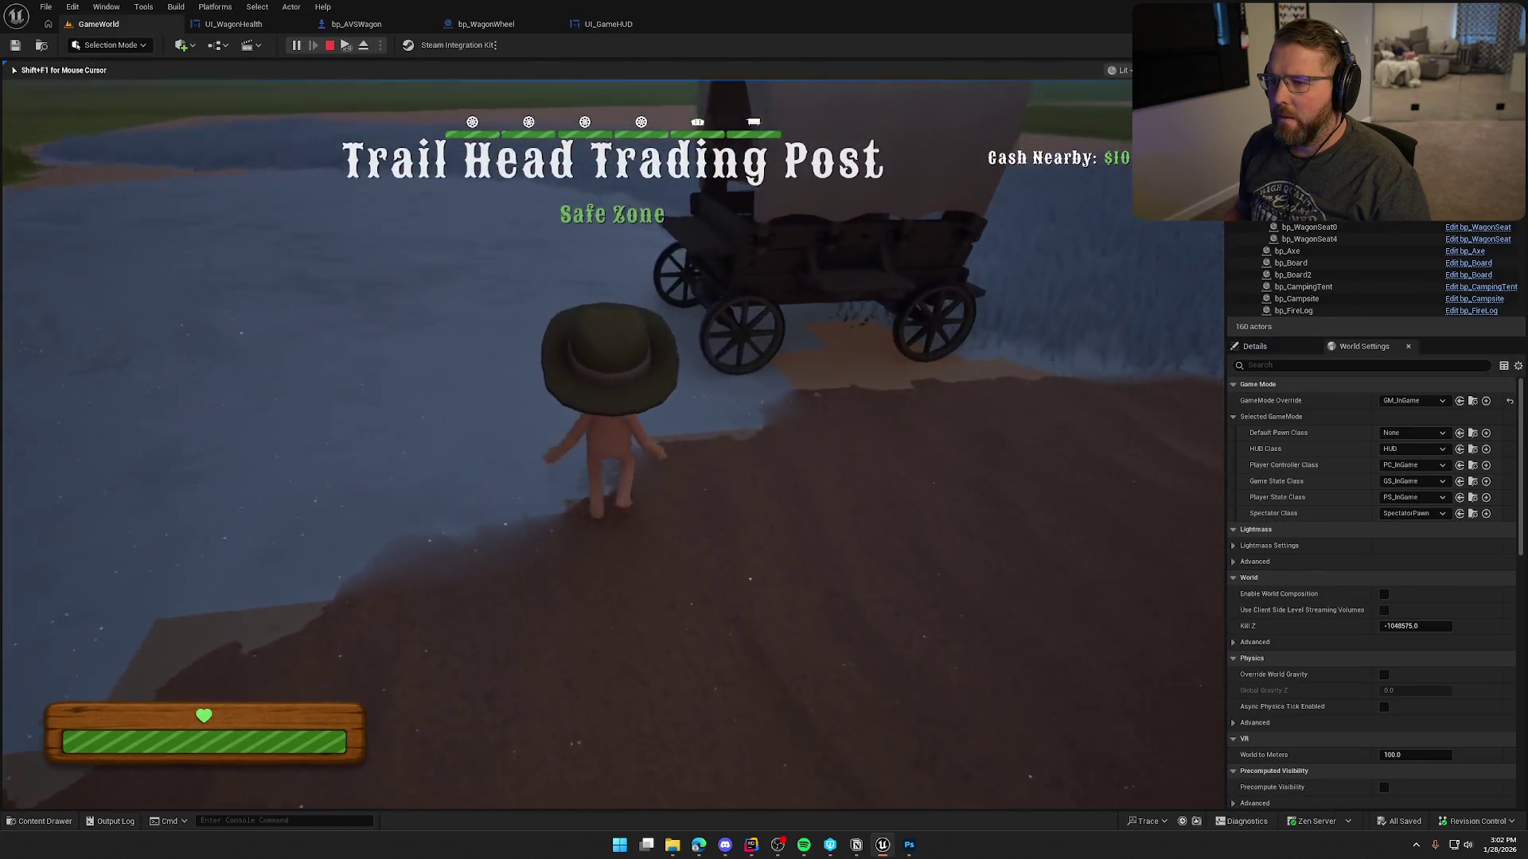
{"action": "key", "text": "e"}
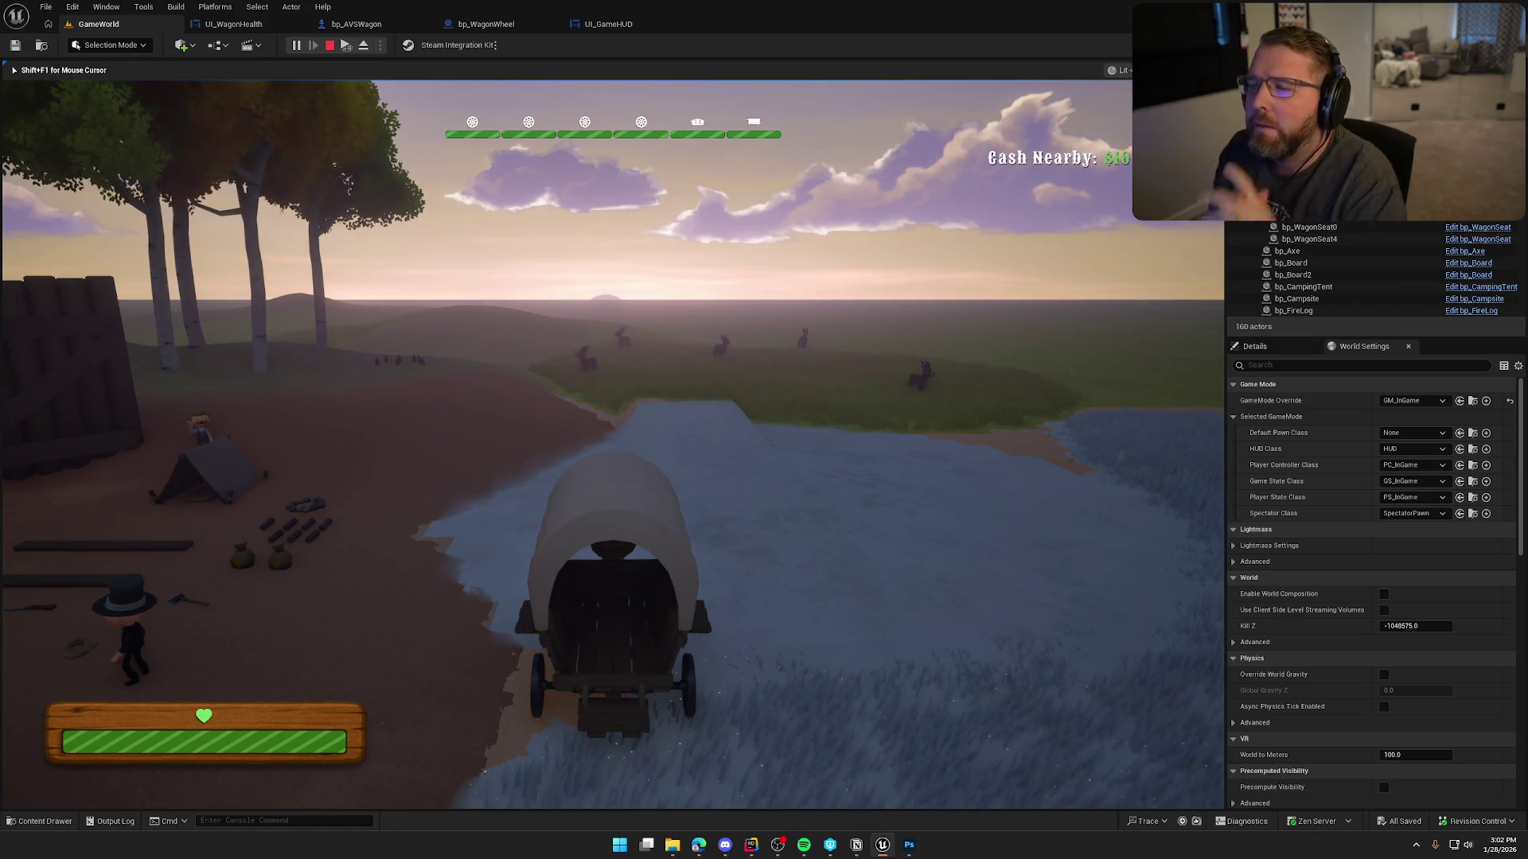
{"action": "key", "text": "Escape"}
{"action": "left_click", "coordinate": [248, 26]}
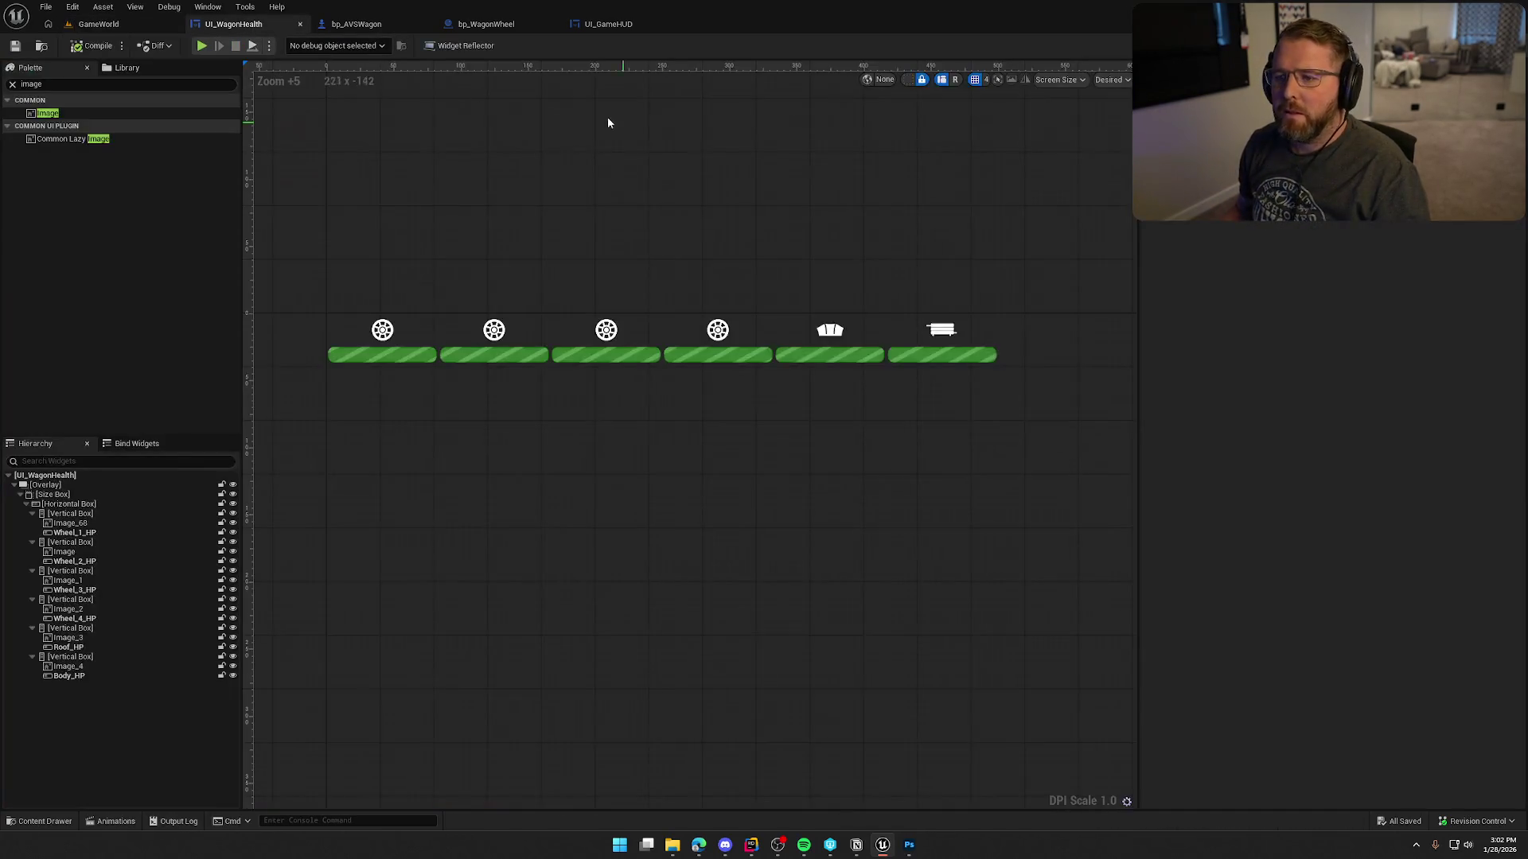
With outlines shown, set UI_WagonHealth's top padding to 25 in UI_GameHUD and return to the game.
{"action": "left_click", "coordinate": [593, 24]}
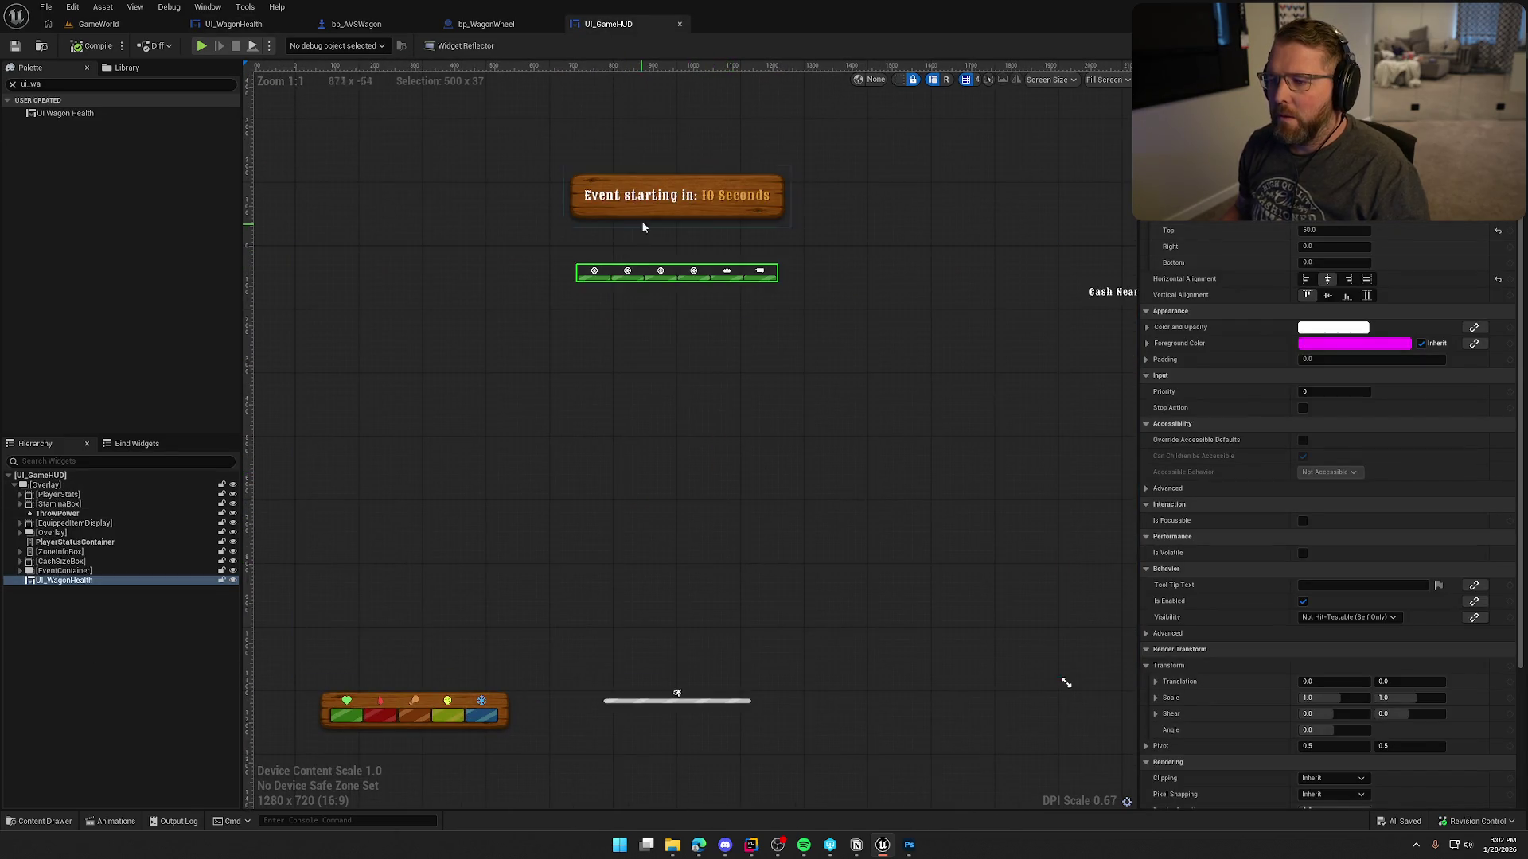
{"action": "left_click", "coordinate": [904, 84]}
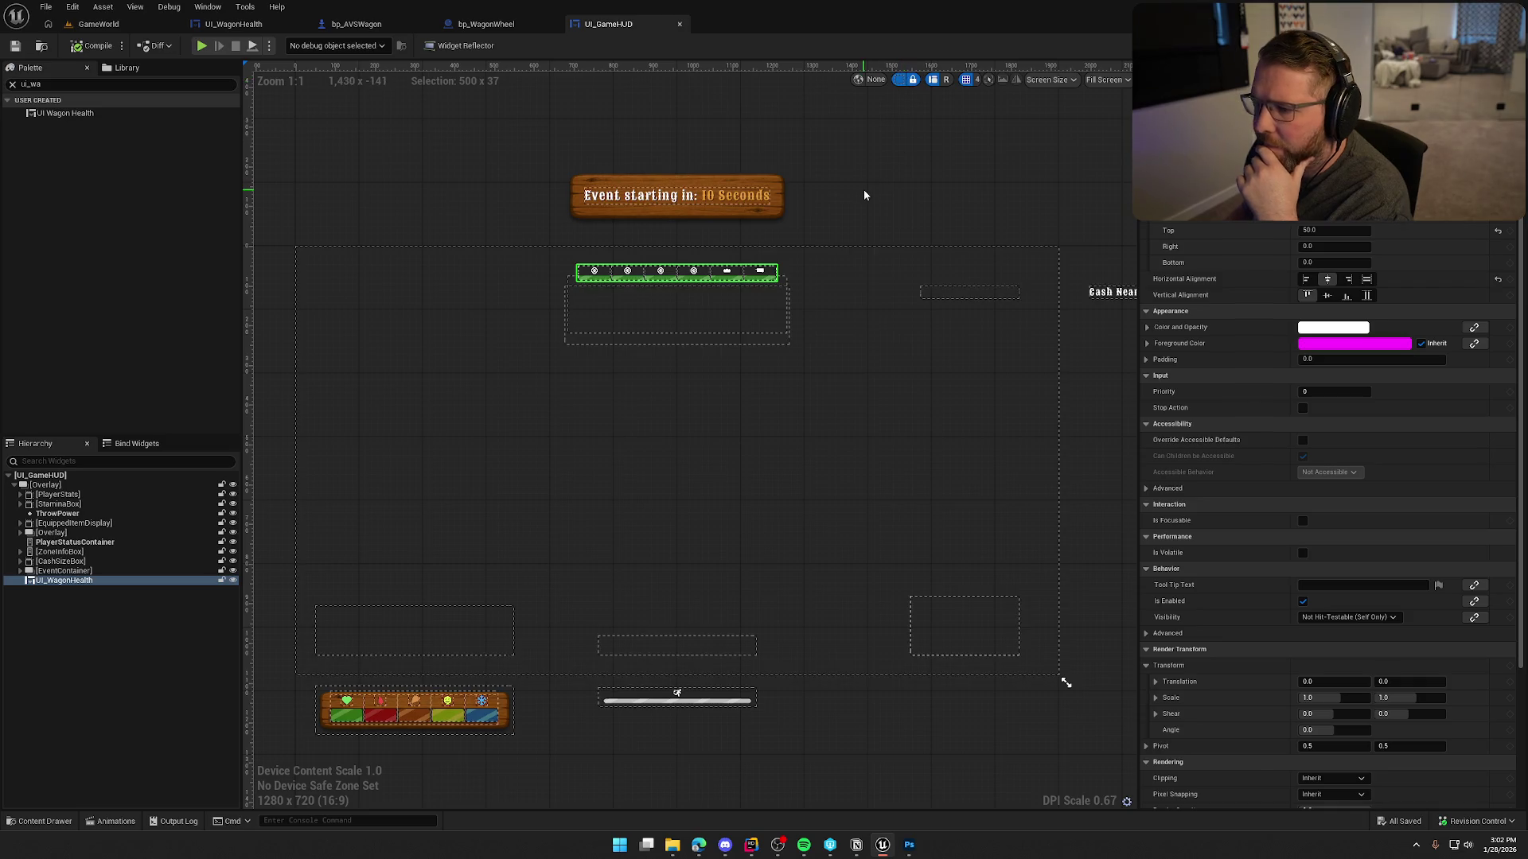
{"action": "left_click", "coordinate": [863, 192]}
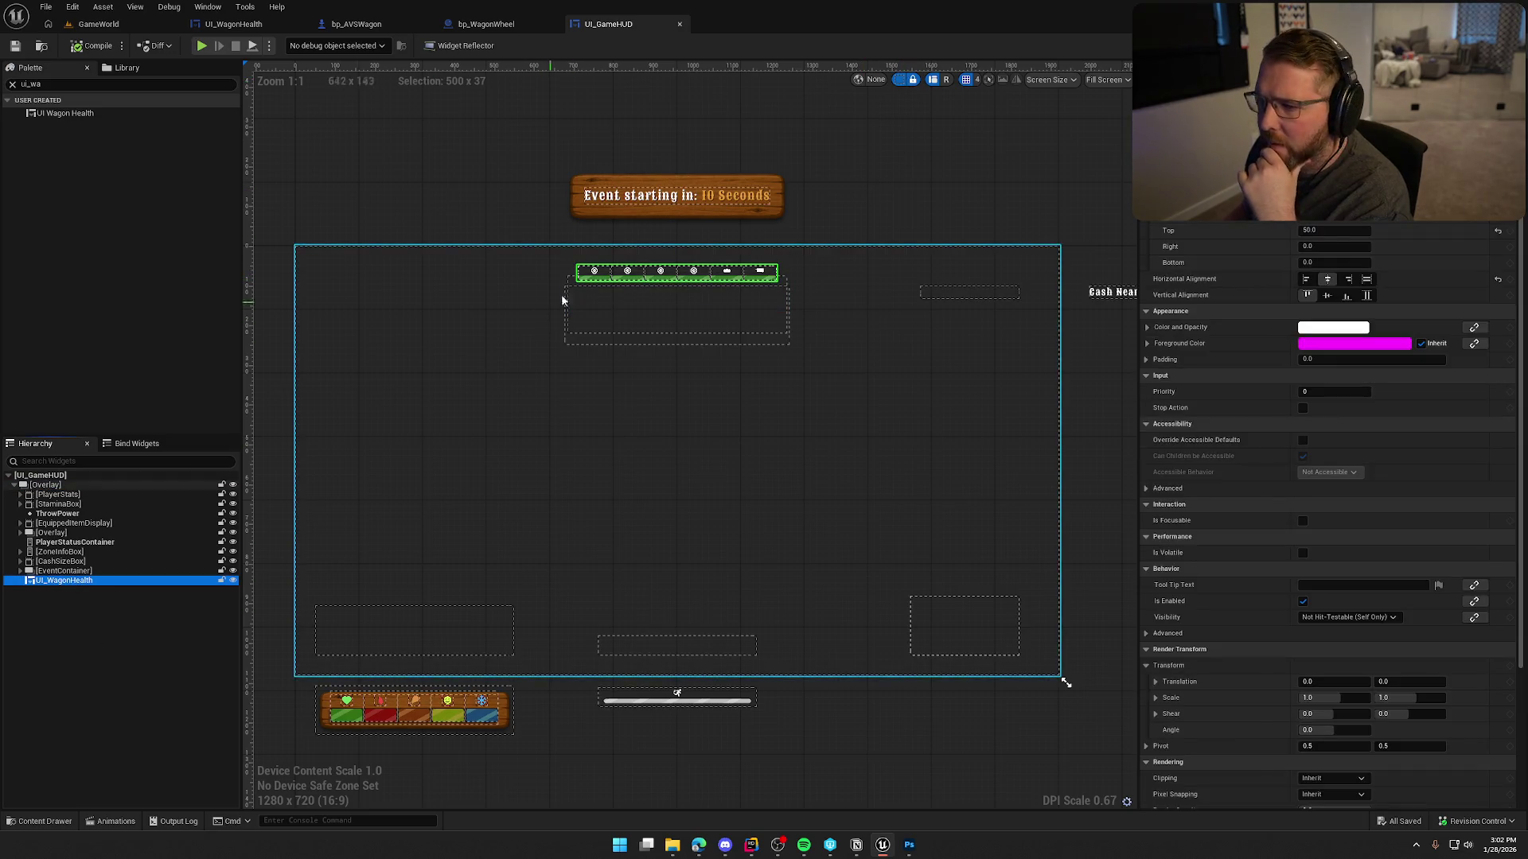
{"action": "left_click", "coordinate": [1325, 231]}
{"action": "type", "text": "25"}
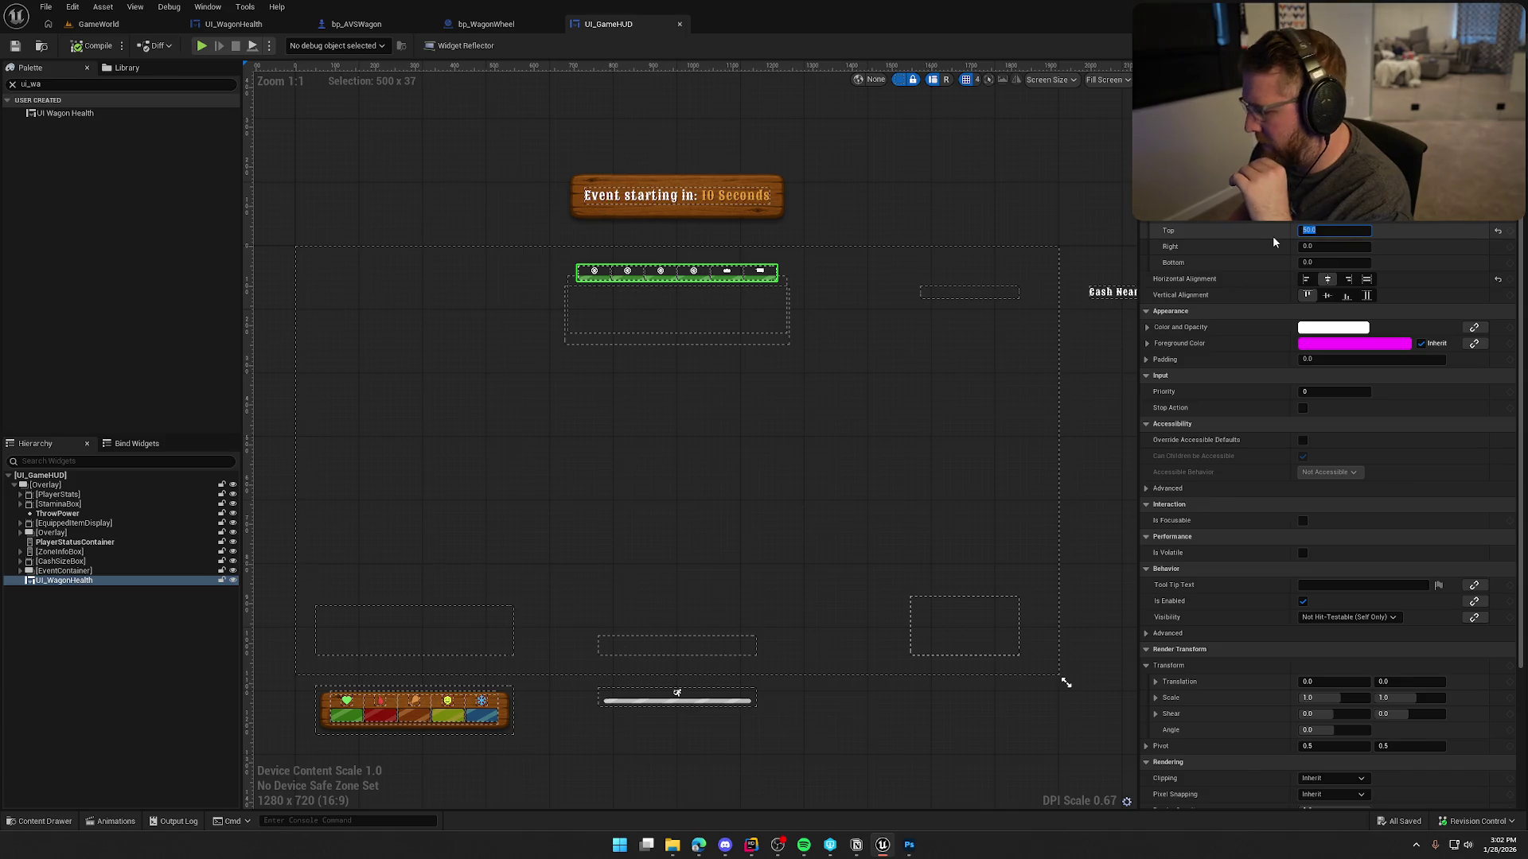
{"action": "key", "text": "Return"}
{"action": "left_click", "coordinate": [434, 144]}
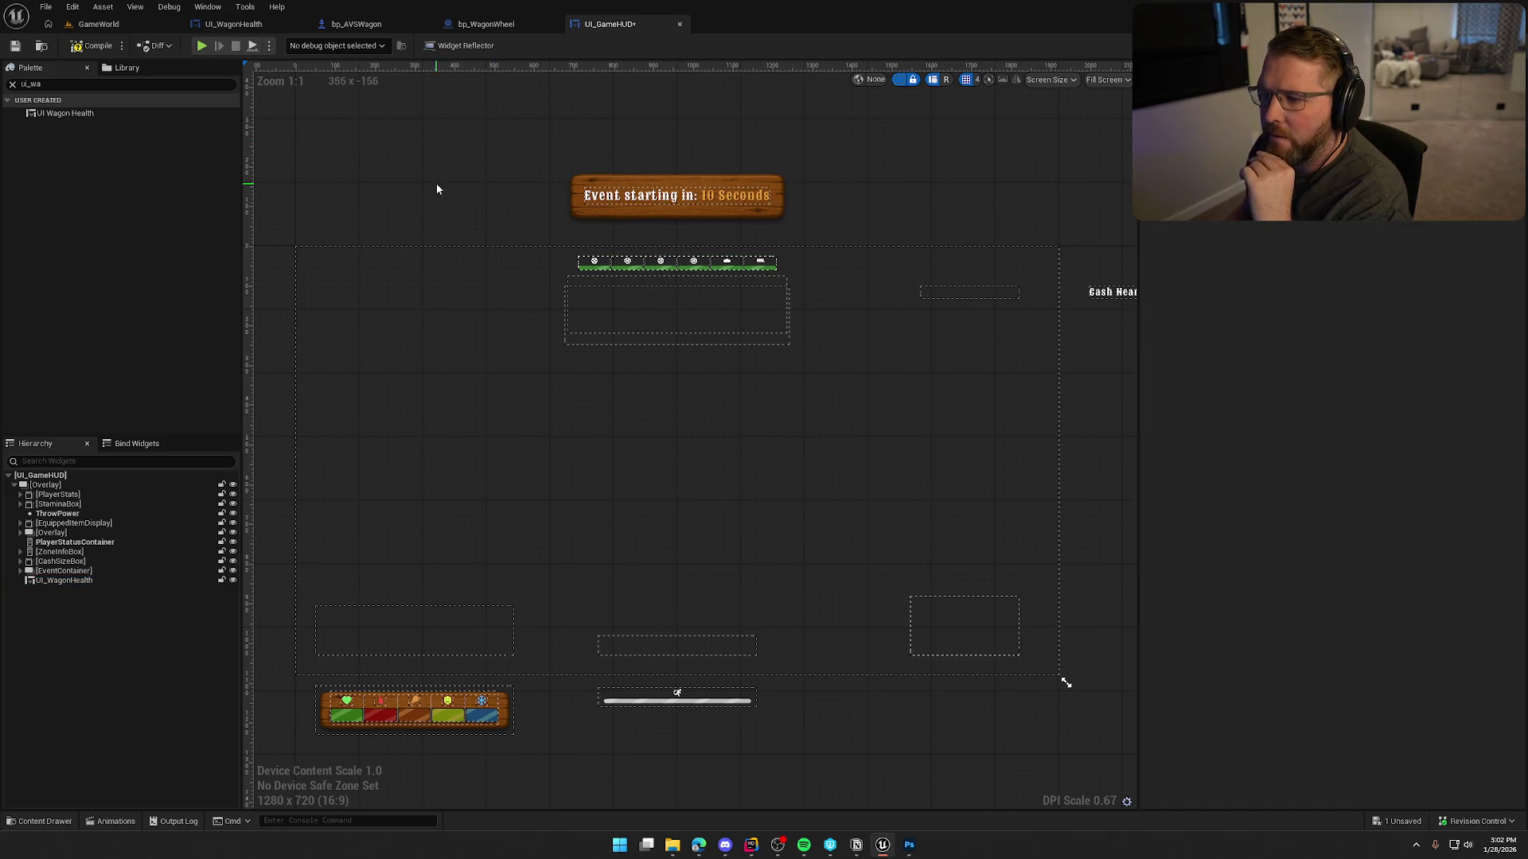
{"action": "left_click", "coordinate": [98, 24]}
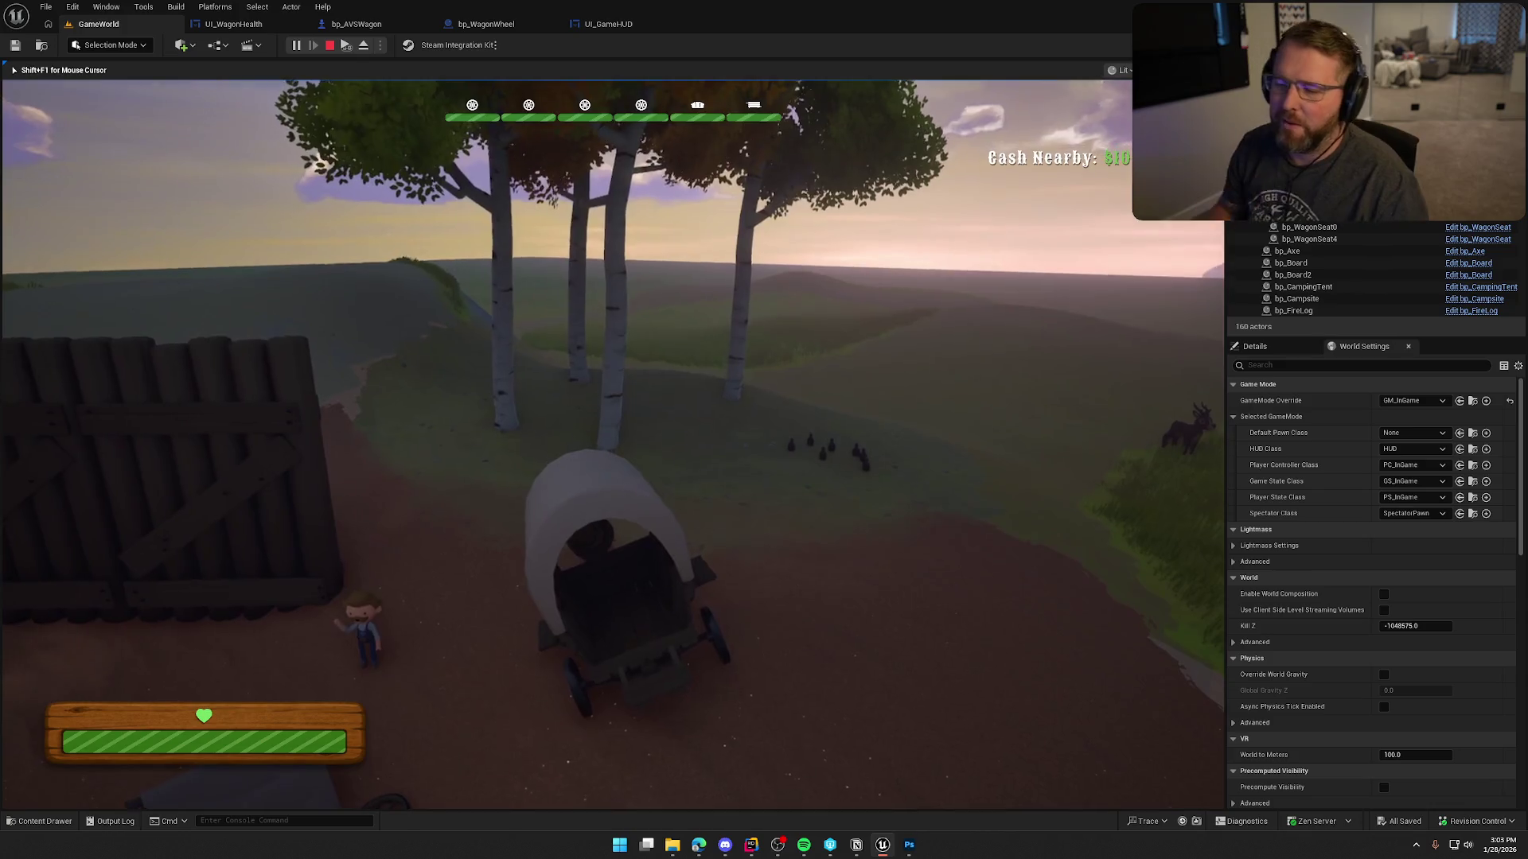
{"action": "key", "text": "e"}
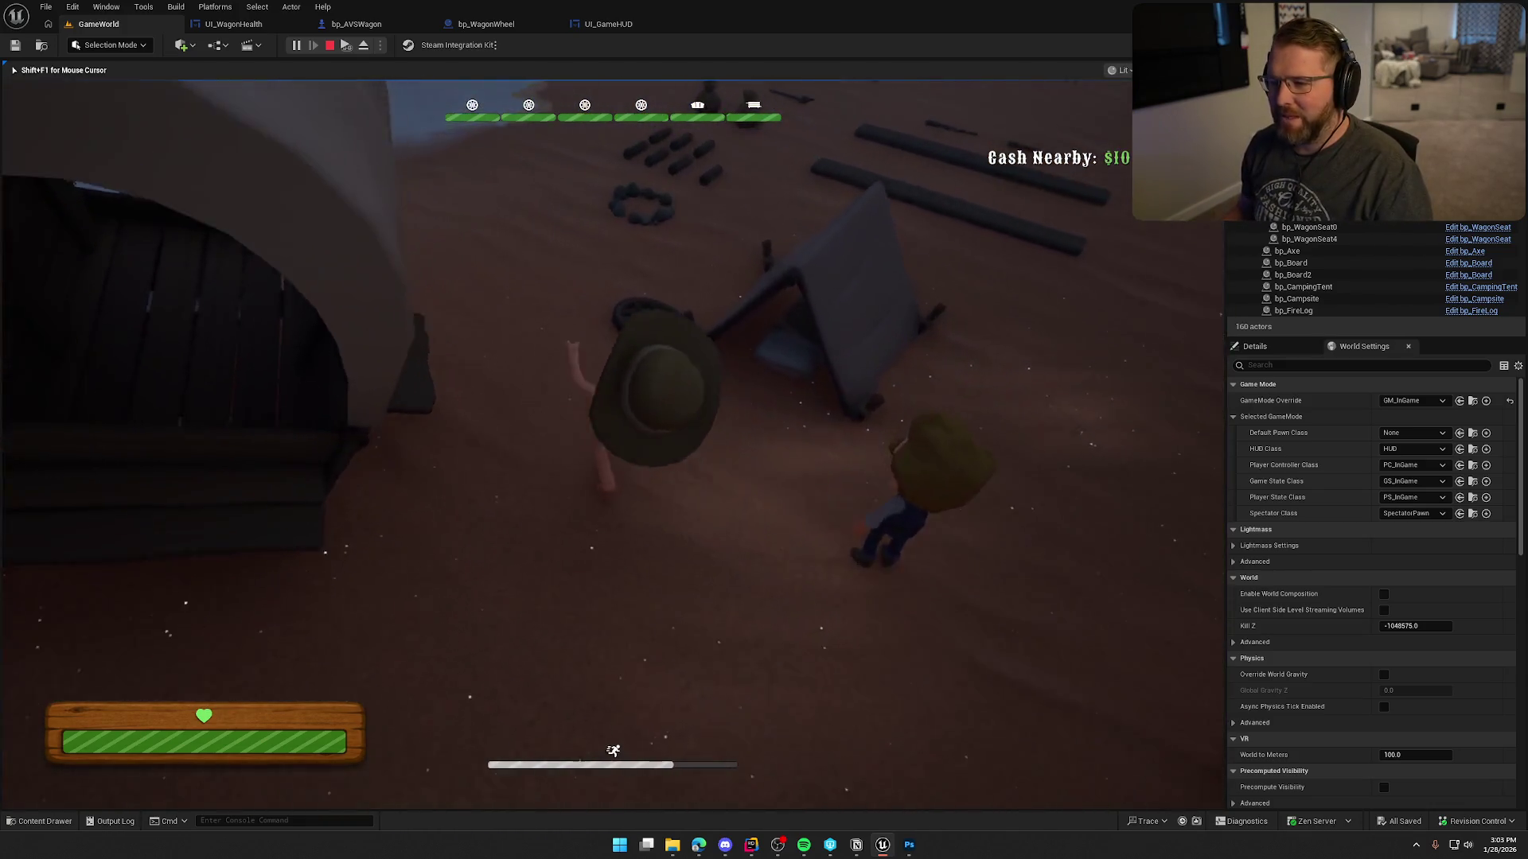
{"action": "key", "text": "e"}
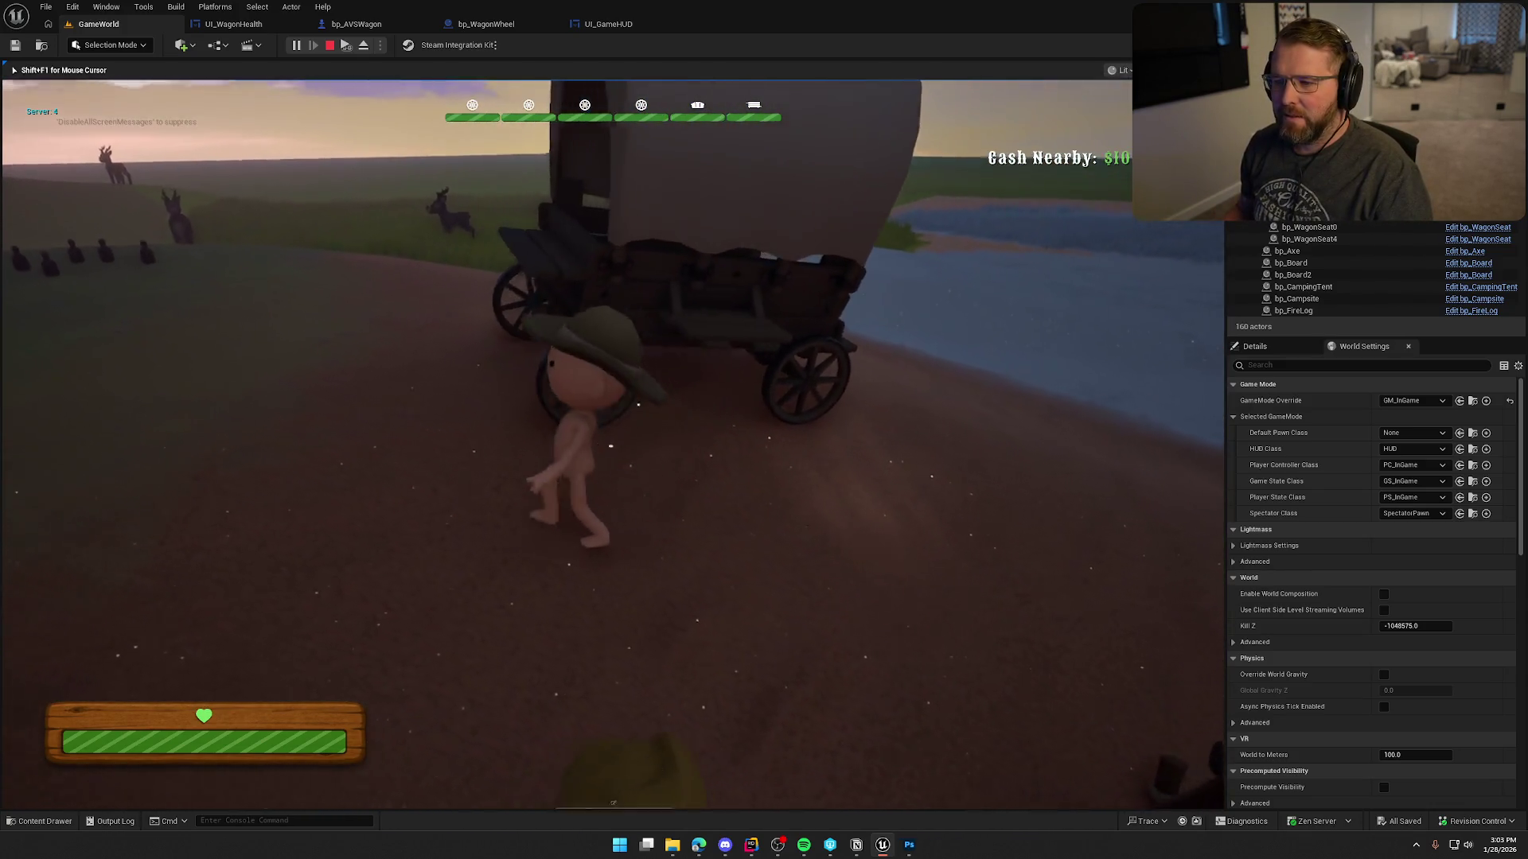
{"action": "key", "text": "e"}
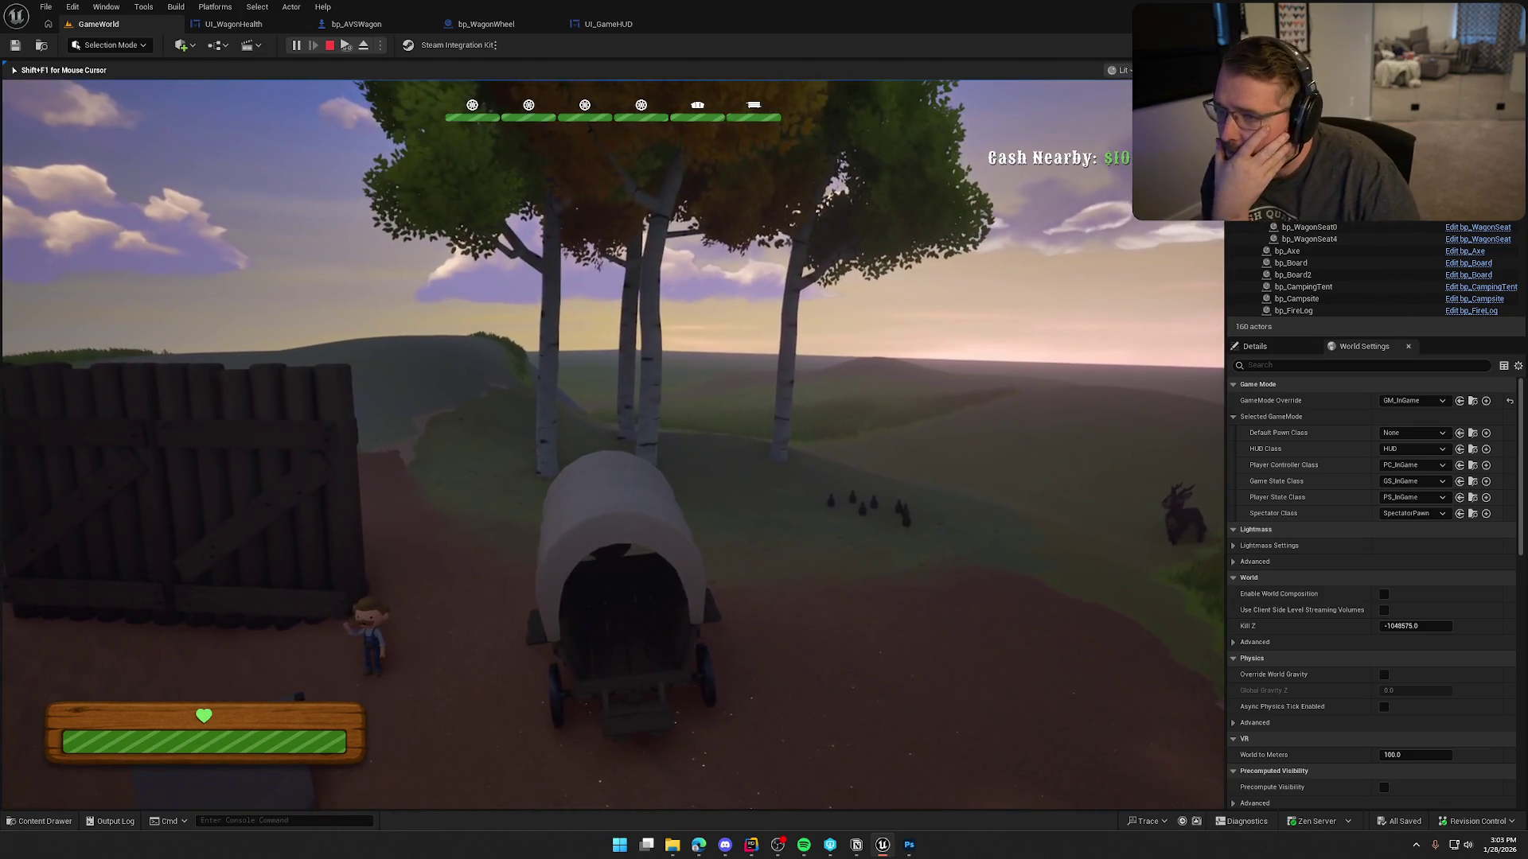
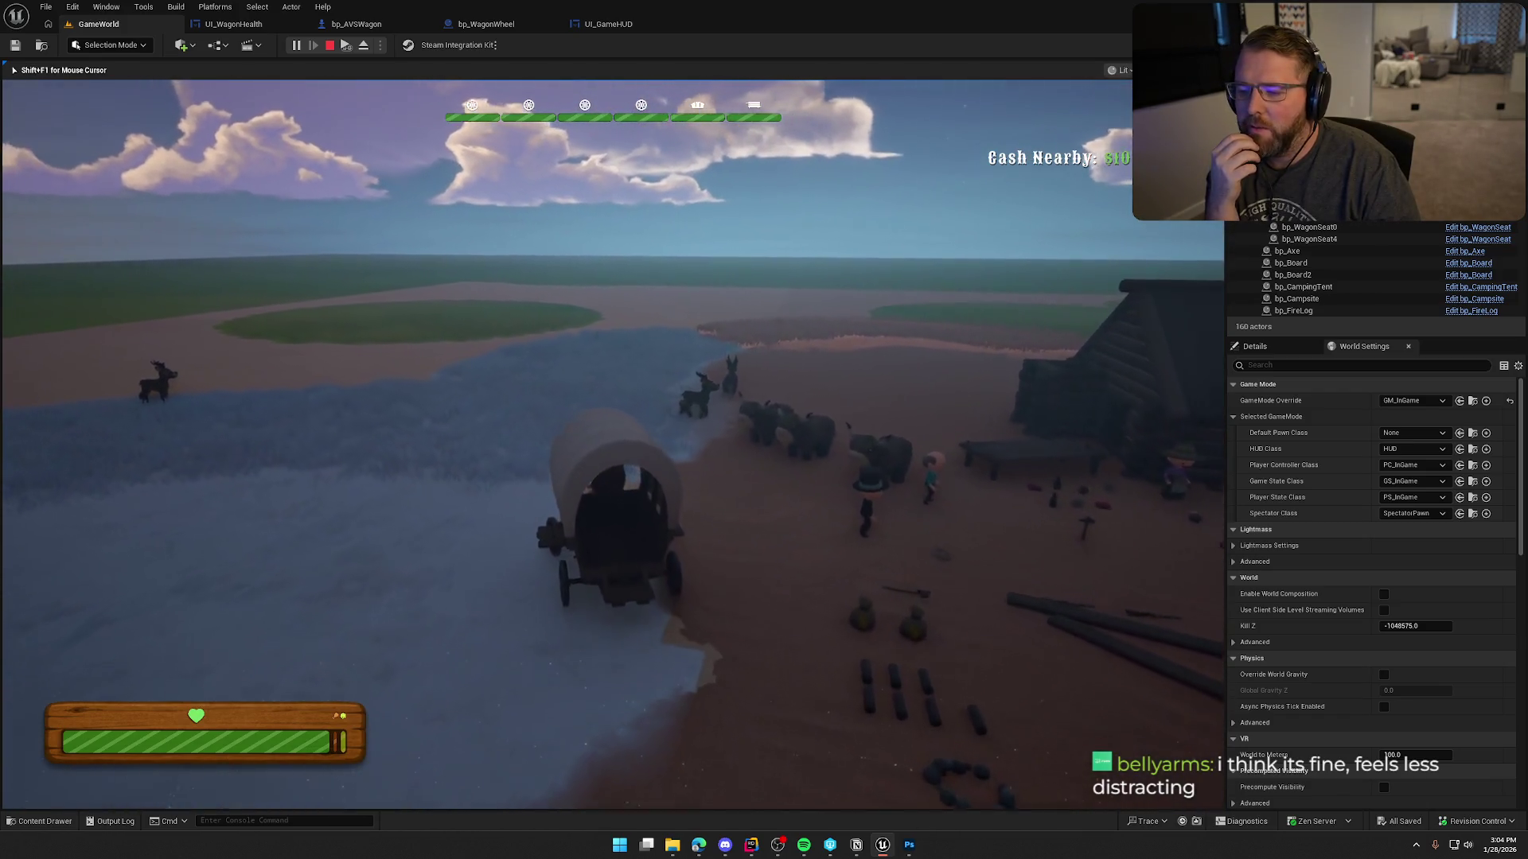
Drive the wagon, then dismount and walk through camp to the cabin and back.
{"action": "key", "text": "e"}
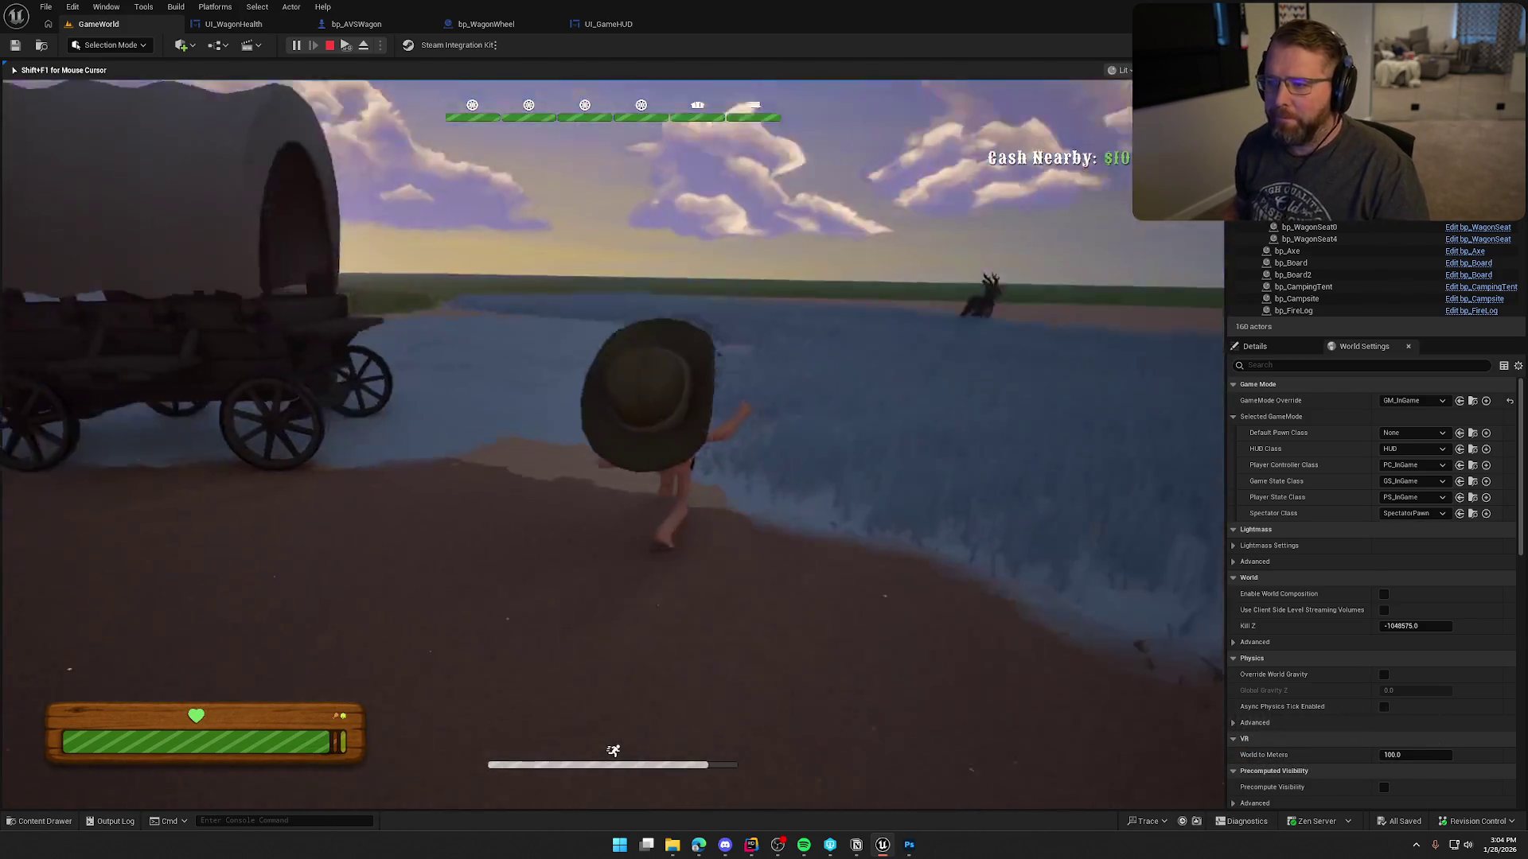
{"action": "key", "text": "w"}
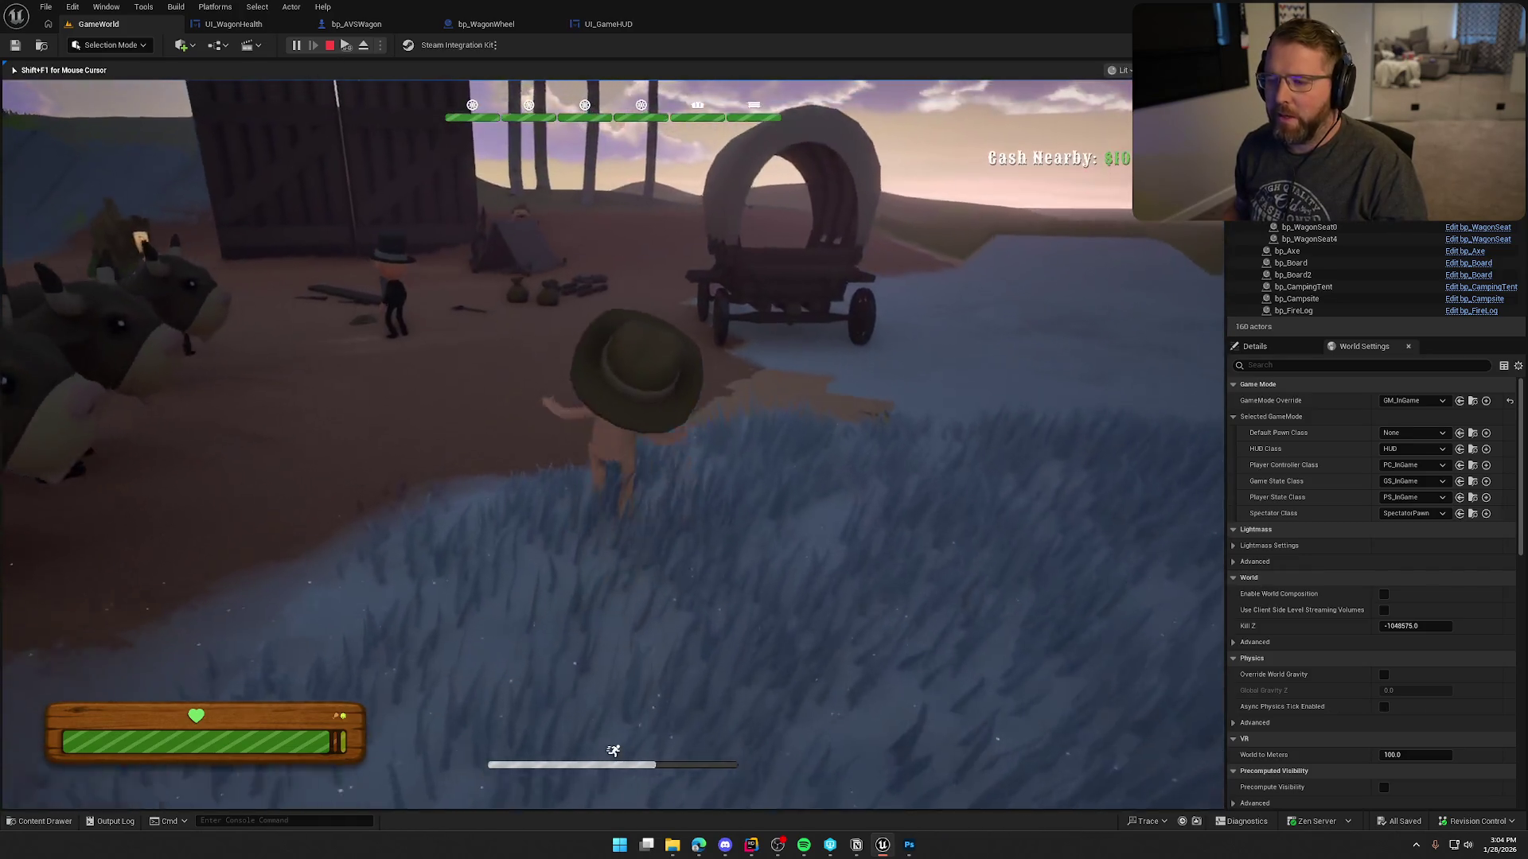
{"action": "key", "text": "e"}
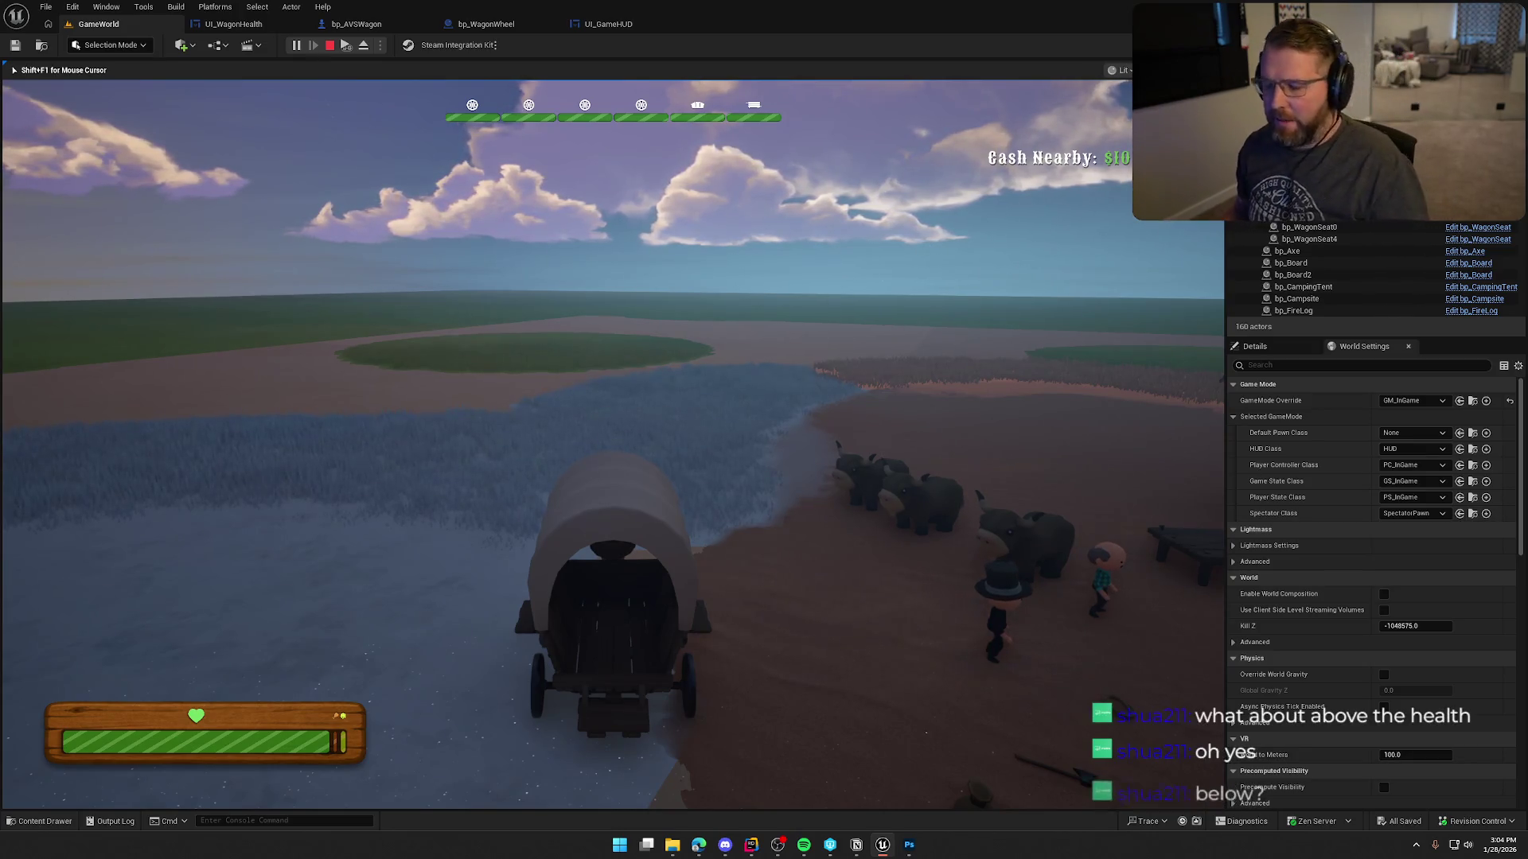
{"action": "key", "text": "e"}
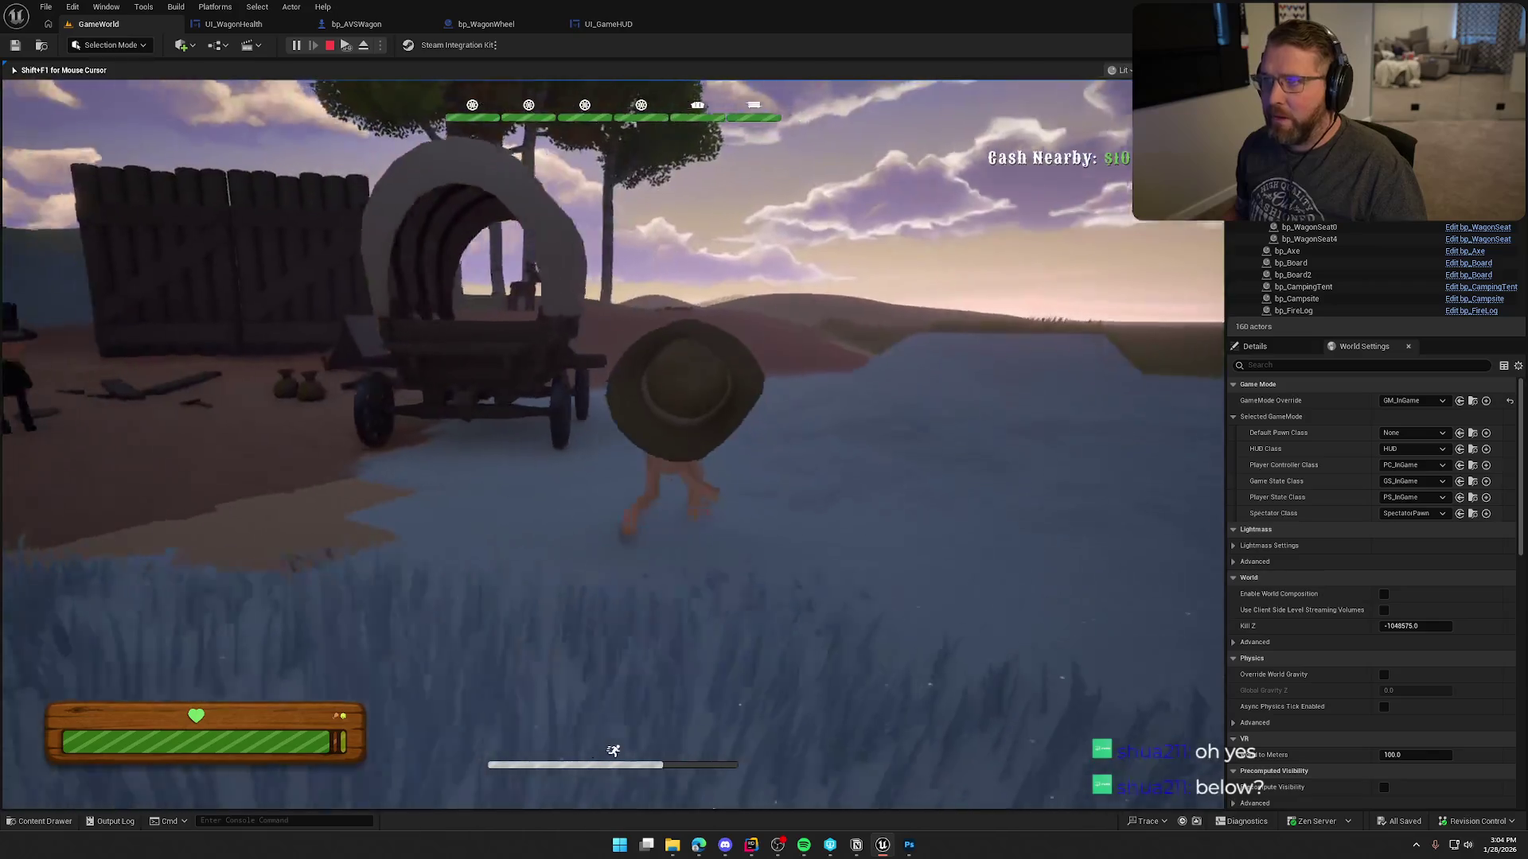
{"action": "key", "text": "w"}
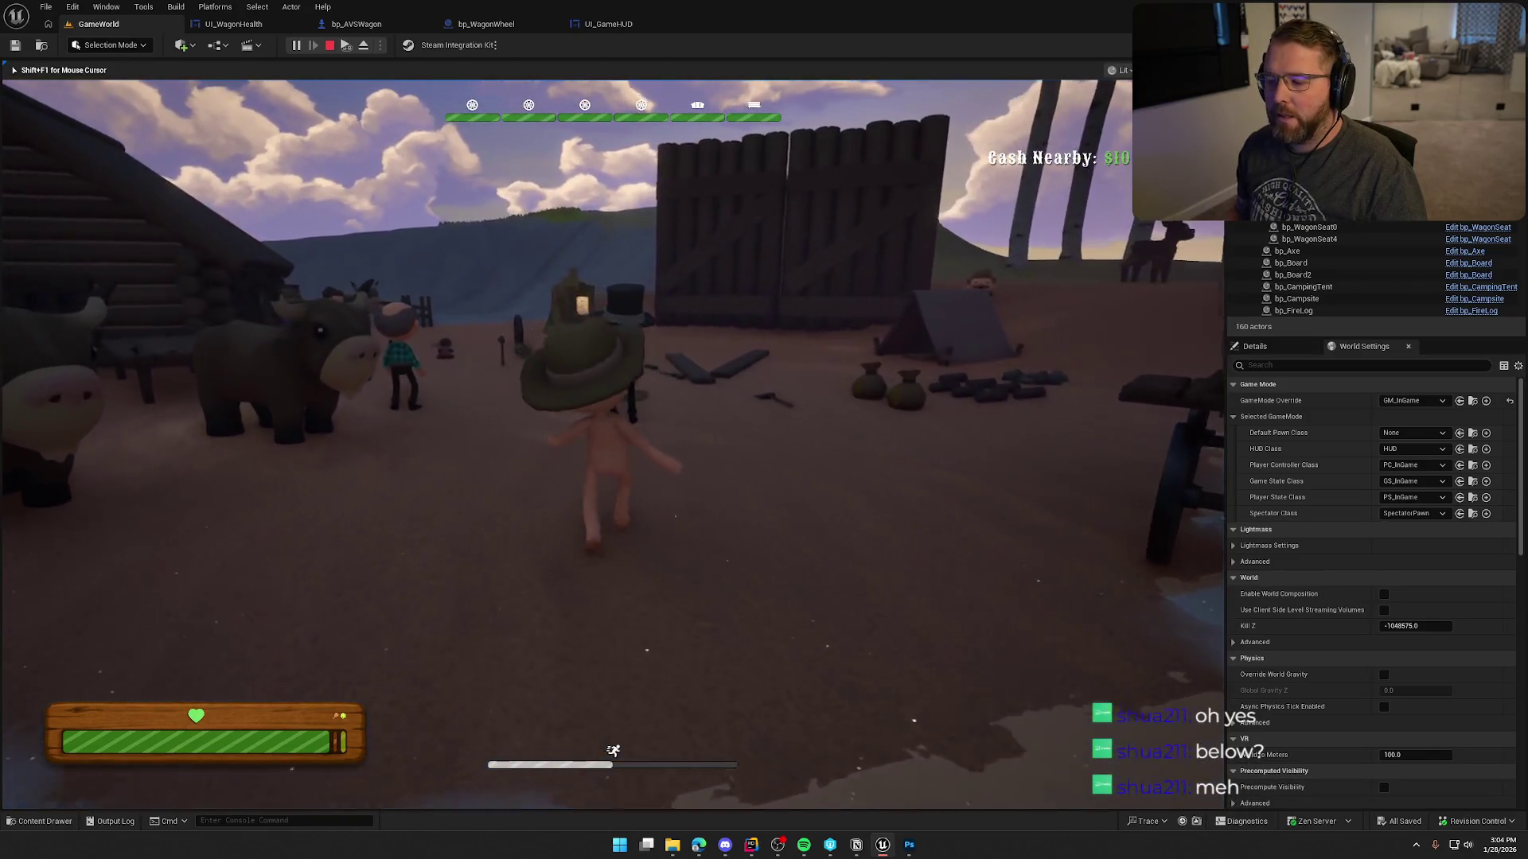
{"action": "key", "text": "w"}
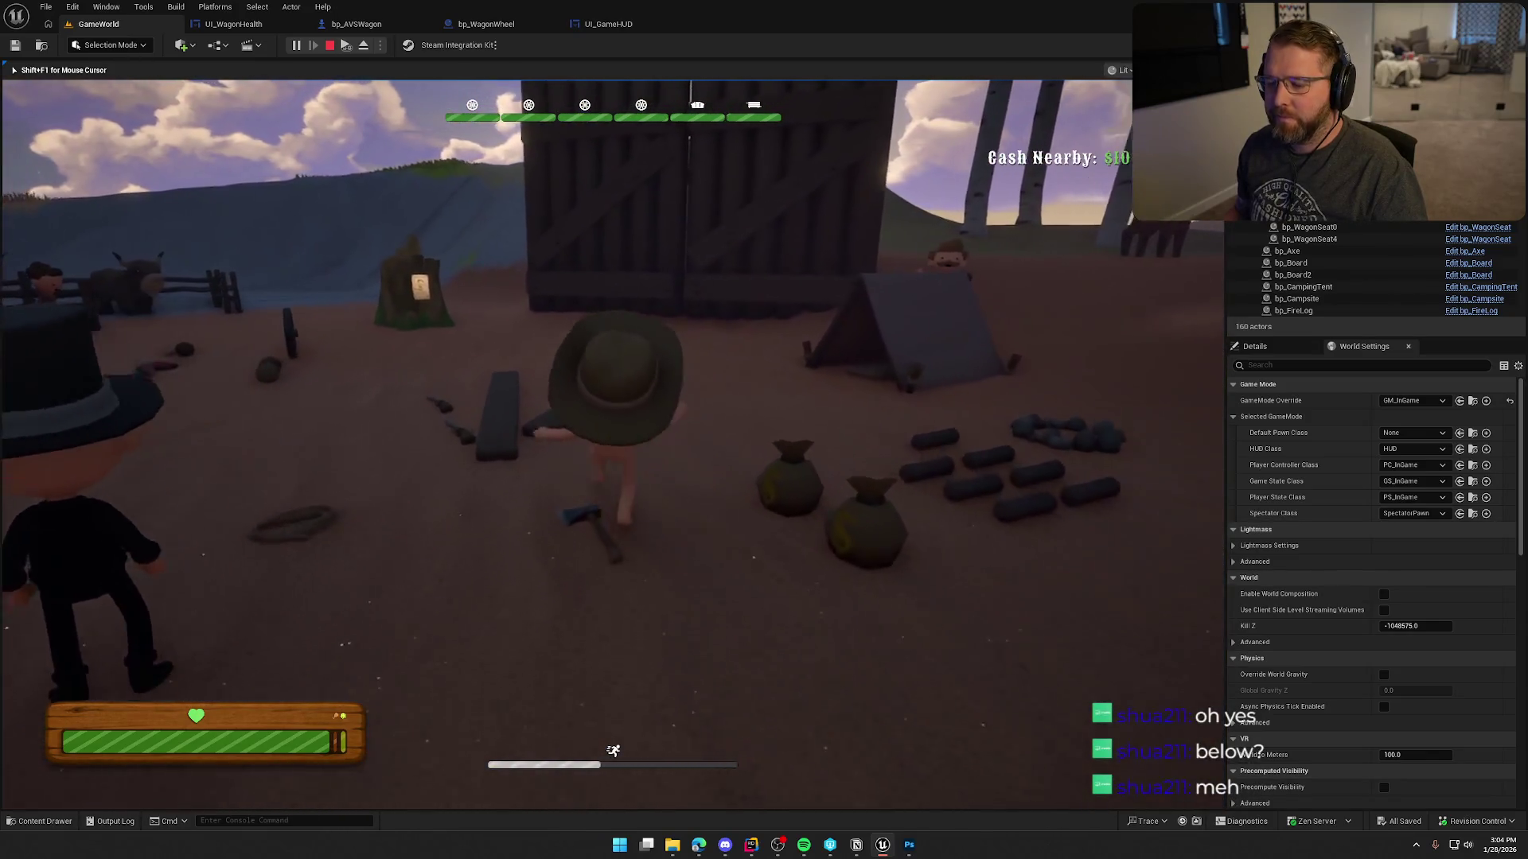
{"action": "key", "text": "w"}
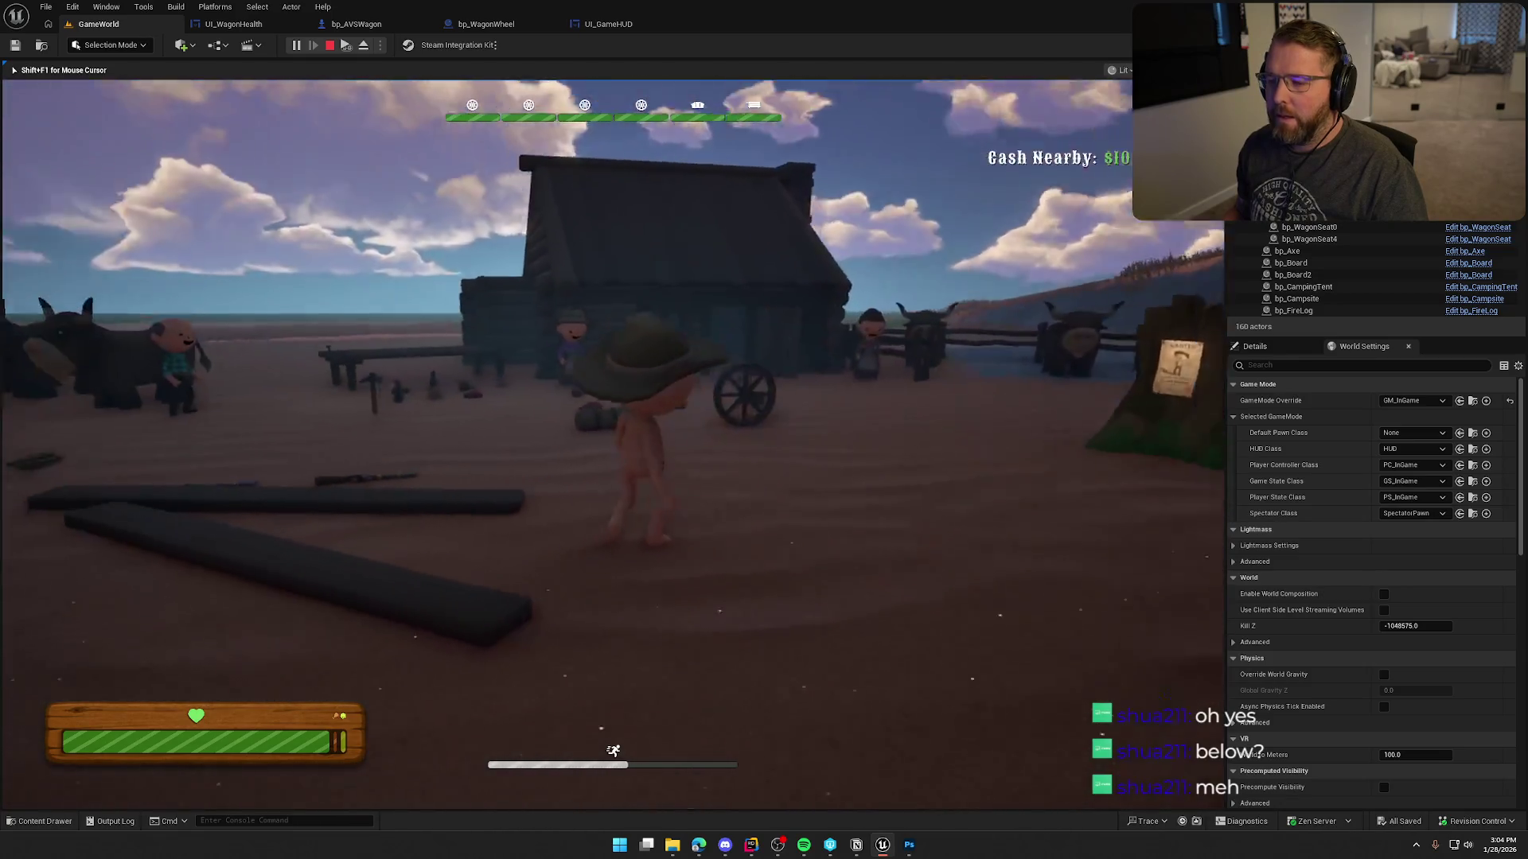
{"action": "key", "text": "w"}
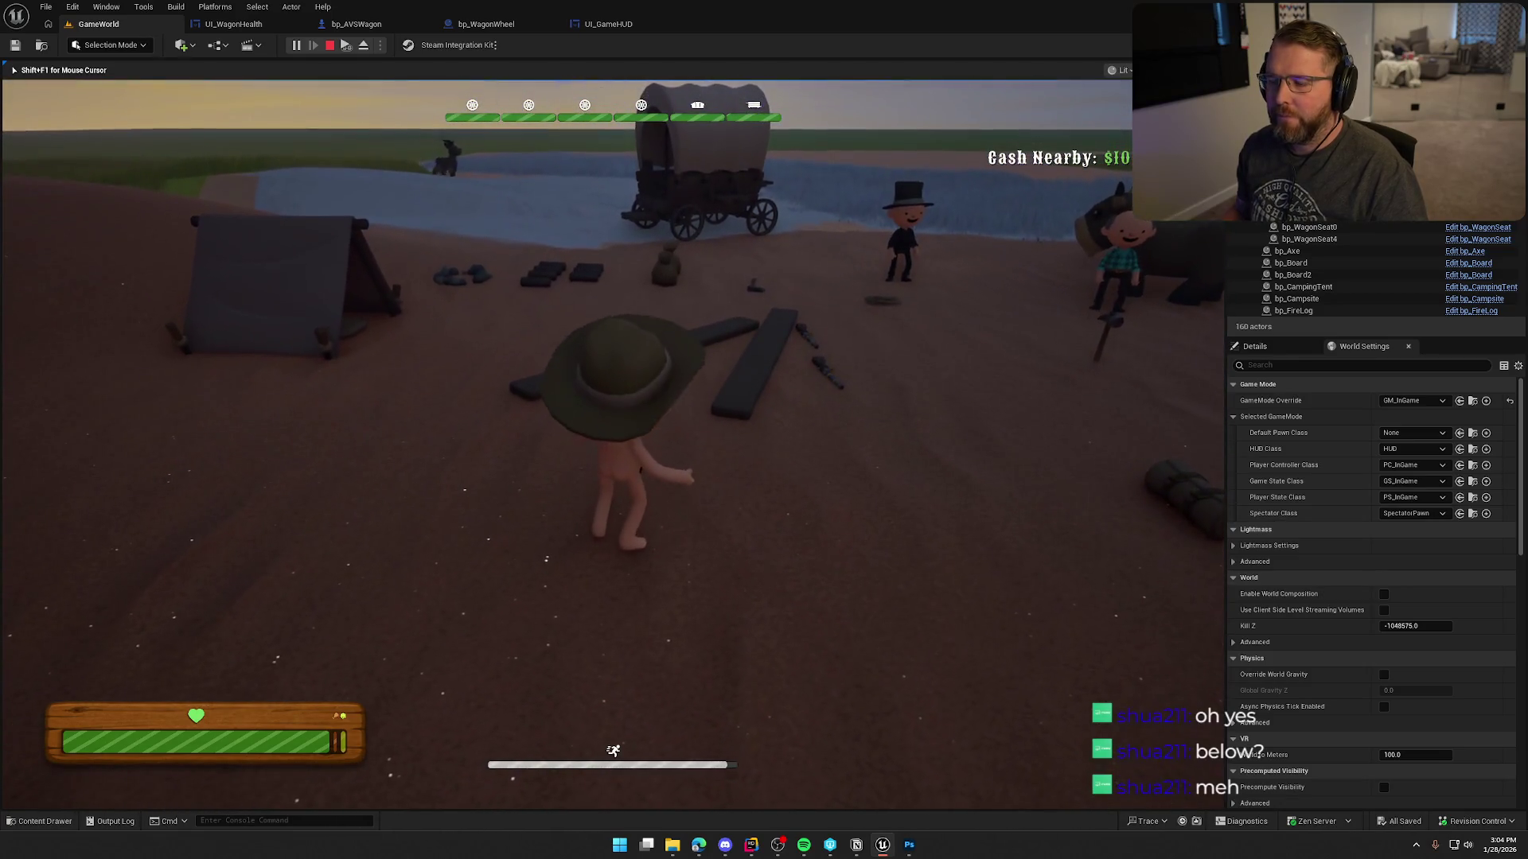
{"action": "key", "text": "w"}
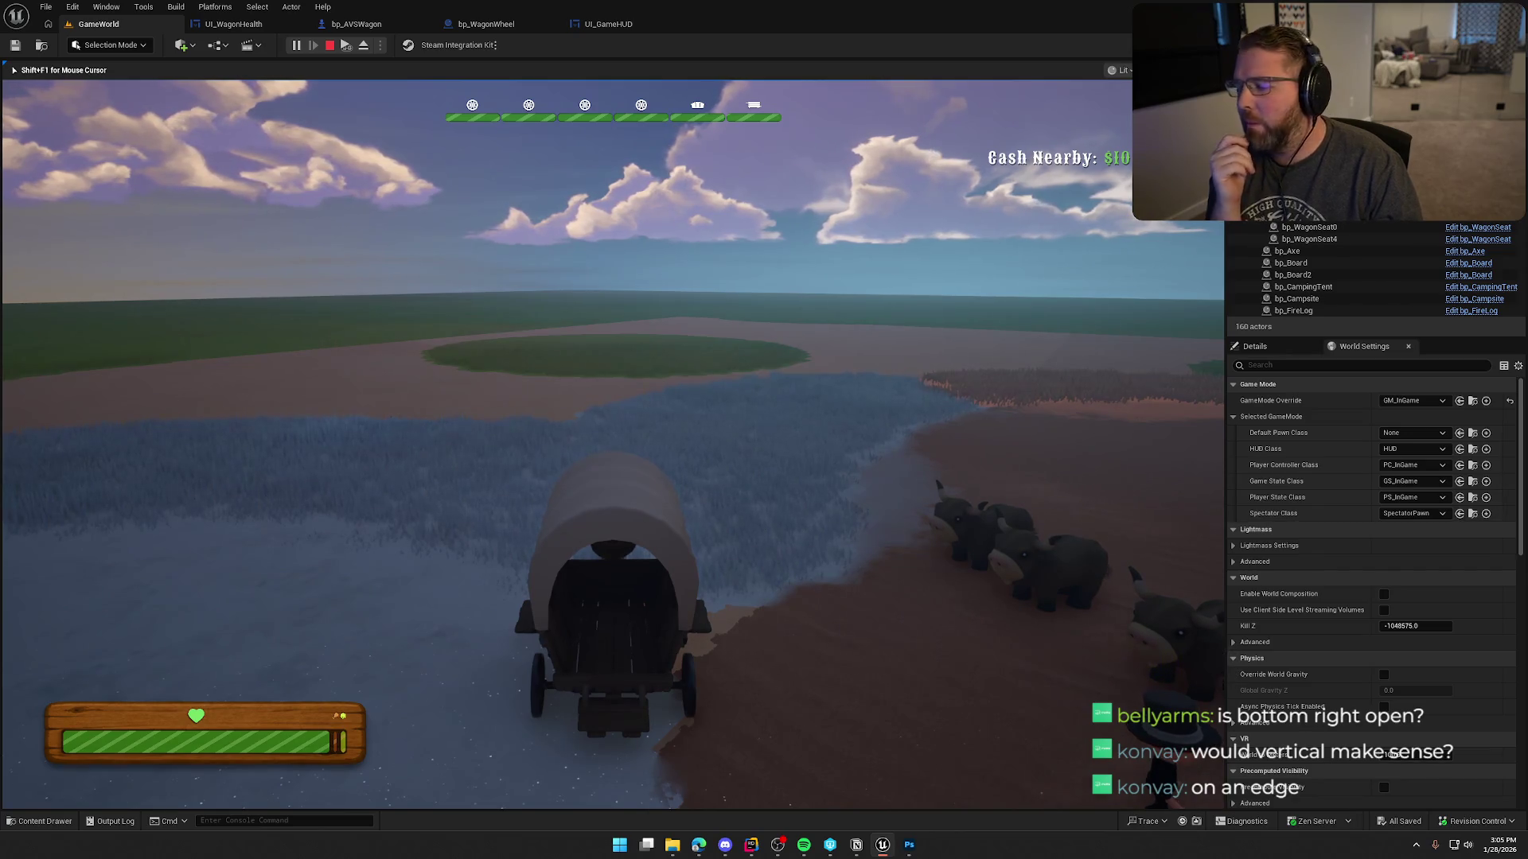
Leave the wagon, pick up the axe, sprint toward the log pile and barn, then stop.
{"action": "key", "text": "e"}
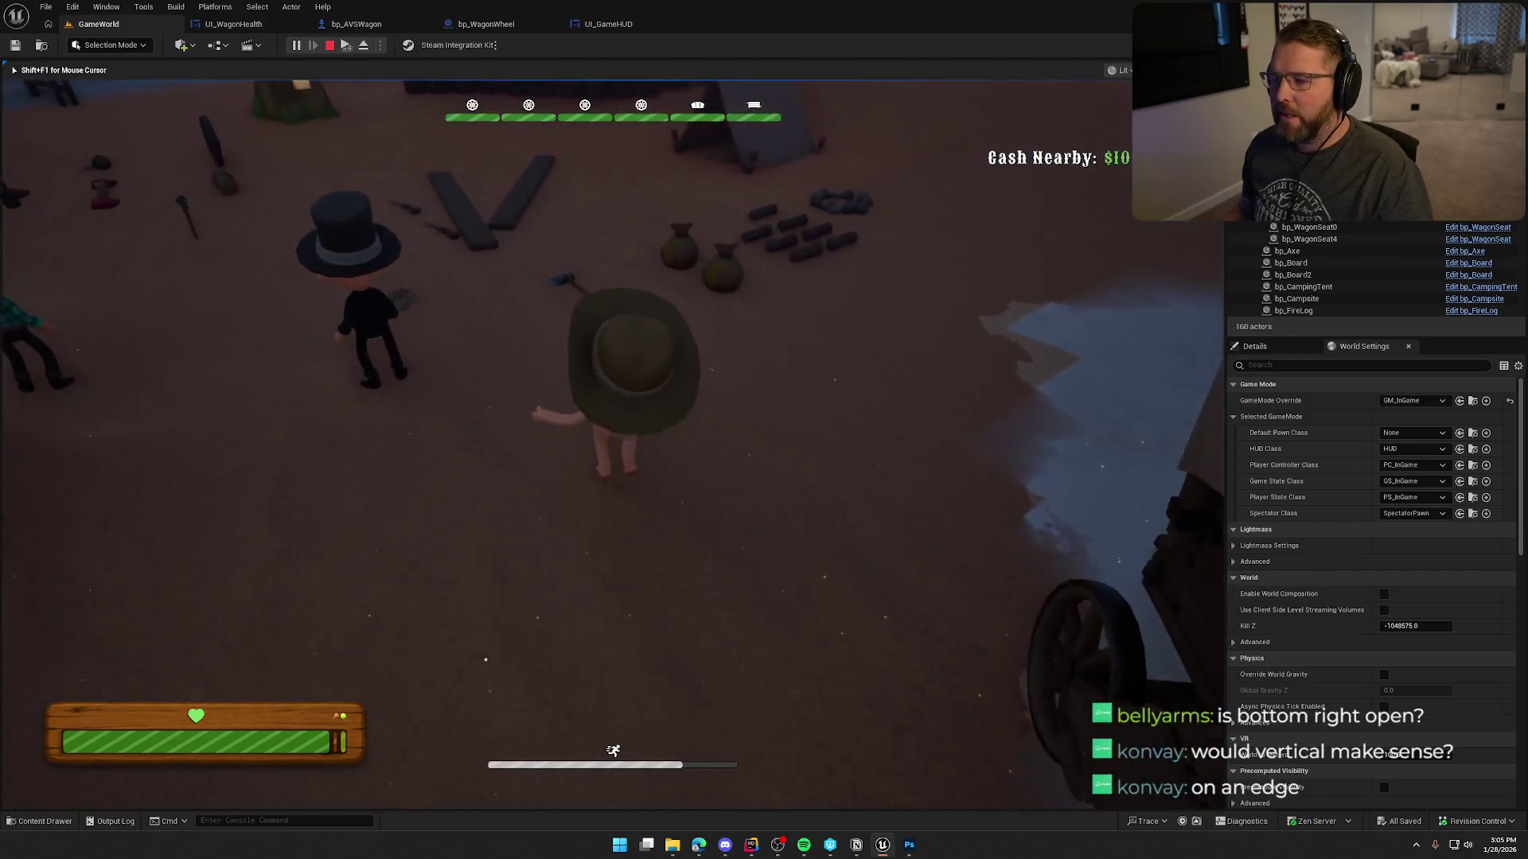
{"action": "key", "text": "e"}
{"action": "key", "text": "w"}
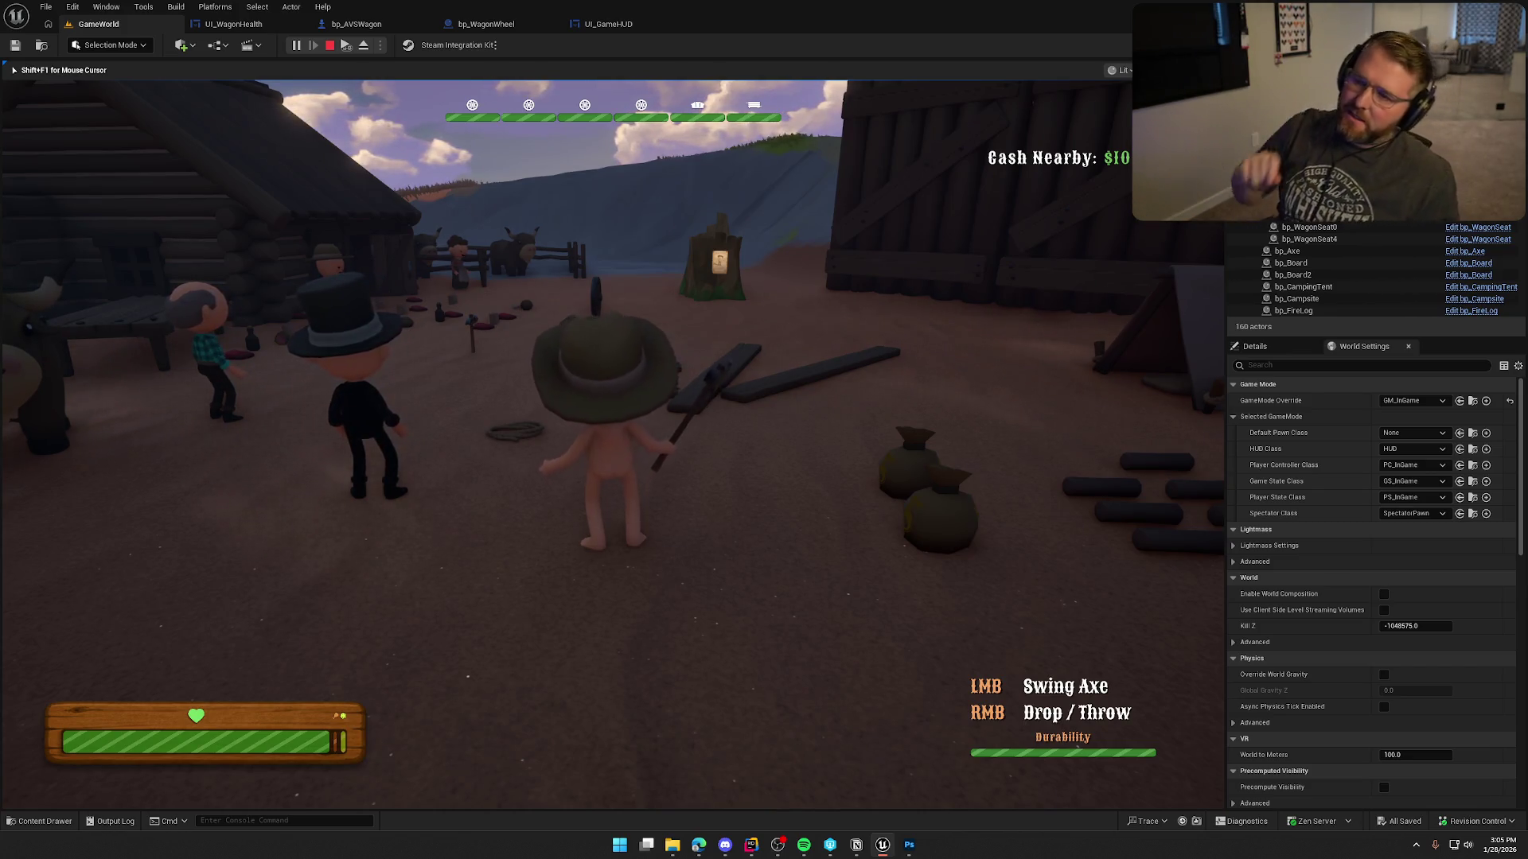
{"action": "key", "text": "w"}
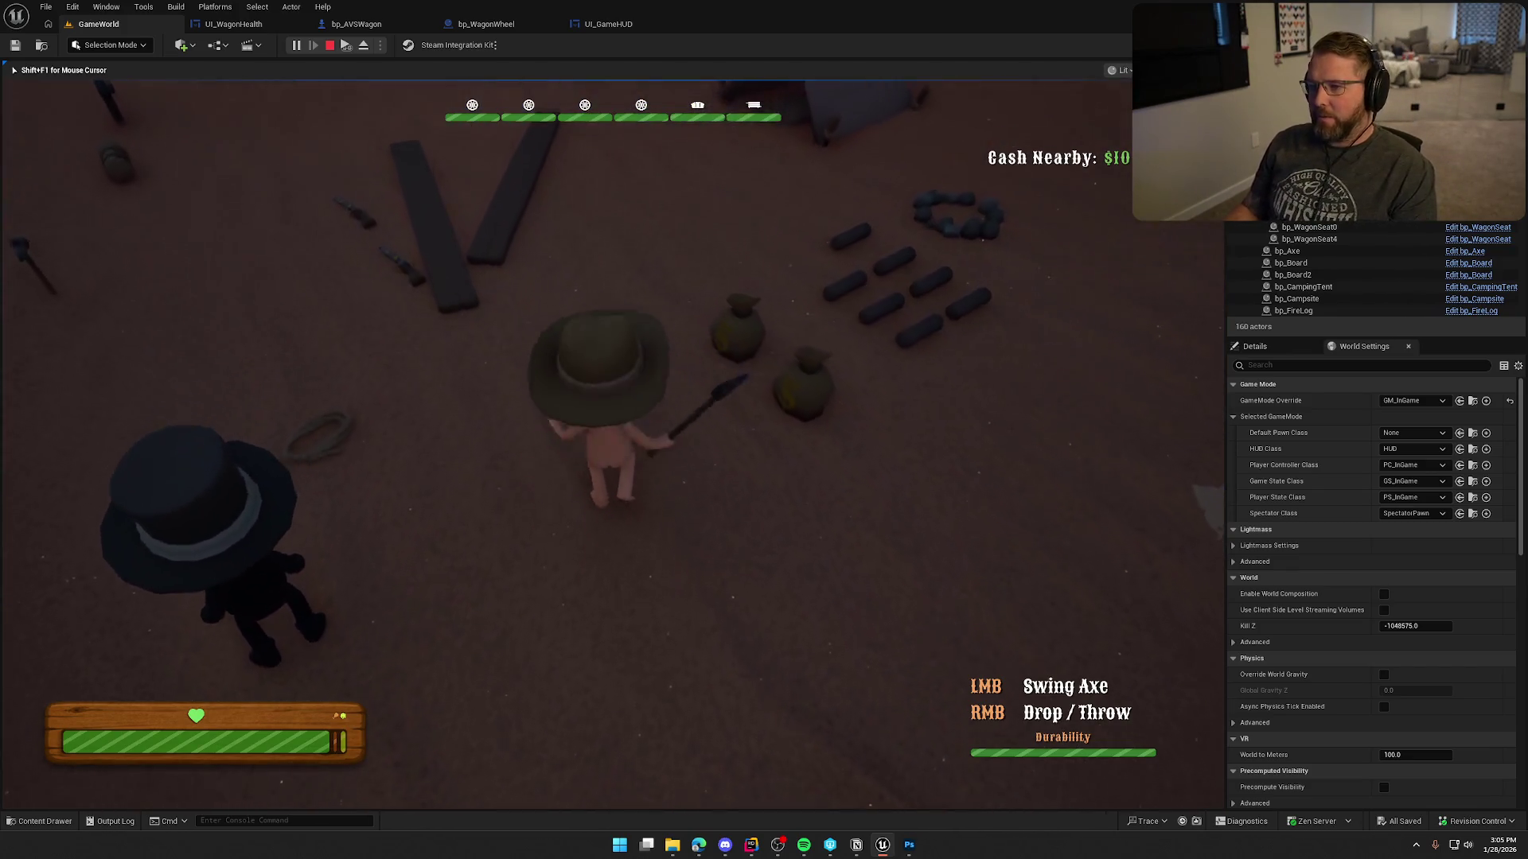
{"action": "key", "text": "shift"}
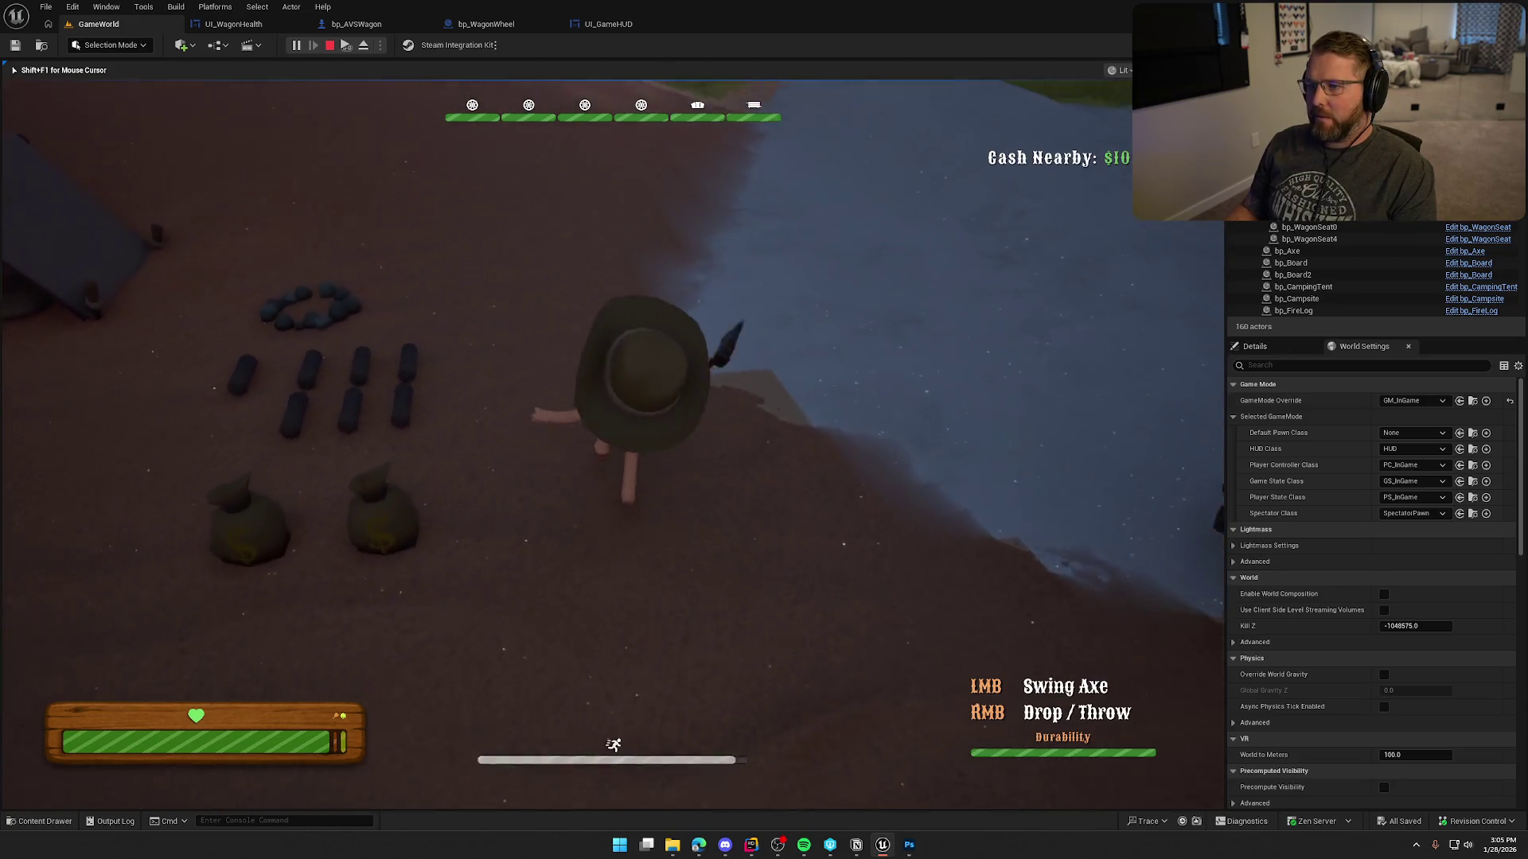
{"action": "key", "text": "w"}
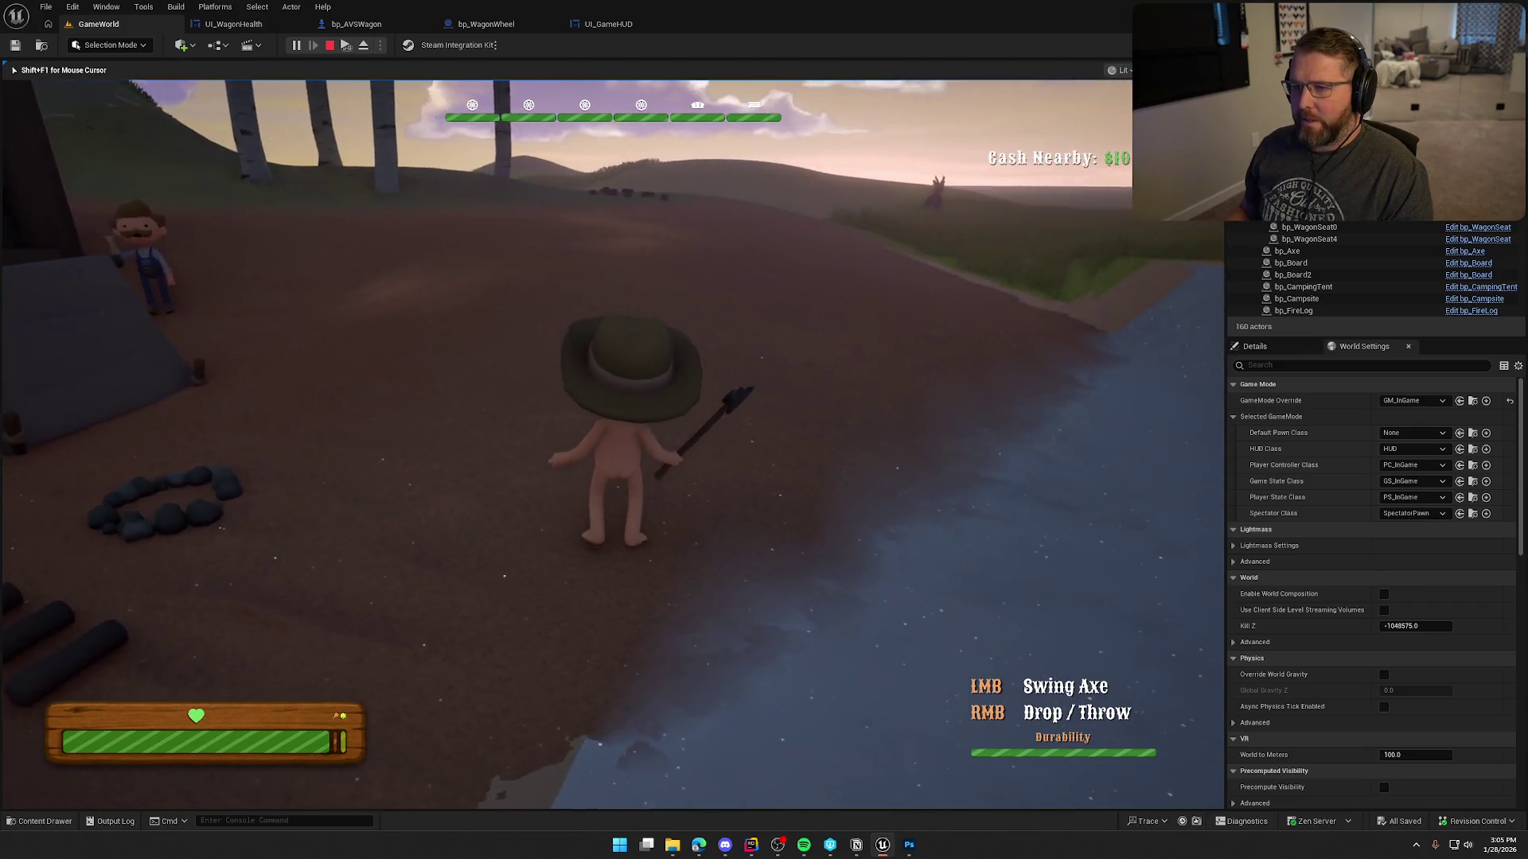
{"action": "key", "text": "shift+w"}
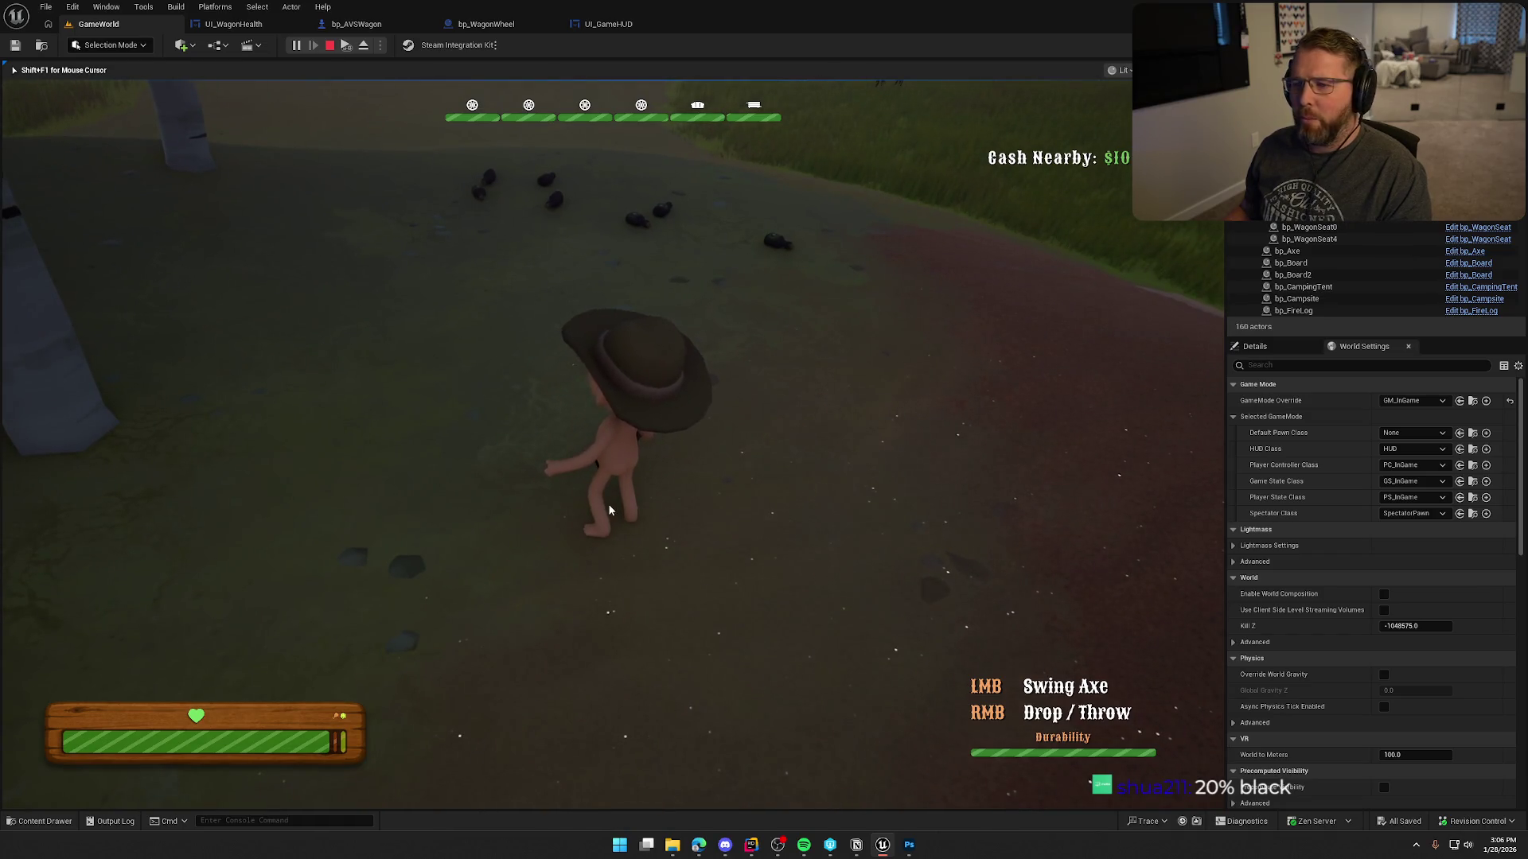
{"action": "key", "text": "Escape"}
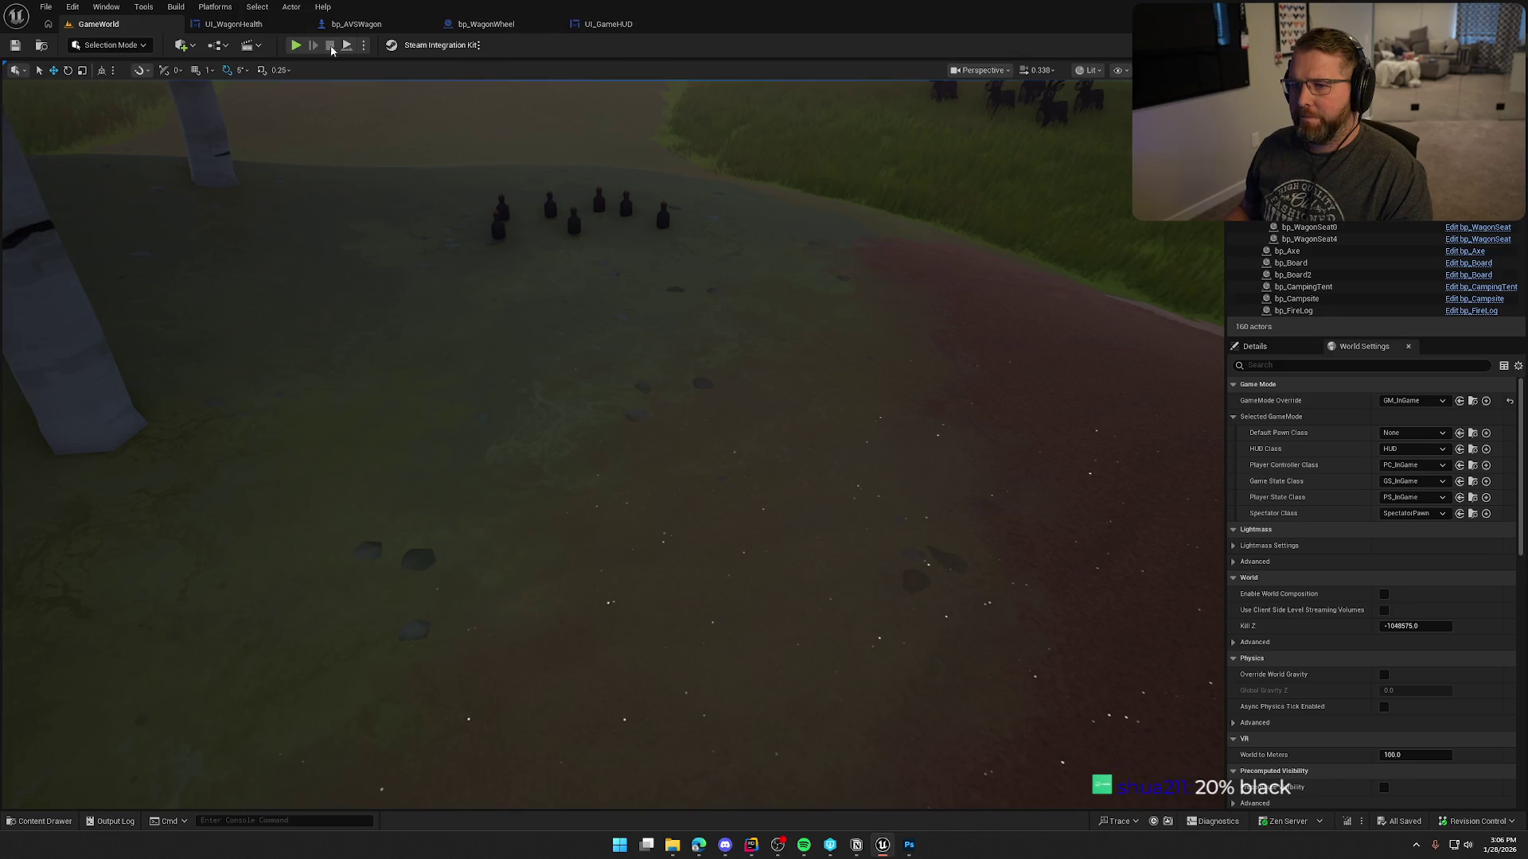
Add a Border inside UI_WagonHealth's Overlay, filling both ways, and pad the Size Box 5.
{"action": "left_click", "coordinate": [233, 24]}
{"action": "left_click", "coordinate": [706, 457]}
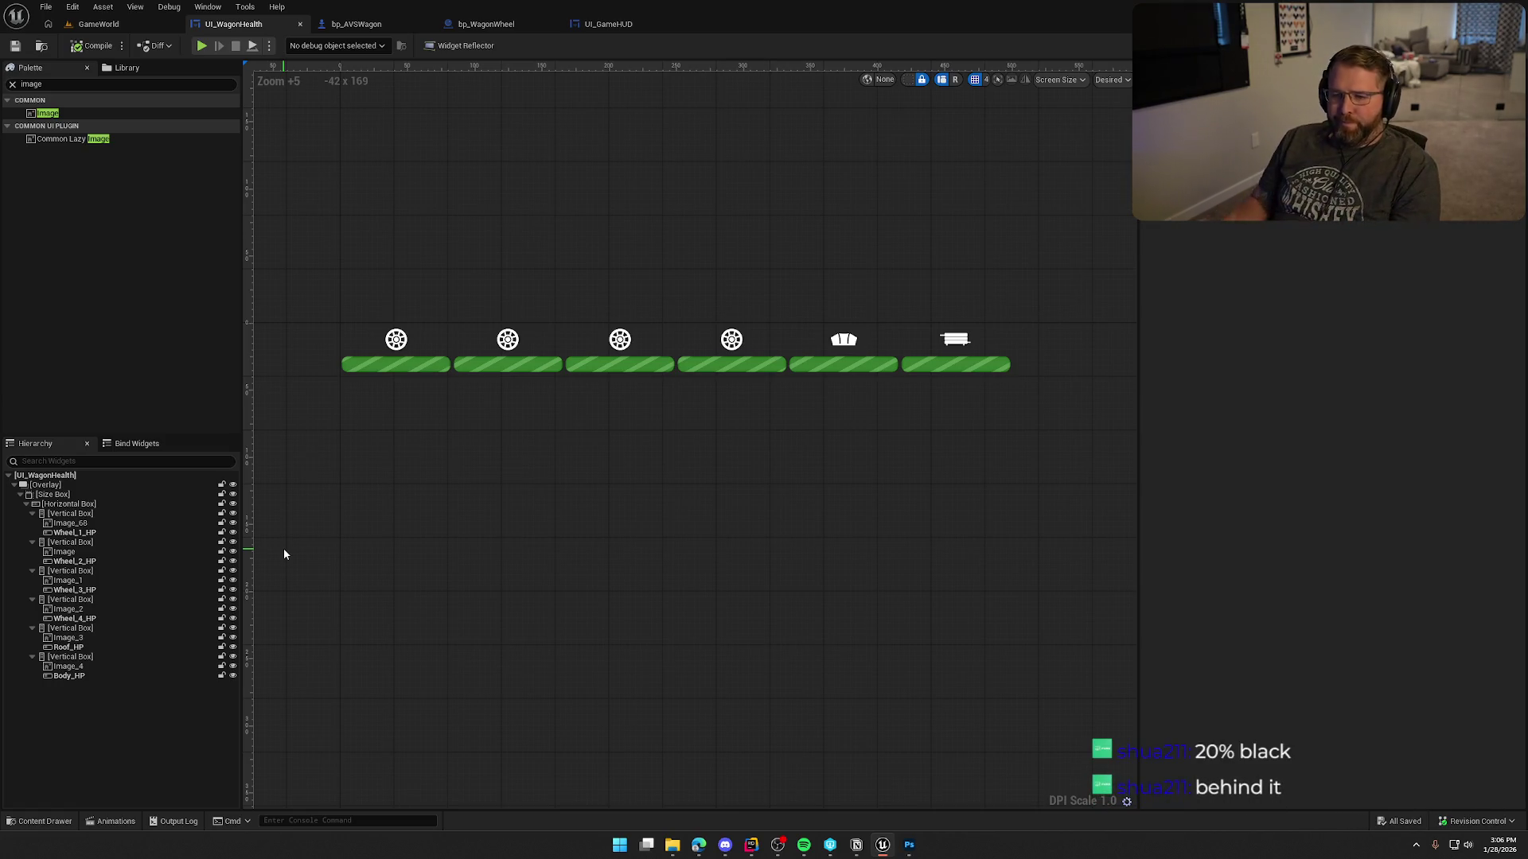
{"action": "left_click", "coordinate": [19, 494]}
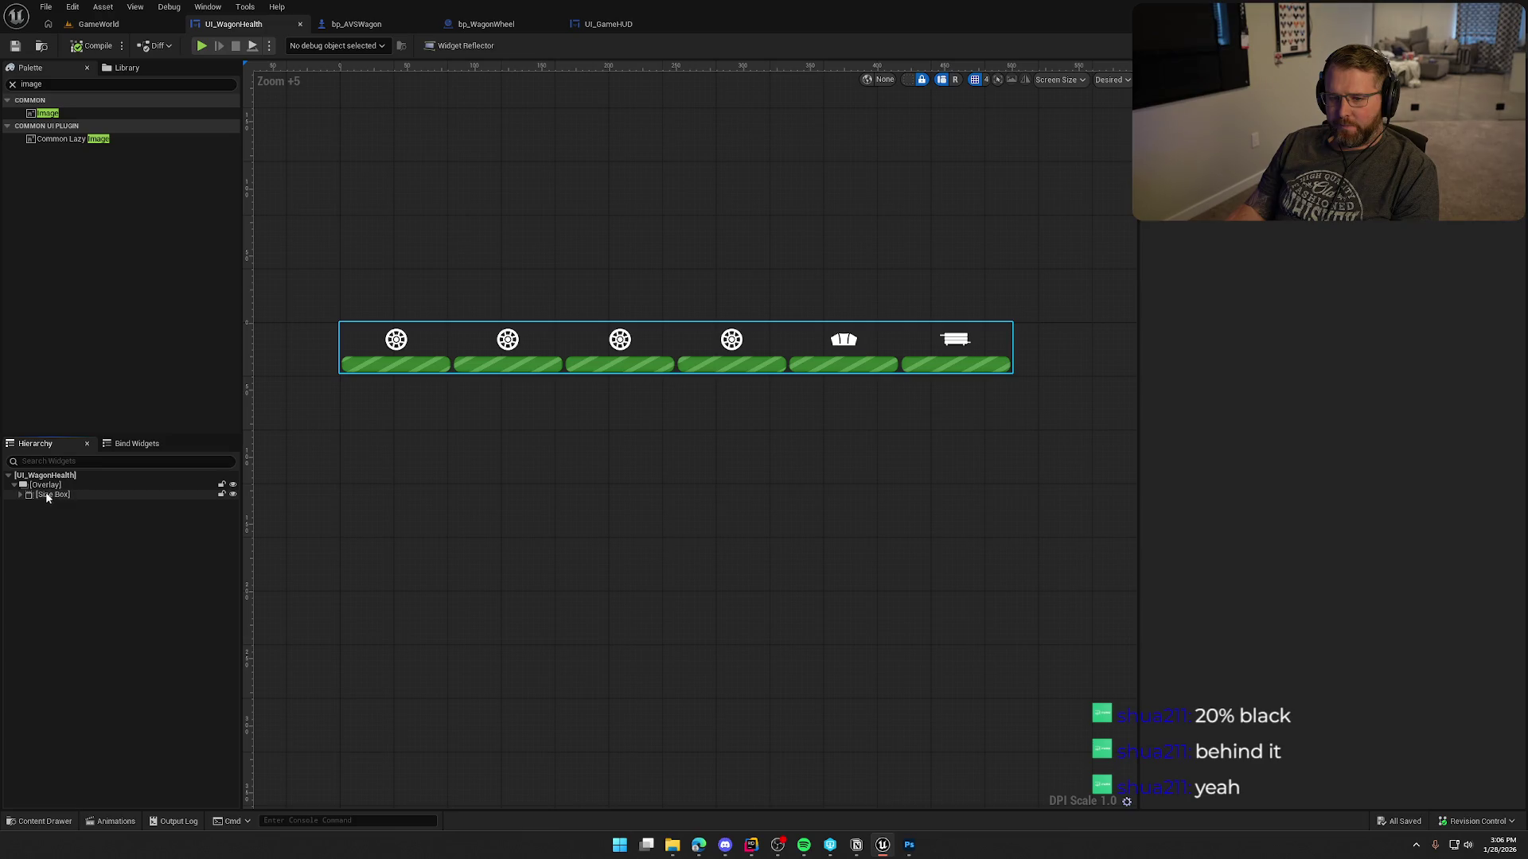
{"action": "left_click", "coordinate": [48, 485]}
{"action": "type", "text": "bord"}
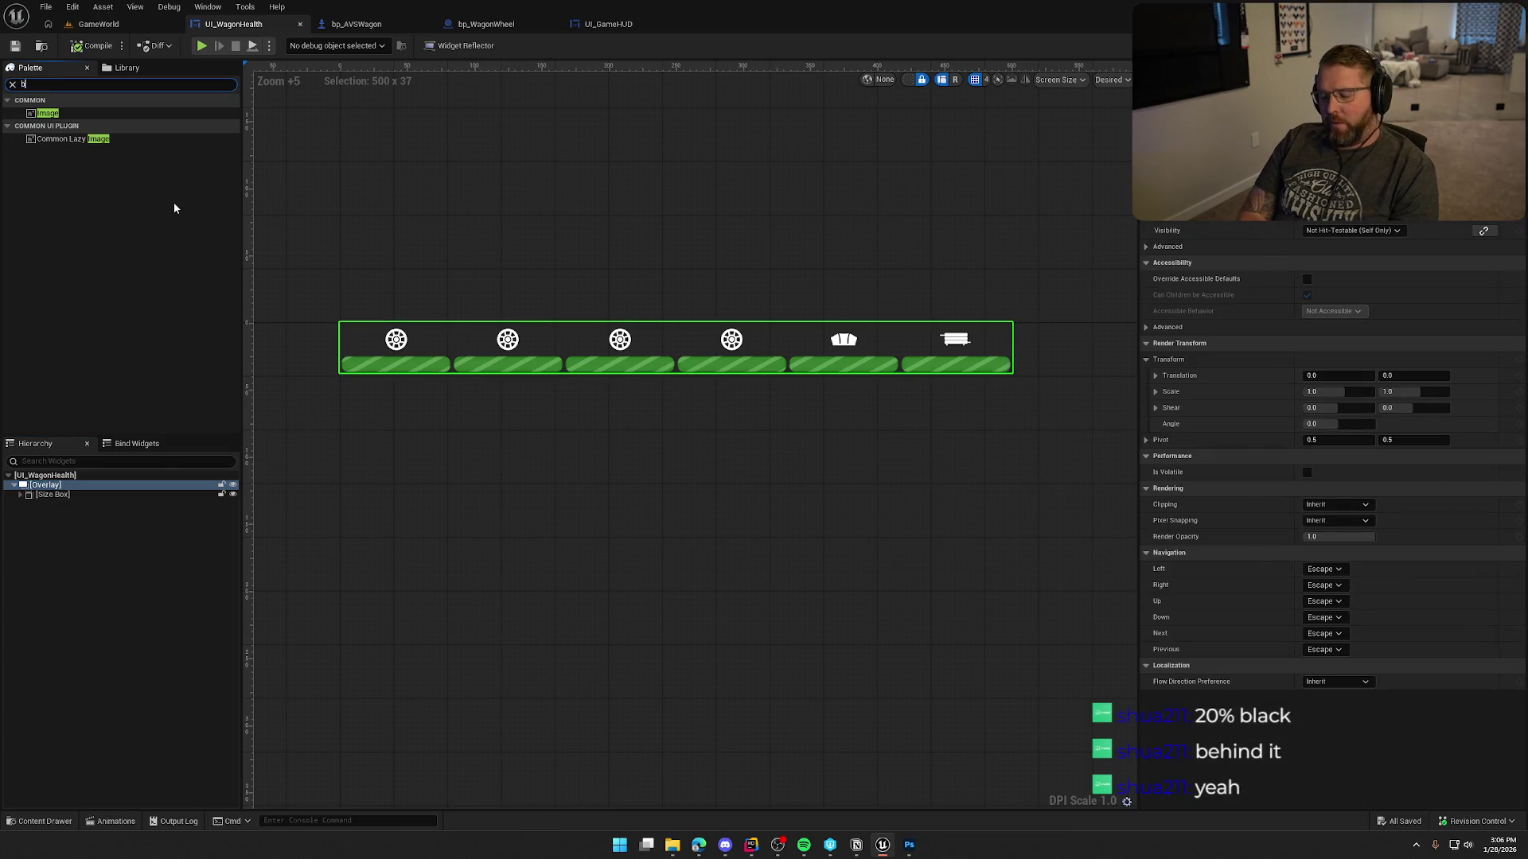
{"action": "left_click", "coordinate": [55, 115]}
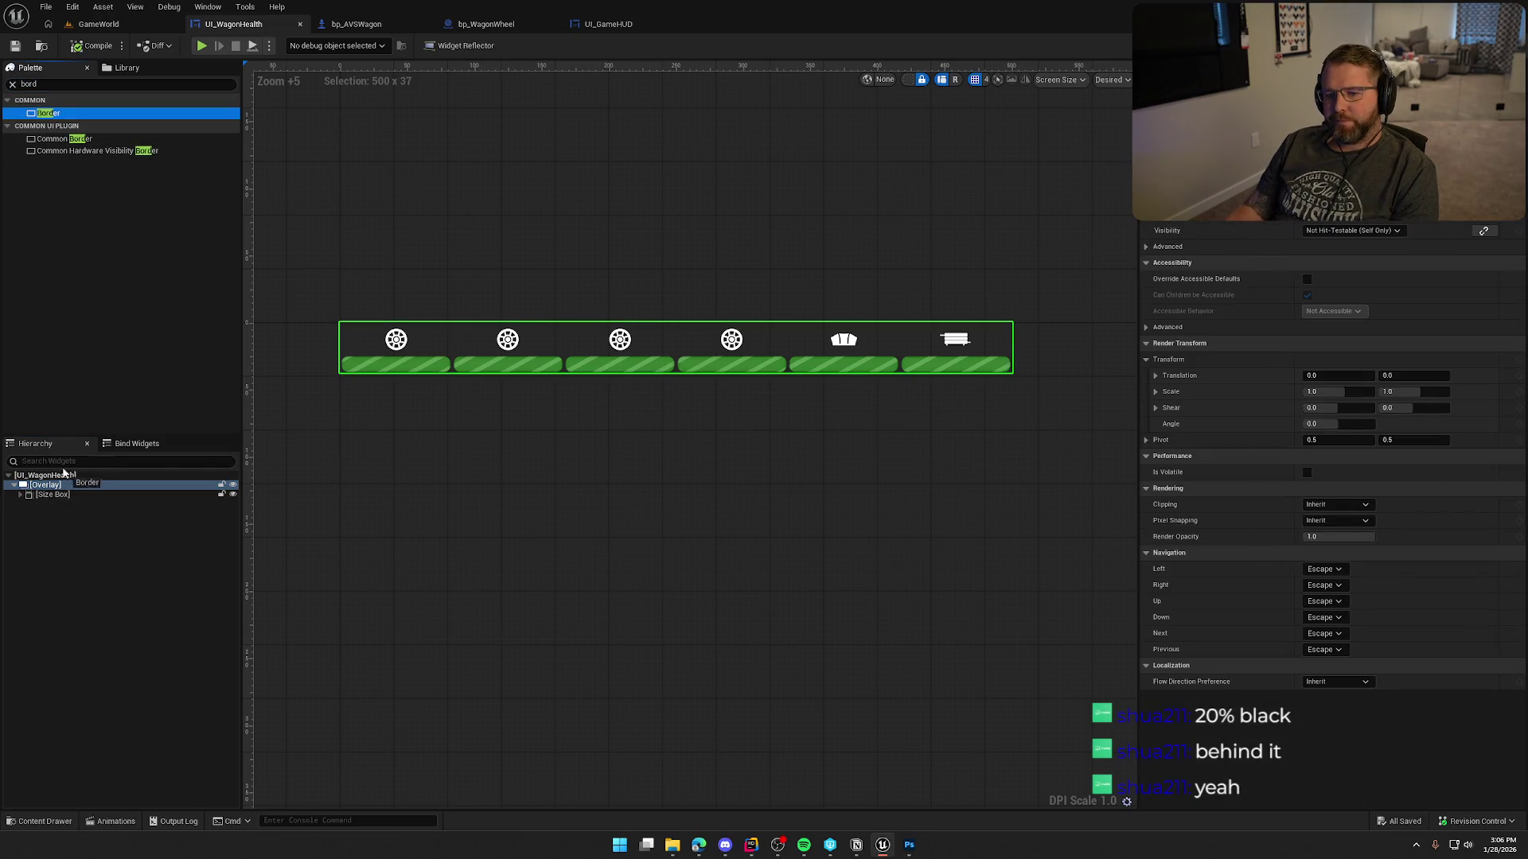
{"action": "mouse_move", "coordinate": [57, 489]}
{"action": "left_mouse_down"}
{"action": "mouse_move", "coordinate": [51, 514]}
{"action": "mouse_move", "coordinate": [47, 493]}
{"action": "left_mouse_up"}
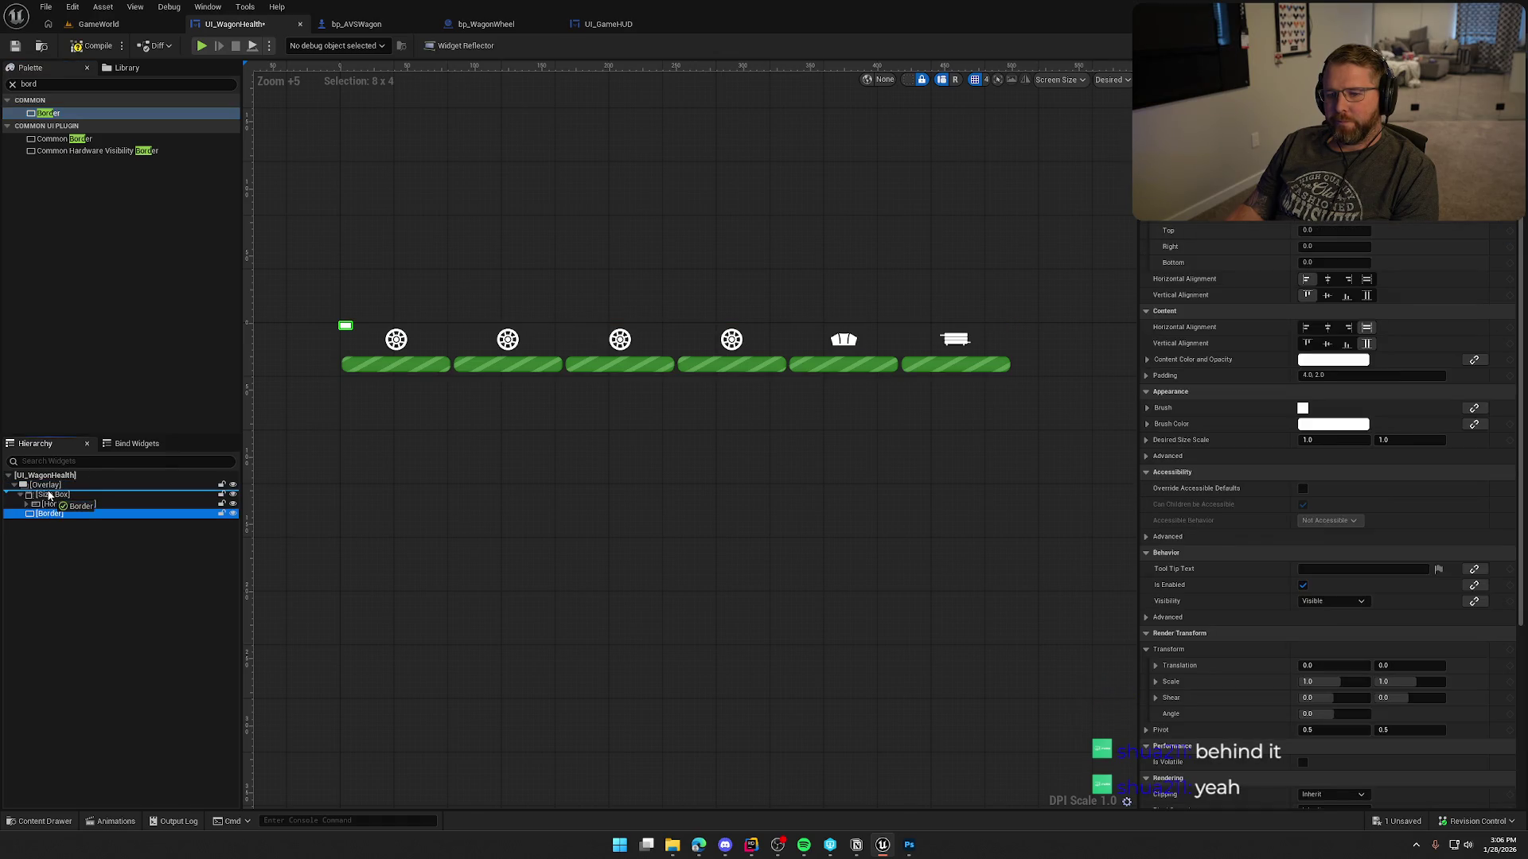
{"action": "left_click", "coordinate": [1365, 280]}
{"action": "left_click", "coordinate": [1365, 295]}
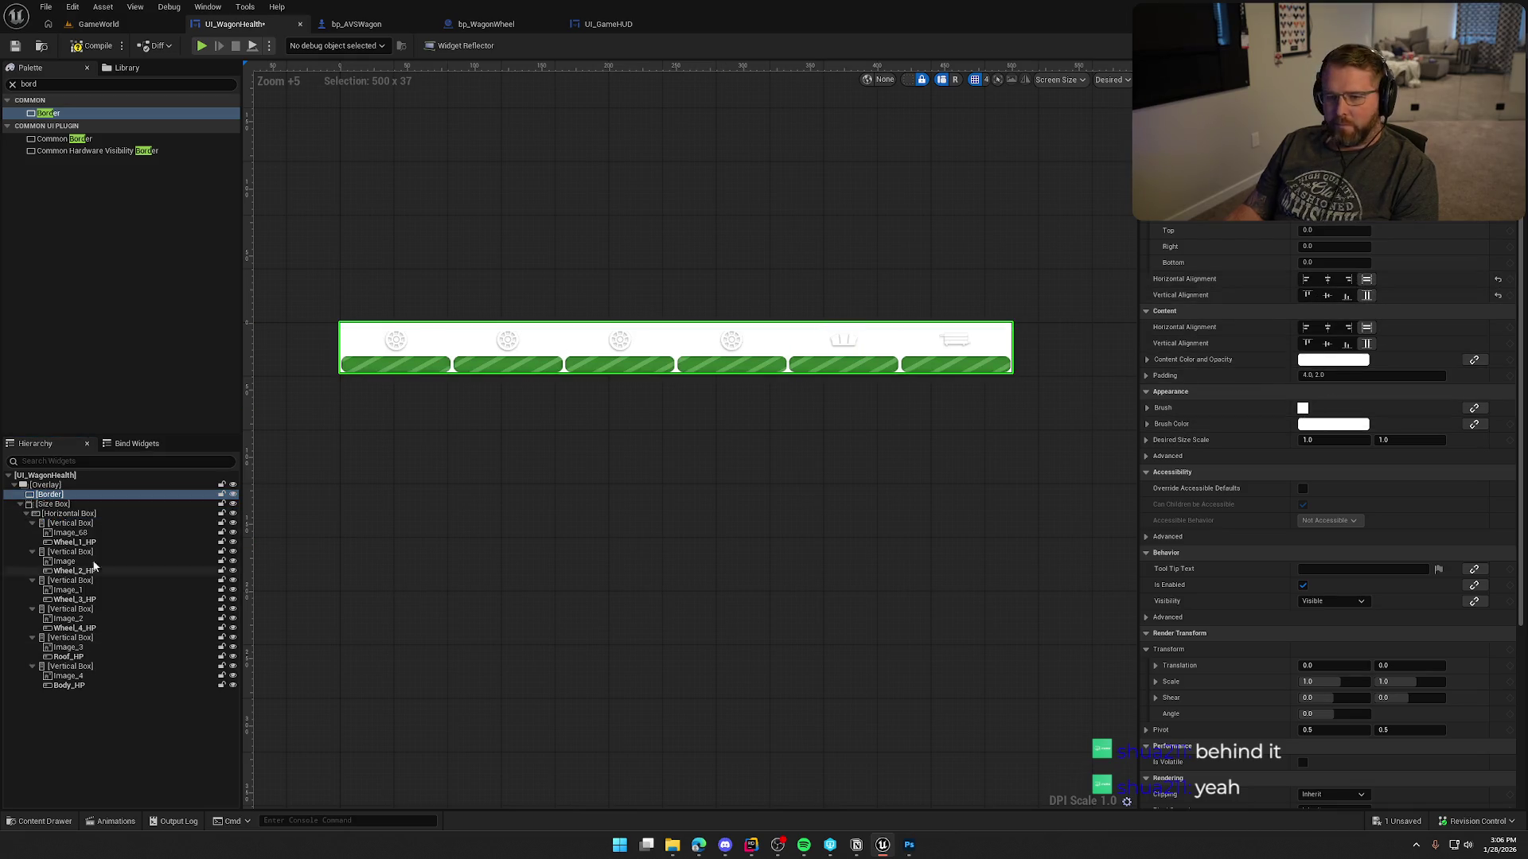
{"action": "double_click", "coordinate": [50, 504]}
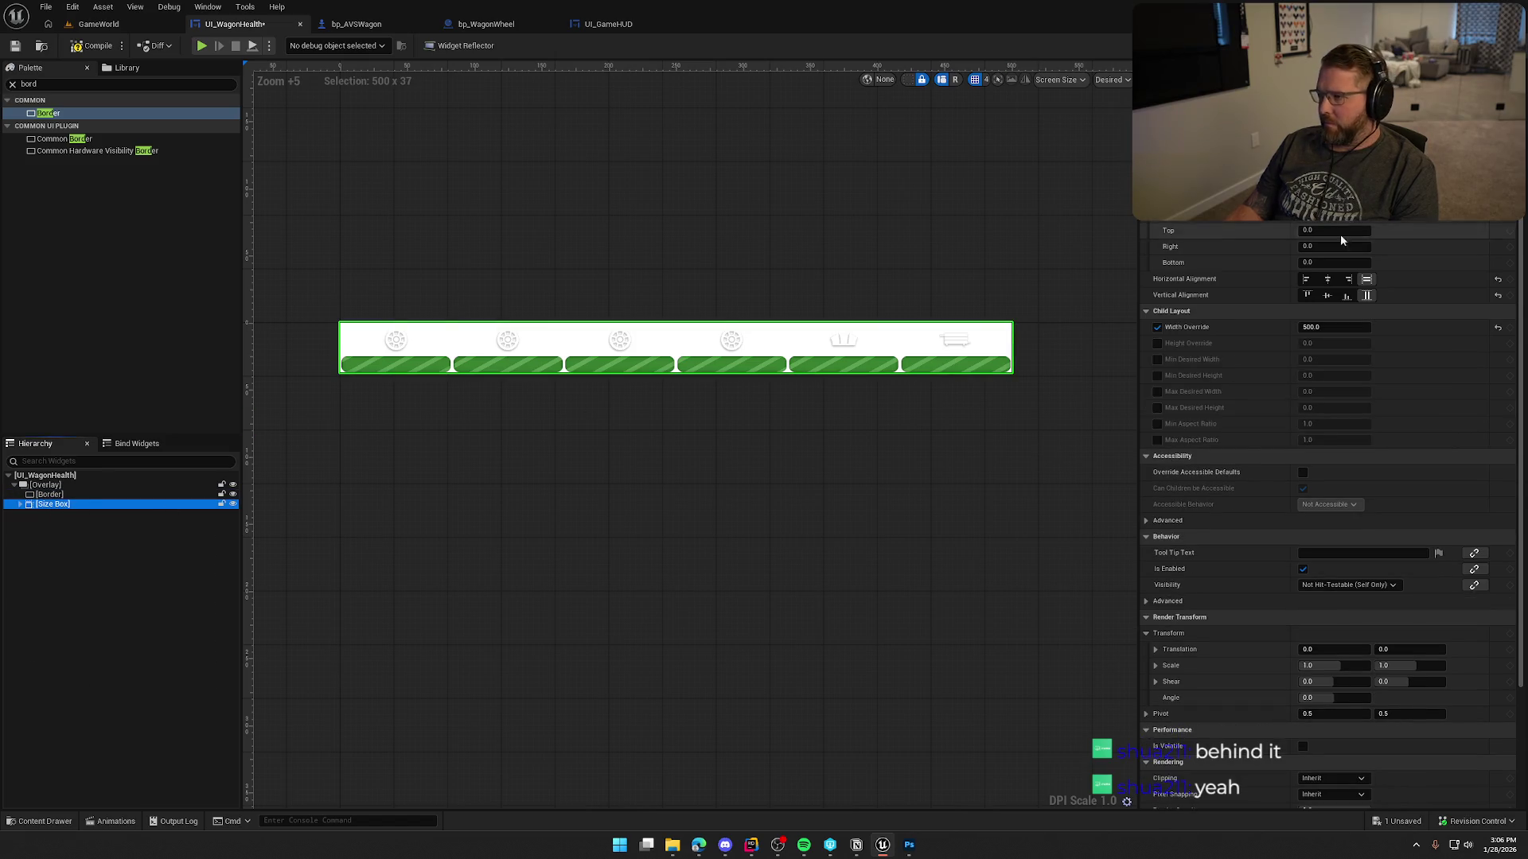
{"action": "key", "text": "Return"}
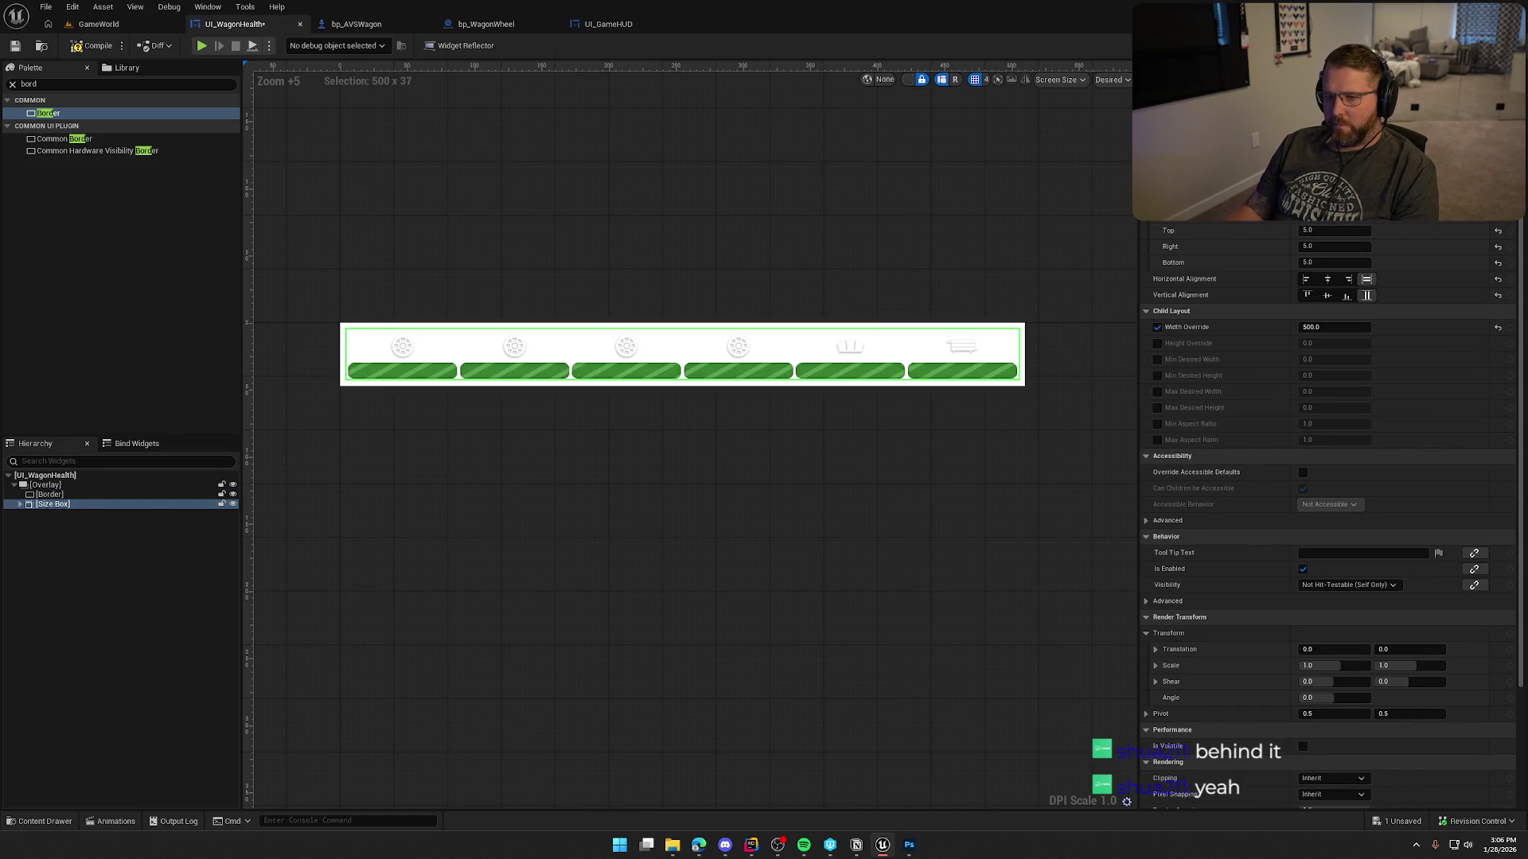
Set the Border's Brush Color to black with 0.25 alpha.
{"action": "left_click", "coordinate": [50, 494]}
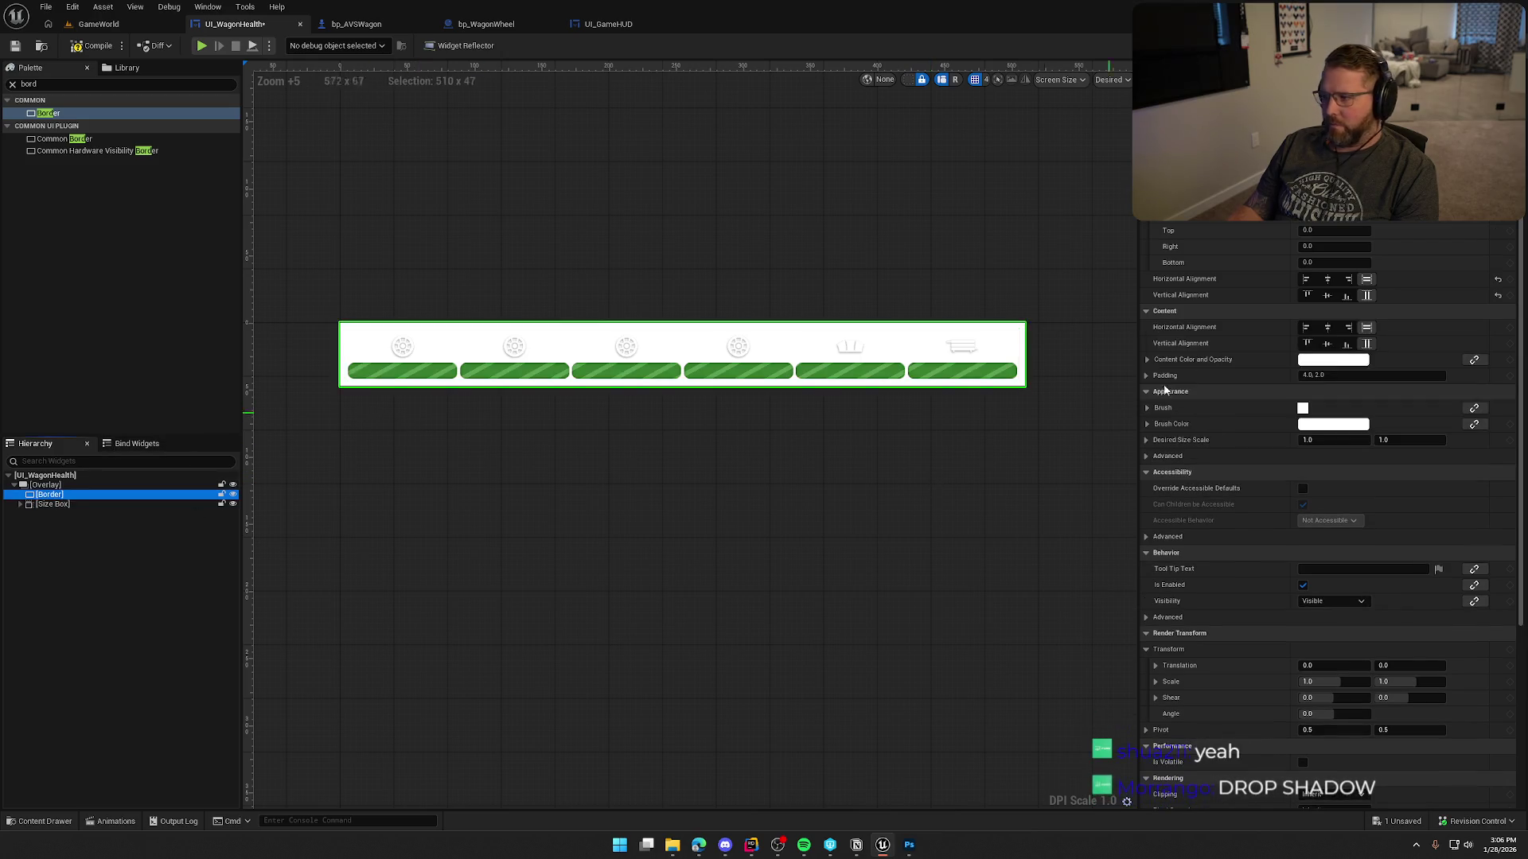
{"action": "left_click", "coordinate": [1333, 424]}
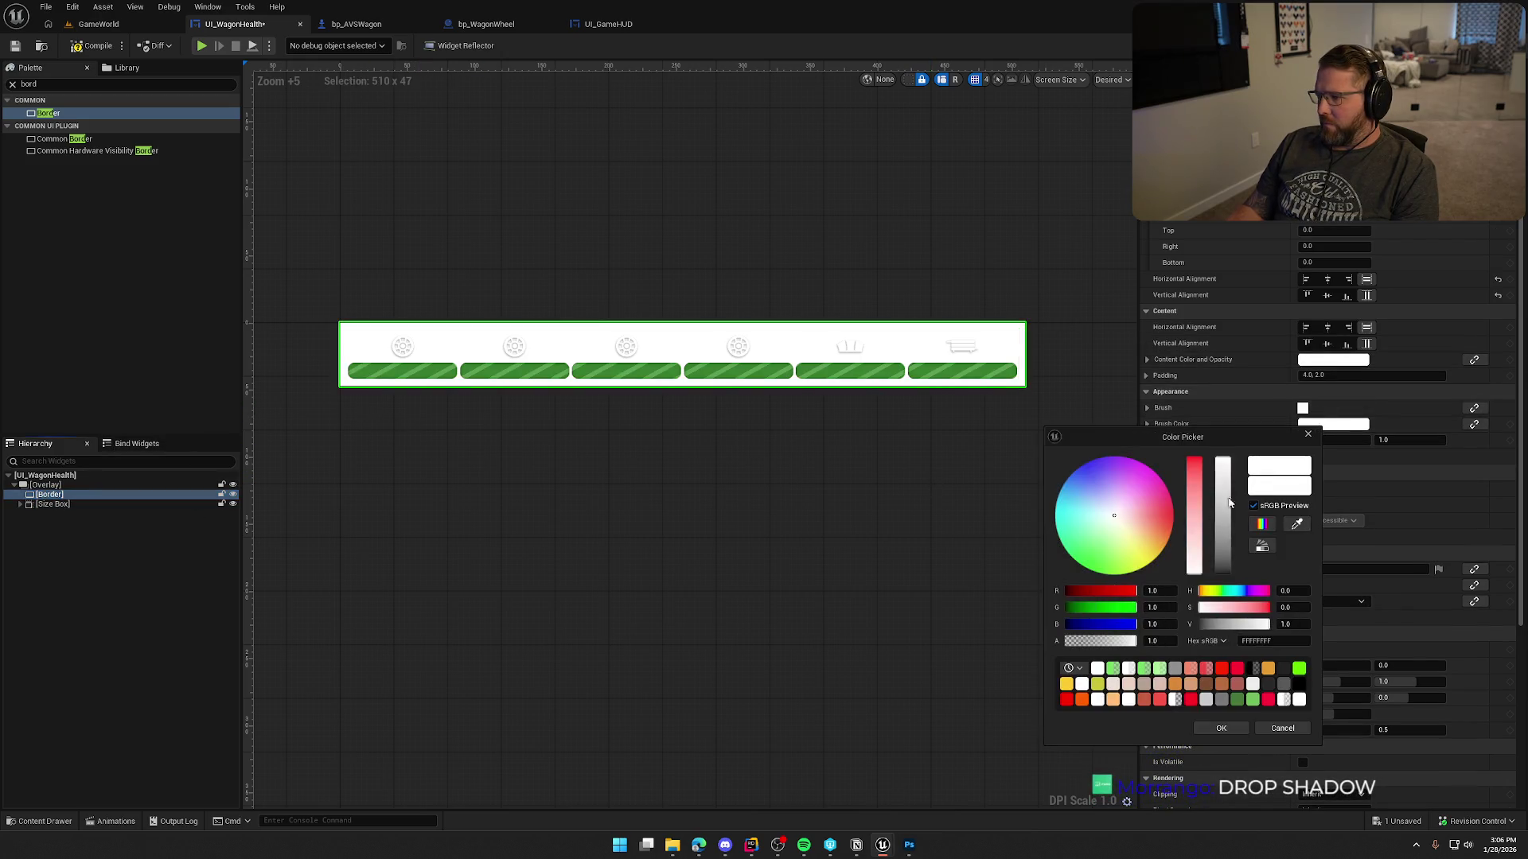
{"action": "left_click_drag", "start_coordinate": [1225, 471], "coordinate": [1223, 574]}
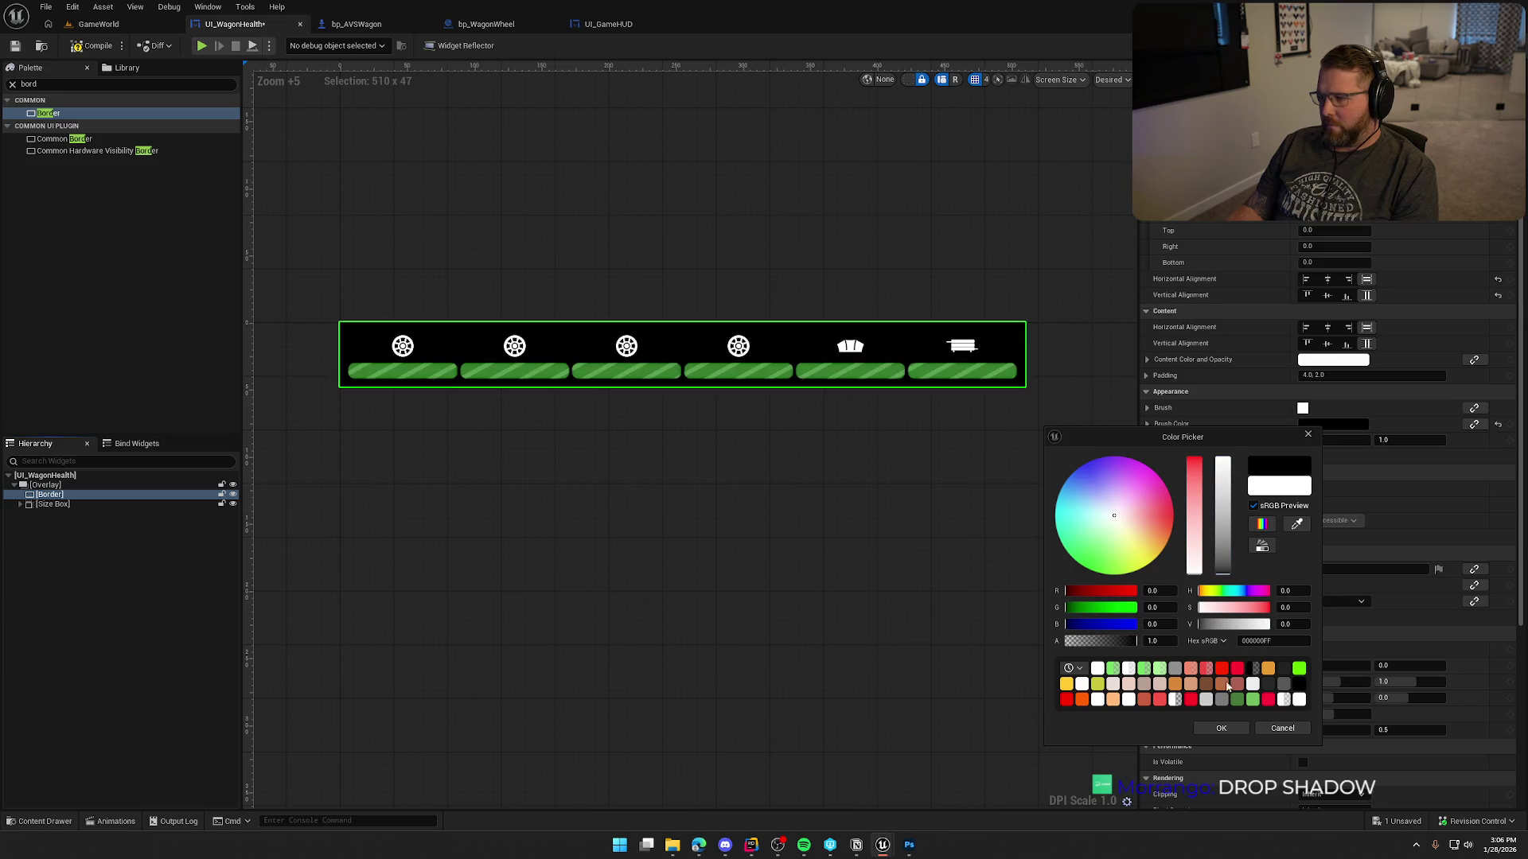
{"action": "left_click", "coordinate": [1159, 642]}
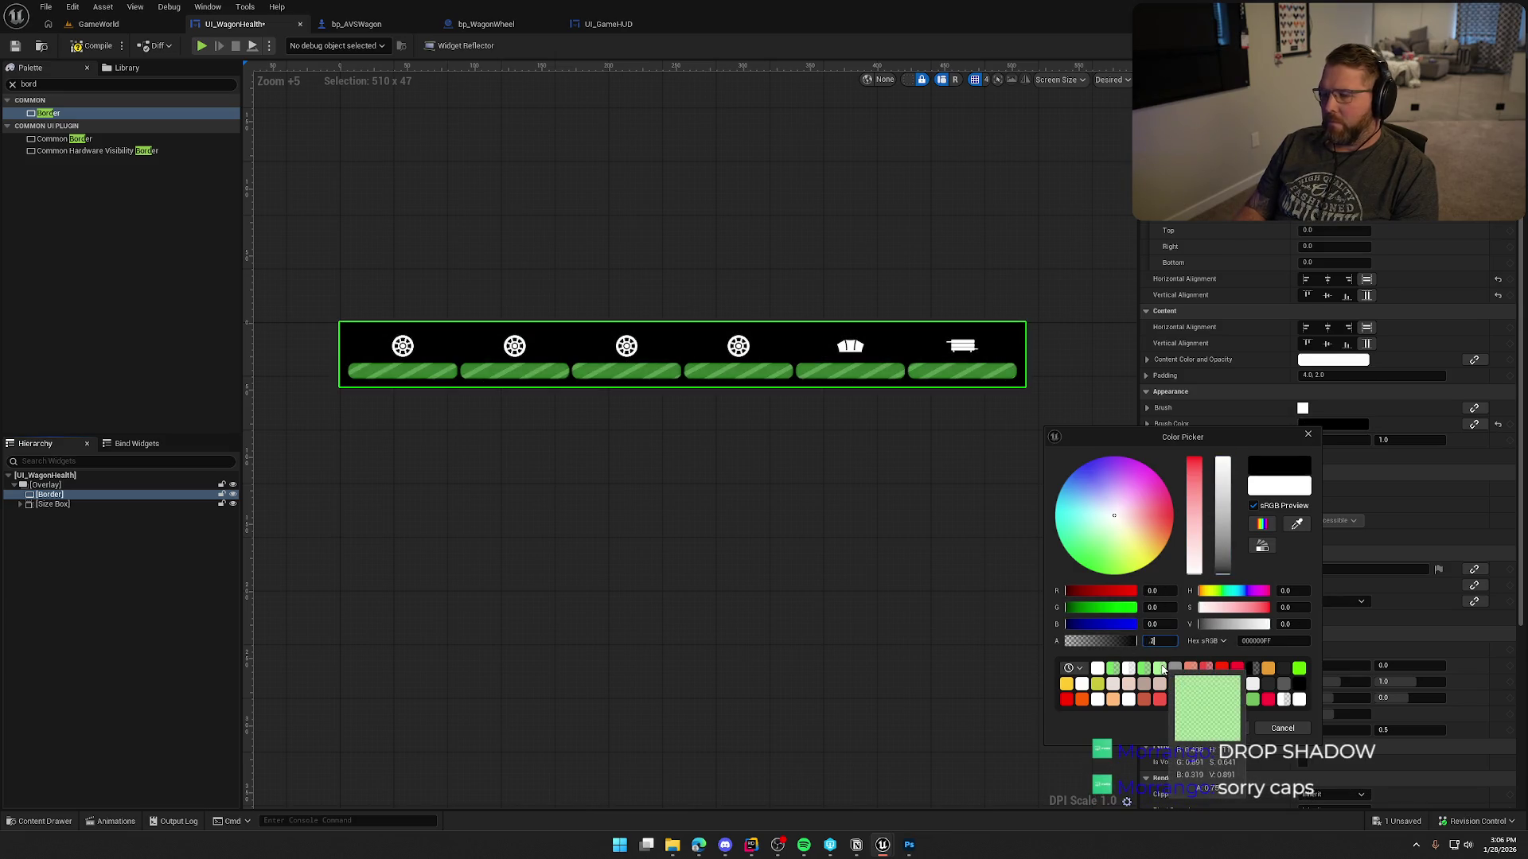
{"action": "type", "text": "5"}
{"action": "key", "text": "Return"}
{"action": "left_click", "coordinate": [1222, 729]}
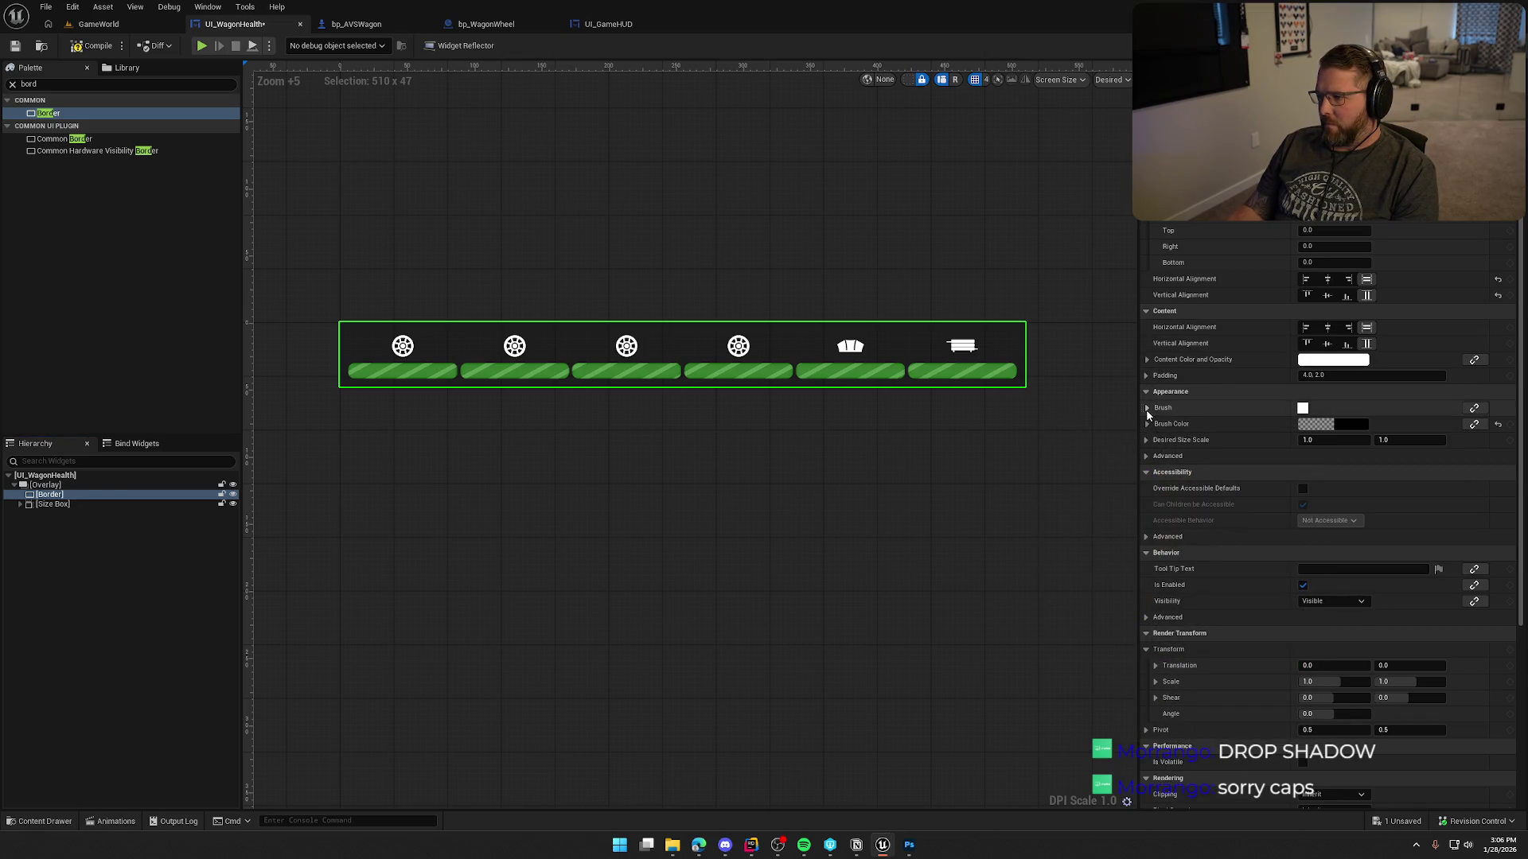
Draw the Border brush as a Rounded Box with Fixed Radius rounding.
{"action": "left_click", "coordinate": [1147, 410]}
{"action": "left_click", "coordinate": [1333, 489]}
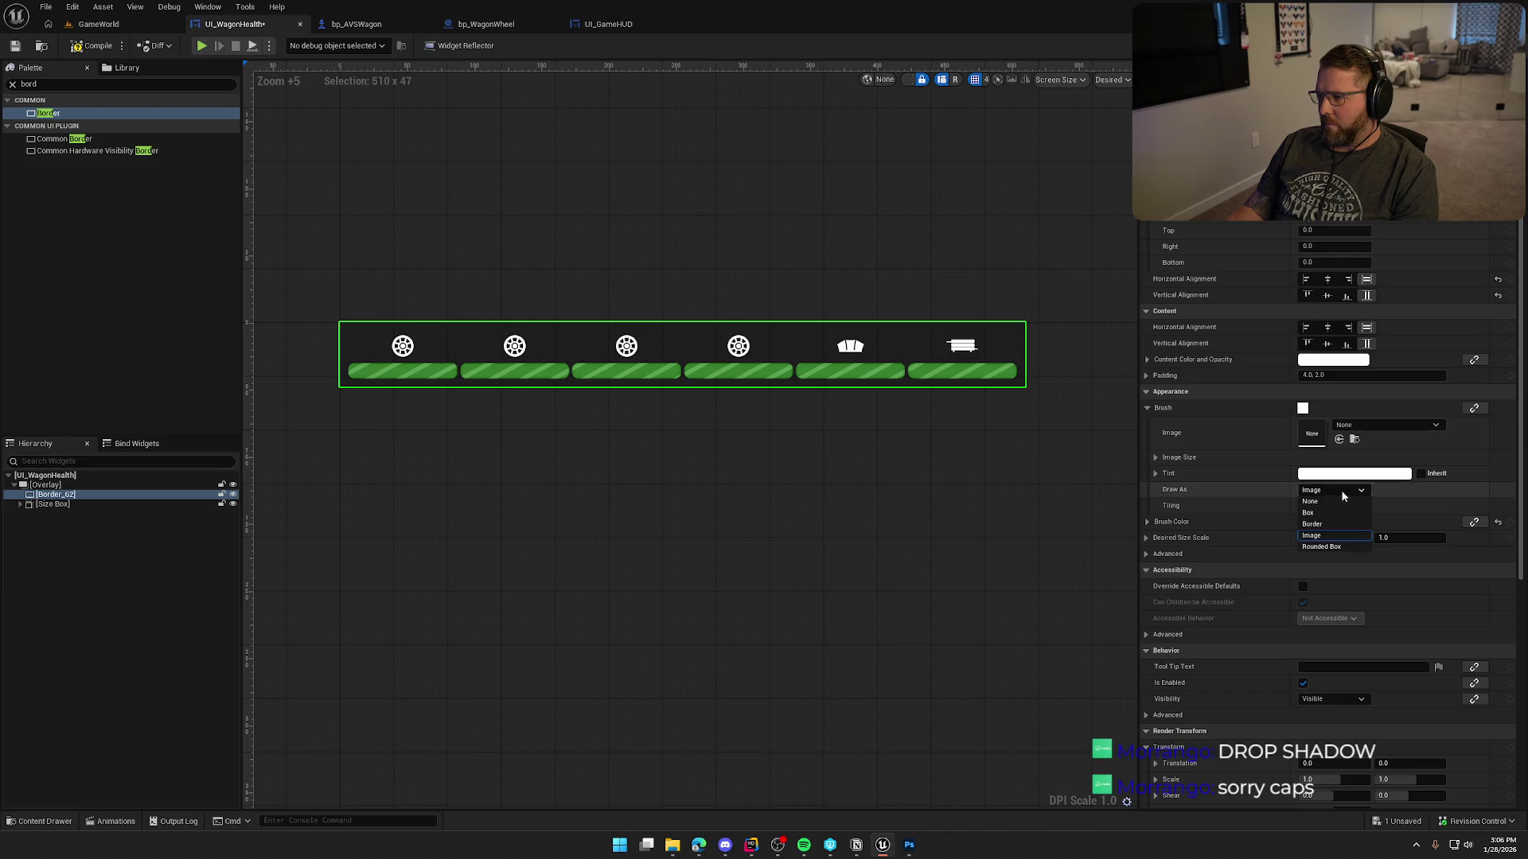
{"action": "left_click", "coordinate": [1340, 548]}
{"action": "left_click", "coordinate": [1154, 507]}
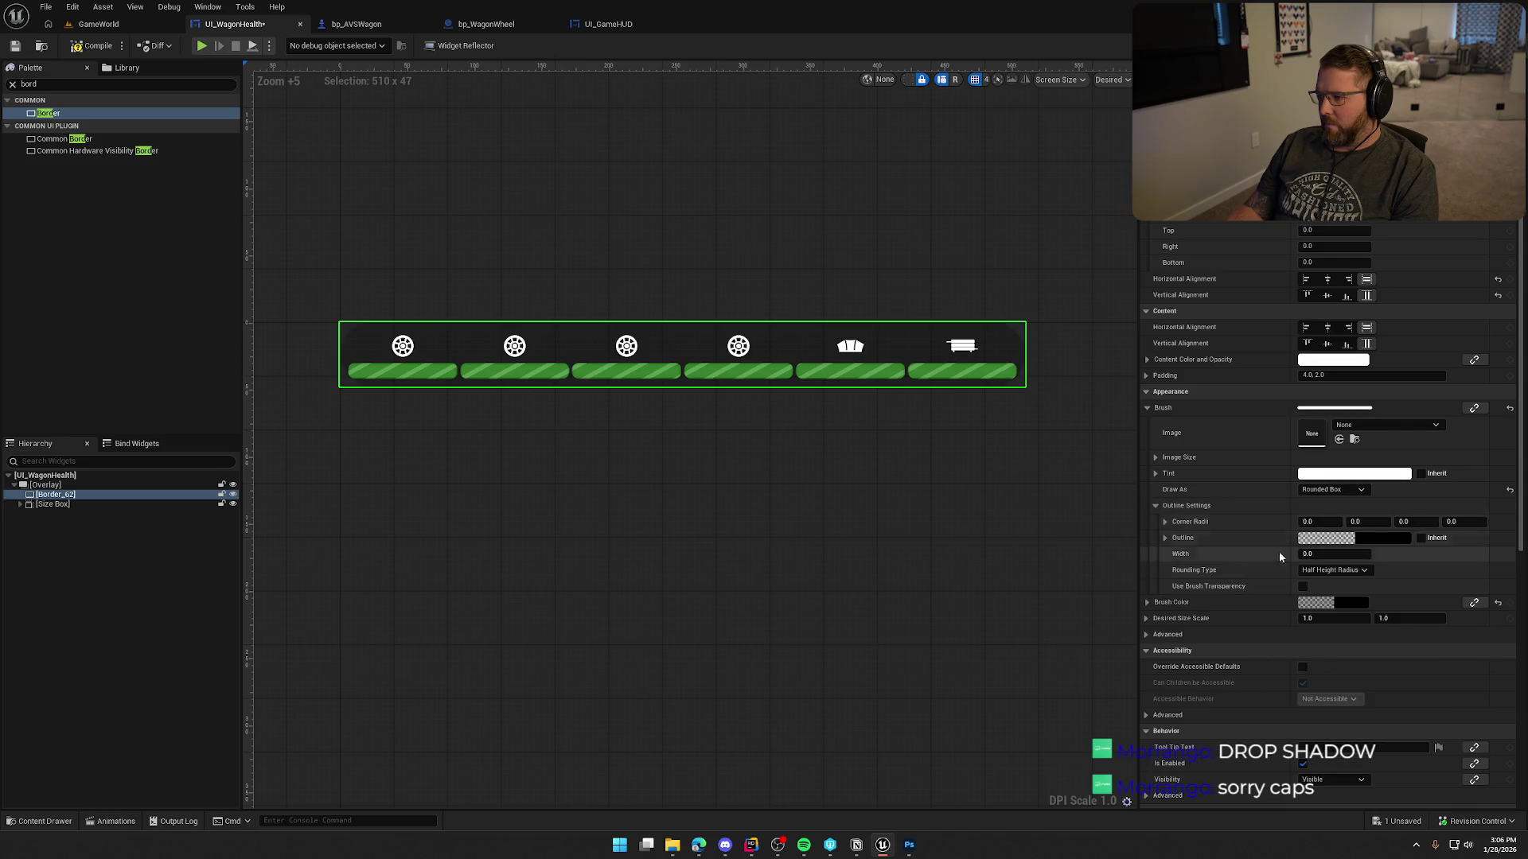
{"action": "left_click", "coordinate": [1333, 569]}
{"action": "left_click", "coordinate": [1325, 582]}
Set the corner radius to 5 and return to the GameWorld level.
{"action": "left_click", "coordinate": [1319, 521]}
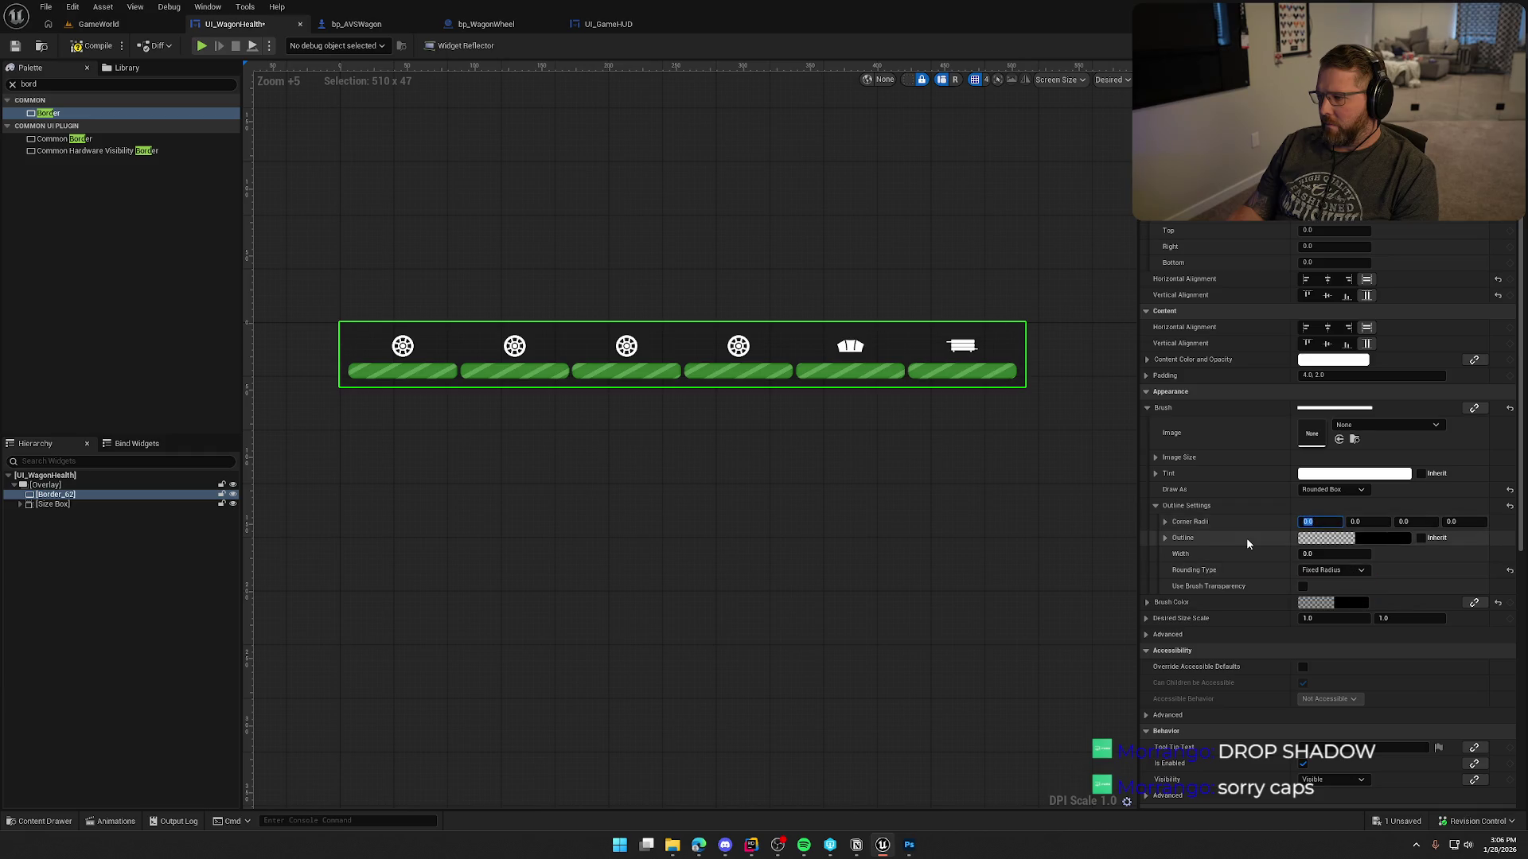
{"action": "type", "text": "5"}
{"action": "key", "text": "Return"}
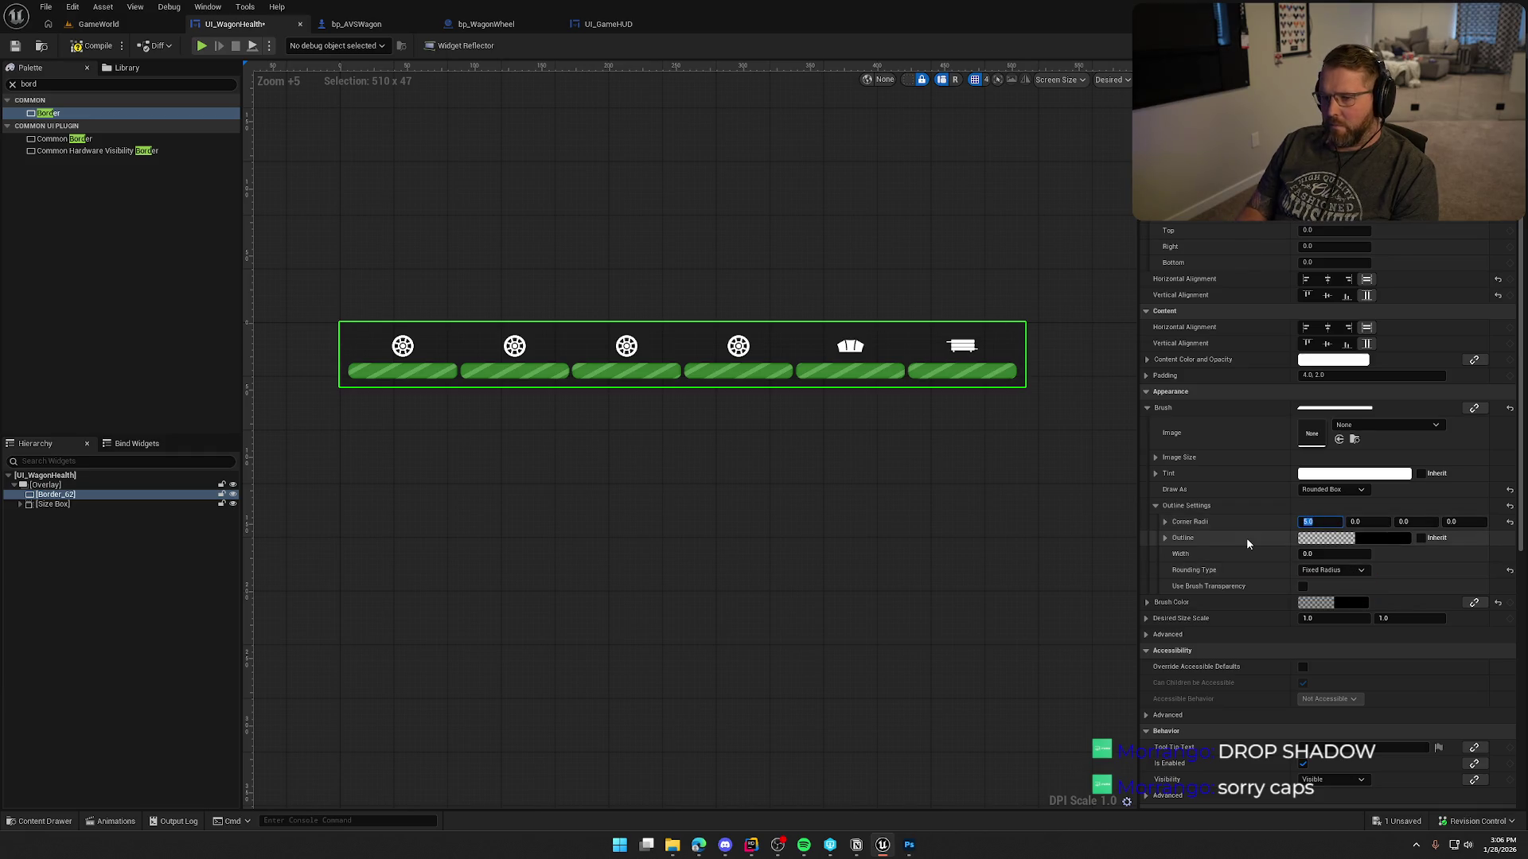
{"action": "key", "text": "Tab"}
{"action": "key", "text": "Tab"}
{"action": "key", "text": "Tab"}
{"action": "left_click", "coordinate": [729, 582]}
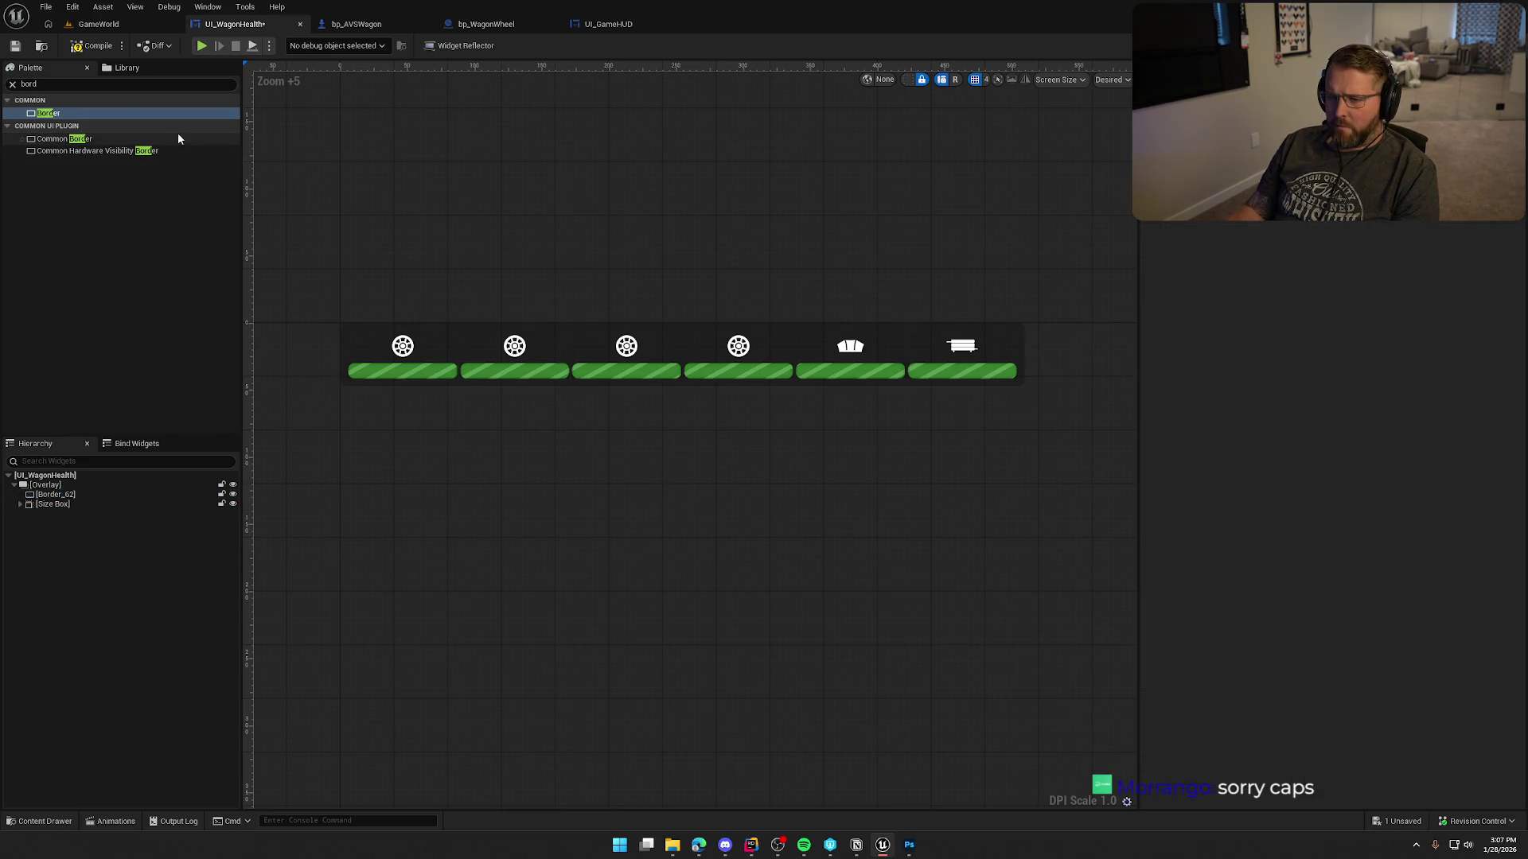
{"action": "left_click", "coordinate": [99, 24]}
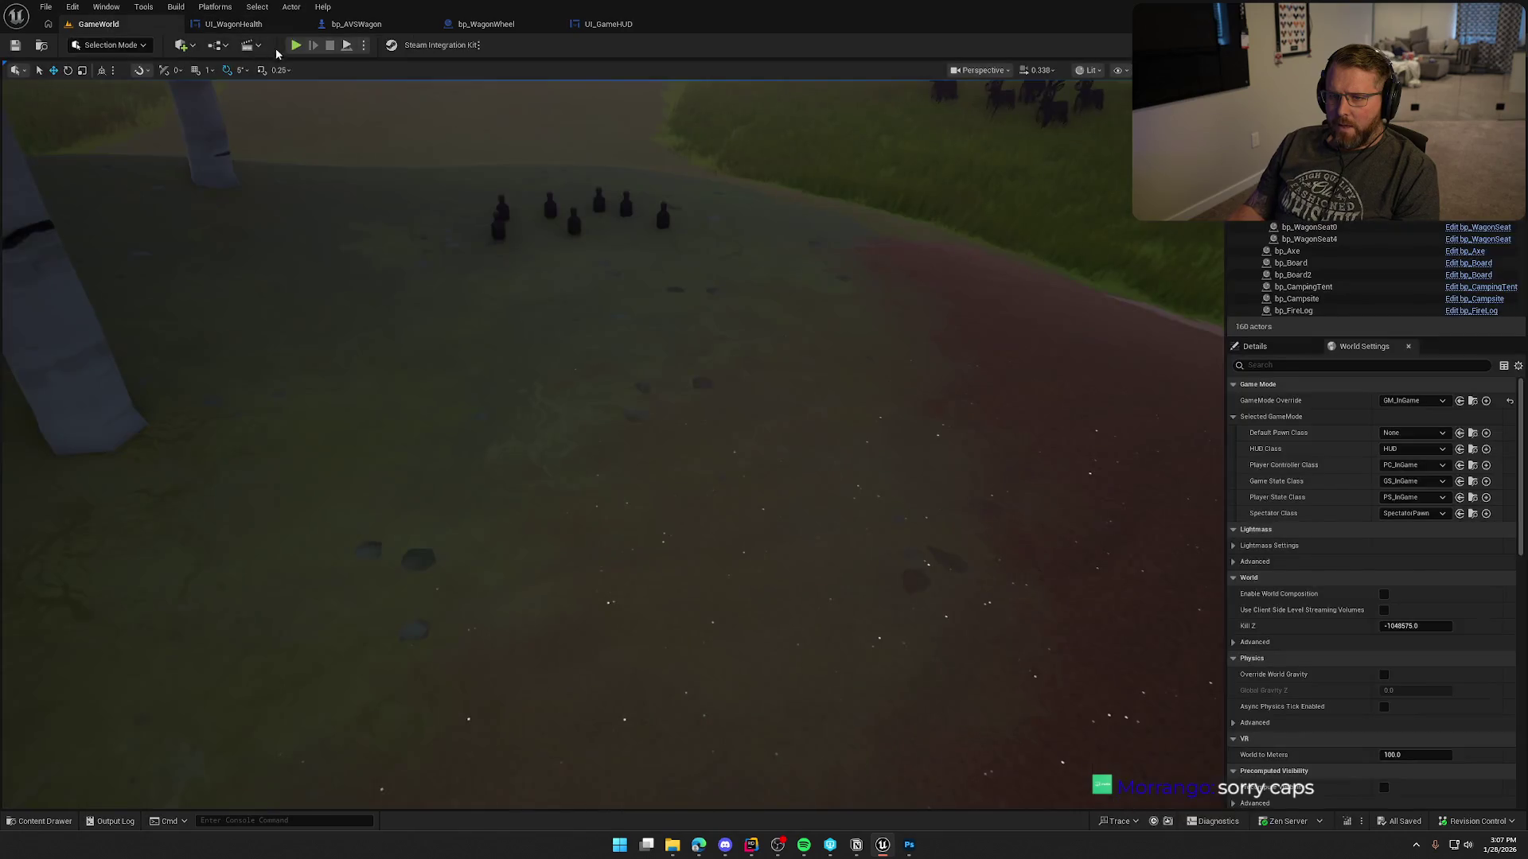
Playtest by walking and running to view the dark backdrop, then reopen UI_WagonHealth.
{"action": "key", "text": "alt+p"}
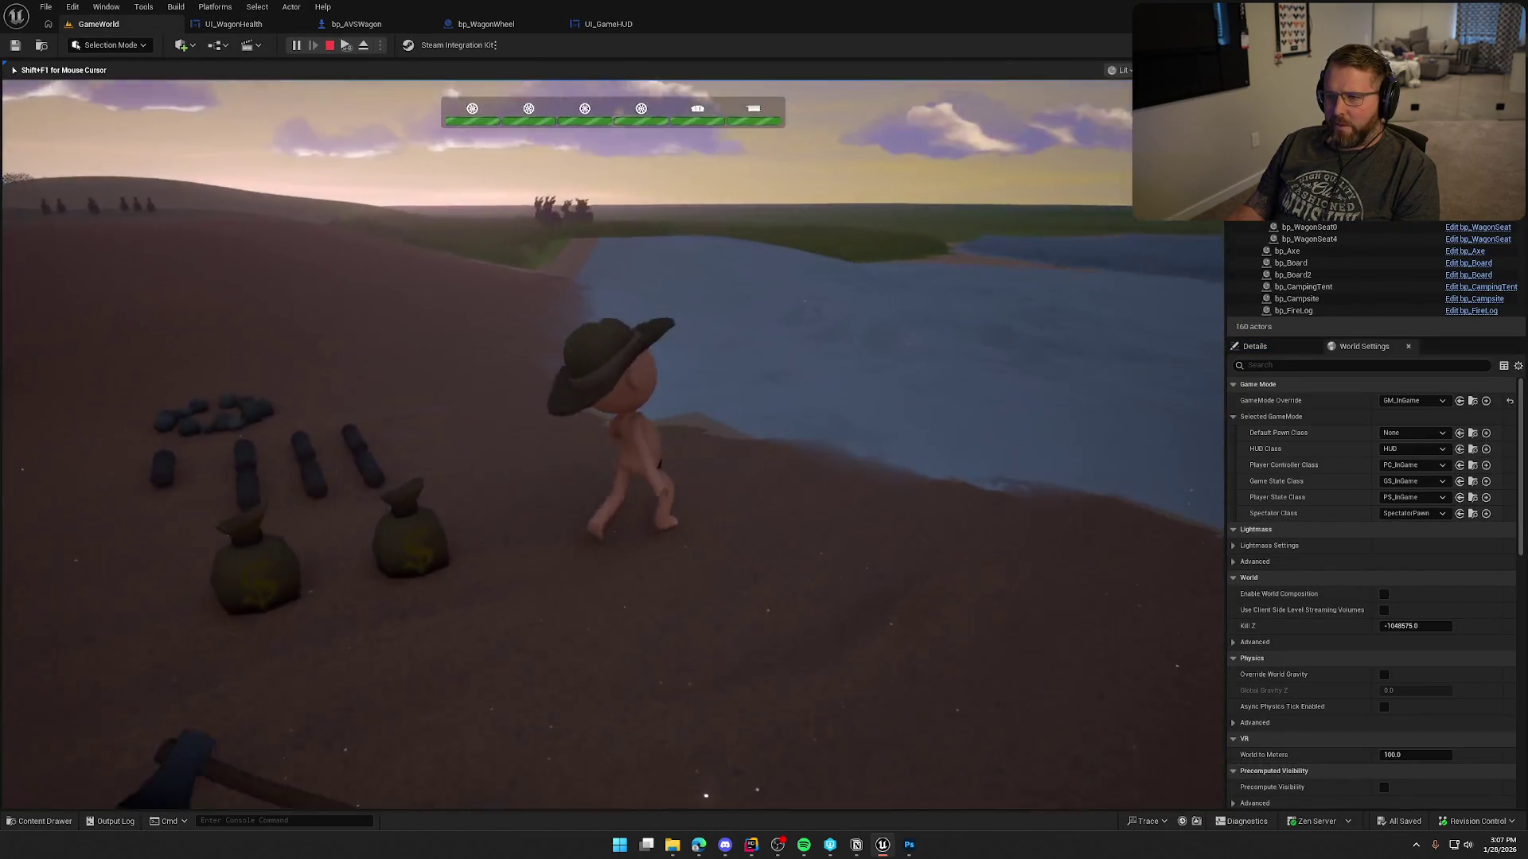
{"action": "key", "text": "w"}
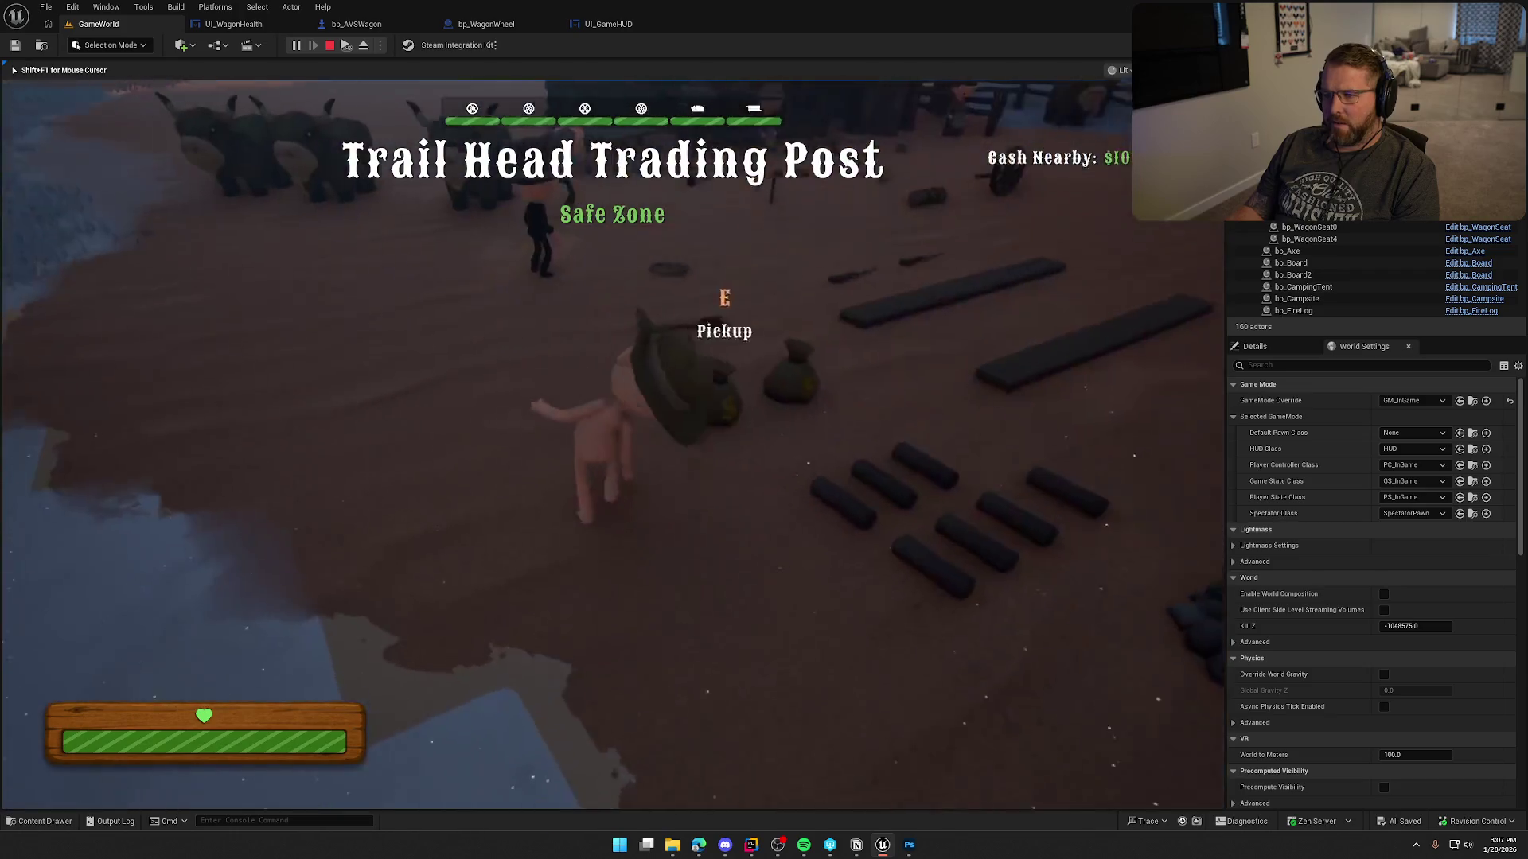
{"action": "key", "text": "shift"}
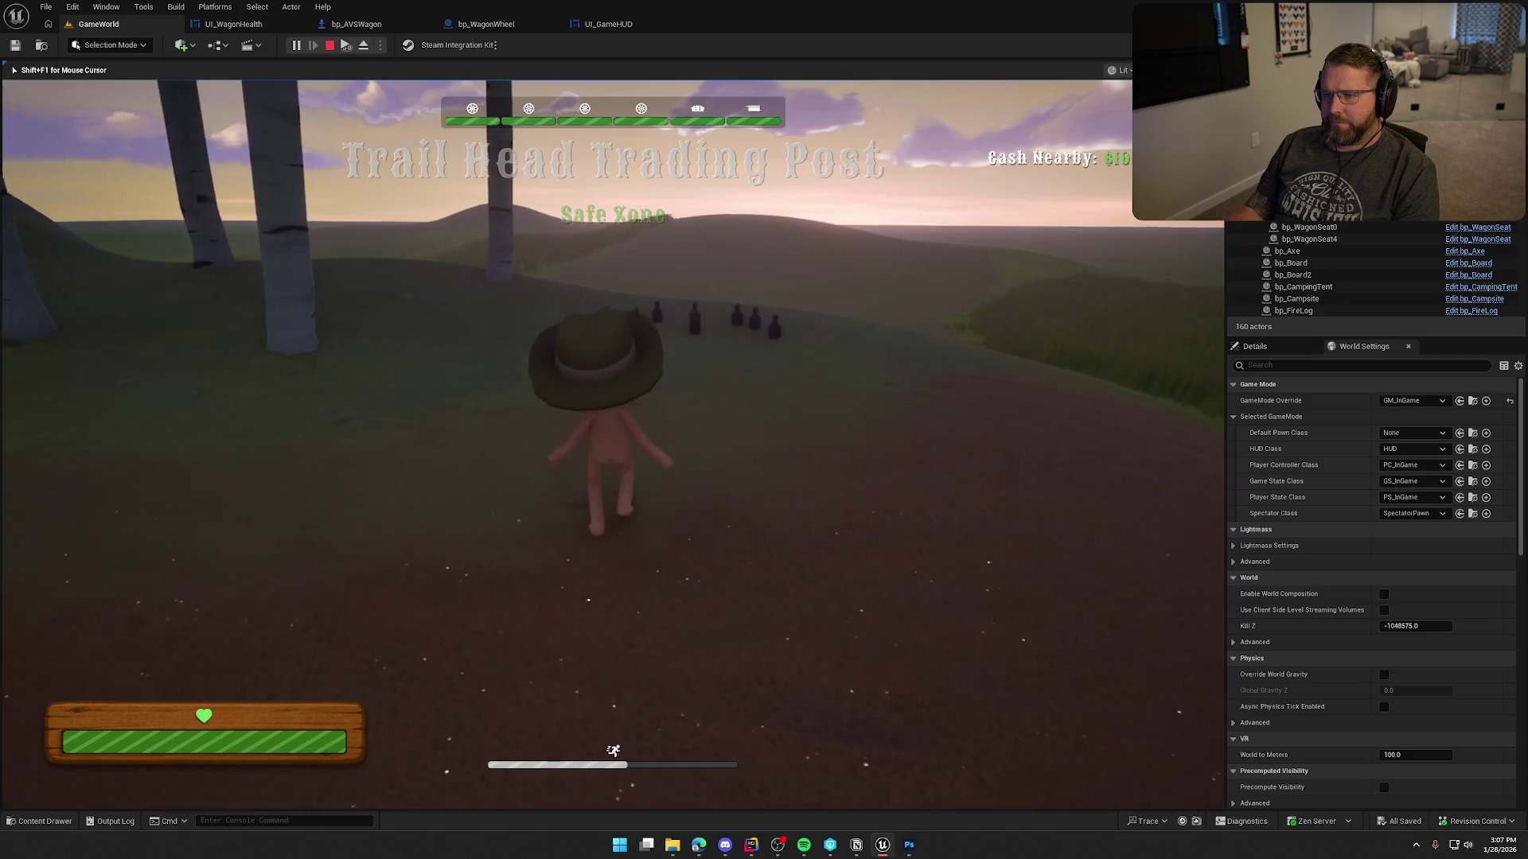
{"action": "key", "text": "Escape"}
{"action": "left_click", "coordinate": [229, 31]}
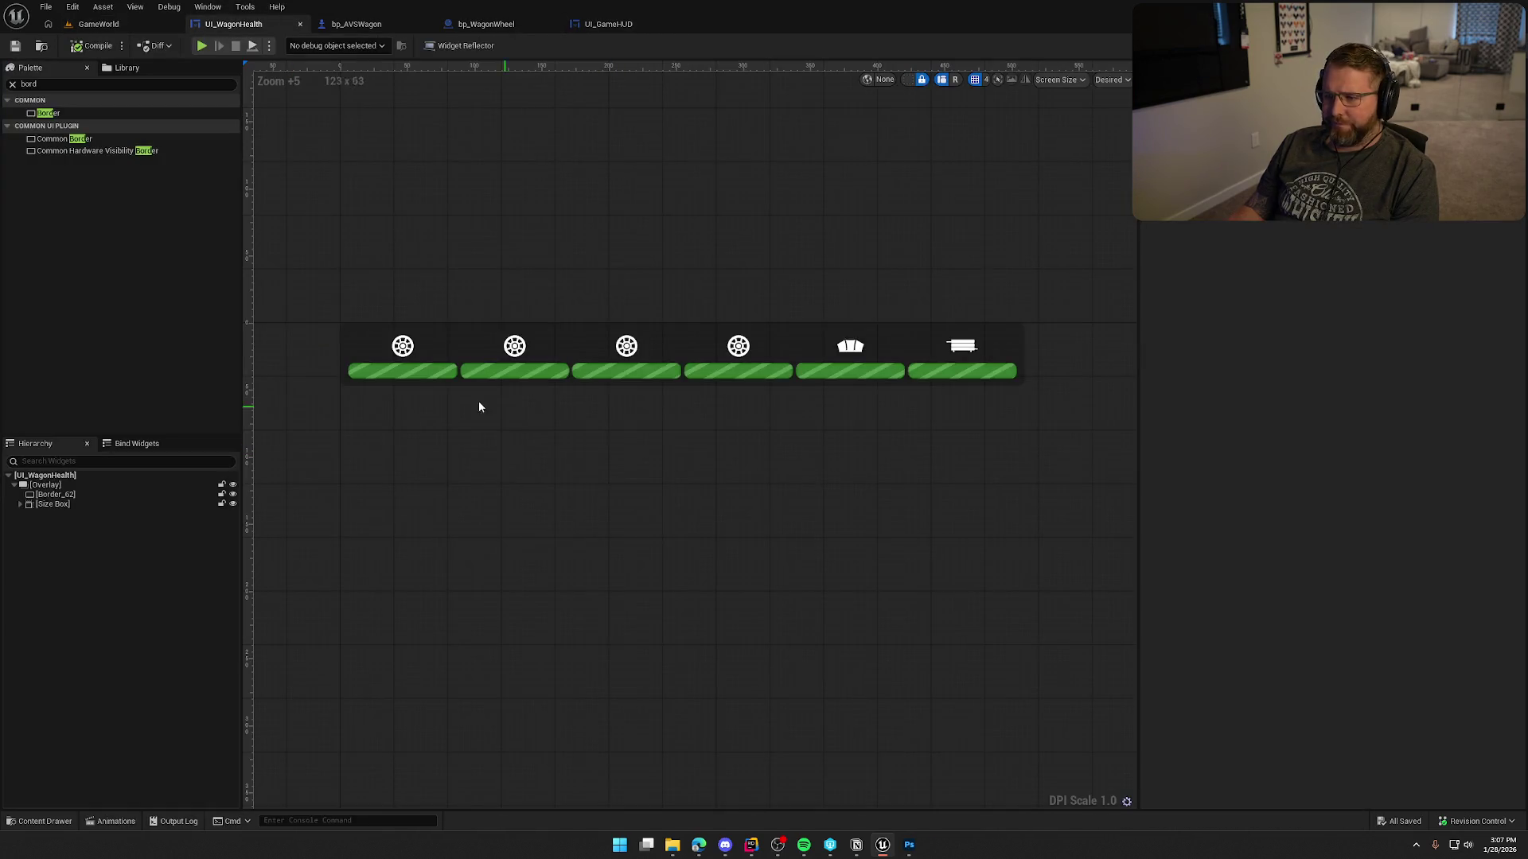
Delete the Border_62 backdrop and compile and save the widget.
{"action": "left_click", "coordinate": [56, 494]}
{"action": "key", "text": "Delete"}
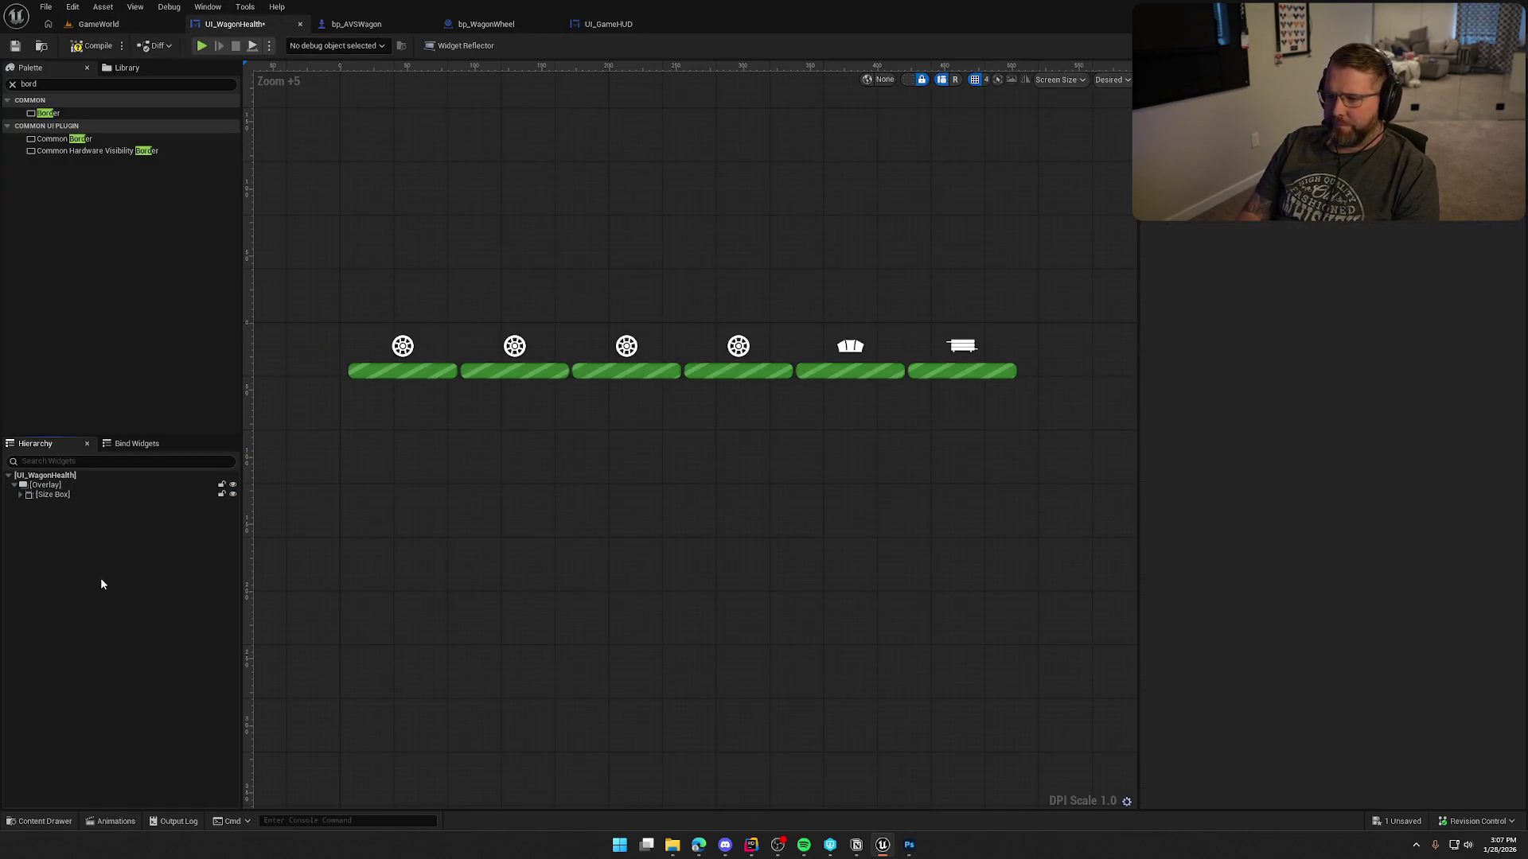
{"action": "left_click", "coordinate": [78, 496]}
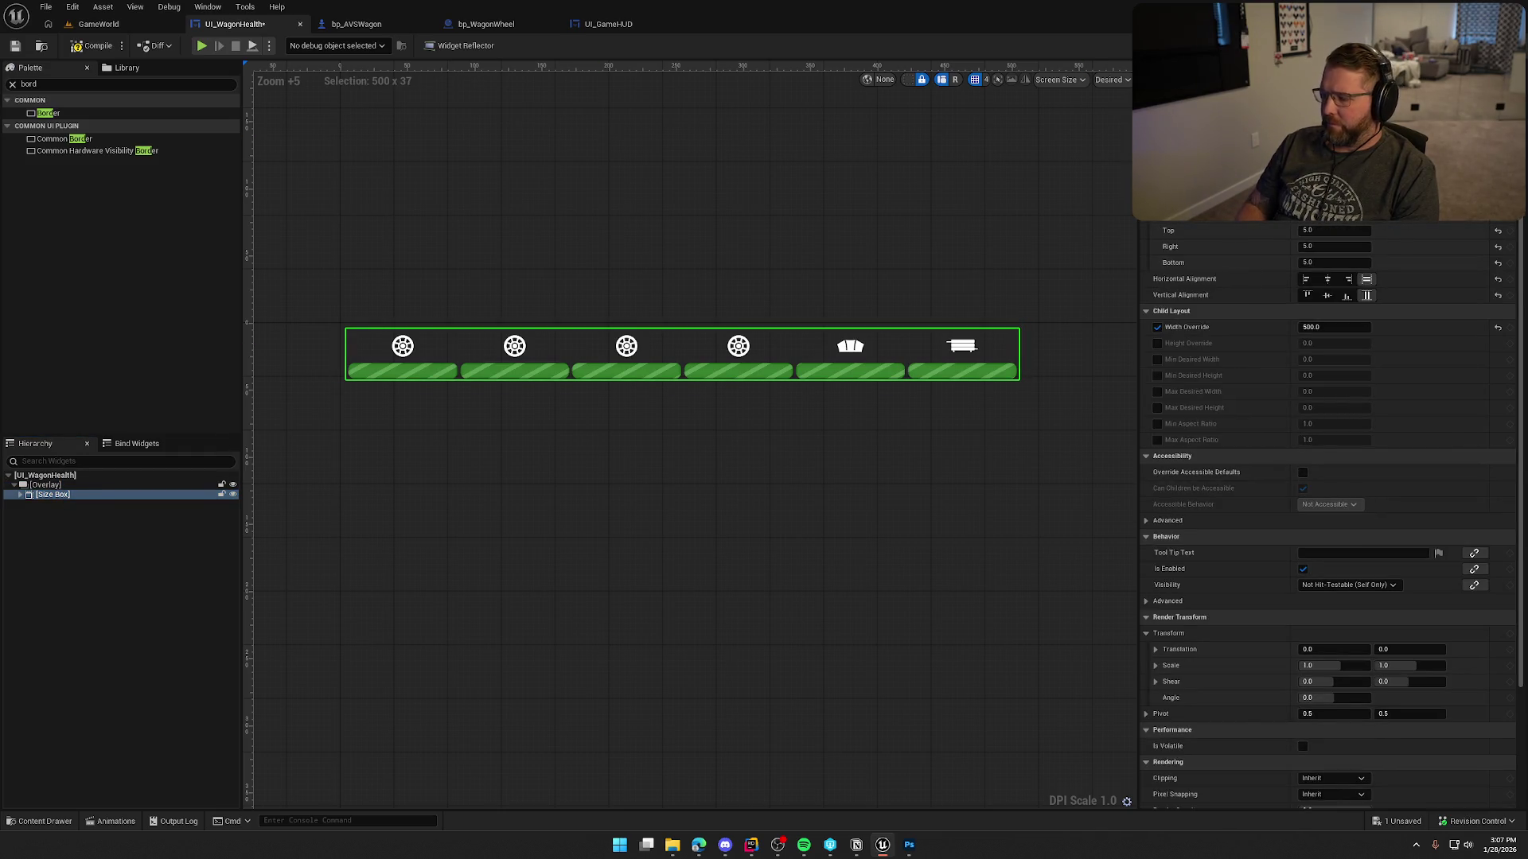
{"action": "left_click", "coordinate": [377, 140]}
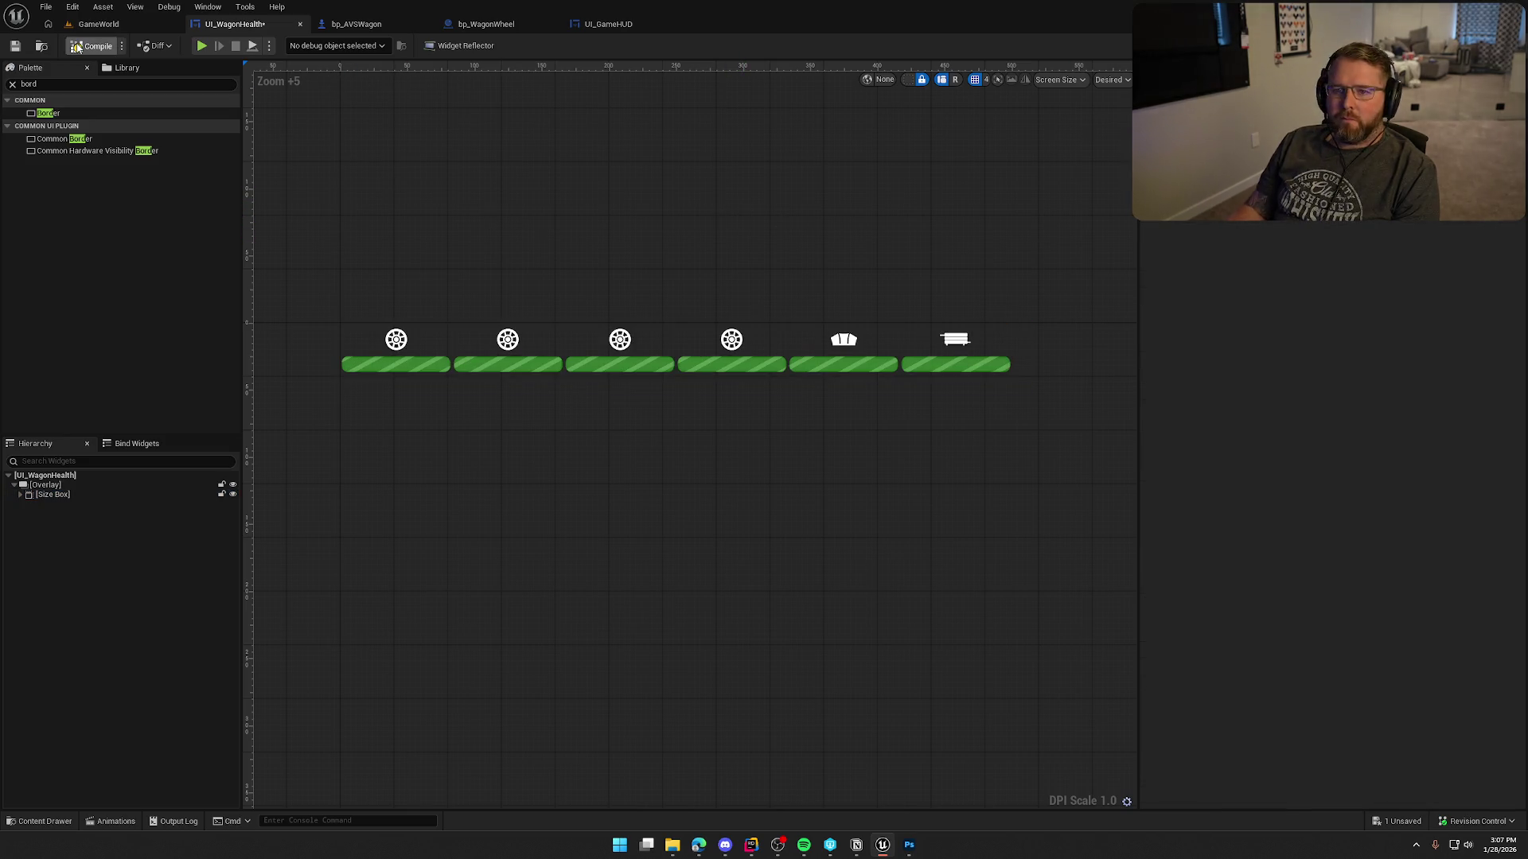
{"action": "key", "text": "ctrl+s"}
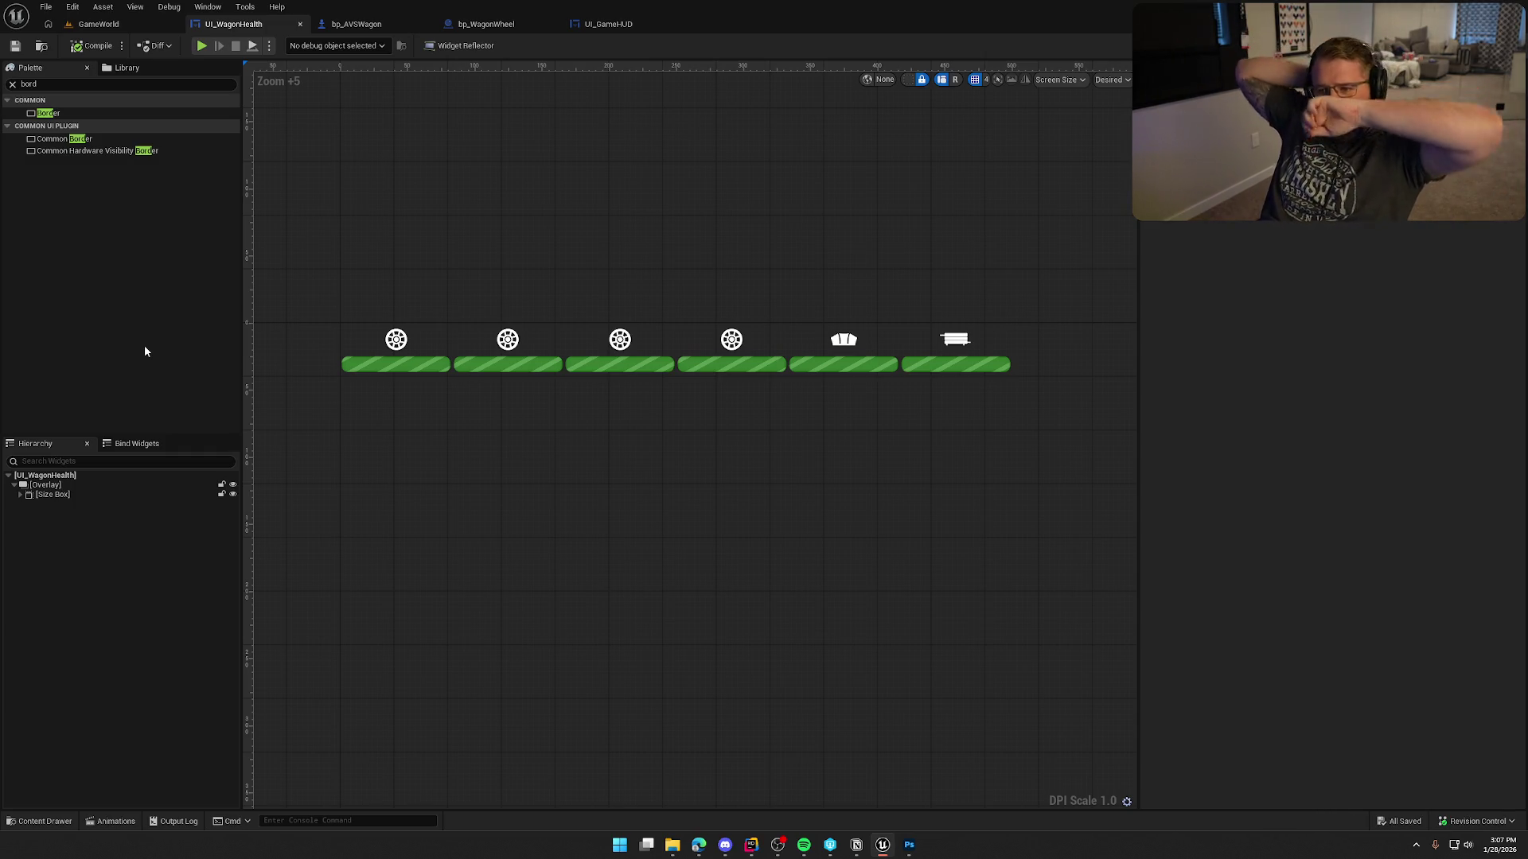
Inspect the Overlay, Size Box, Wheel_1_HP and Image_68, framing all six bar pairs.
{"action": "left_click", "coordinate": [80, 485]}
{"action": "left_click", "coordinate": [80, 494]}
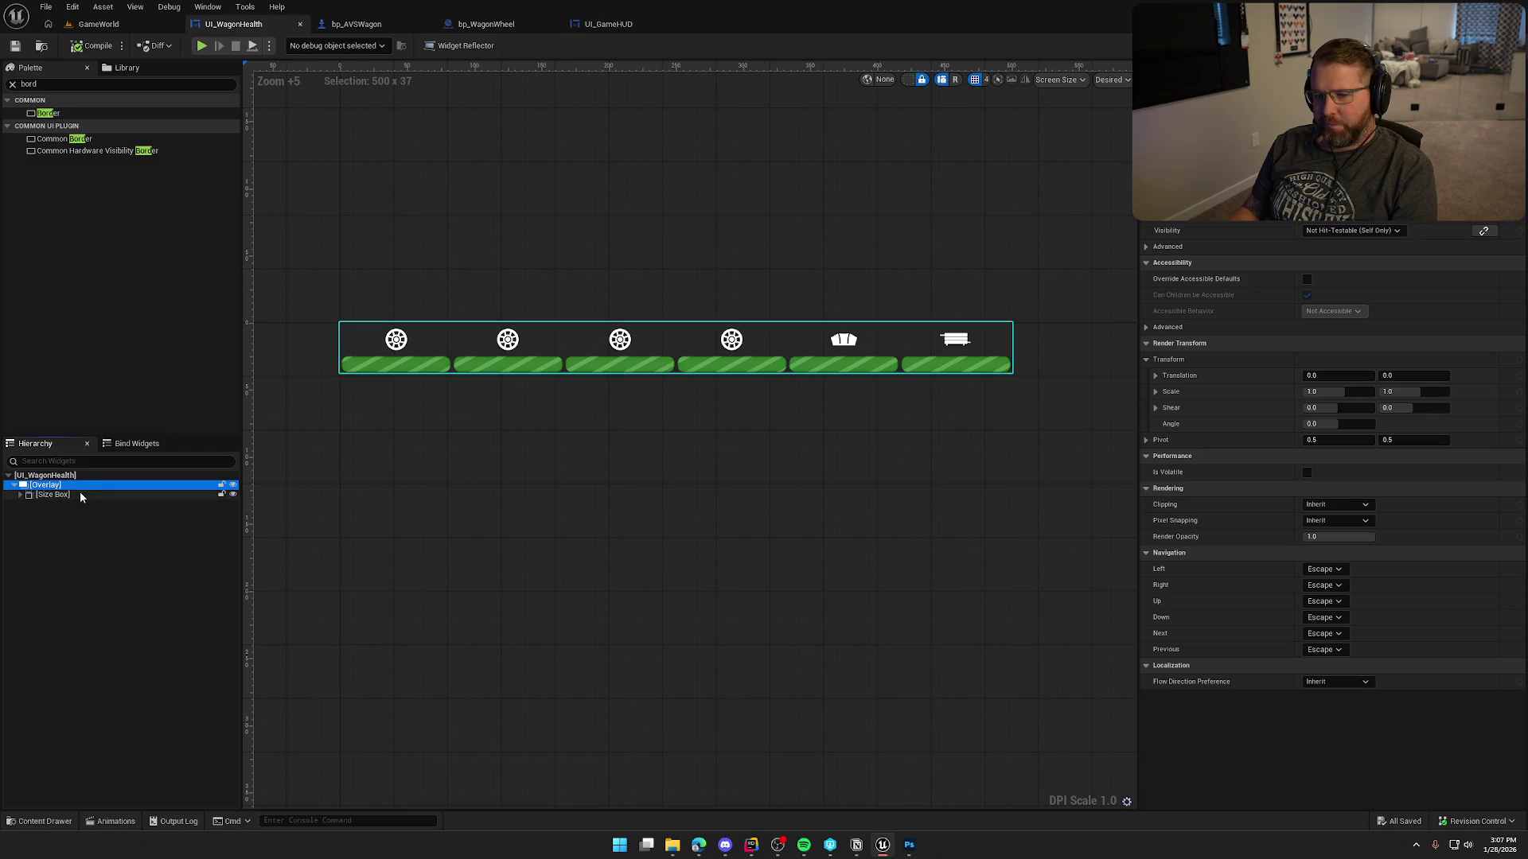
{"action": "left_click", "coordinate": [389, 369]}
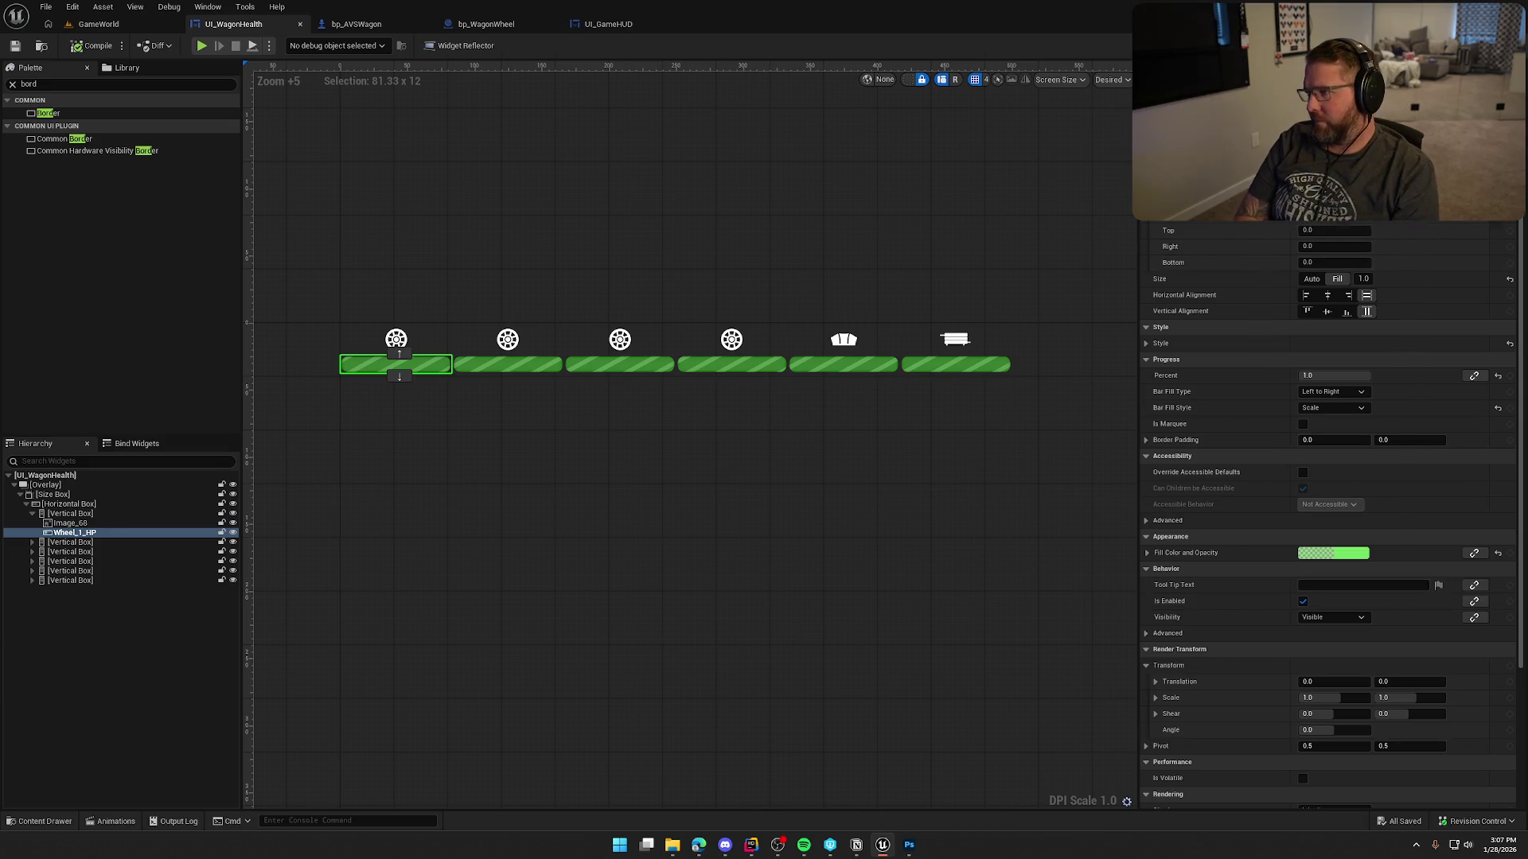
{"action": "left_click", "coordinate": [964, 196]}
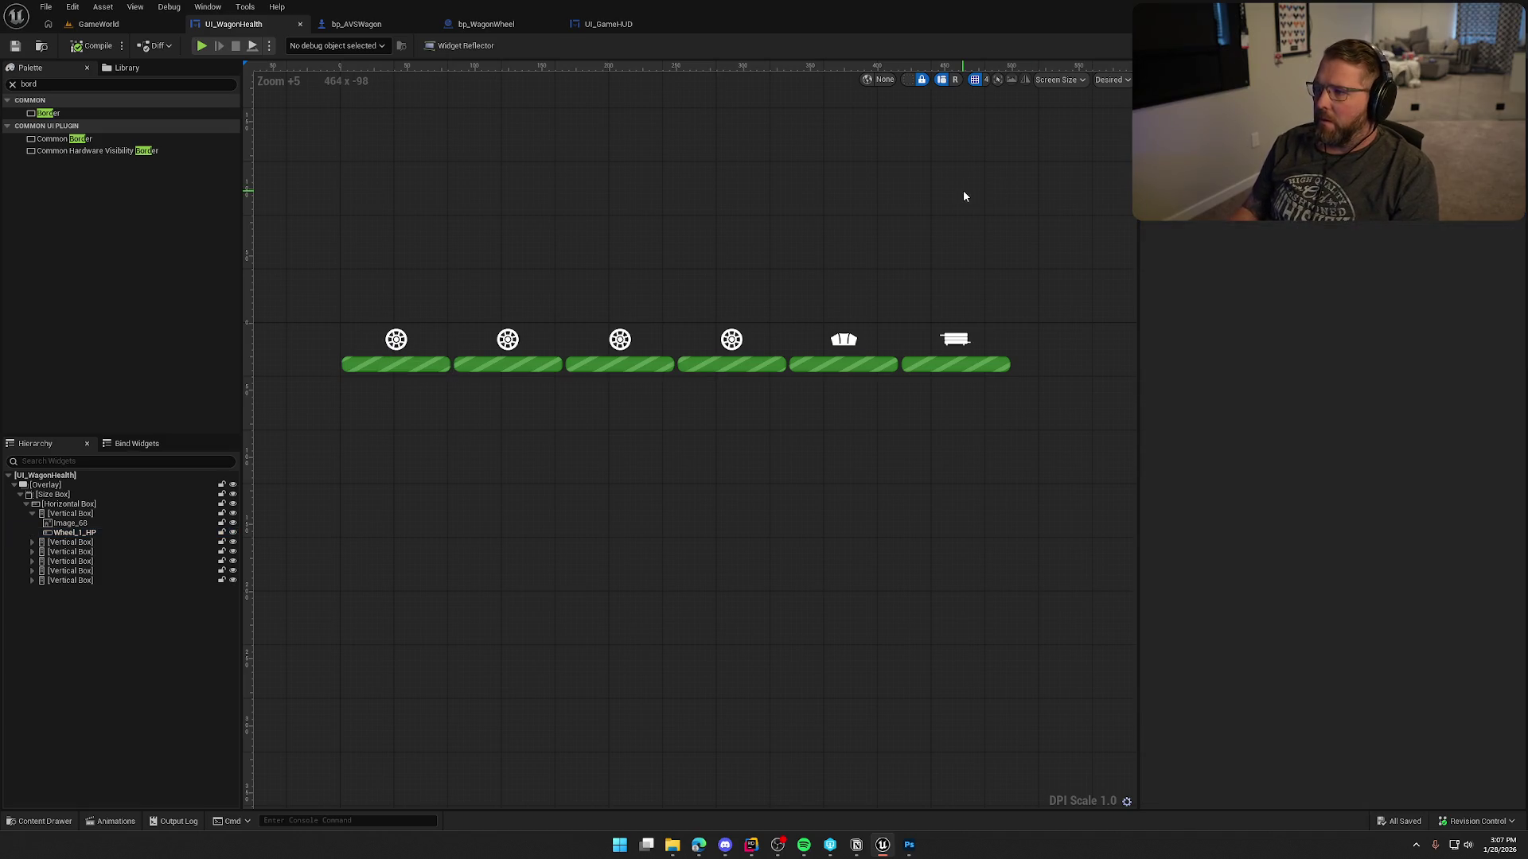
{"action": "left_click", "coordinate": [398, 340]}
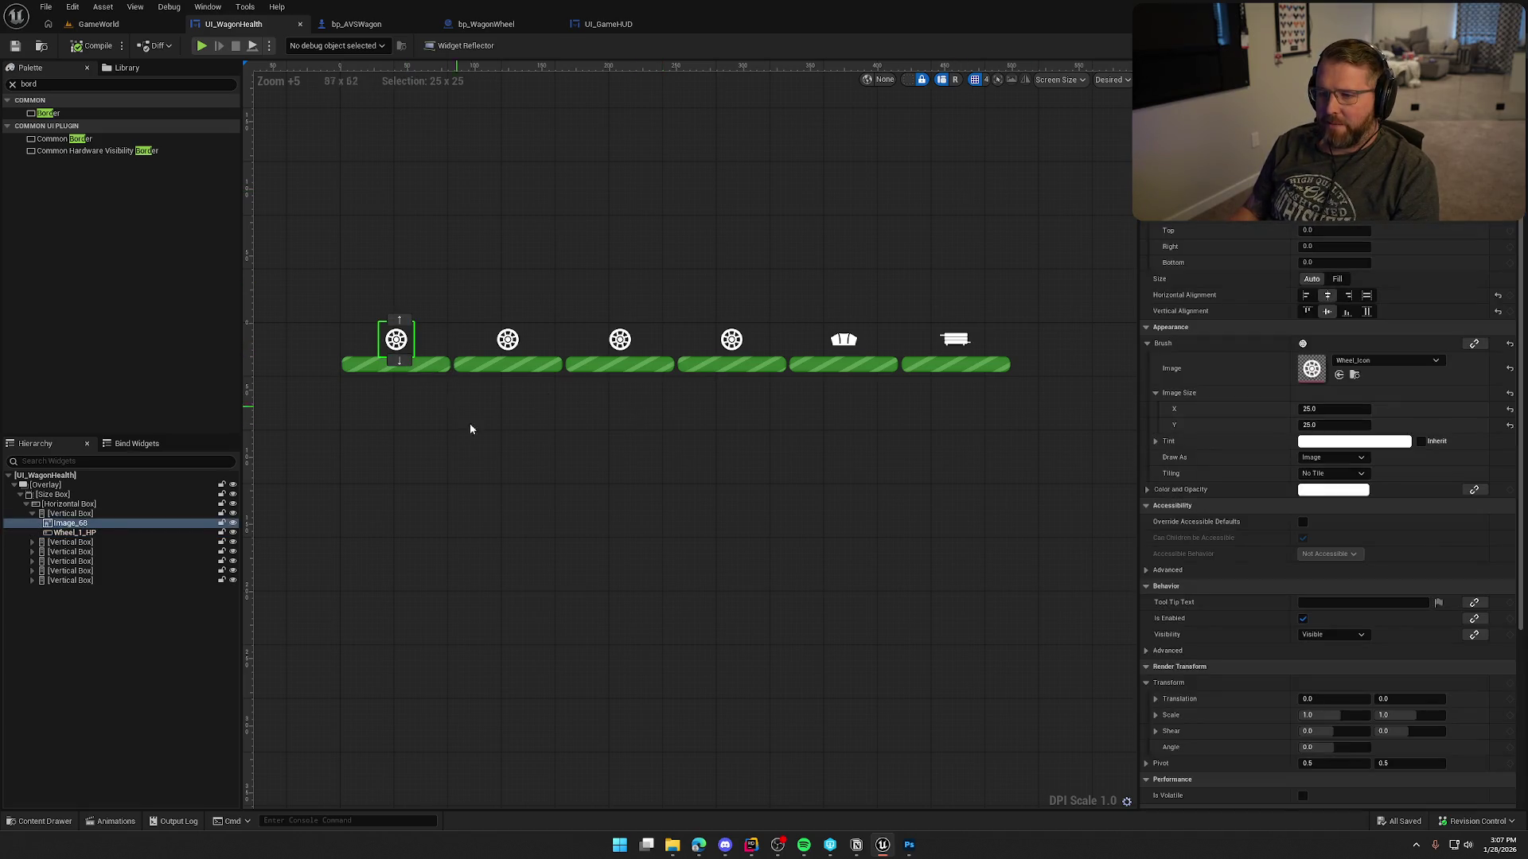
{"action": "scroll", "coordinate": [386, 358], "scroll_direction": "up", "scroll_amount": 6}
{"action": "left_click", "coordinate": [509, 443]}
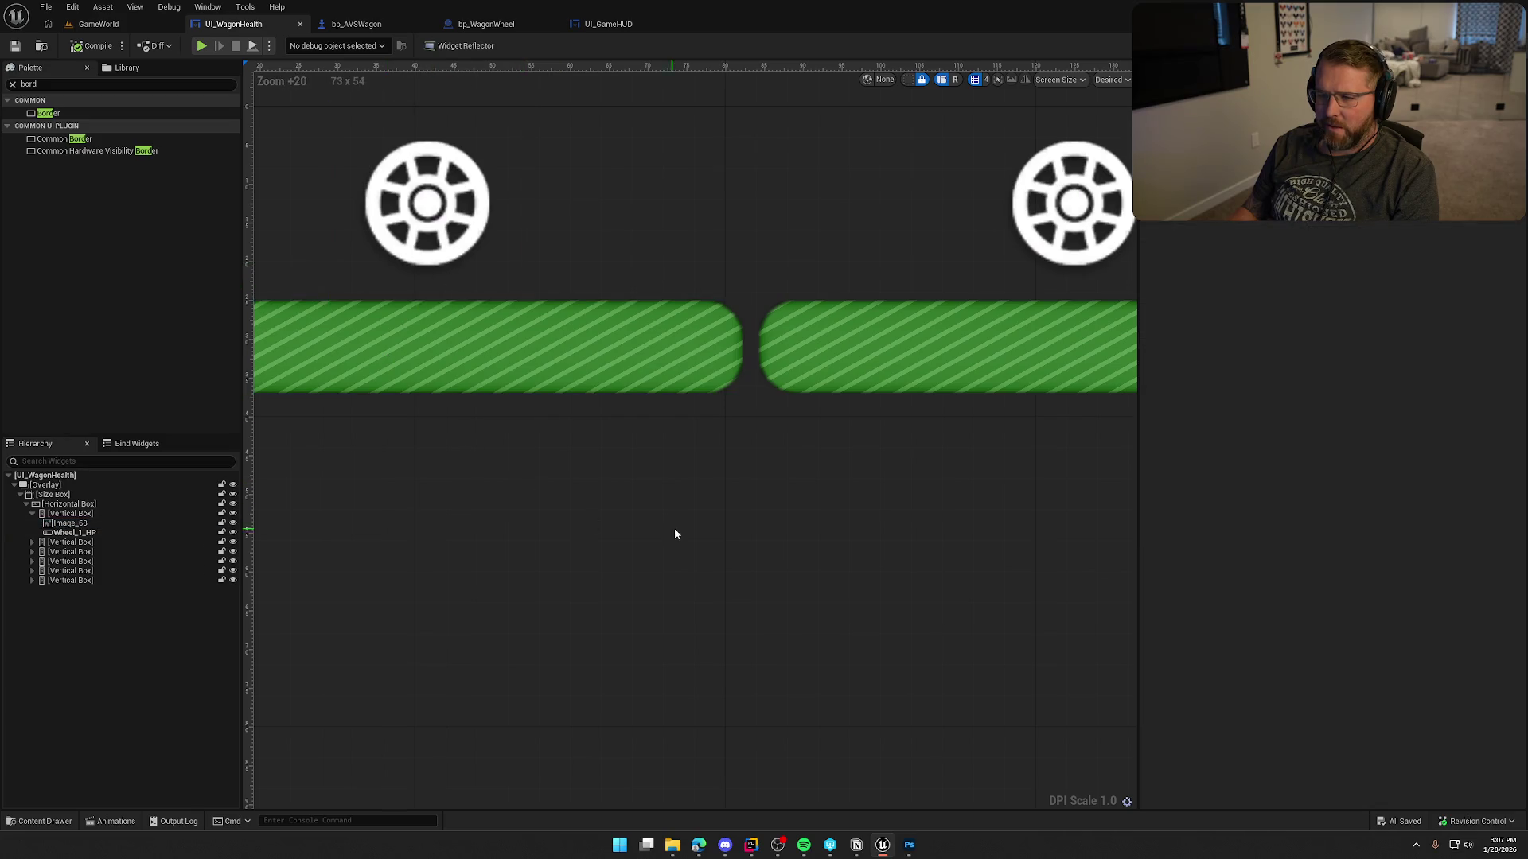
{"action": "scroll", "coordinate": [675, 528], "scroll_direction": "down", "scroll_amount": 10}
{"action": "scroll", "coordinate": [617, 504], "scroll_direction": "down", "scroll_amount": 2}
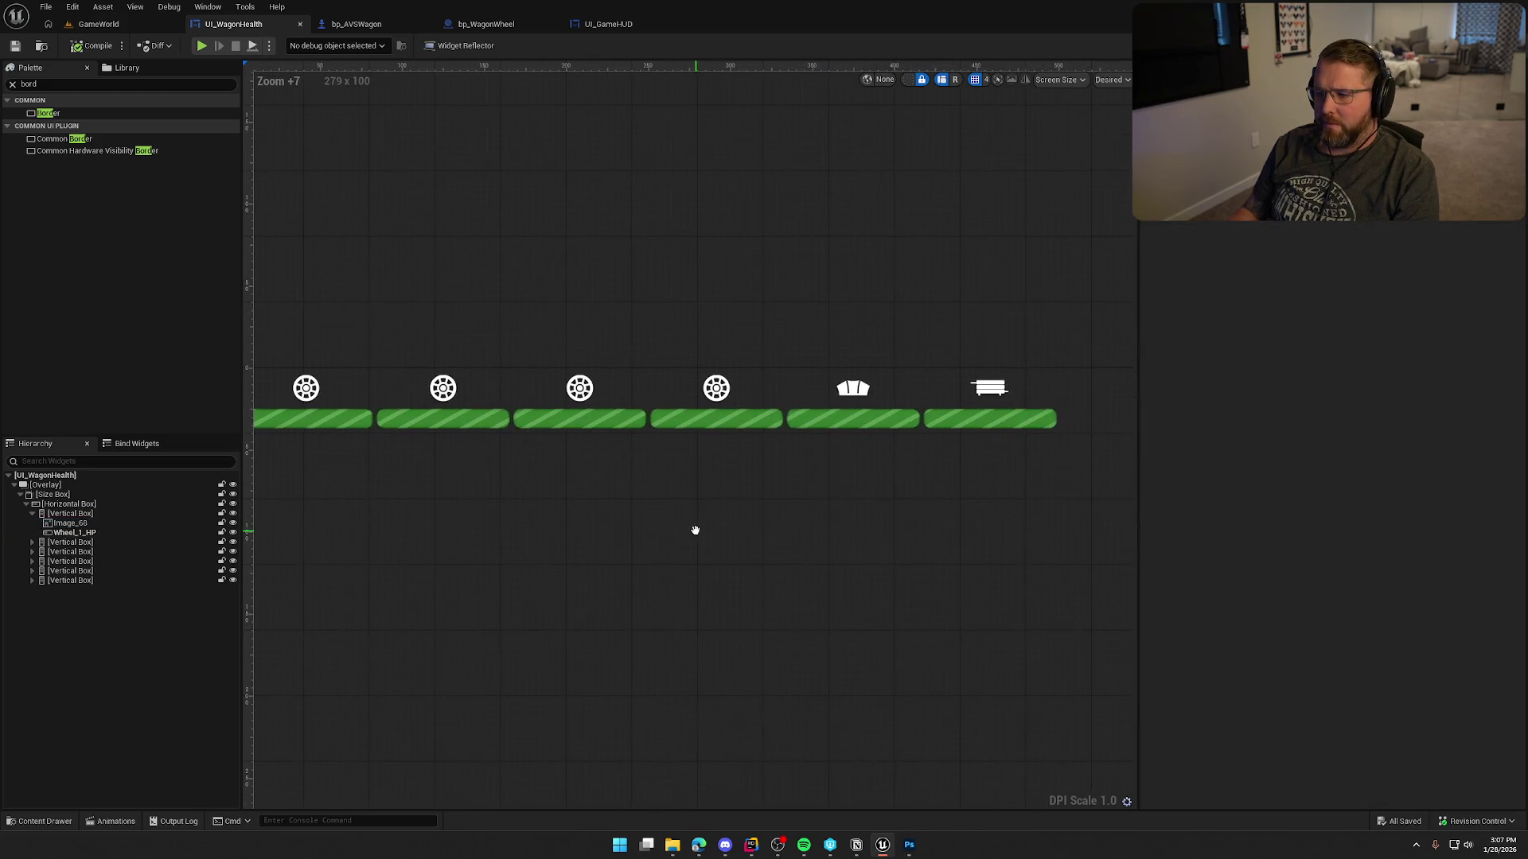
{"action": "left_click_drag", "start_coordinate": [695, 528], "coordinate": [747, 531]}
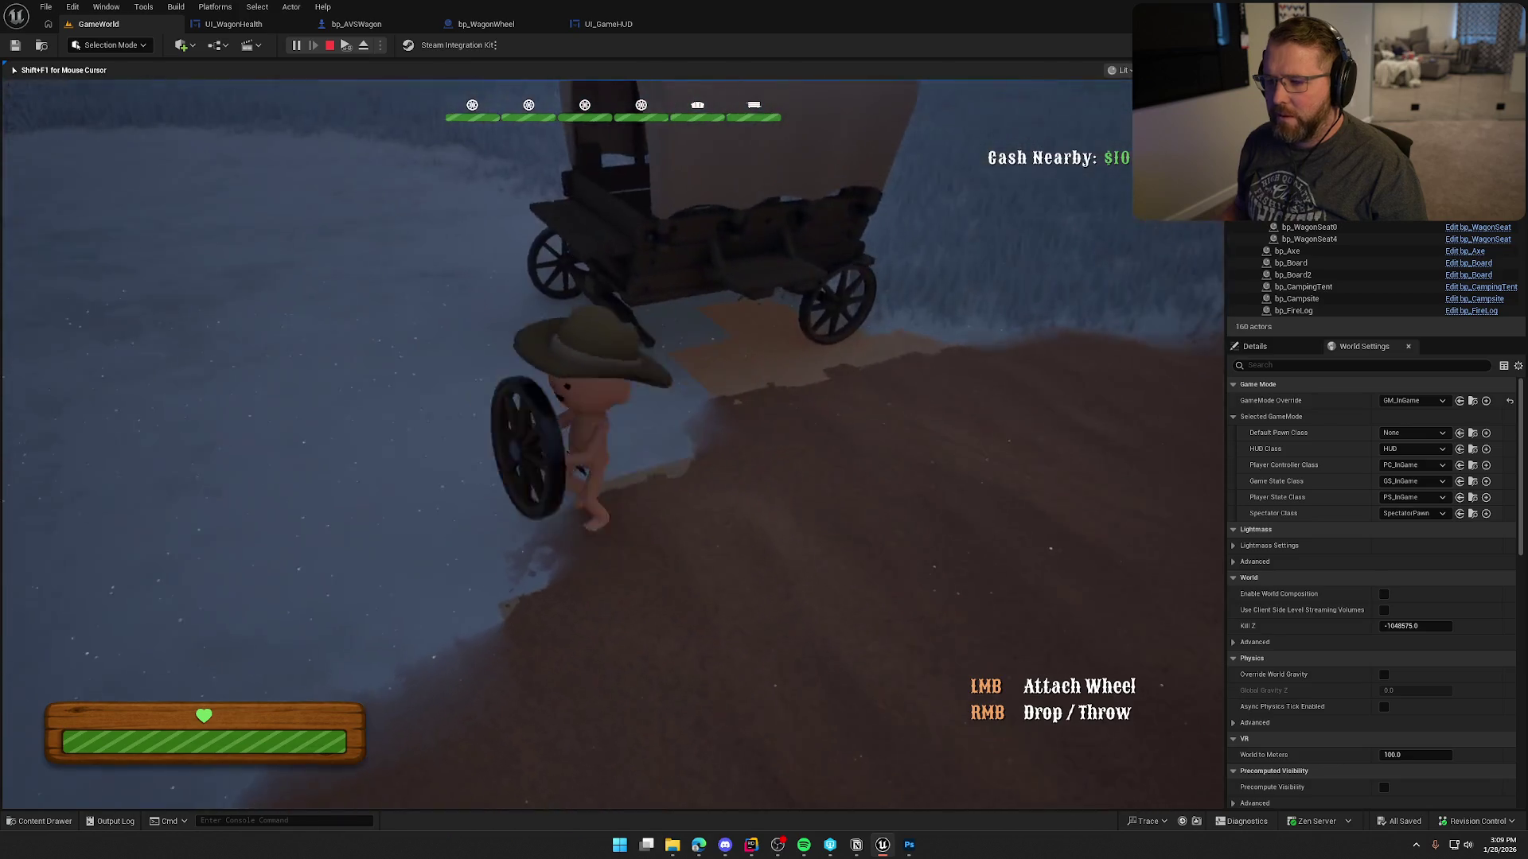
Drive the wagon briefly, mounting and dismounting its driver seat several times.
{"action": "key", "text": "e"}
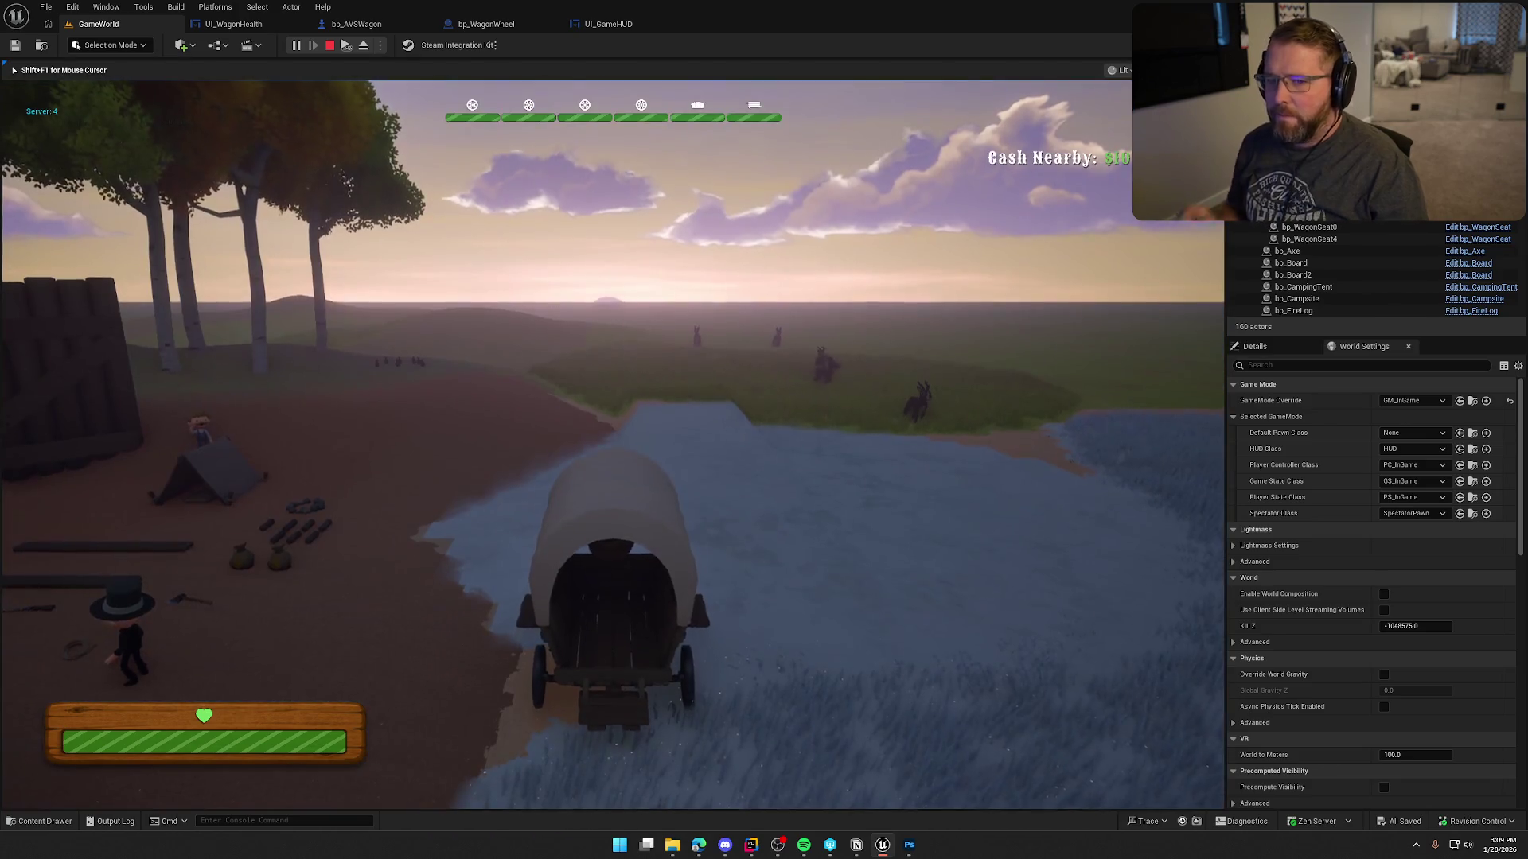
{"action": "key", "text": "a"}
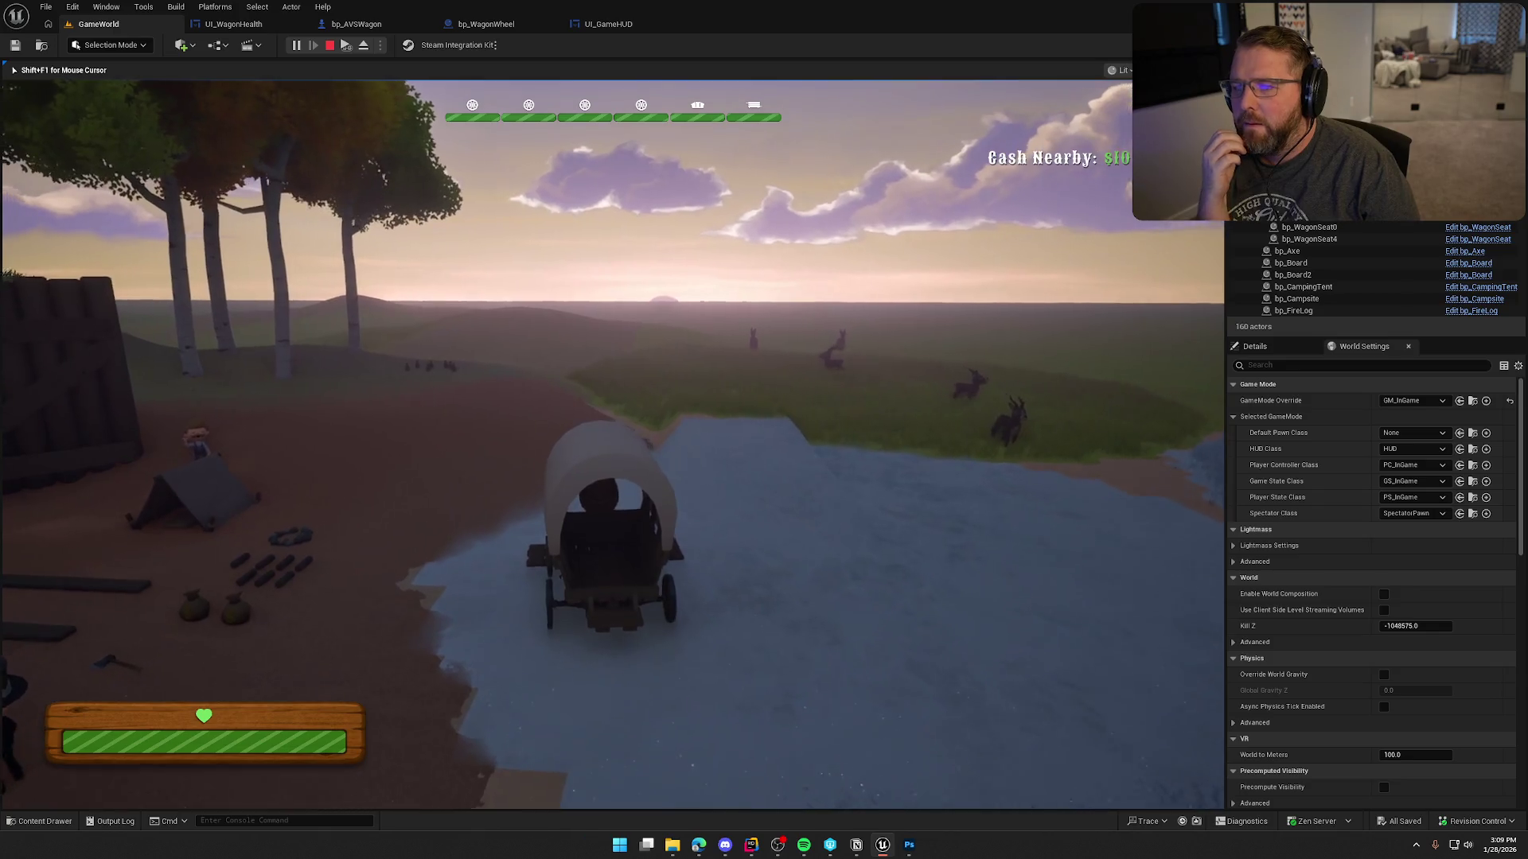
{"action": "key", "text": "e"}
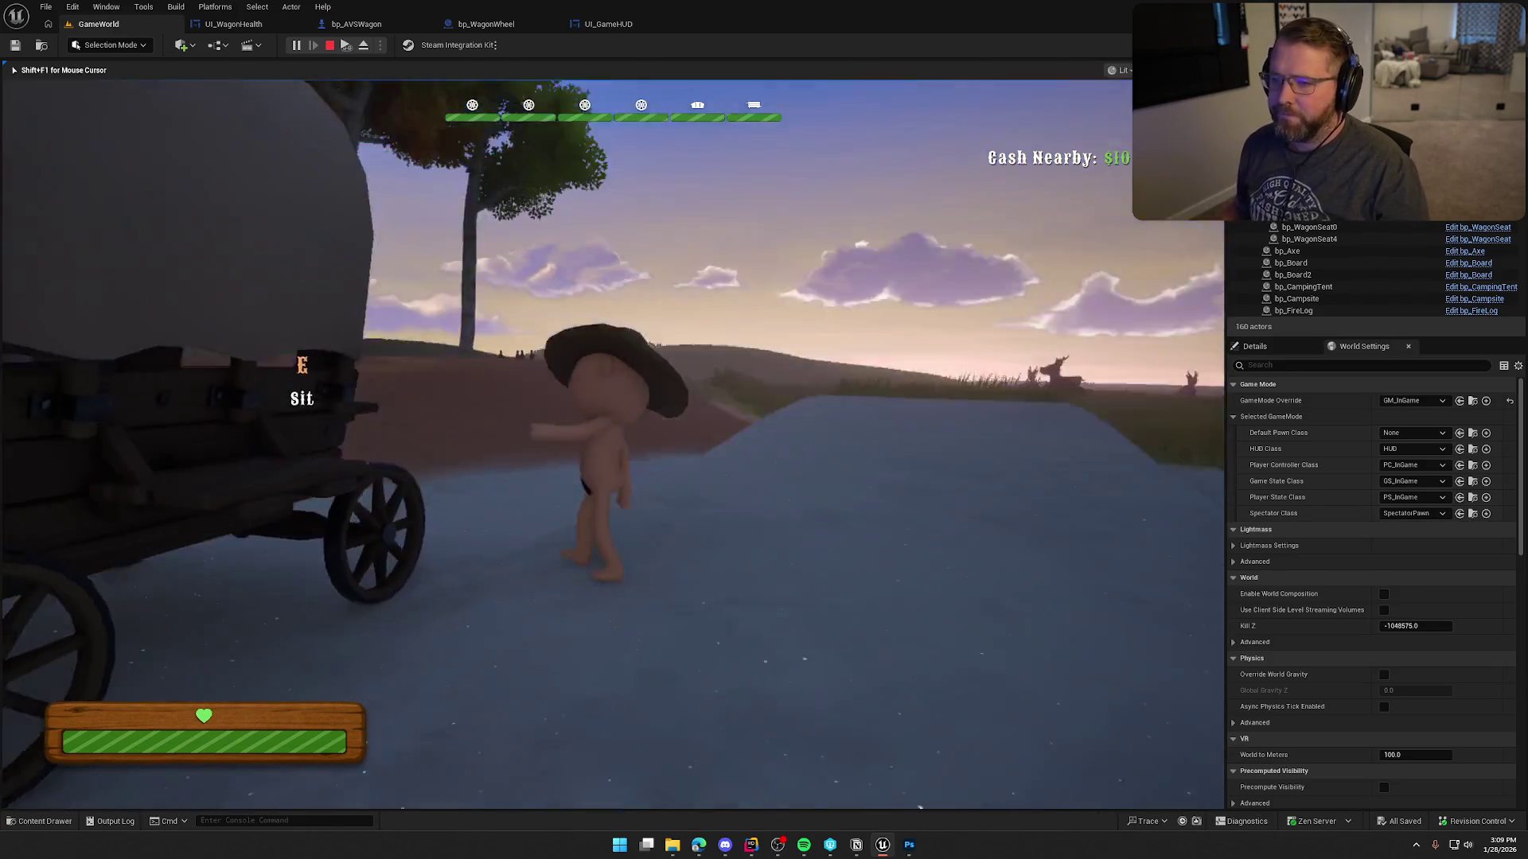
{"action": "key", "text": "w"}
{"action": "key", "text": "e"}
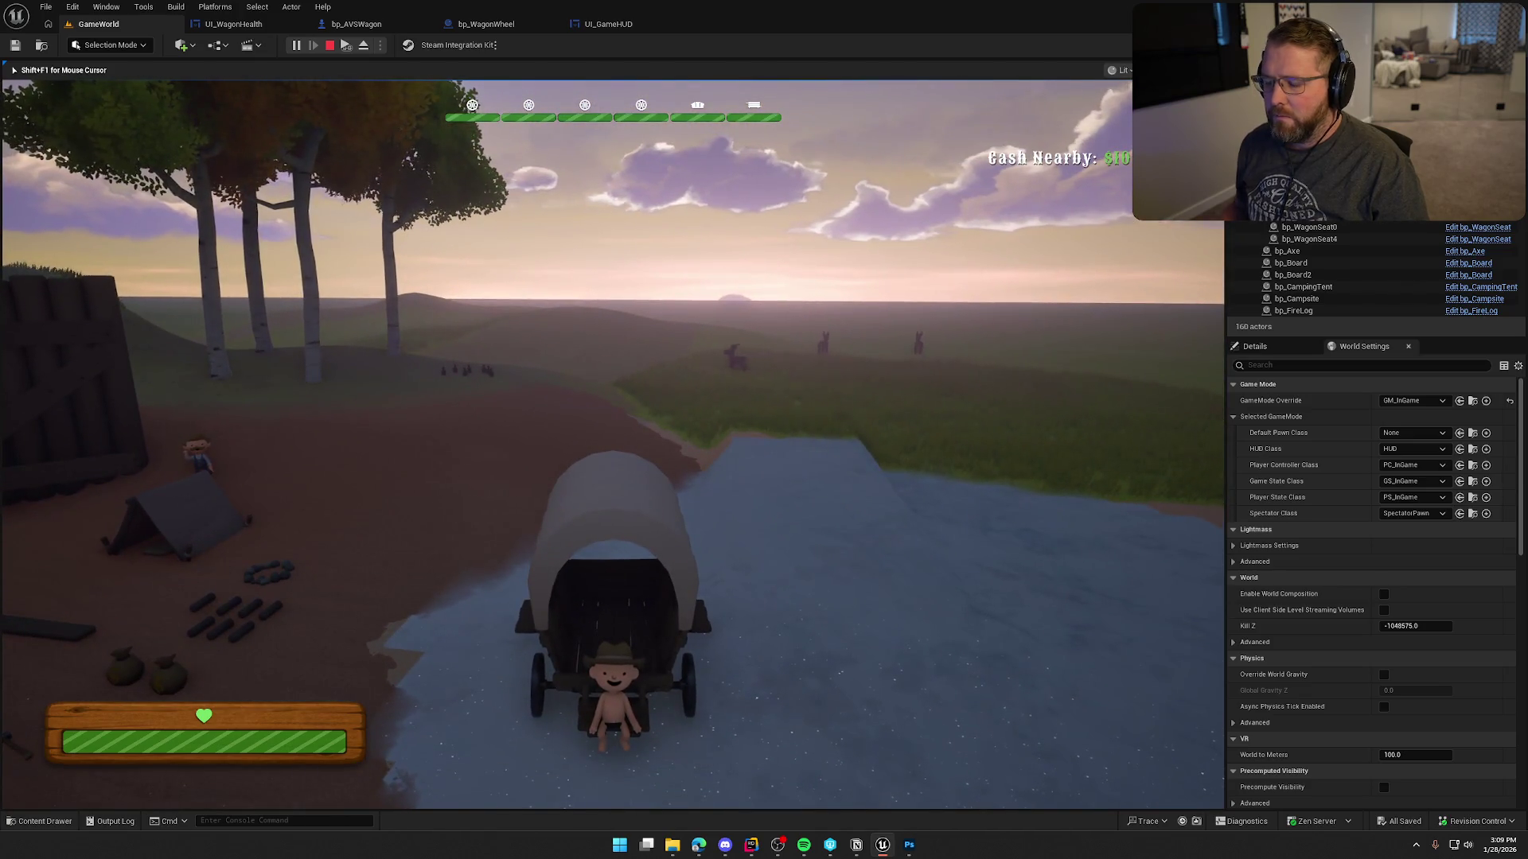
{"action": "key", "text": "e"}
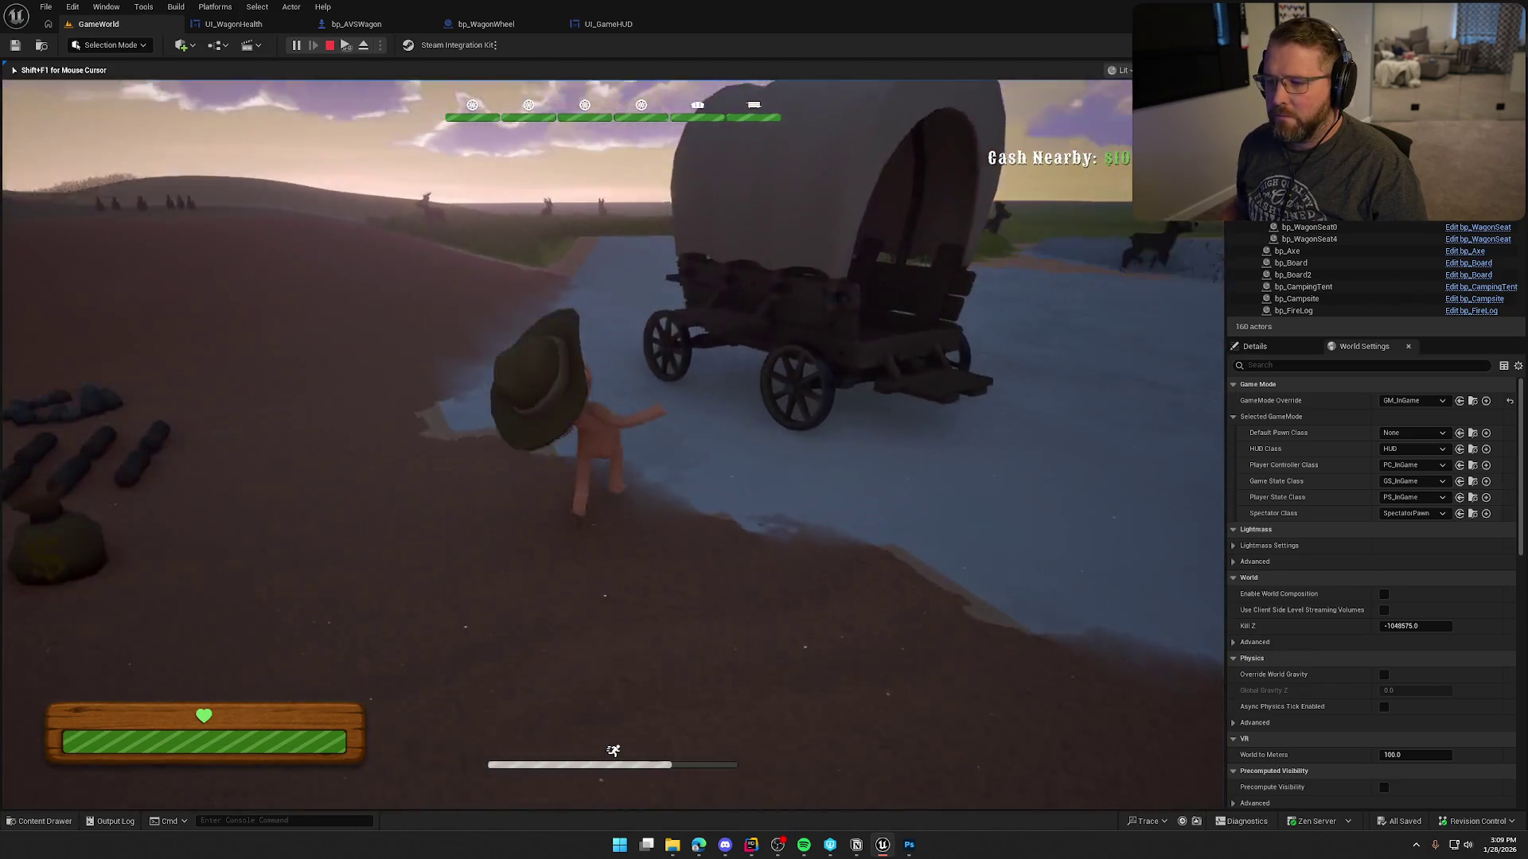
{"action": "key", "text": "e"}
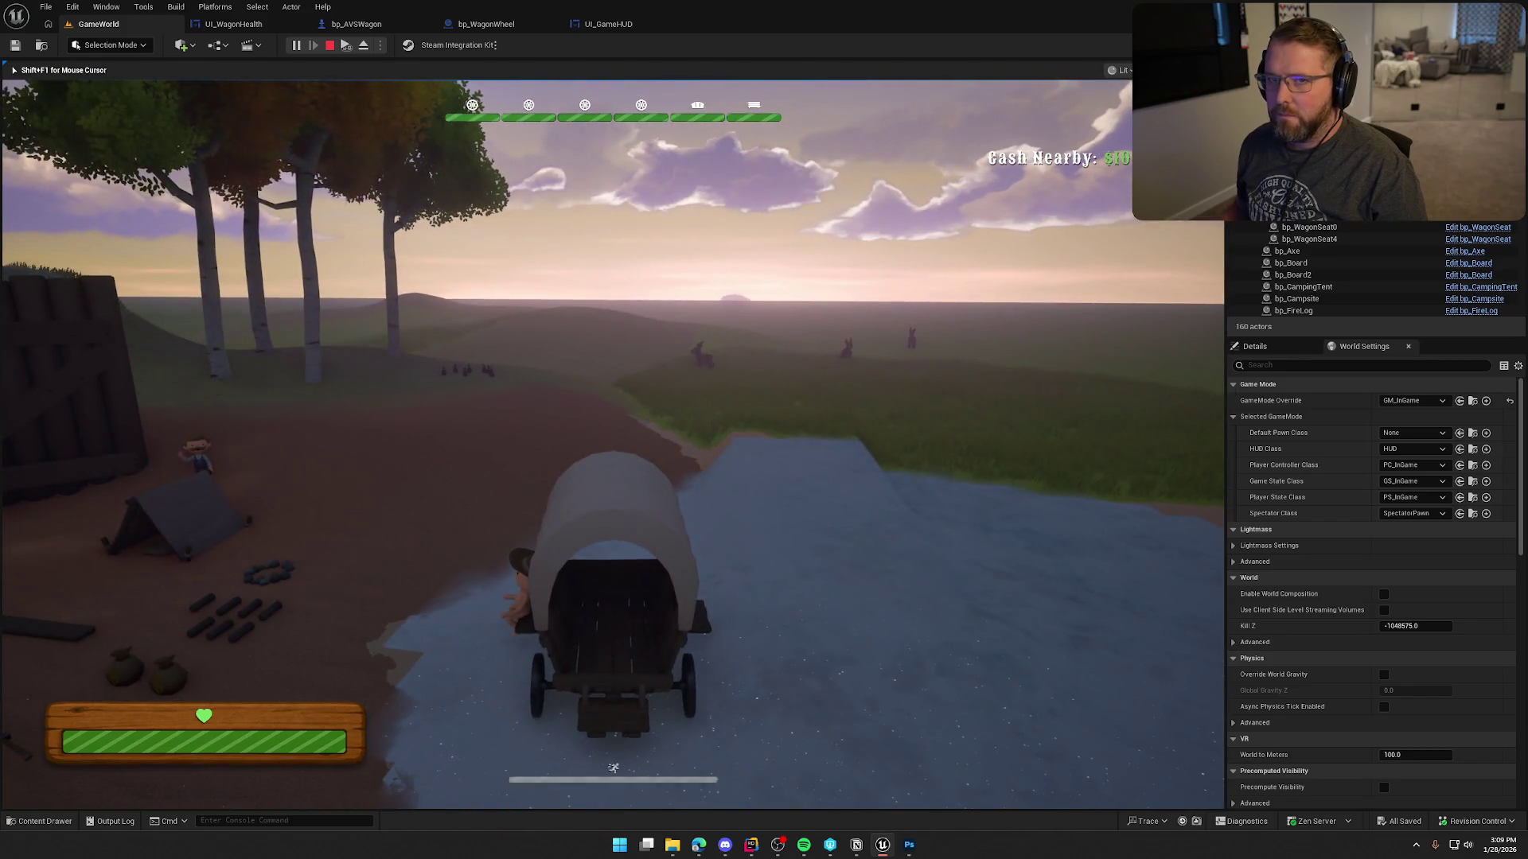
{"action": "key", "text": "e"}
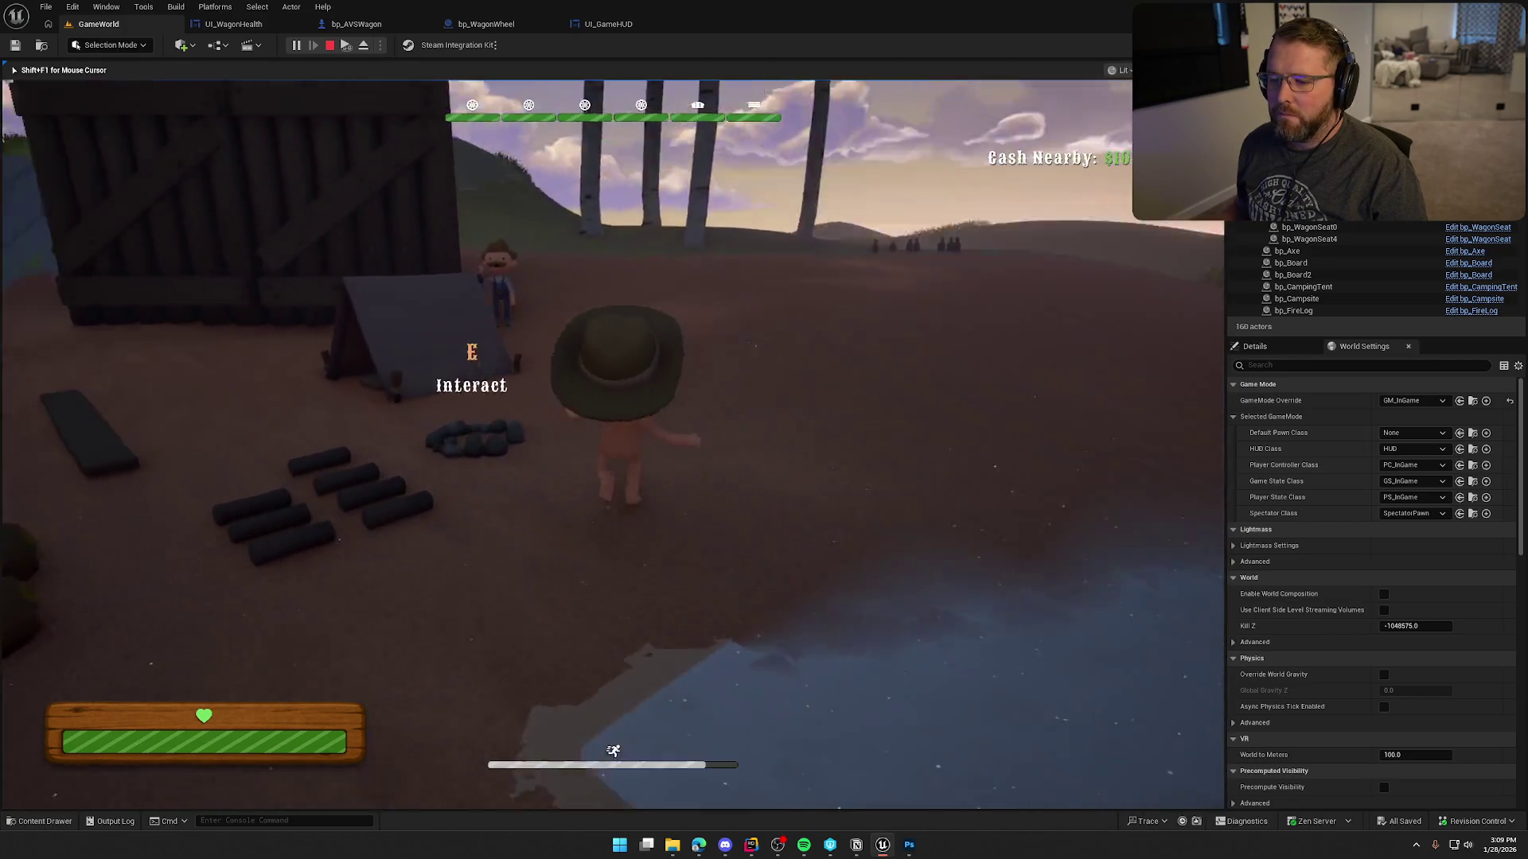
Pick up the loose wagon wheel, carry it around the wagon, and drop it by the shore.
{"action": "key", "text": "shift+w"}
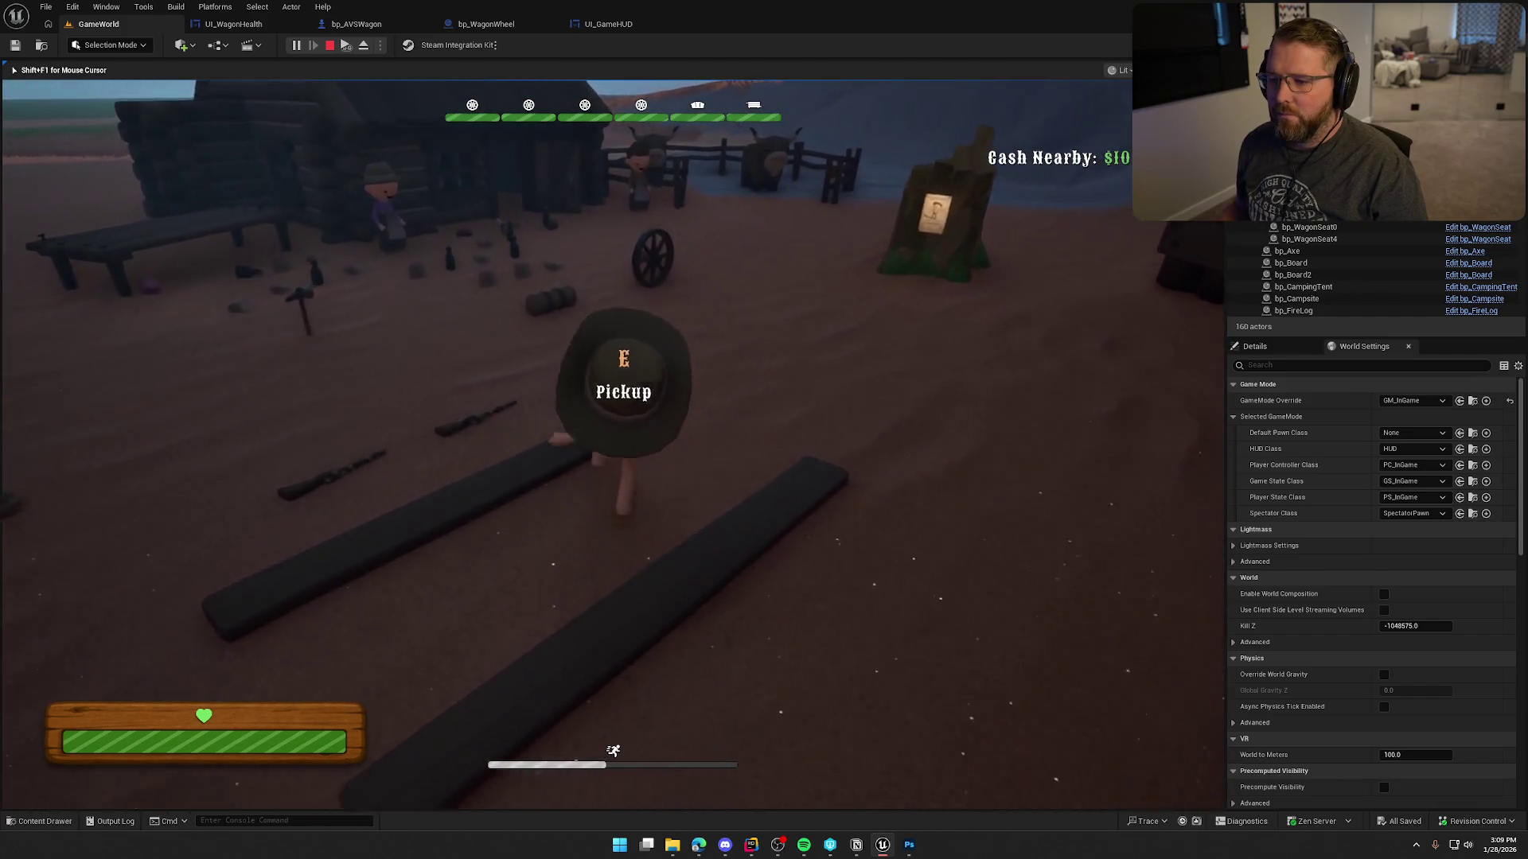
{"action": "key", "text": "w"}
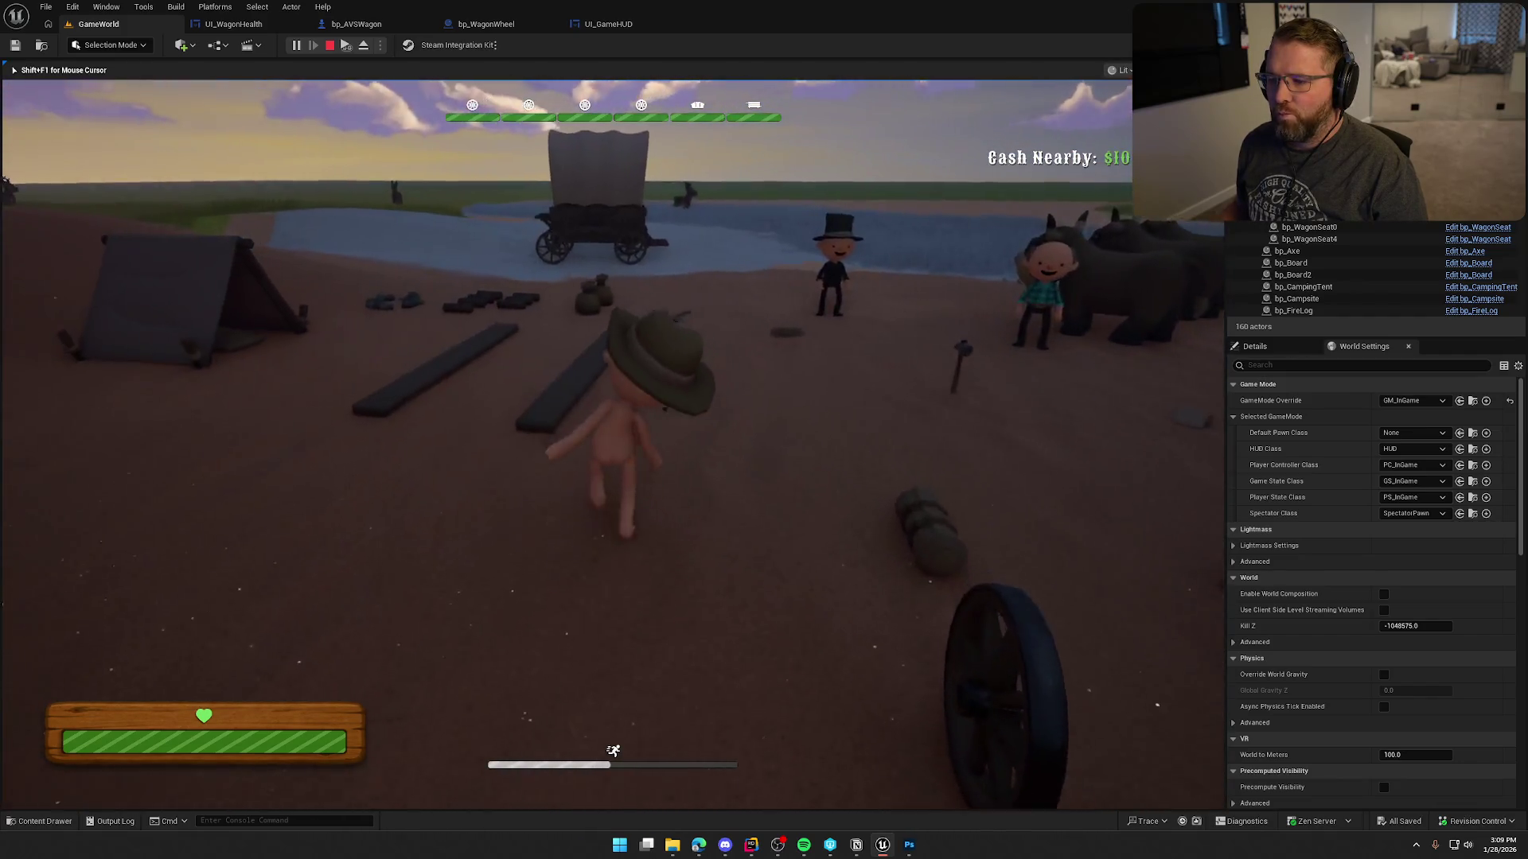
{"action": "key", "text": "w"}
{"action": "key", "text": "shift+w"}
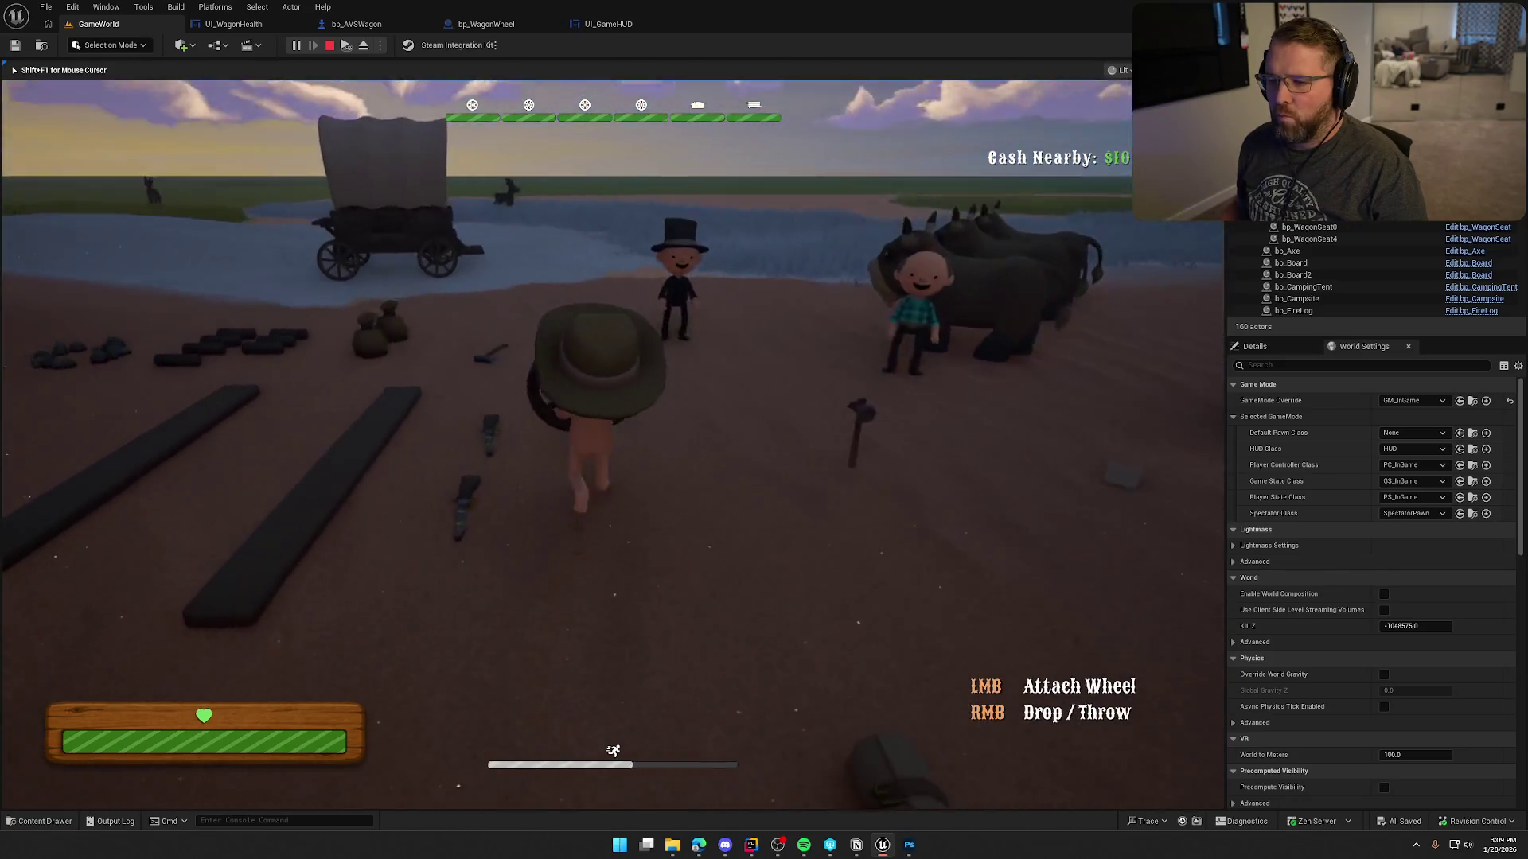
{"action": "key", "text": "w"}
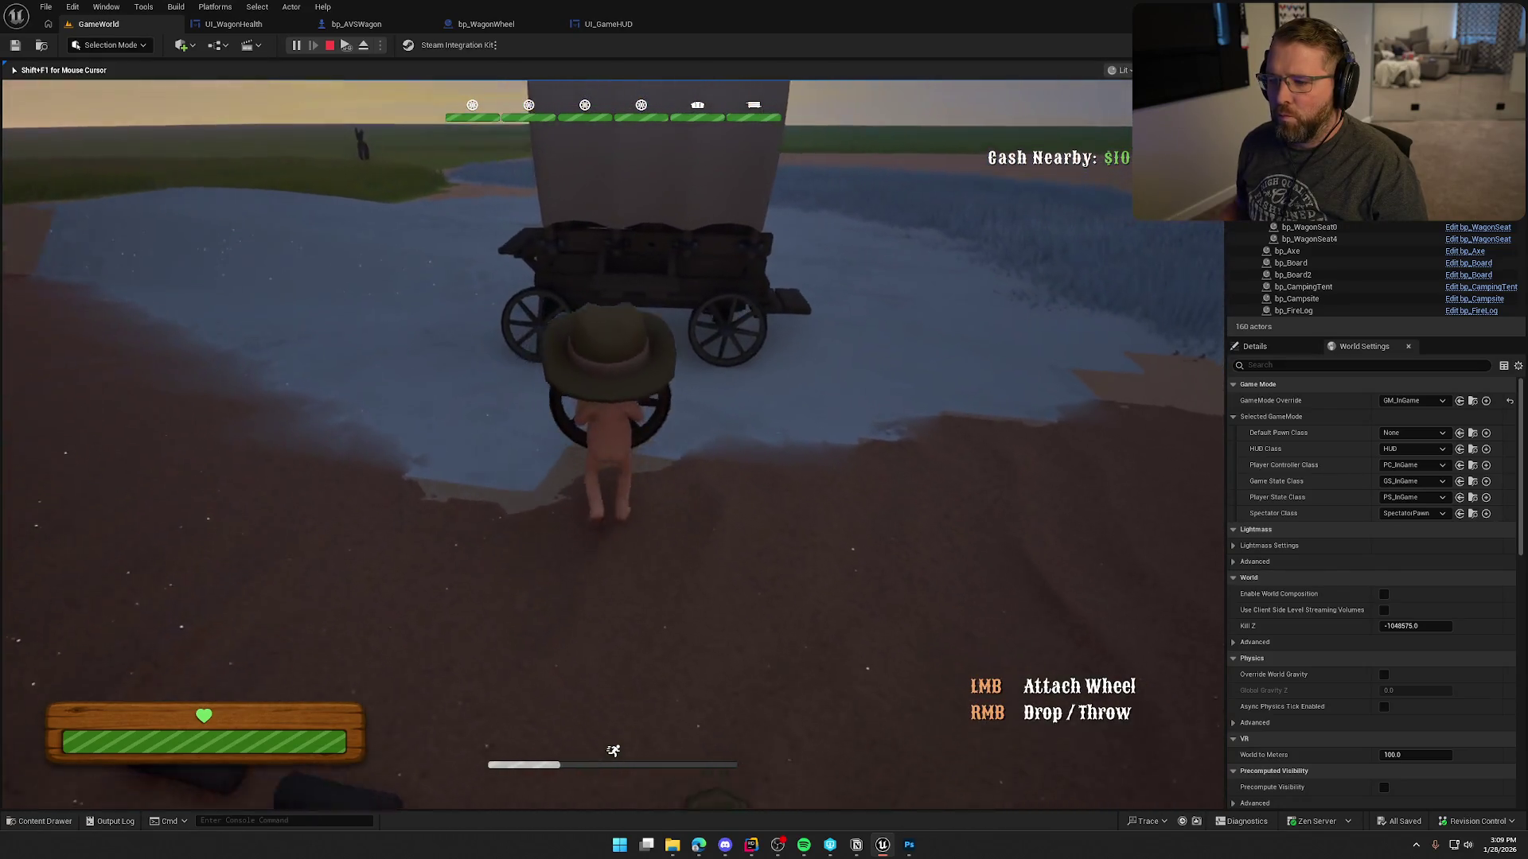
{"action": "key", "text": "w"}
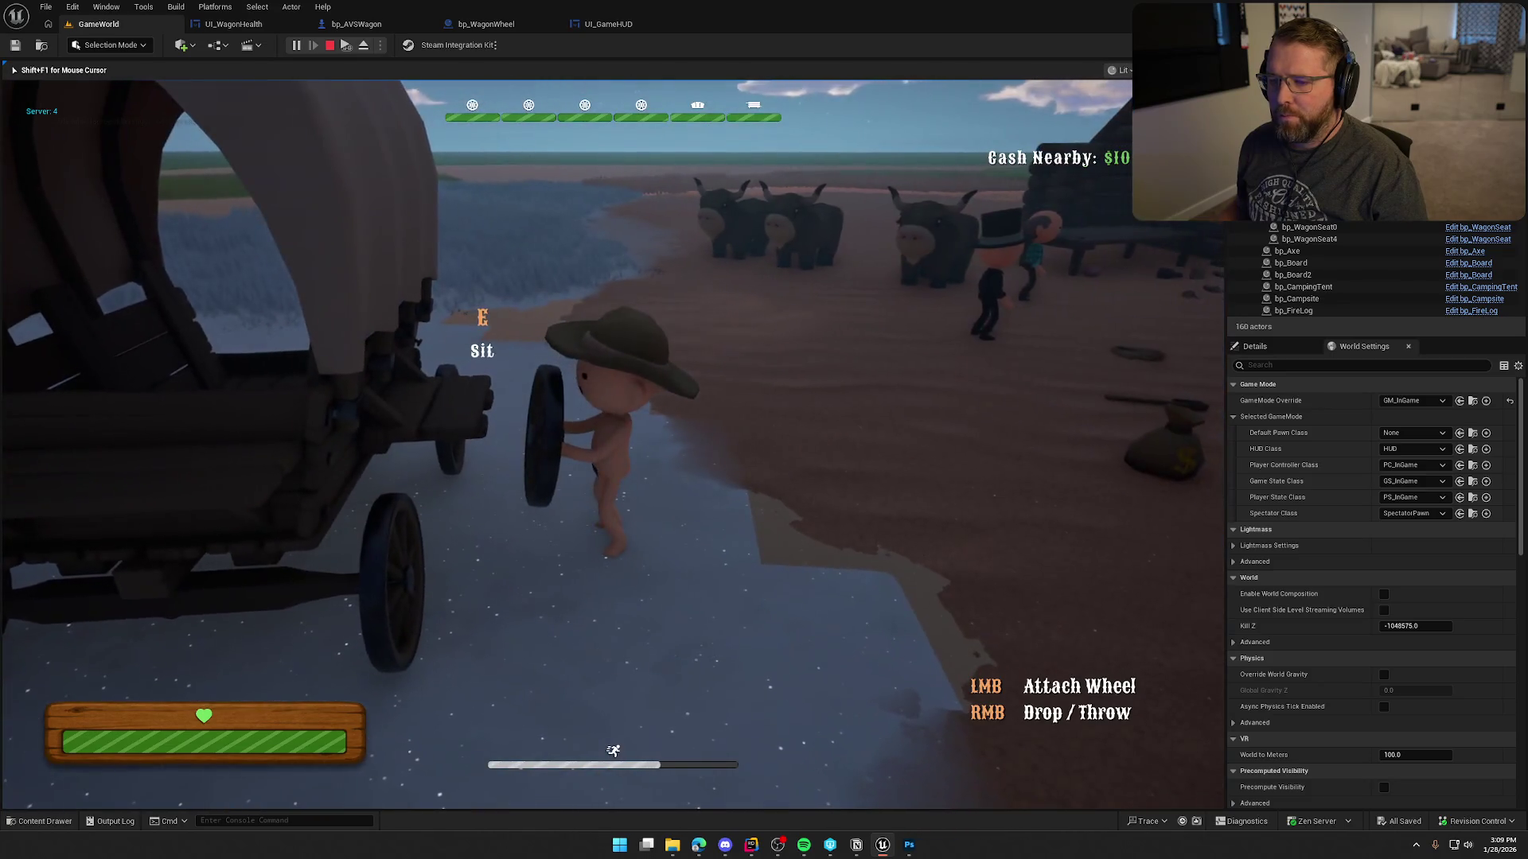
{"action": "key", "text": "w"}
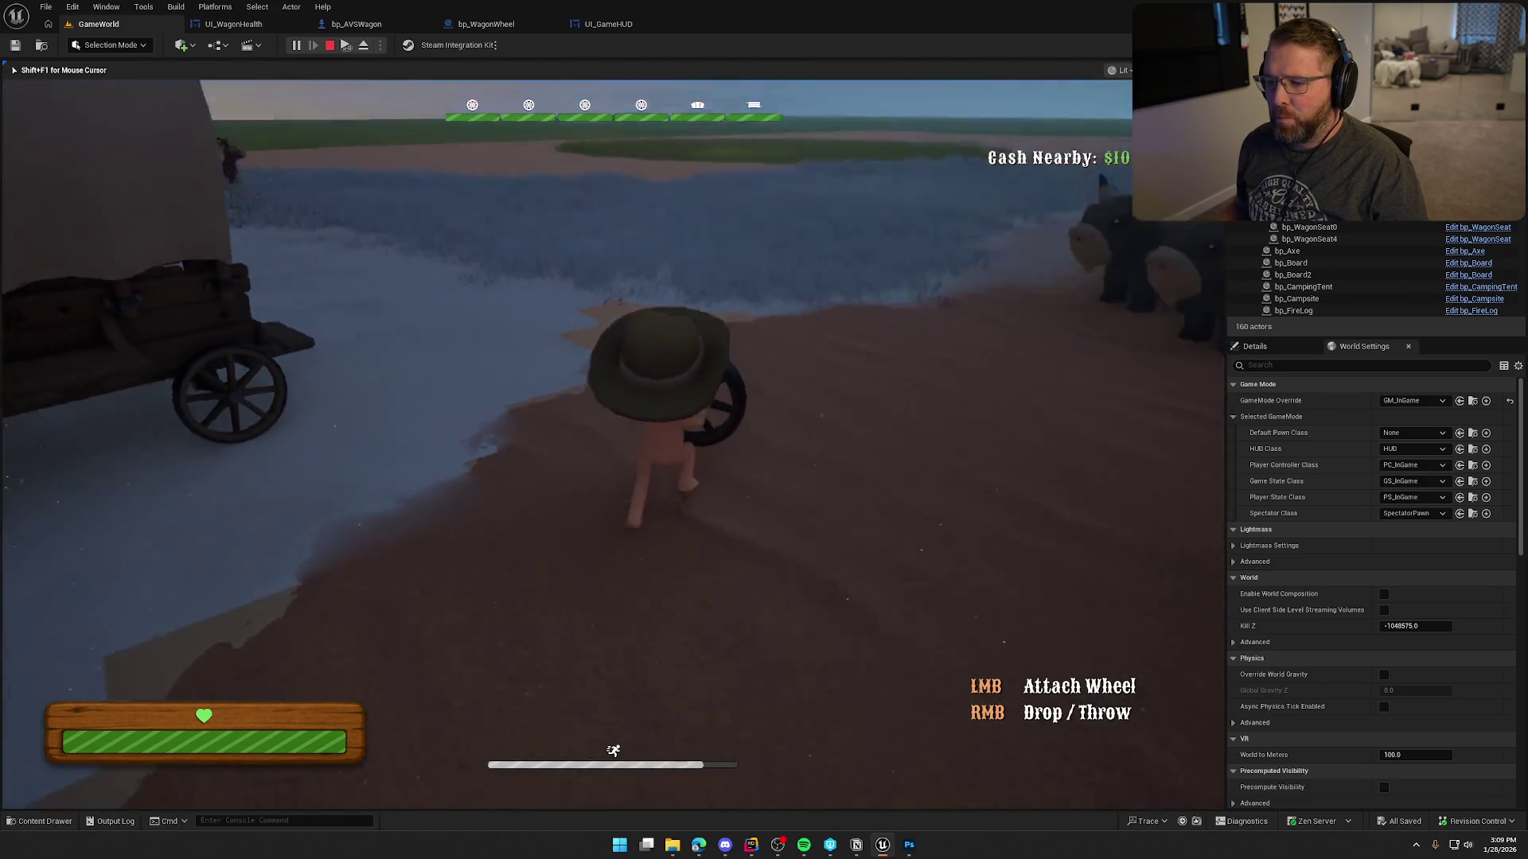
{"action": "right_click", "coordinate": [613, 438]}
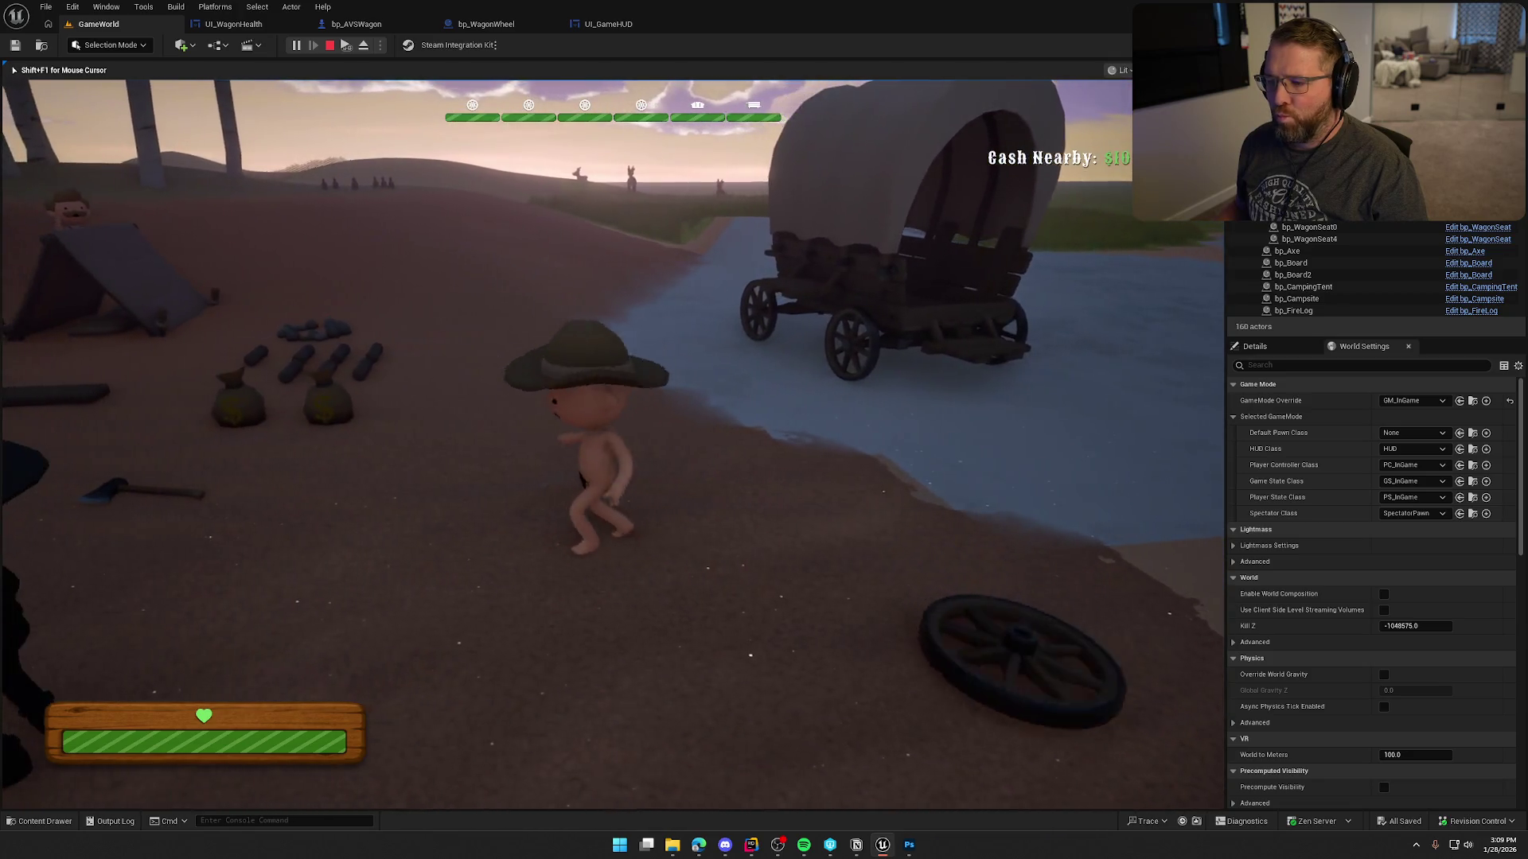
Cross the water, sprint through camp to the stump, and pick up the axe.
{"action": "key", "text": "w"}
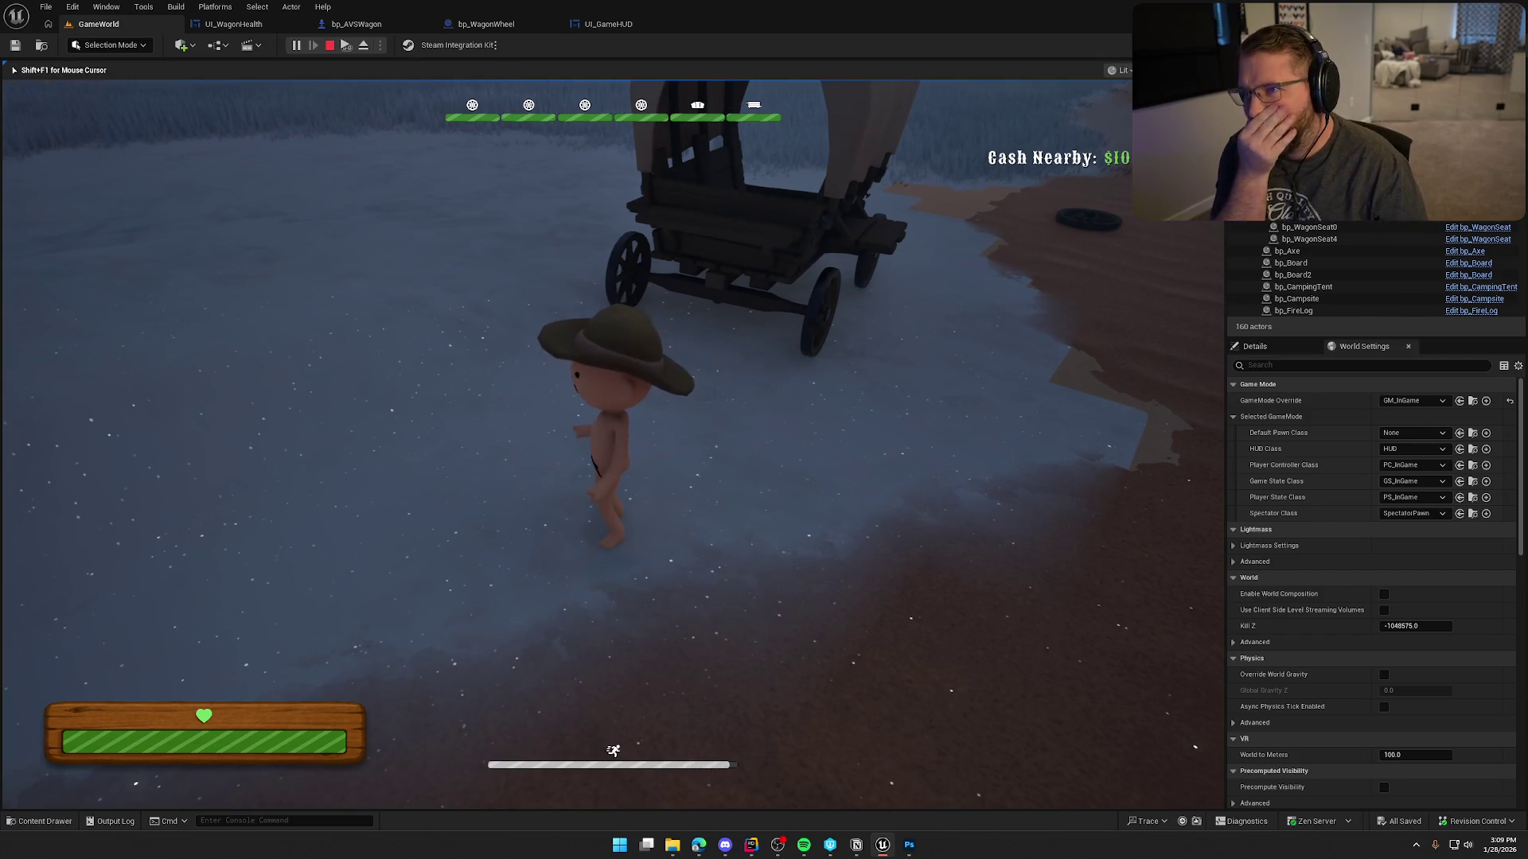
{"action": "key", "text": "w"}
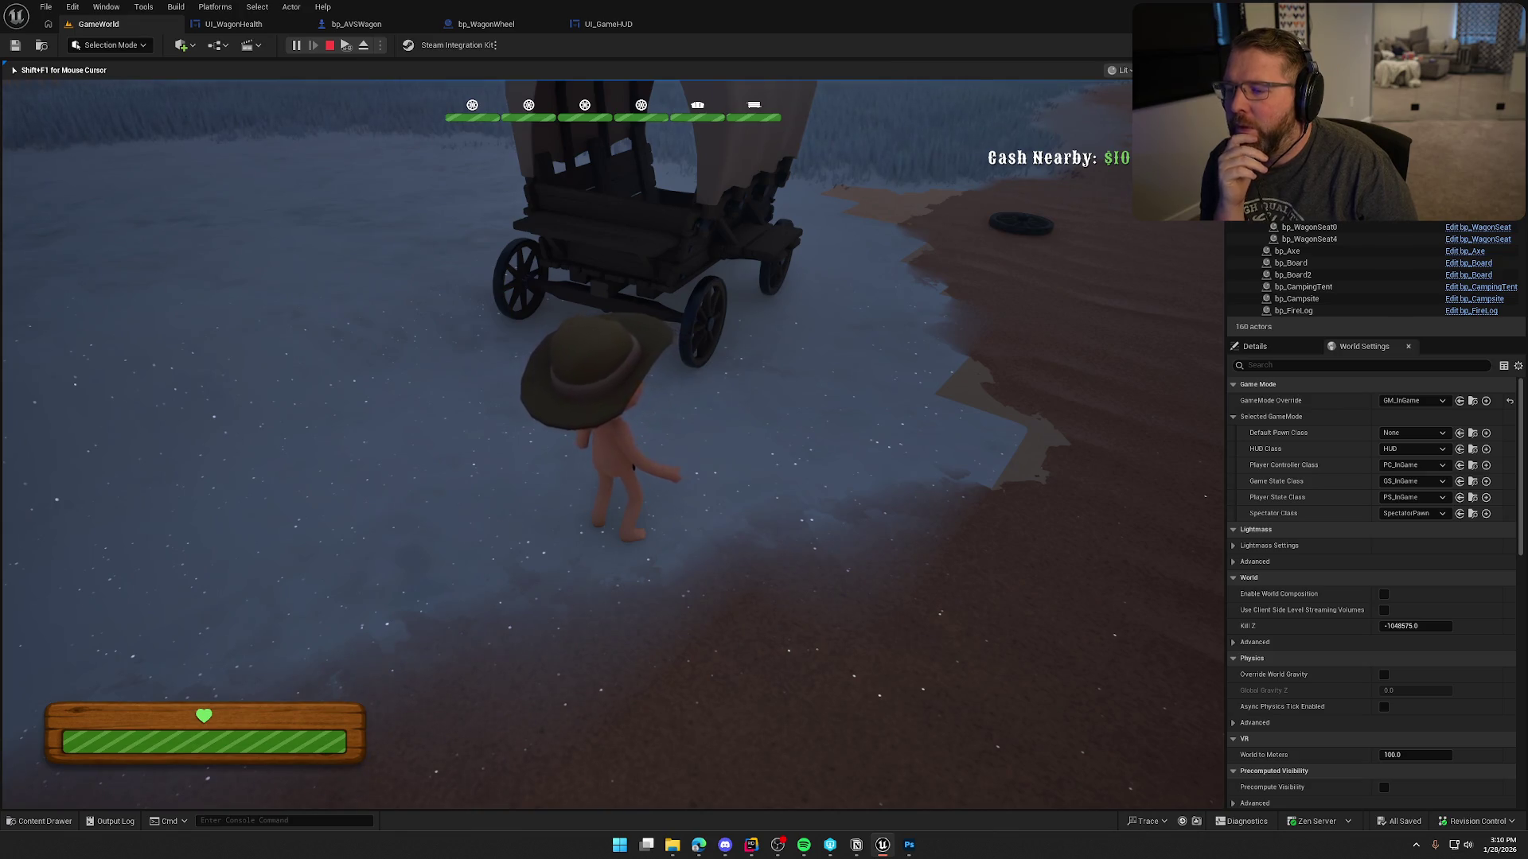
{"action": "key", "text": "shift+w"}
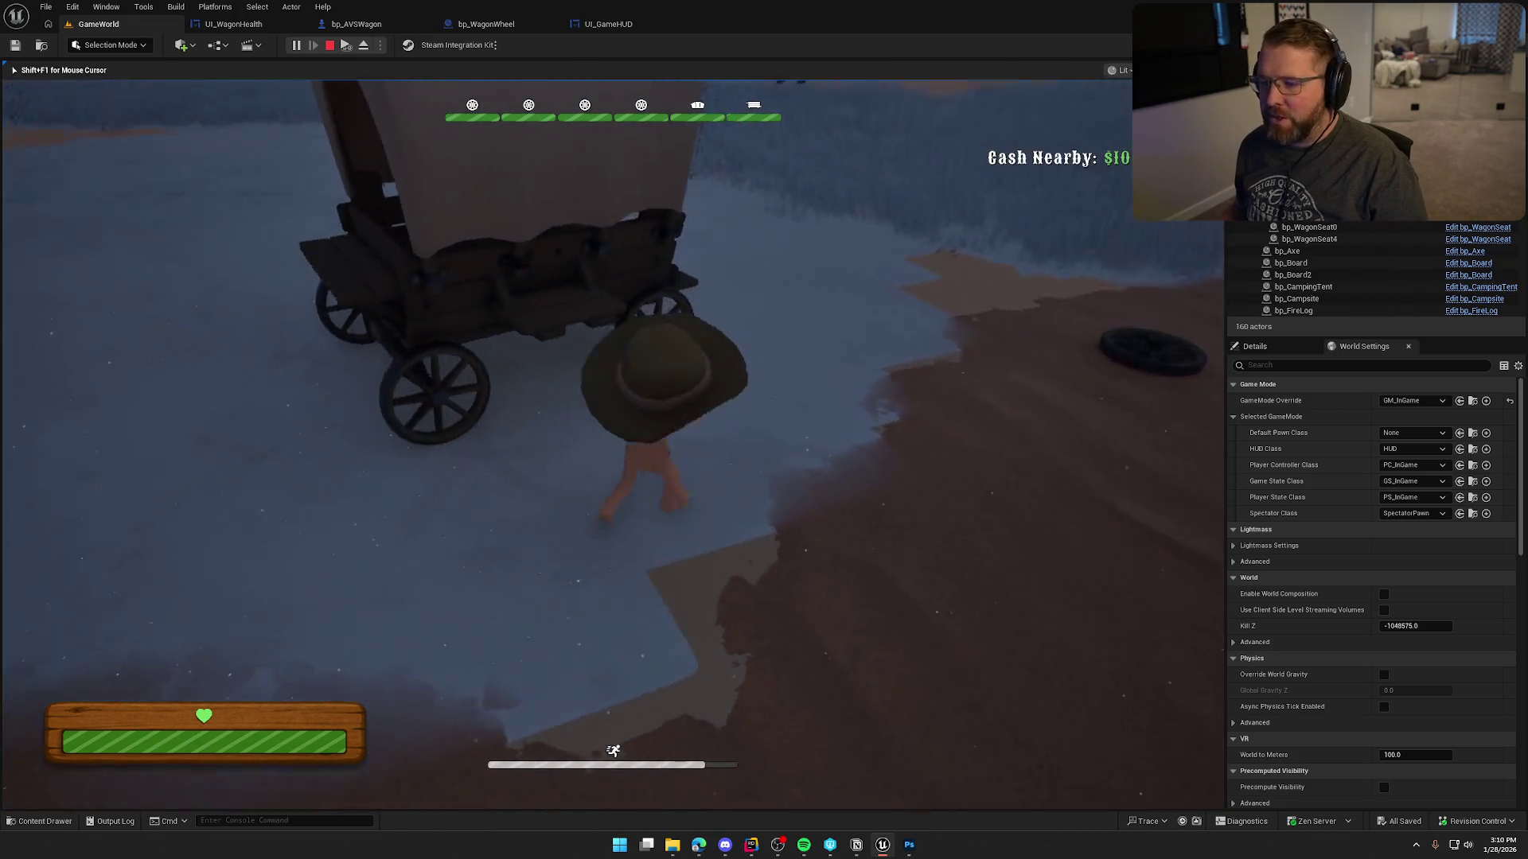
{"action": "key", "text": "w"}
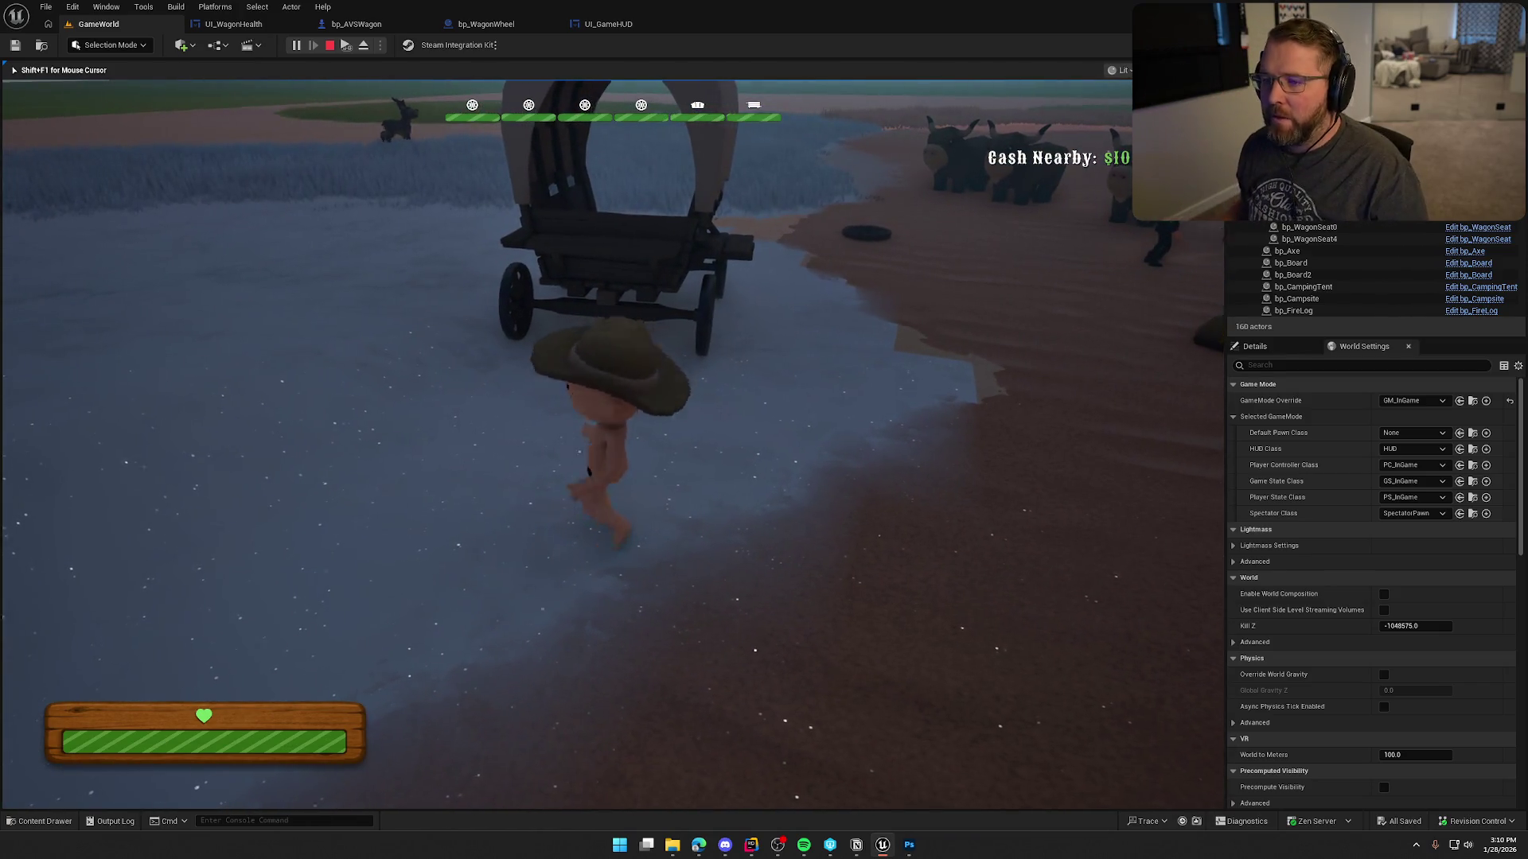
{"action": "key", "text": "shift+w"}
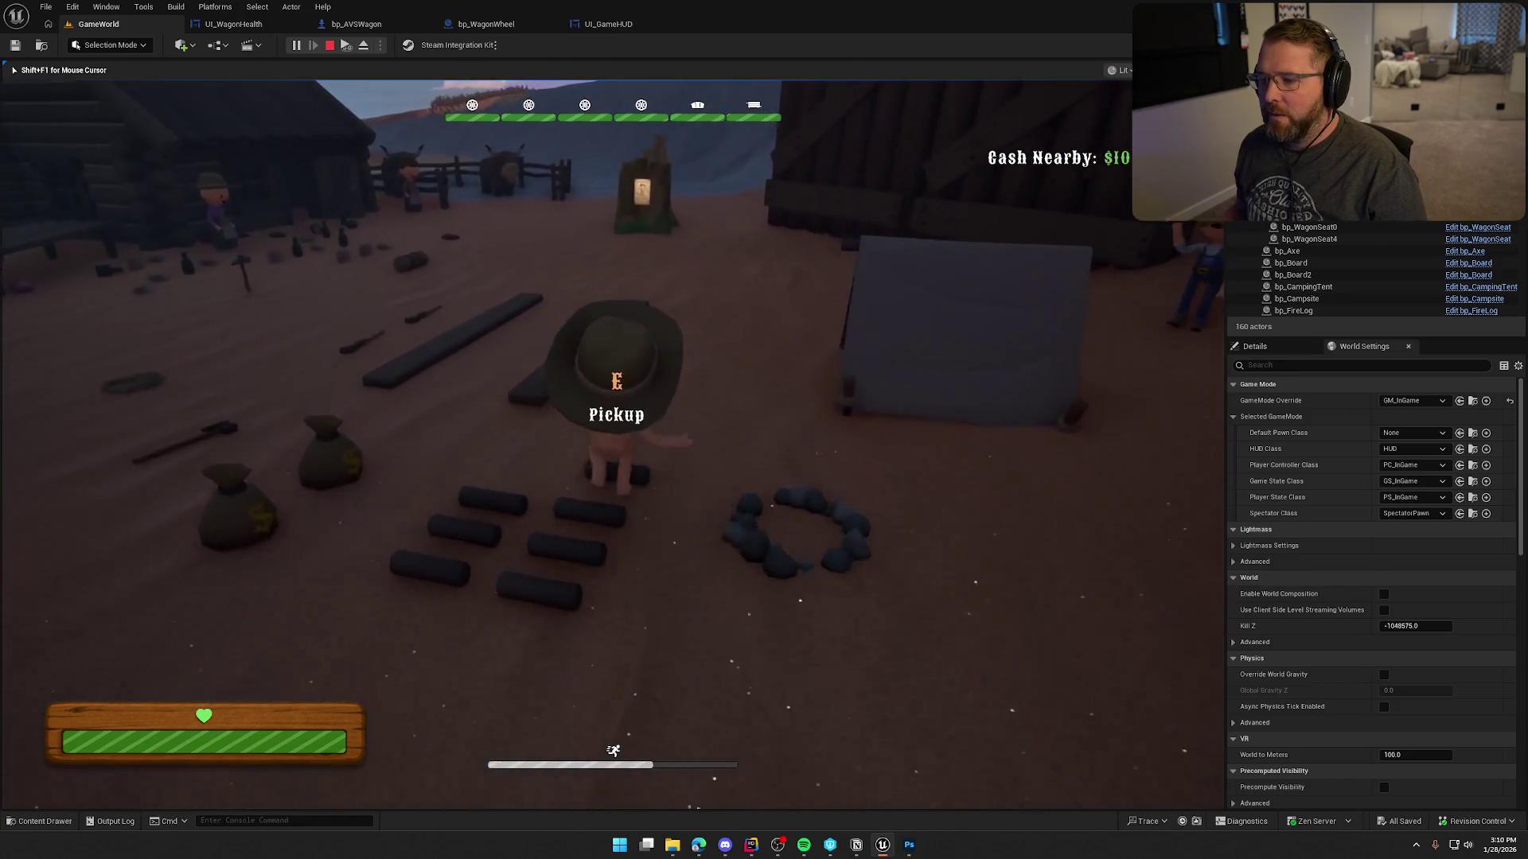
{"action": "key", "text": "shift+w"}
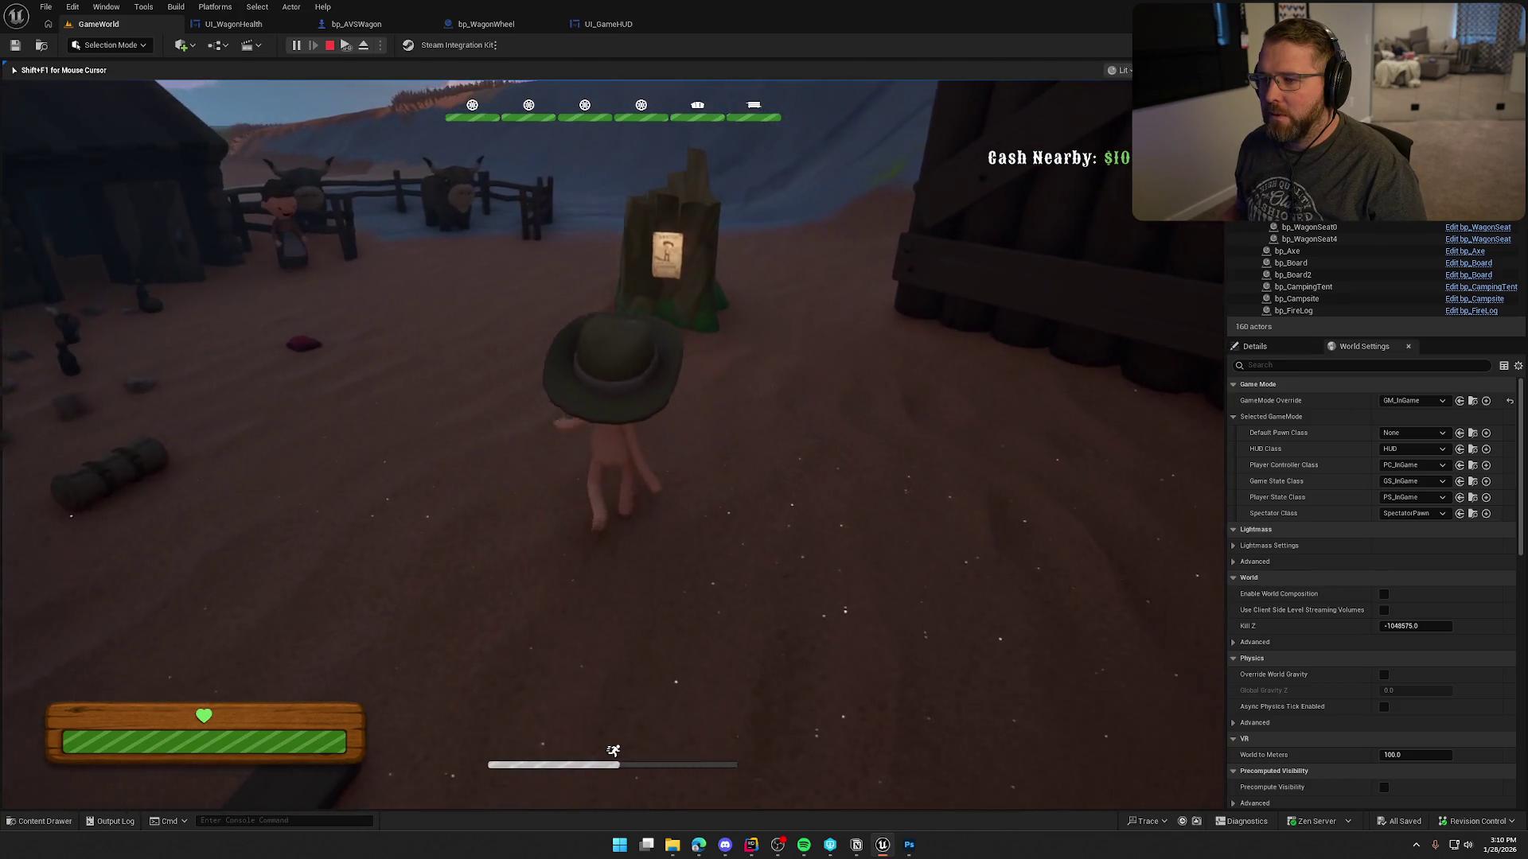
{"action": "key", "text": "w"}
{"action": "key", "text": "shift+w"}
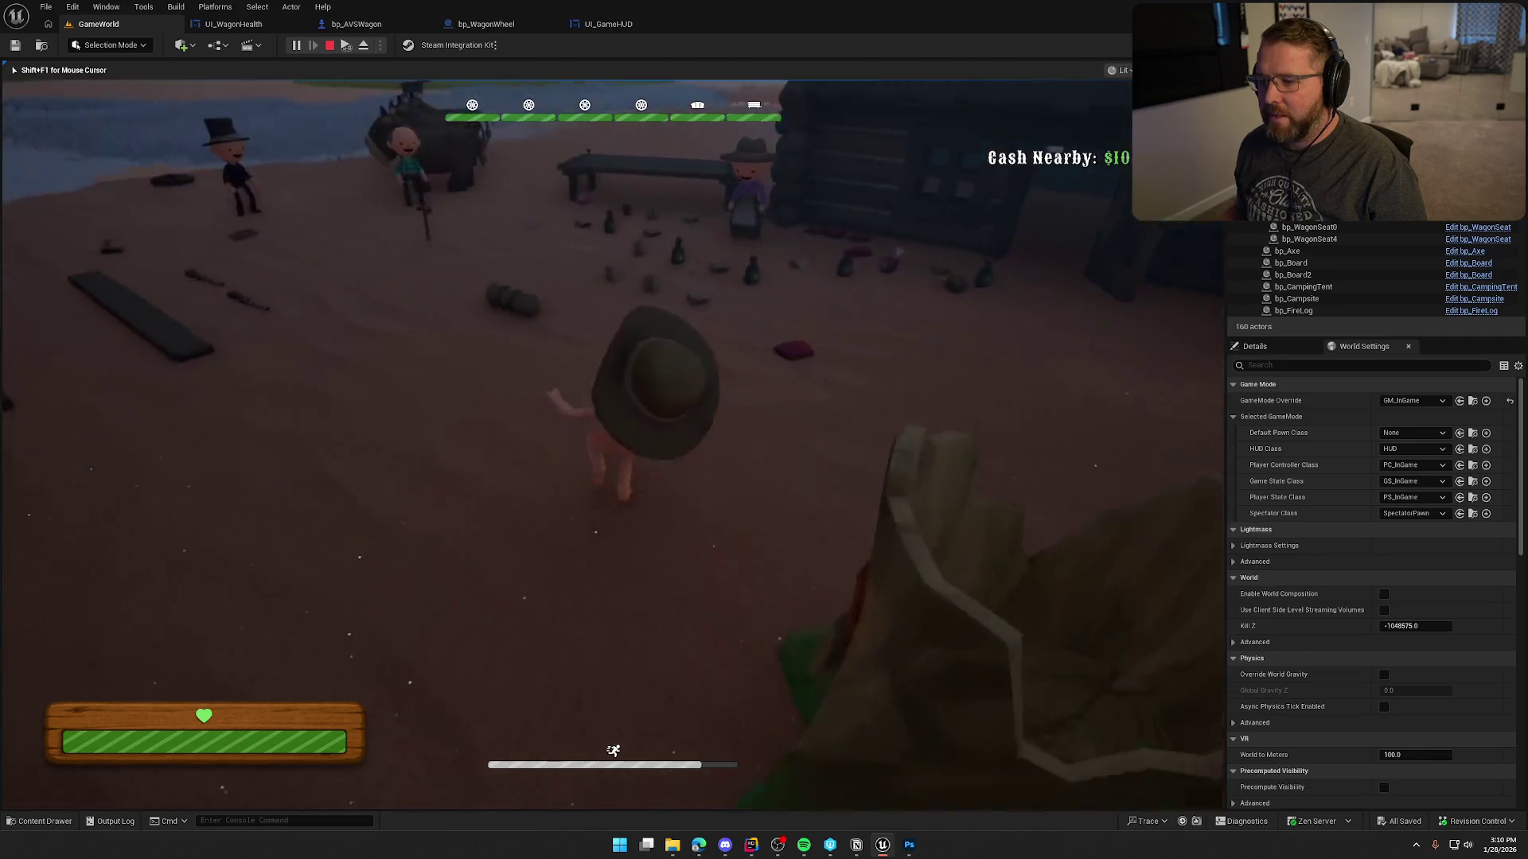
{"action": "key", "text": "shift+w"}
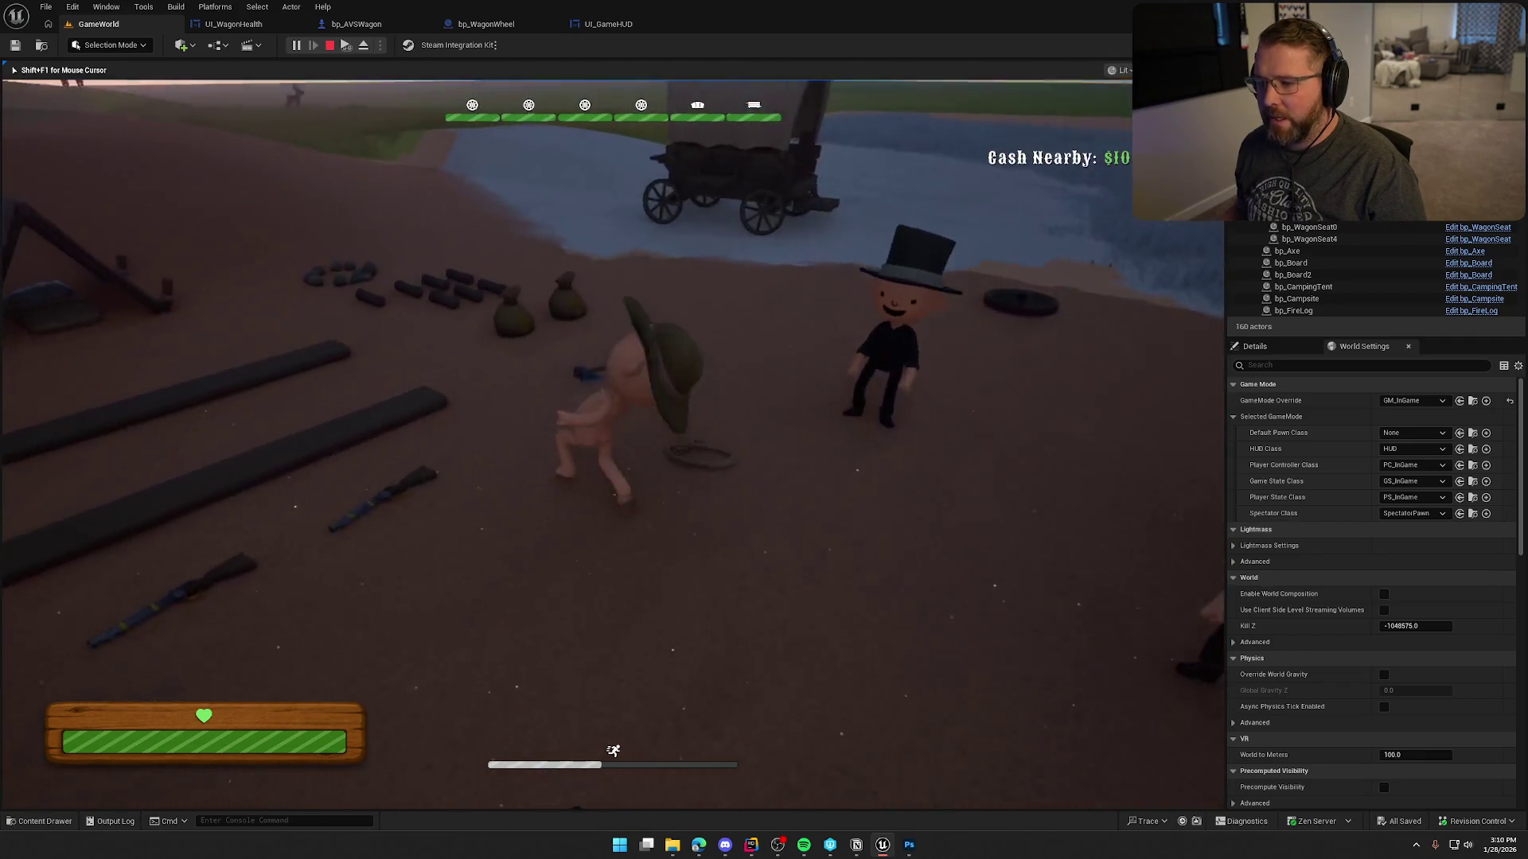
{"action": "key", "text": "e"}
Walk around the wagon and through camp past the cabin, then stop the play session.
{"action": "key", "text": "w"}
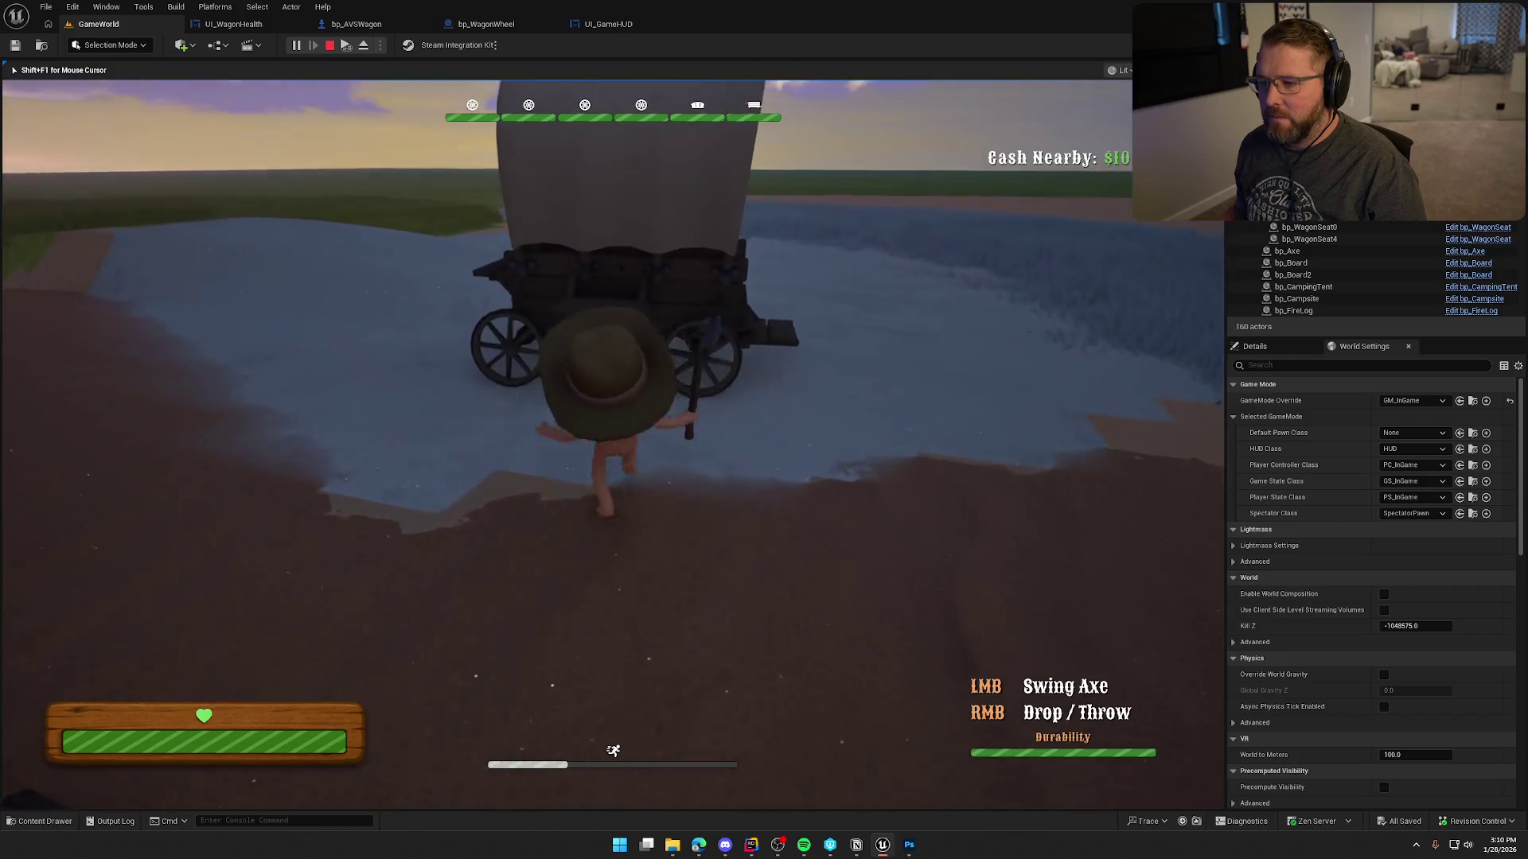
{"action": "key", "text": "w"}
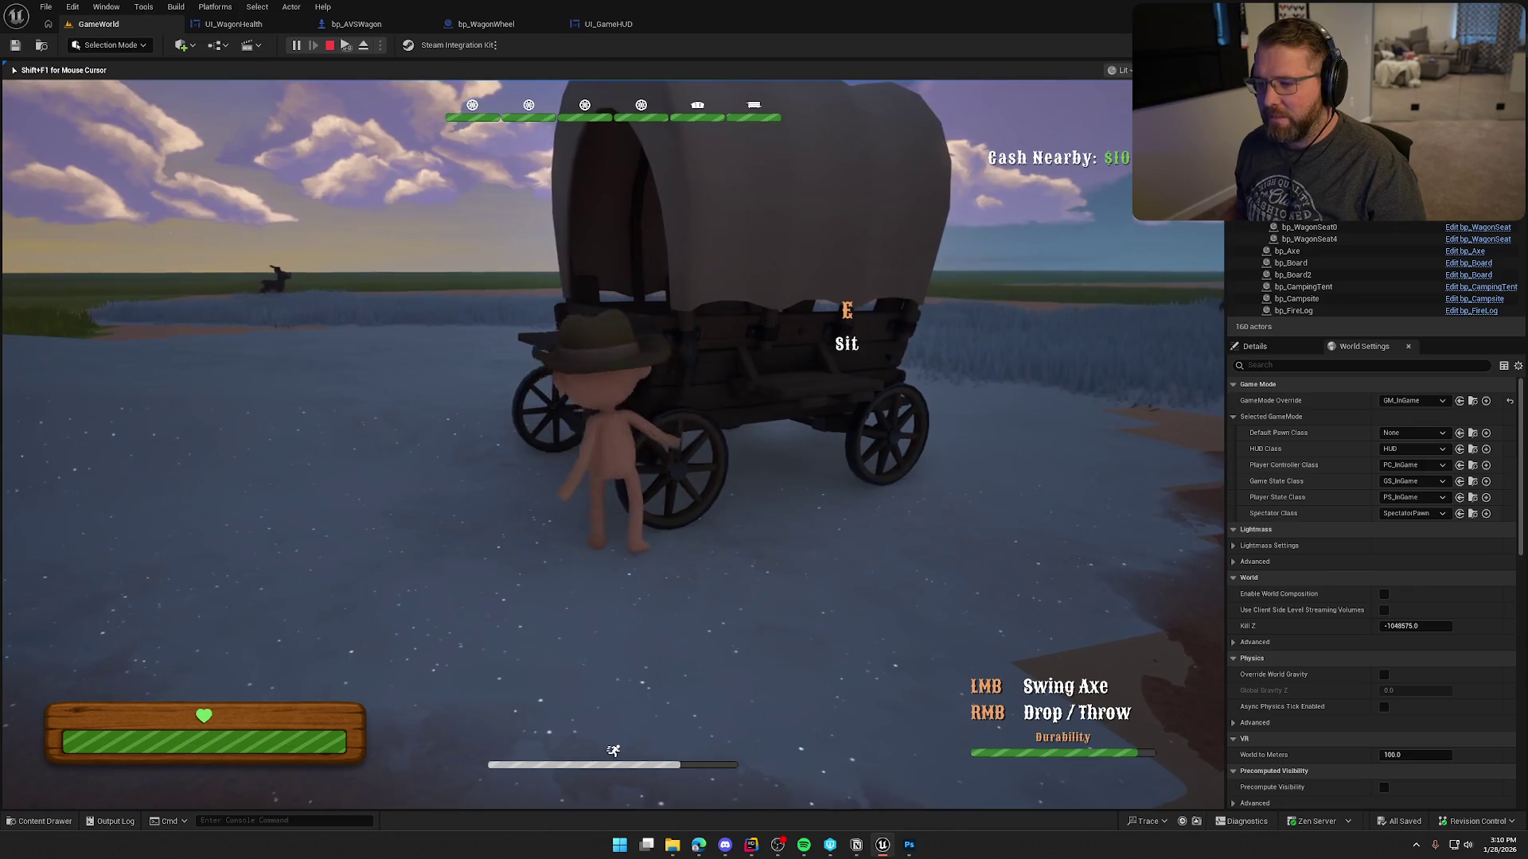
{"action": "key", "text": "w"}
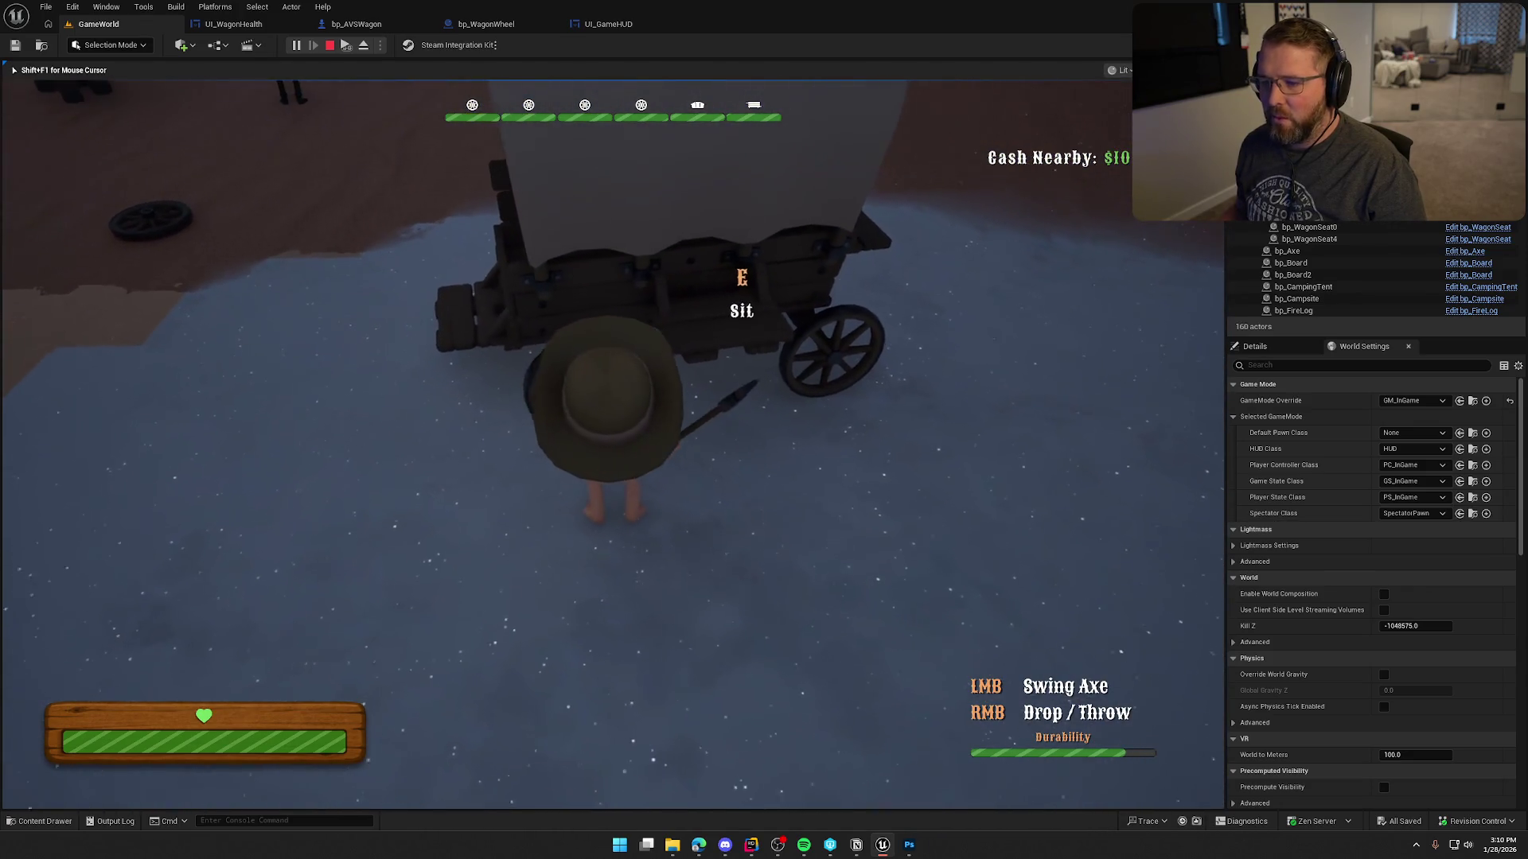
{"action": "key", "text": "w"}
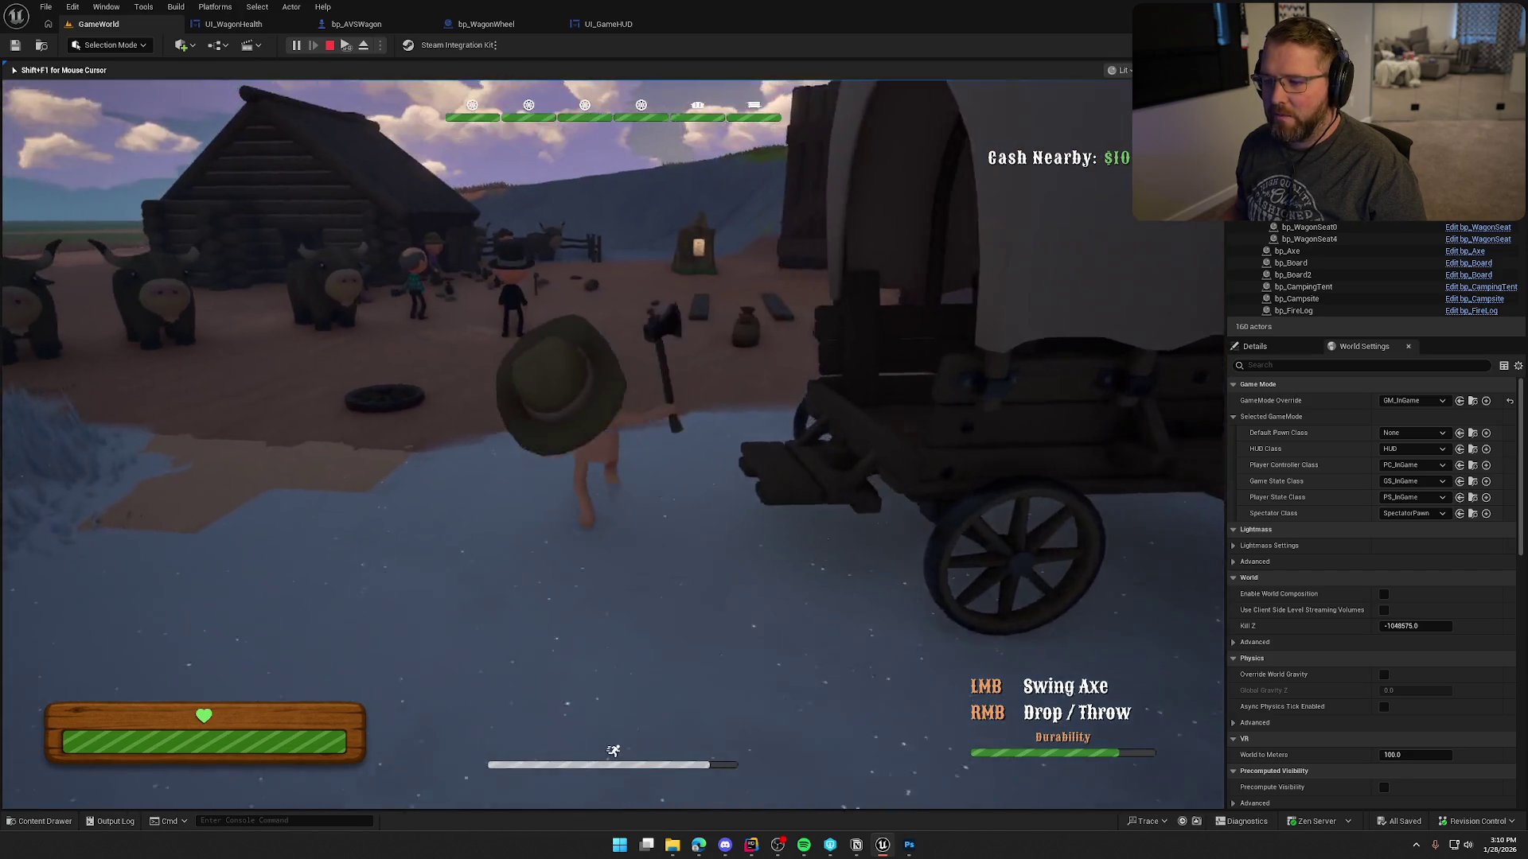
{"action": "key", "text": "w"}
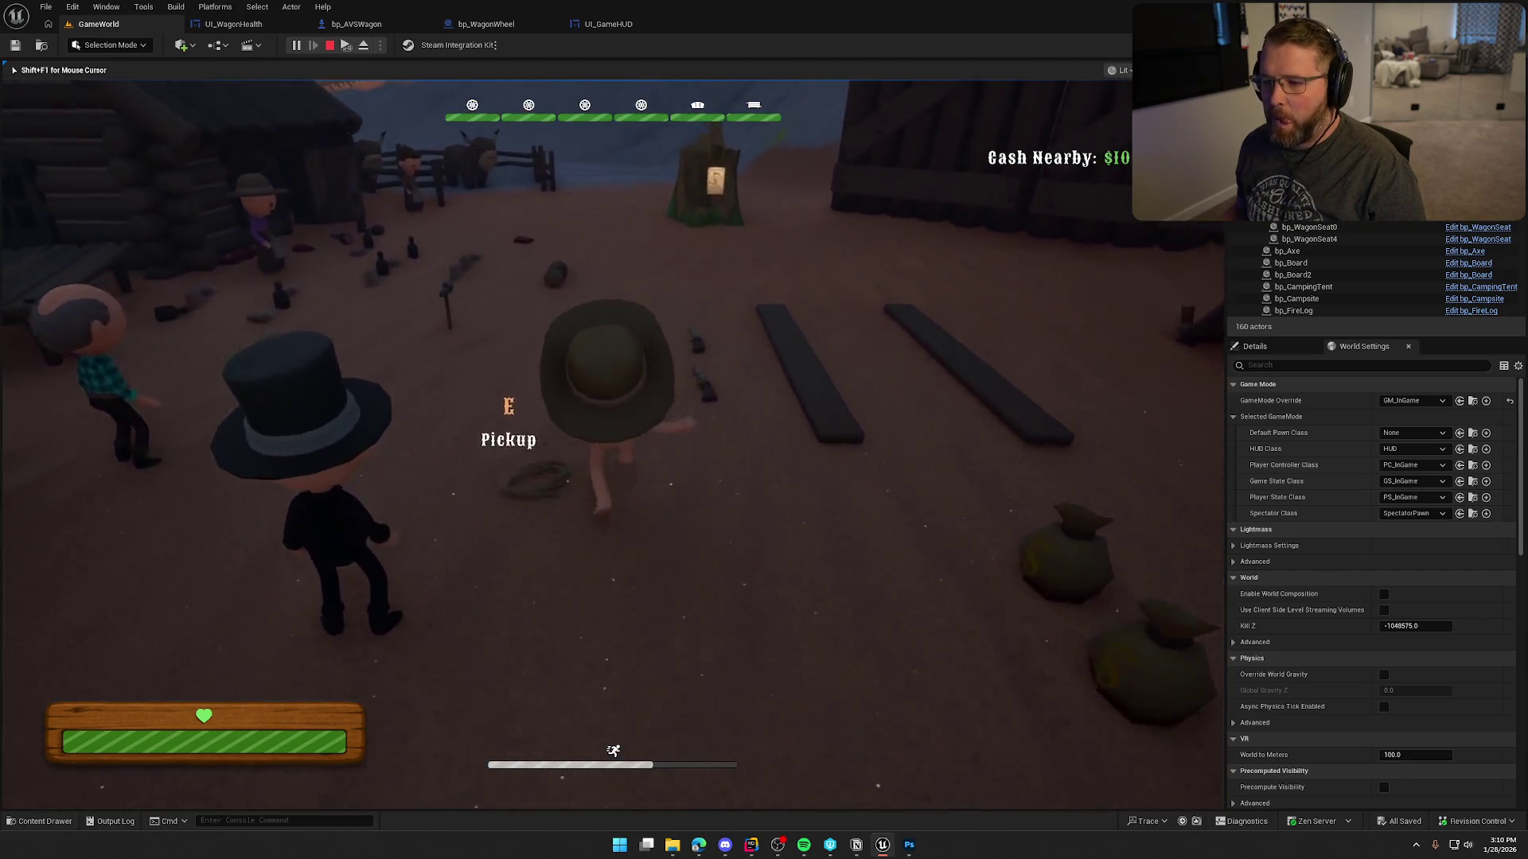
{"action": "key", "text": "w"}
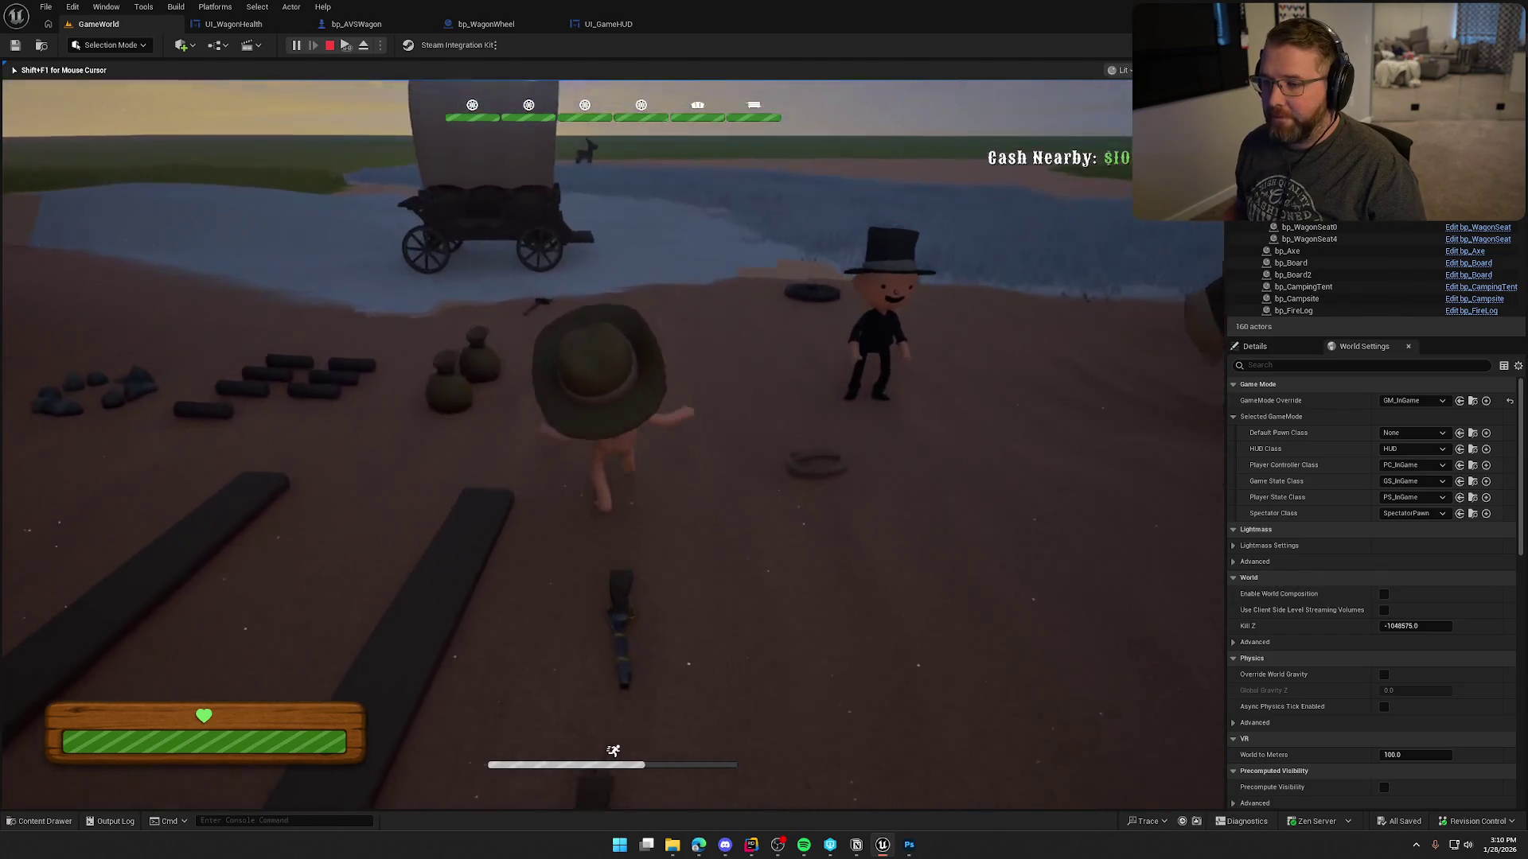
{"action": "key", "text": "w"}
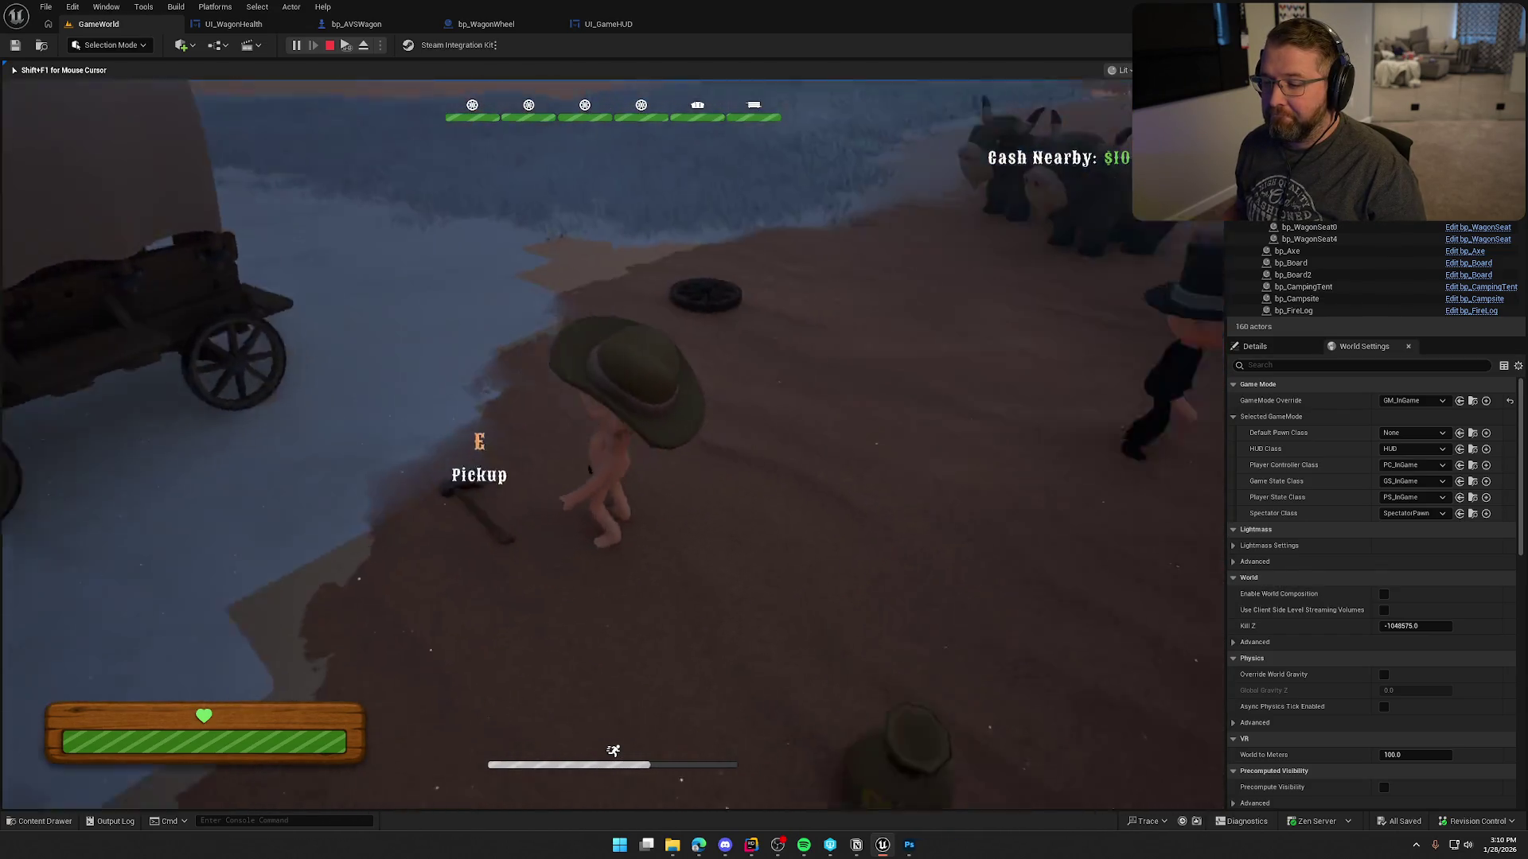
{"action": "key", "text": "w"}
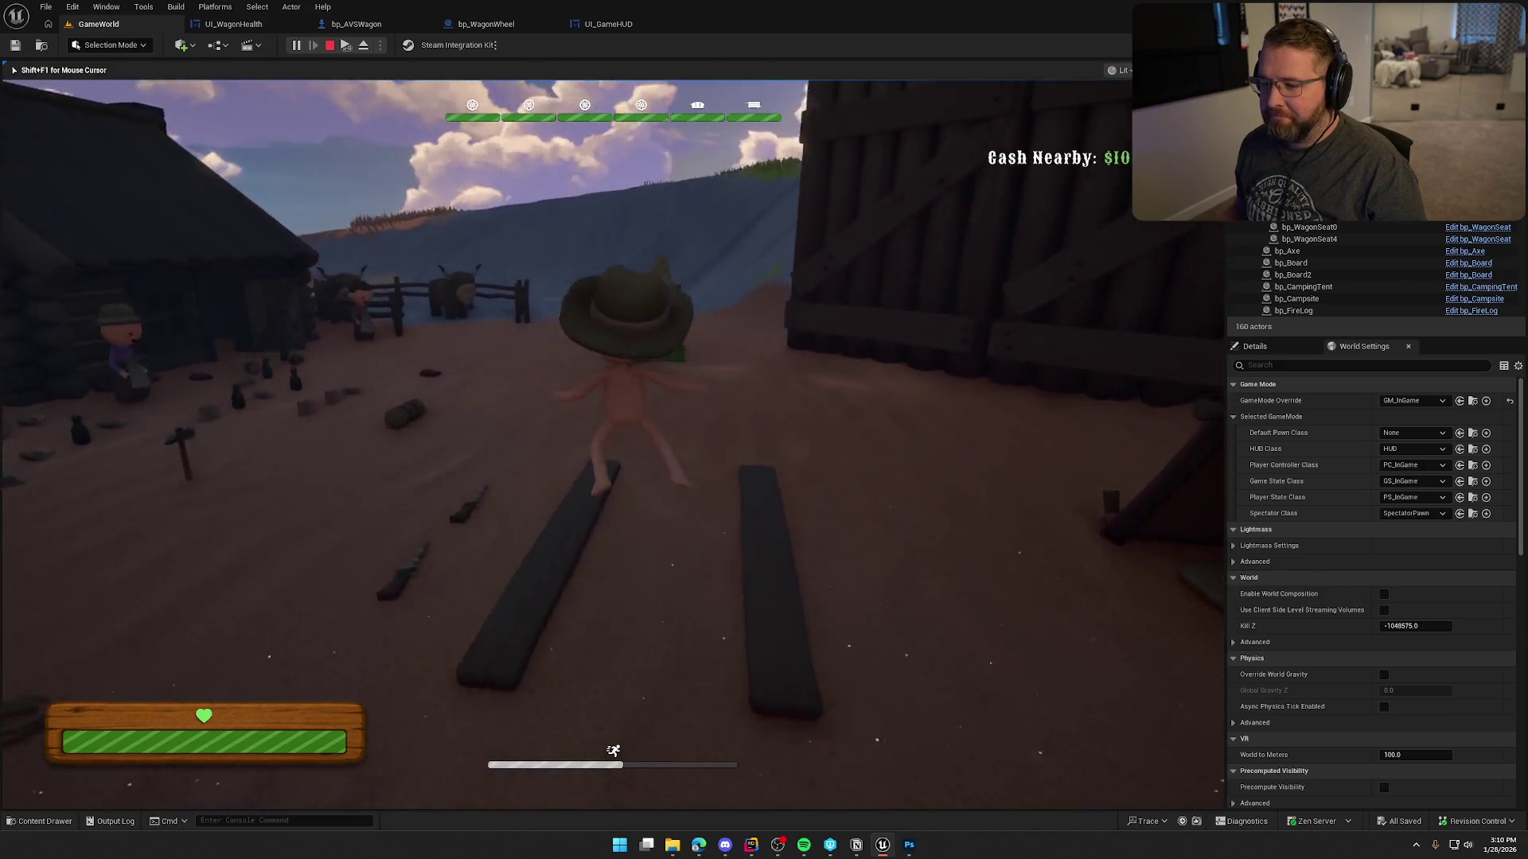
{"action": "key", "text": "w"}
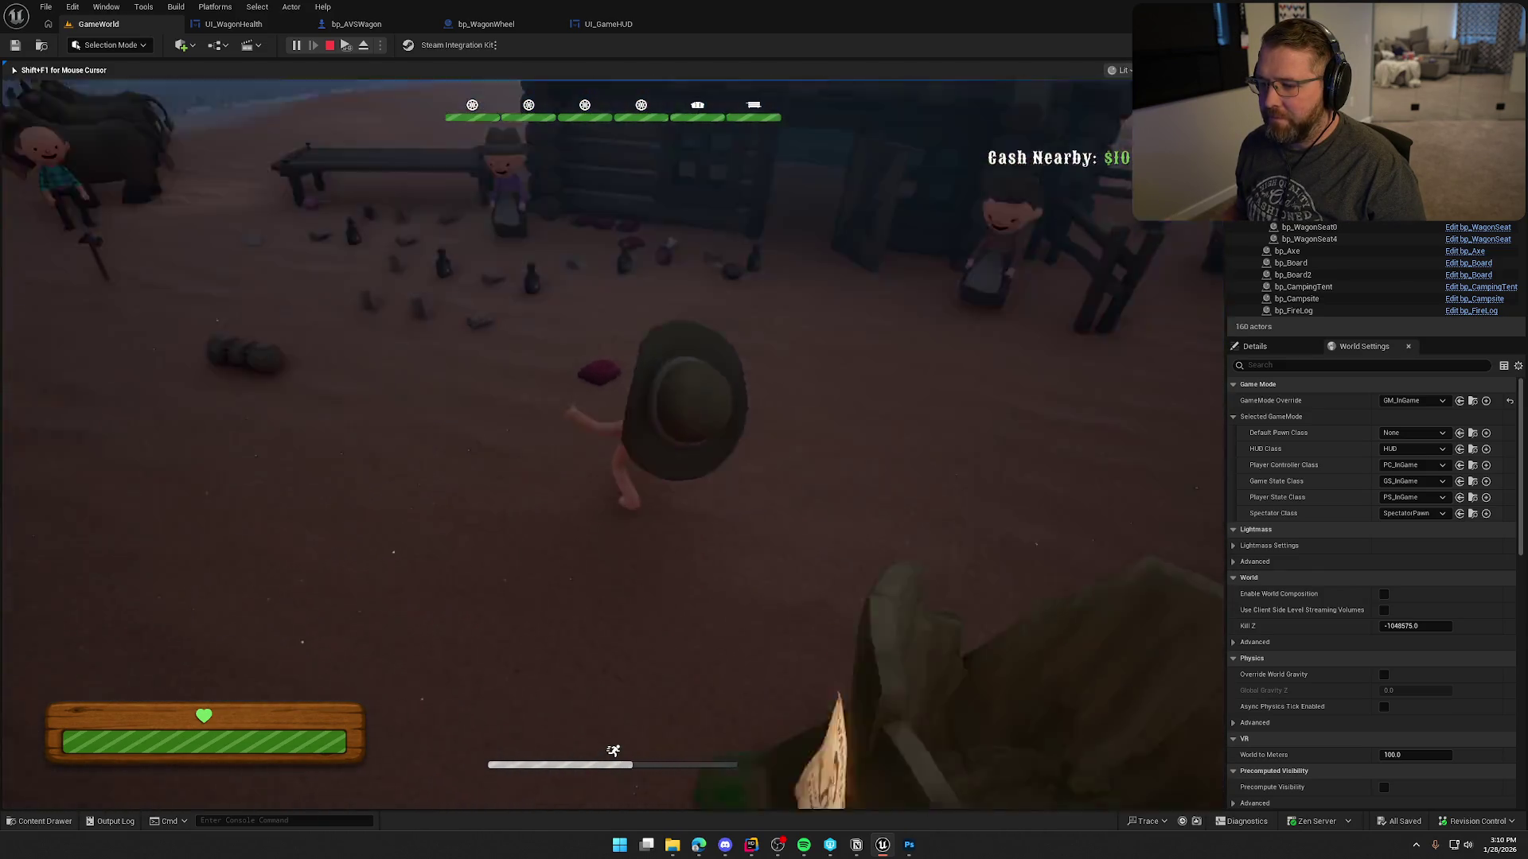
{"action": "key", "text": "w"}
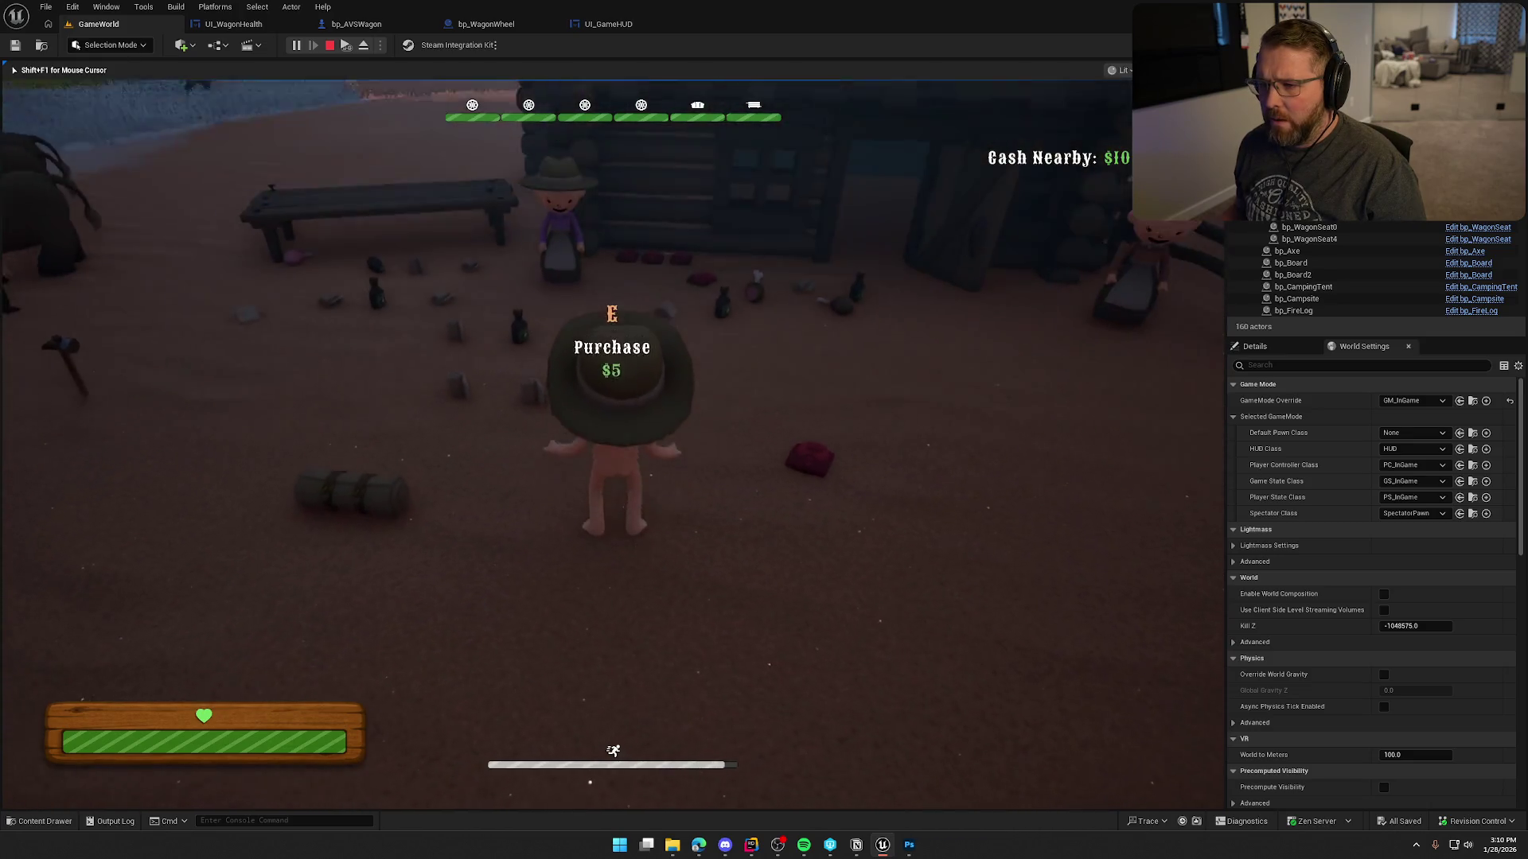
{"action": "key", "text": "w"}
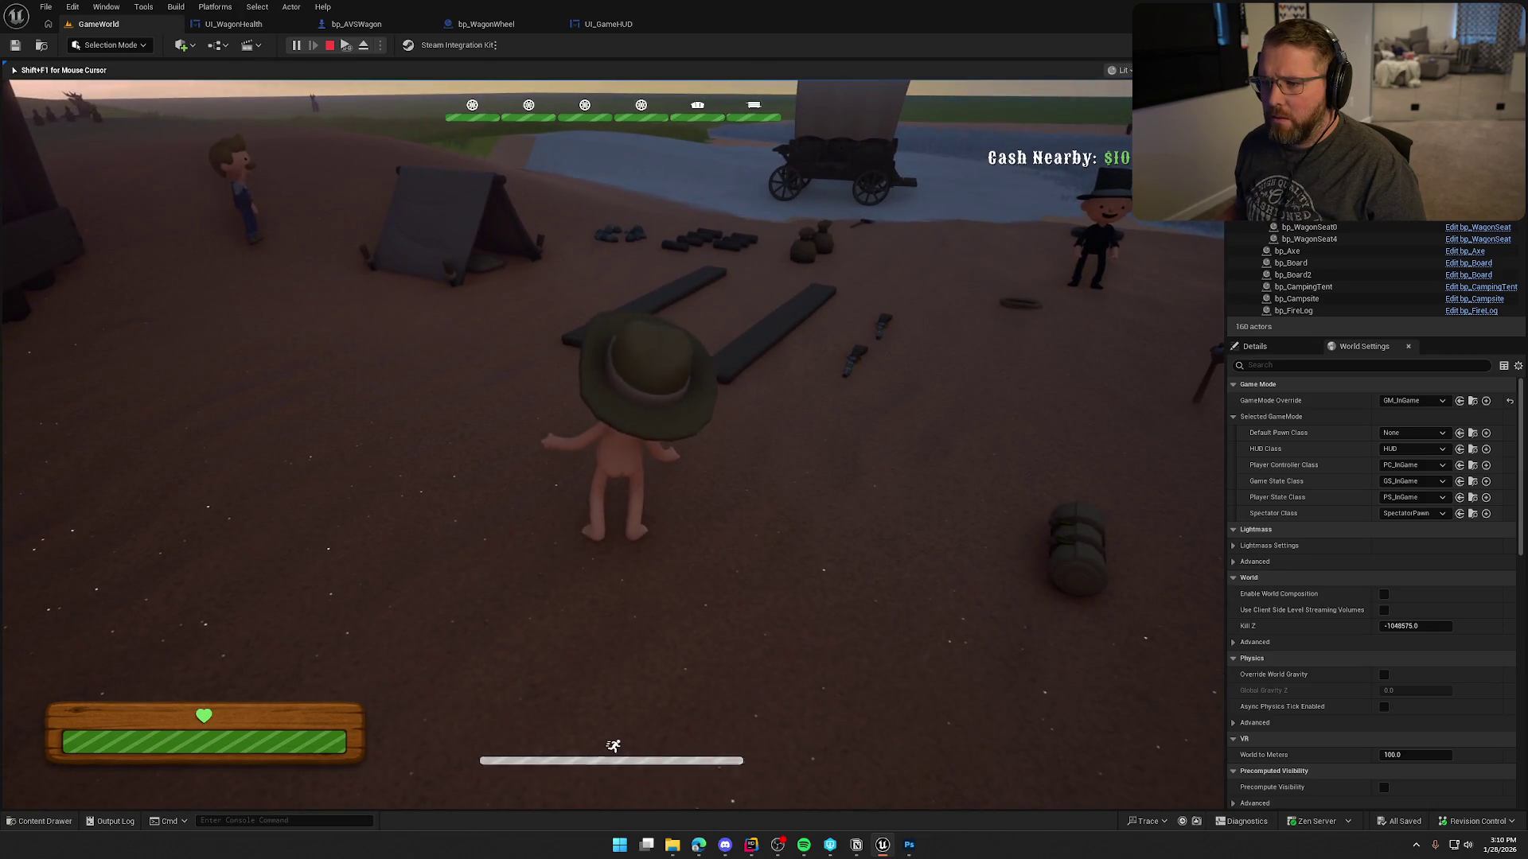
{"action": "key", "text": "Escape"}
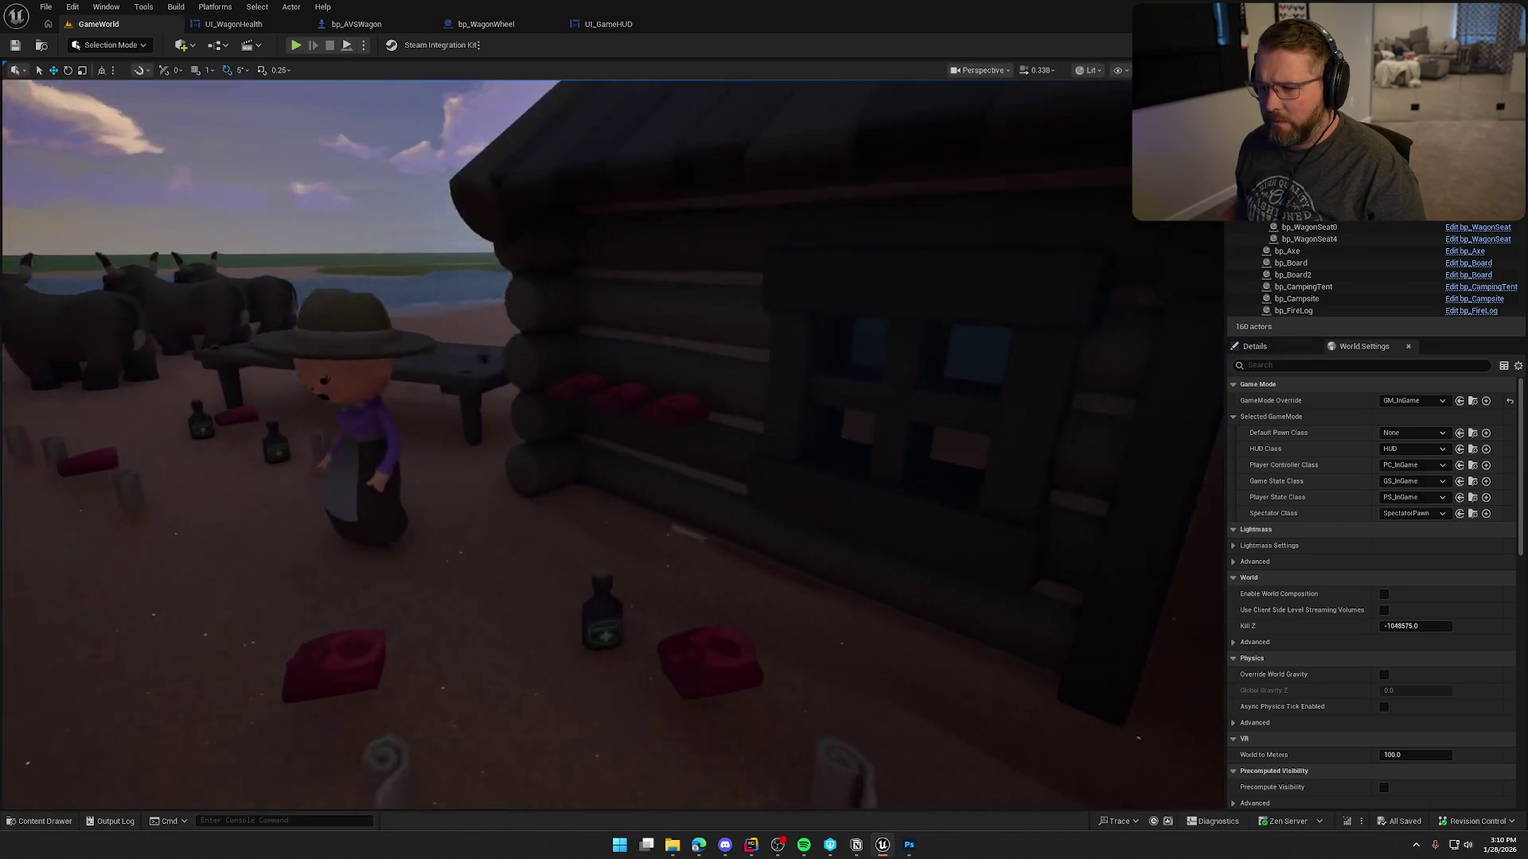
In Unlit view, slide SM_Wagon_Shelf_Updated along the cabin wall, lower it, and play.
{"action": "key", "text": "w"}
{"action": "key", "text": "alt+3"}
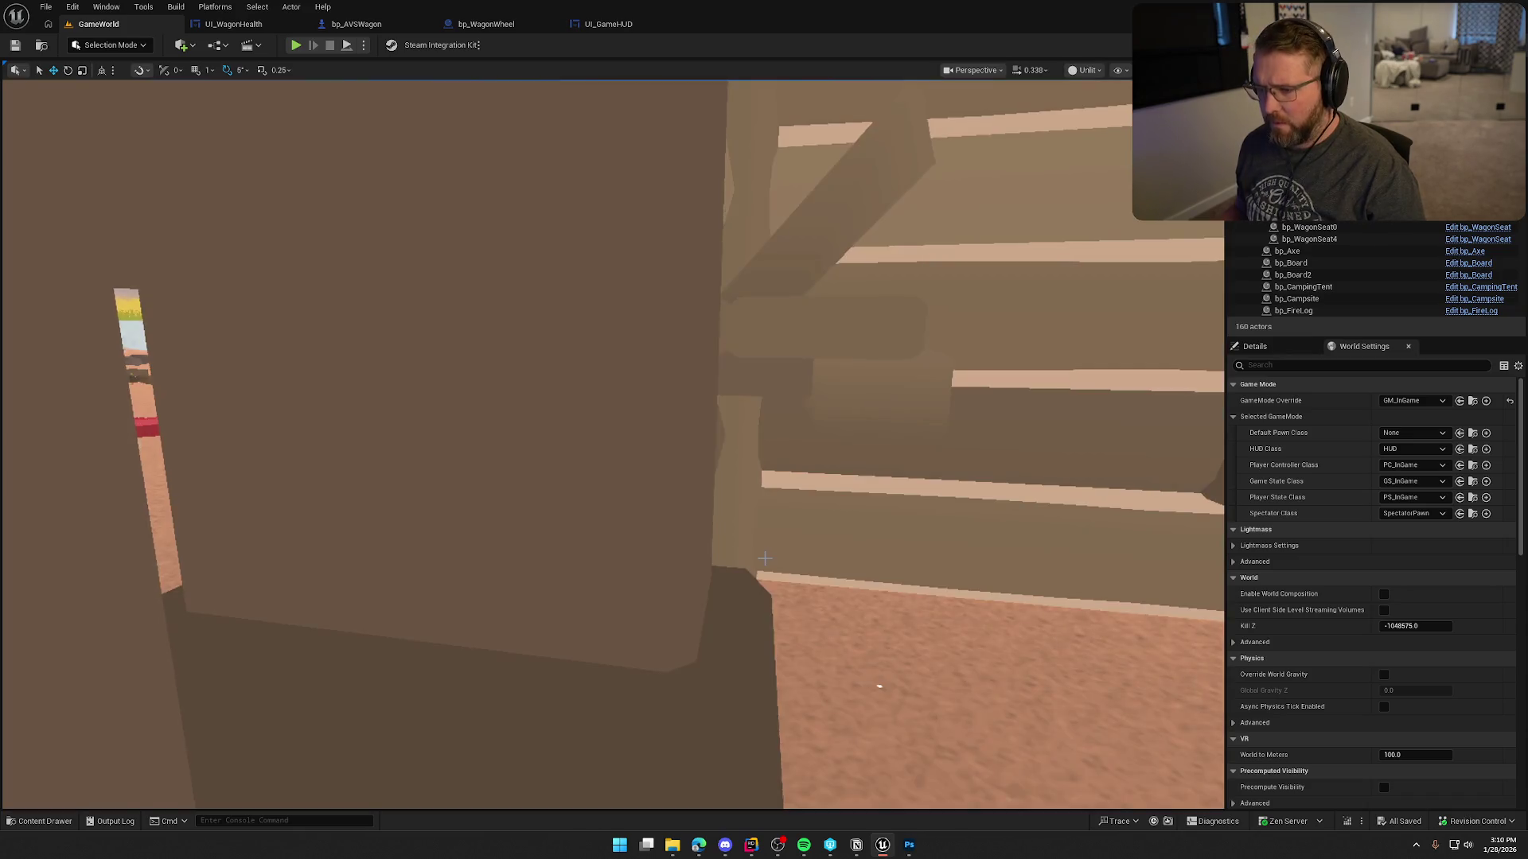
{"action": "left_click", "coordinate": [689, 328]}
{"action": "scroll", "coordinate": [689, 328], "scroll_direction": "down", "scroll_amount": 3}
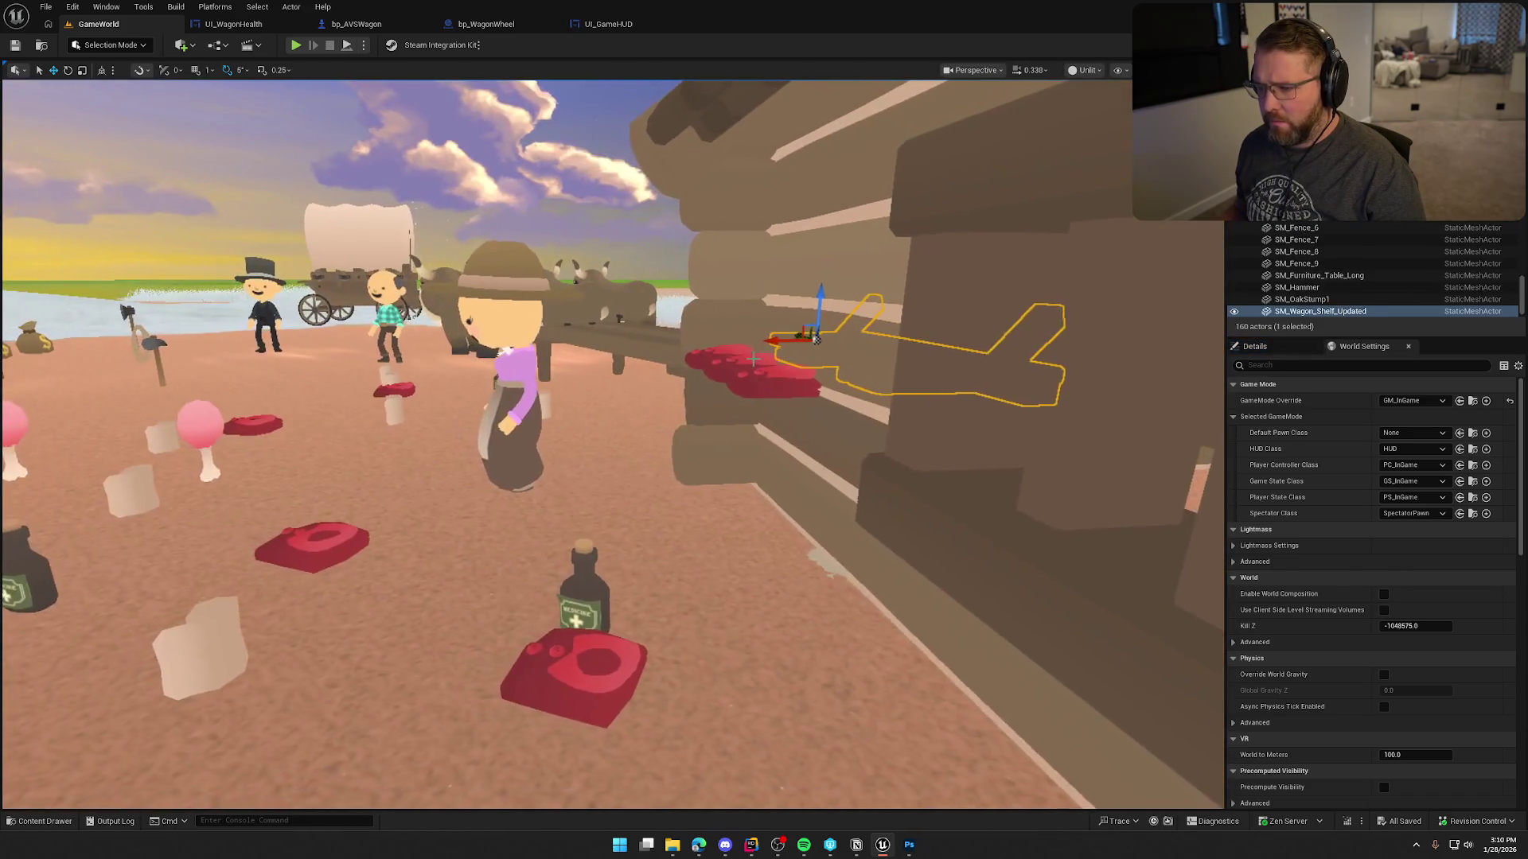
{"action": "mouse_move", "coordinate": [680, 350]}
{"action": "left_mouse_down"}
{"action": "mouse_move", "coordinate": [642, 357]}
{"action": "mouse_move", "coordinate": [1030, 587]}
{"action": "mouse_move", "coordinate": [1037, 609]}
{"action": "left_mouse_up"}
{"action": "left_click_drag", "start_coordinate": [813, 273], "coordinate": [816, 357]}
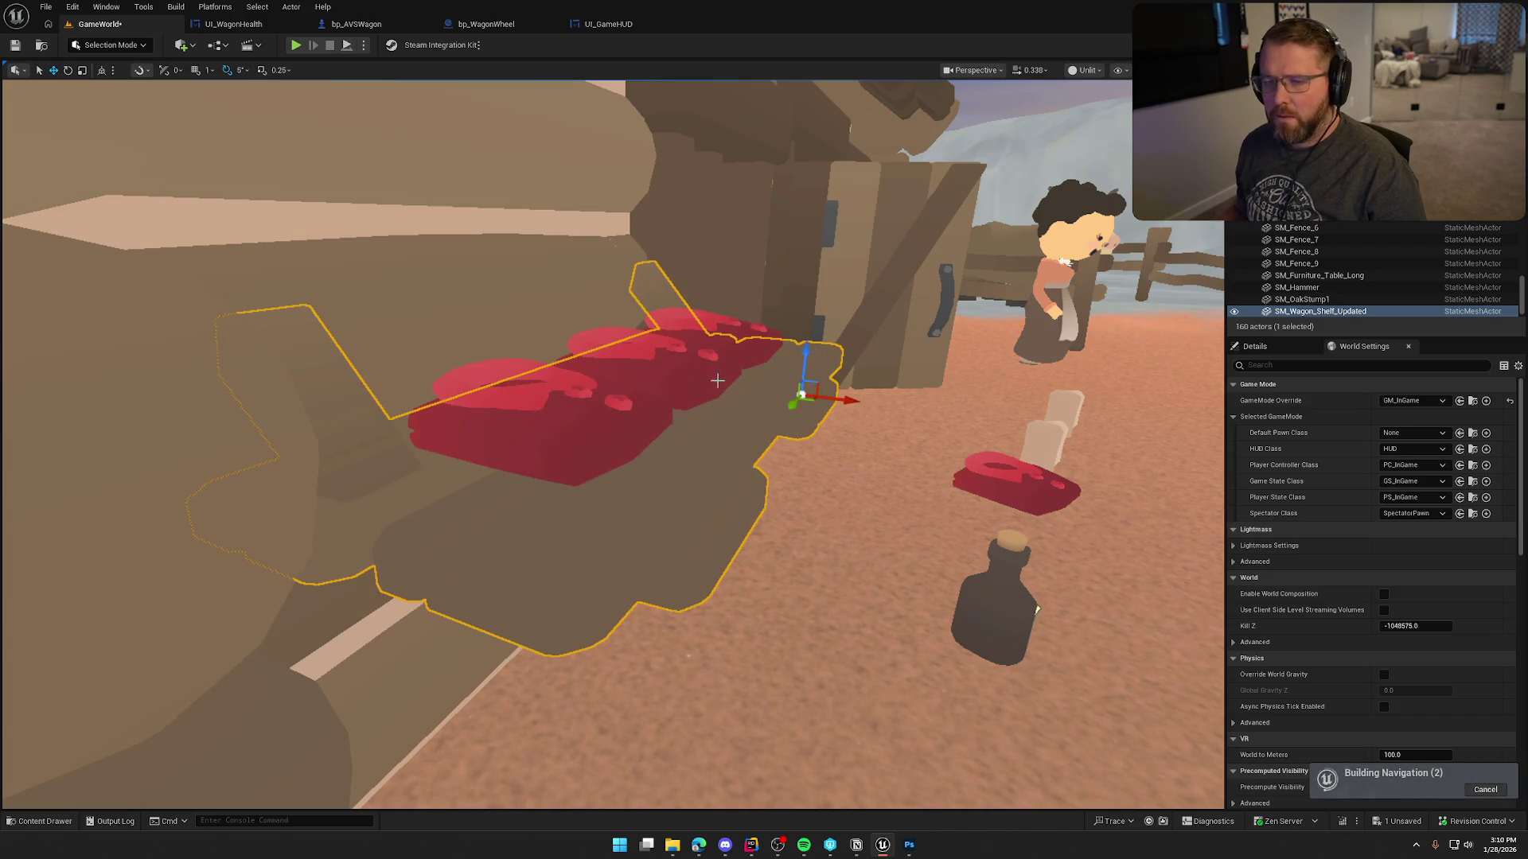
{"action": "key", "text": "Escape"}
{"action": "left_click", "coordinate": [295, 45]}
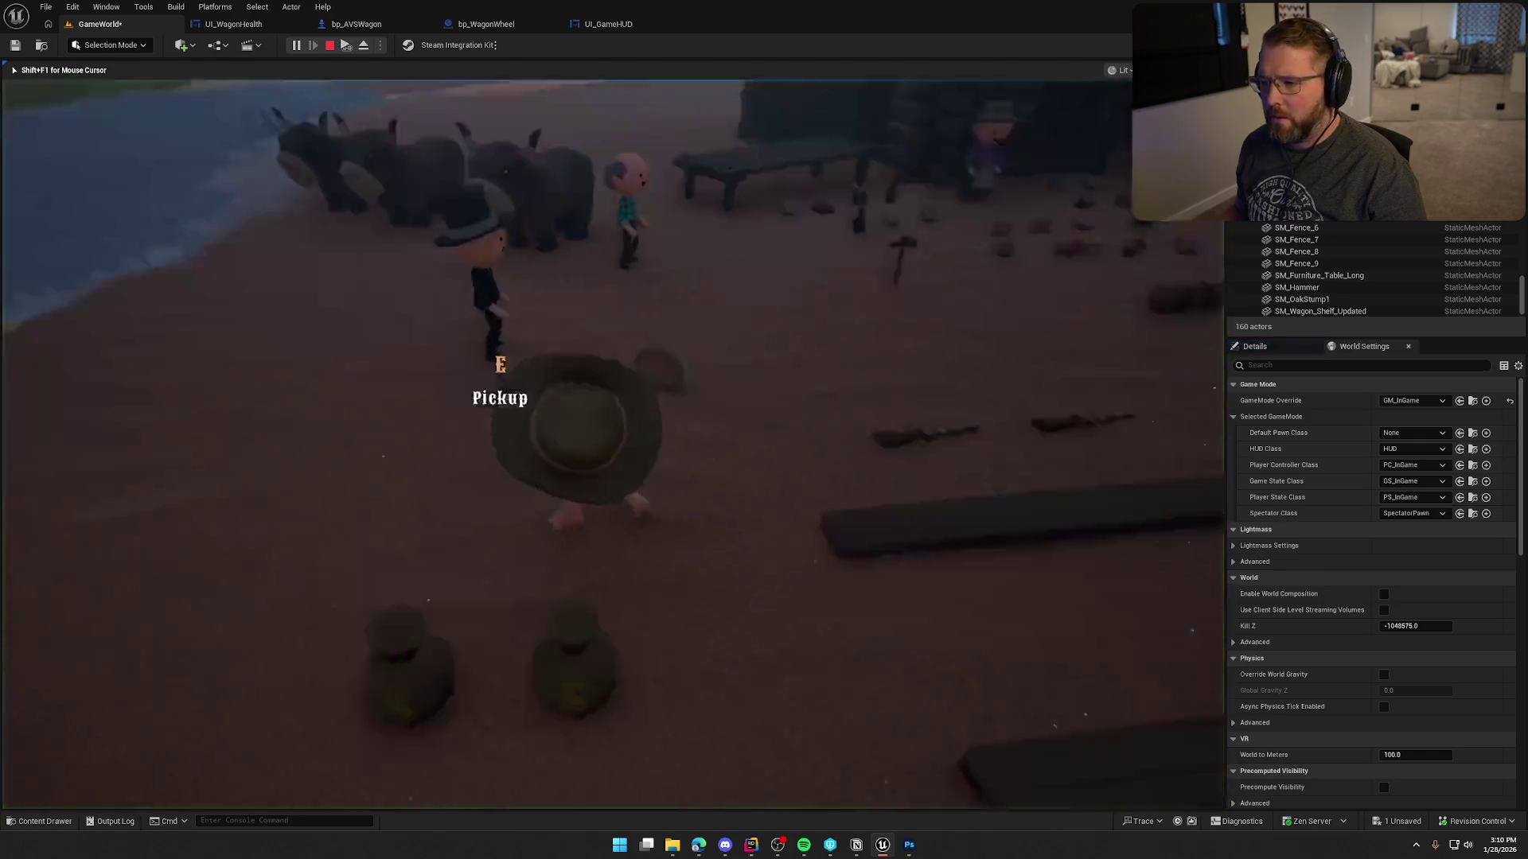
Walk to the Trail Head Trading Post, stop, restore Lit view (Alt+4), and play again.
{"action": "key", "text": "w"}
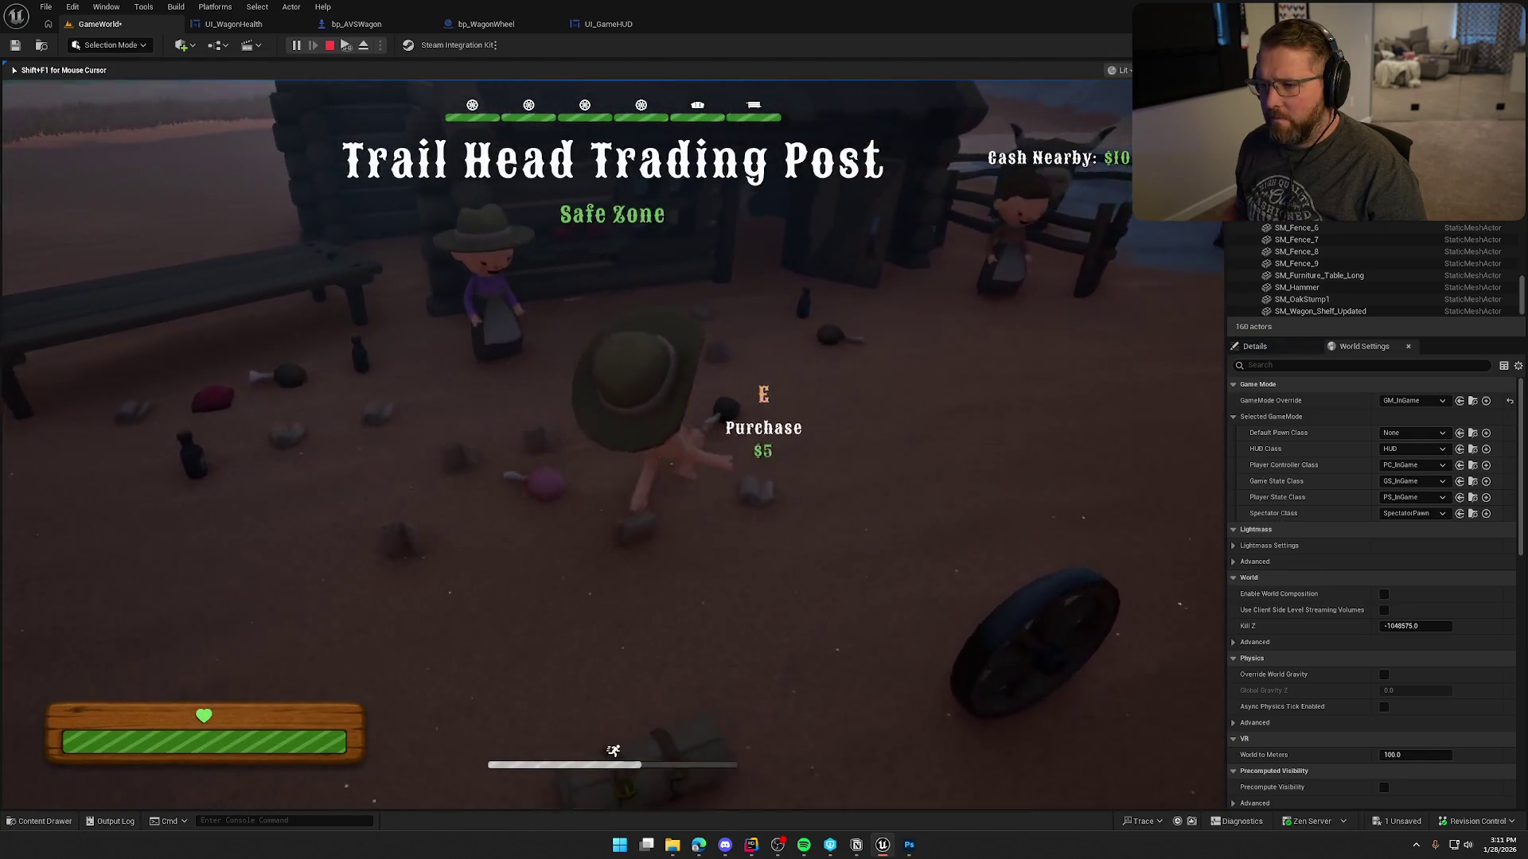
{"action": "key", "text": "w"}
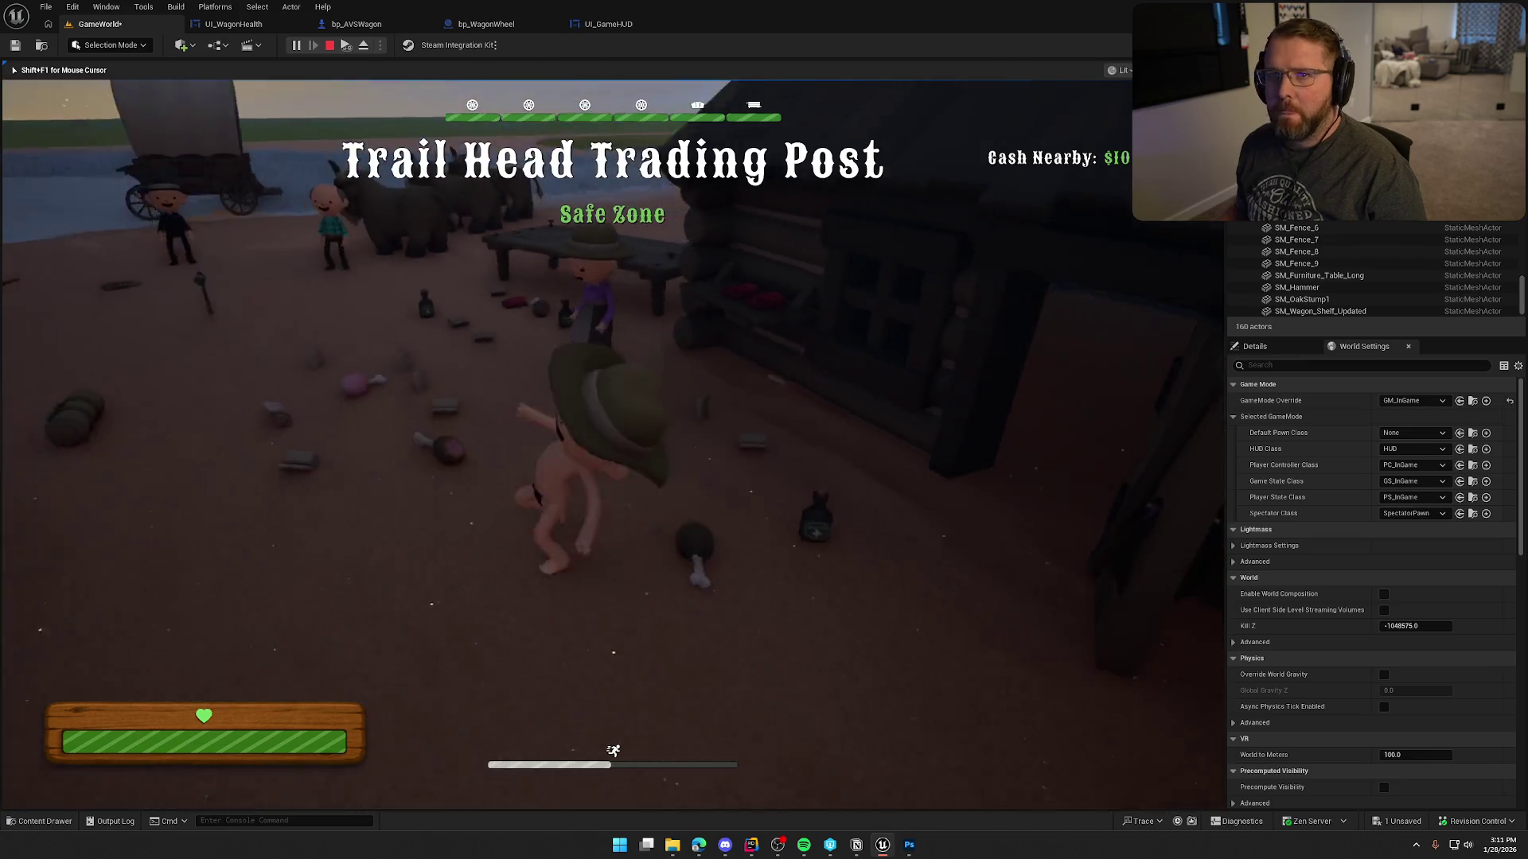
{"action": "key", "text": "w"}
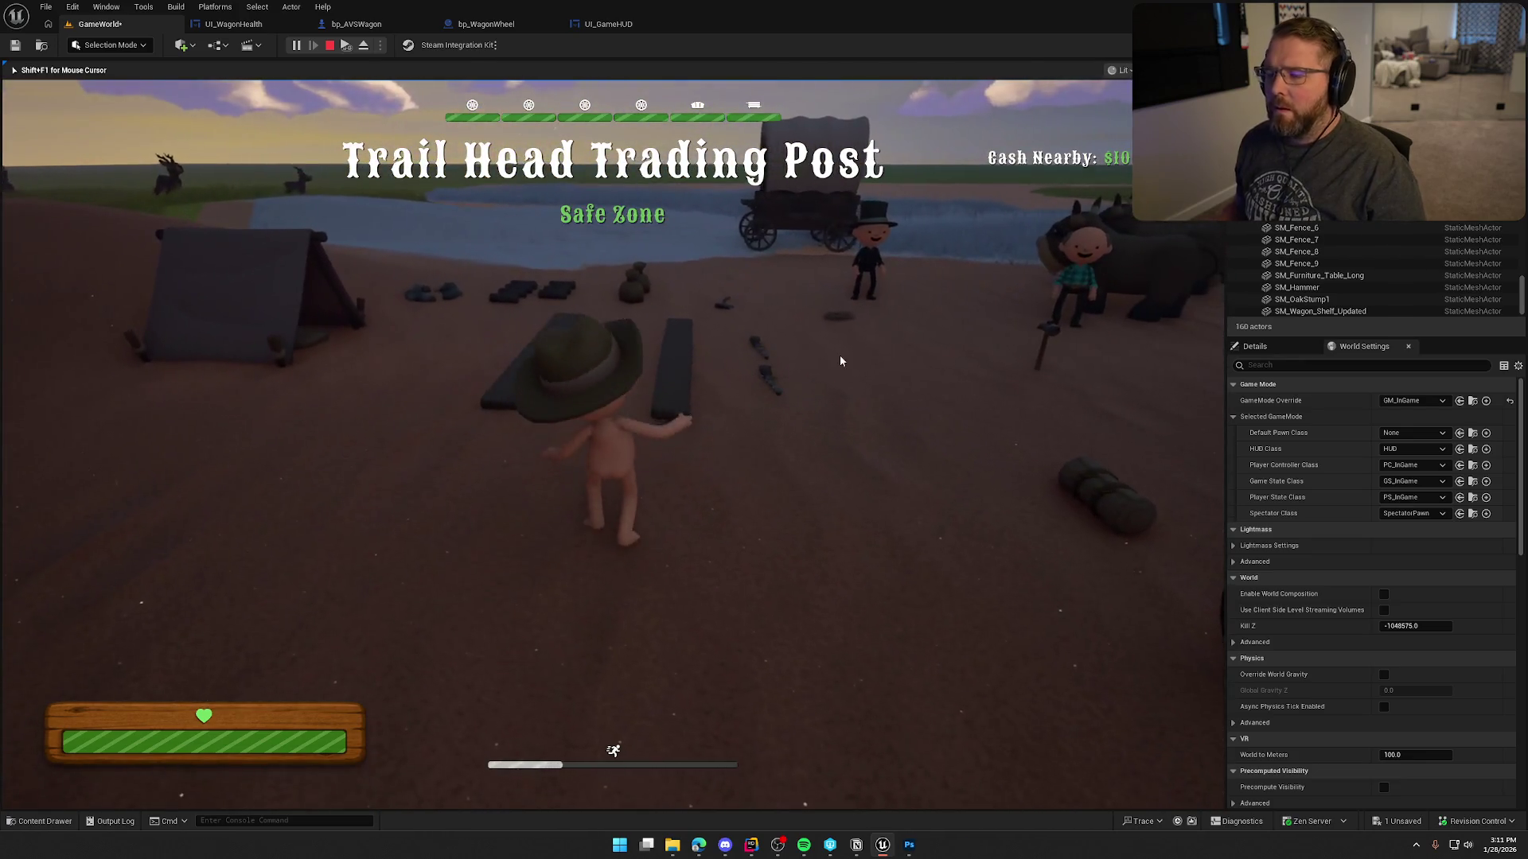
{"action": "key", "text": "Escape"}
{"action": "key", "text": "alt+4"}
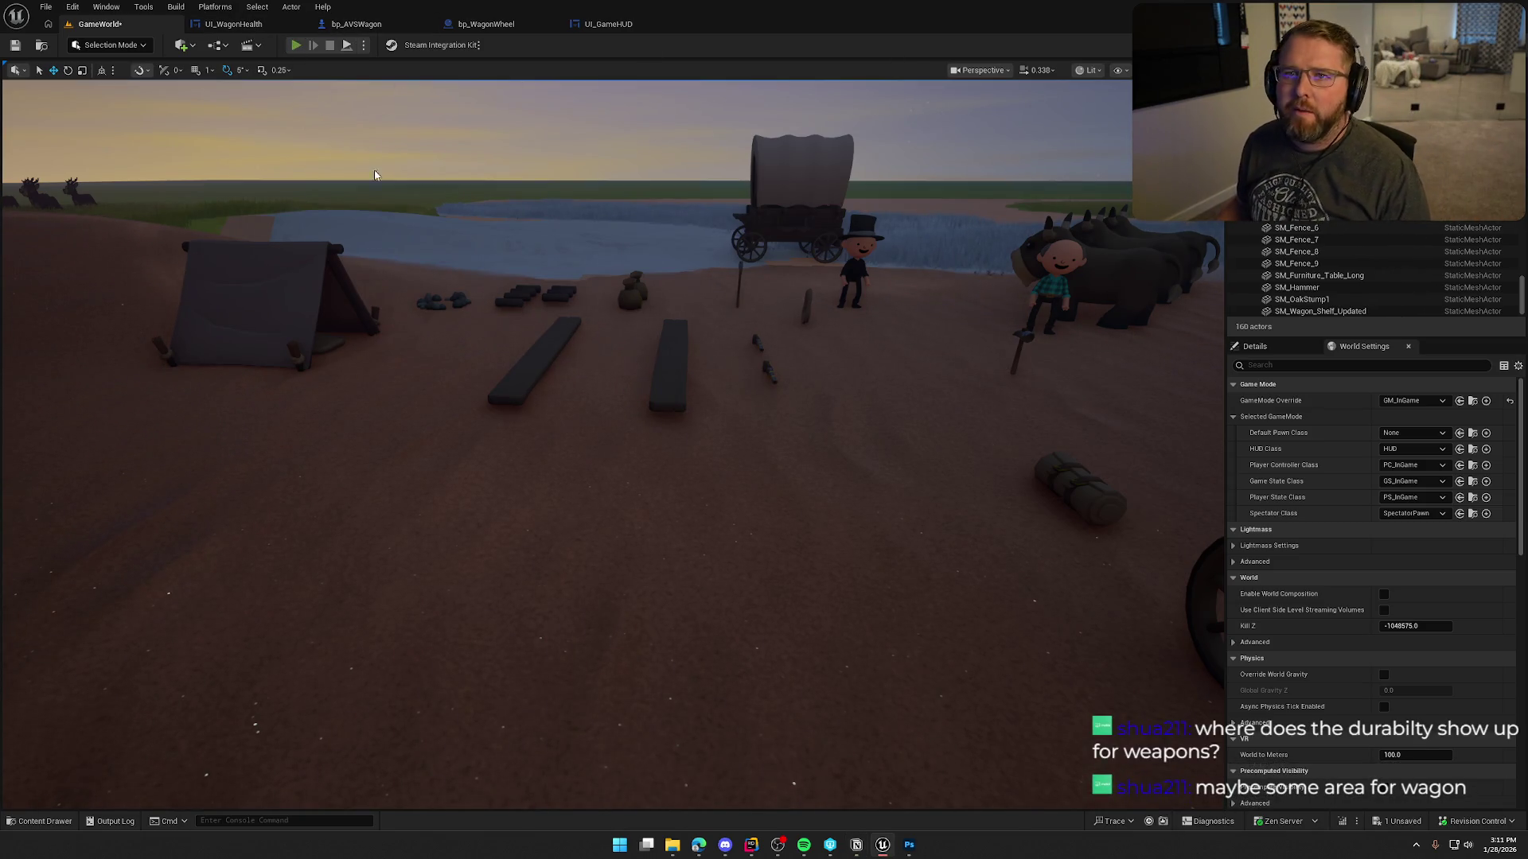
{"action": "key", "text": "alt+p"}
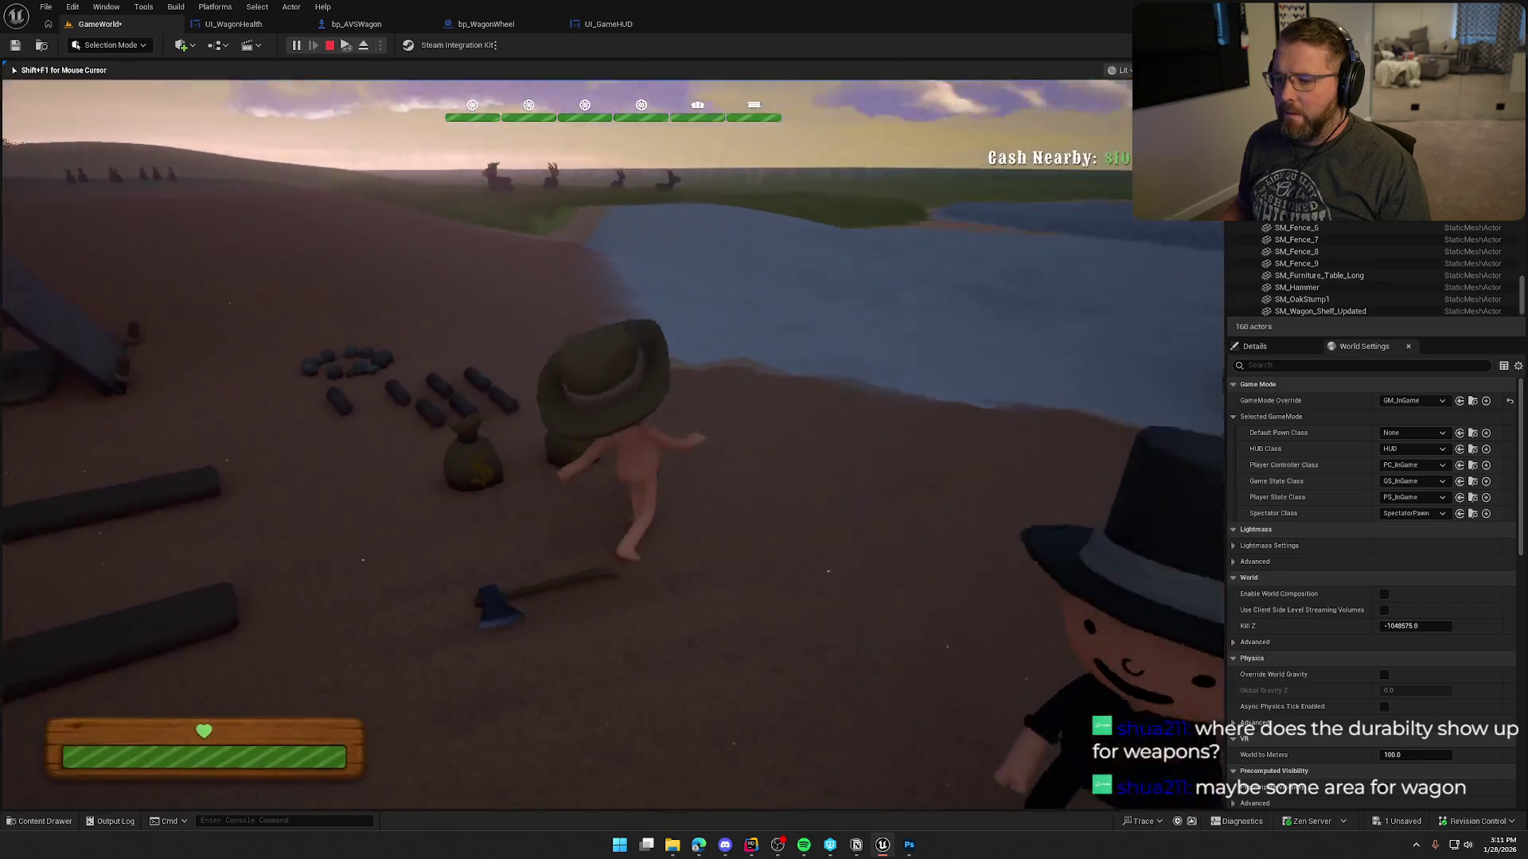
{"action": "key", "text": "e"}
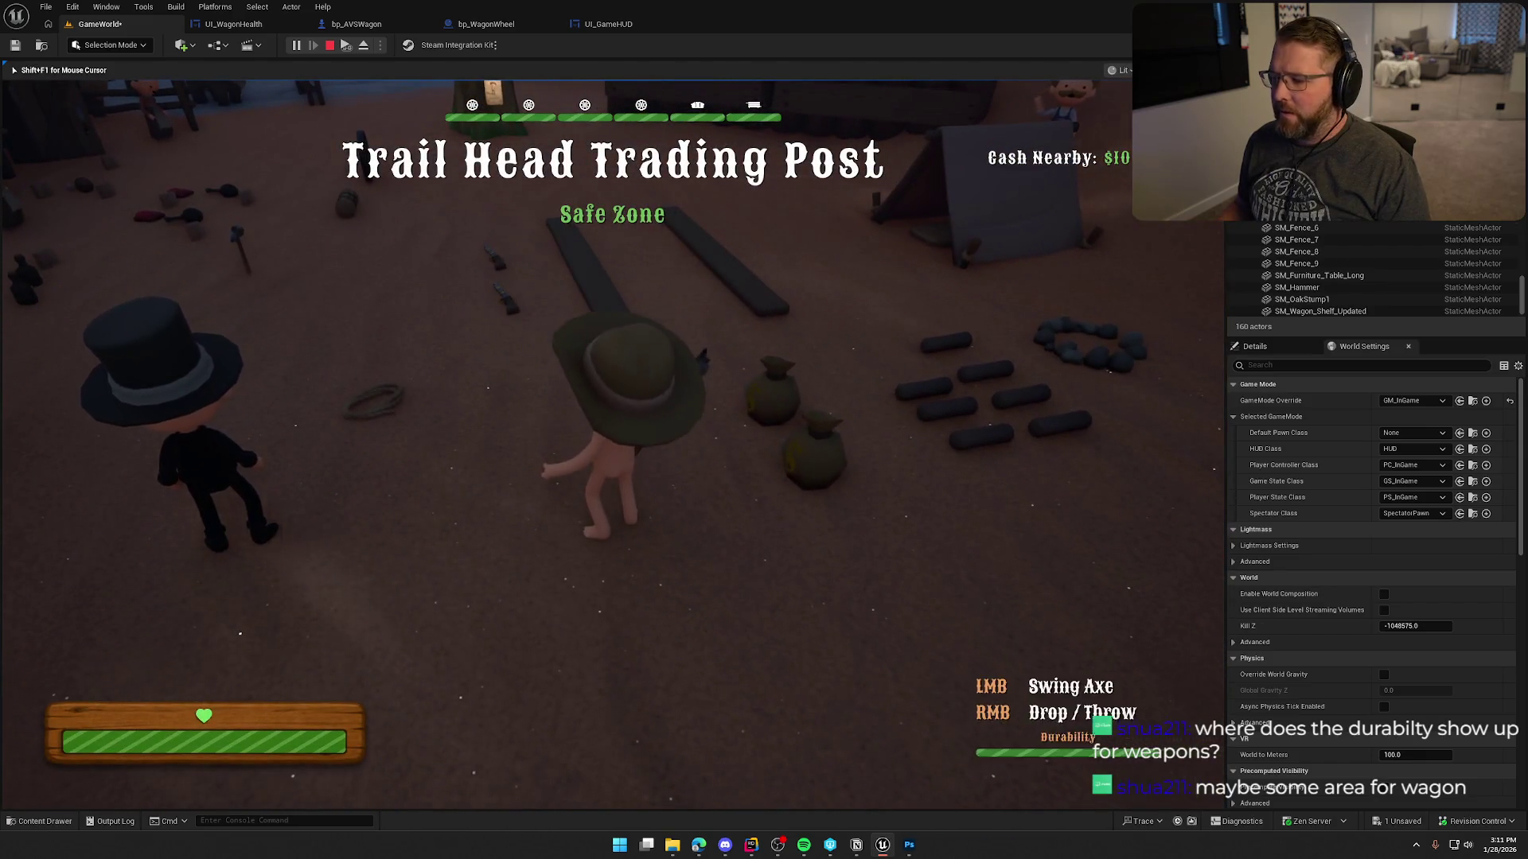
{"action": "key", "text": "w"}
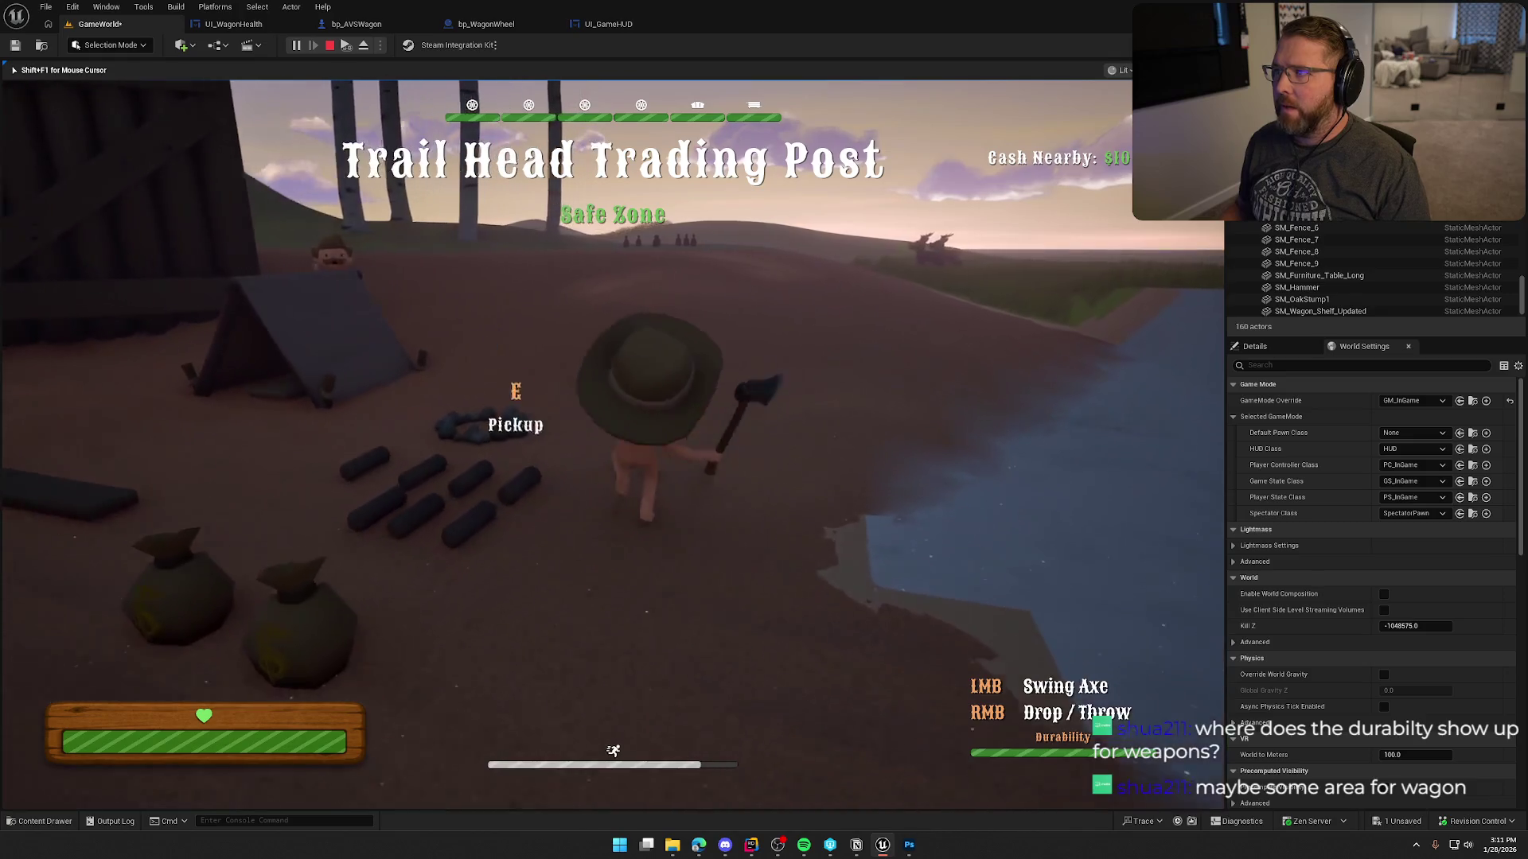
{"action": "key", "text": "w"}
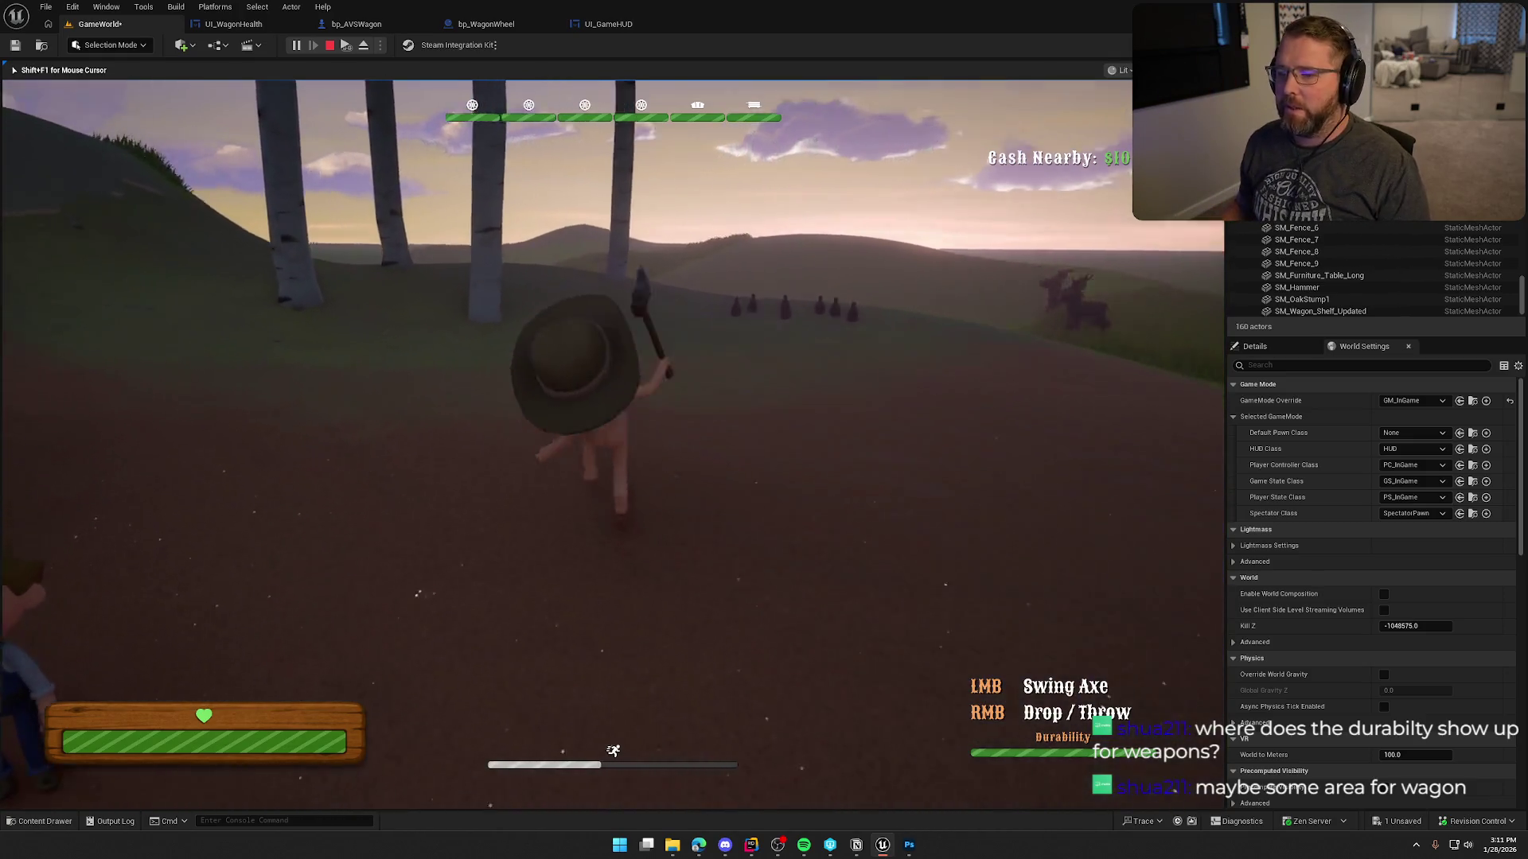
{"action": "key", "text": "w"}
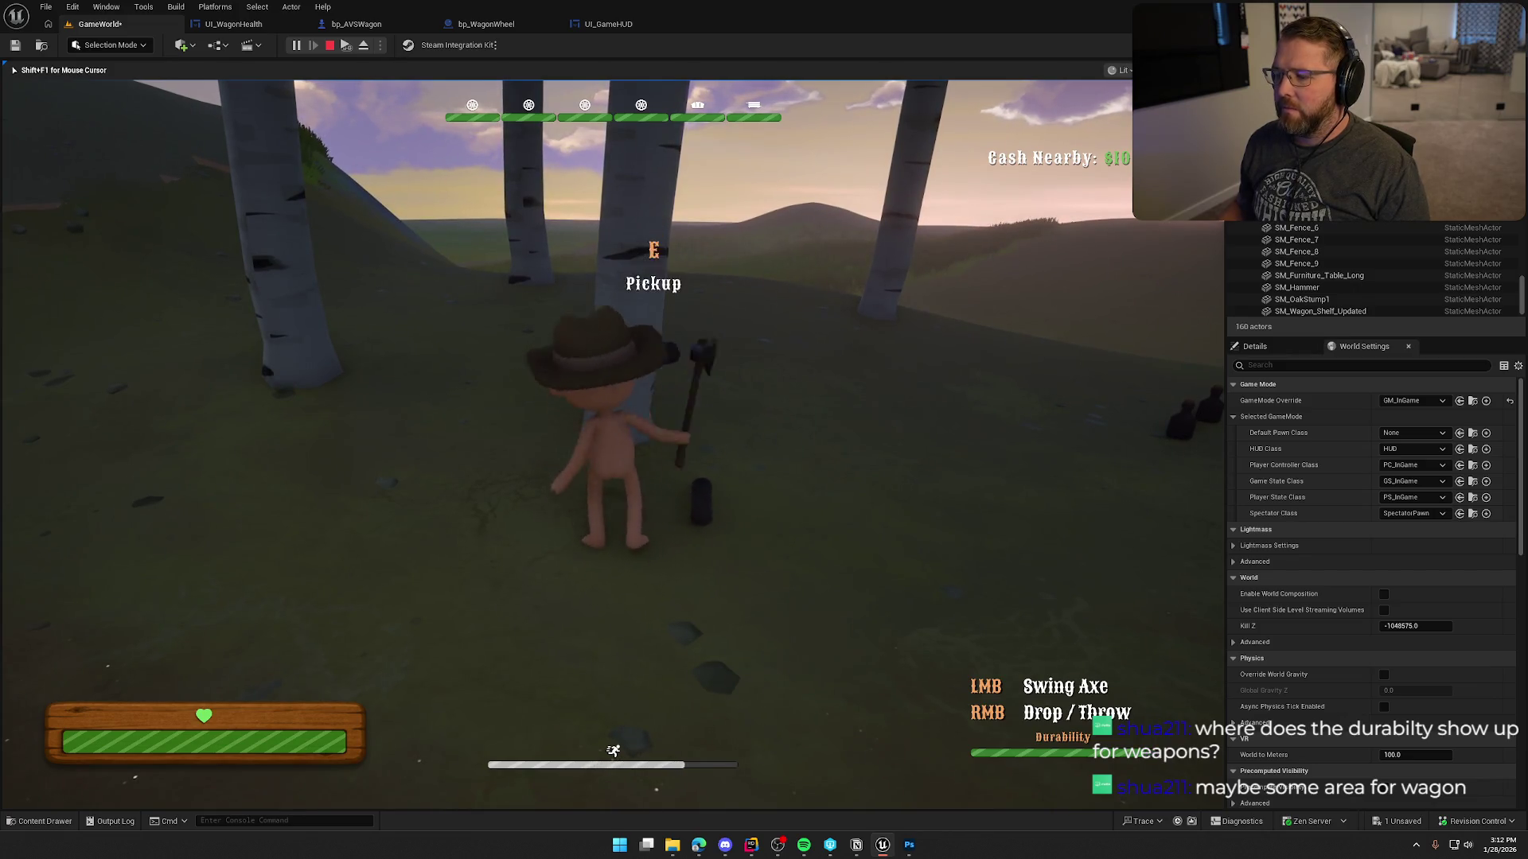
{"action": "left_click", "coordinate": [613, 443]}
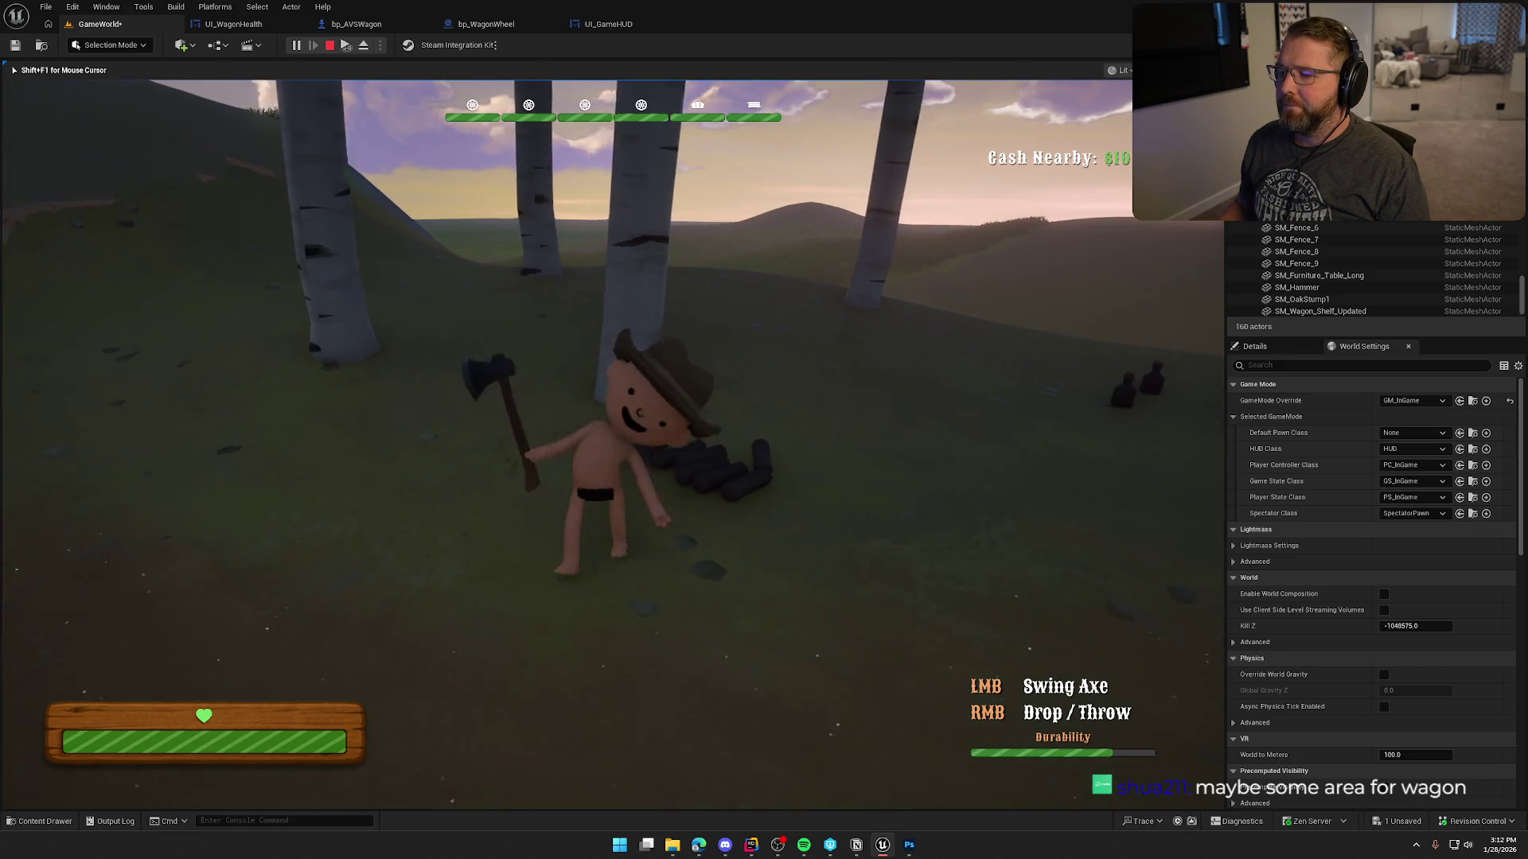
{"action": "right_click", "coordinate": [613, 443]}
{"action": "key", "text": "w"}
{"action": "key", "text": "shift"}
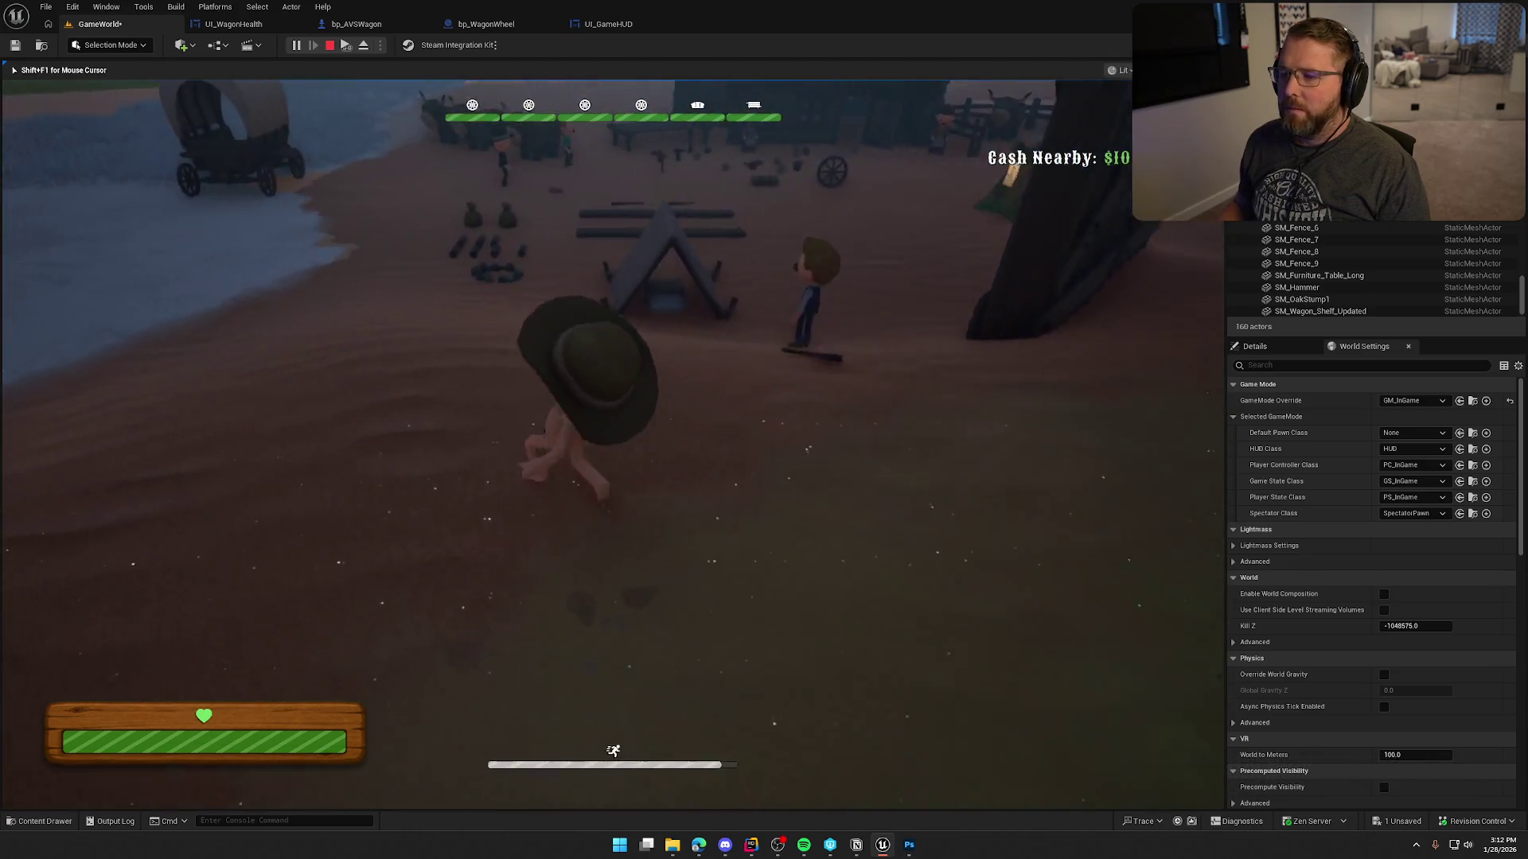
{"action": "key", "text": "w"}
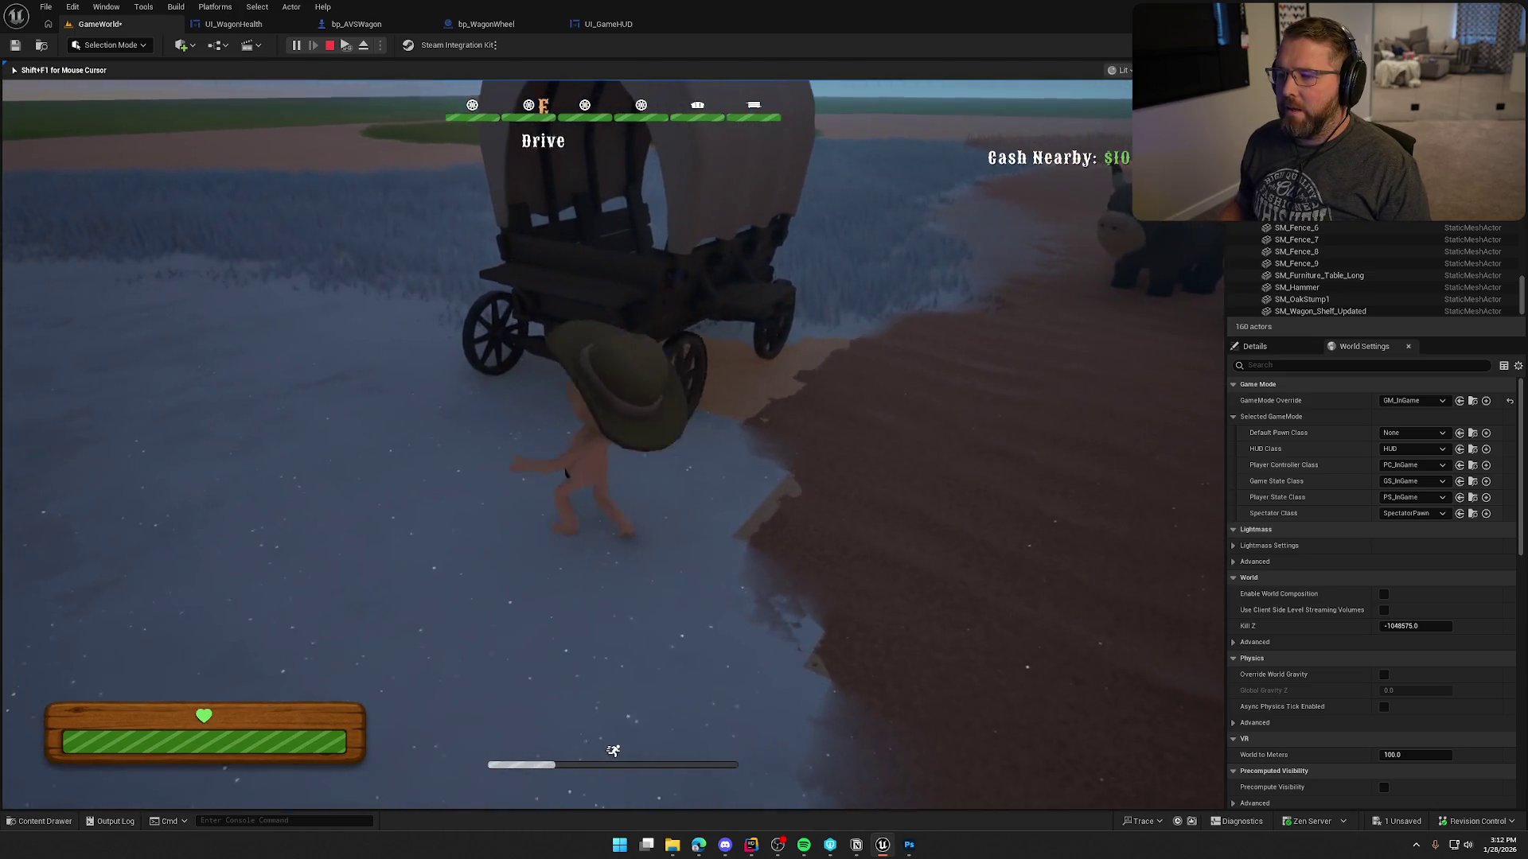
{"action": "key", "text": "e"}
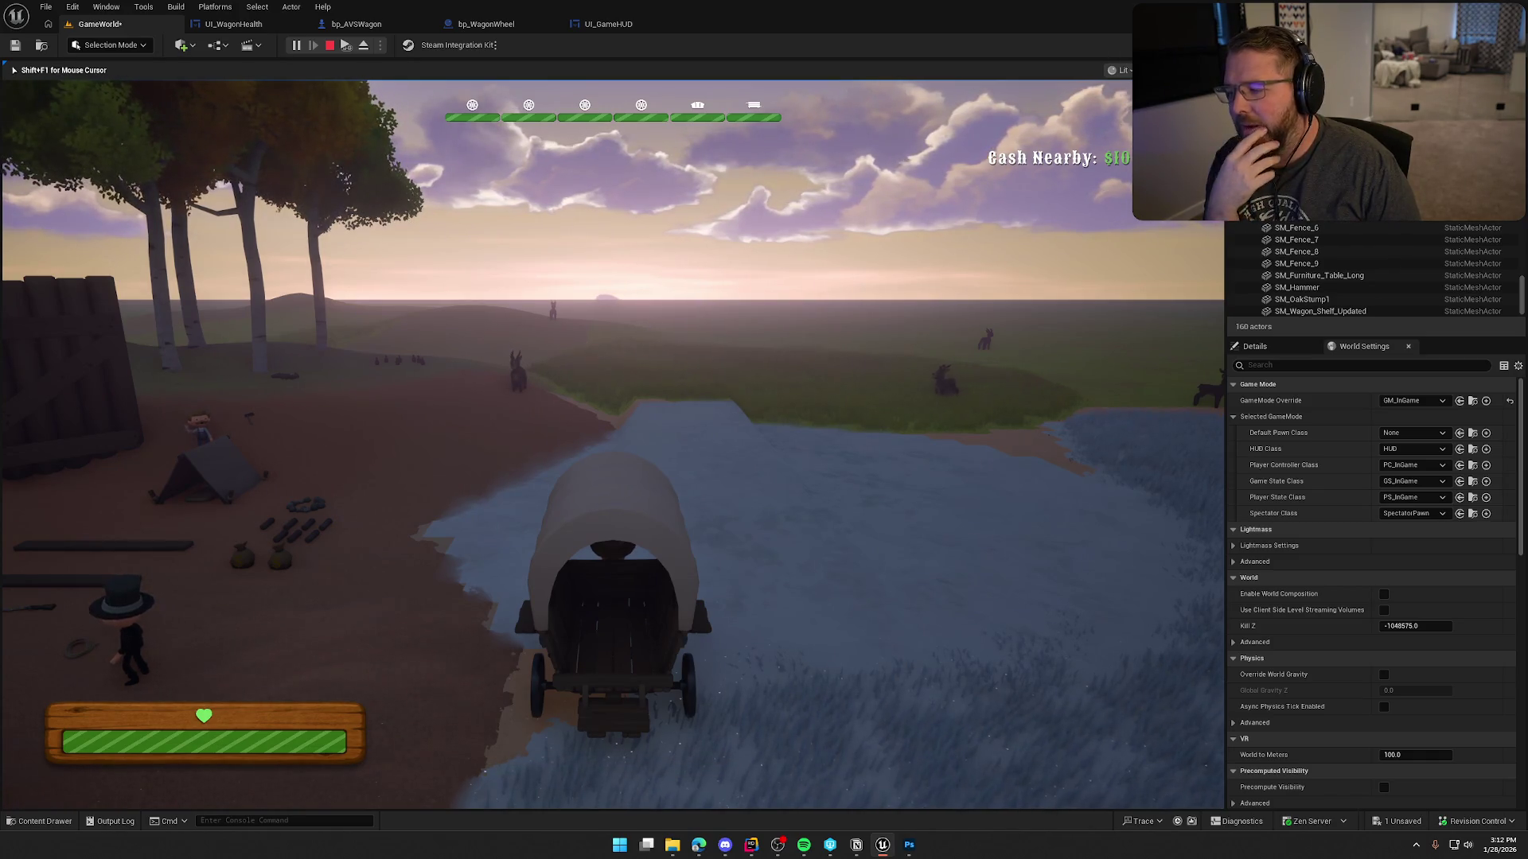
{"action": "key", "text": "w"}
{"action": "key", "text": "a"}
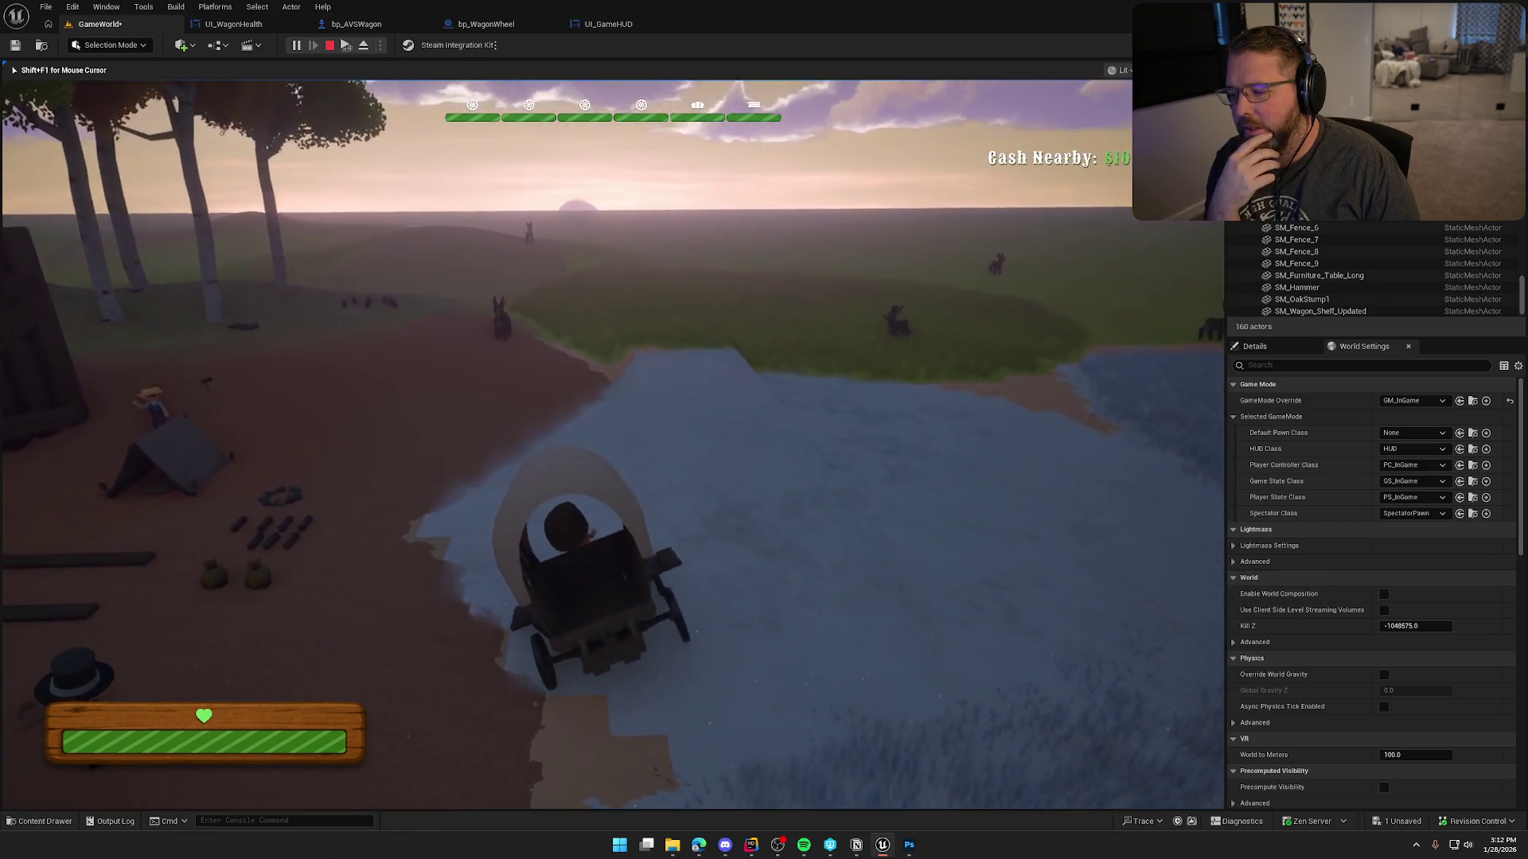
{"action": "key", "text": "e"}
{"action": "key", "text": "shift+w"}
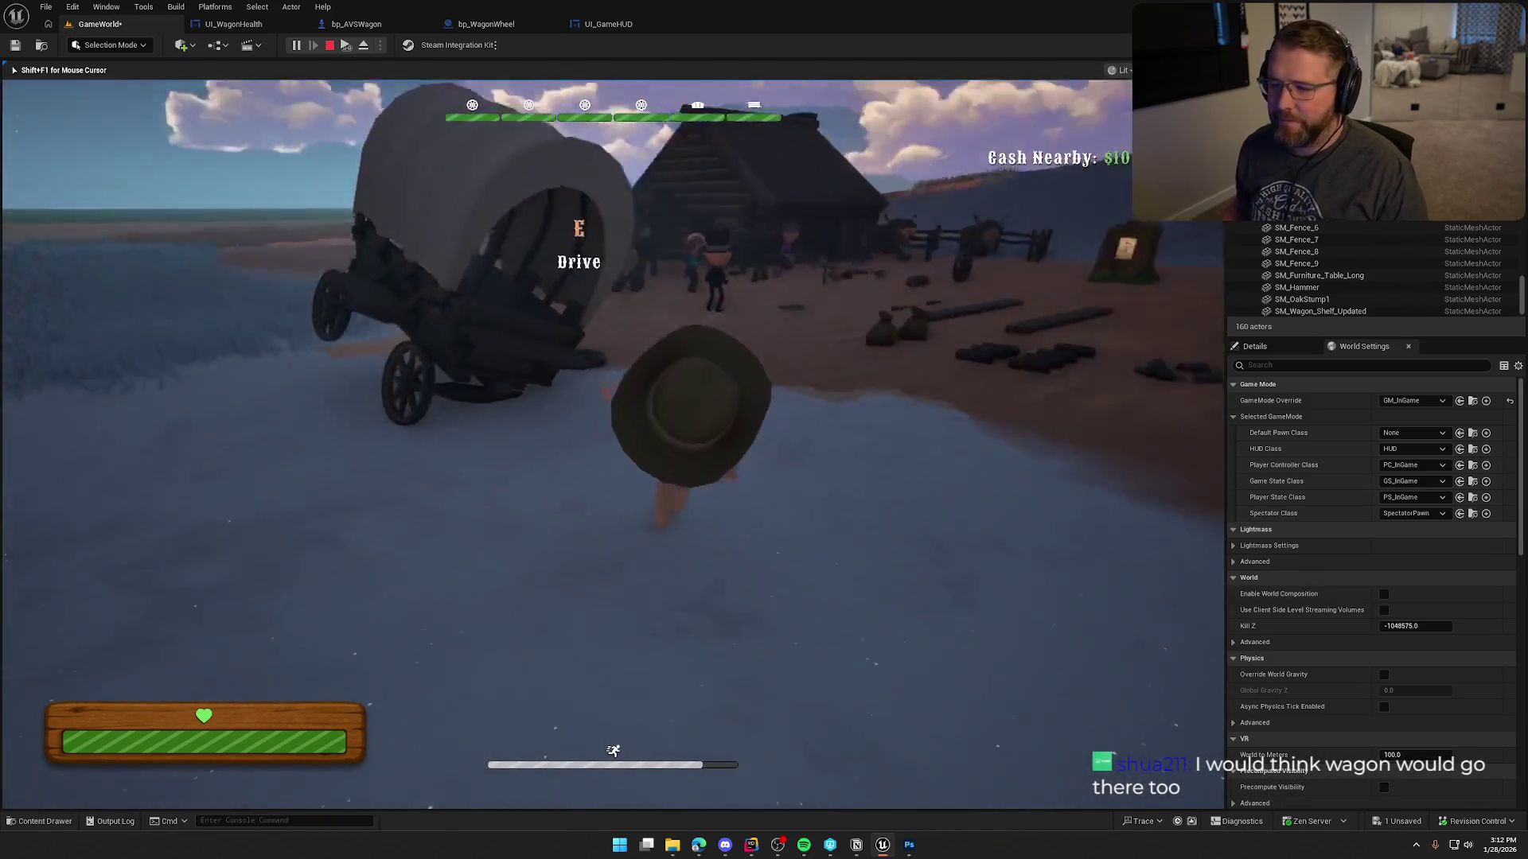
{"action": "key", "text": "w"}
{"action": "key", "text": "e"}
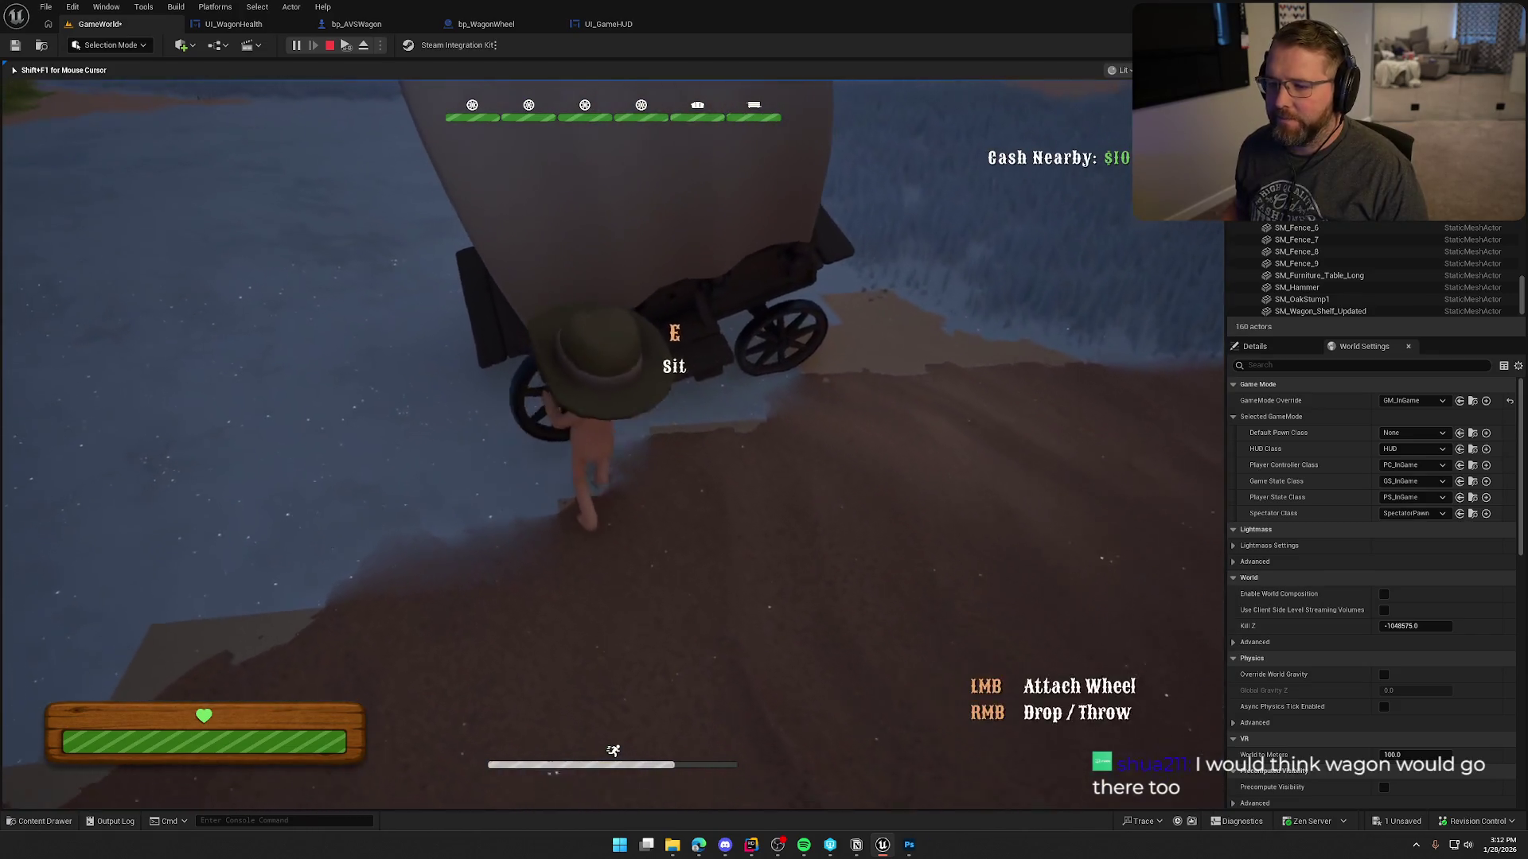
{"action": "key", "text": "e"}
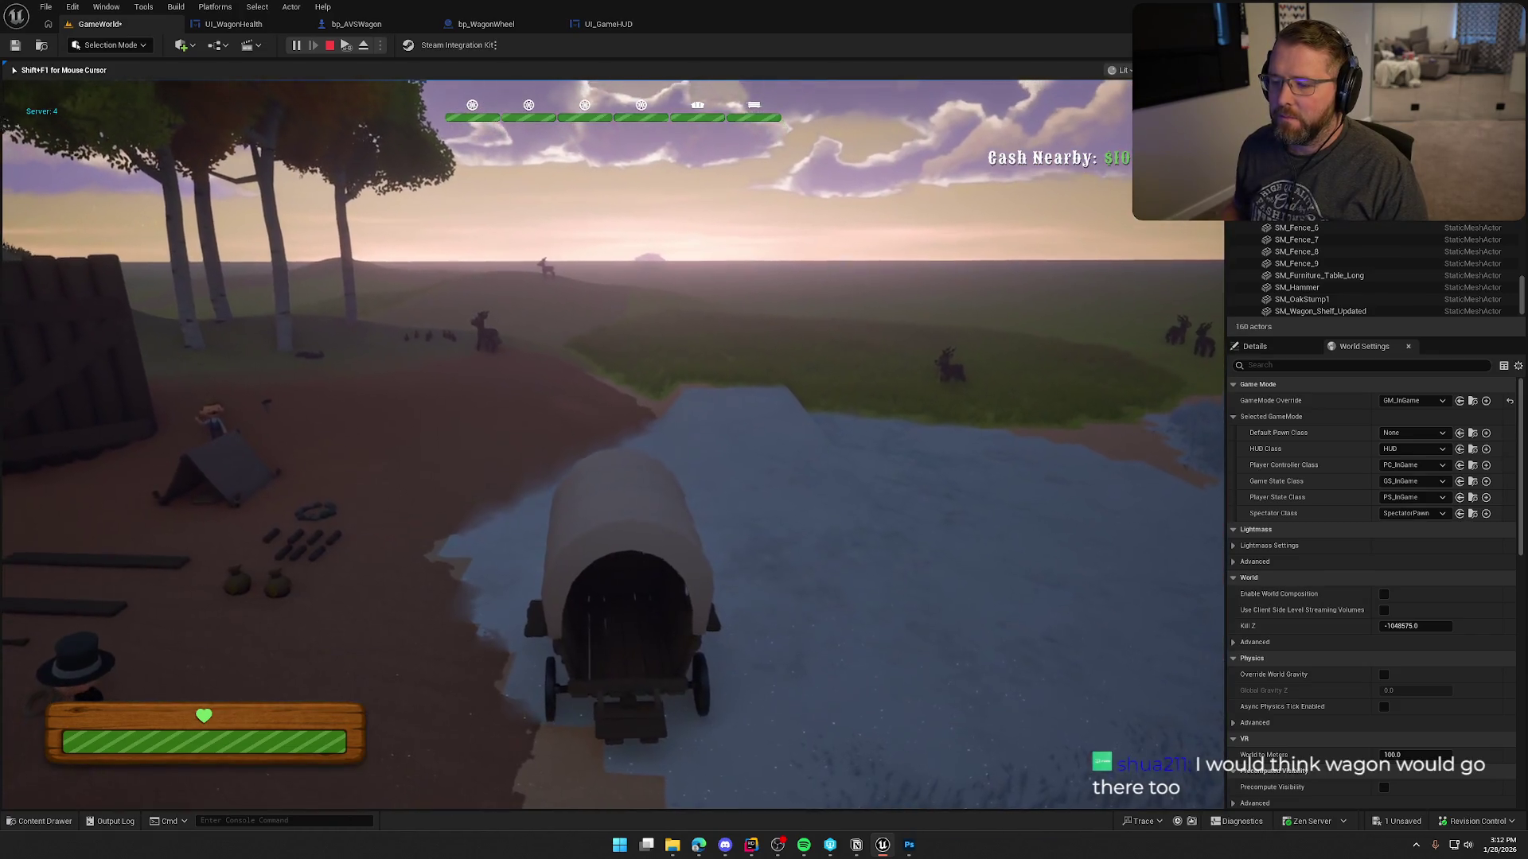
{"action": "key", "text": "w"}
{"action": "key", "text": "a"}
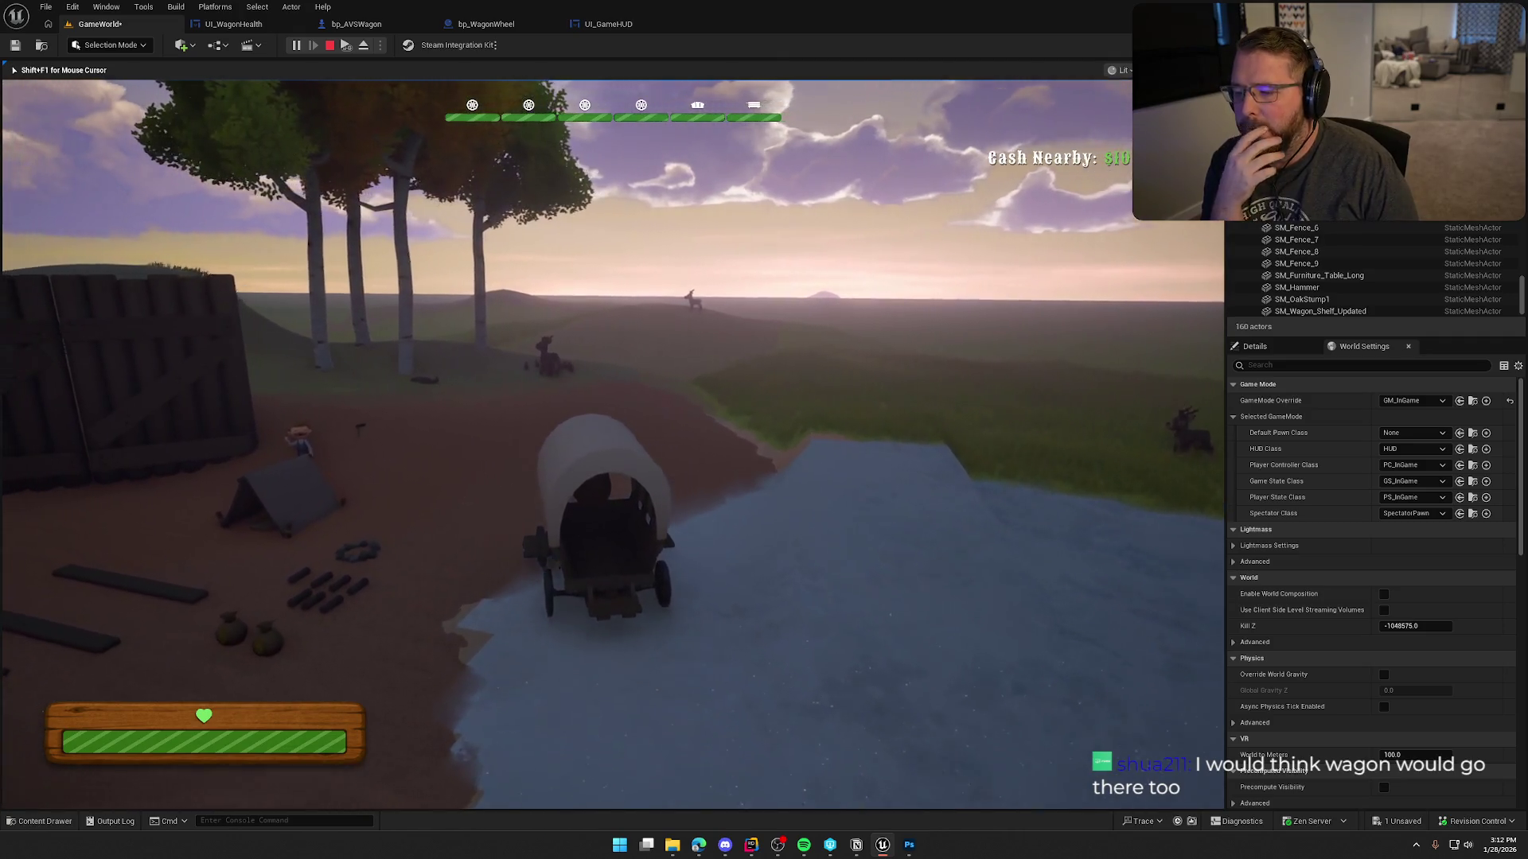
{"action": "key", "text": "w"}
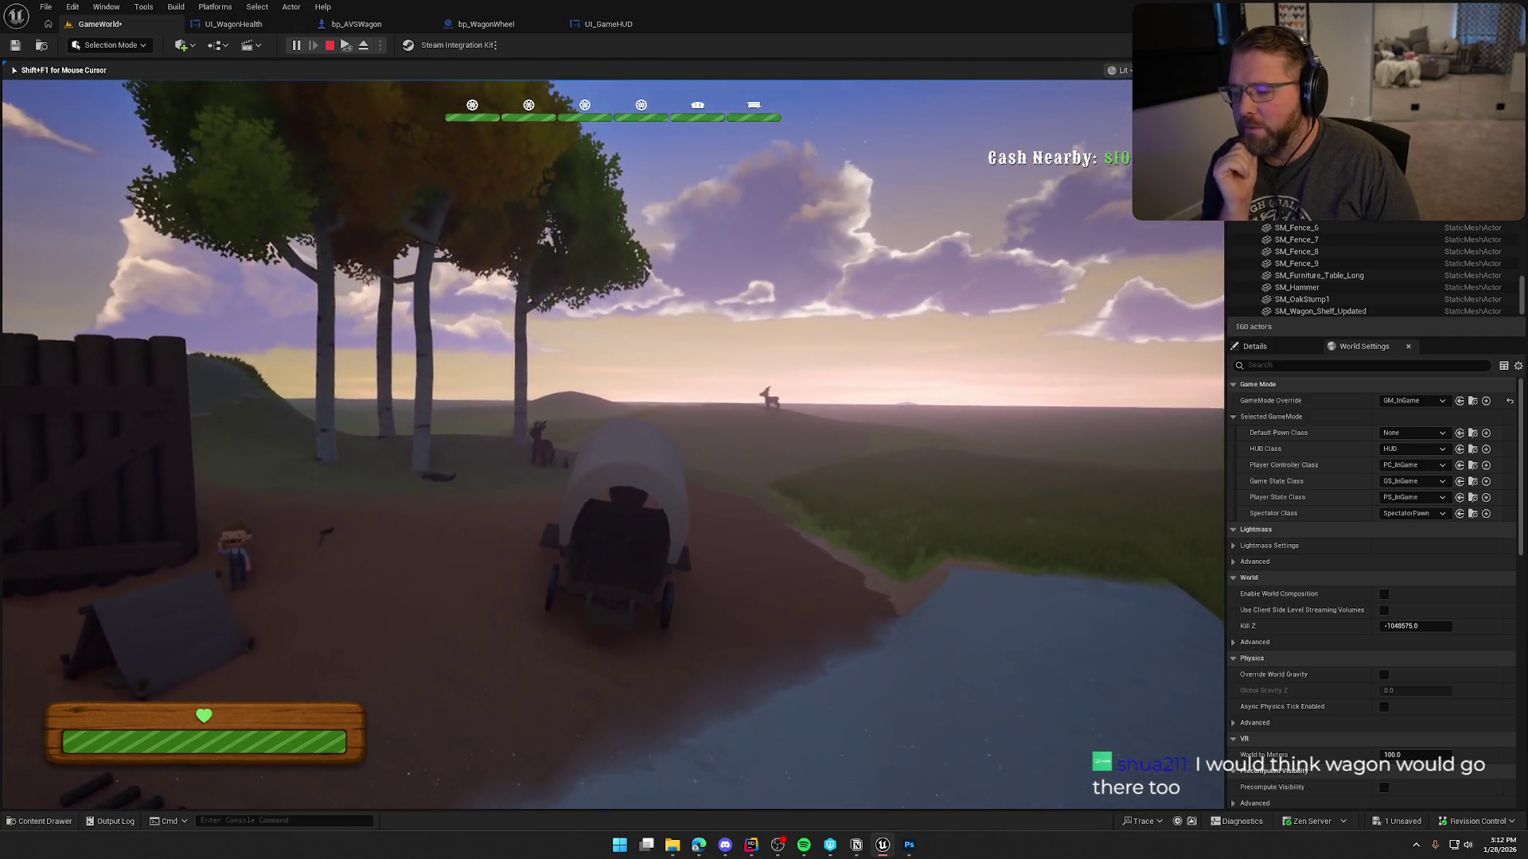
{"action": "key", "text": "w"}
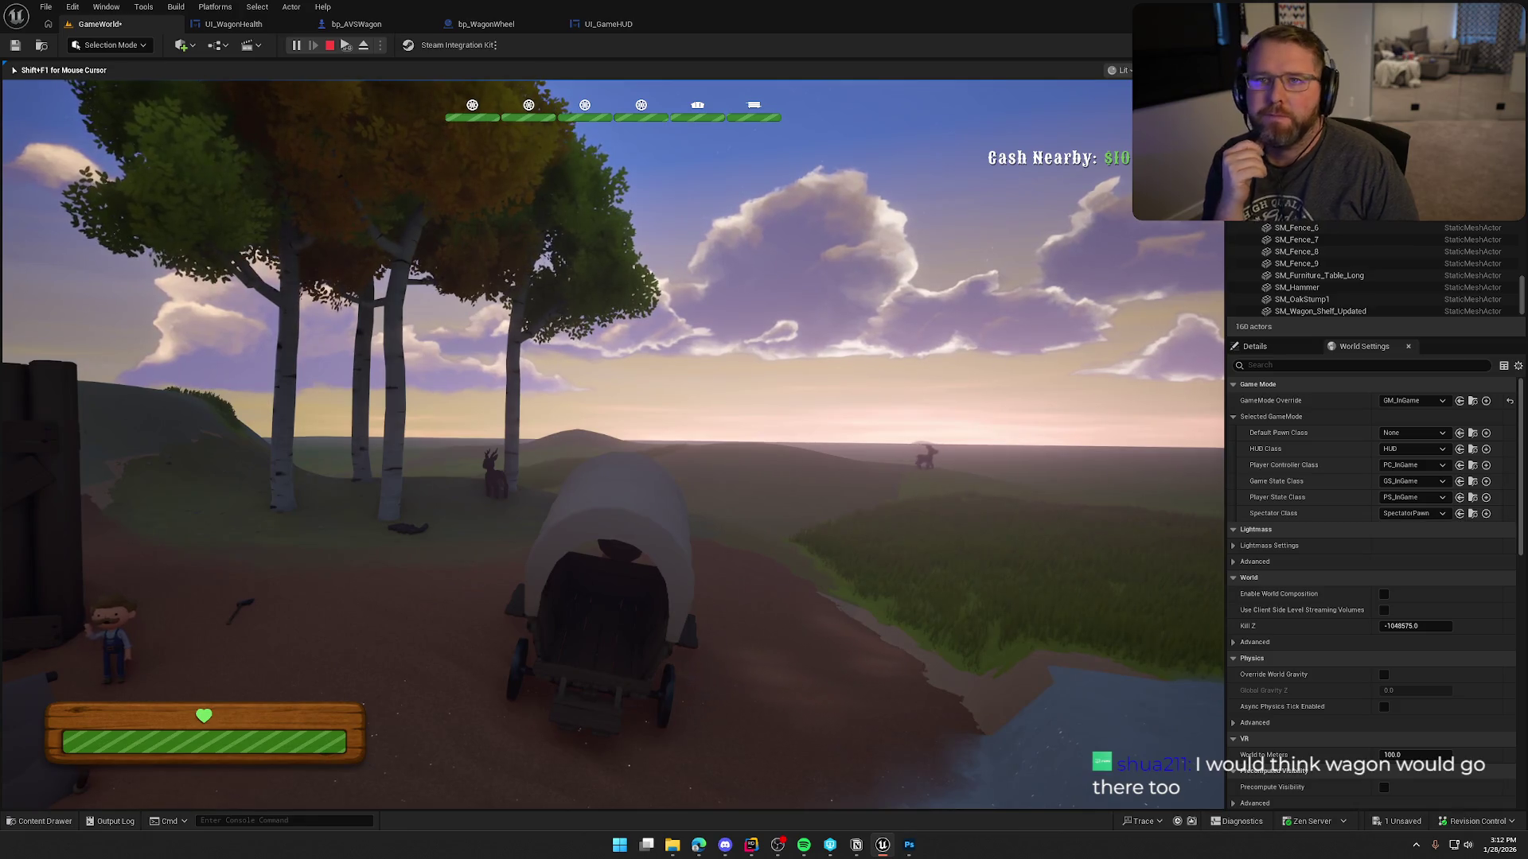
{"action": "key", "text": "w"}
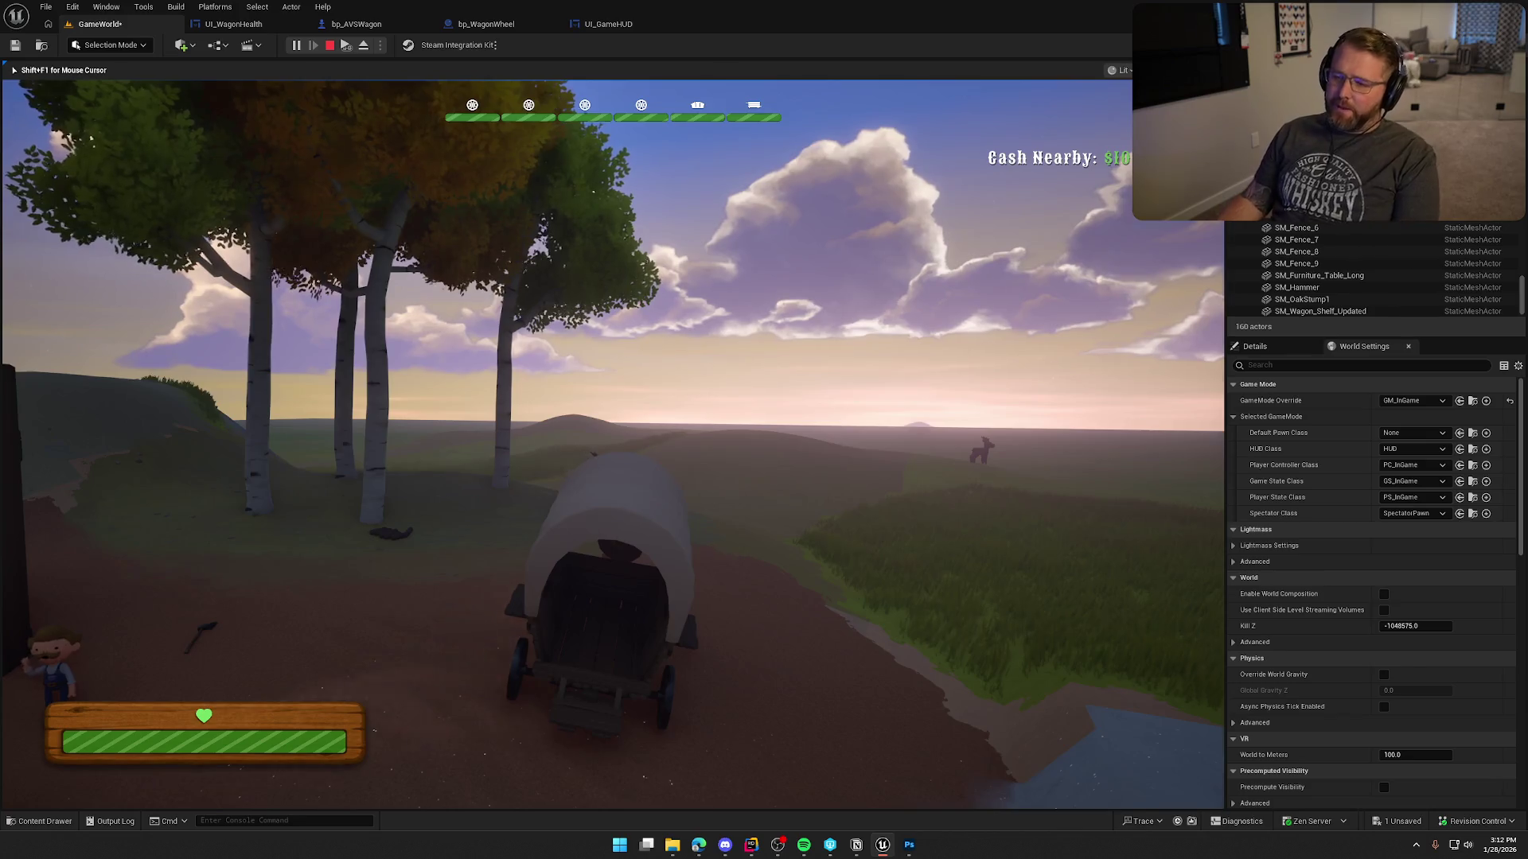
{"action": "key", "text": "e"}
{"action": "key", "text": "shift+w"}
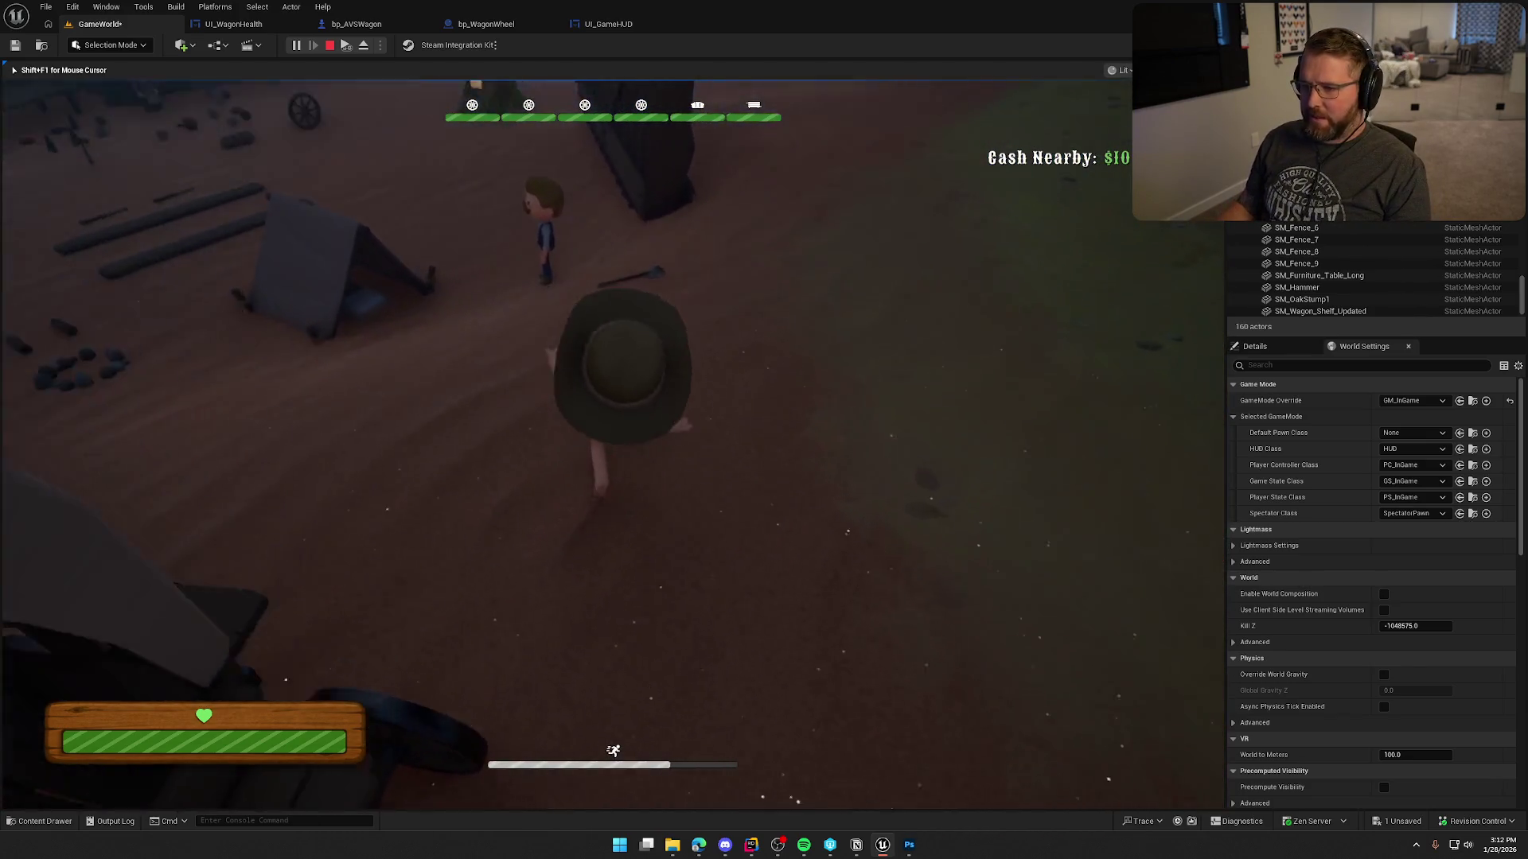
{"action": "key", "text": "e"}
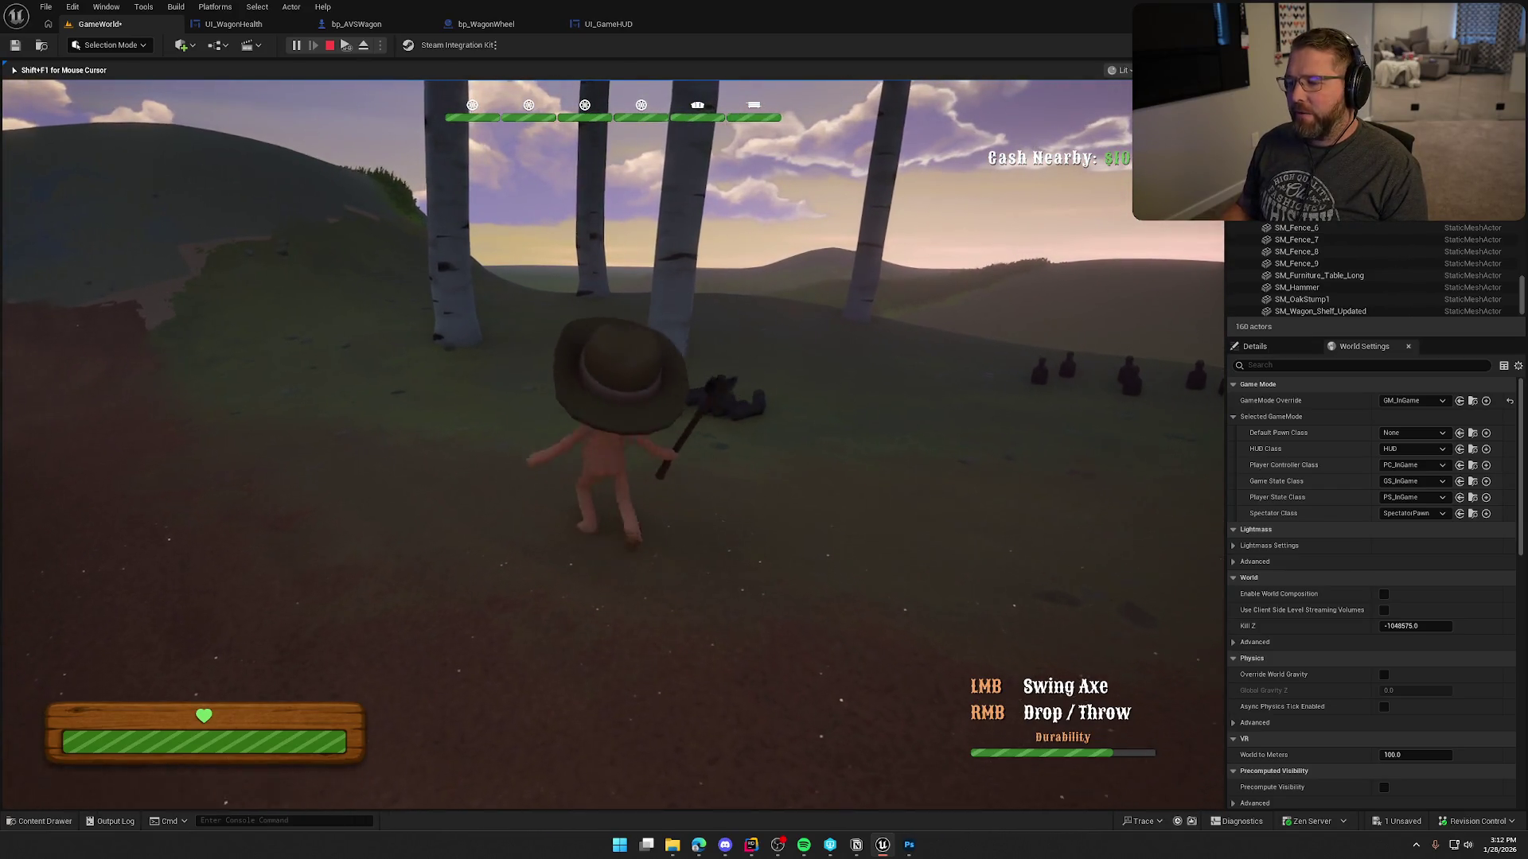
{"action": "key", "text": "w"}
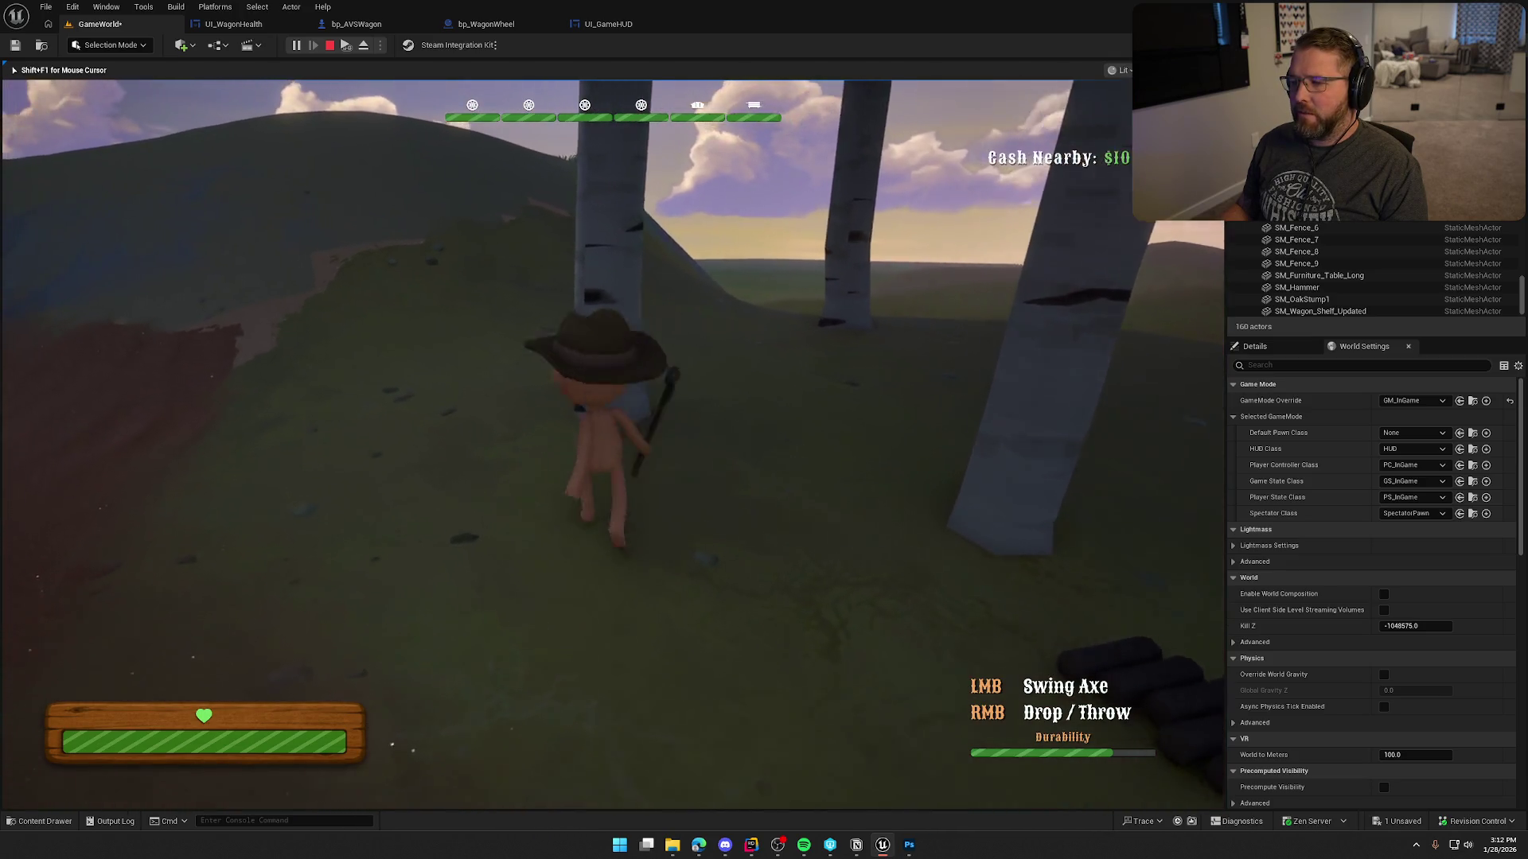
{"action": "key", "text": "w"}
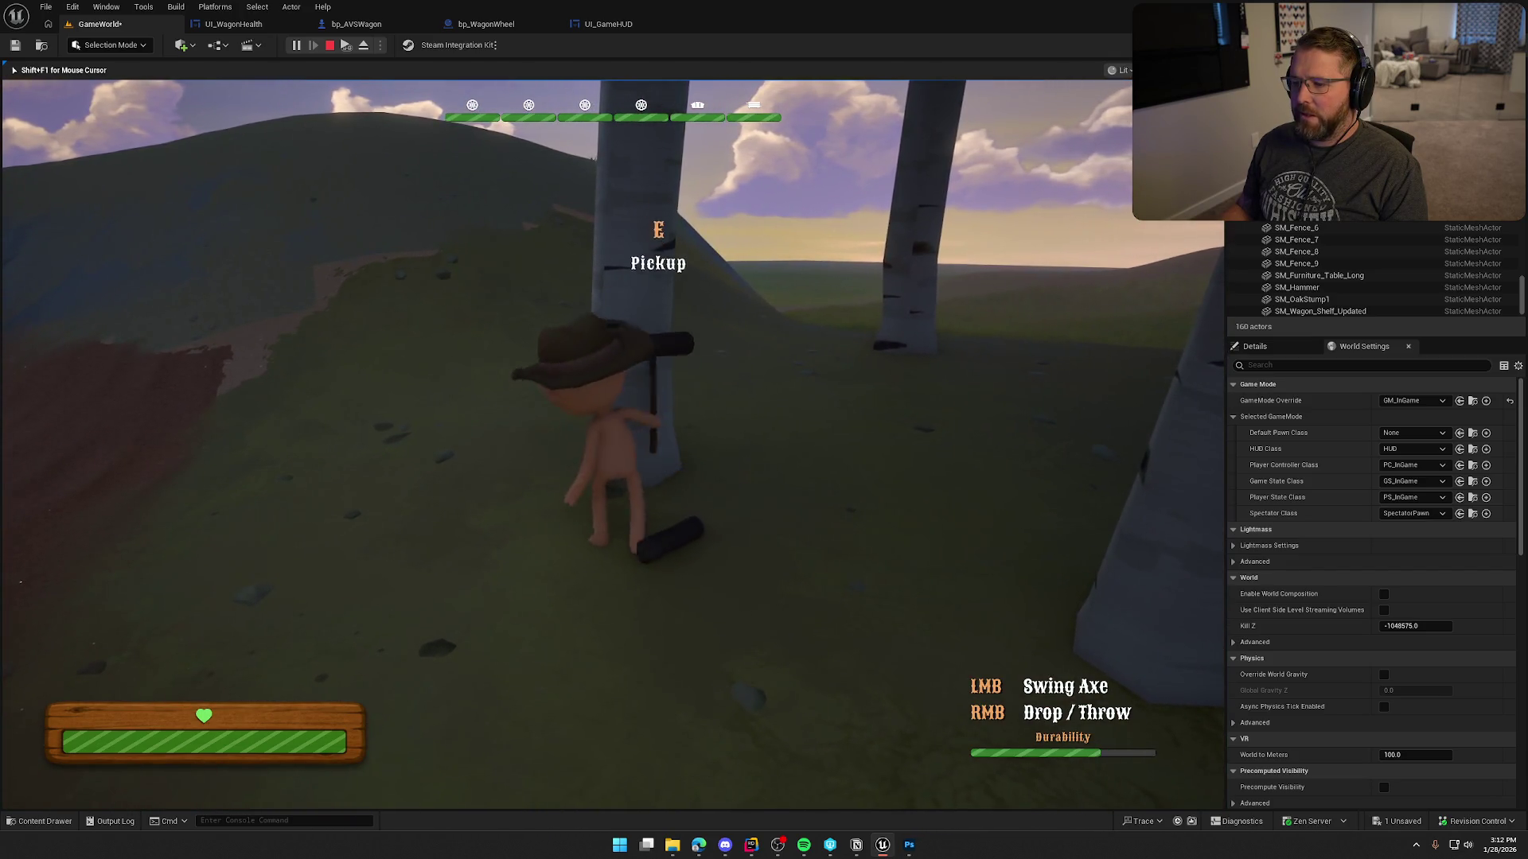
{"action": "key", "text": "shift+w"}
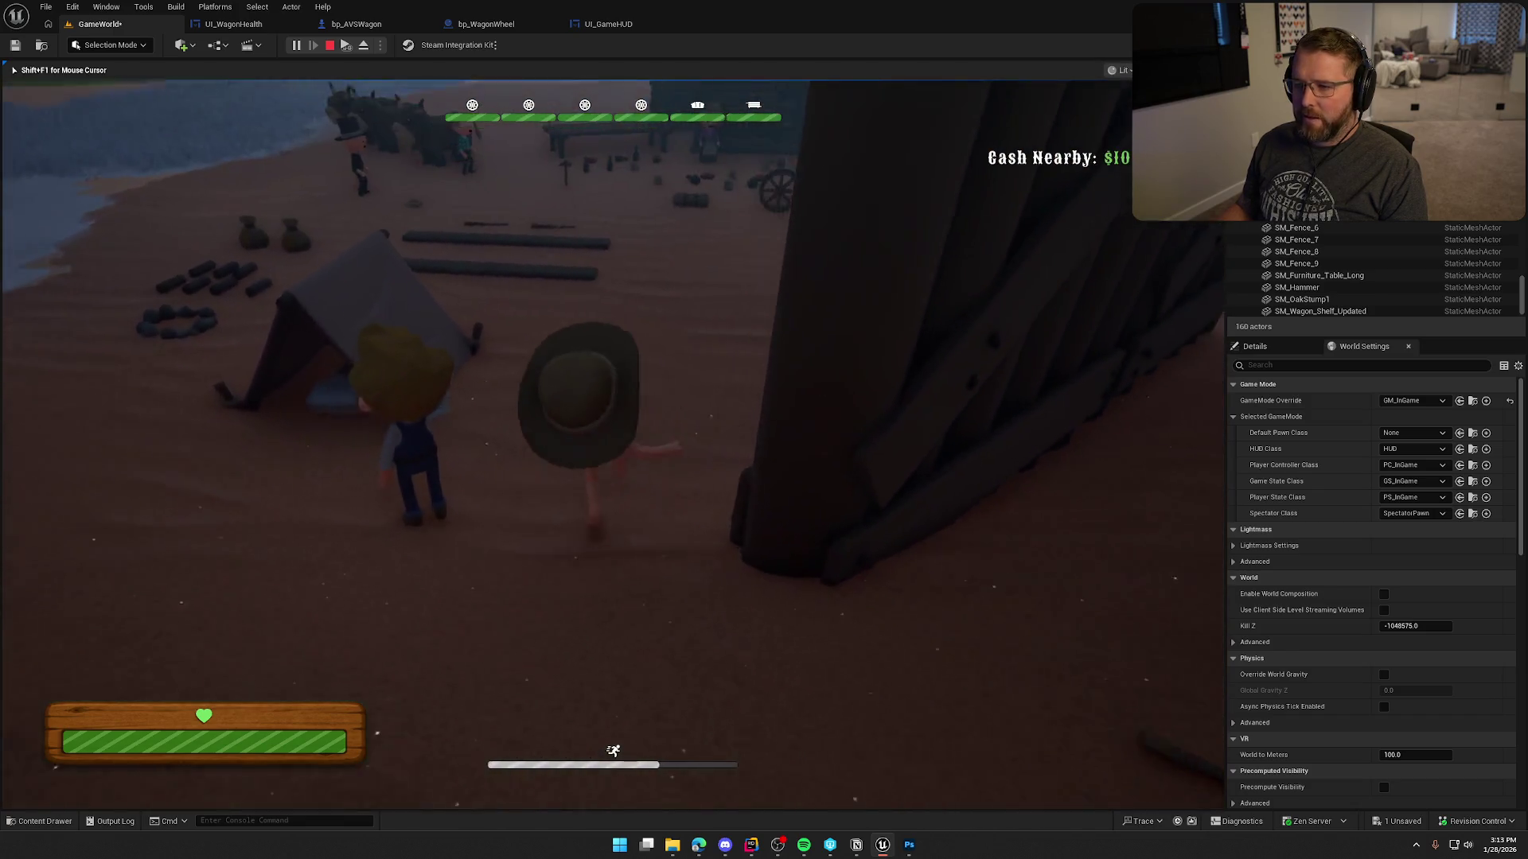
{"action": "key", "text": "shift+w"}
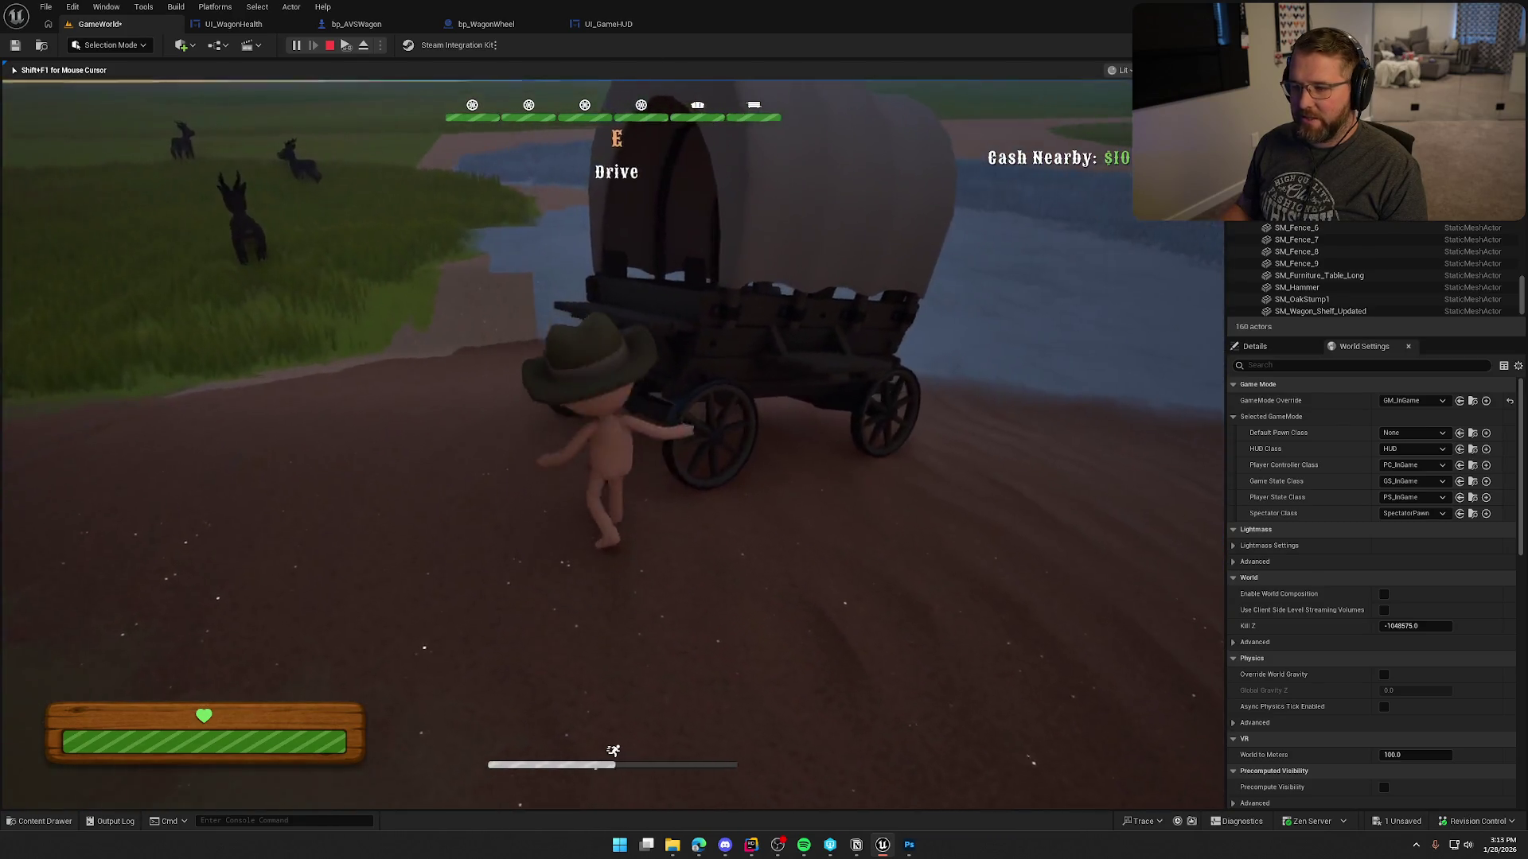
{"action": "key", "text": "e"}
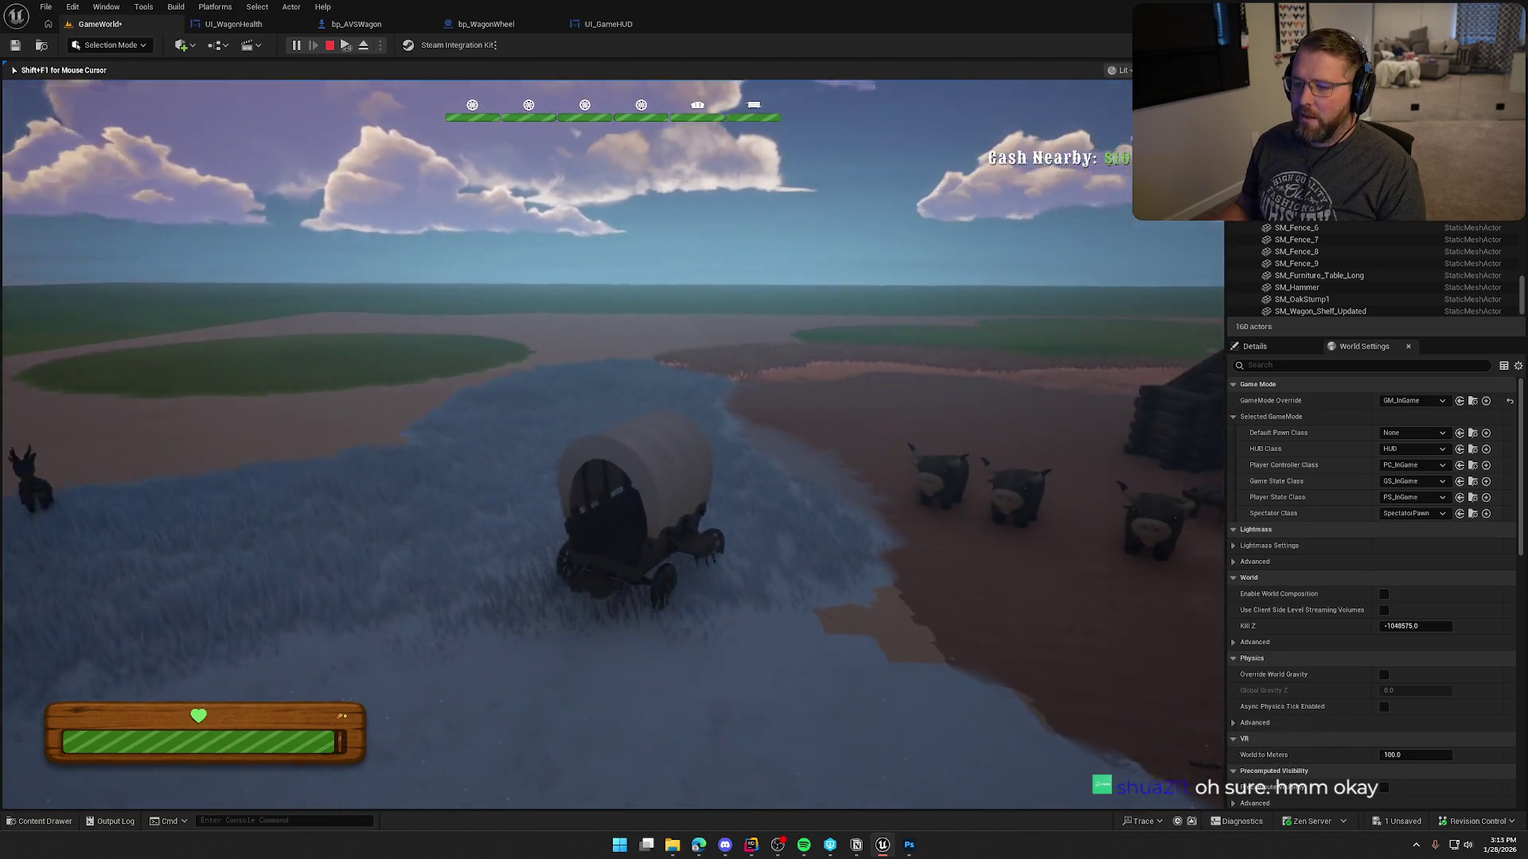
{"action": "key", "text": "e"}
{"action": "key", "text": "w"}
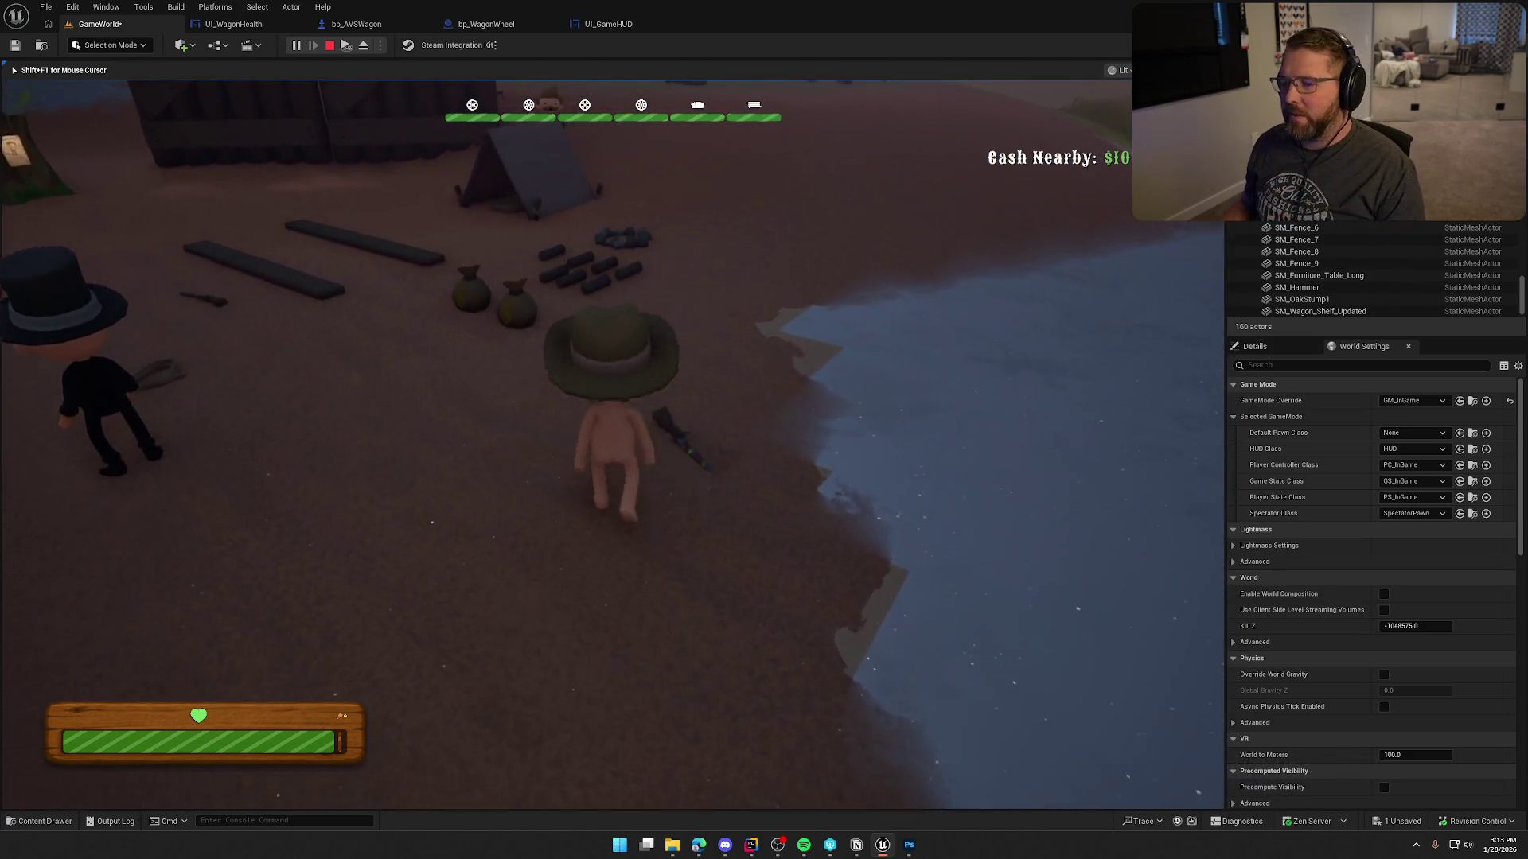
{"action": "key", "text": "e"}
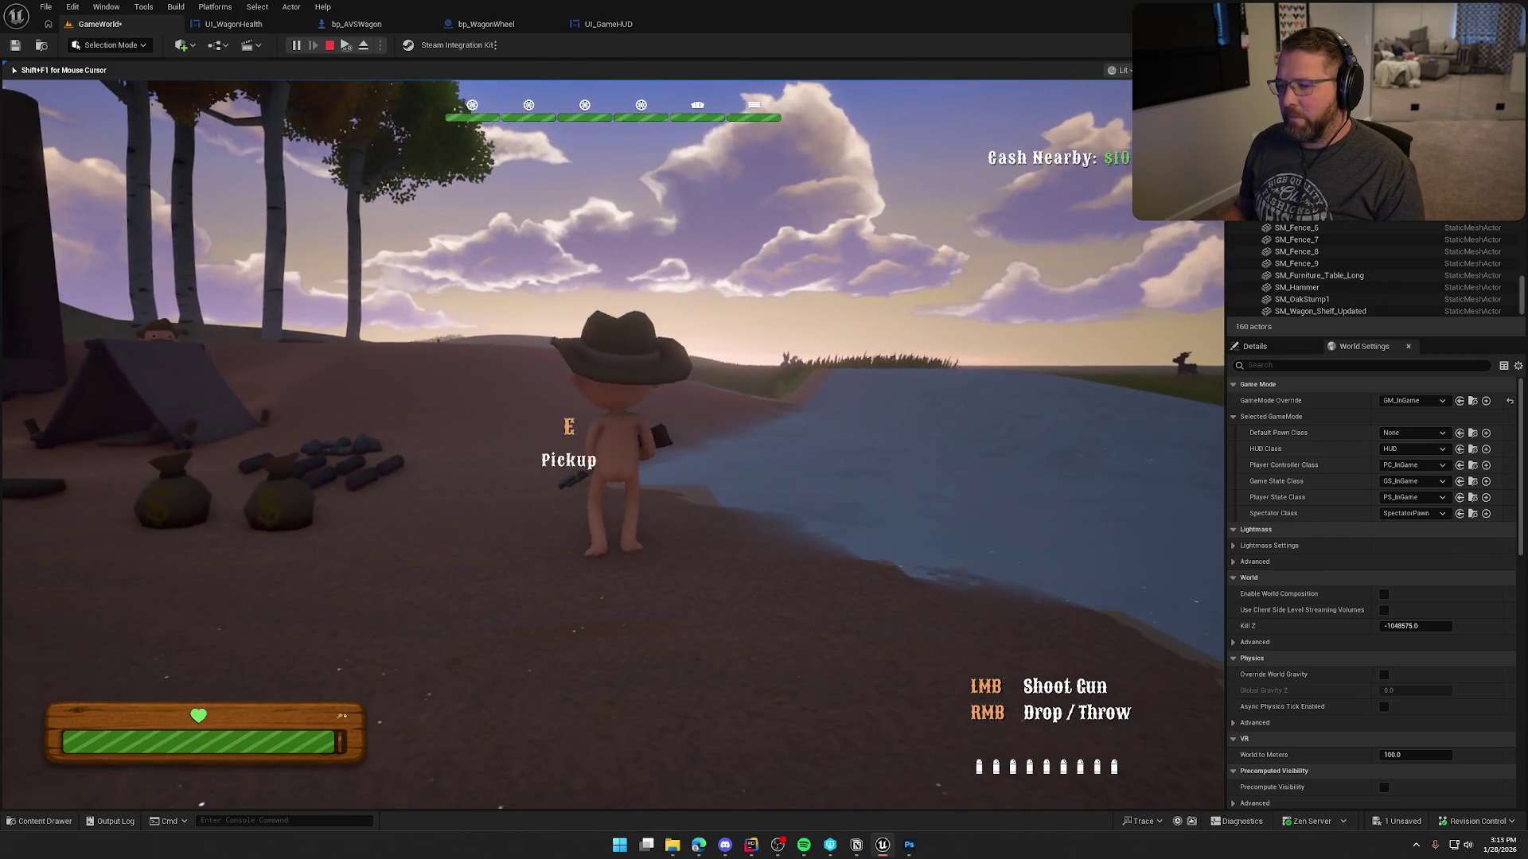
{"action": "key", "text": "shift+w"}
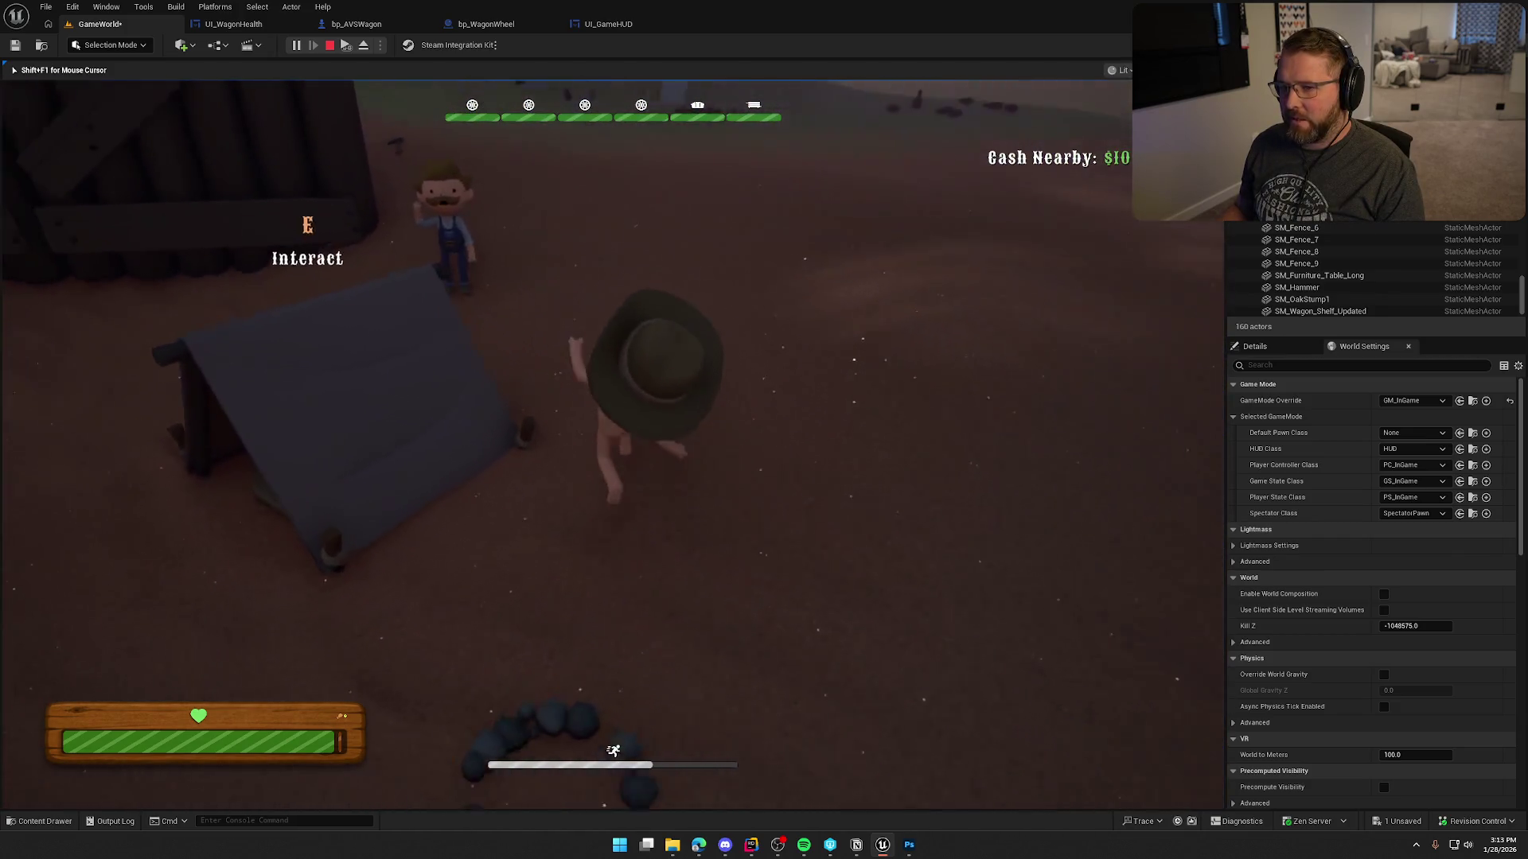
{"action": "key", "text": "shift+w"}
{"action": "key", "text": "e"}
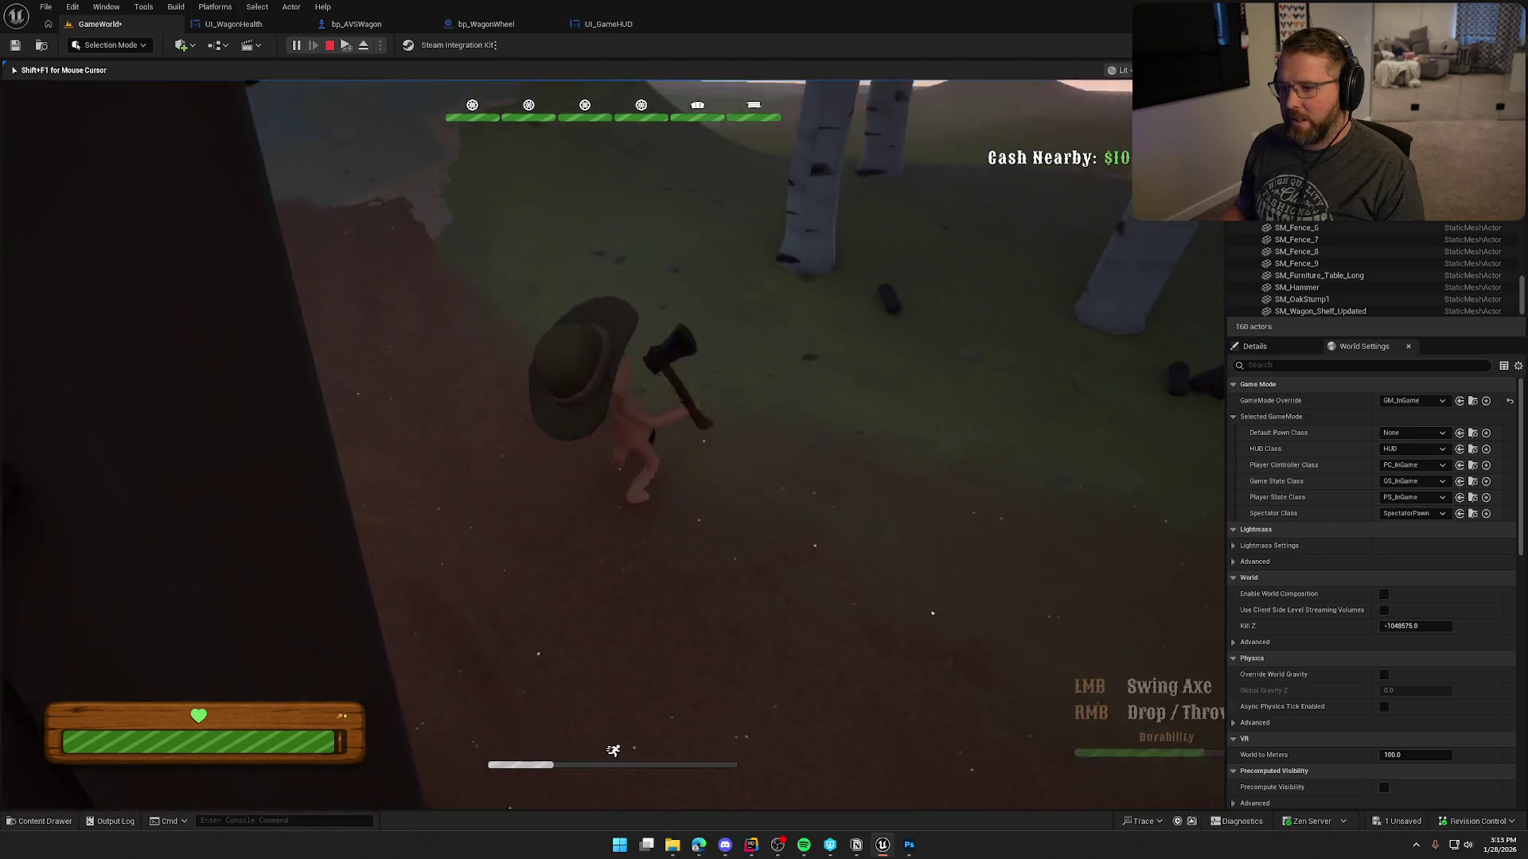
{"action": "key", "text": "shift+w"}
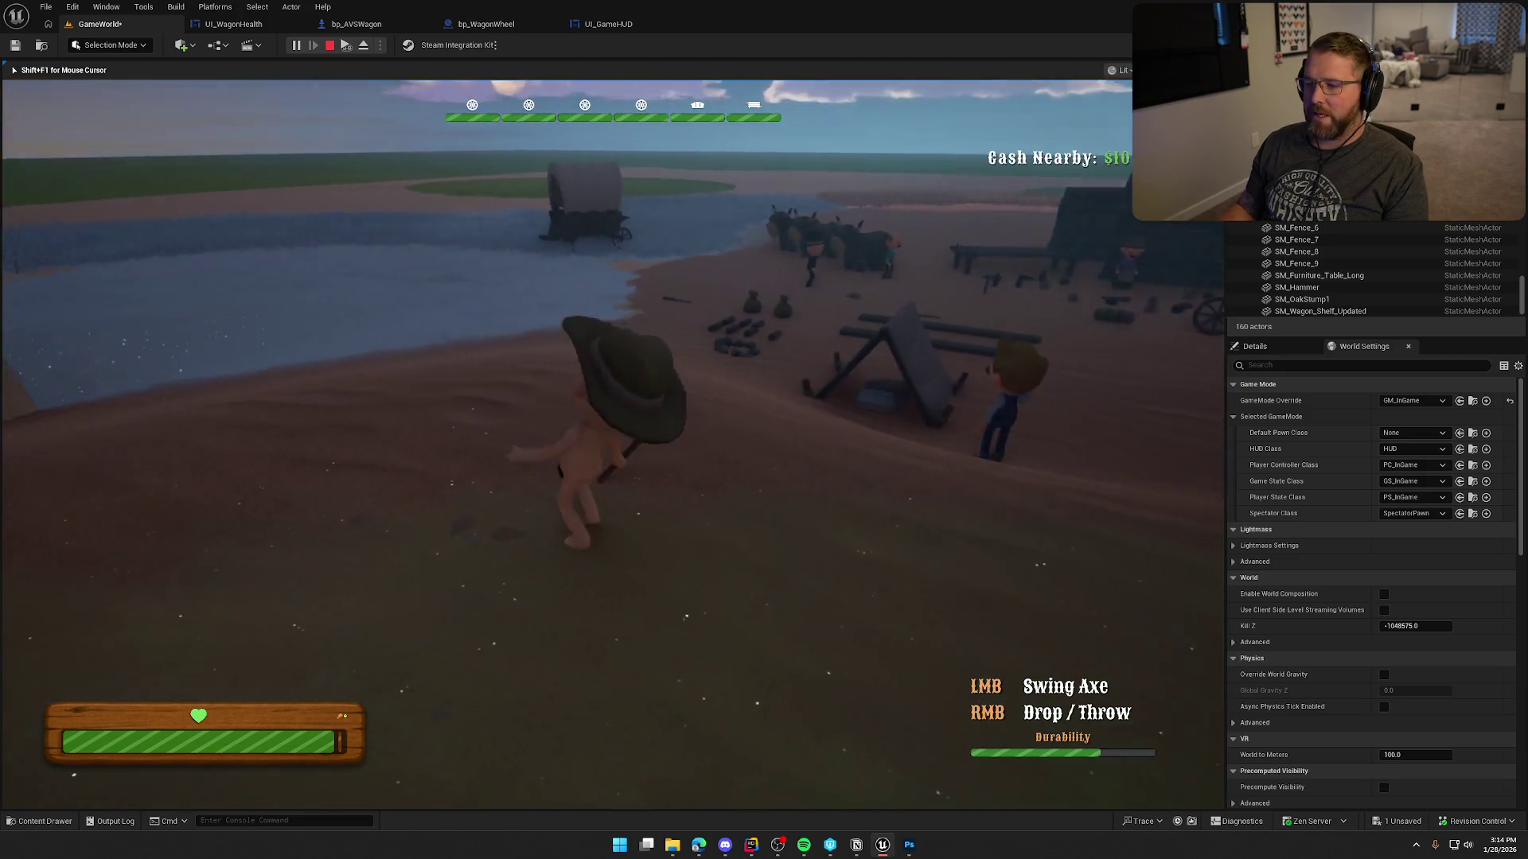
{"action": "key", "text": "w"}
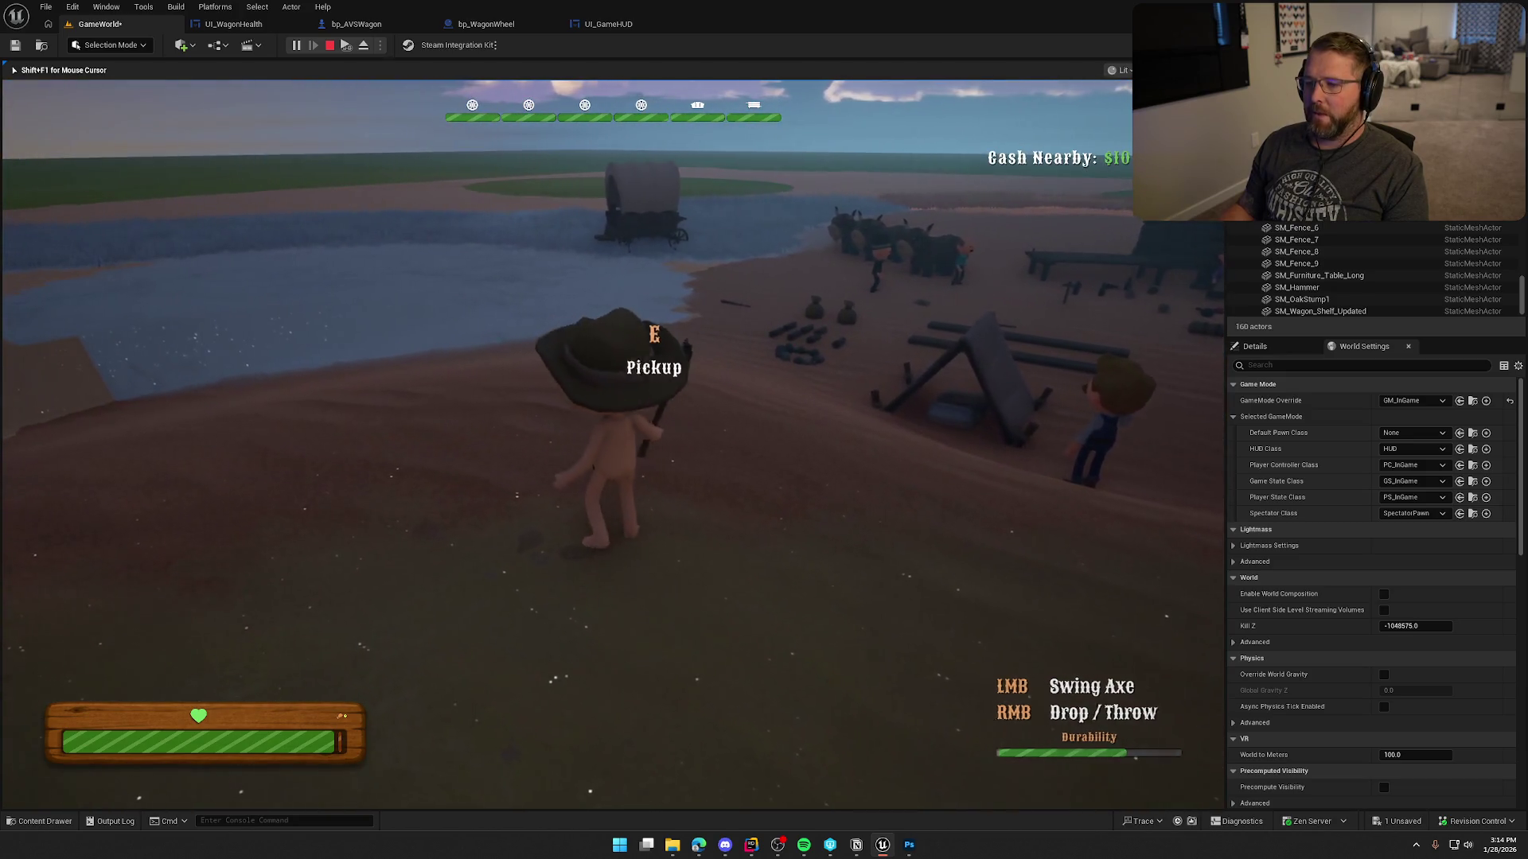
{"action": "key", "text": "shift"}
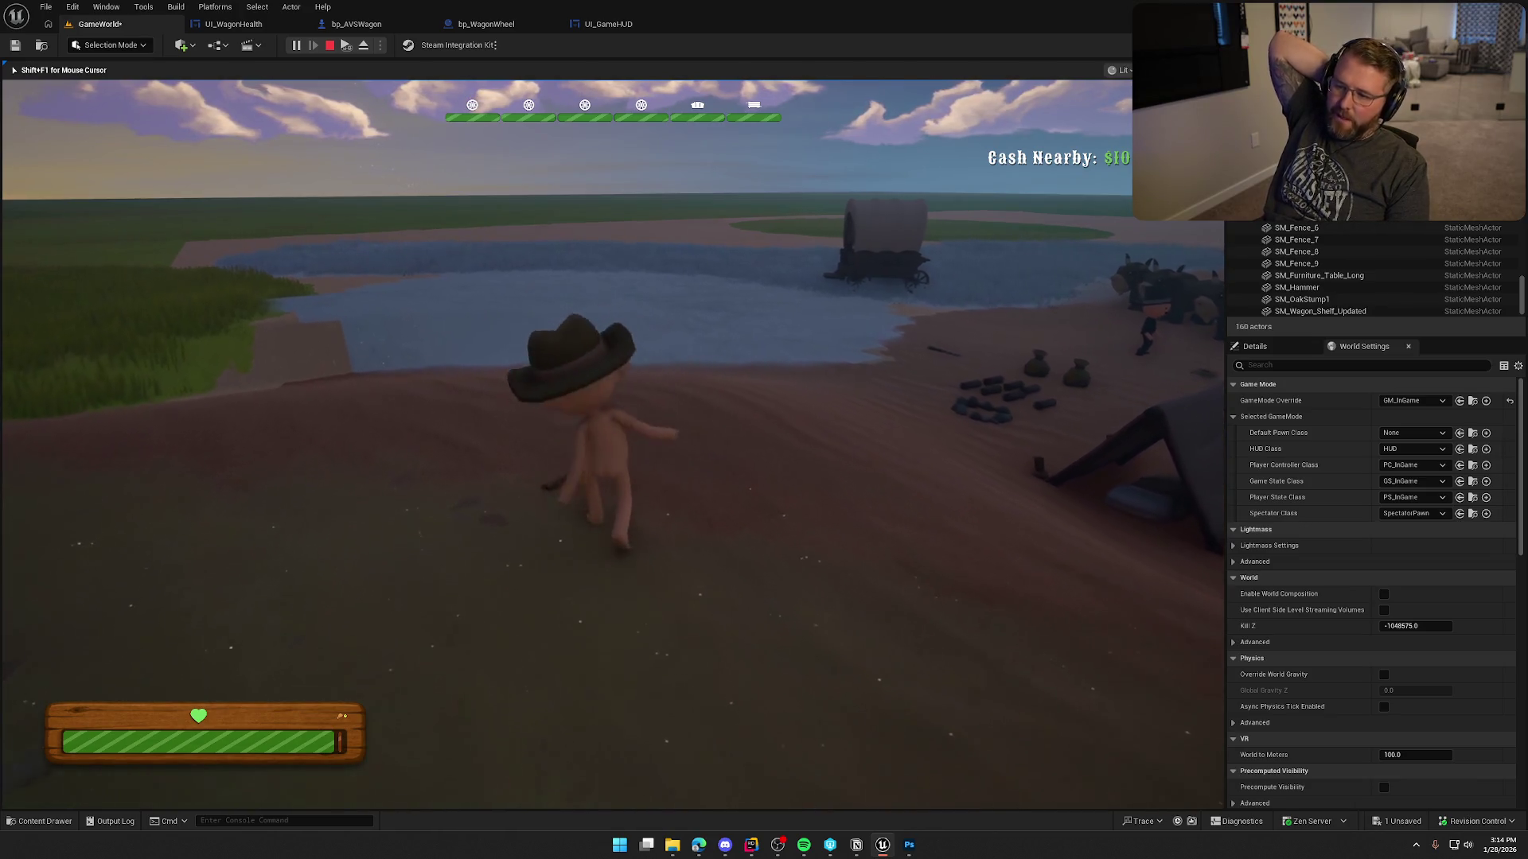
{"action": "key", "text": "e"}
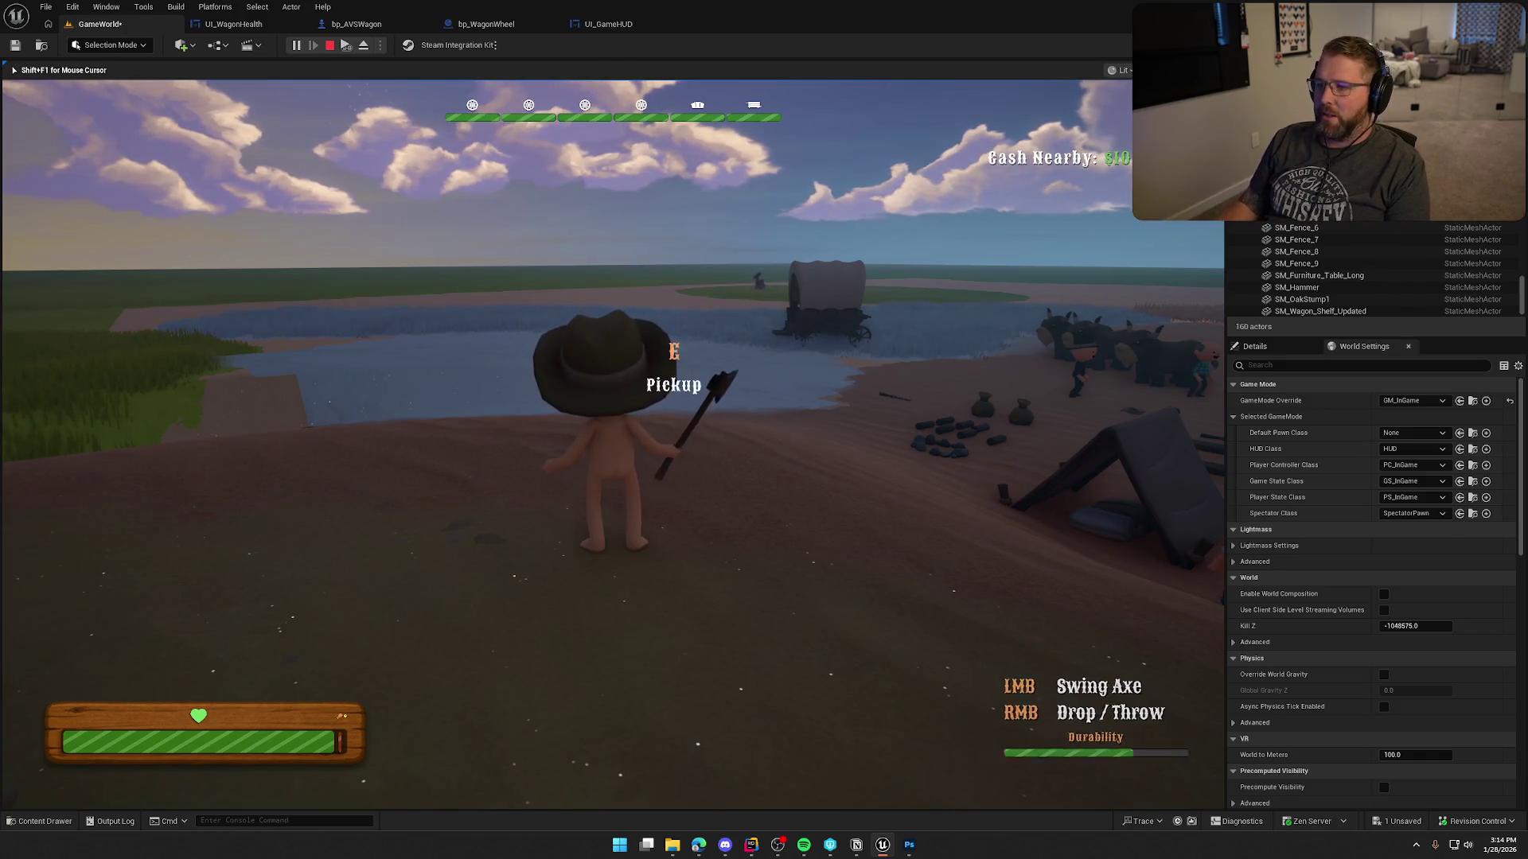
{"action": "key", "text": "shift+w"}
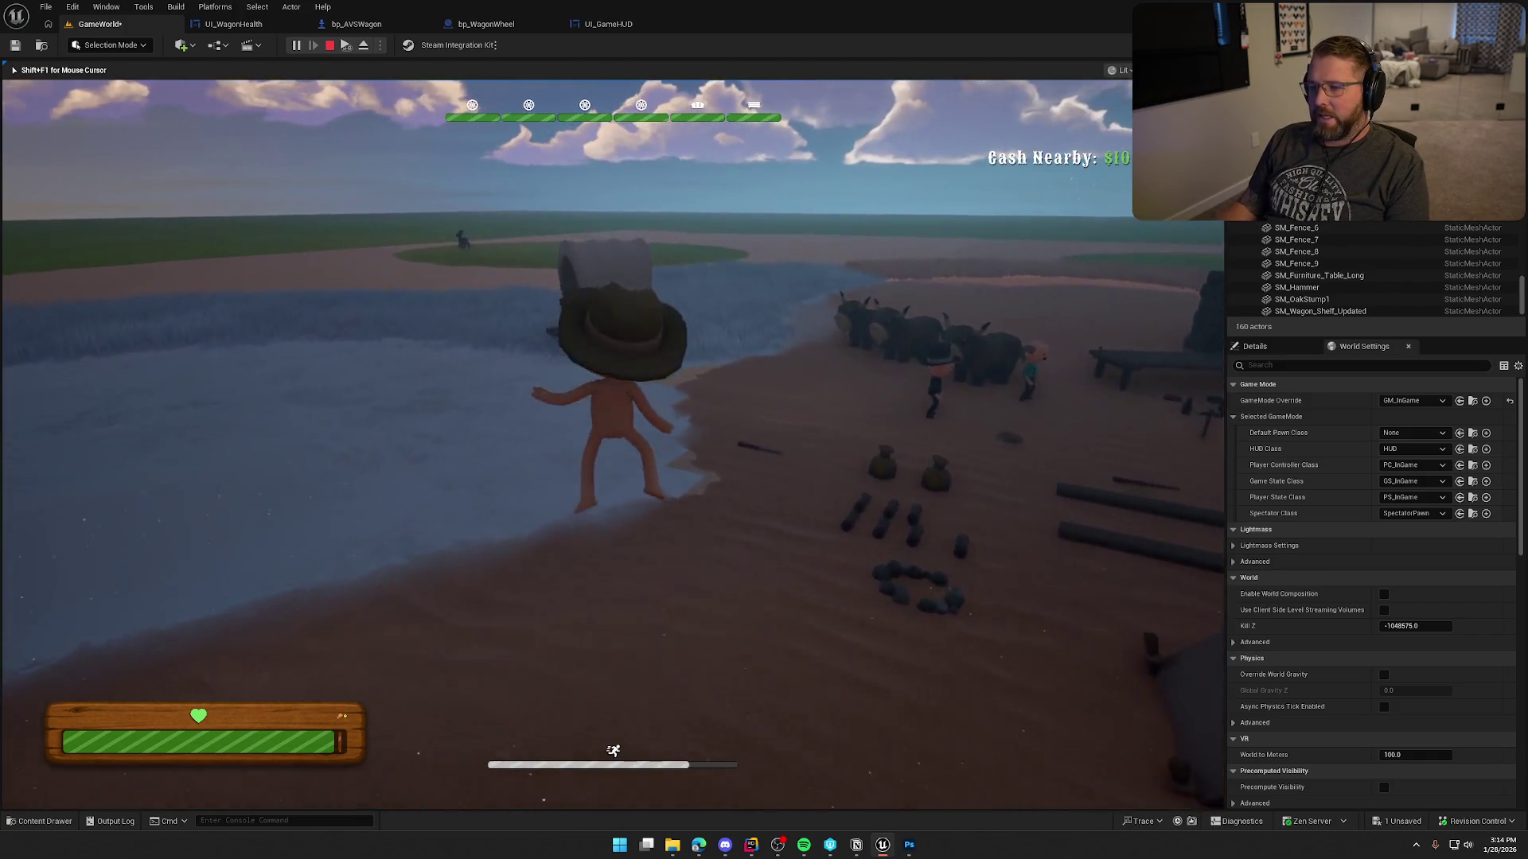
Sprint to the wagon, climb in, and drive forward while steering right.
{"action": "key", "text": "shift+w"}
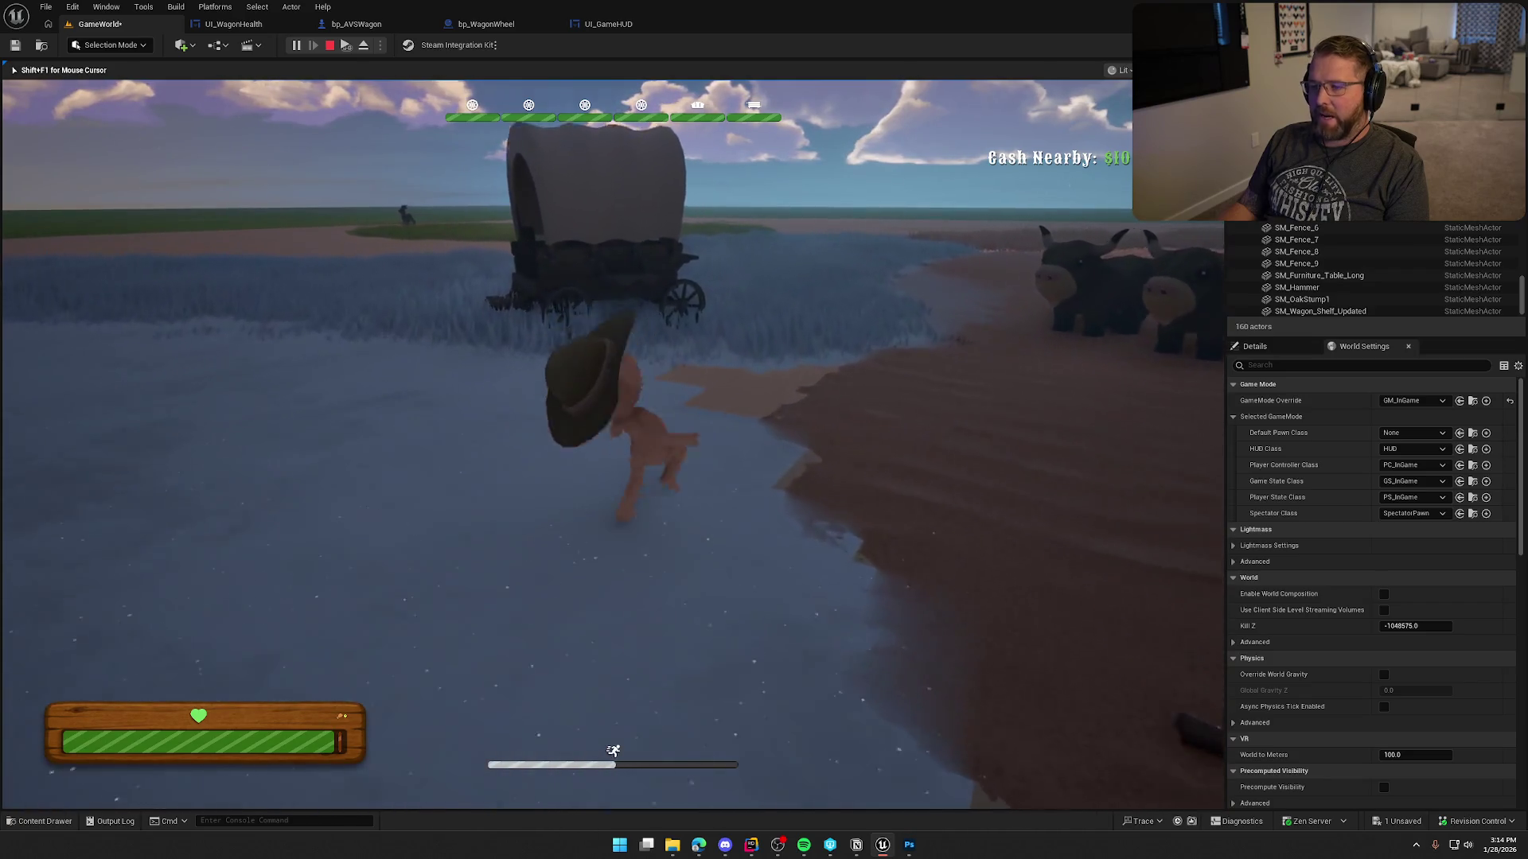
{"action": "key", "text": "w"}
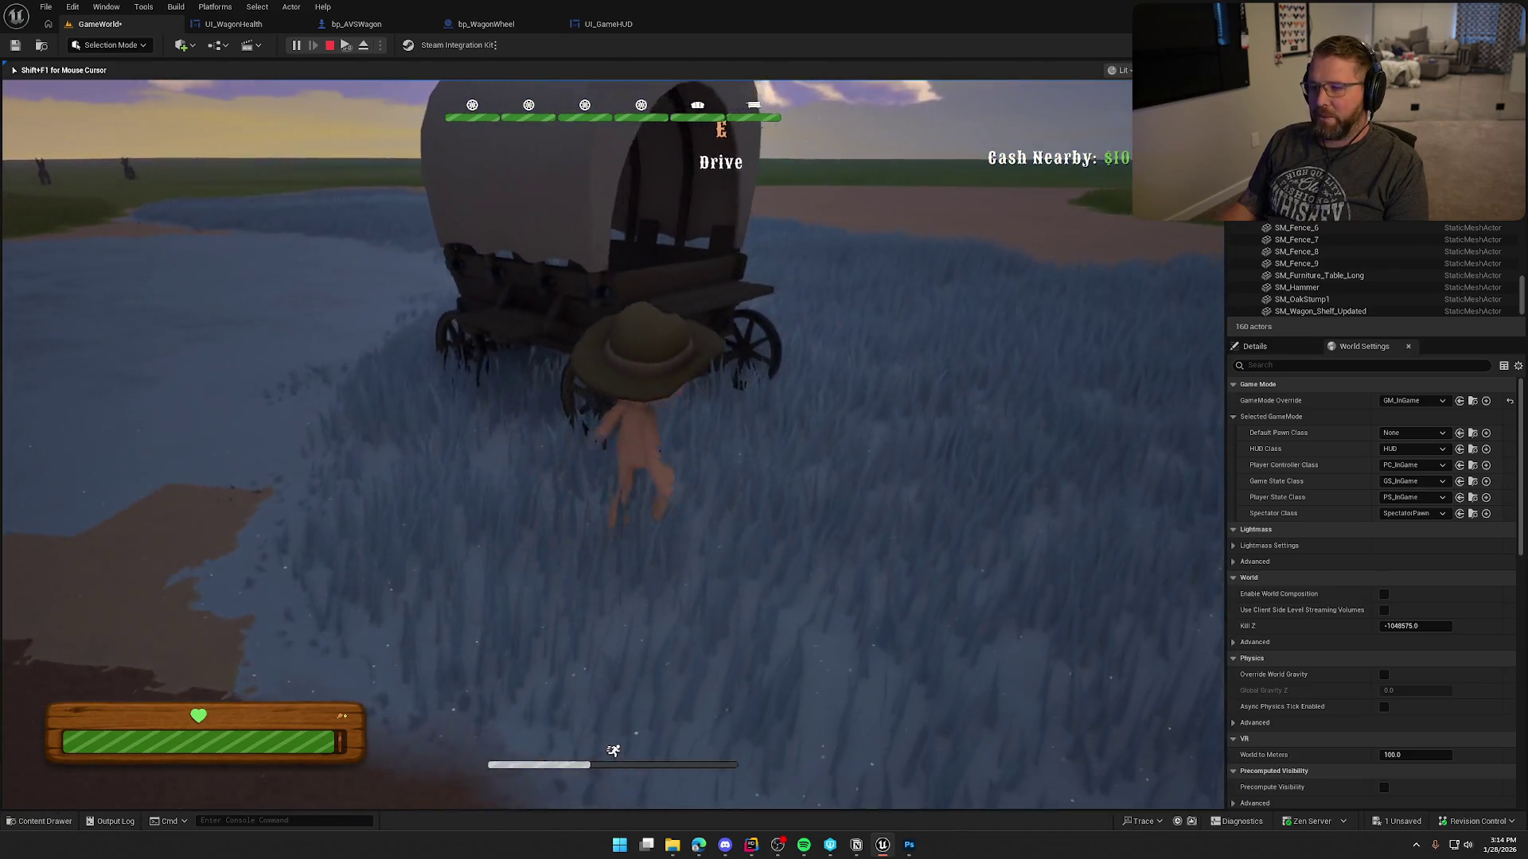
{"action": "key", "text": "e"}
{"action": "key", "text": "w"}
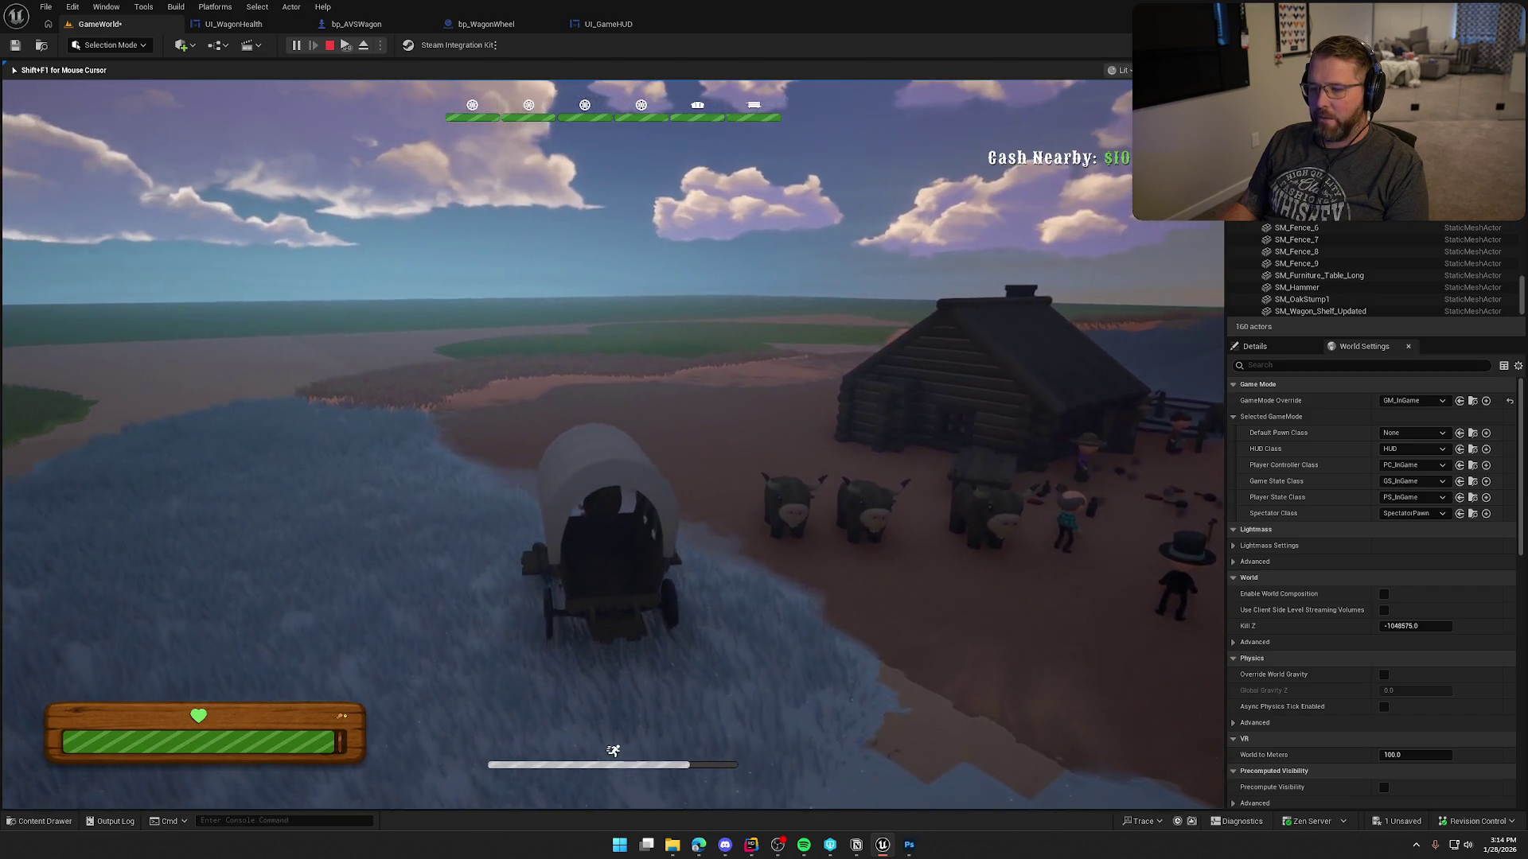
{"action": "key", "text": "d"}
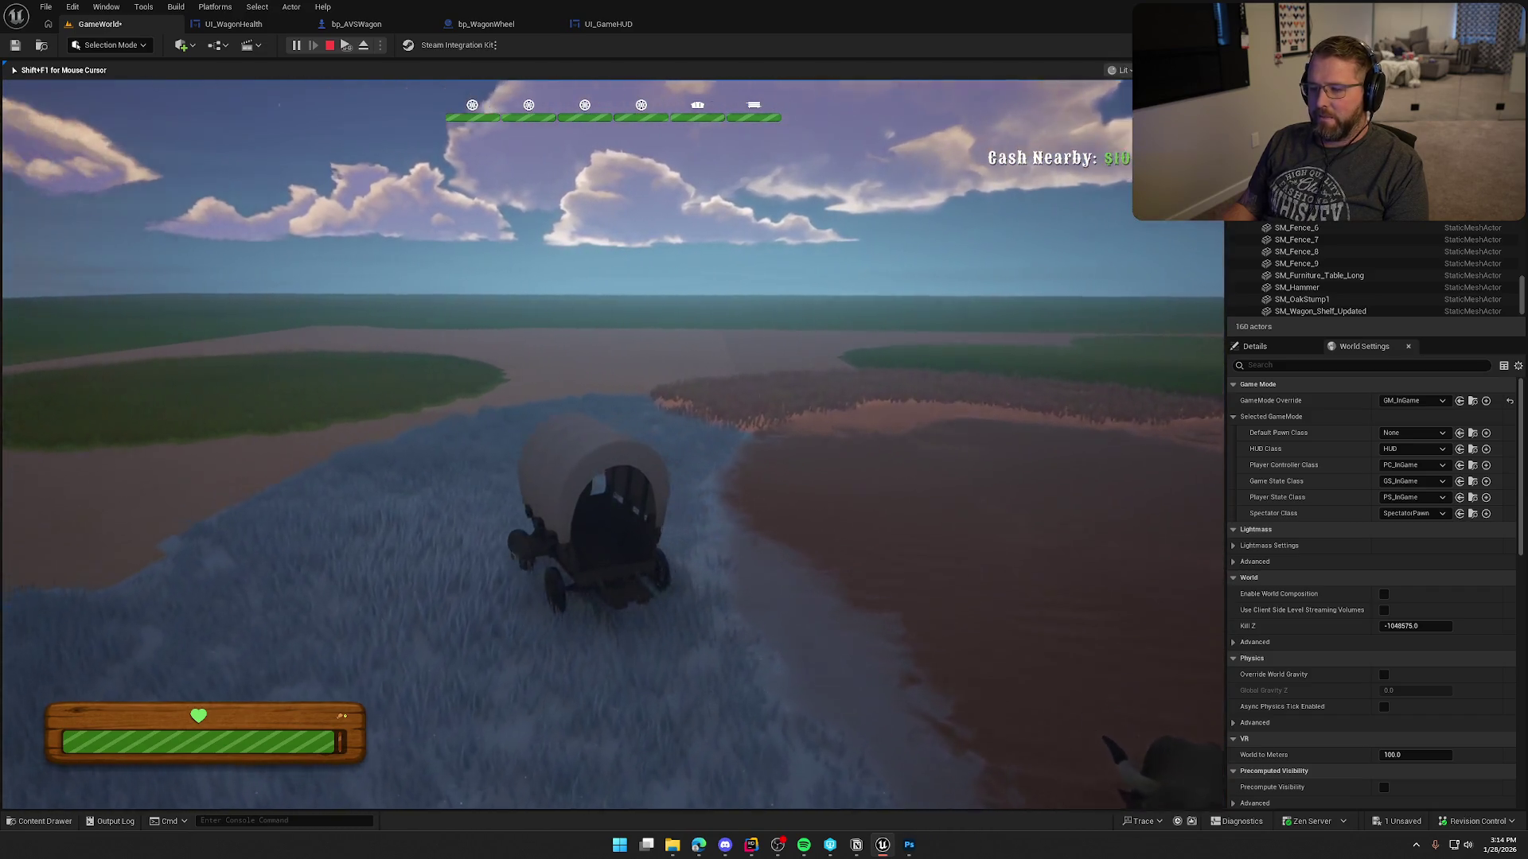
Turn the wagon left toward camp, dismount, walk toward camp, and stop the session.
{"action": "key", "text": "a"}
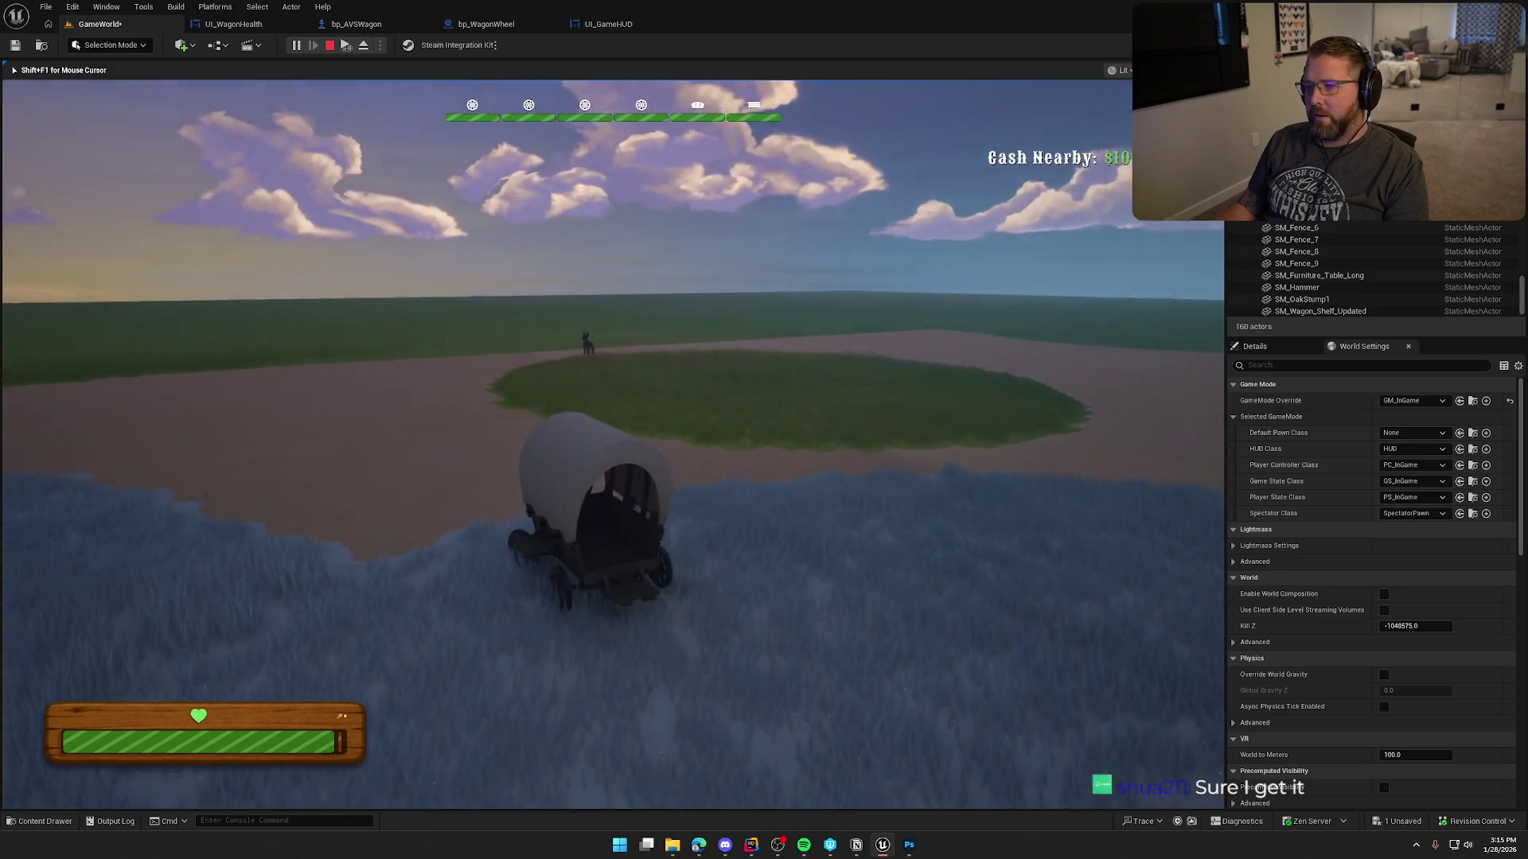
{"action": "key", "text": "a"}
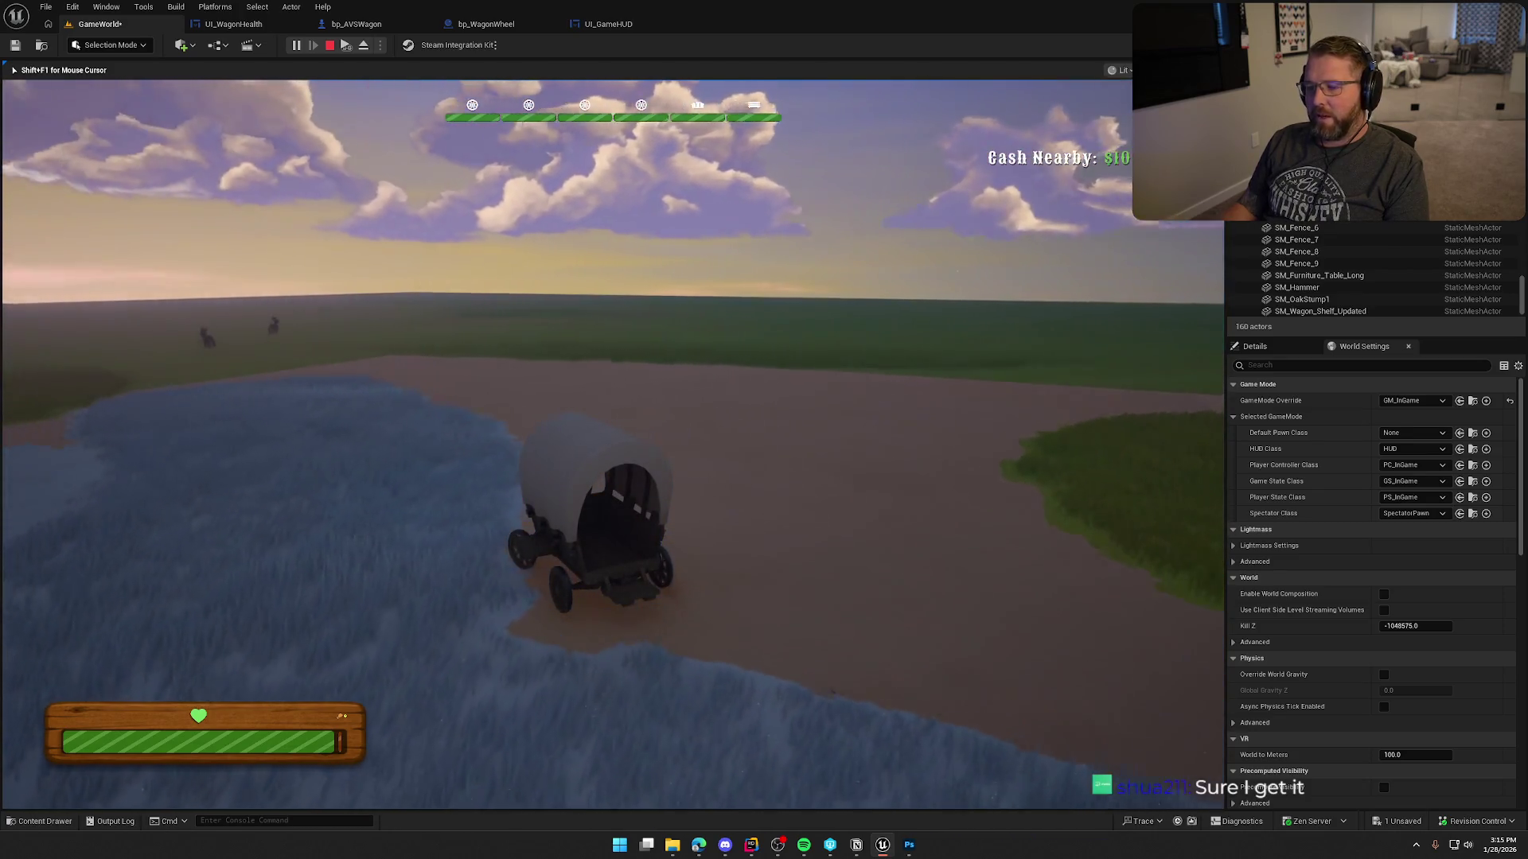
{"action": "key", "text": "a"}
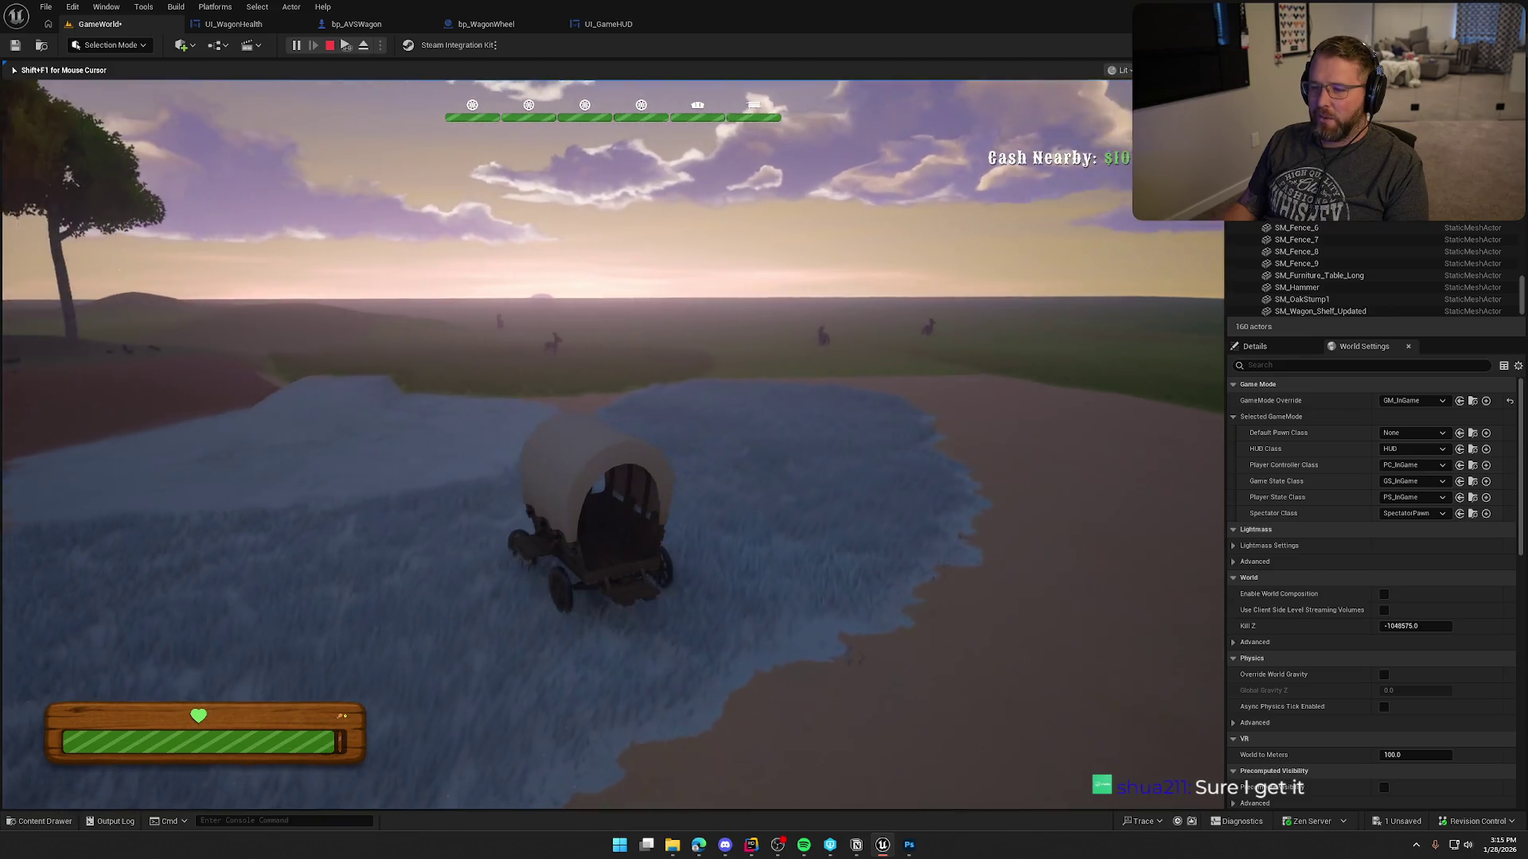
{"action": "key", "text": "a"}
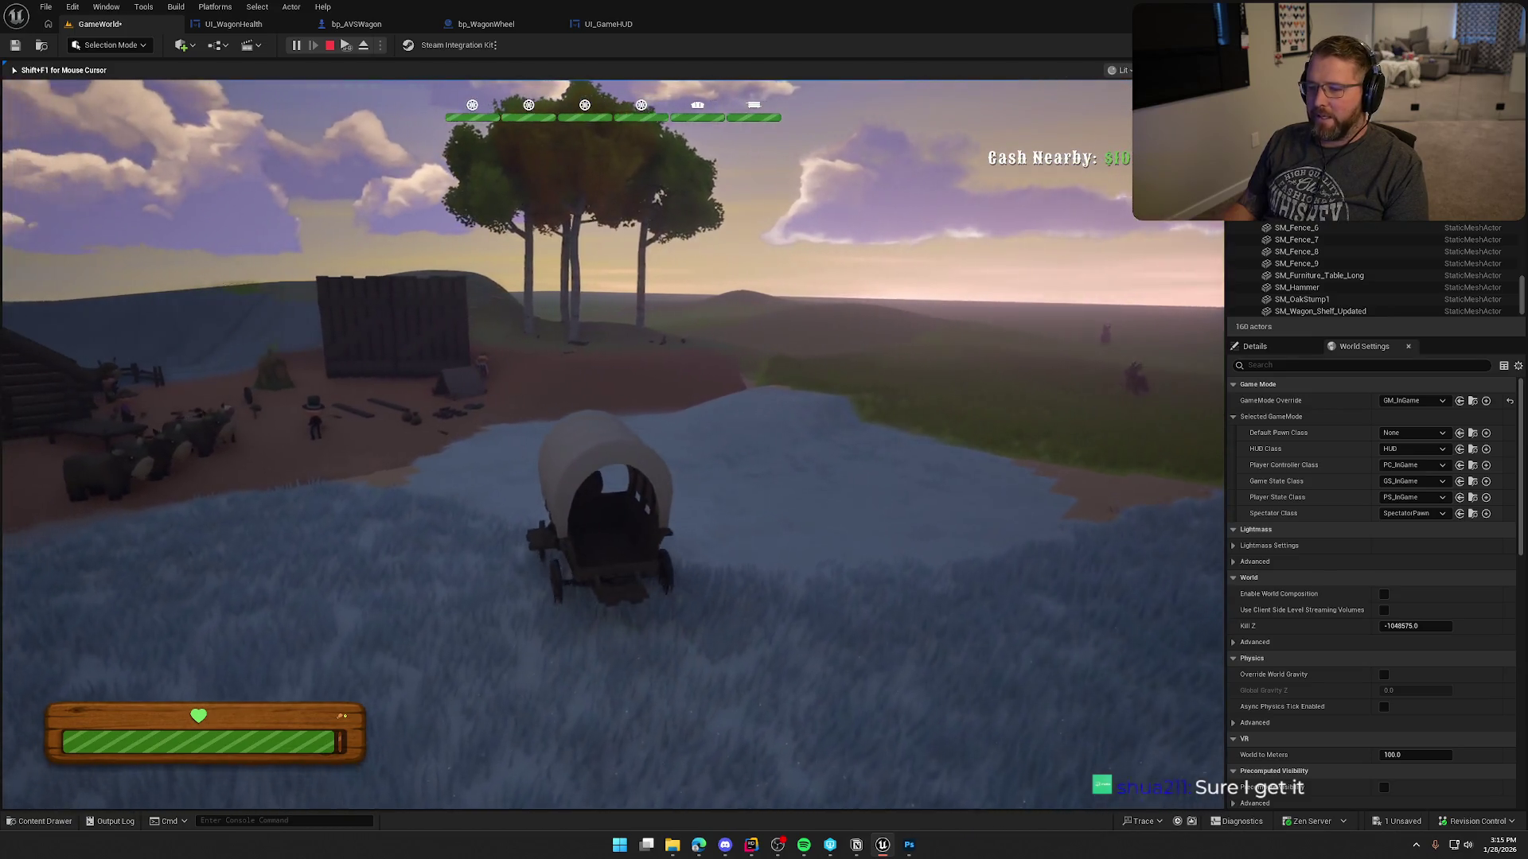
{"action": "key", "text": "a"}
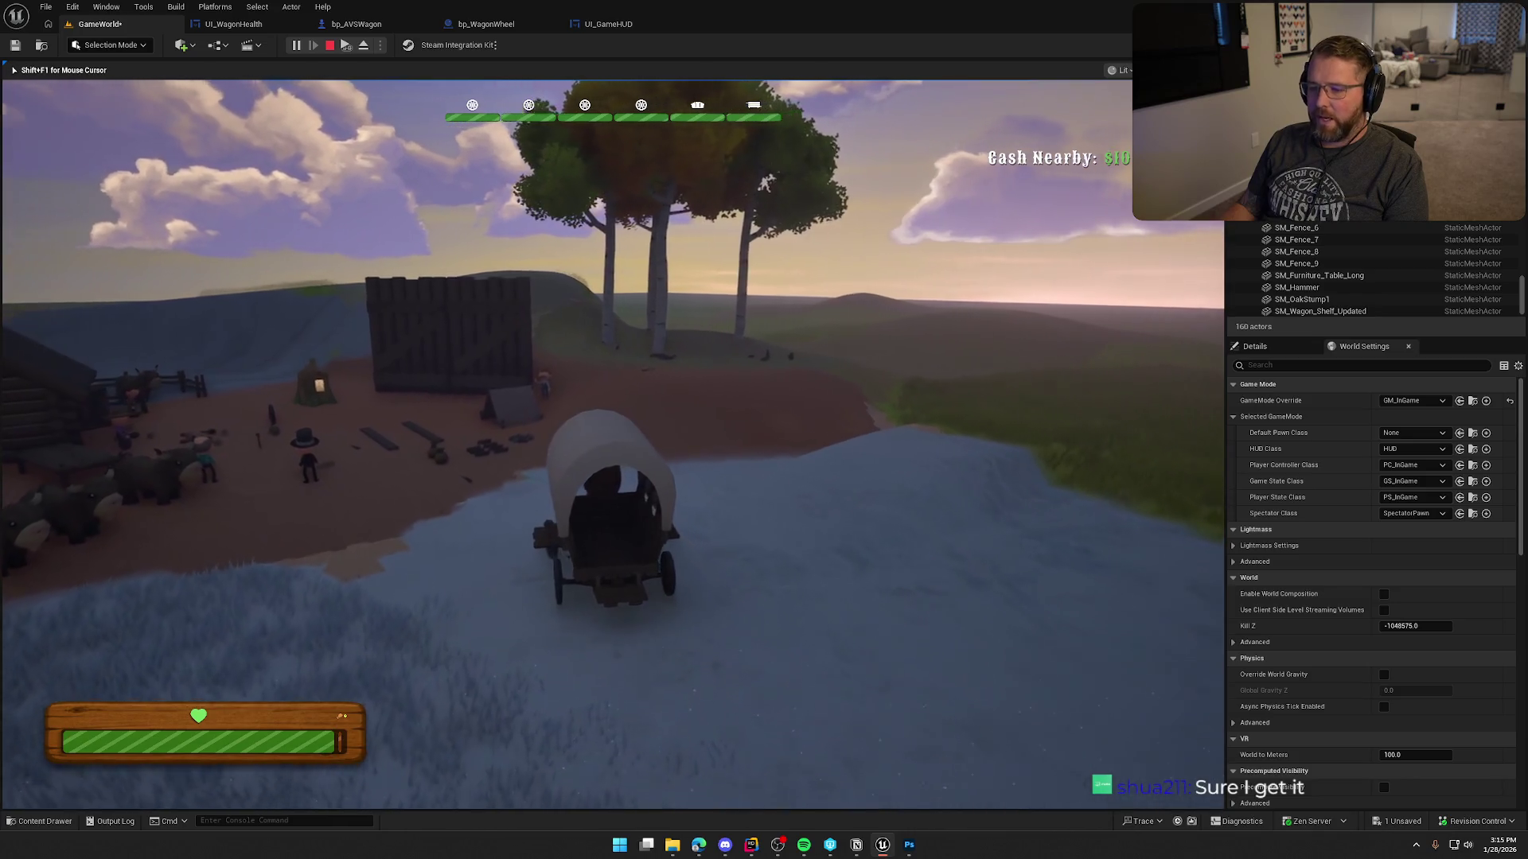
{"action": "key", "text": "e"}
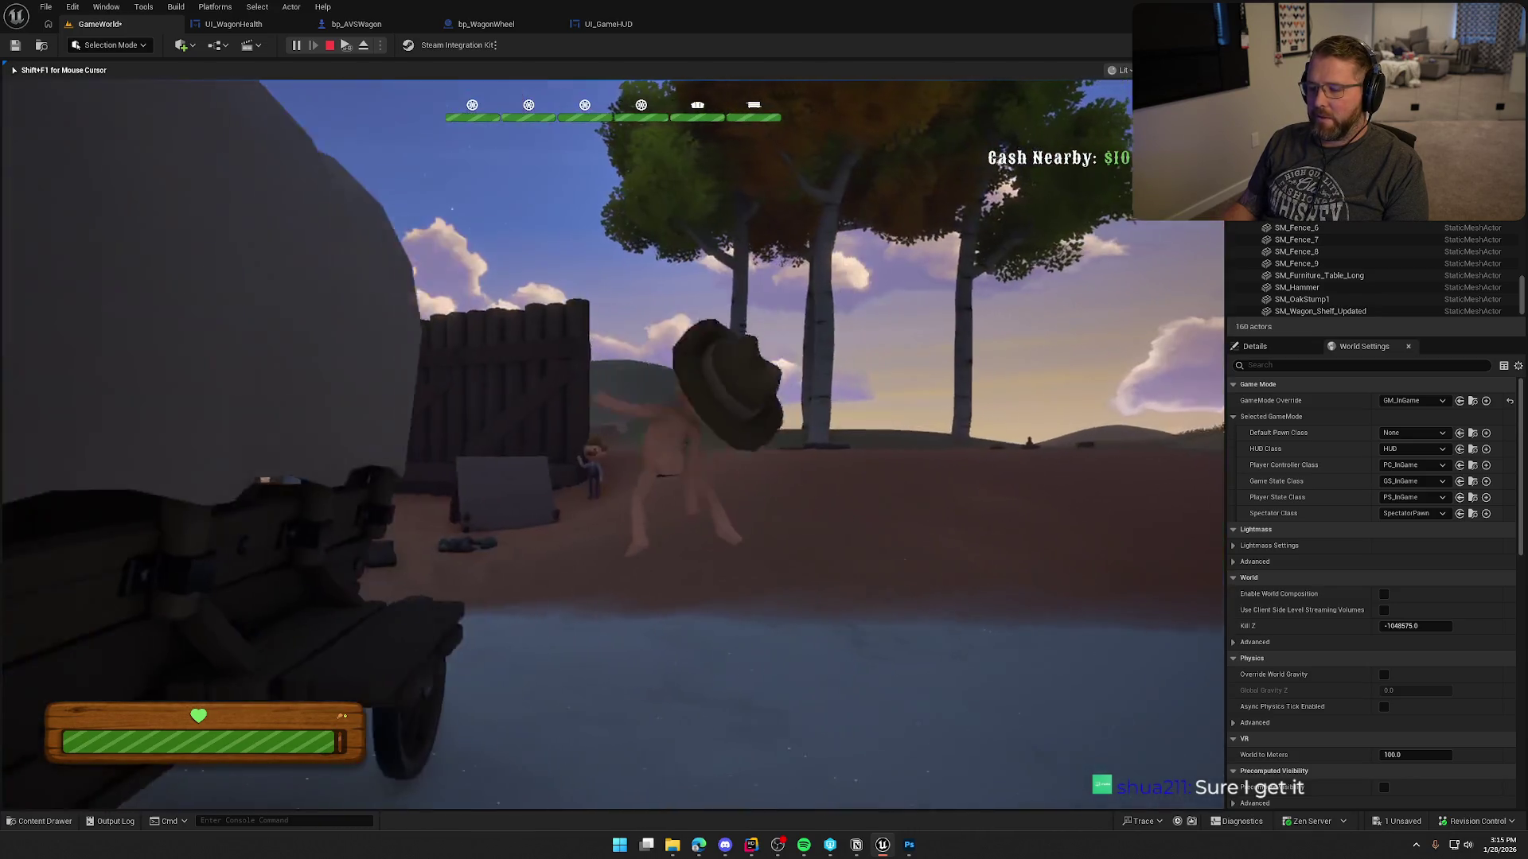
{"action": "key", "text": "w"}
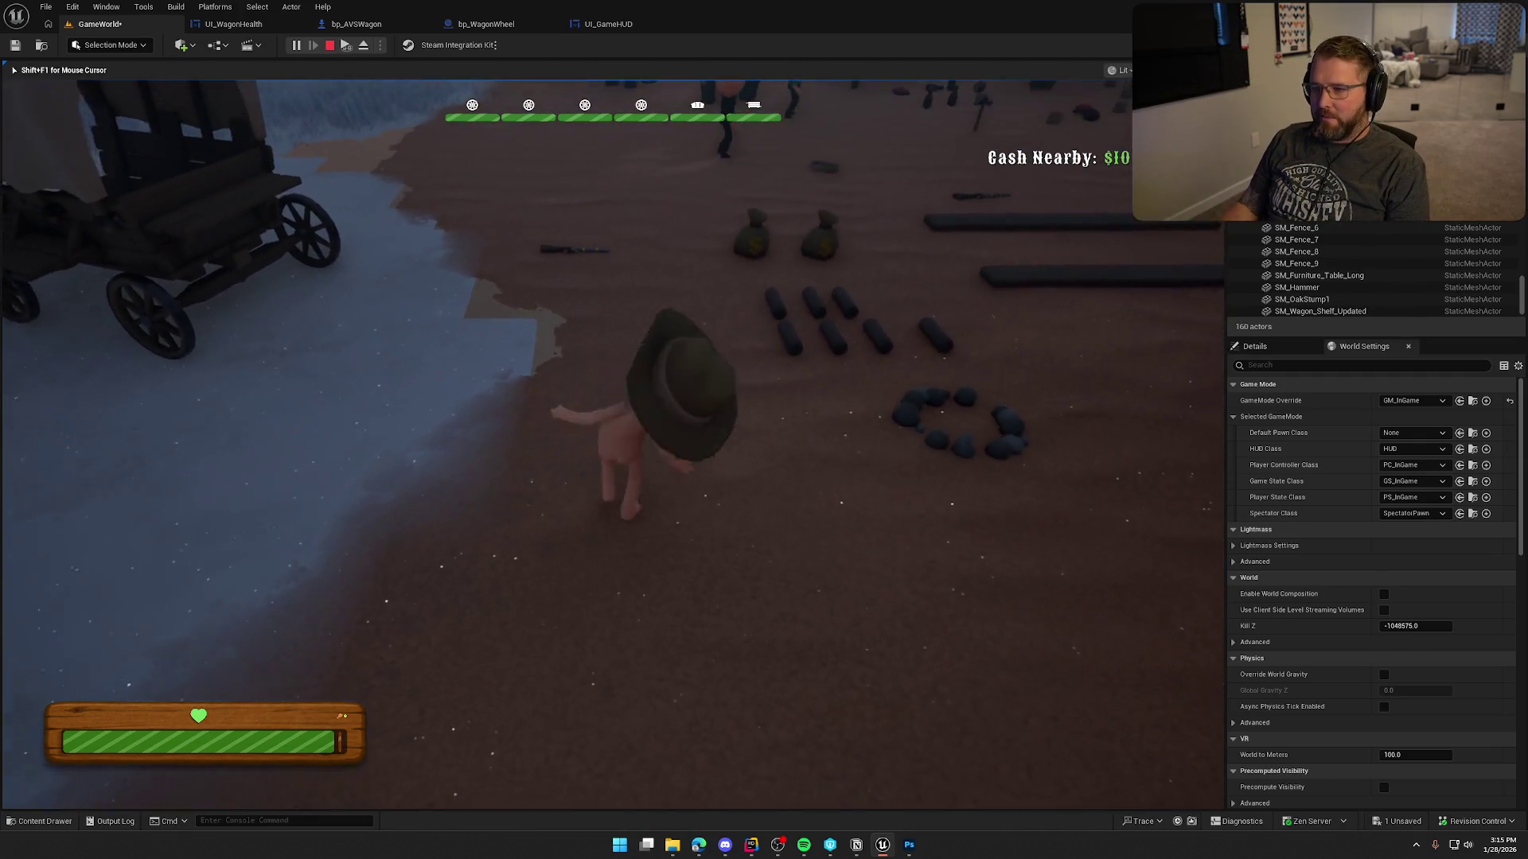
{"action": "key", "text": "Escape"}
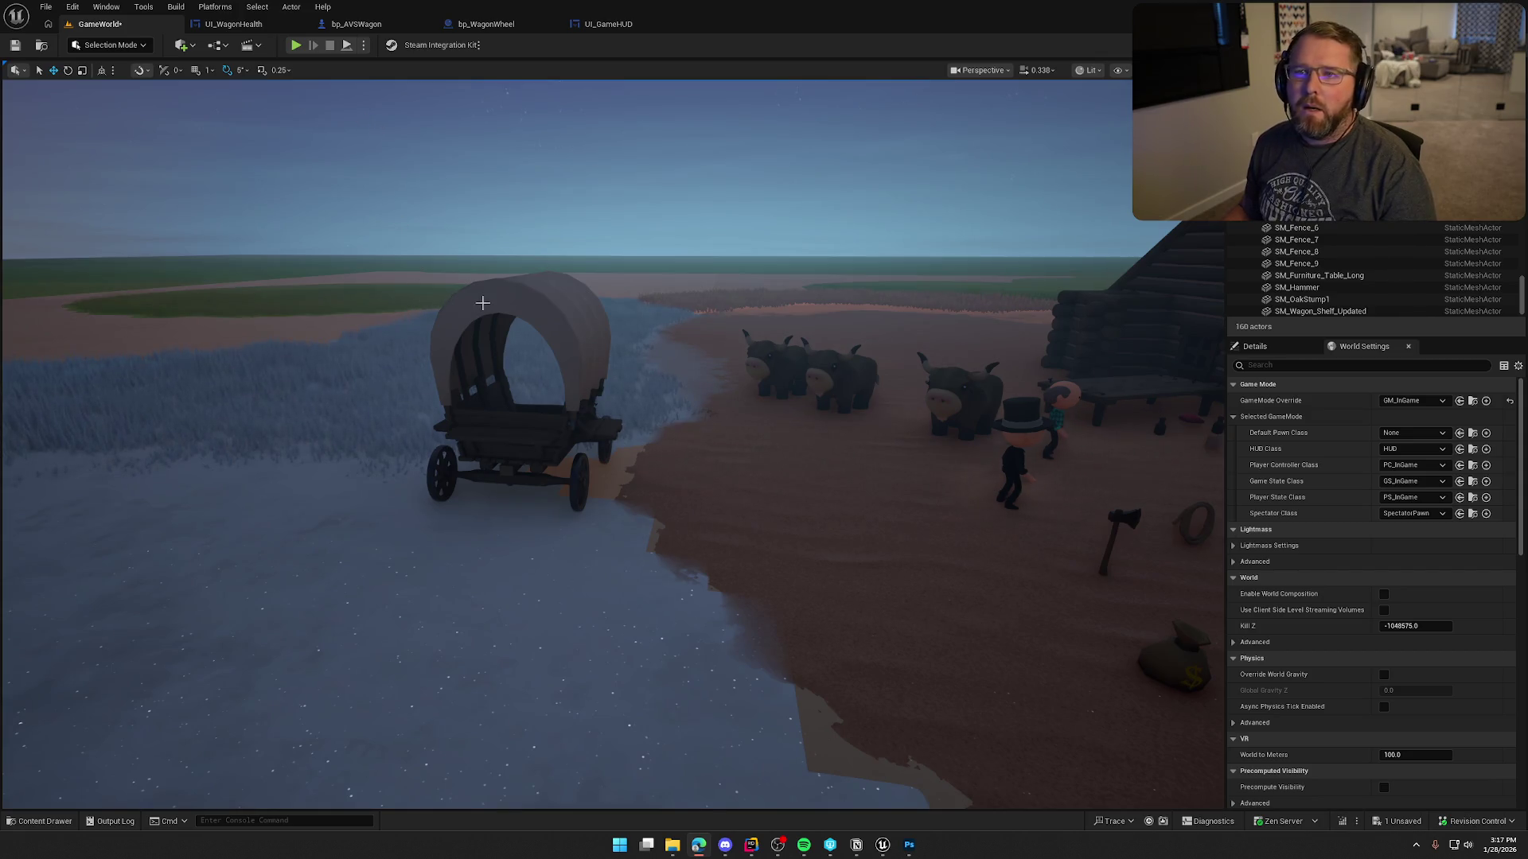
Fly the viewport around the wagon and cabin yard, then launch Play-in-Editor.
{"action": "left_click_drag", "start_coordinate": [482, 302], "coordinate": [444, 237]}
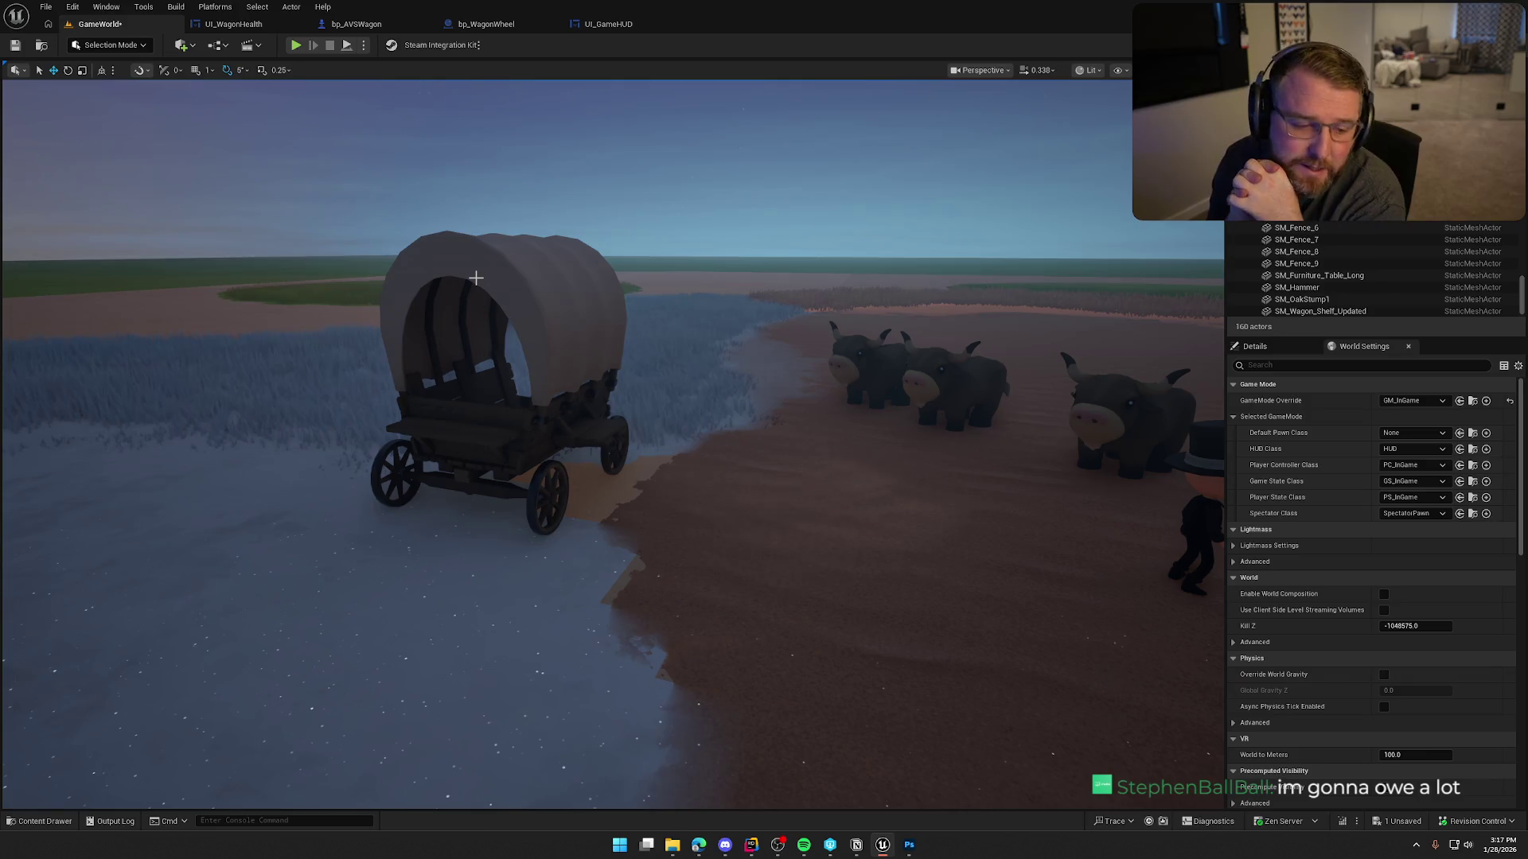
{"action": "key", "text": "d"}
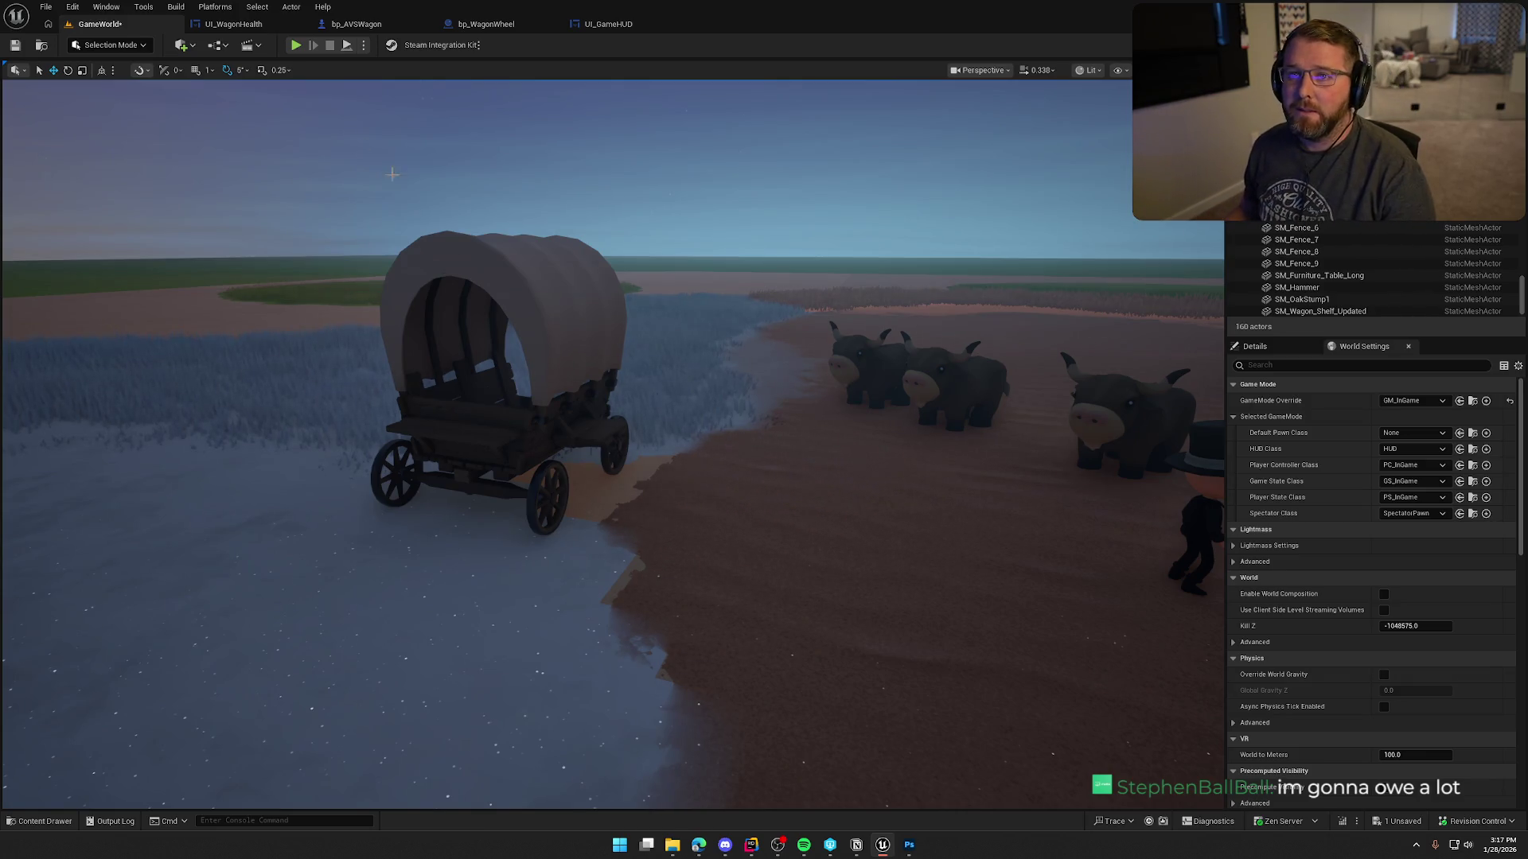
{"action": "key", "text": "w"}
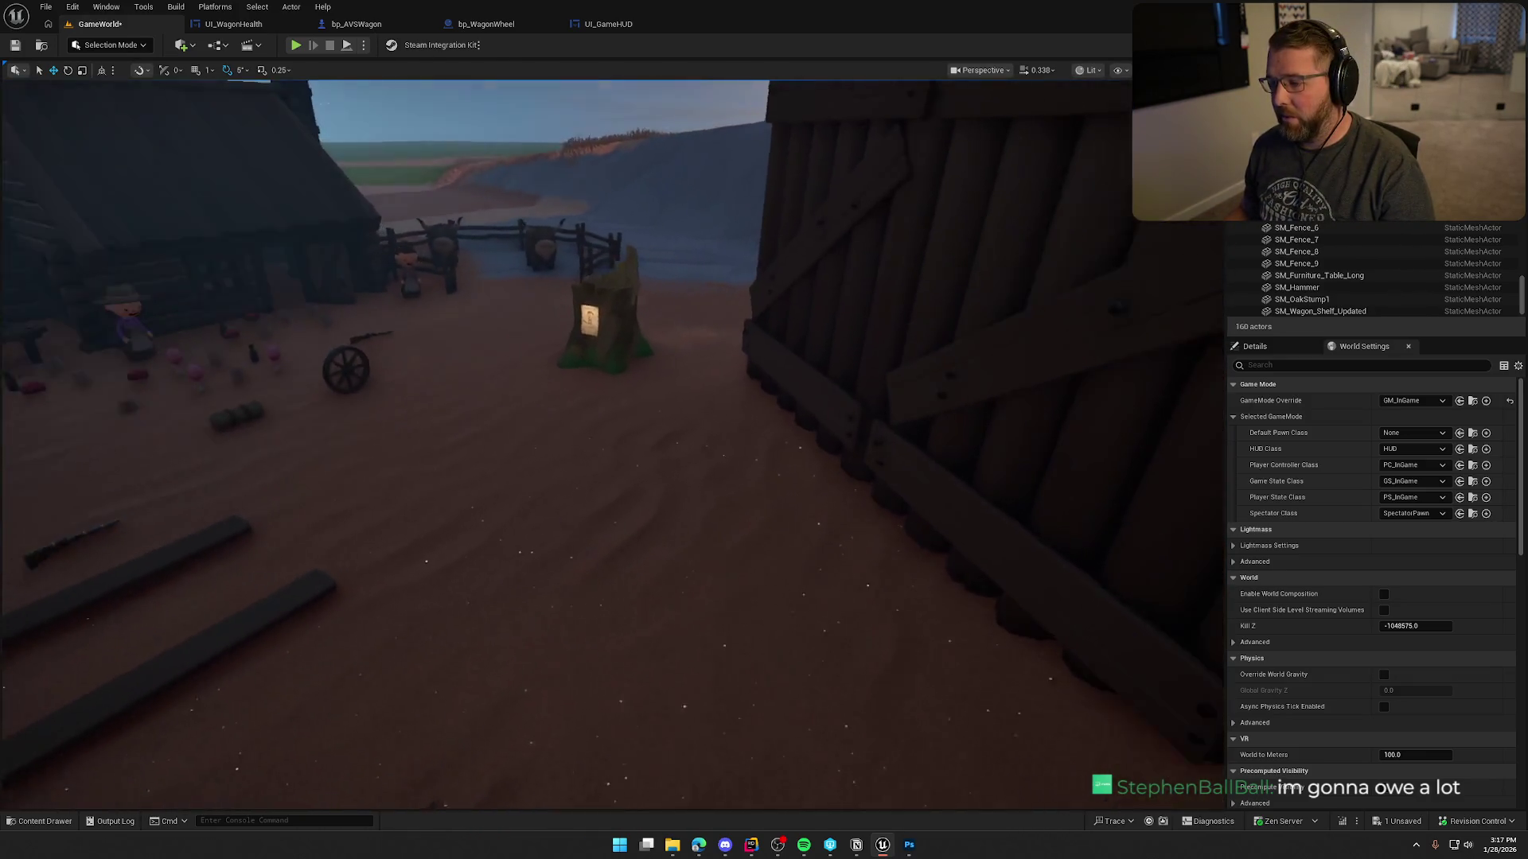
{"action": "key", "text": "s"}
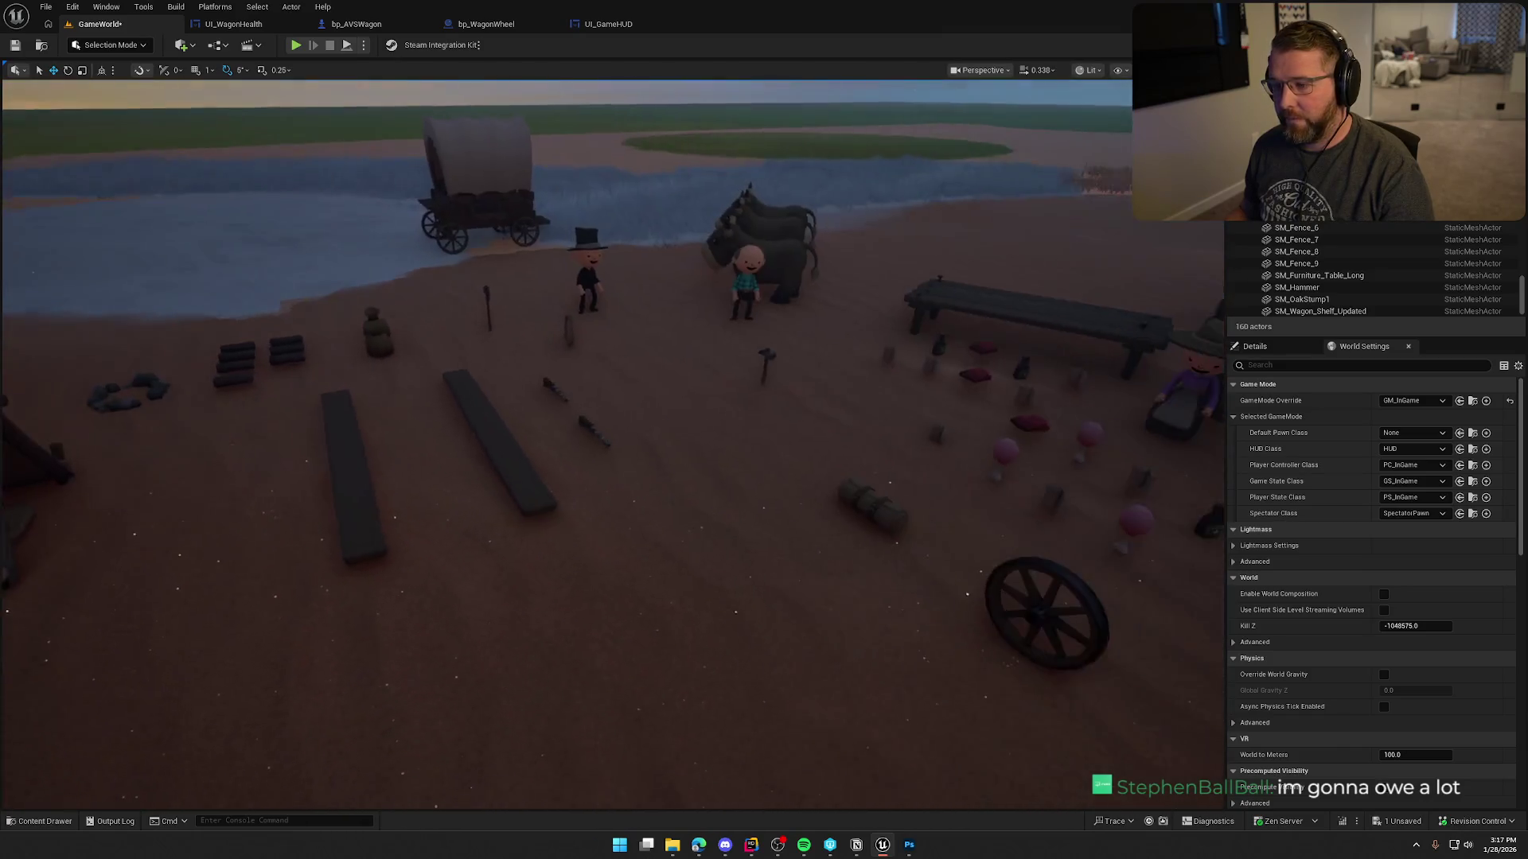
{"action": "key", "text": "a"}
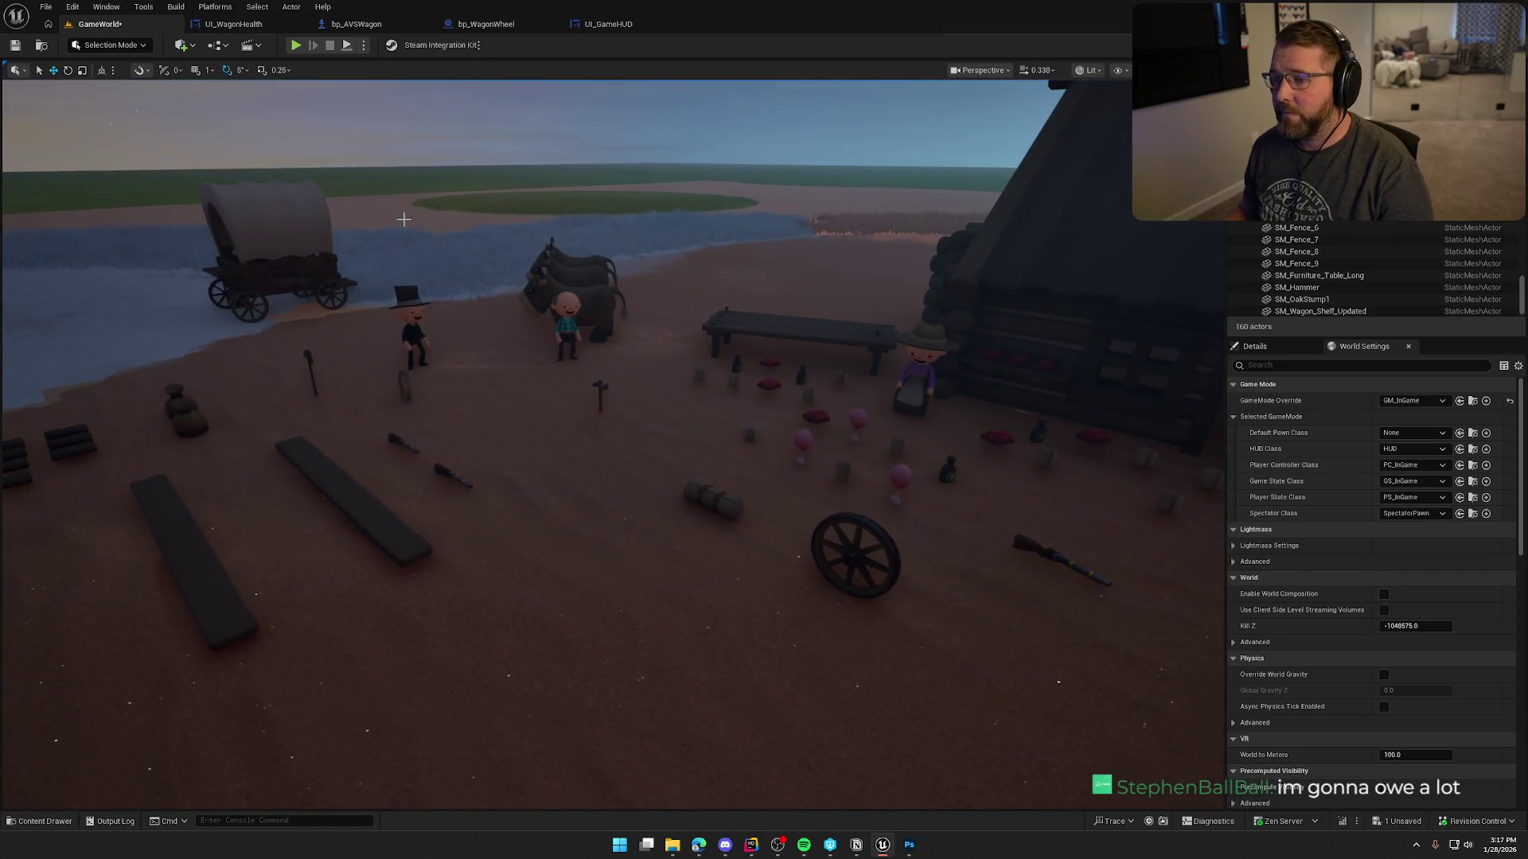
{"action": "key", "text": "alt+p"}
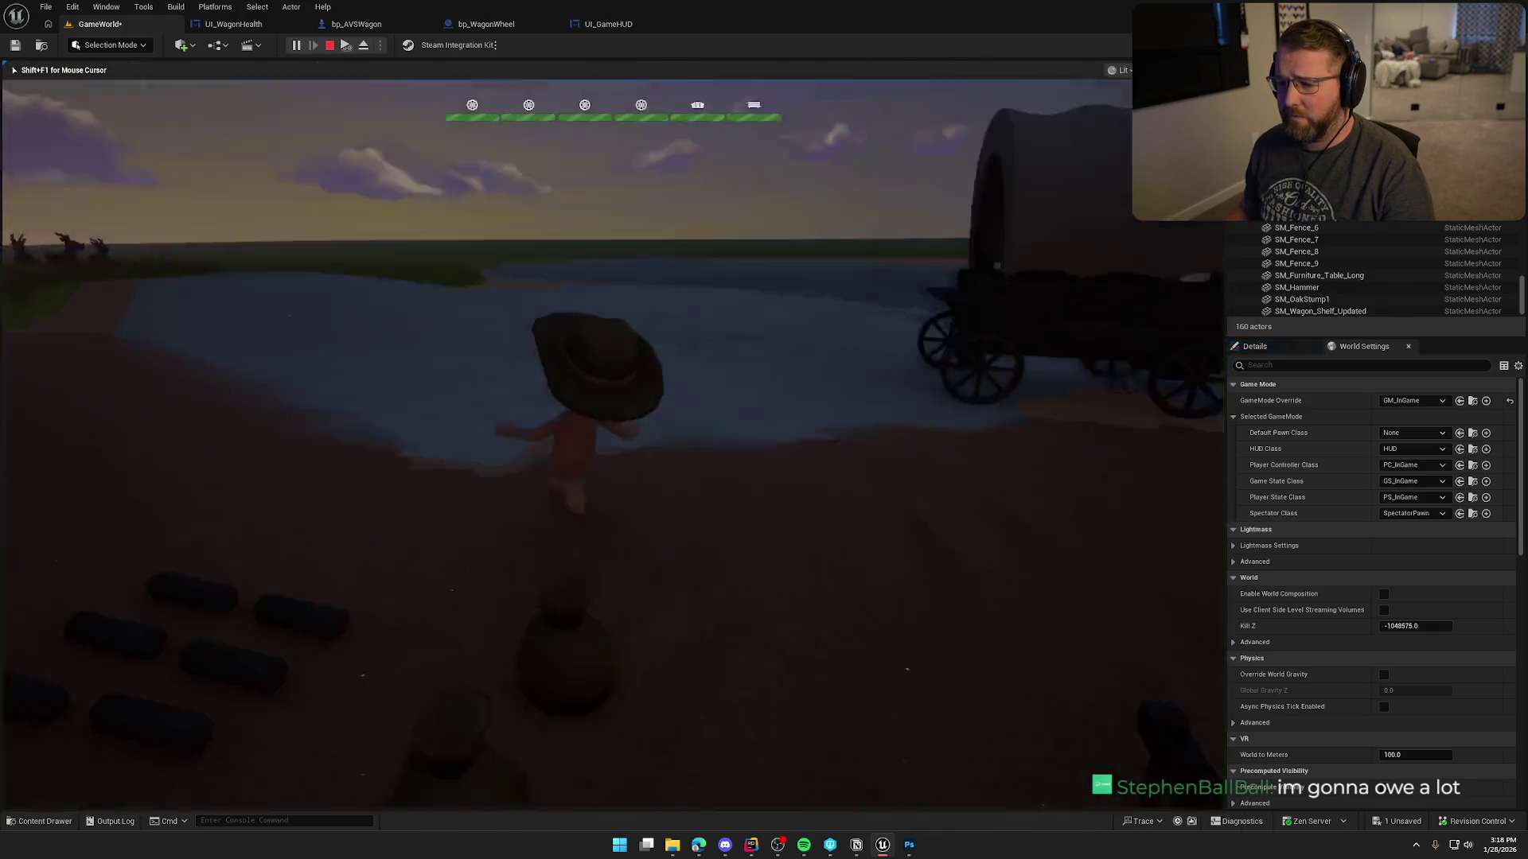
Walk and sprint the character toward the wagon and camp animals, then end the session.
{"action": "key", "text": "w"}
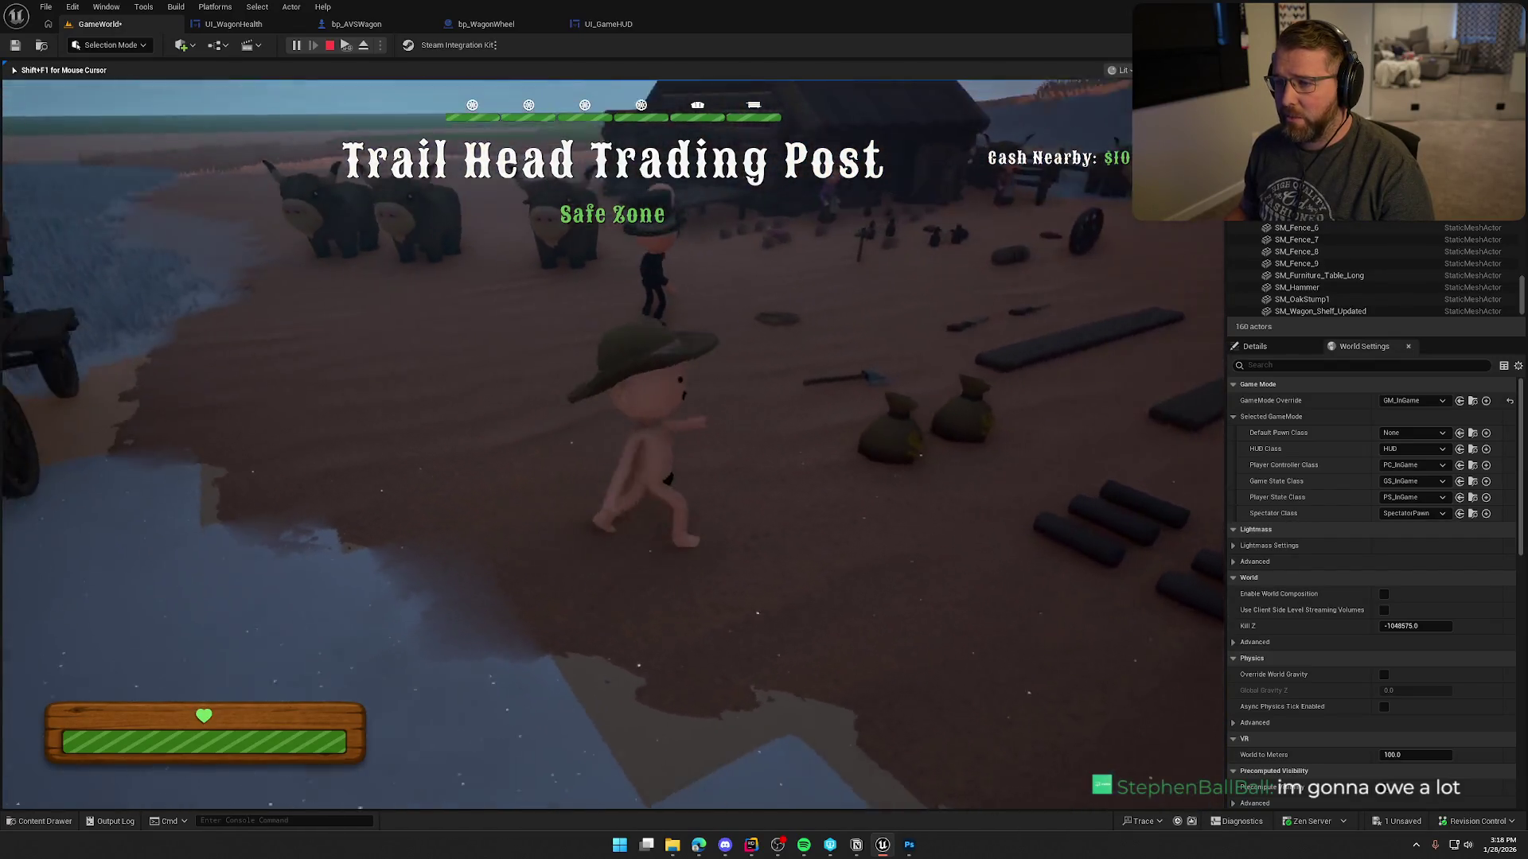
{"action": "key", "text": "shift+w"}
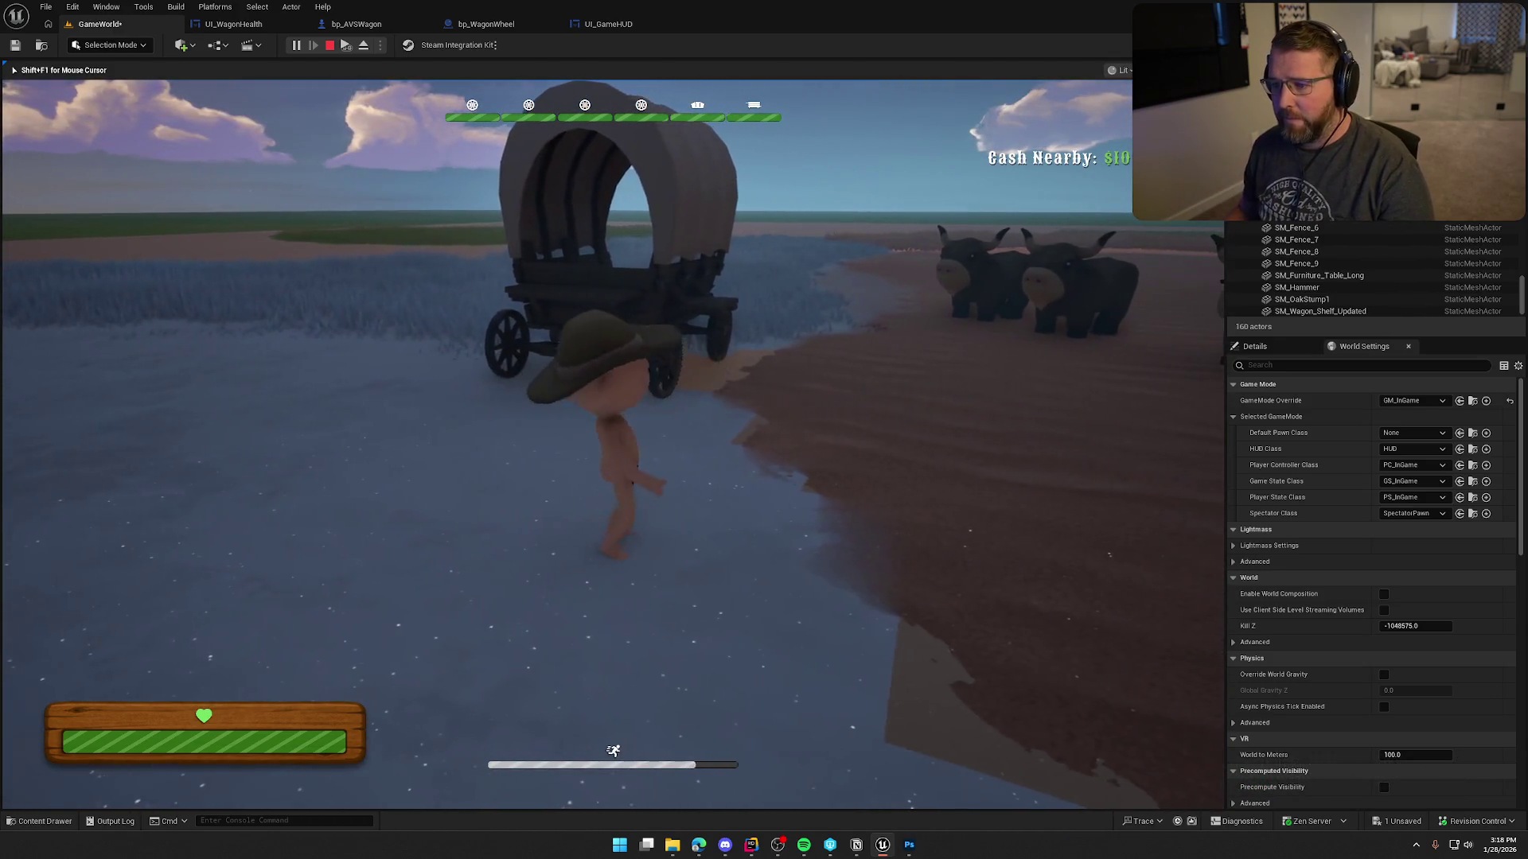
{"action": "key", "text": "shift+w"}
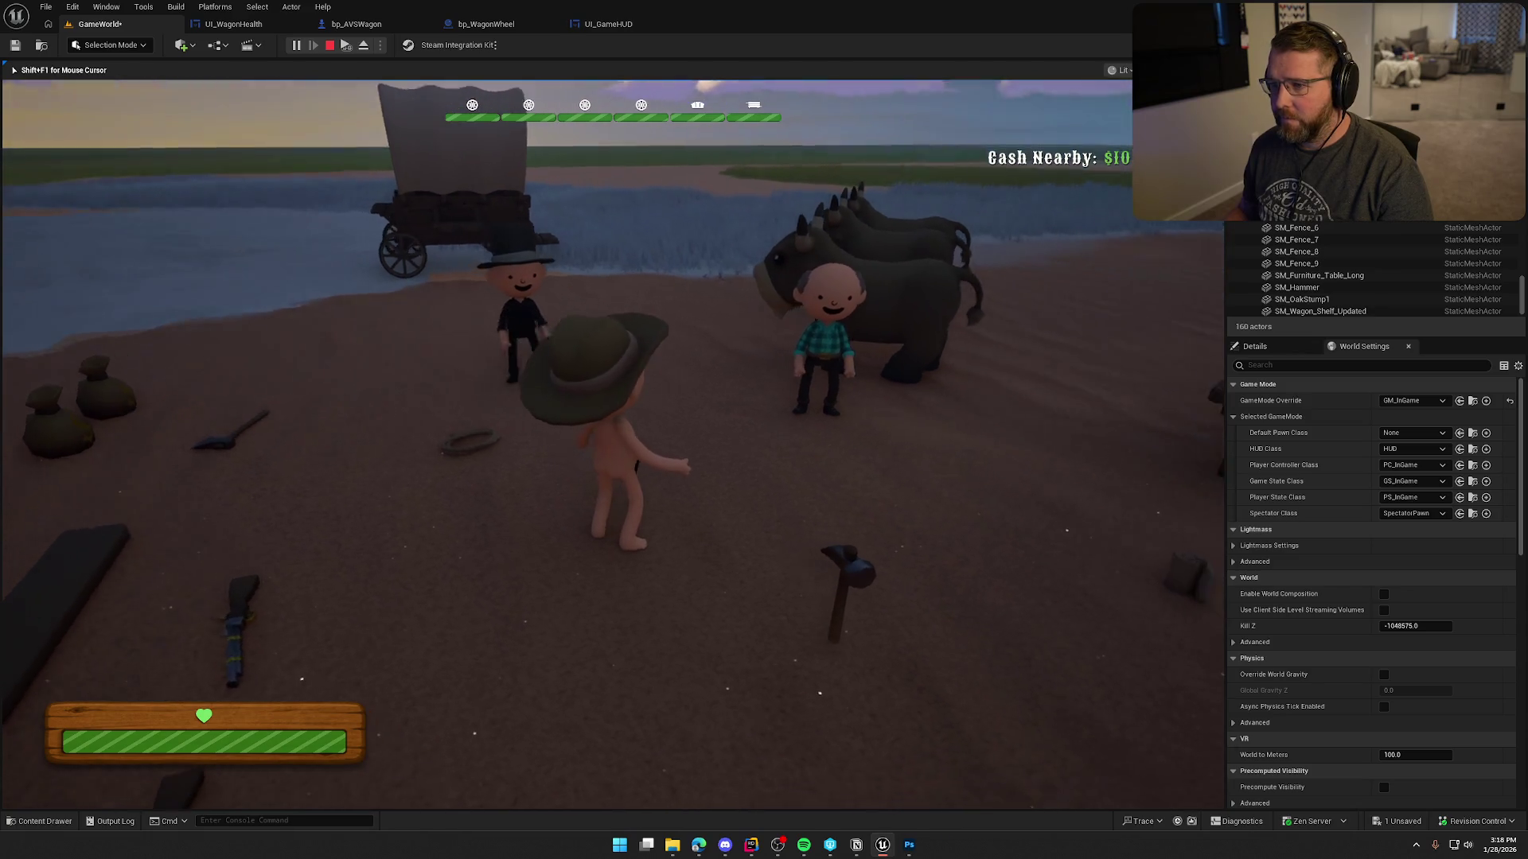
{"action": "key", "text": "Escape"}
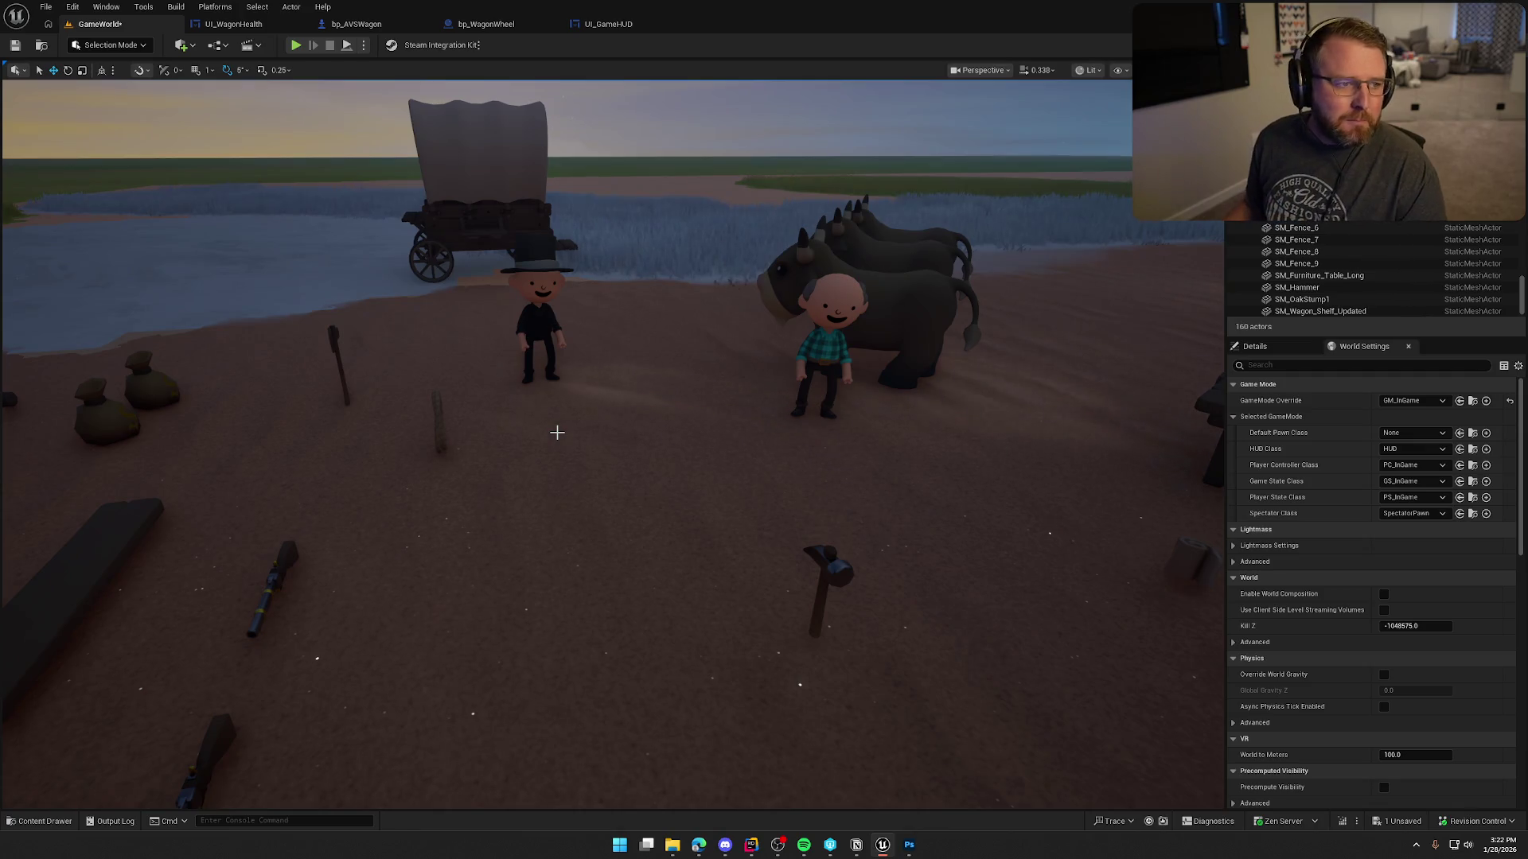
Quit Photoshop without saving Wagon_Body_Icon, then frame the wagon and sky in the viewport.
{"action": "left_click", "coordinate": [699, 844]}
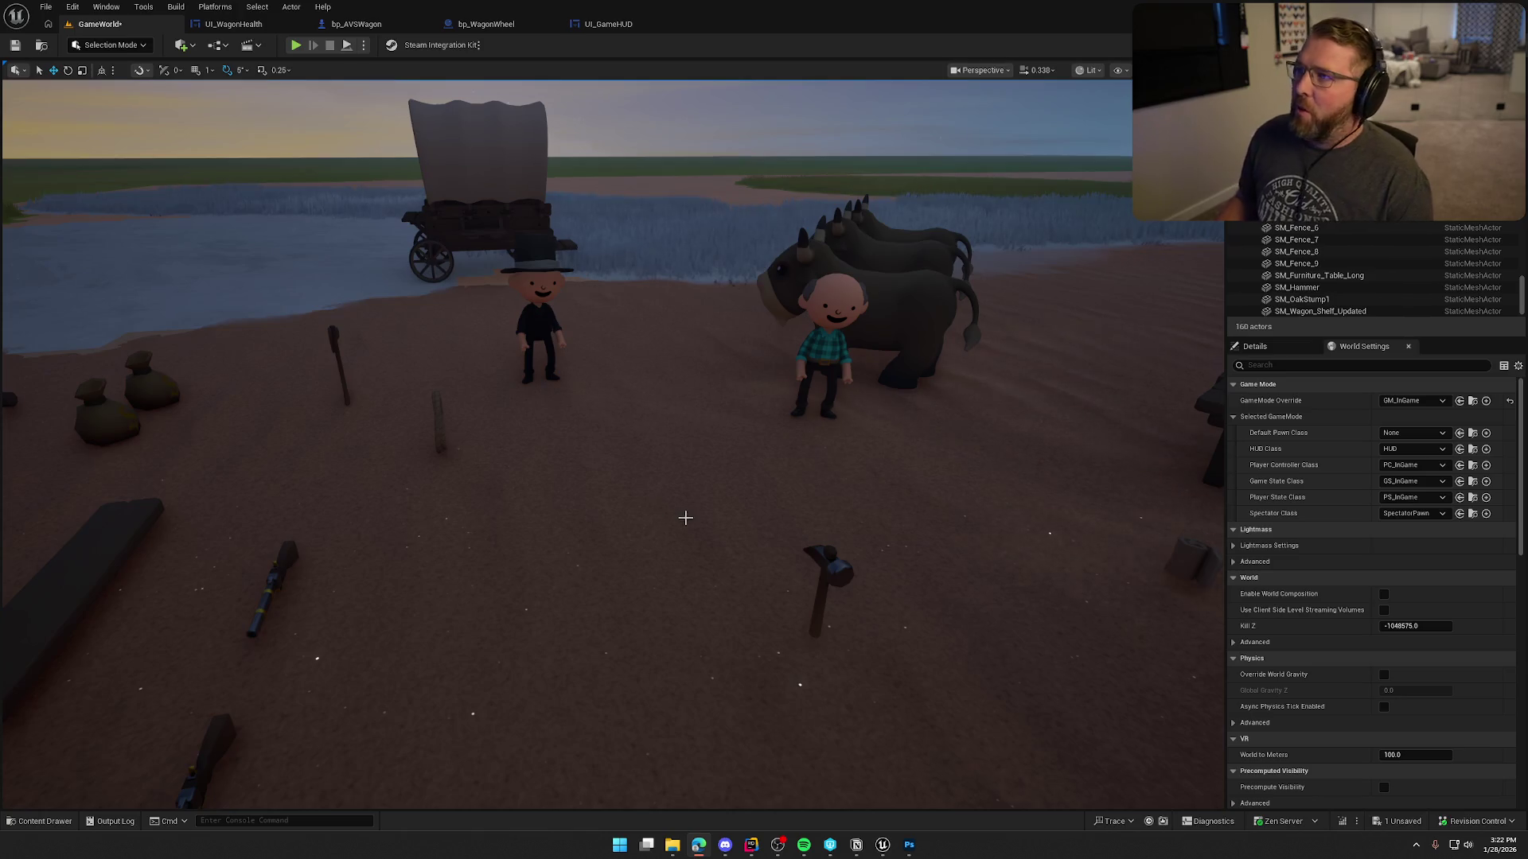
{"action": "left_click_drag", "start_coordinate": [682, 505], "coordinate": [682, 445]}
{"action": "left_click", "coordinate": [909, 845]}
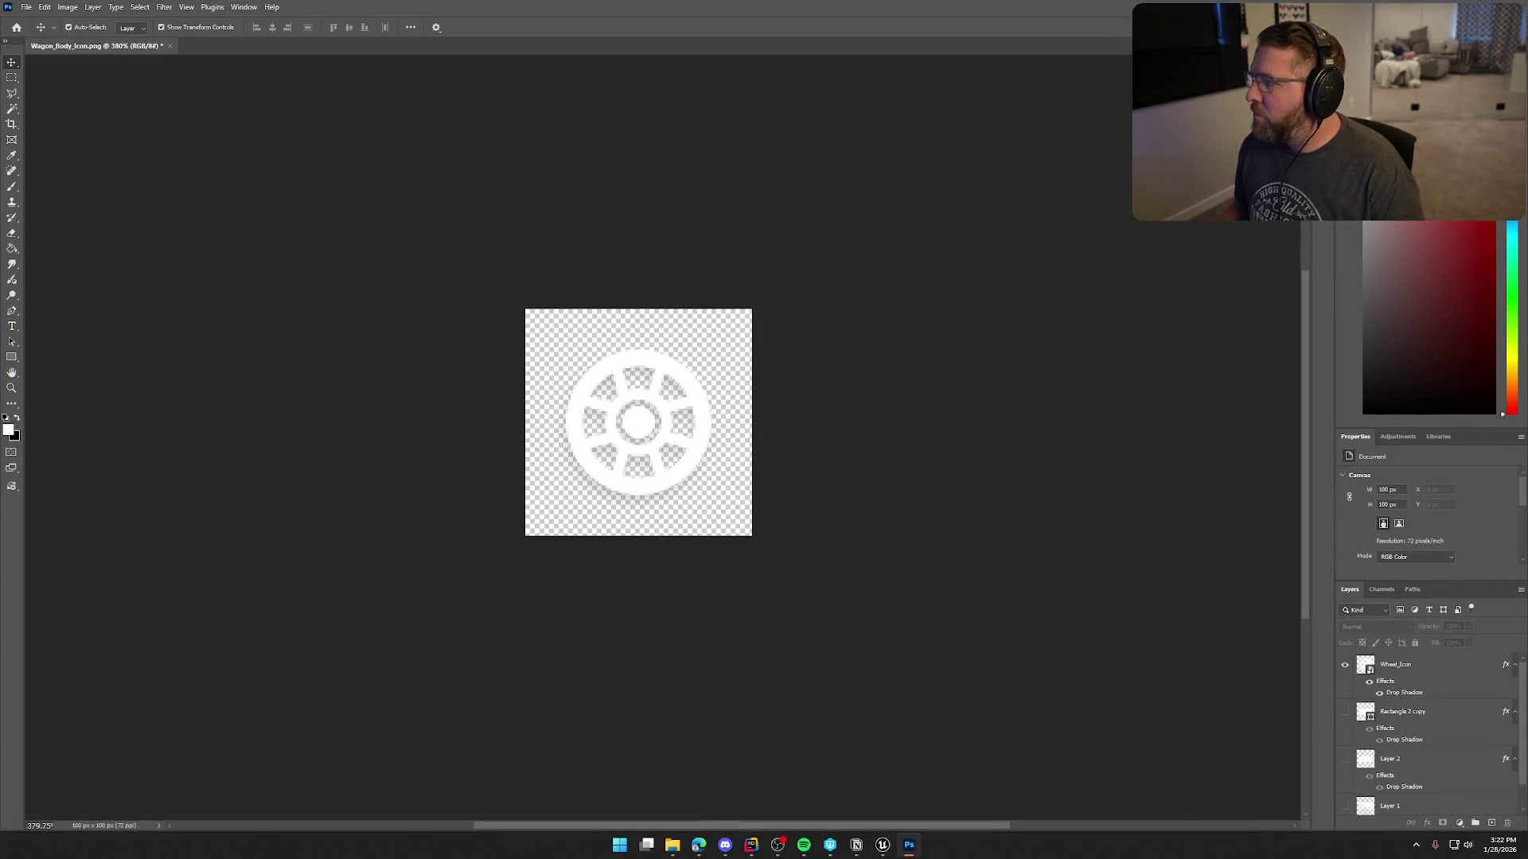
{"action": "key", "text": "ctrl+q"}
{"action": "left_click", "coordinate": [759, 308]}
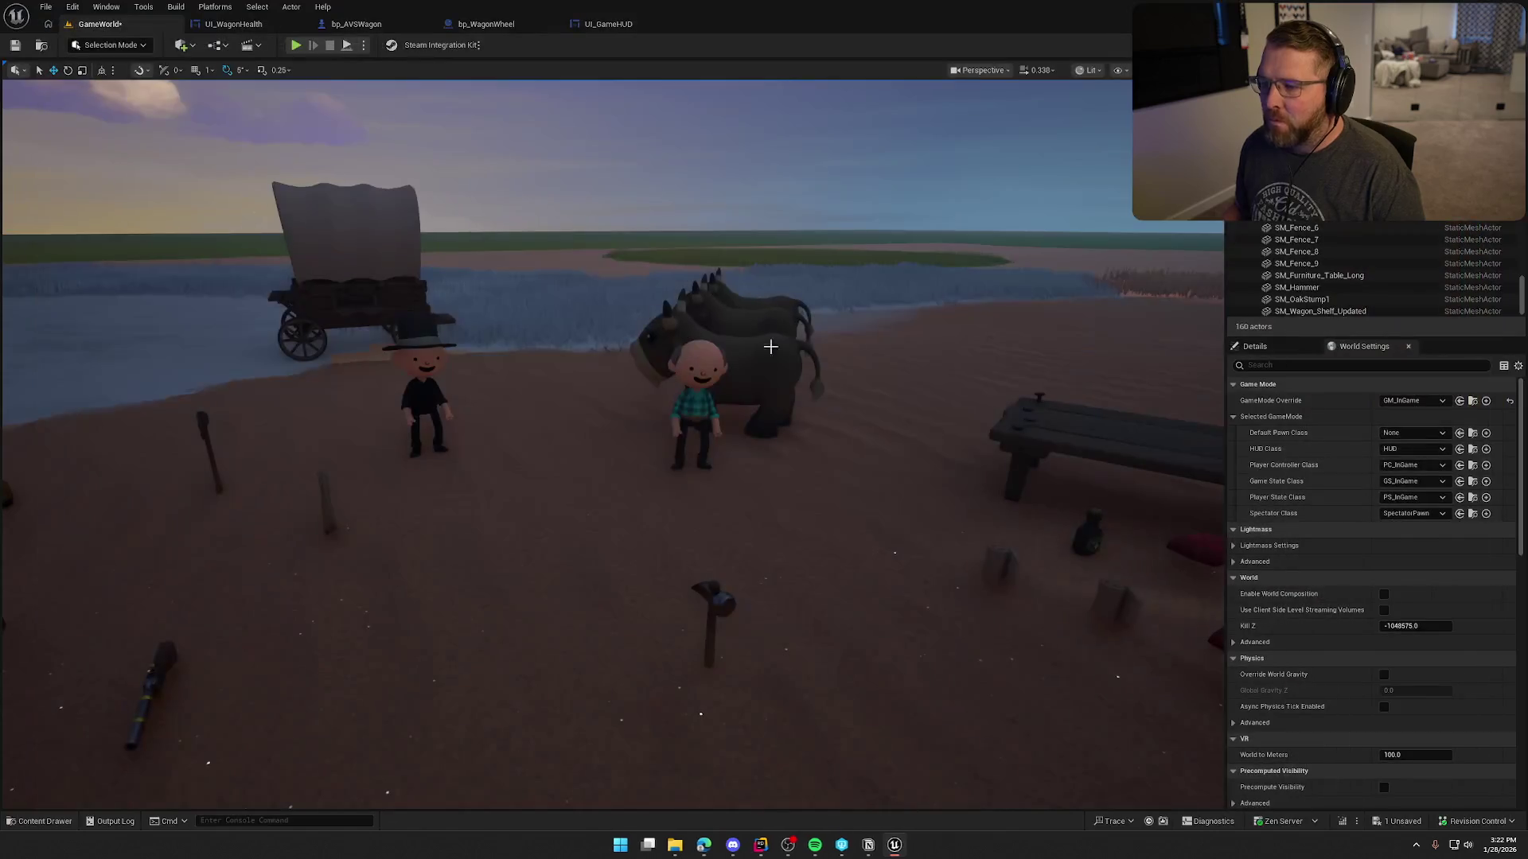
{"action": "scroll", "coordinate": [906, 484], "scroll_direction": "down", "scroll_amount": 3}
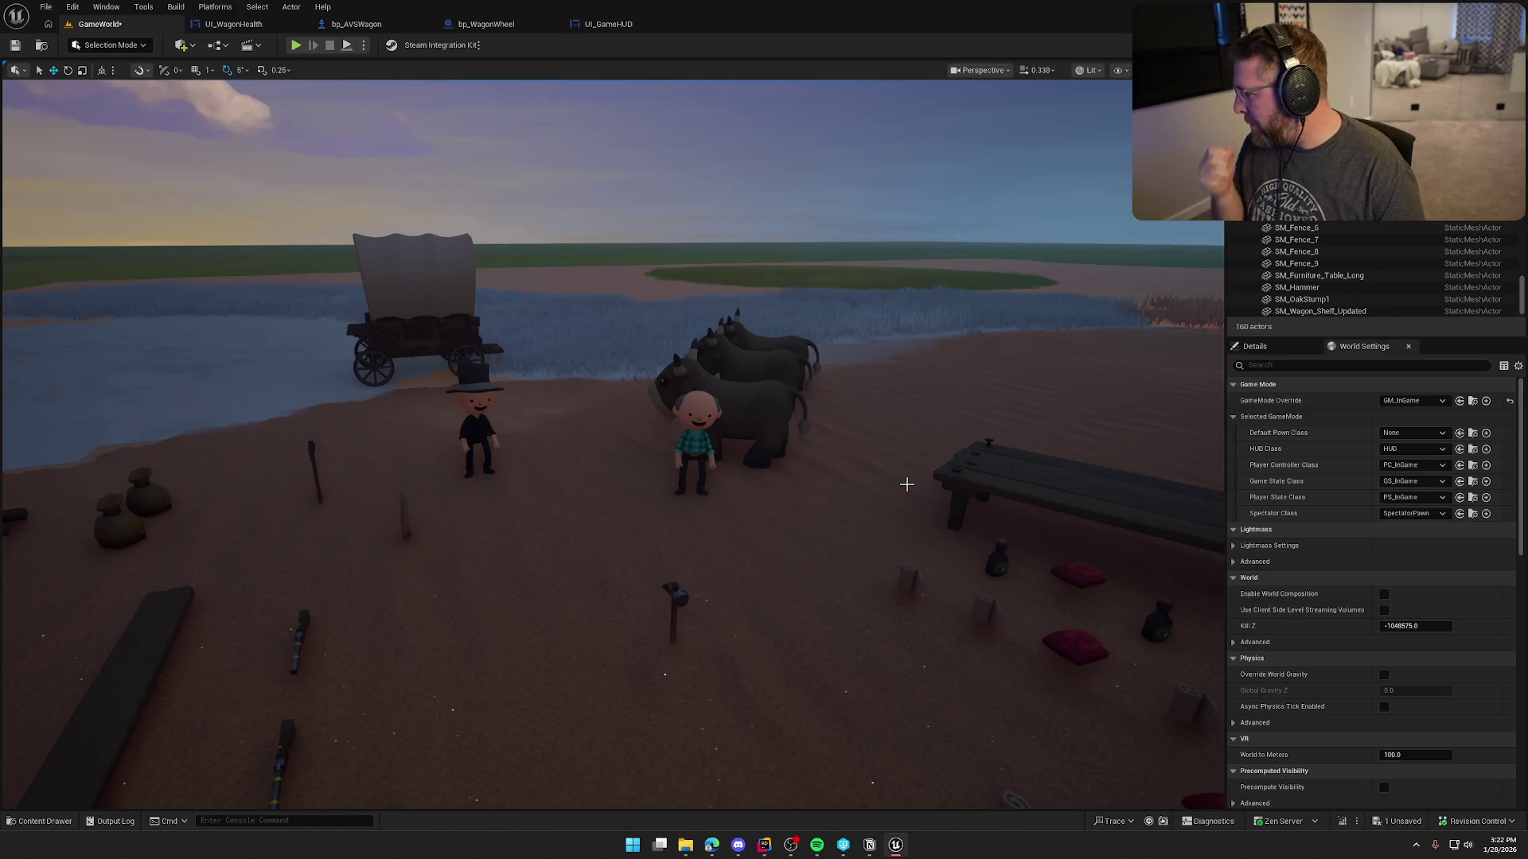
{"action": "left_click_drag", "start_coordinate": [907, 484], "coordinate": [906, 370]}
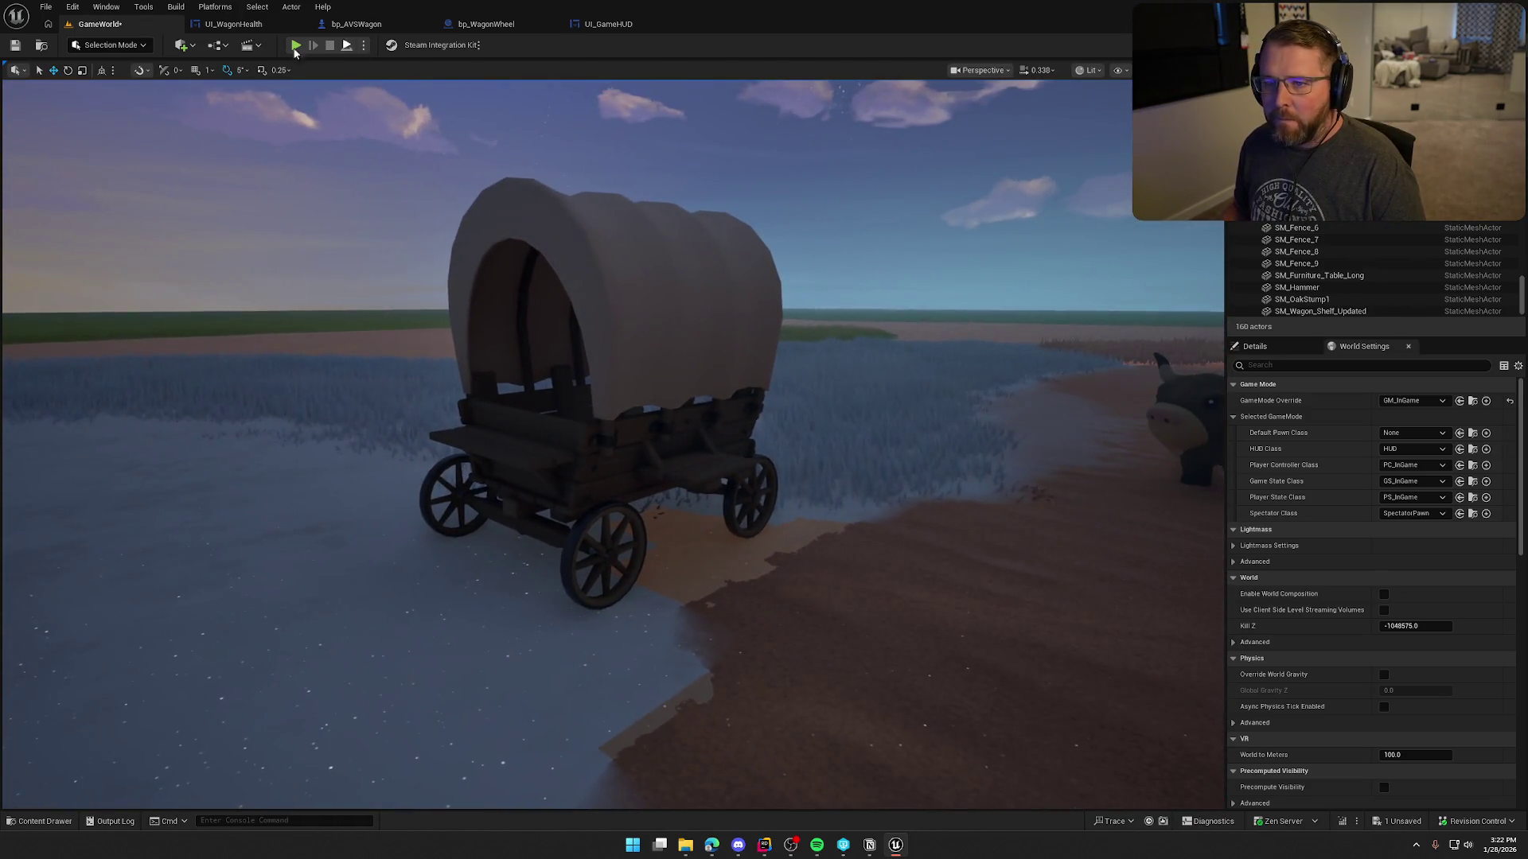
Delete the Delay and Update Component Damage nodes in bp_AVSWagon and compile it.
{"action": "left_click", "coordinate": [233, 23]}
{"action": "left_click", "coordinate": [353, 24]}
{"action": "left_click", "coordinate": [546, 68]}
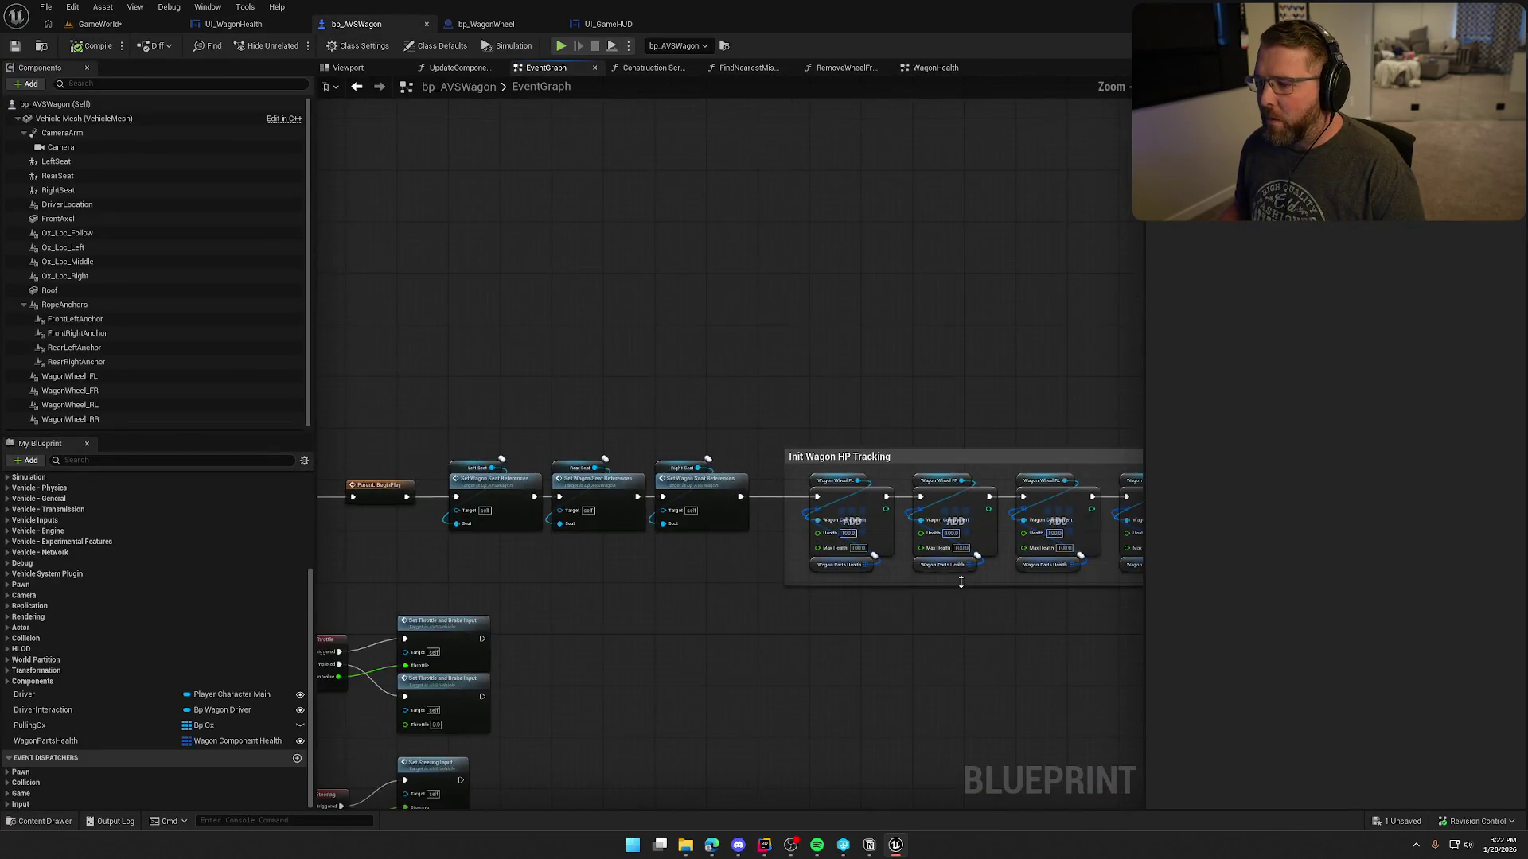
{"action": "left_click_drag", "start_coordinate": [722, 278], "coordinate": [917, 400]}
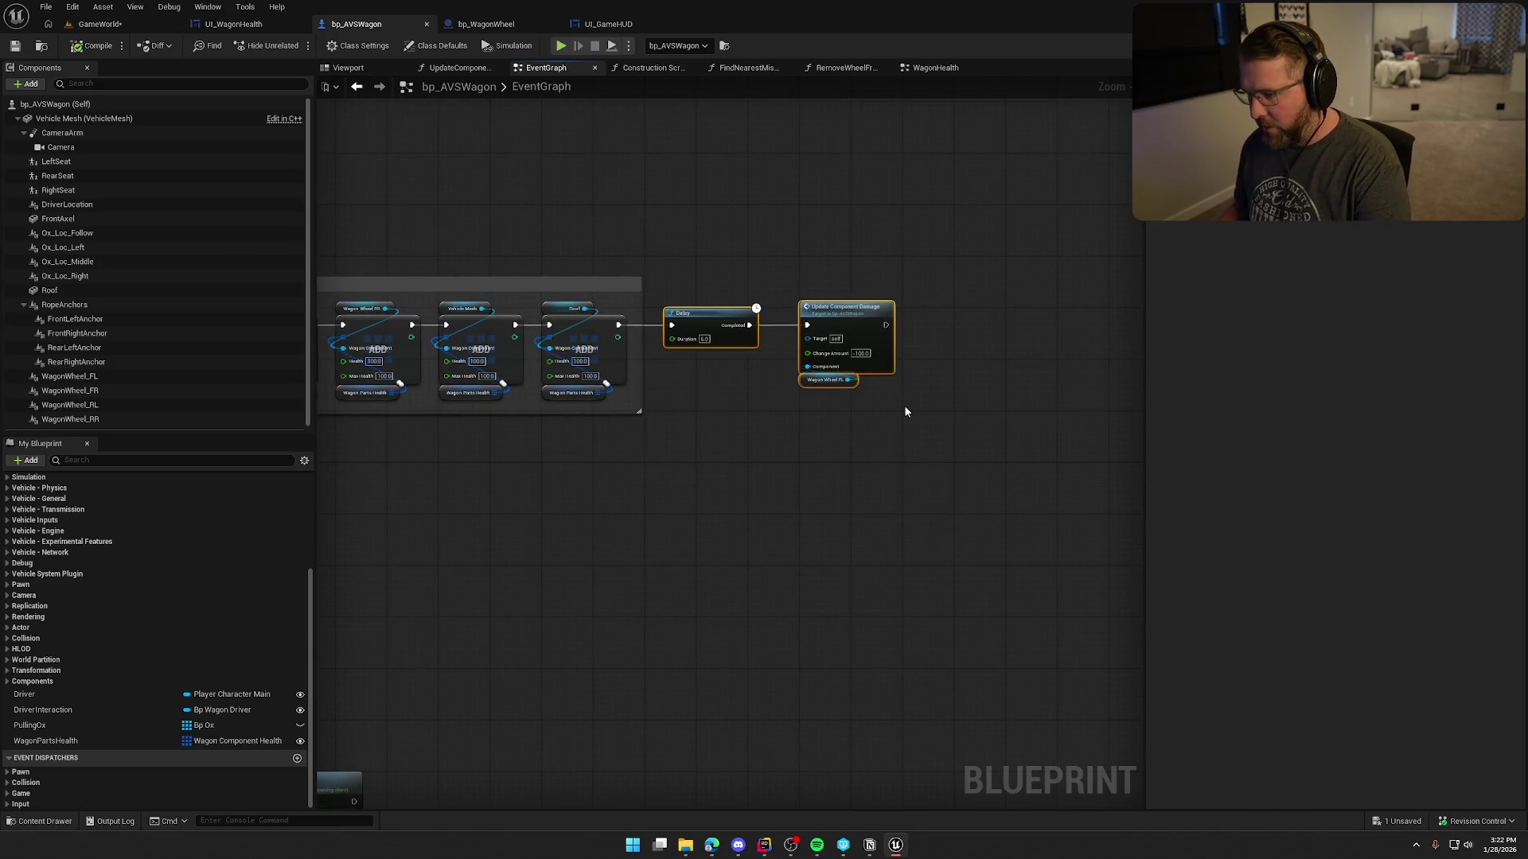
{"action": "key", "text": "Delete"}
{"action": "left_click", "coordinate": [83, 48]}
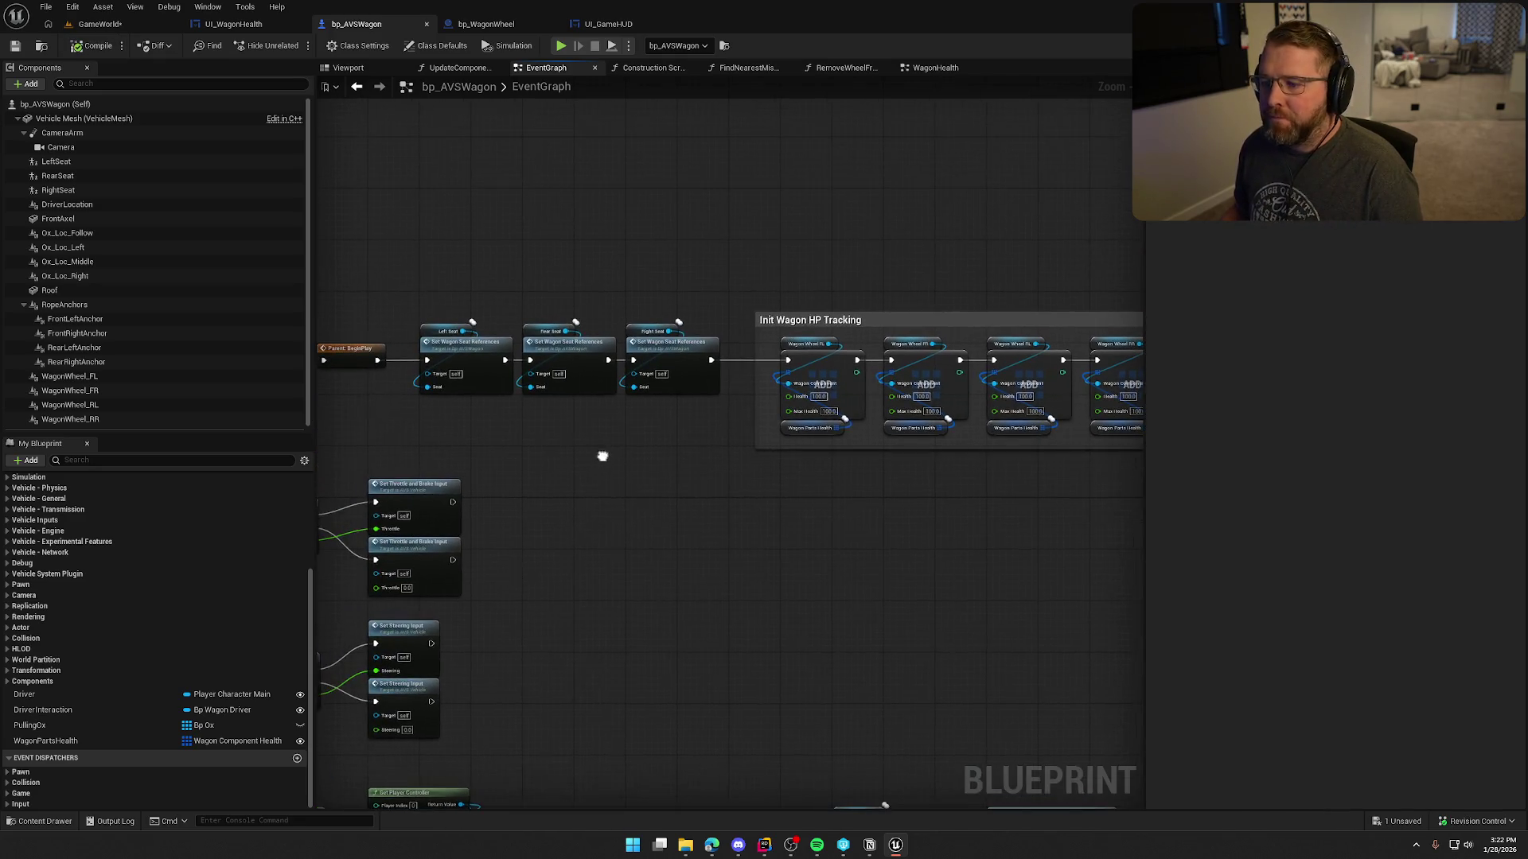
Save all assets from the GameWorld level, then view bp_WagonWheel and UI_GameHUD.
{"action": "left_click", "coordinate": [232, 24]}
{"action": "left_click", "coordinate": [123, 26]}
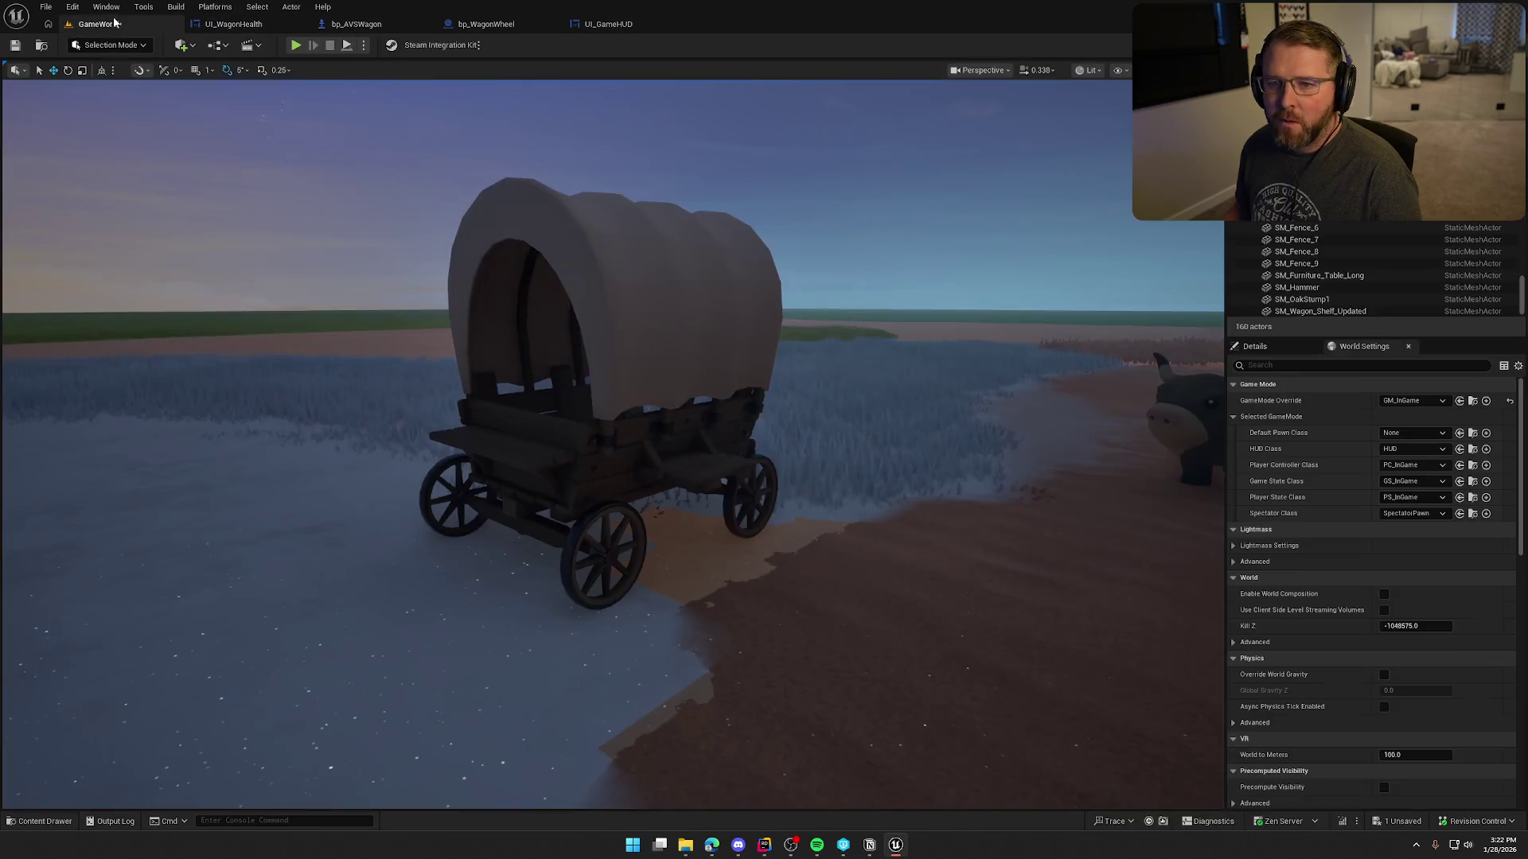
{"action": "key", "text": "ctrl+s"}
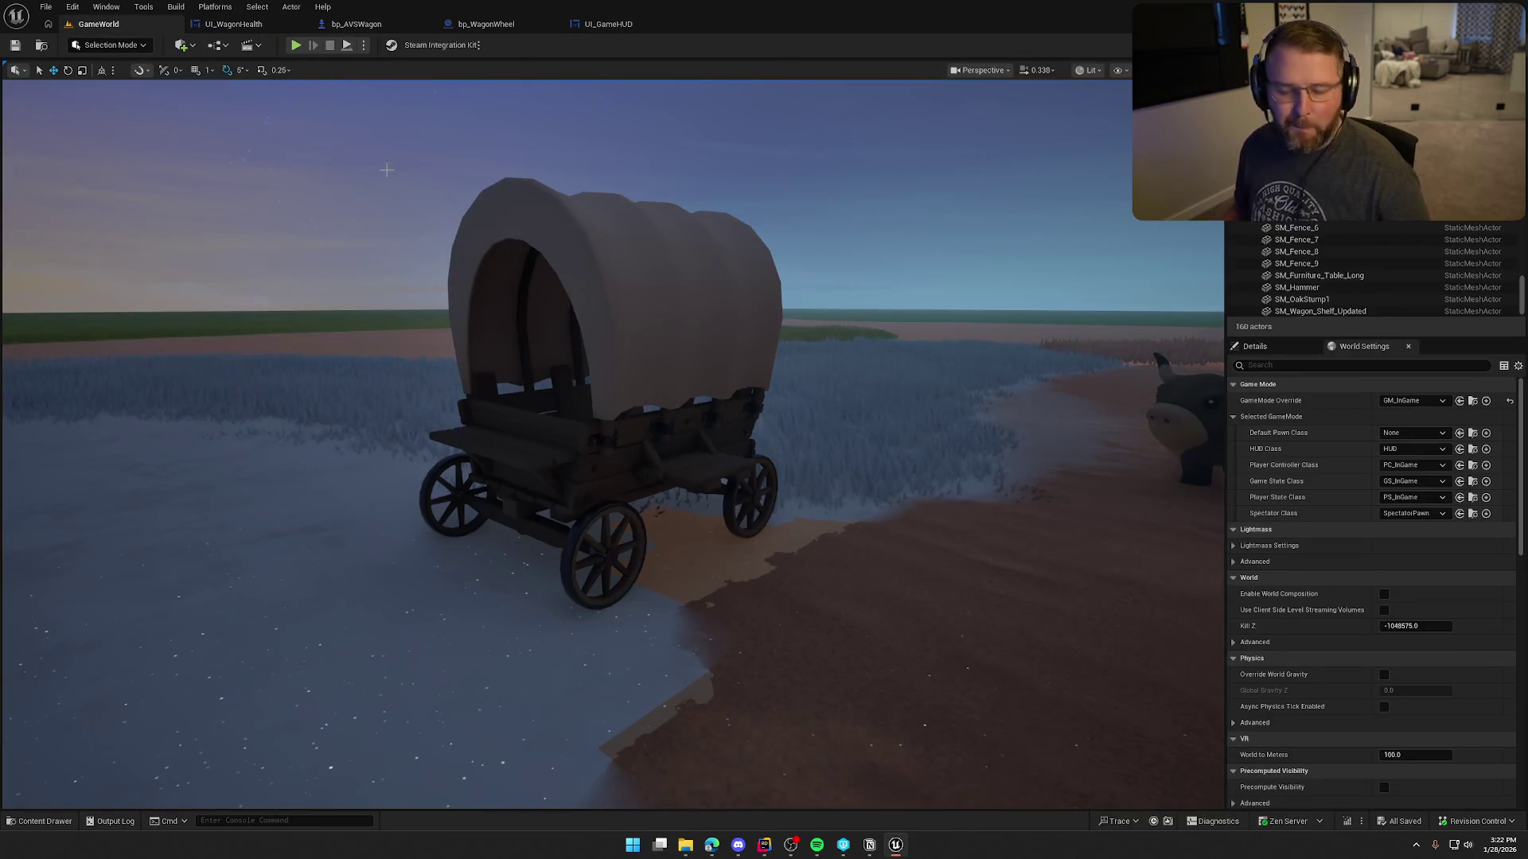
{"action": "left_click", "coordinate": [486, 24]}
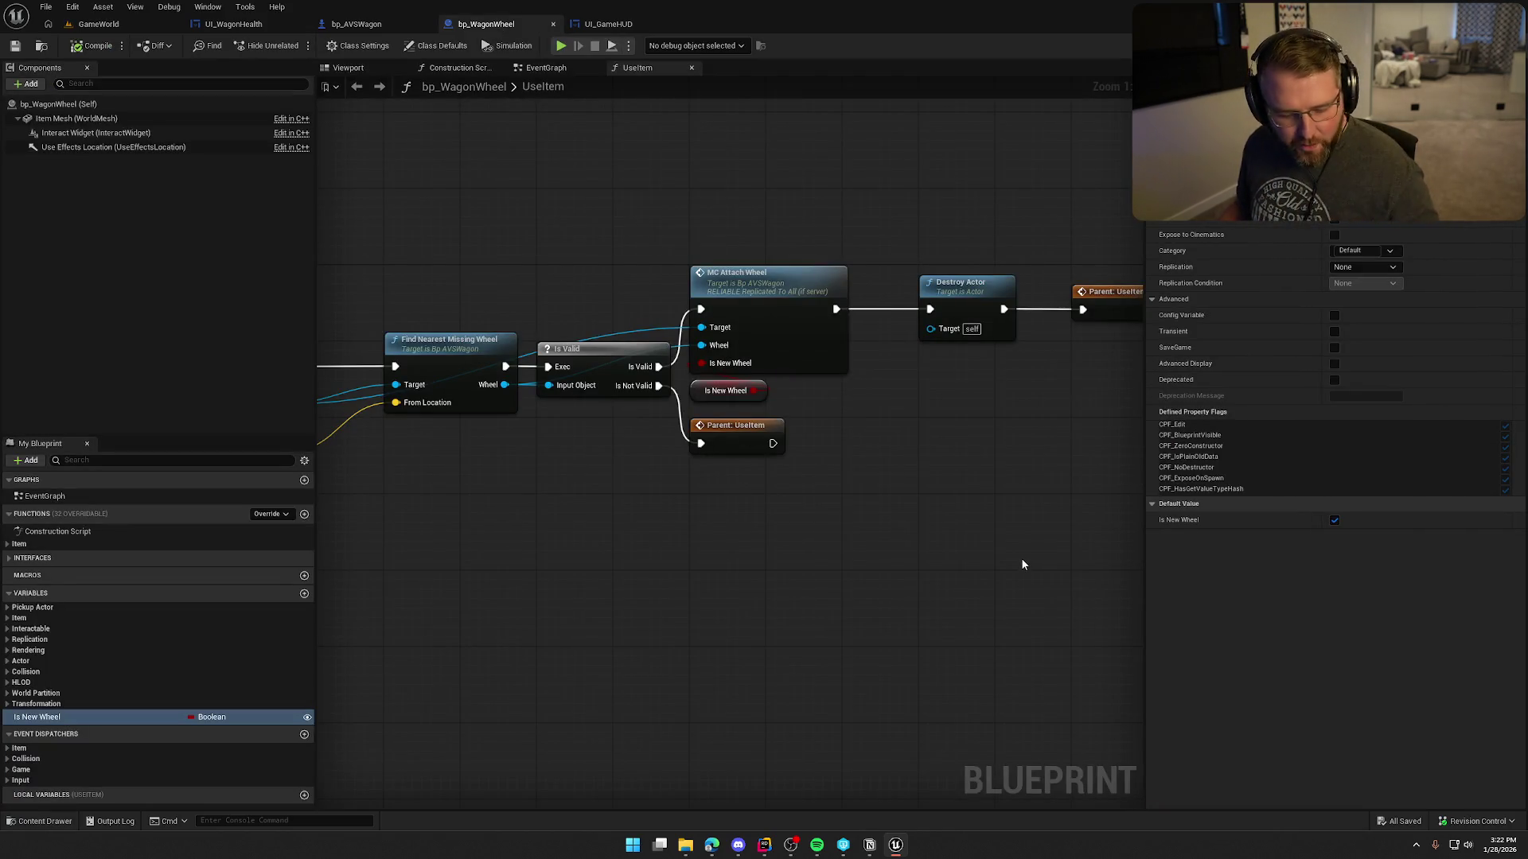
{"action": "left_click", "coordinate": [608, 24]}
{"action": "scroll", "coordinate": [700, 262], "scroll_direction": "up", "scroll_amount": 3}
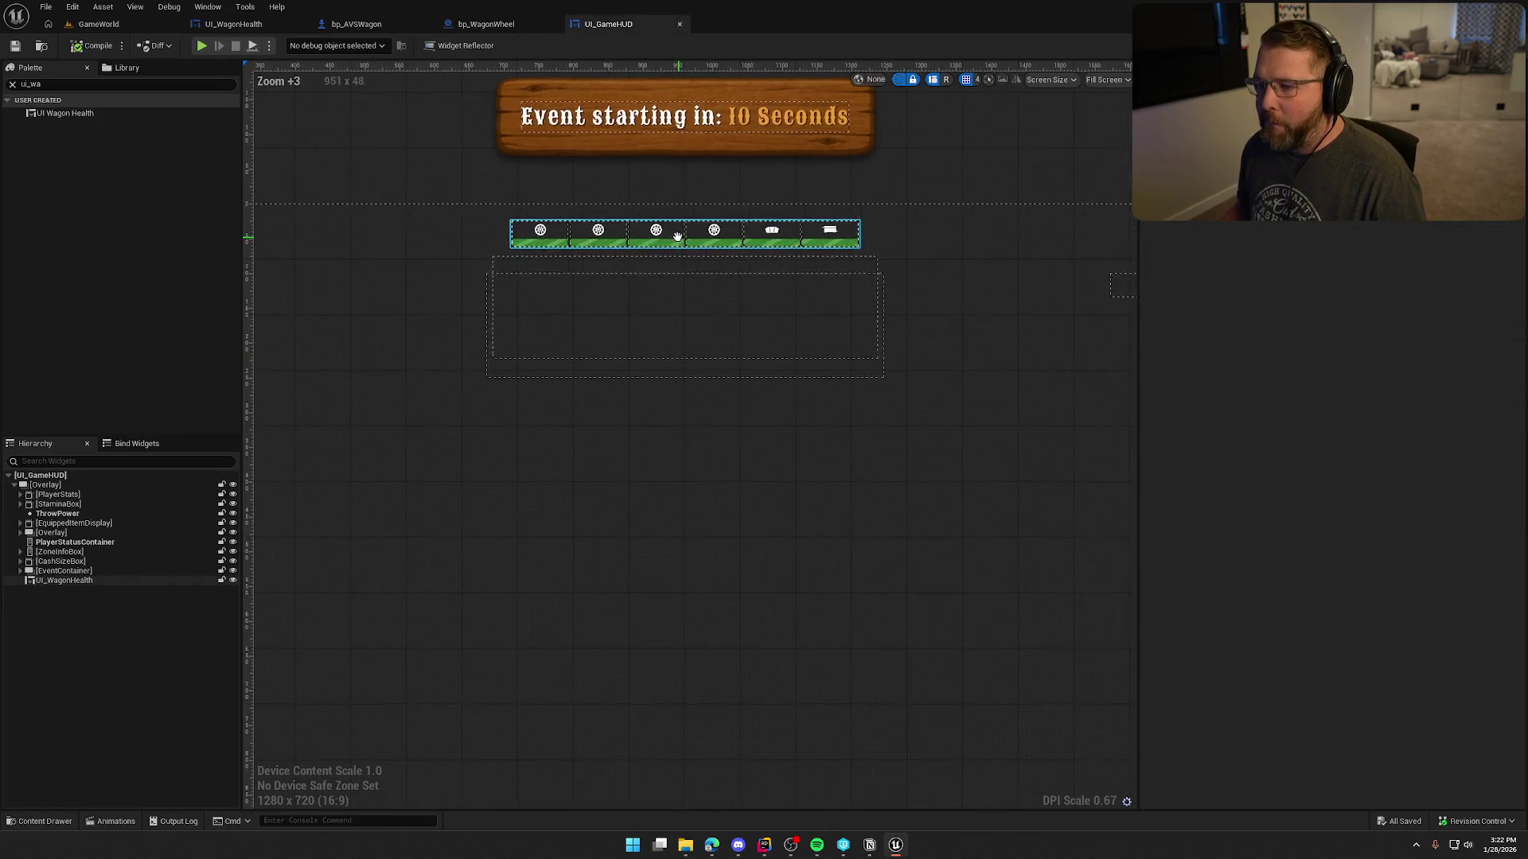
Rename the UI_WagonHealth widget to WagonHealth in the Hierarchy and compile.
{"action": "left_click", "coordinate": [124, 600]}
{"action": "left_click", "coordinate": [77, 583]}
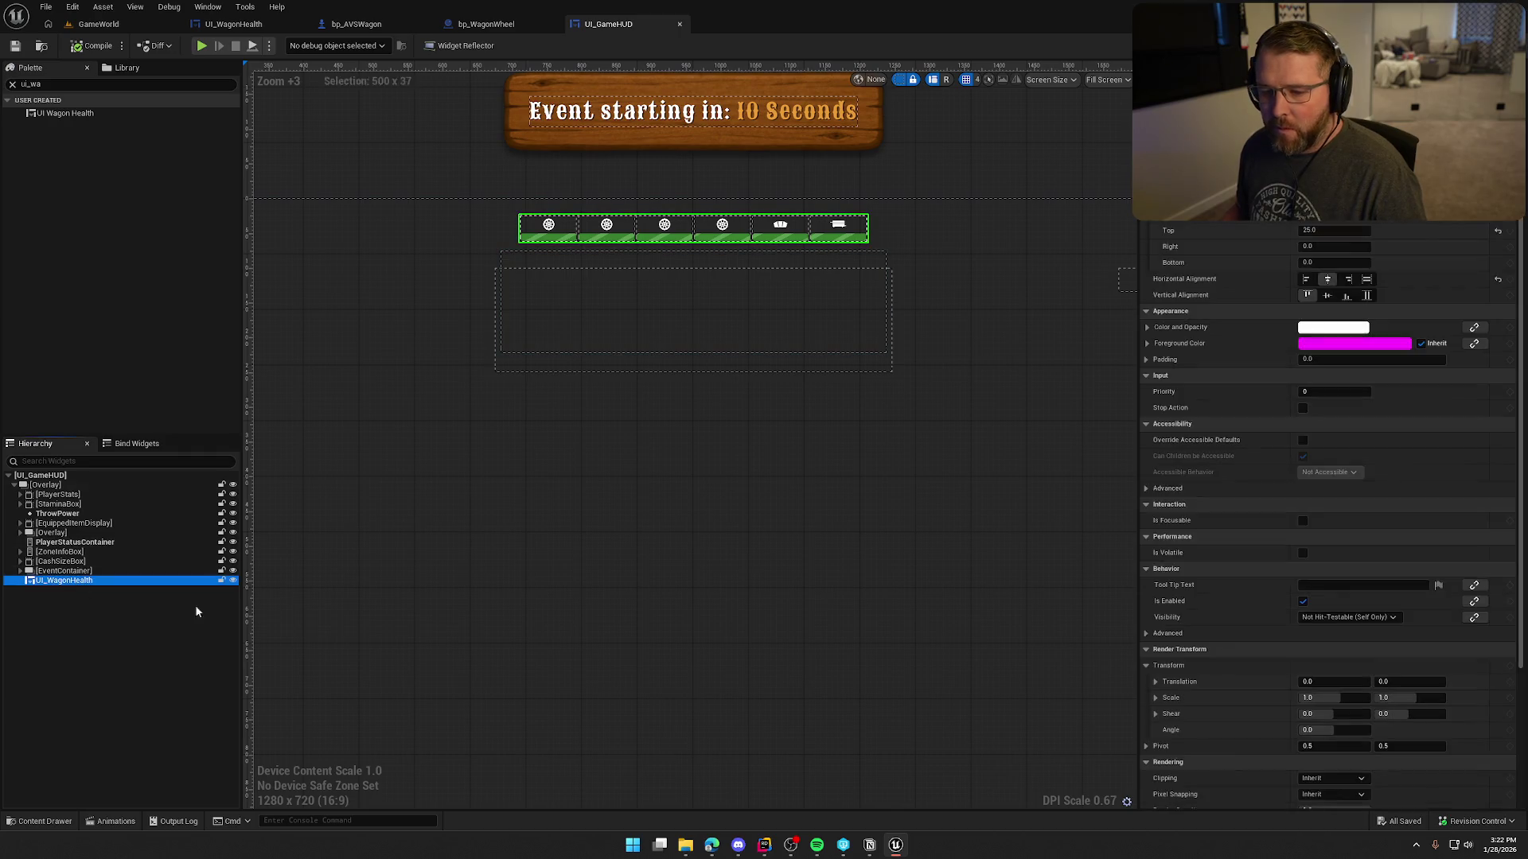
{"action": "key", "text": "Return"}
{"action": "left_click", "coordinate": [80, 44]}
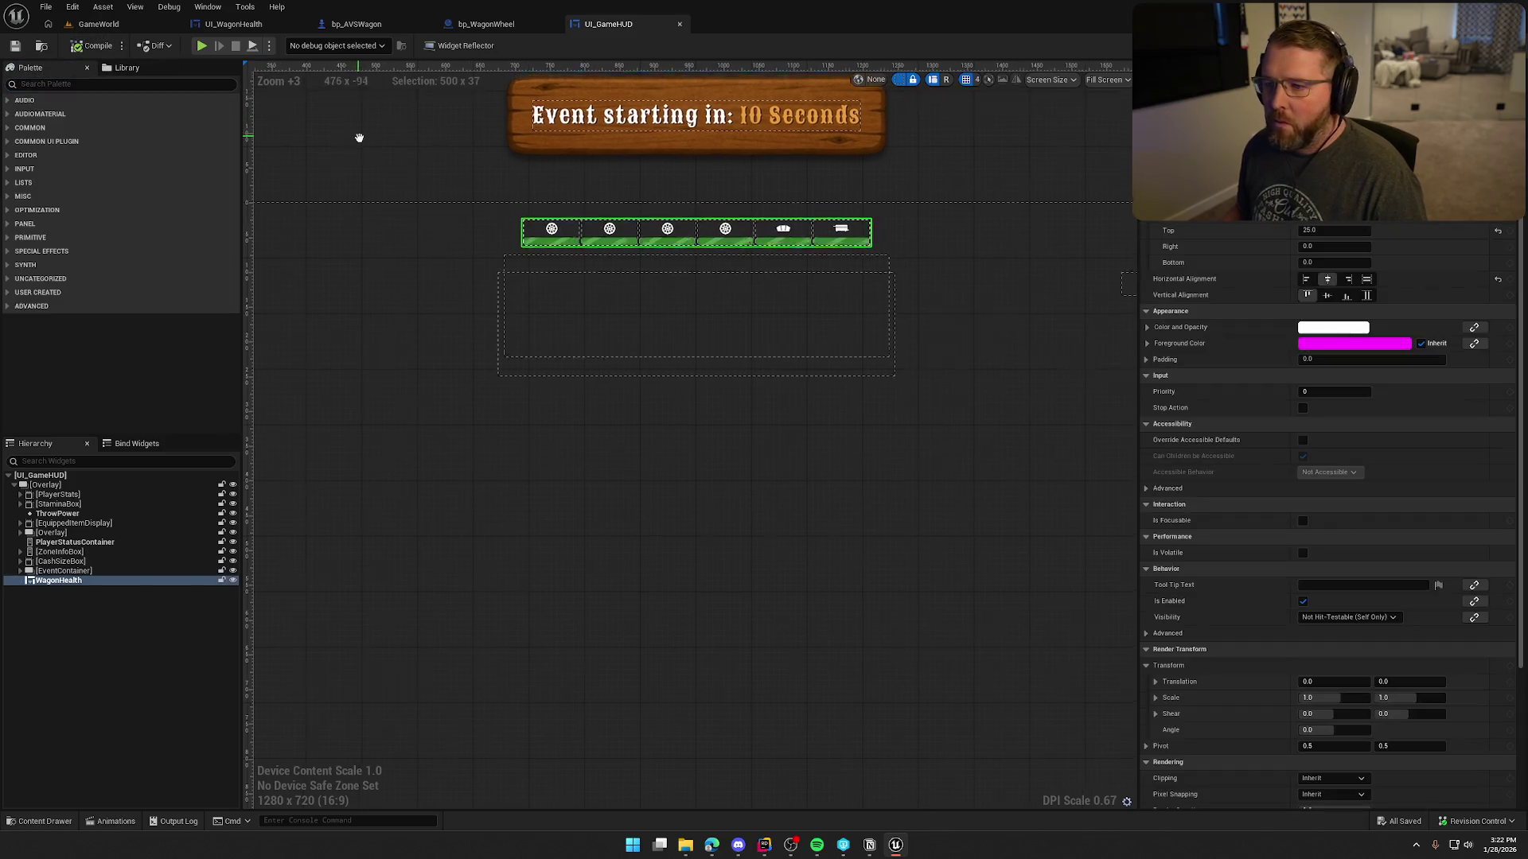
Raise WagonHealth by setting its Render Transform Translation Y to about -80.
{"action": "left_click_drag", "start_coordinate": [357, 134], "coordinate": [363, 179]}
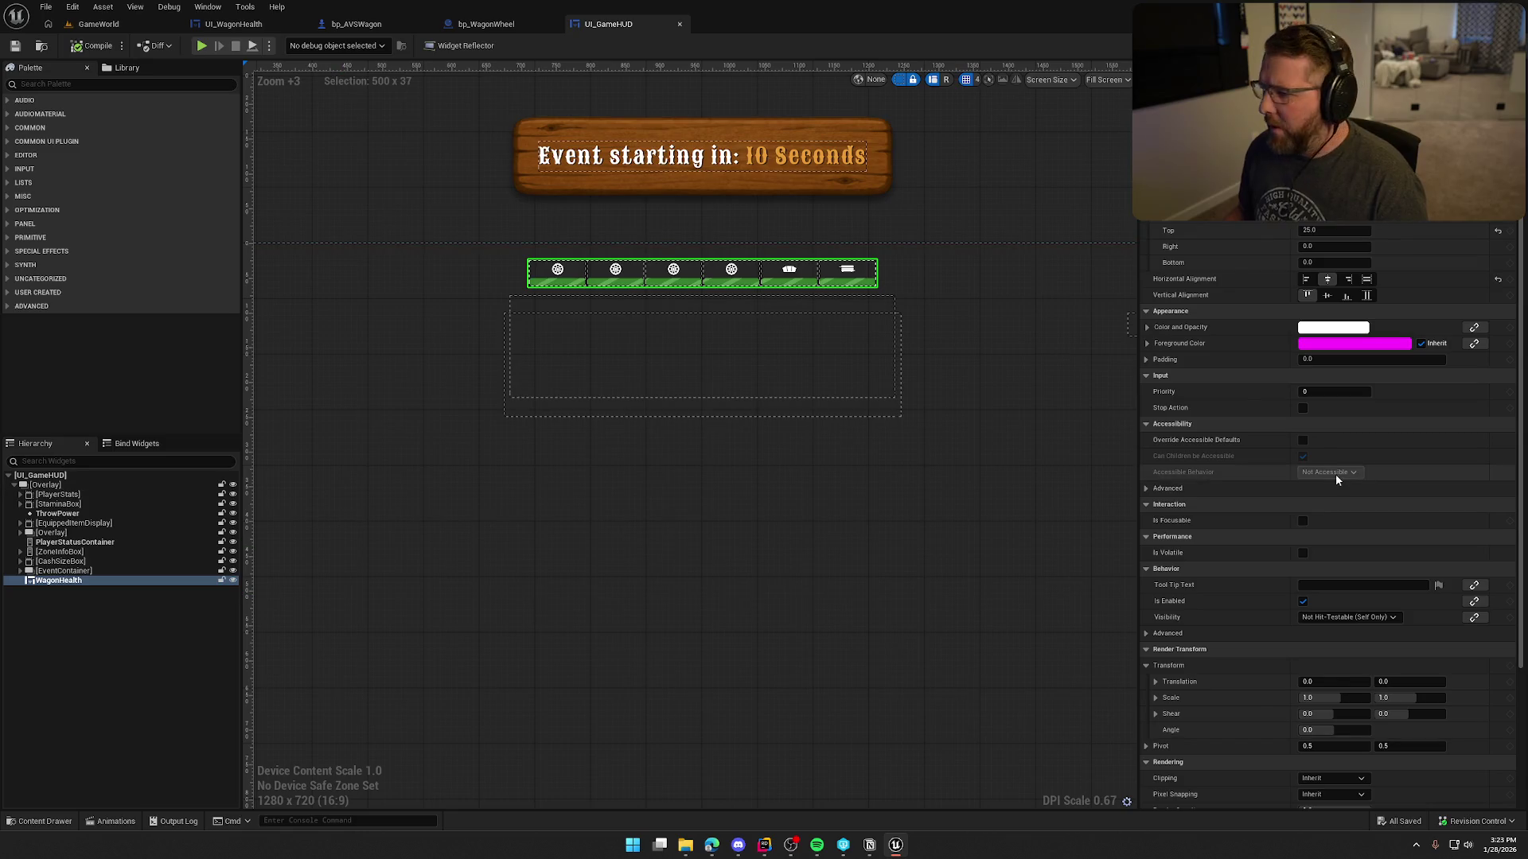
{"action": "scroll", "coordinate": [1229, 641], "scroll_direction": "down", "scroll_amount": 3}
{"action": "left_click", "coordinate": [1408, 567]}
{"action": "type", "text": "1"}
{"action": "key", "text": "Return"}
{"action": "mouse_move", "coordinate": [1409, 567]}
{"action": "left_mouse_down"}
{"action": "mouse_move", "coordinate": [1351, 568]}
{"action": "mouse_move", "coordinate": [1427, 572]}
{"action": "left_mouse_up"}
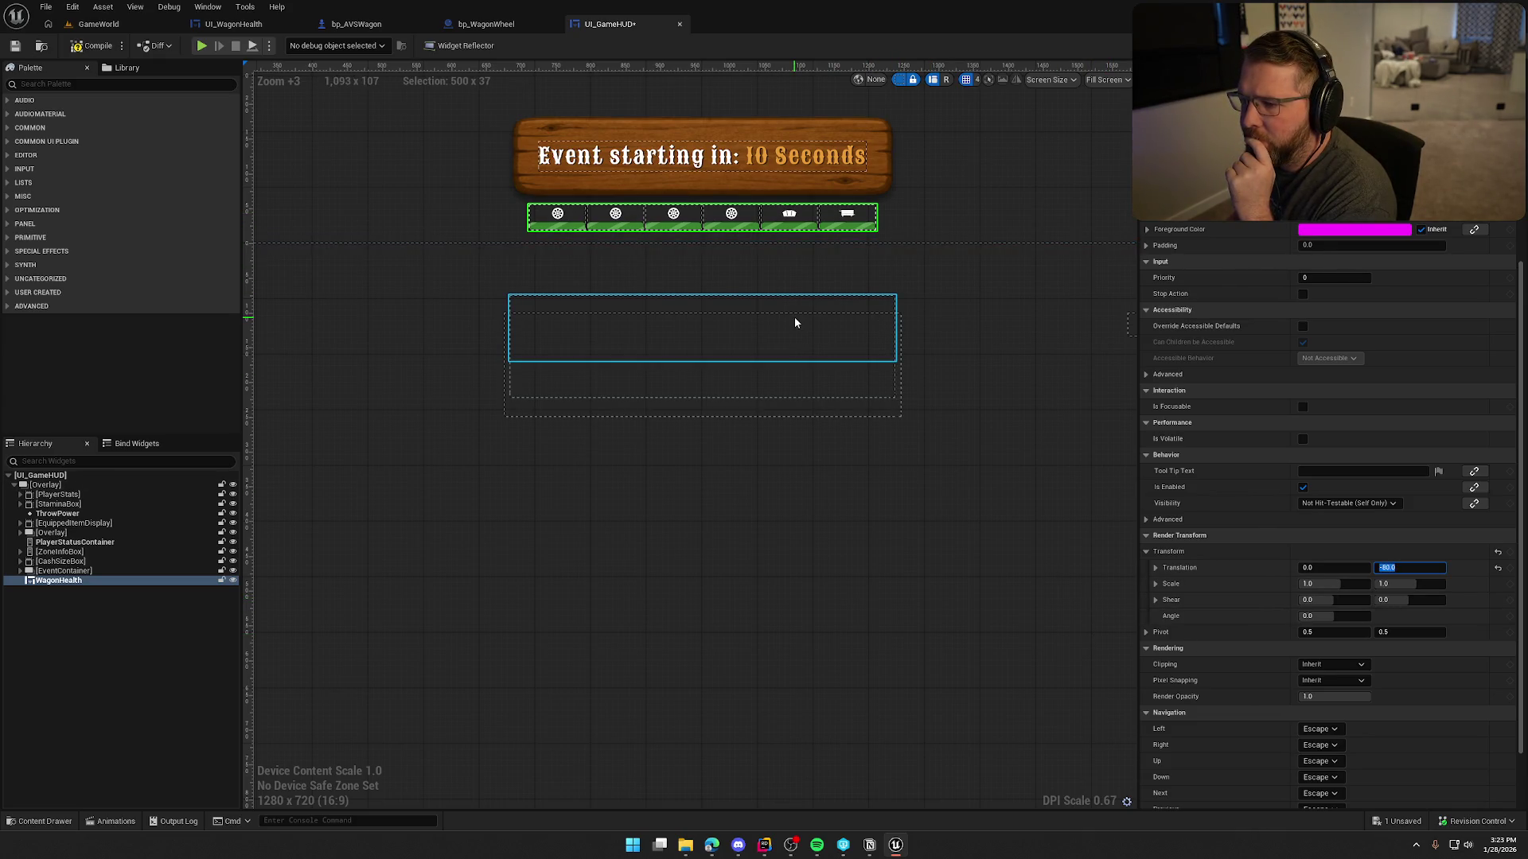
Compile, open the Animations panel and create a new animation named ToggleWagonHP.
{"action": "left_click", "coordinate": [94, 46]}
{"action": "left_click", "coordinate": [208, 6]}
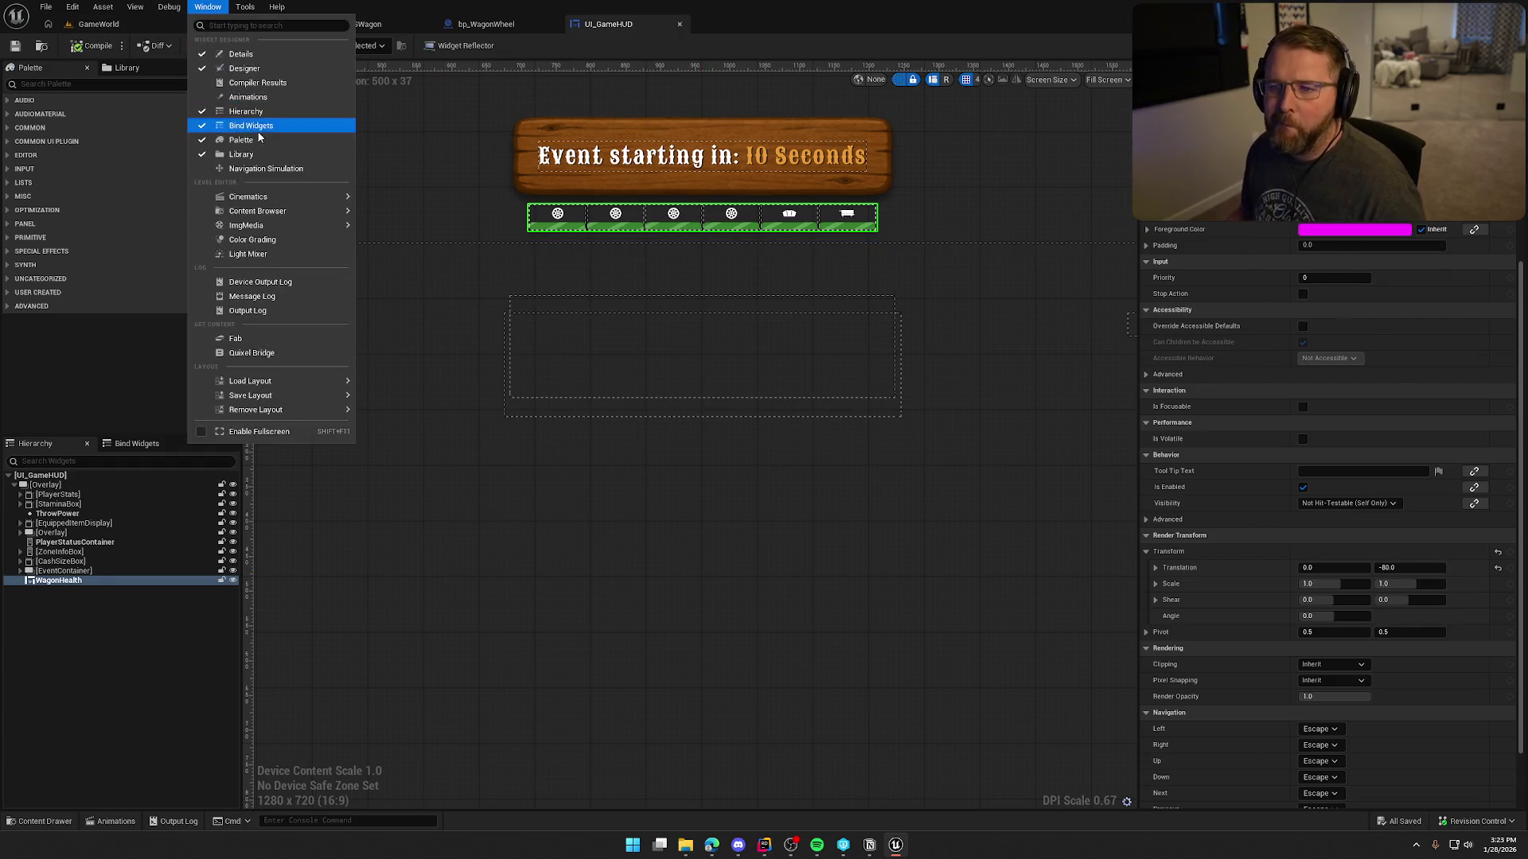
{"action": "left_click", "coordinate": [248, 96]}
{"action": "left_click", "coordinate": [277, 613]}
{"action": "type", "text": "ToggleWagonHP"}
{"action": "key", "text": "Return"}
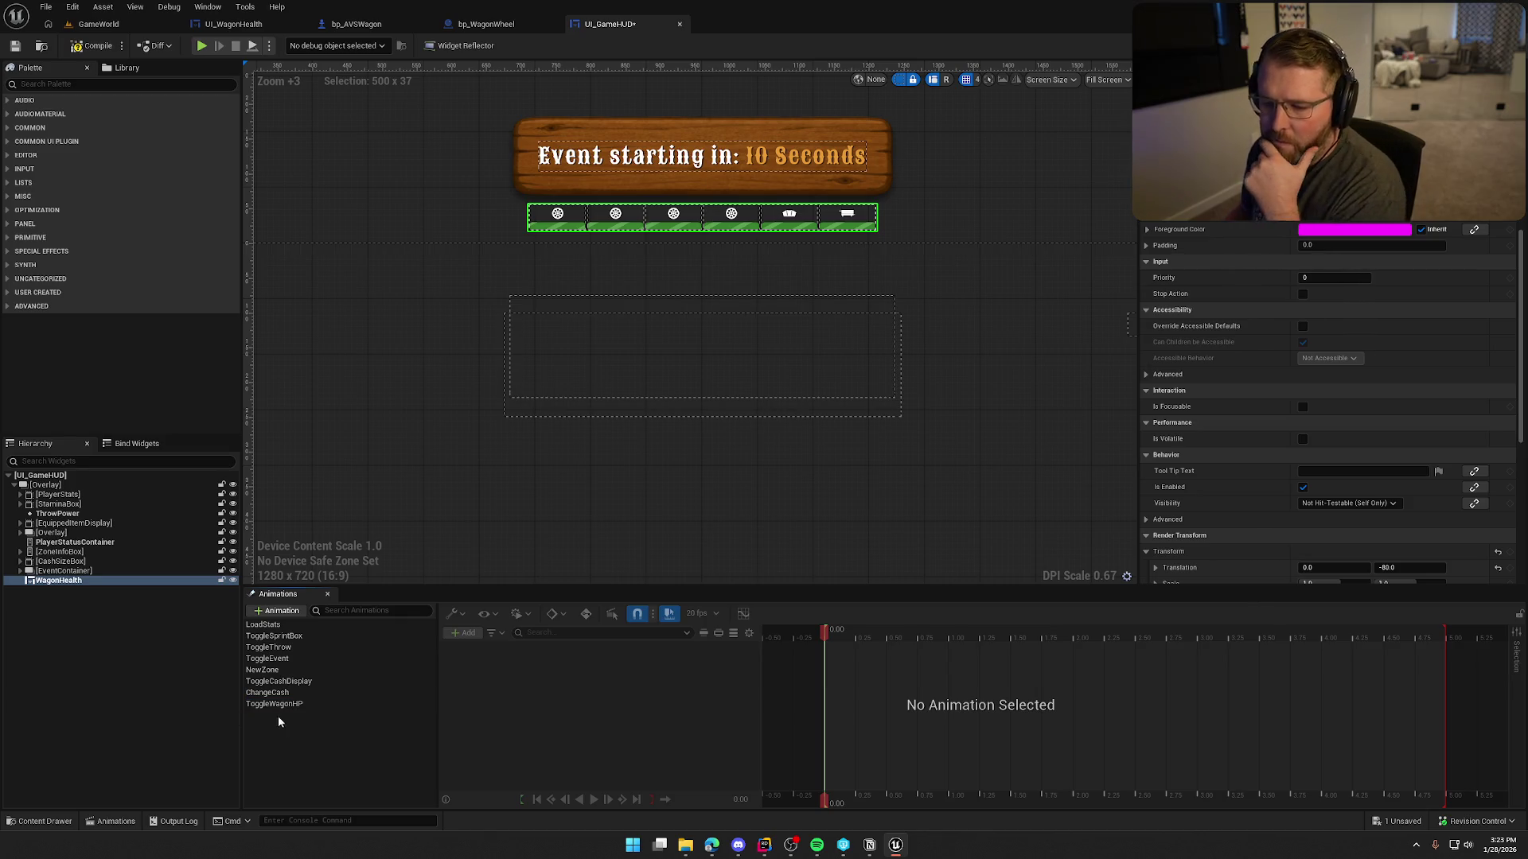
{"action": "left_click", "coordinate": [274, 704]}
Add a WagonHealth track with a Transform property to ToggleWagonHP.
{"action": "left_click", "coordinate": [464, 632]}
{"action": "left_click", "coordinate": [507, 671]}
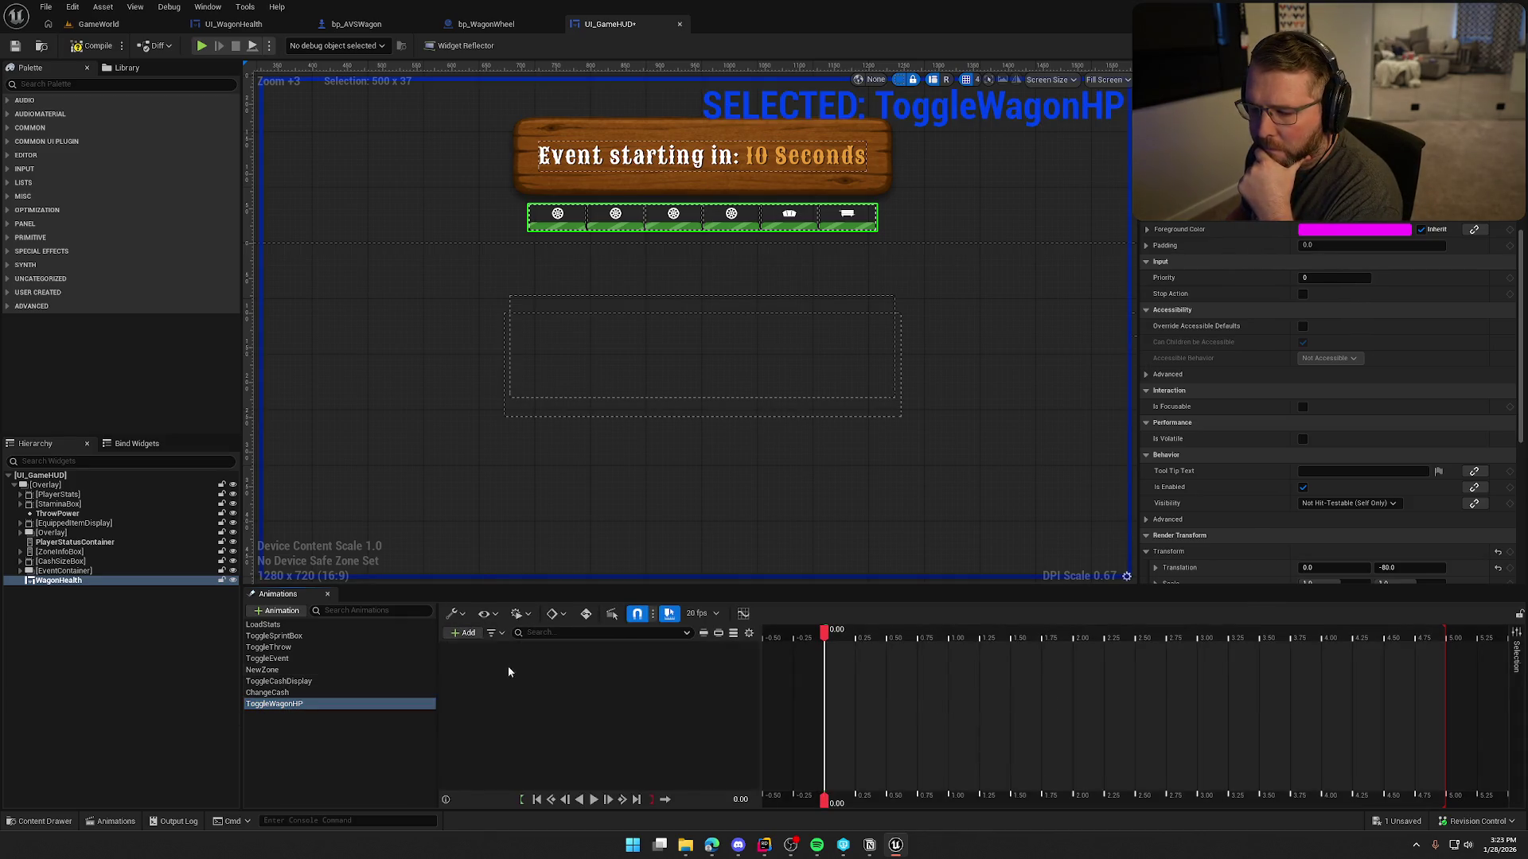
{"action": "left_click", "coordinate": [704, 650]}
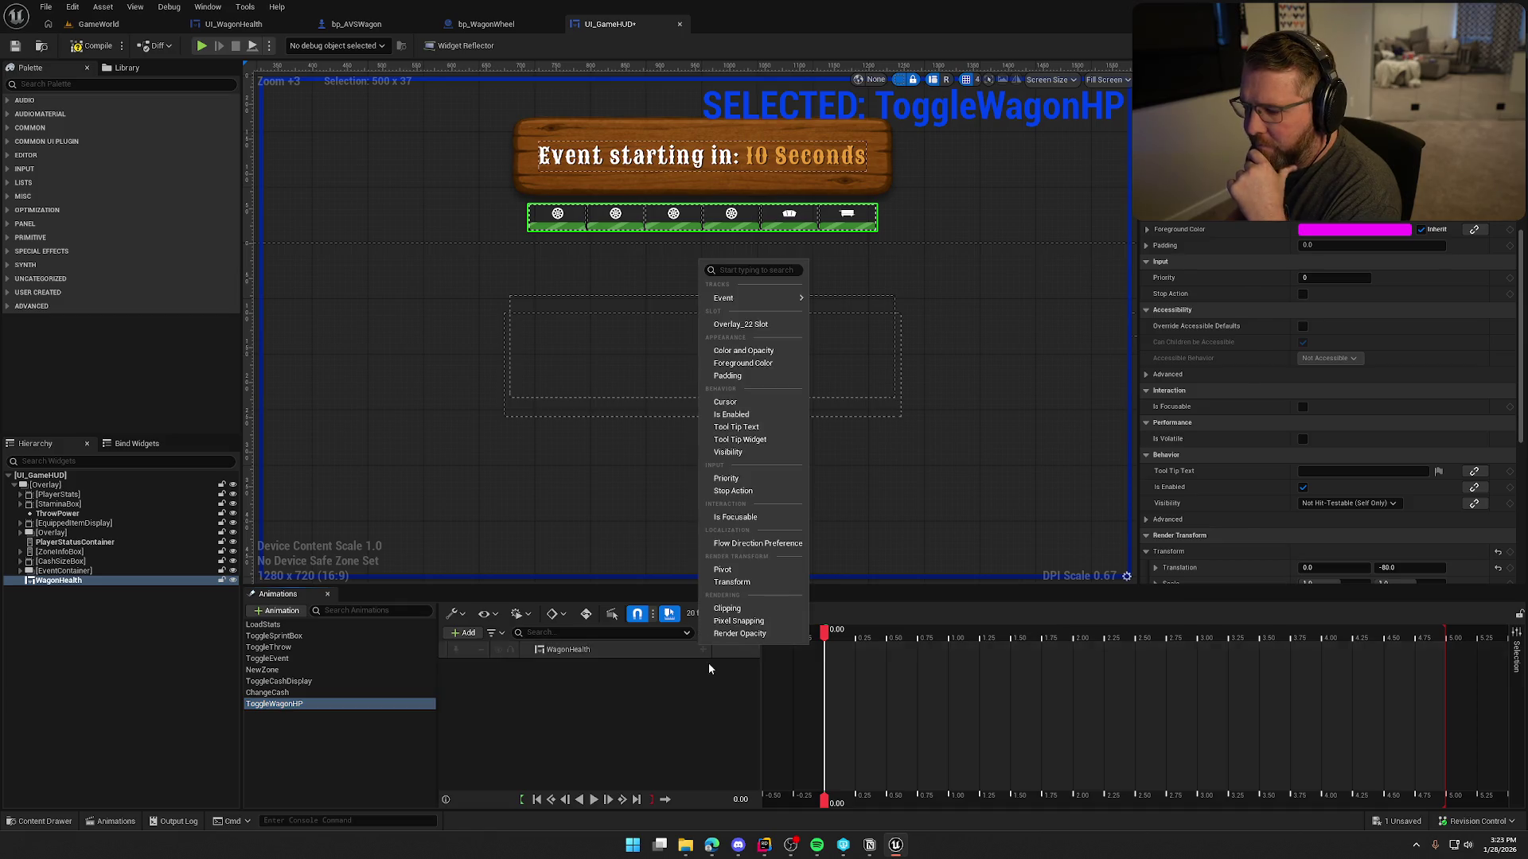
{"action": "left_click", "coordinate": [756, 582]}
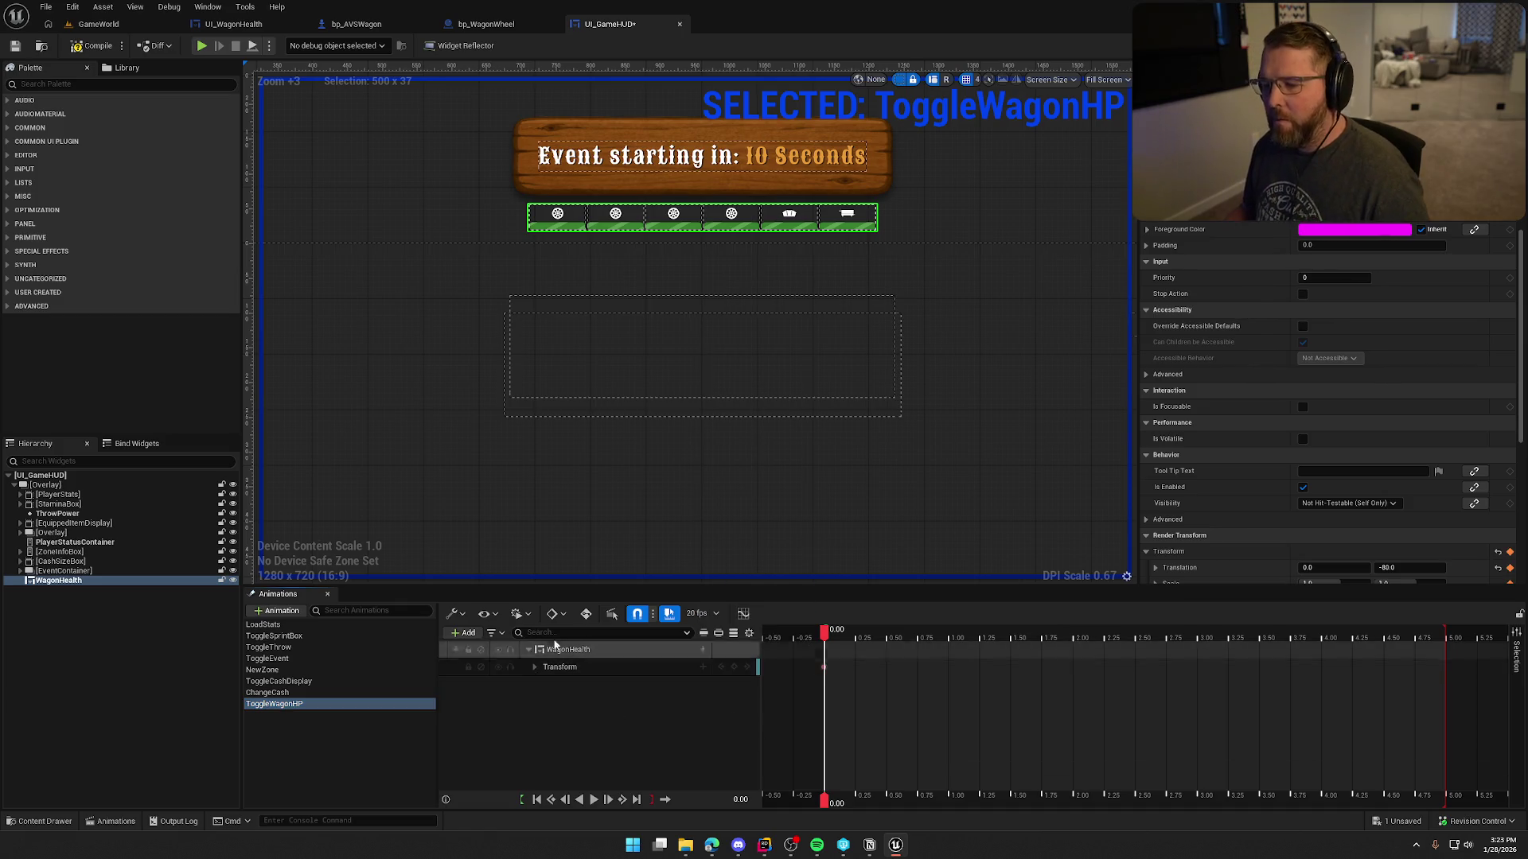
{"action": "scroll", "coordinate": [677, 358], "scroll_direction": "down", "scroll_amount": 4}
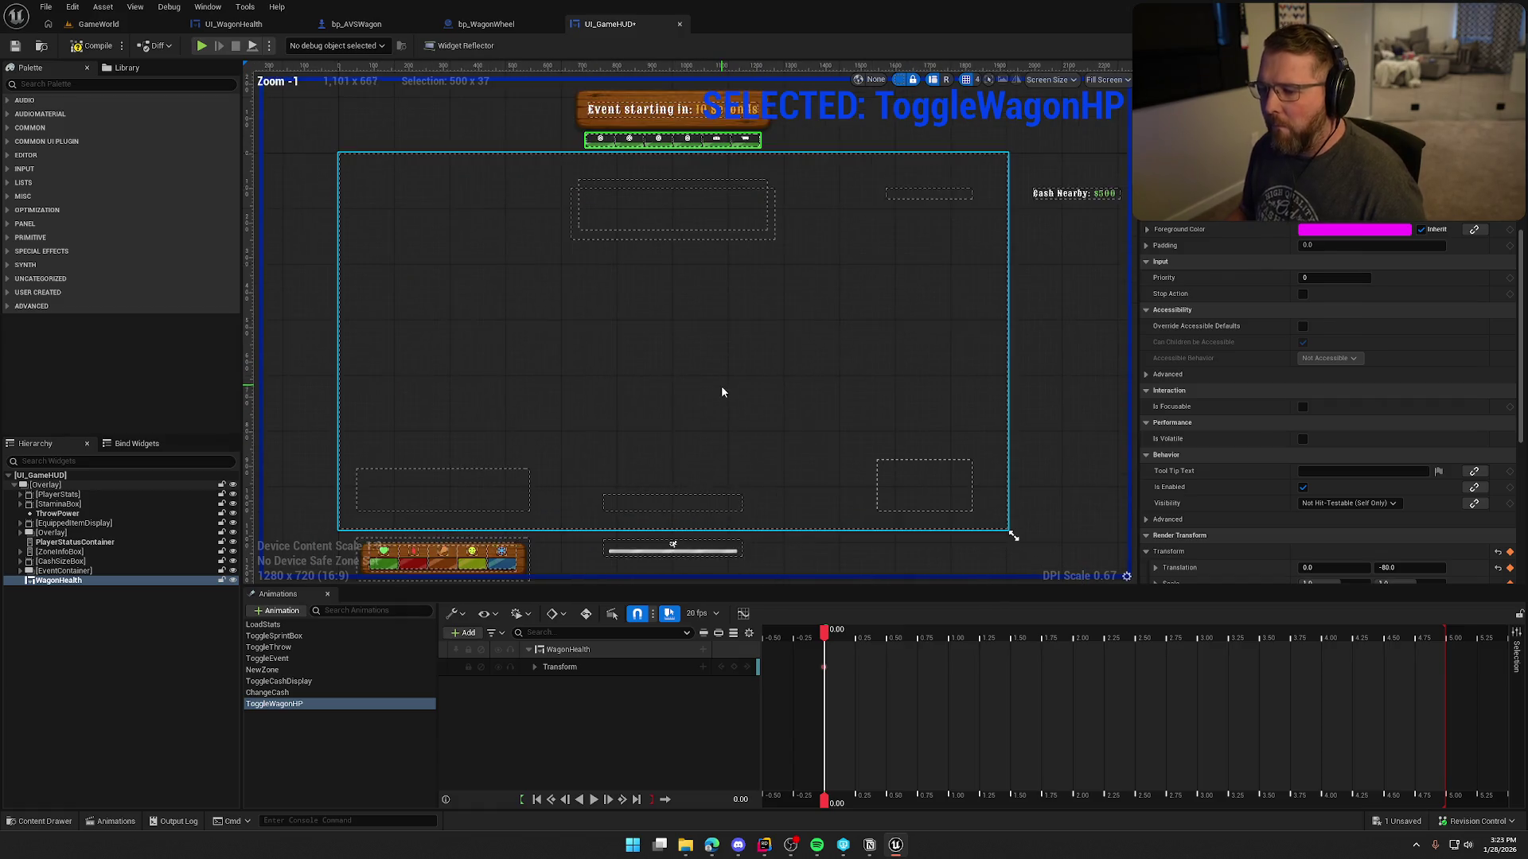
Select ToggleSprintBox's Render Opacity and Transform tracks, then target ToggleWagonHP's WagonHealth Transform track.
{"action": "left_click", "coordinate": [295, 636]}
{"action": "left_click", "coordinate": [539, 702]}
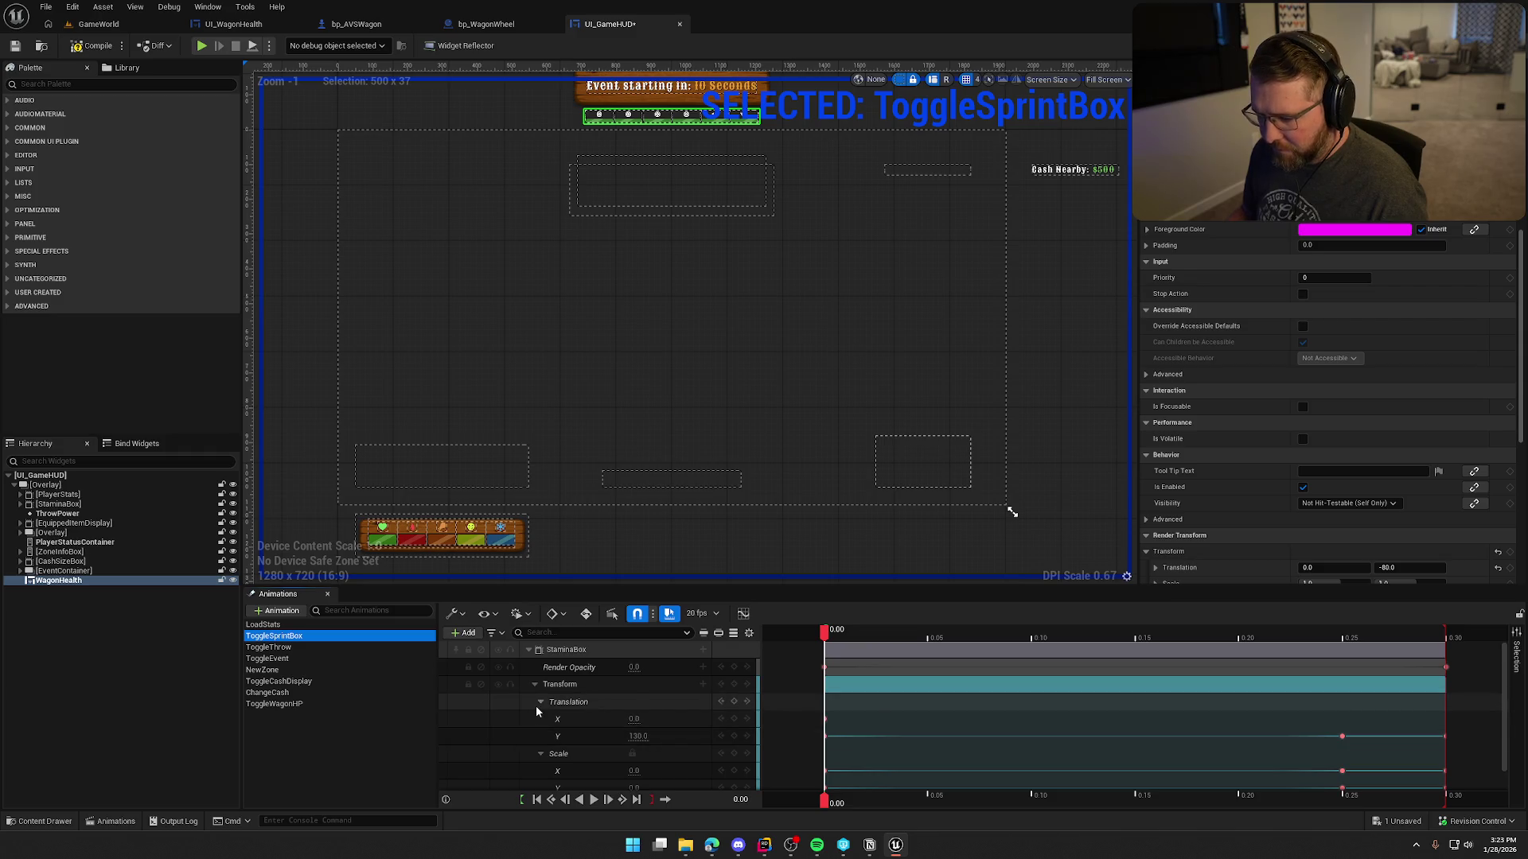
{"action": "scroll", "coordinate": [541, 724], "scroll_direction": "down", "scroll_amount": 1}
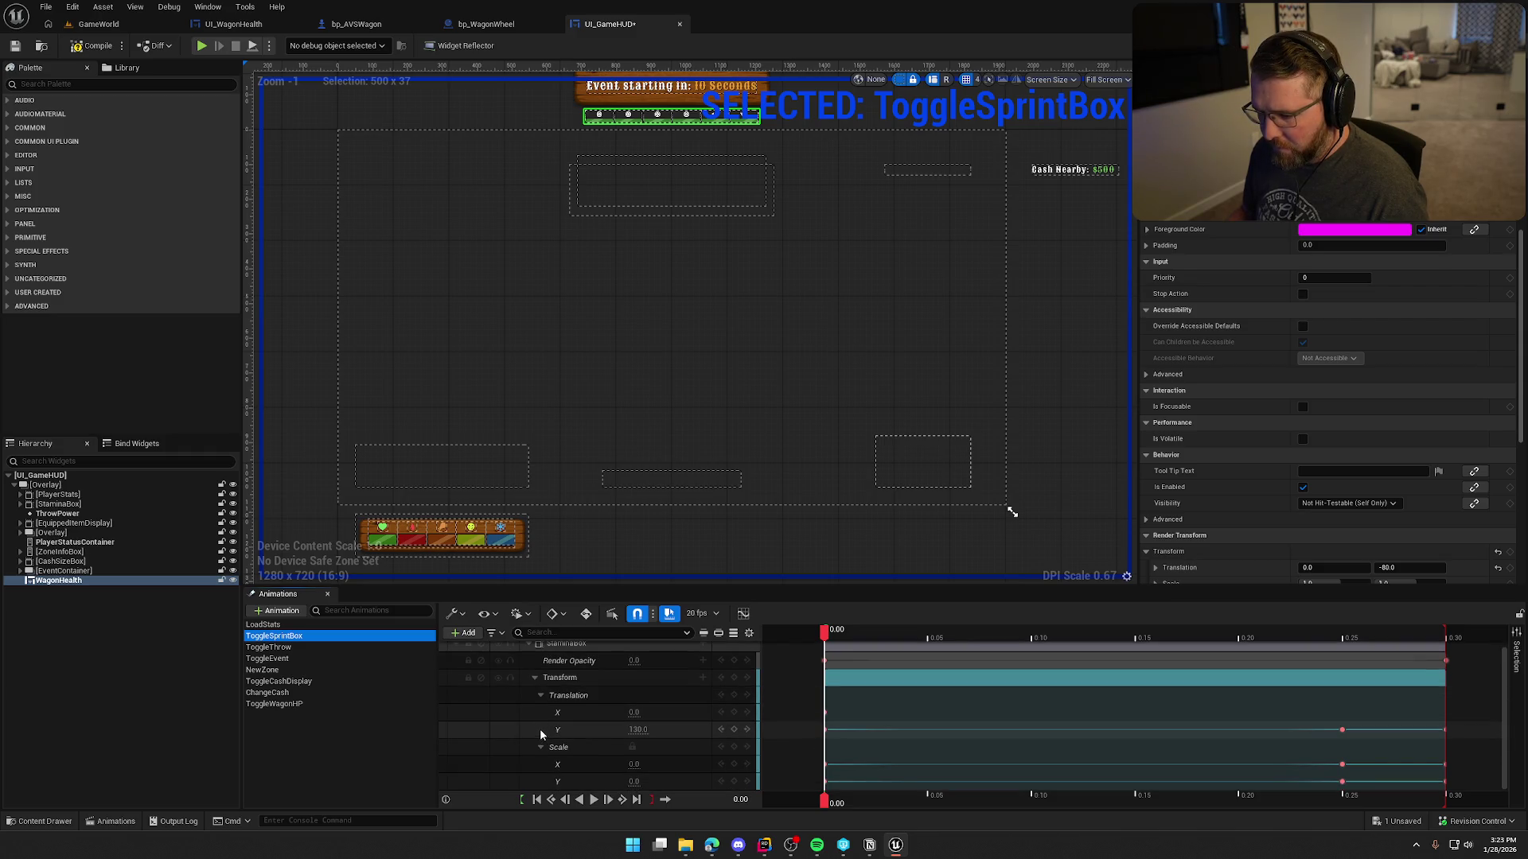
{"action": "left_click", "coordinate": [535, 677]}
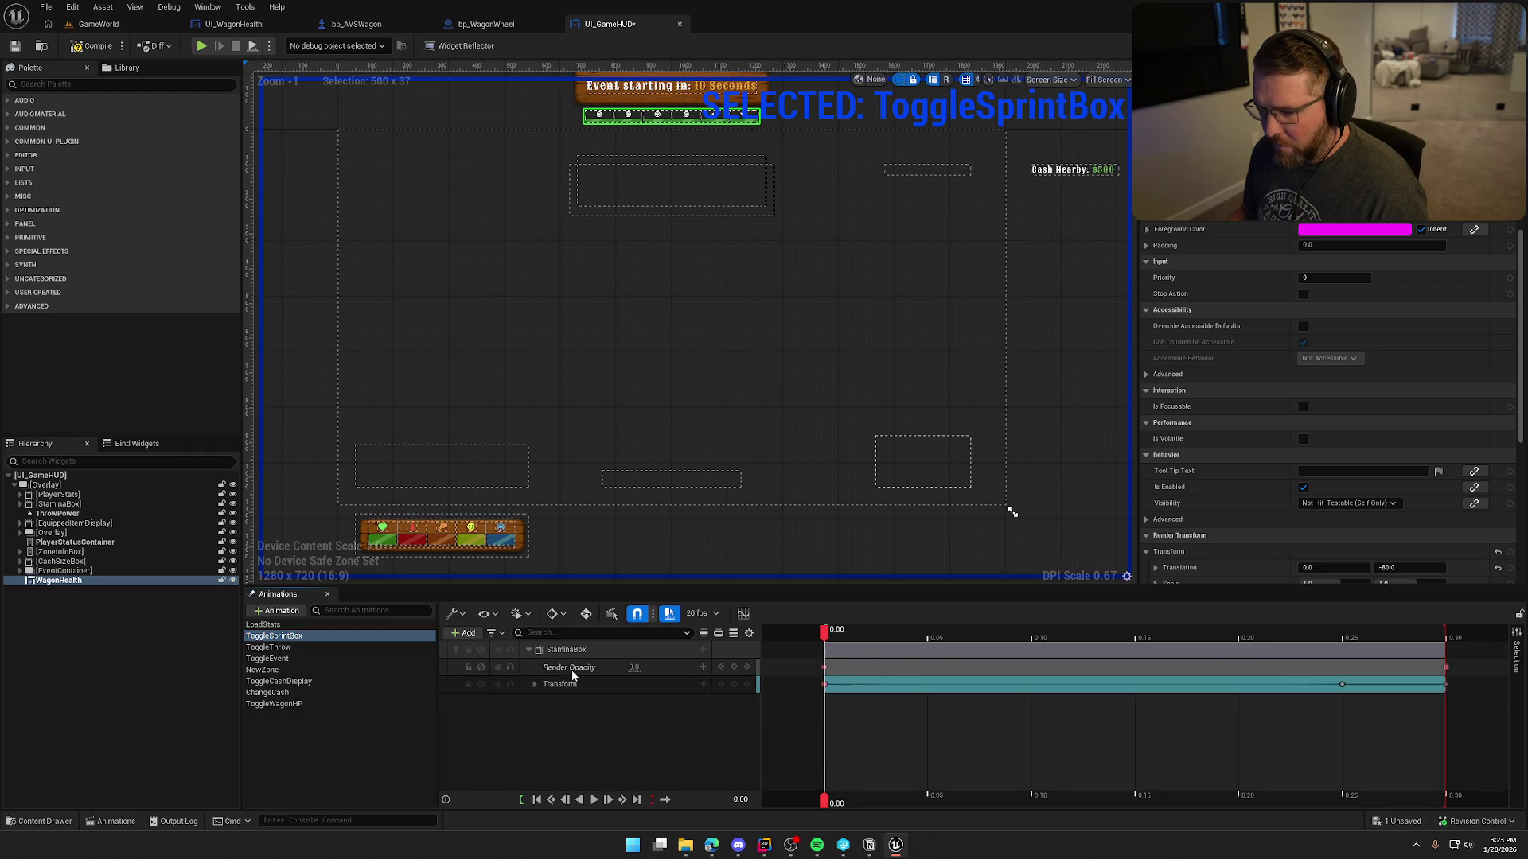
{"action": "left_click", "coordinate": [571, 669]}
{"action": "left_click", "coordinate": [567, 683], "text": "shift"}
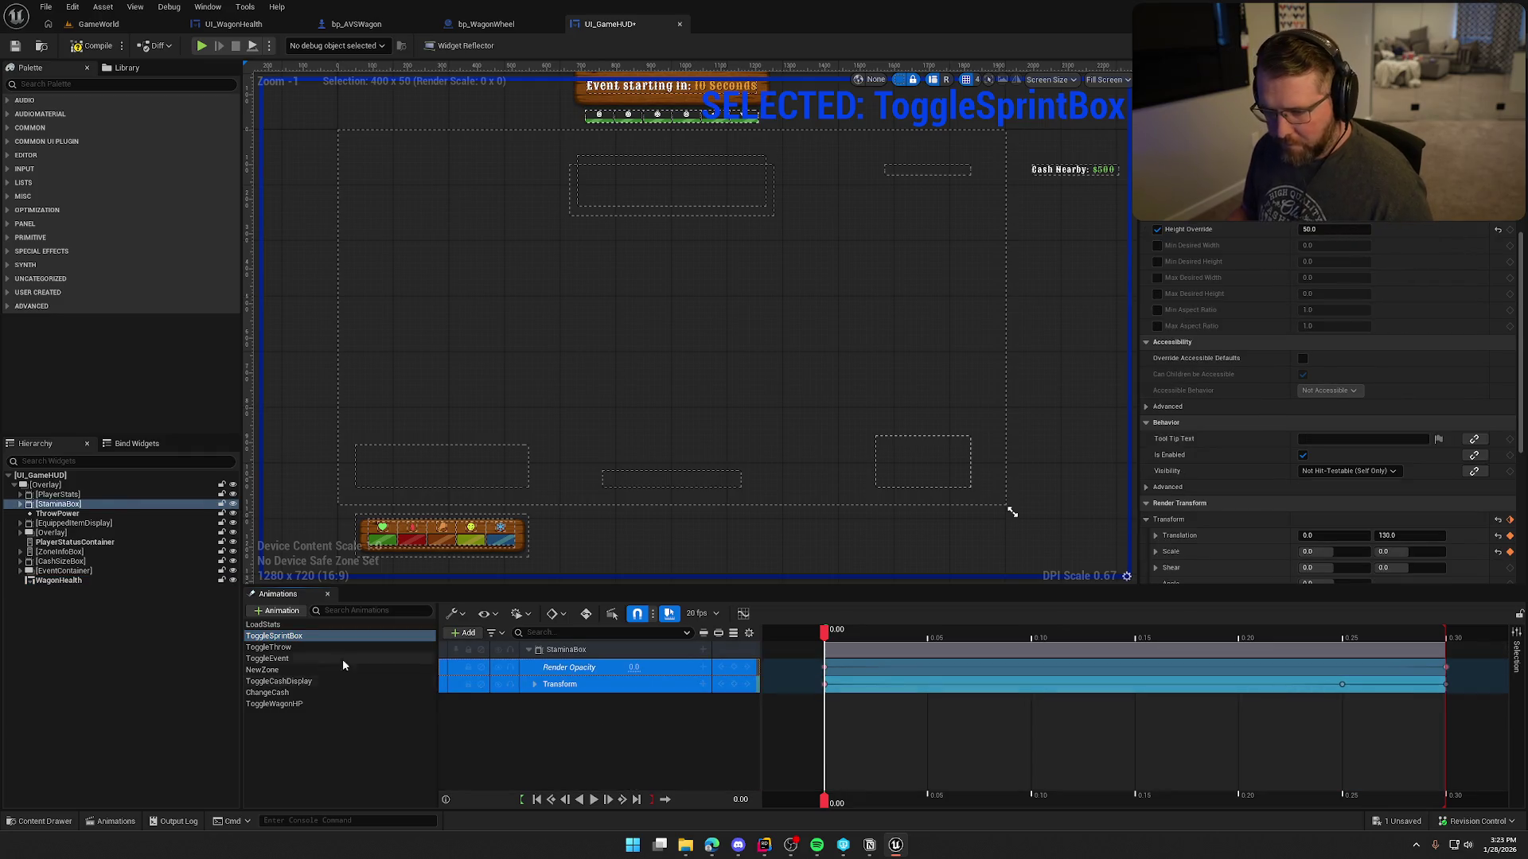
{"action": "left_click", "coordinate": [275, 703]}
{"action": "left_click", "coordinate": [562, 667]}
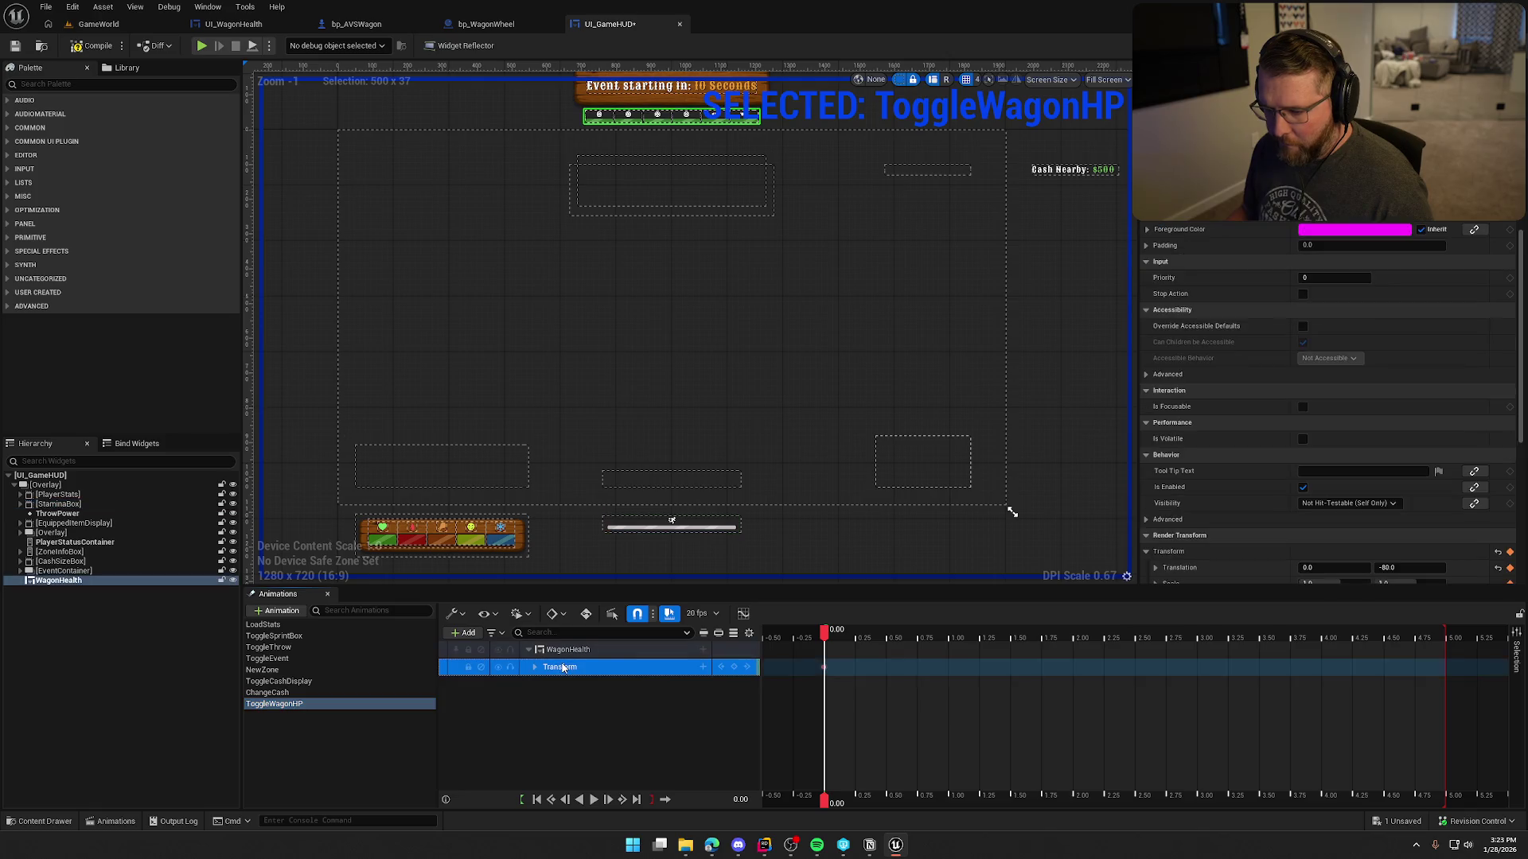
Paste the opacity and transform tracks onto WagonHealth and preview the animation forward and reverse.
{"action": "left_click", "coordinate": [574, 653]}
{"action": "key", "text": "ctrl+v"}
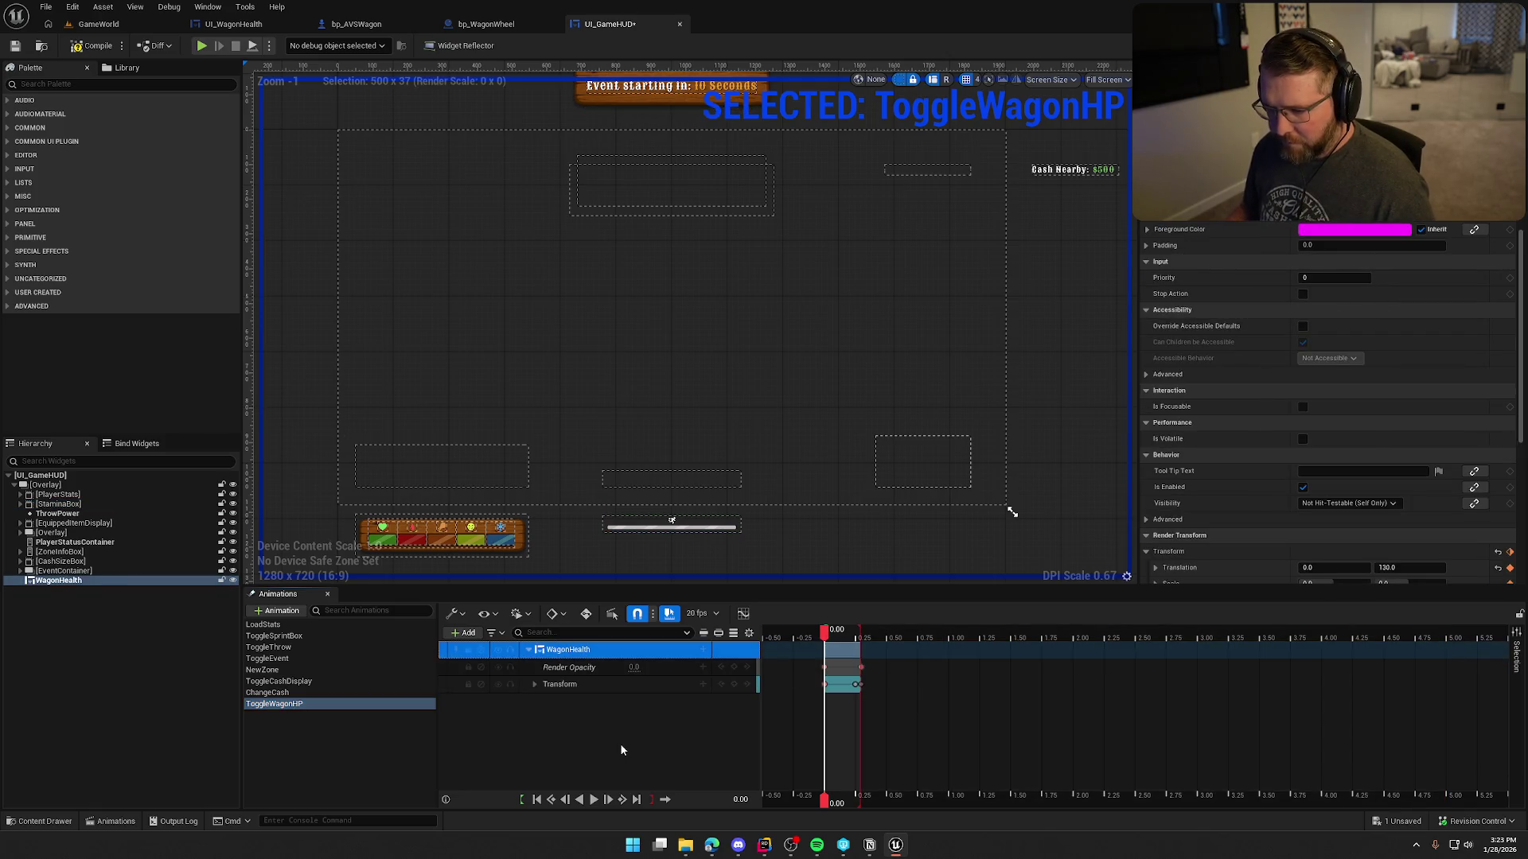
{"action": "left_click_drag", "start_coordinate": [694, 379], "coordinate": [719, 440]}
{"action": "scroll", "coordinate": [693, 406], "scroll_direction": "up", "scroll_amount": 3}
{"action": "left_click", "coordinate": [594, 800]}
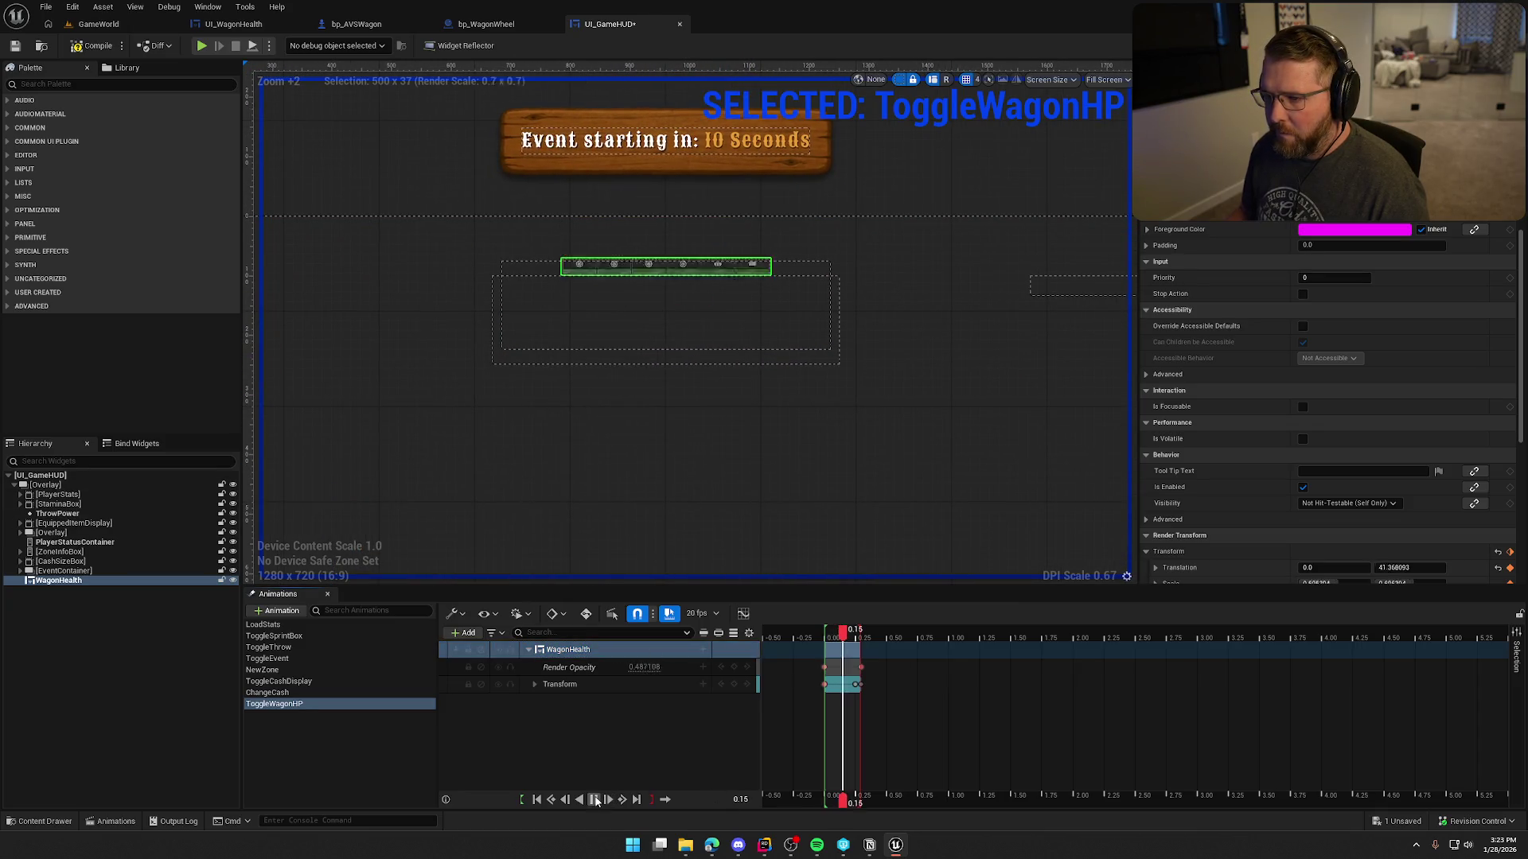
{"action": "left_click", "coordinate": [580, 799]}
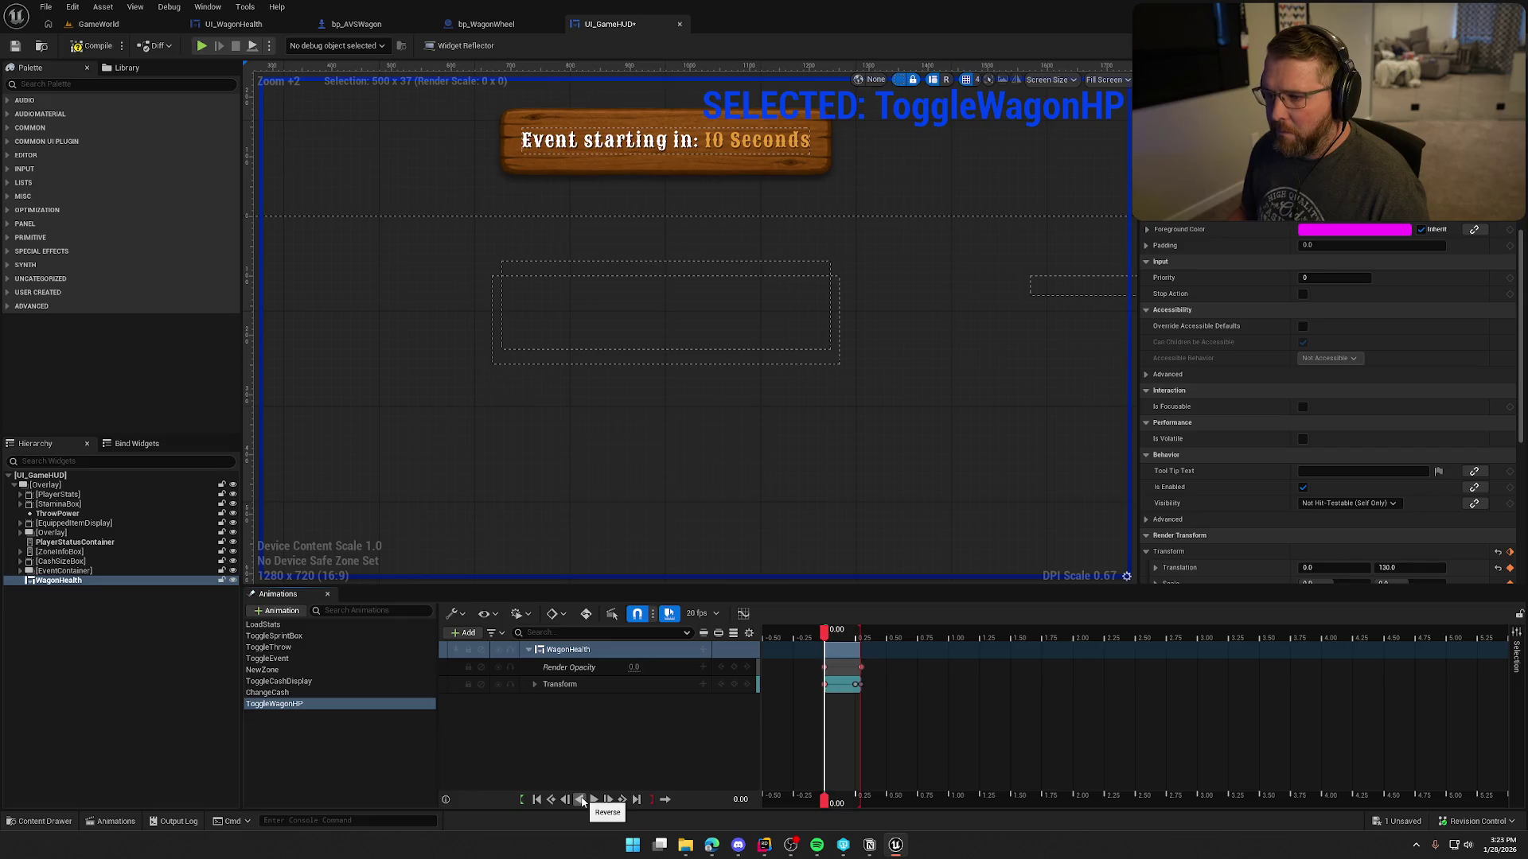
{"action": "left_click", "coordinate": [593, 800]}
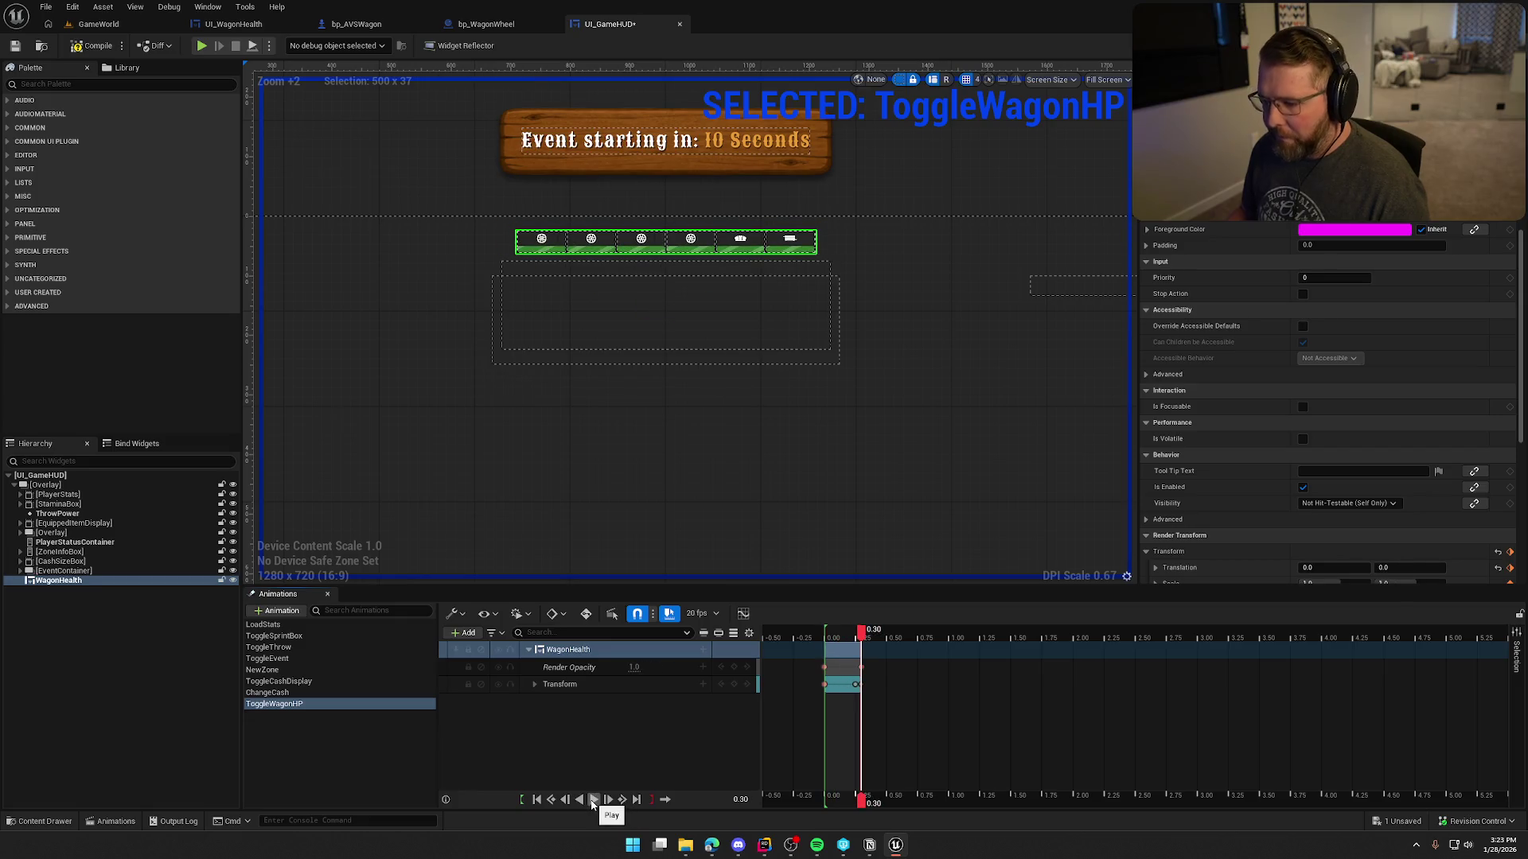
{"action": "left_click", "coordinate": [581, 800]}
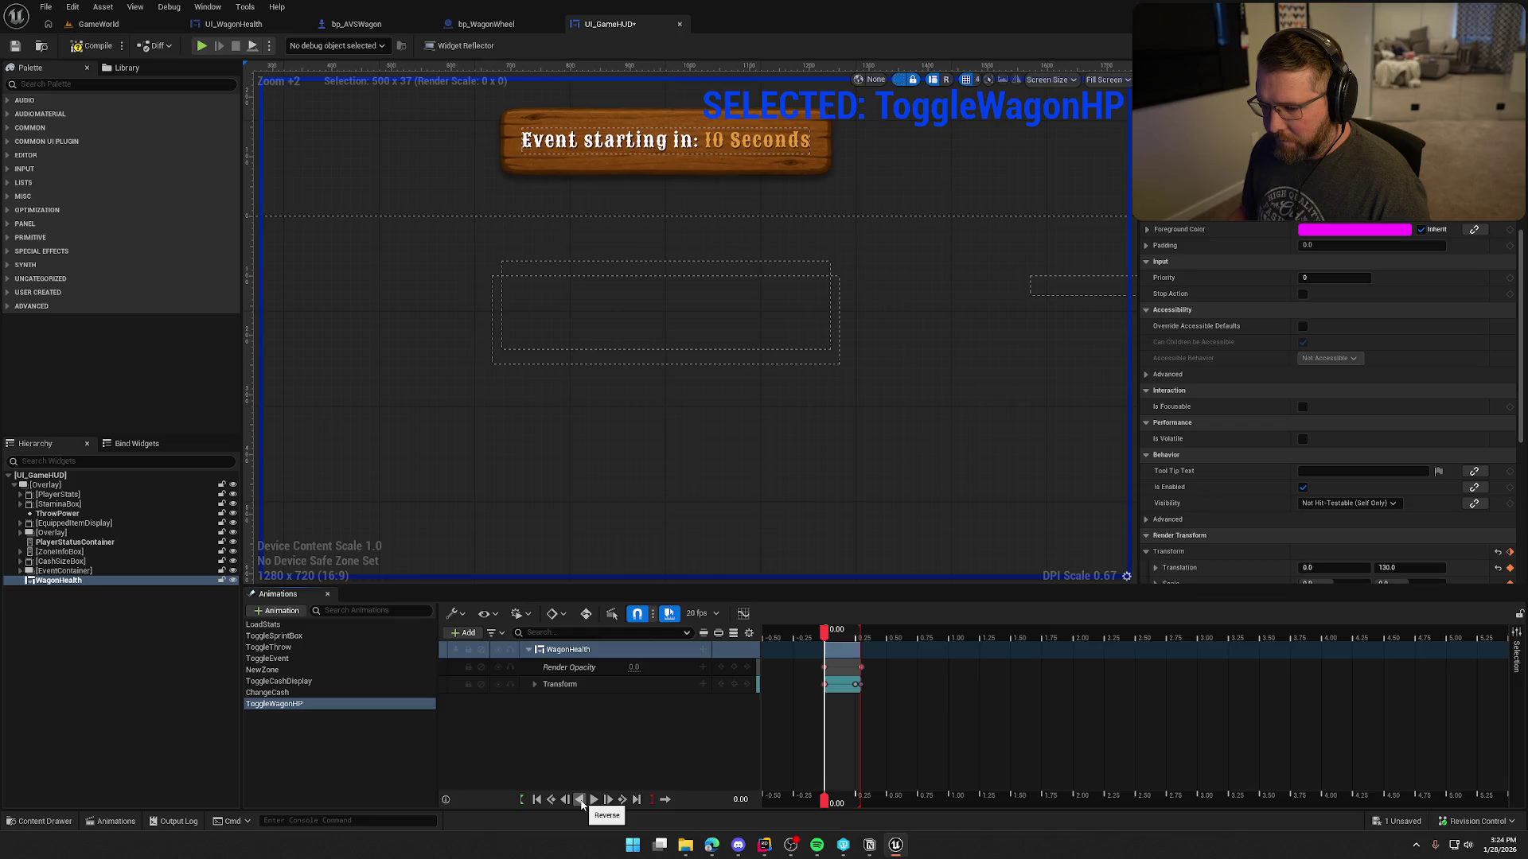
Change the WagonHealth Translation Y key from 130 to -80.
{"action": "left_click", "coordinate": [535, 684]}
{"action": "left_click", "coordinate": [541, 702]}
{"action": "left_click", "coordinate": [646, 739]}
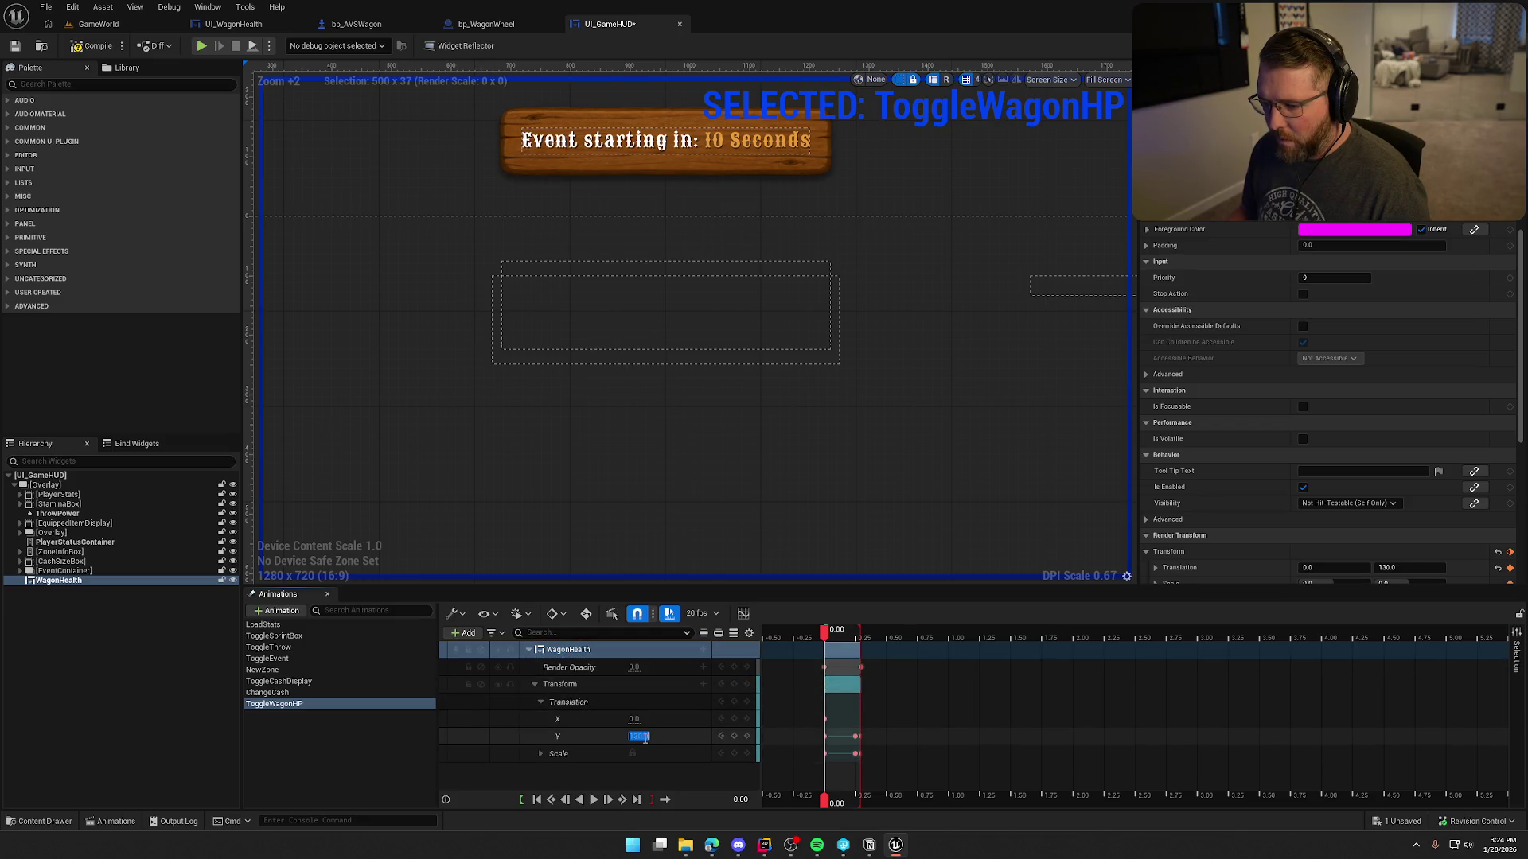
{"action": "key", "text": "BackSpace"}
{"action": "type", "text": "-80"}
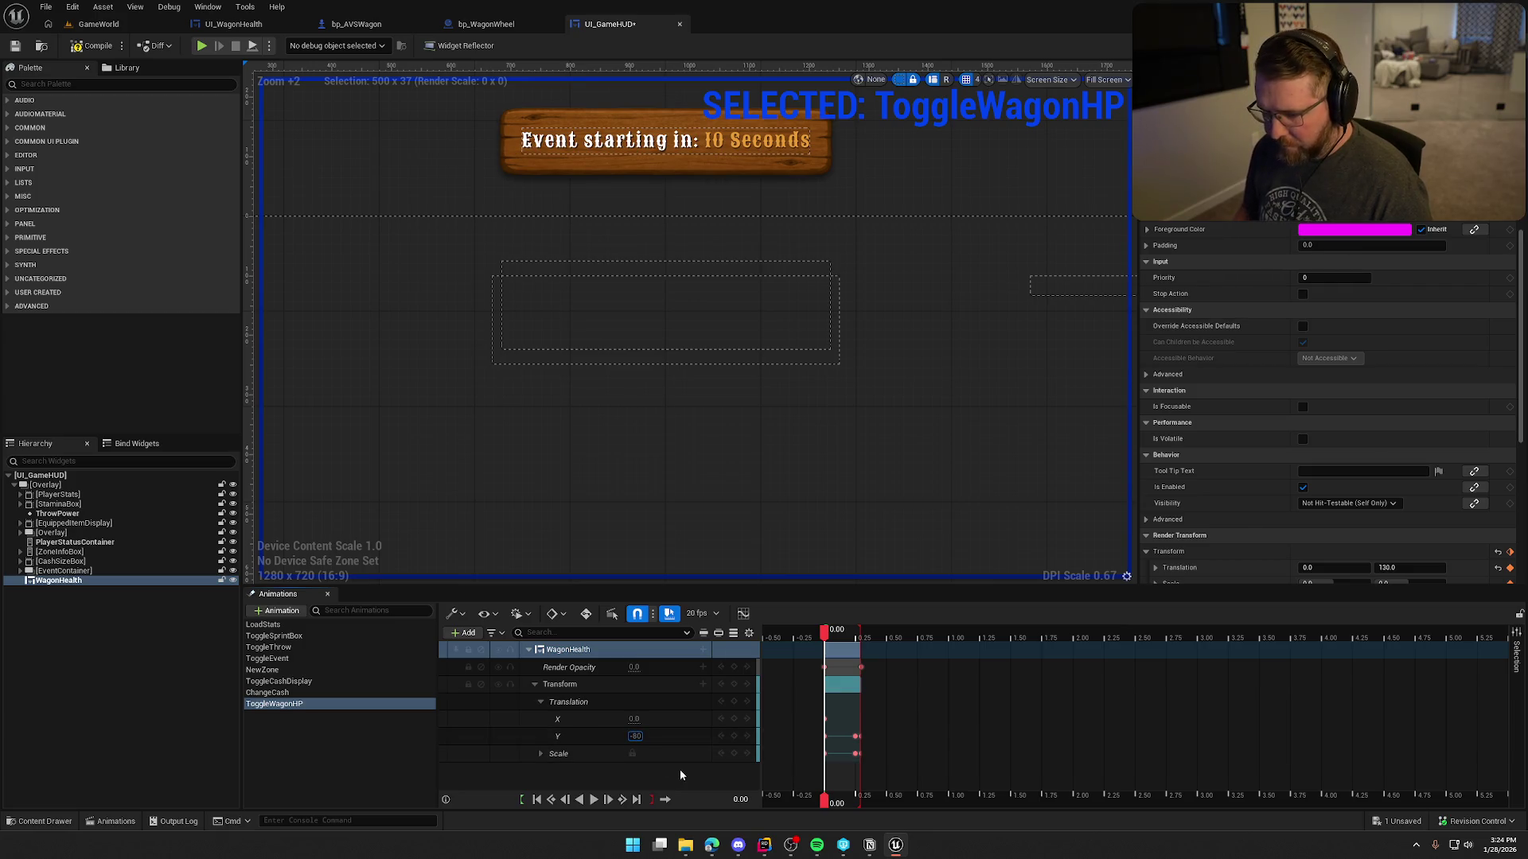
{"action": "key", "text": "Return"}
Replay ToggleWagonHP several times to watch the health bar fade and slide in.
{"action": "left_click", "coordinate": [593, 800]}
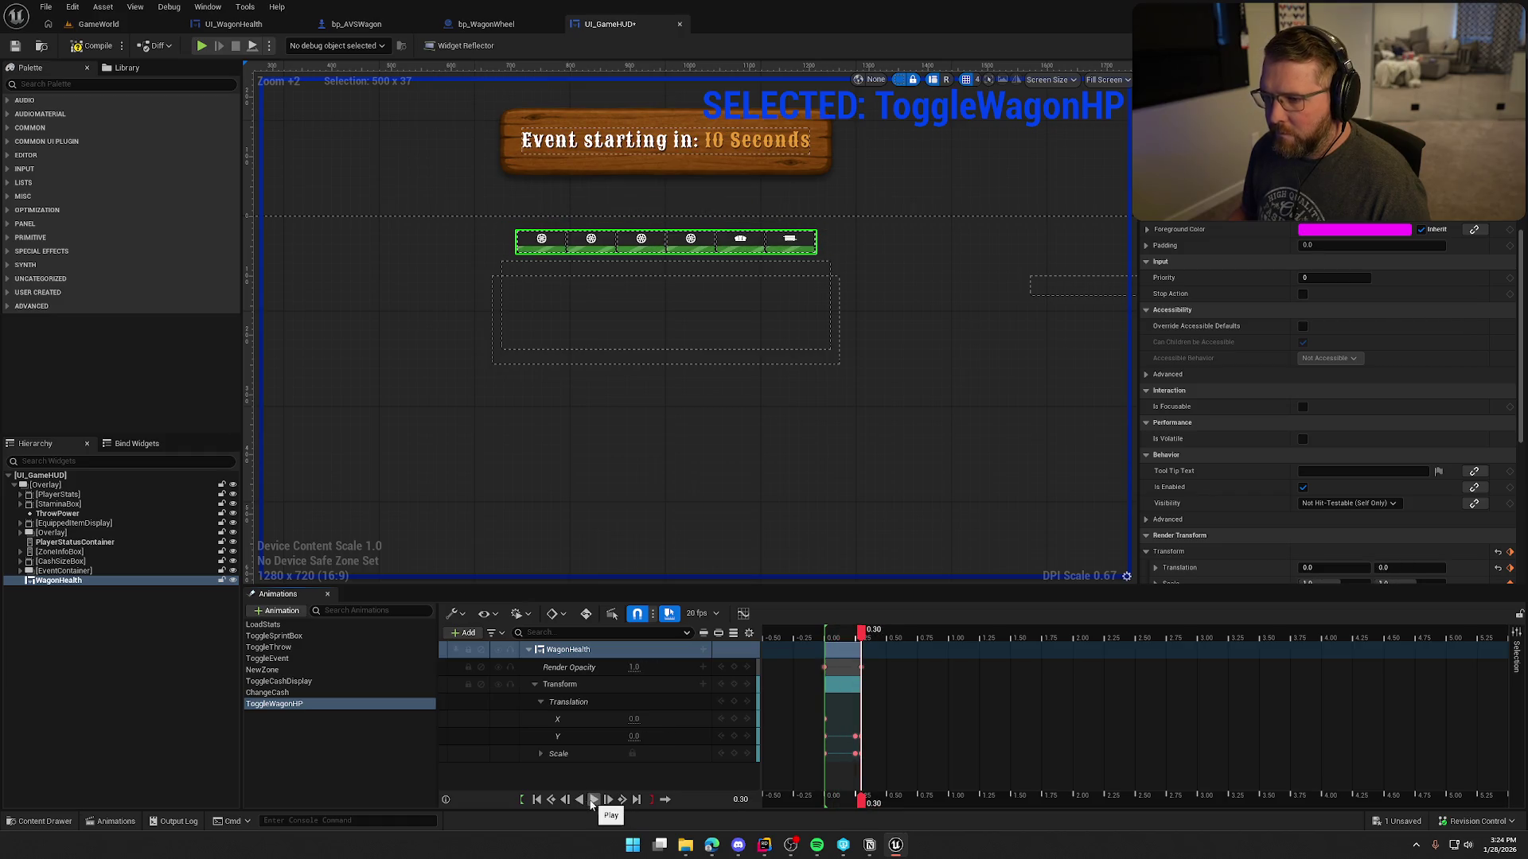
{"action": "left_click", "coordinate": [593, 801]}
{"action": "left_click", "coordinate": [595, 799]}
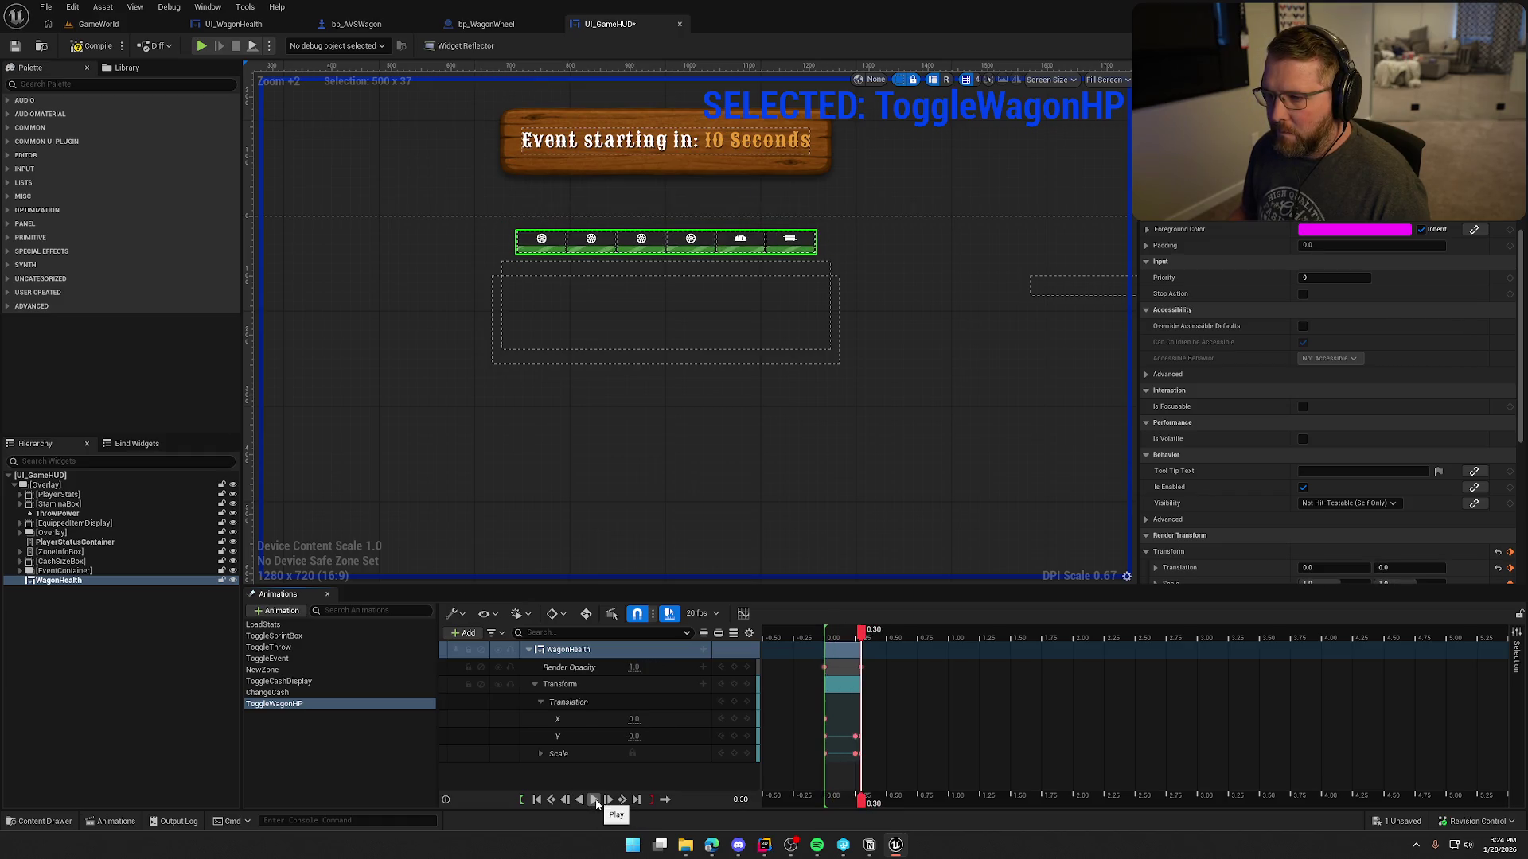
{"action": "left_click", "coordinate": [595, 800]}
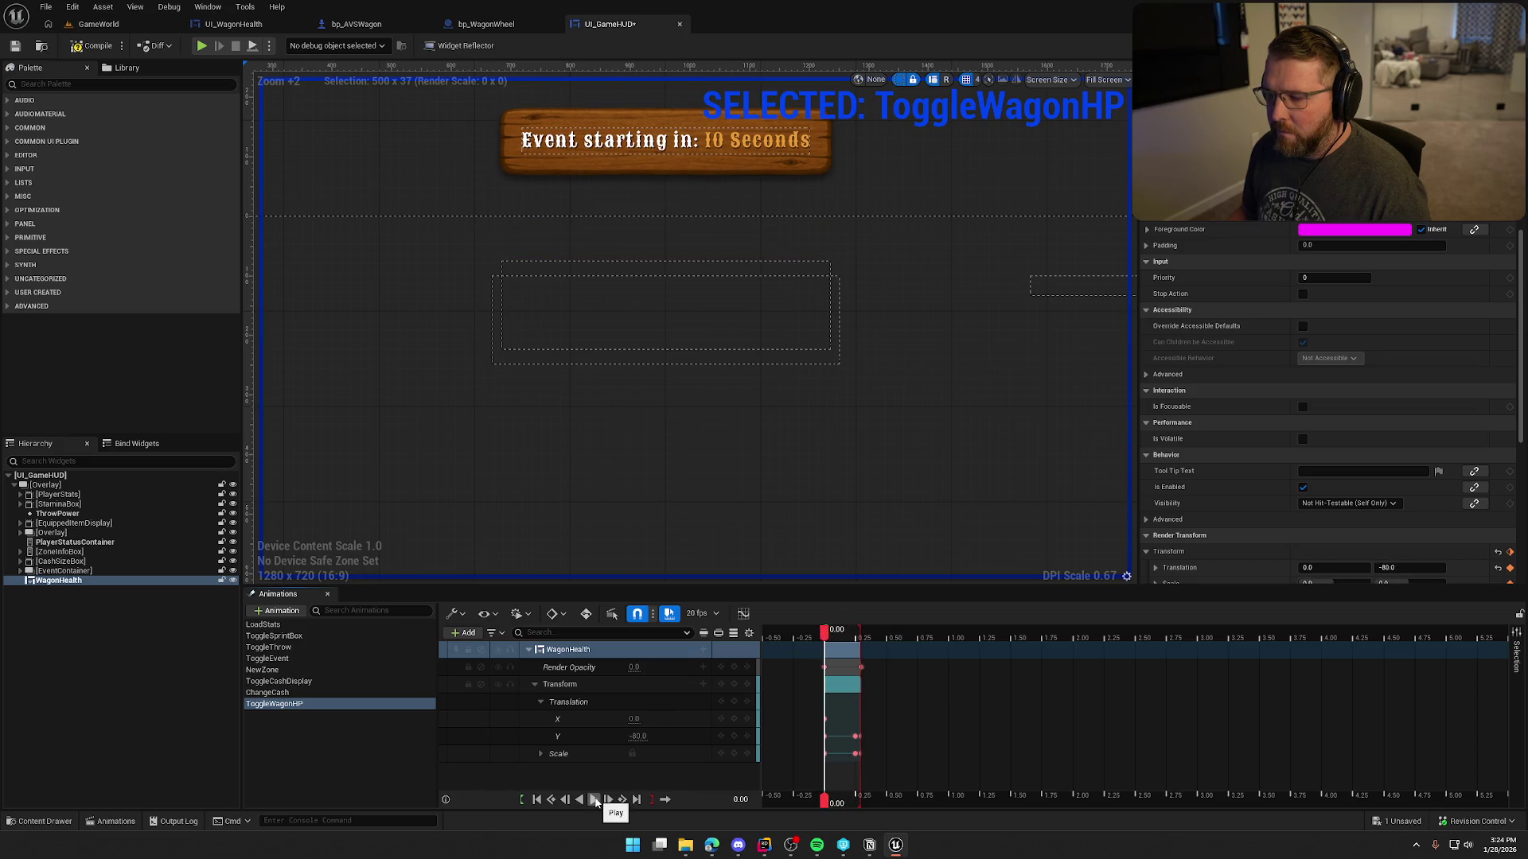
{"action": "left_click", "coordinate": [595, 799]}
{"action": "left_click", "coordinate": [595, 800]}
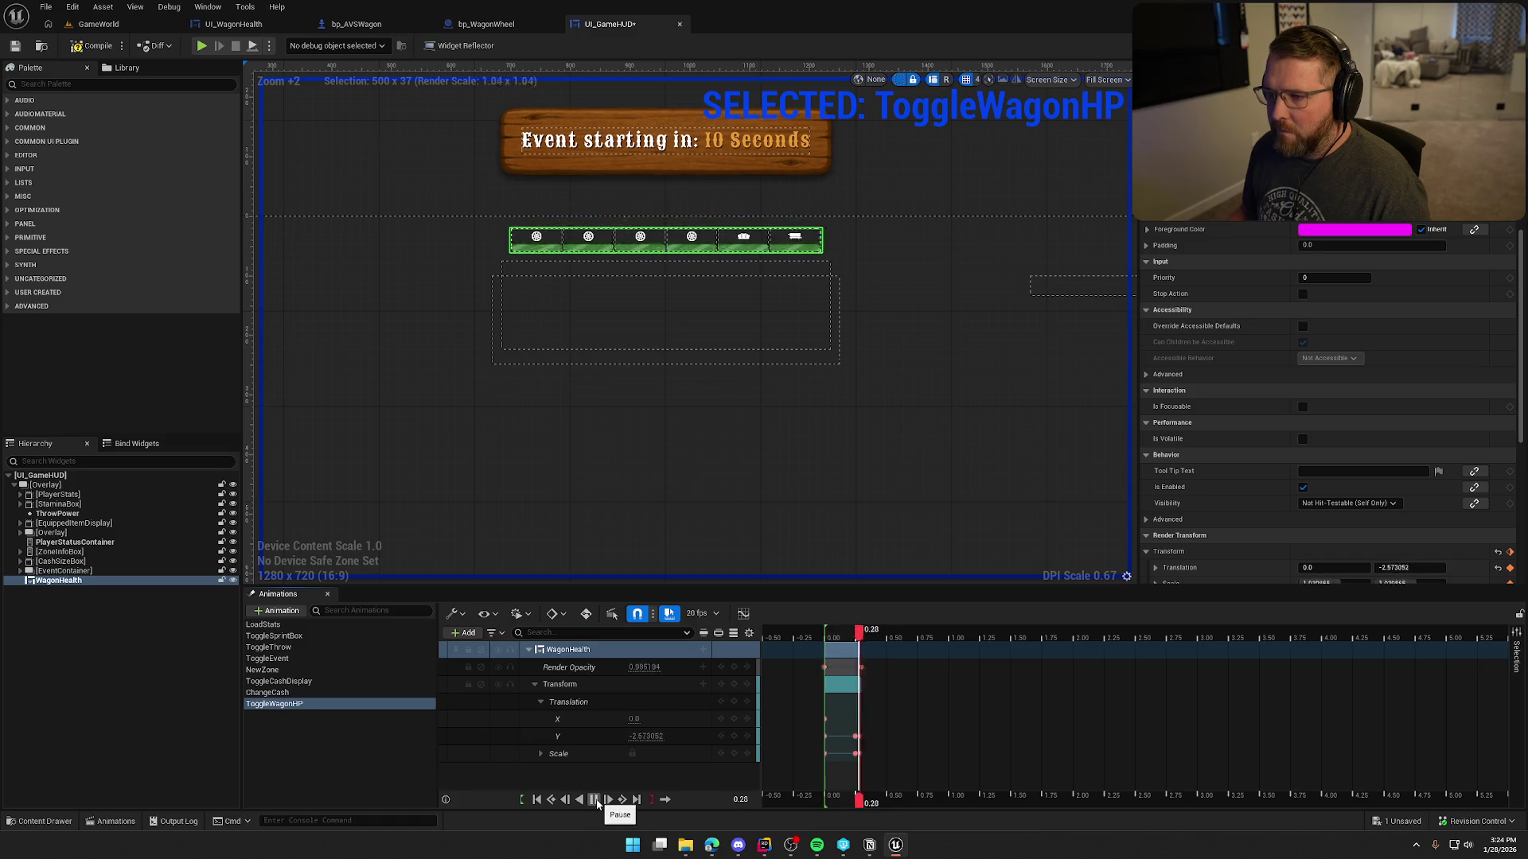
Deselect the animation, compile and save UI_GameHUD, and close the timeline.
{"action": "left_click", "coordinate": [451, 179]}
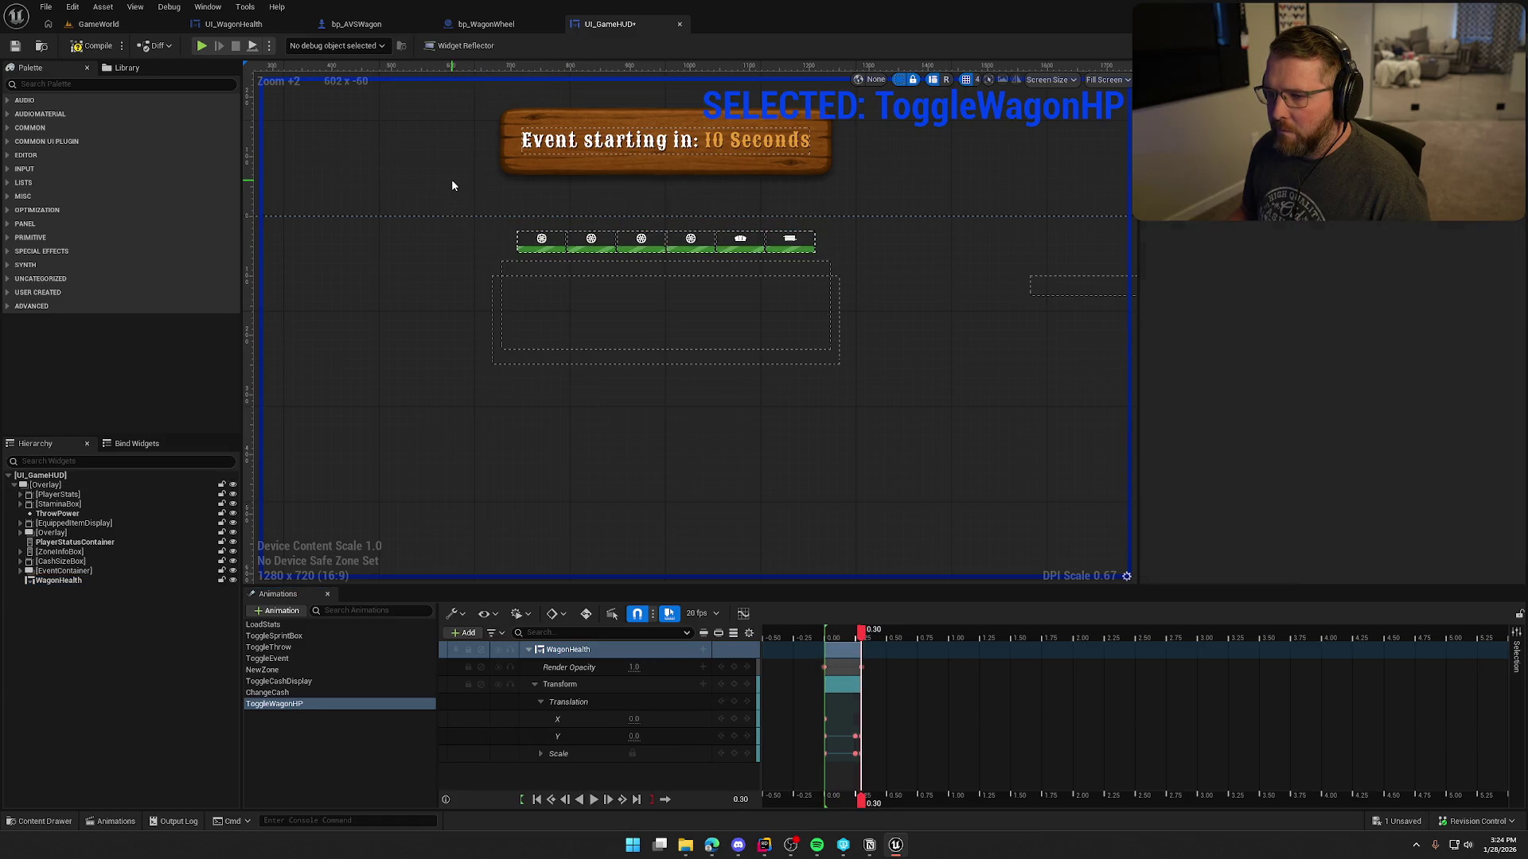
{"action": "left_click", "coordinate": [342, 749]}
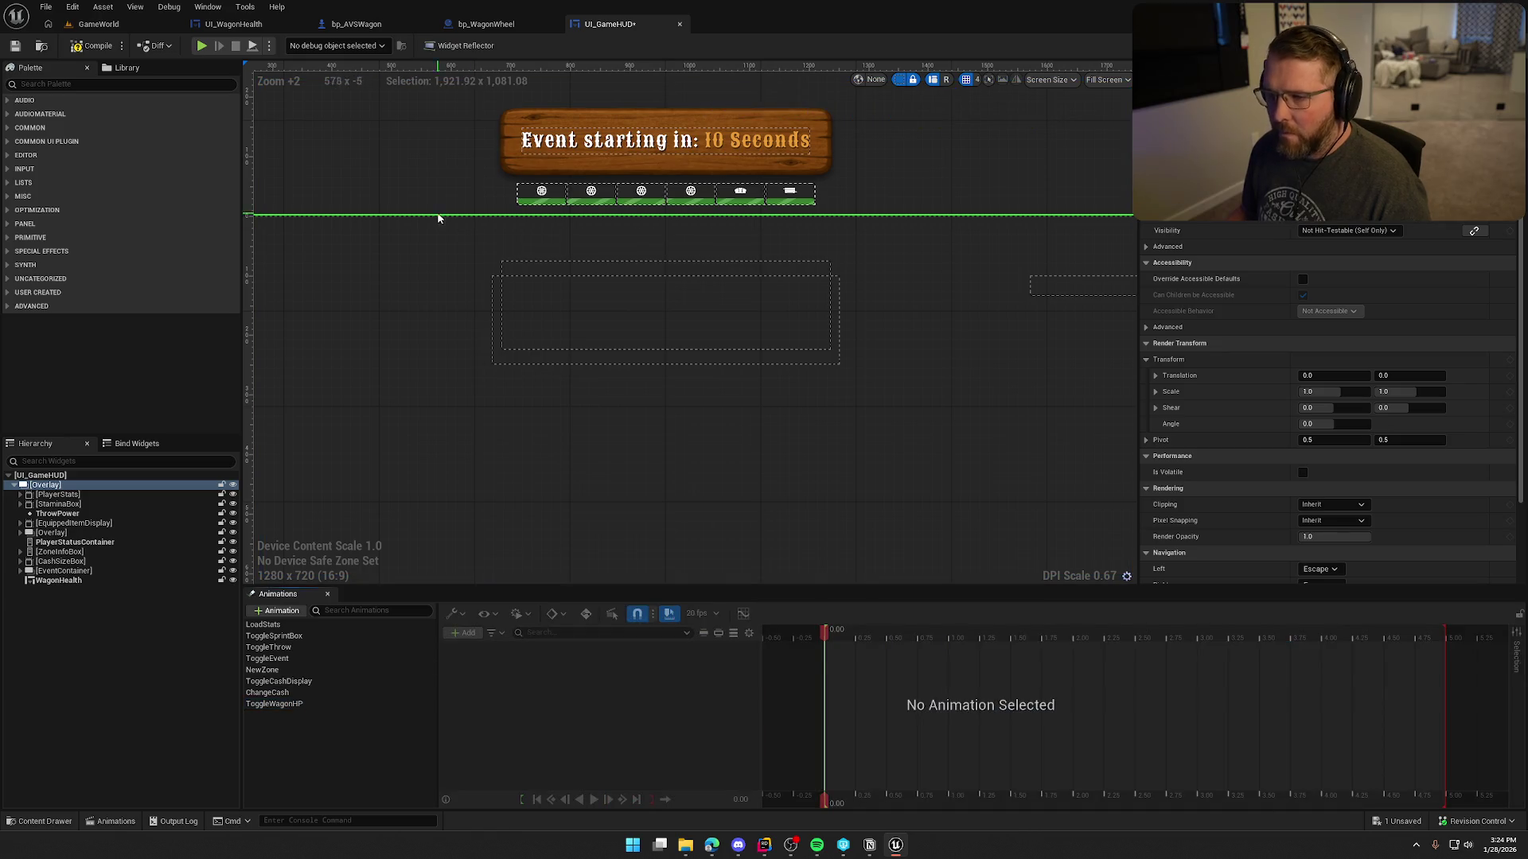
{"action": "key", "text": "ctrl+s"}
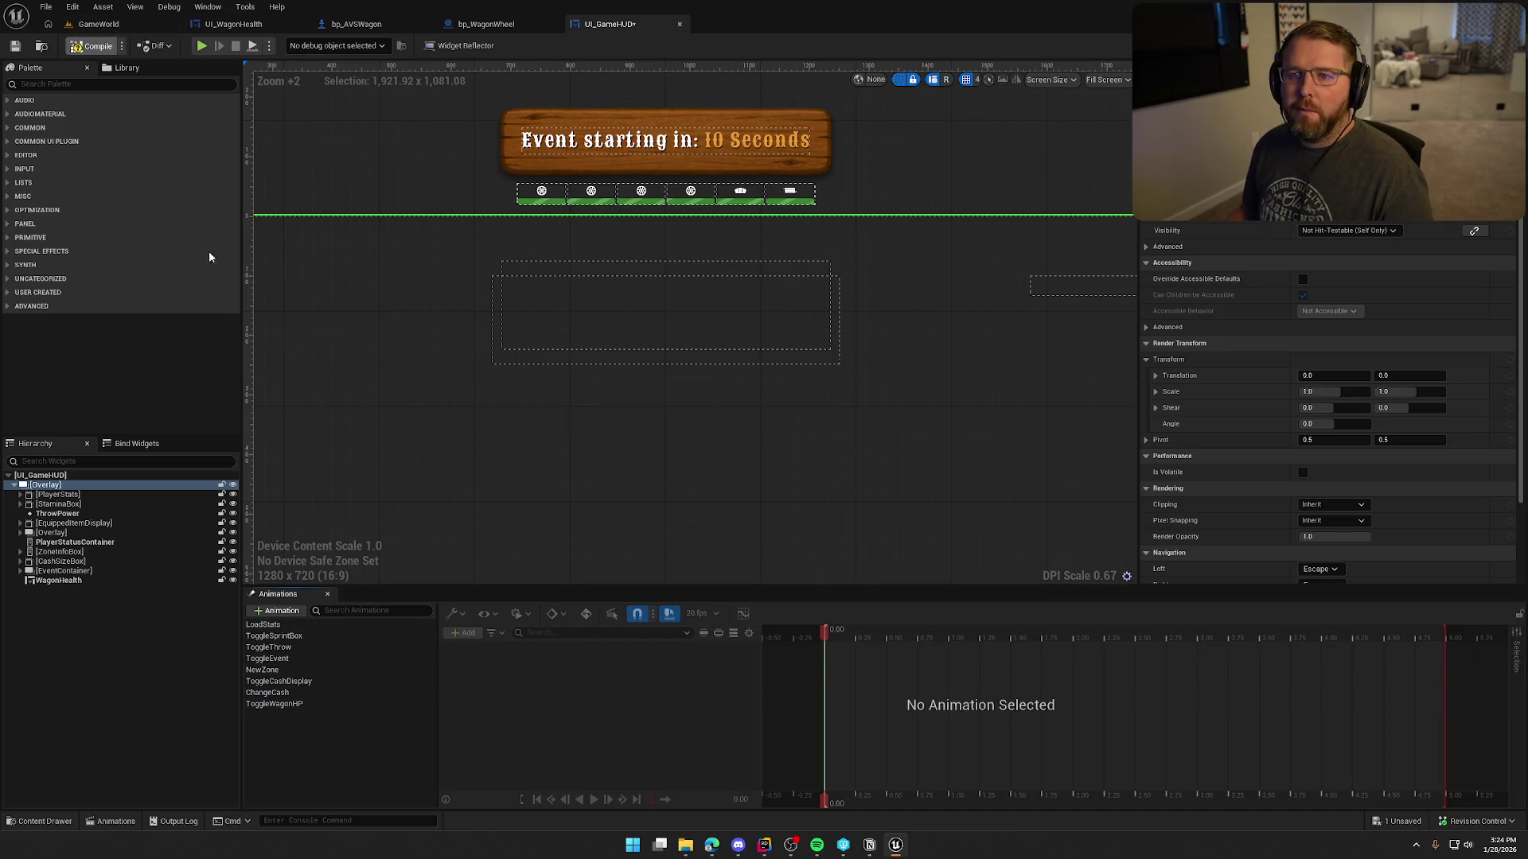
{"action": "left_click", "coordinate": [327, 594]}
Pan and zoom the designer canvas onto the wagon health bars under the event banner.
{"action": "left_click_drag", "start_coordinate": [574, 589], "coordinate": [557, 512]}
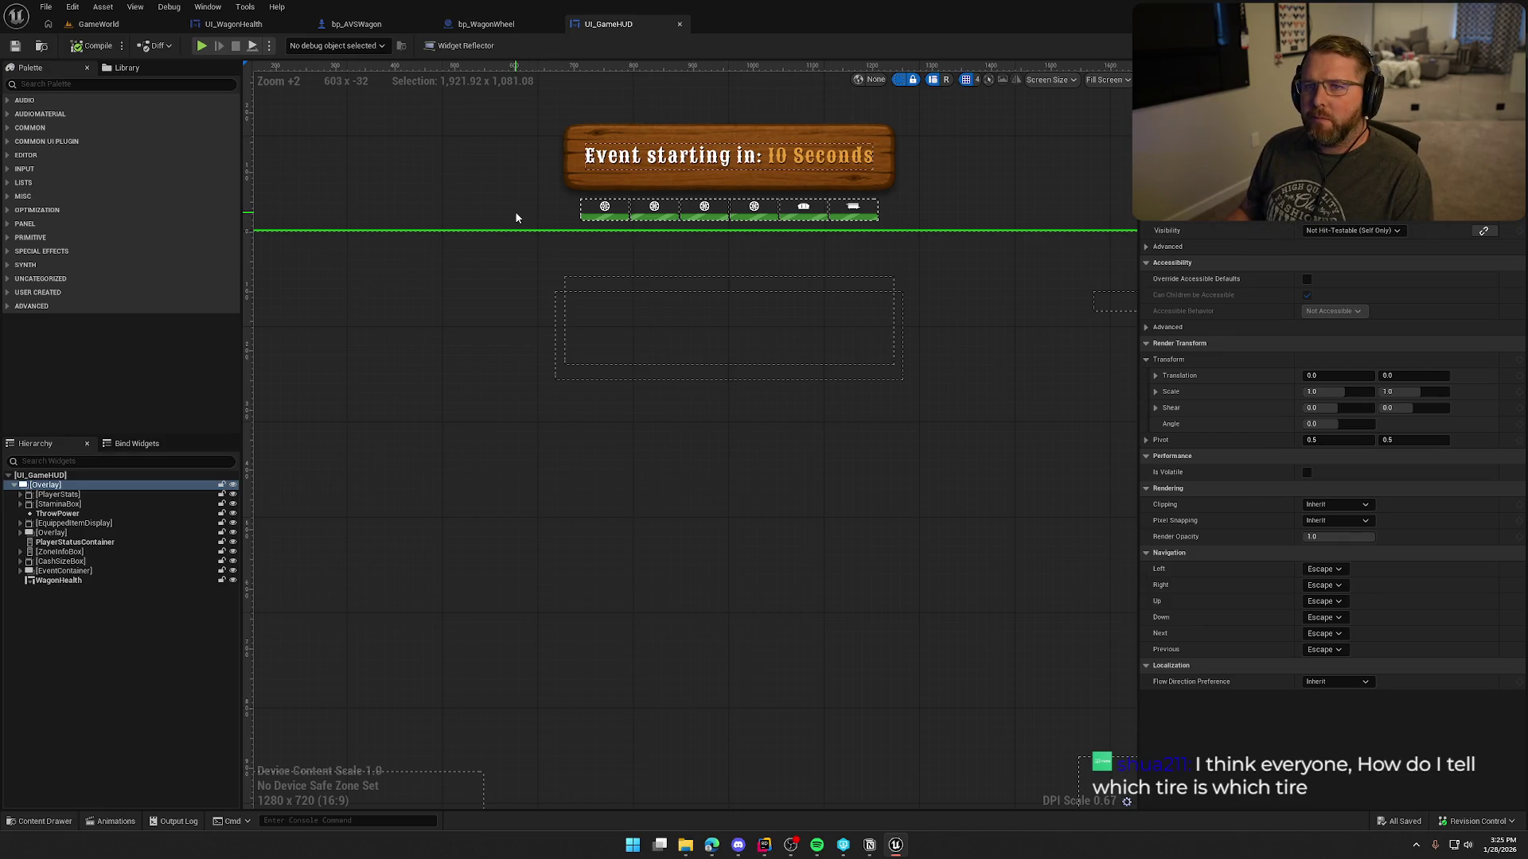
{"action": "mouse_move", "coordinate": [515, 217]}
{"action": "left_mouse_down"}
{"action": "mouse_move", "coordinate": [523, 282]}
{"action": "mouse_move", "coordinate": [364, 270]}
{"action": "left_mouse_up"}
Zoom closer on the six health bars, clear the selection, then switch to UI_WagonHealth.
{"action": "scroll", "coordinate": [518, 275], "scroll_direction": "up", "scroll_amount": 4}
{"action": "left_click", "coordinate": [898, 81]}
{"action": "left_click", "coordinate": [845, 115]}
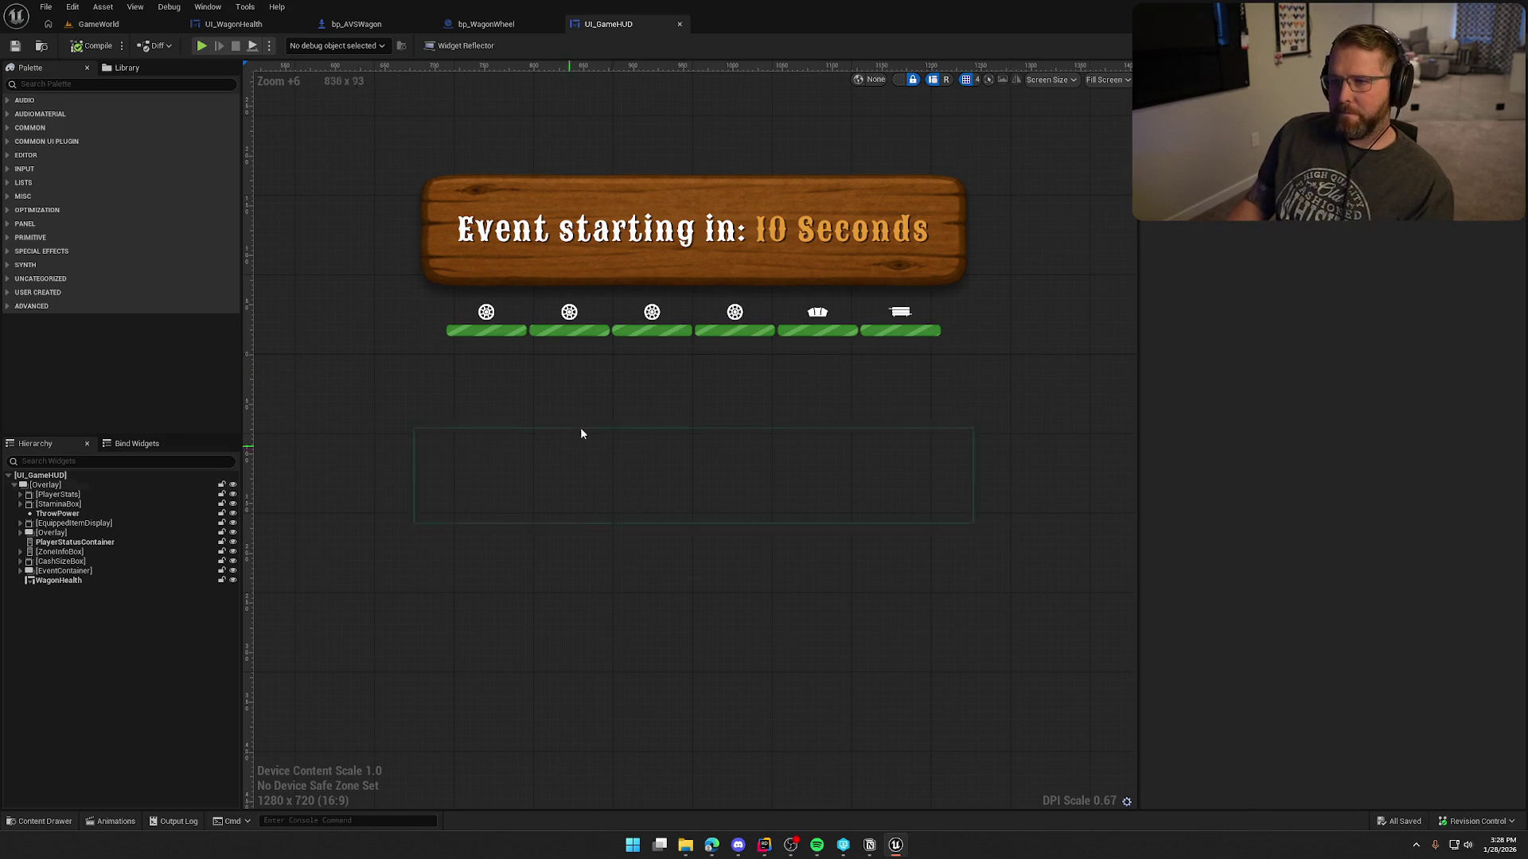
{"action": "left_click", "coordinate": [233, 24]}
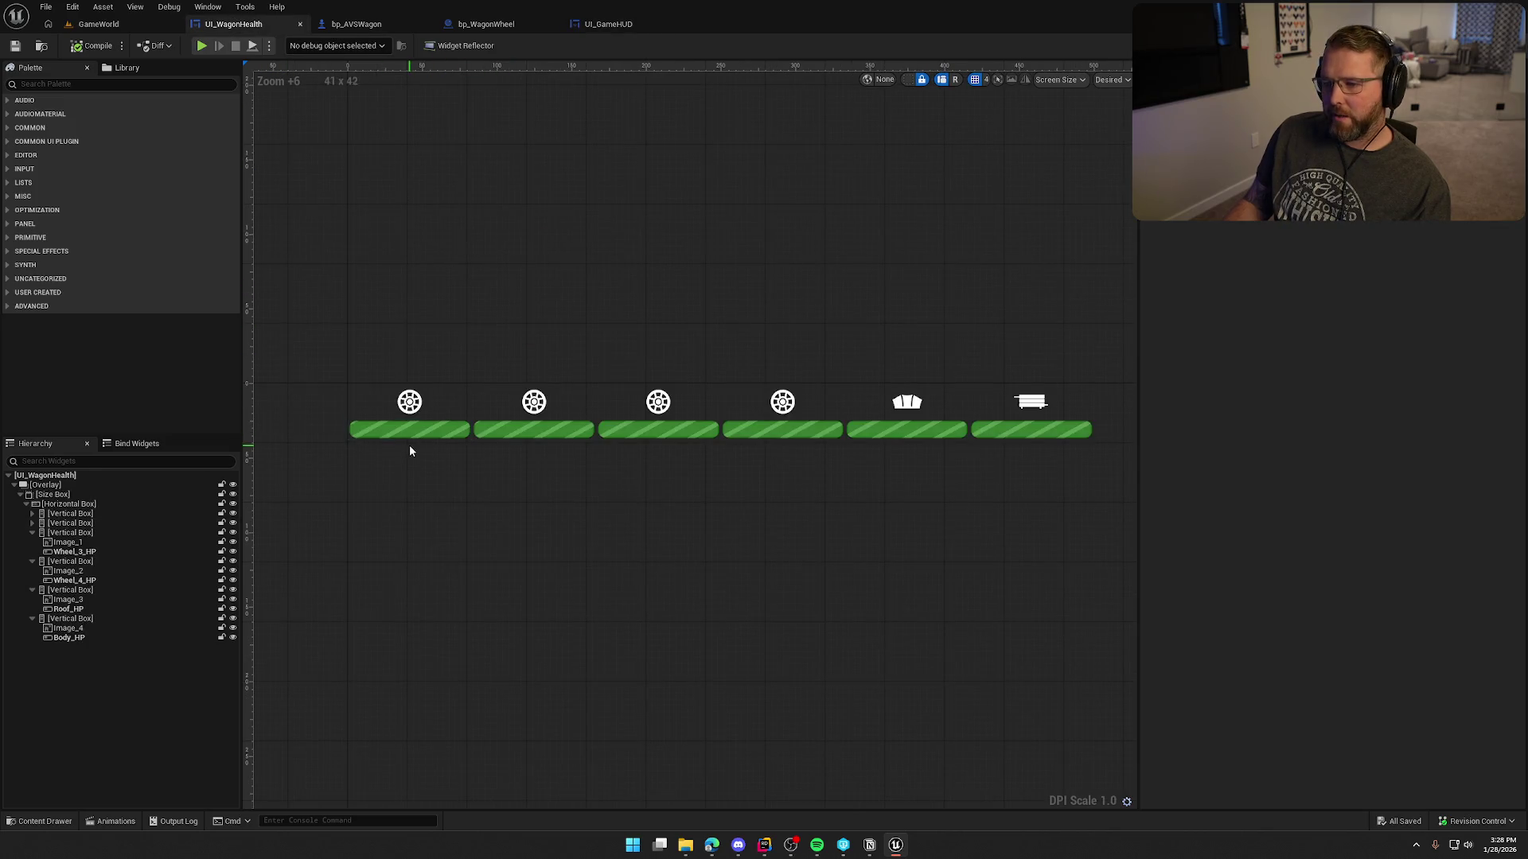
Select the first wheel's progress bar, Wheel_1_HP, in the UI_WagonHealth designer.
{"action": "left_click", "coordinate": [408, 437]}
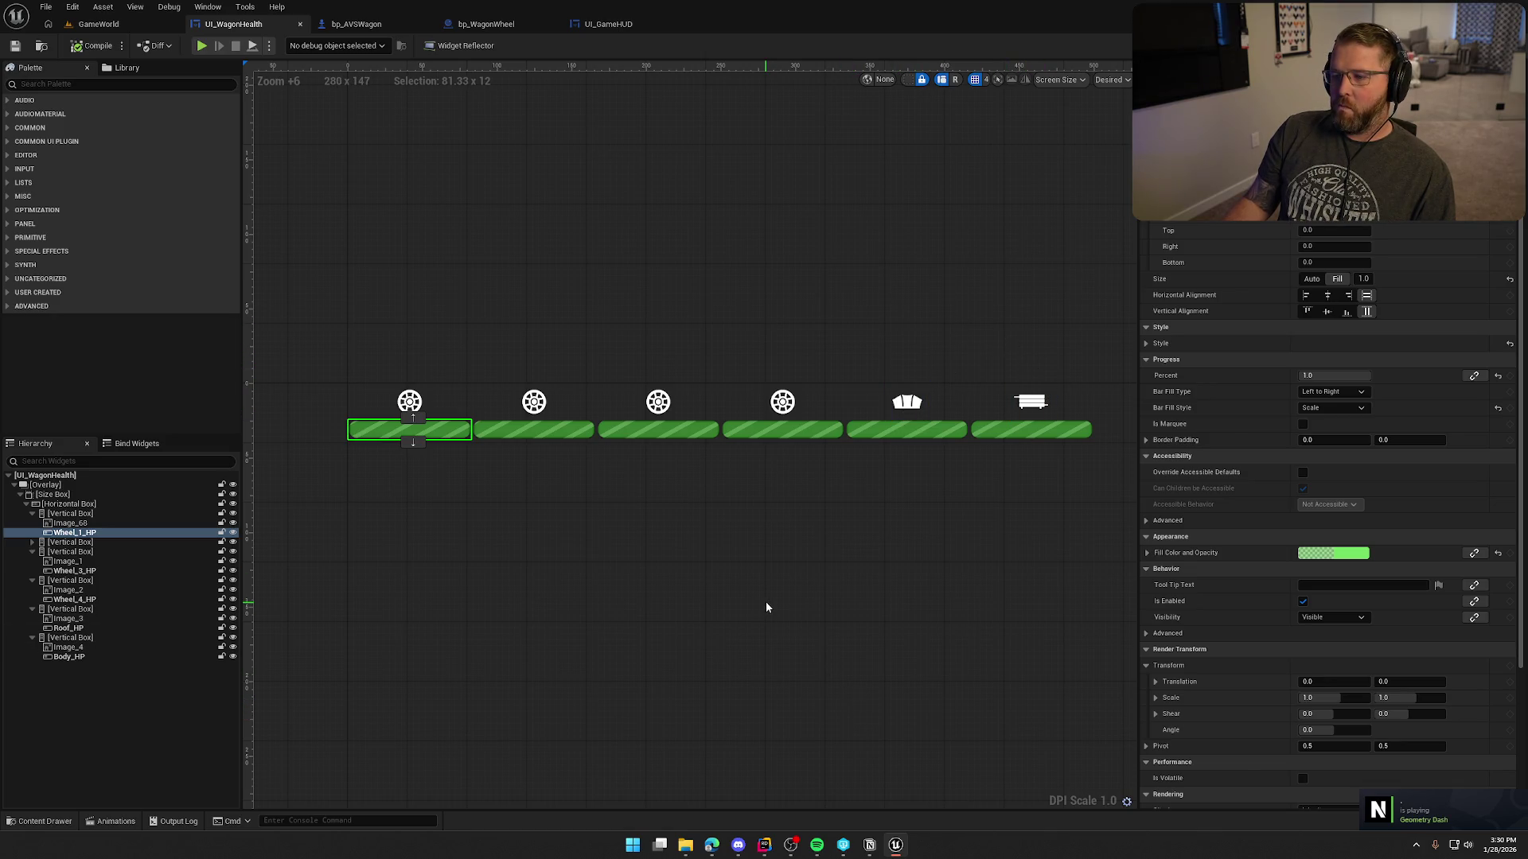
Collapse the wheel, Roof and Body groups and wrap the six-bar Horizontal Box in a Vertical Box.
{"action": "left_click", "coordinate": [32, 551]}
{"action": "left_click", "coordinate": [32, 561]}
{"action": "left_click", "coordinate": [33, 571]}
{"action": "left_click", "coordinate": [32, 580]}
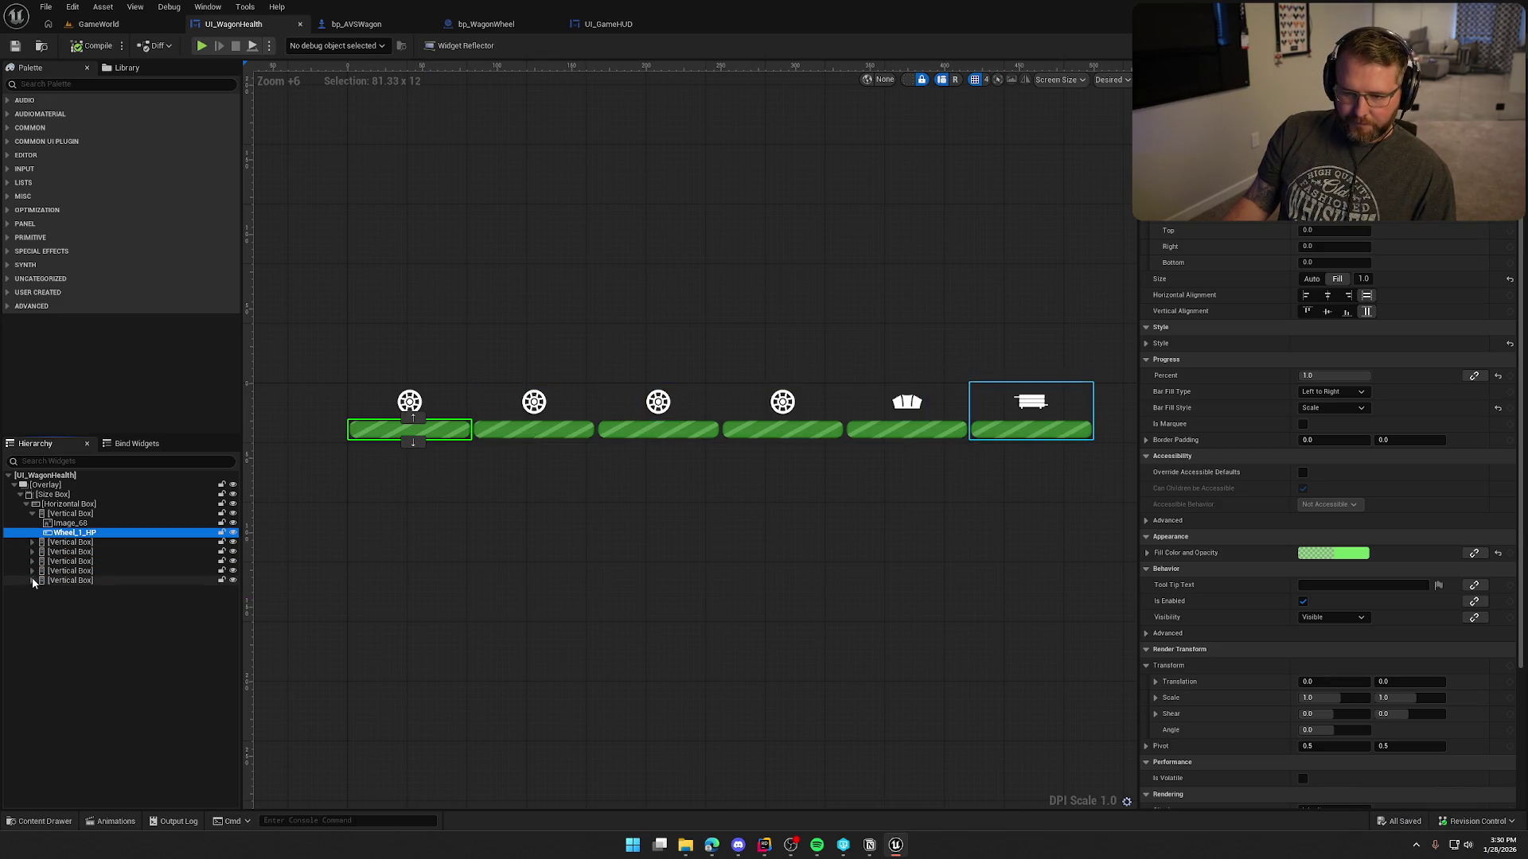
{"action": "left_click", "coordinate": [33, 513]}
{"action": "left_click", "coordinate": [55, 504]}
{"action": "right_click", "coordinate": [60, 504]}
{"action": "mouse_move", "coordinate": [131, 634]}
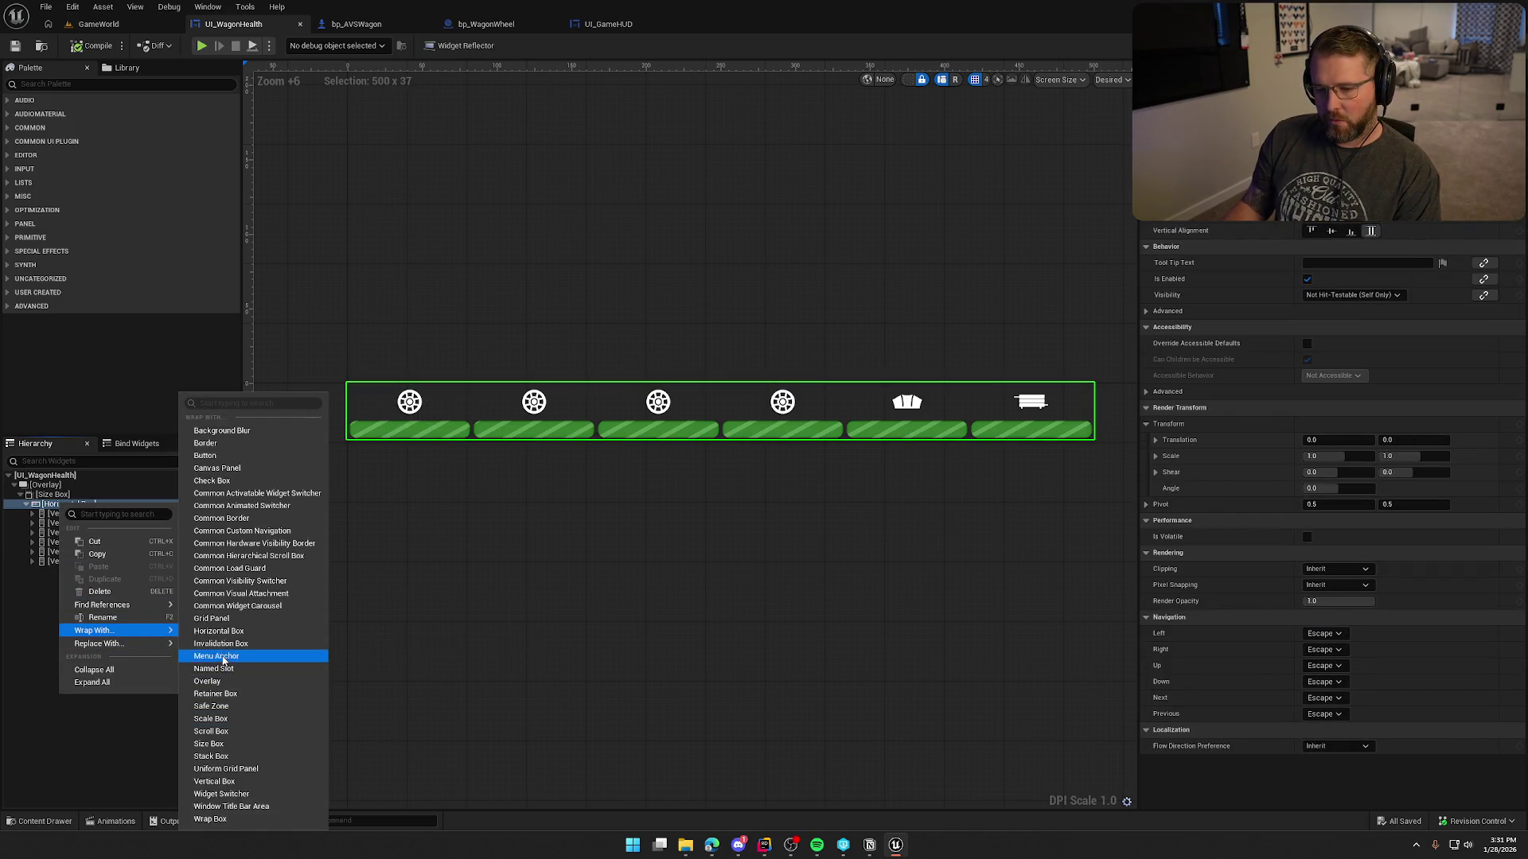
{"action": "left_click", "coordinate": [226, 781]}
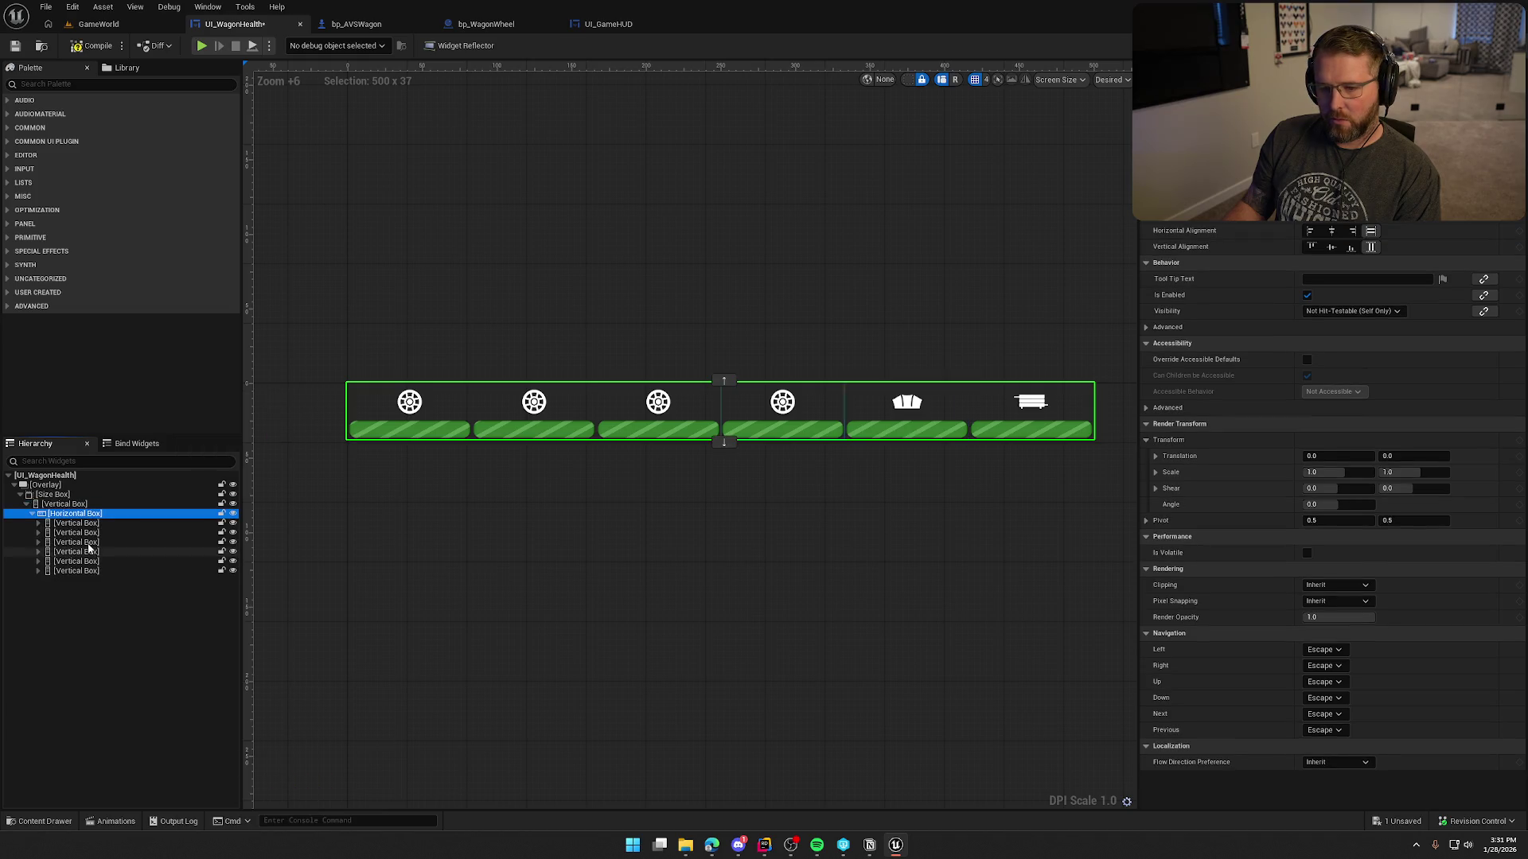
Duplicate the Horizontal Box of bars to create a second row.
{"action": "left_click", "coordinate": [65, 504]}
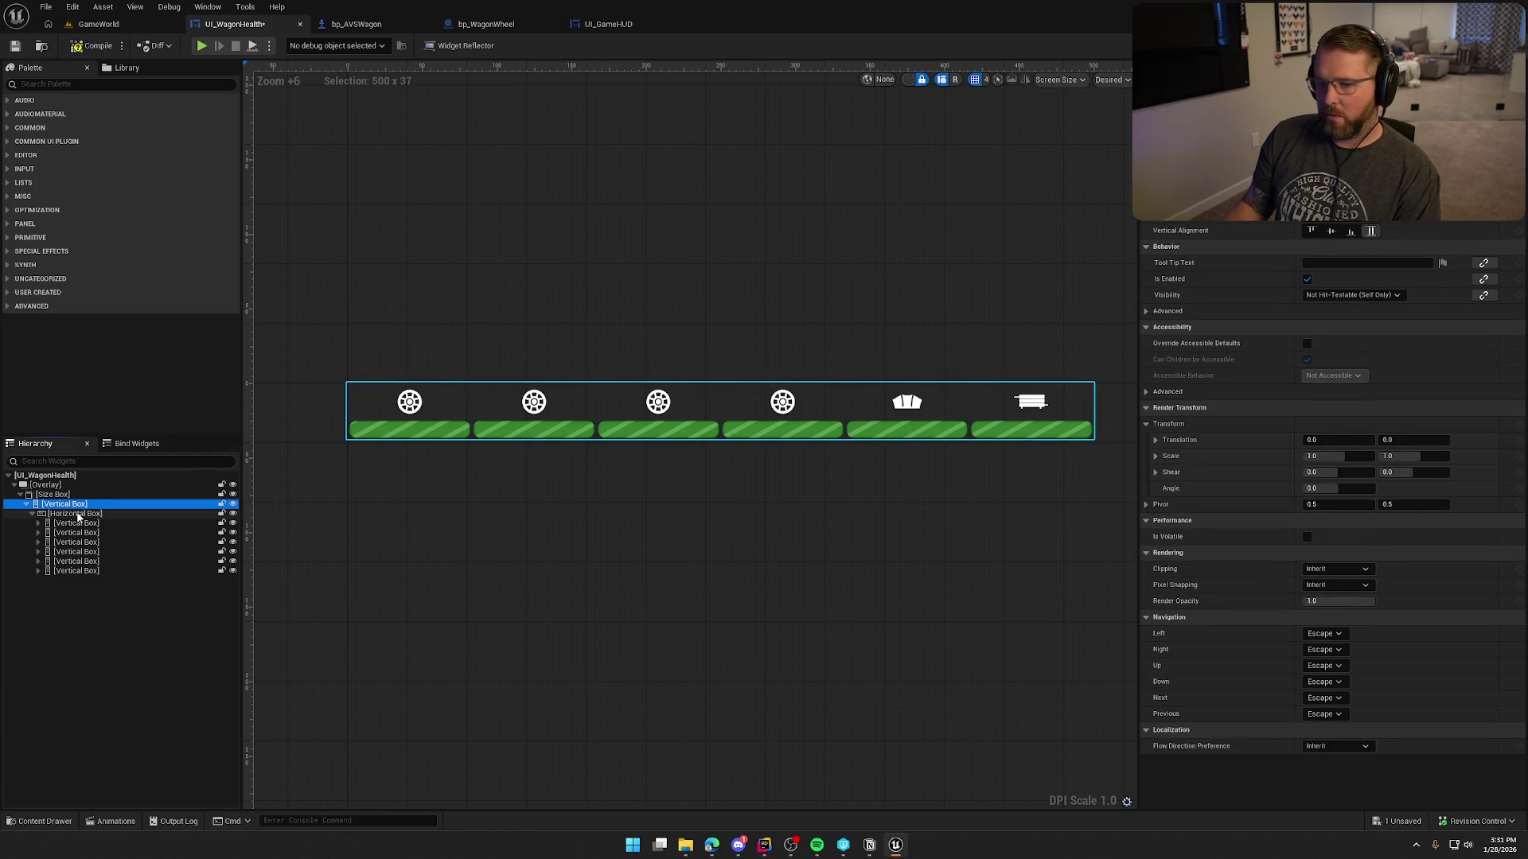
{"action": "left_click", "coordinate": [77, 515]}
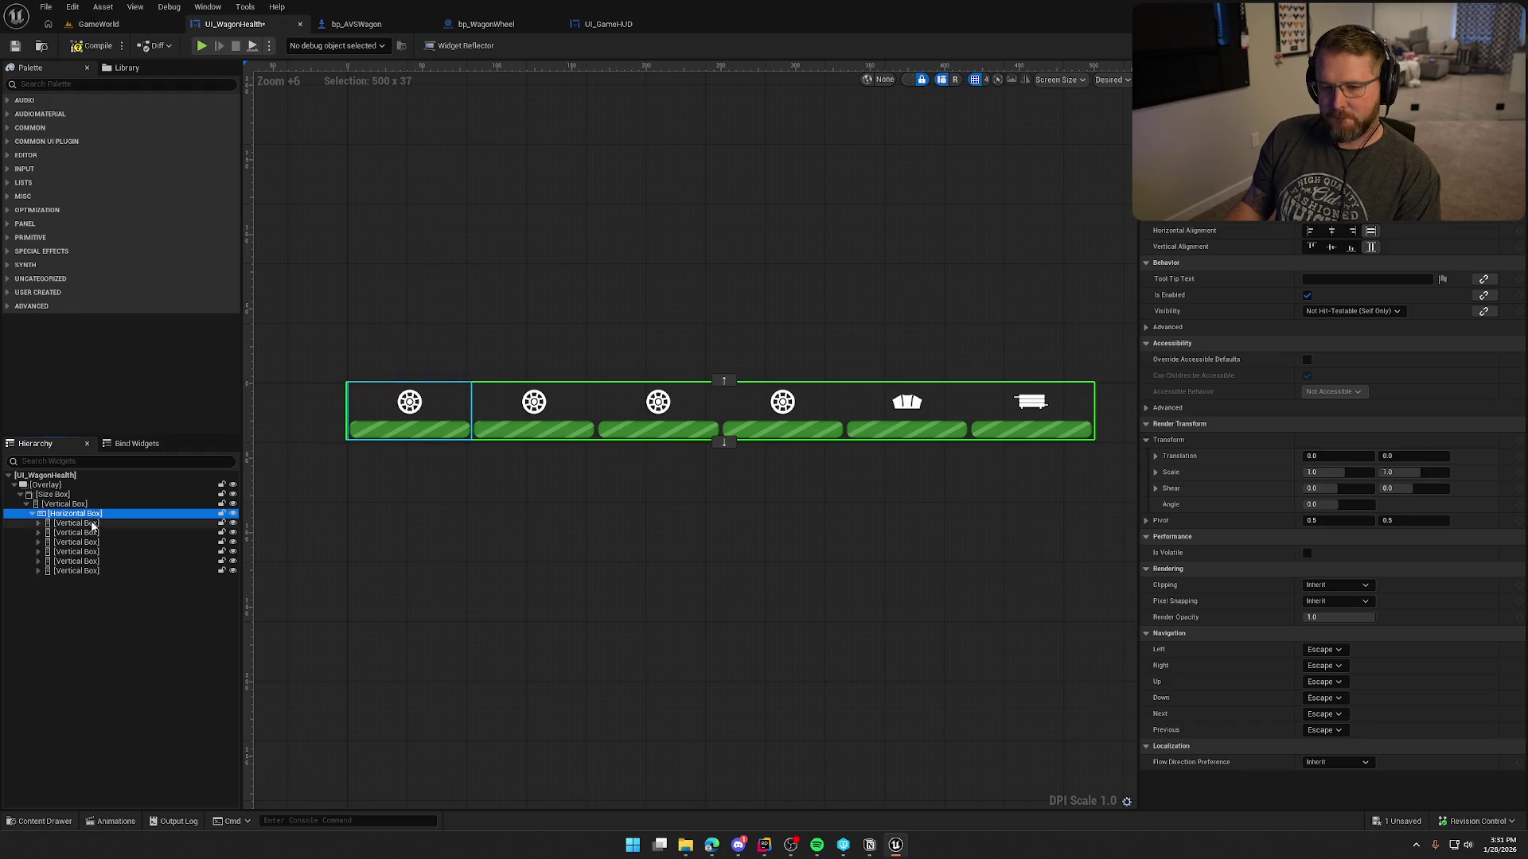
{"action": "key", "text": "ctrl+d"}
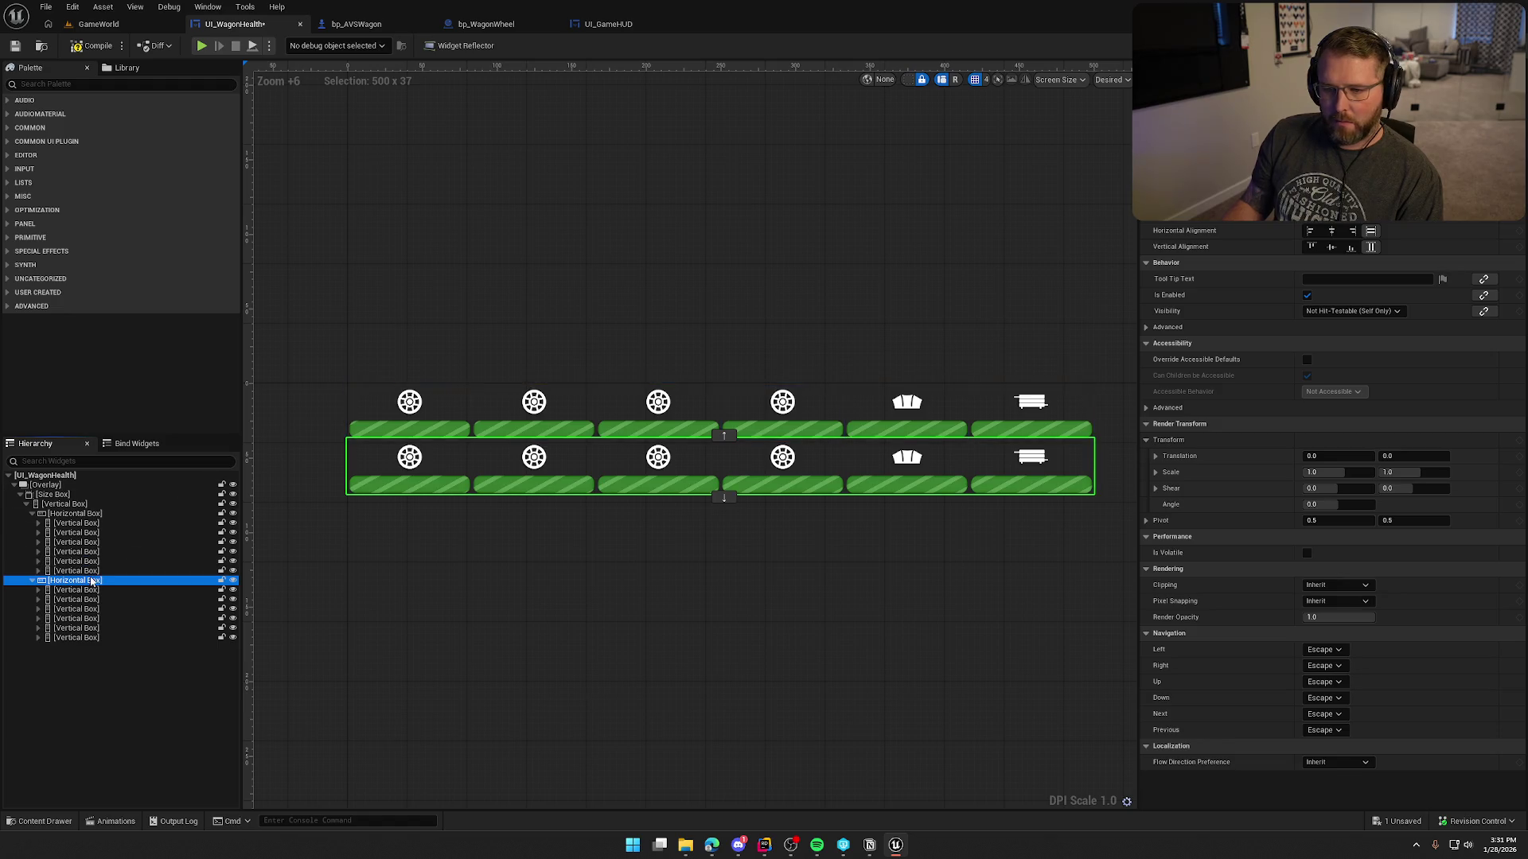
Delete the third wheel, fourth wheel and Body cells from the top row.
{"action": "left_click", "coordinate": [75, 543]}
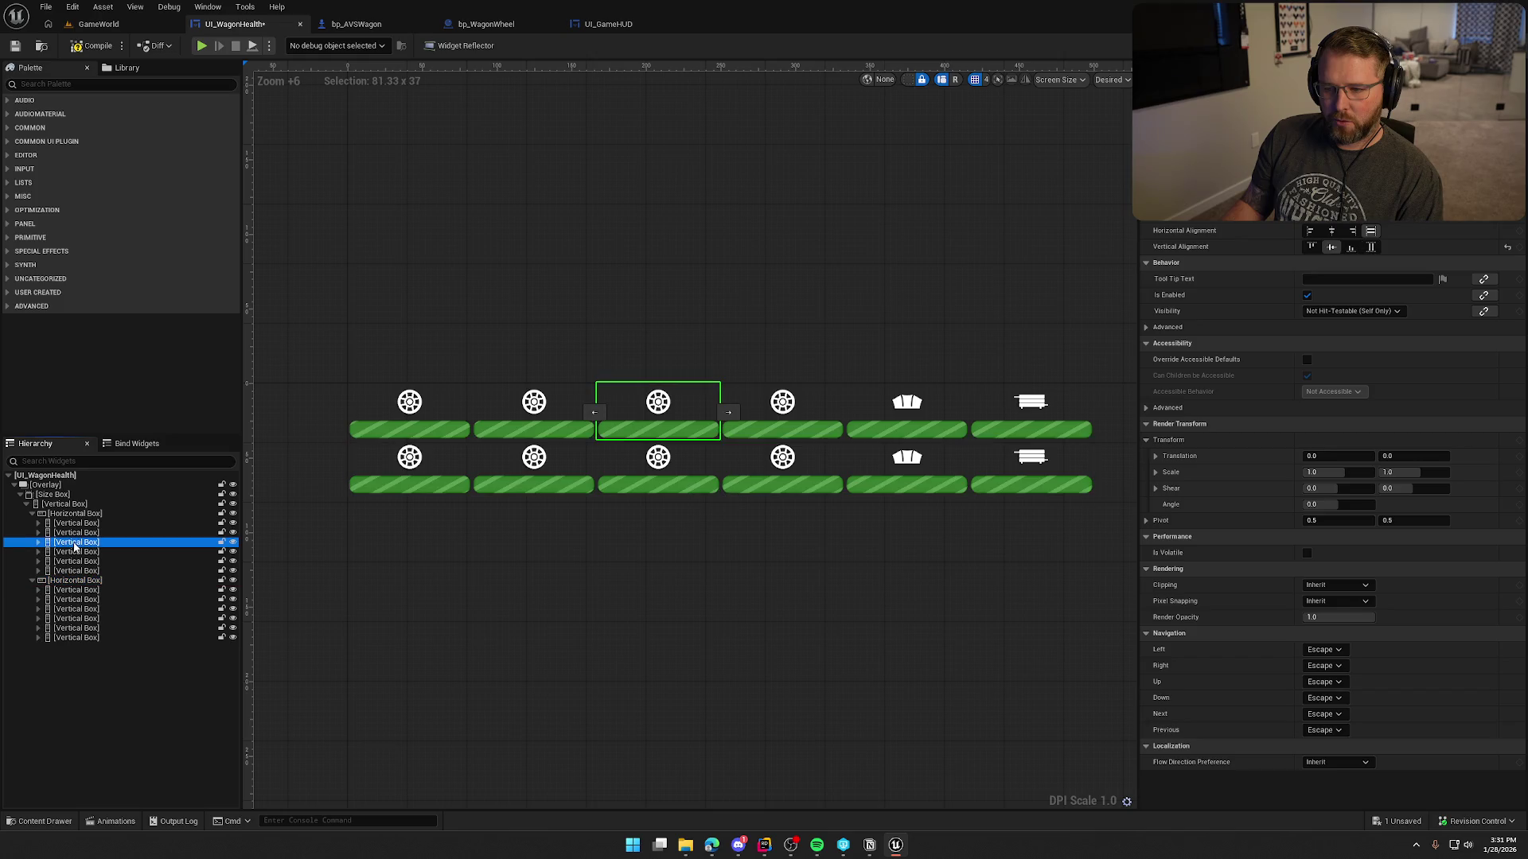
{"action": "left_click", "coordinate": [77, 552], "text": "ctrl"}
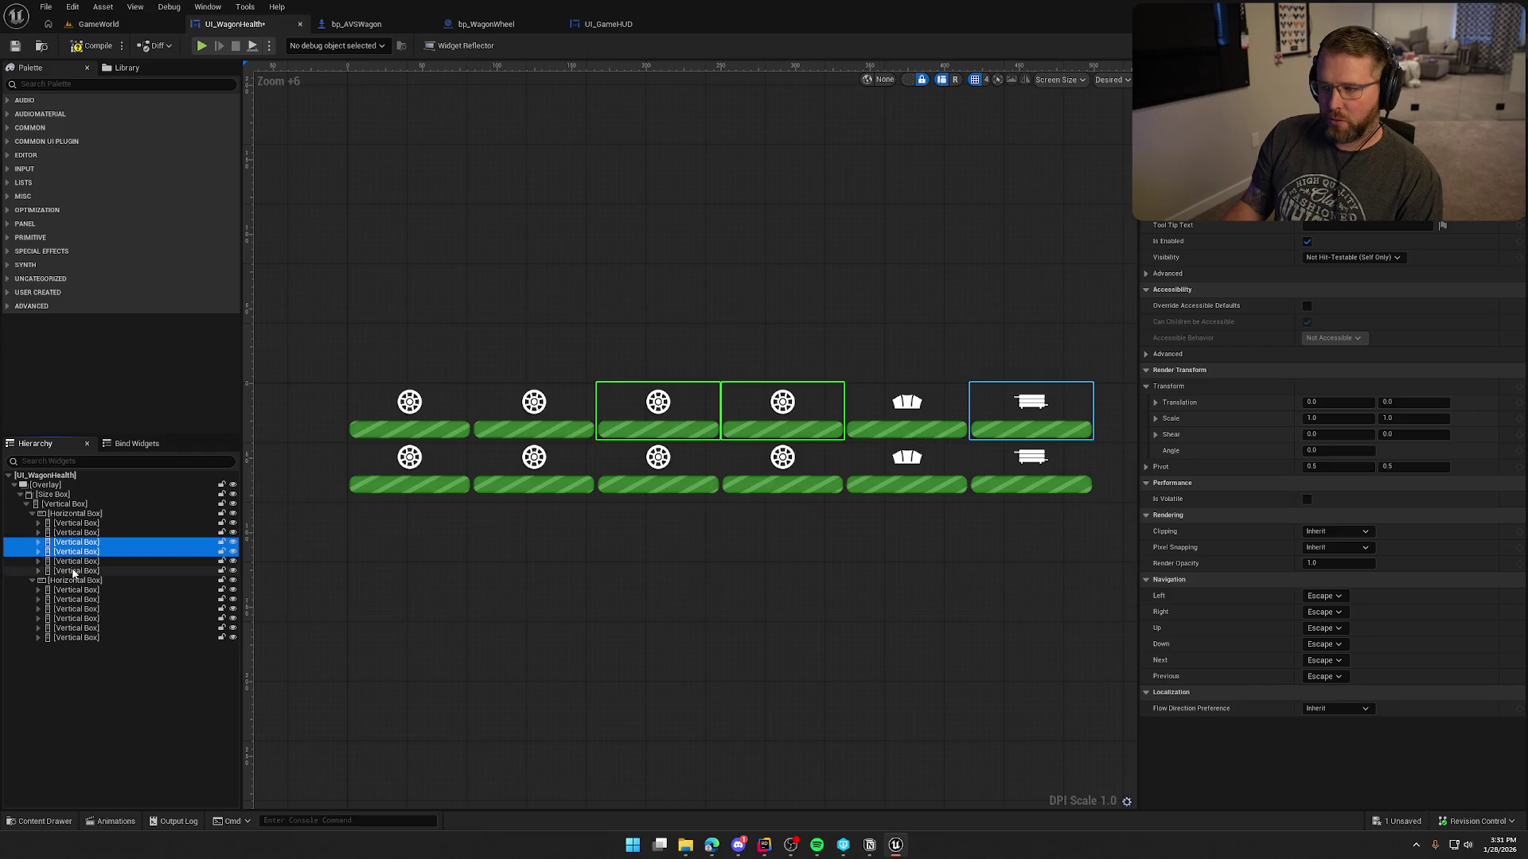
{"action": "left_click", "coordinate": [77, 570], "text": "ctrl"}
{"action": "key", "text": "Delete"}
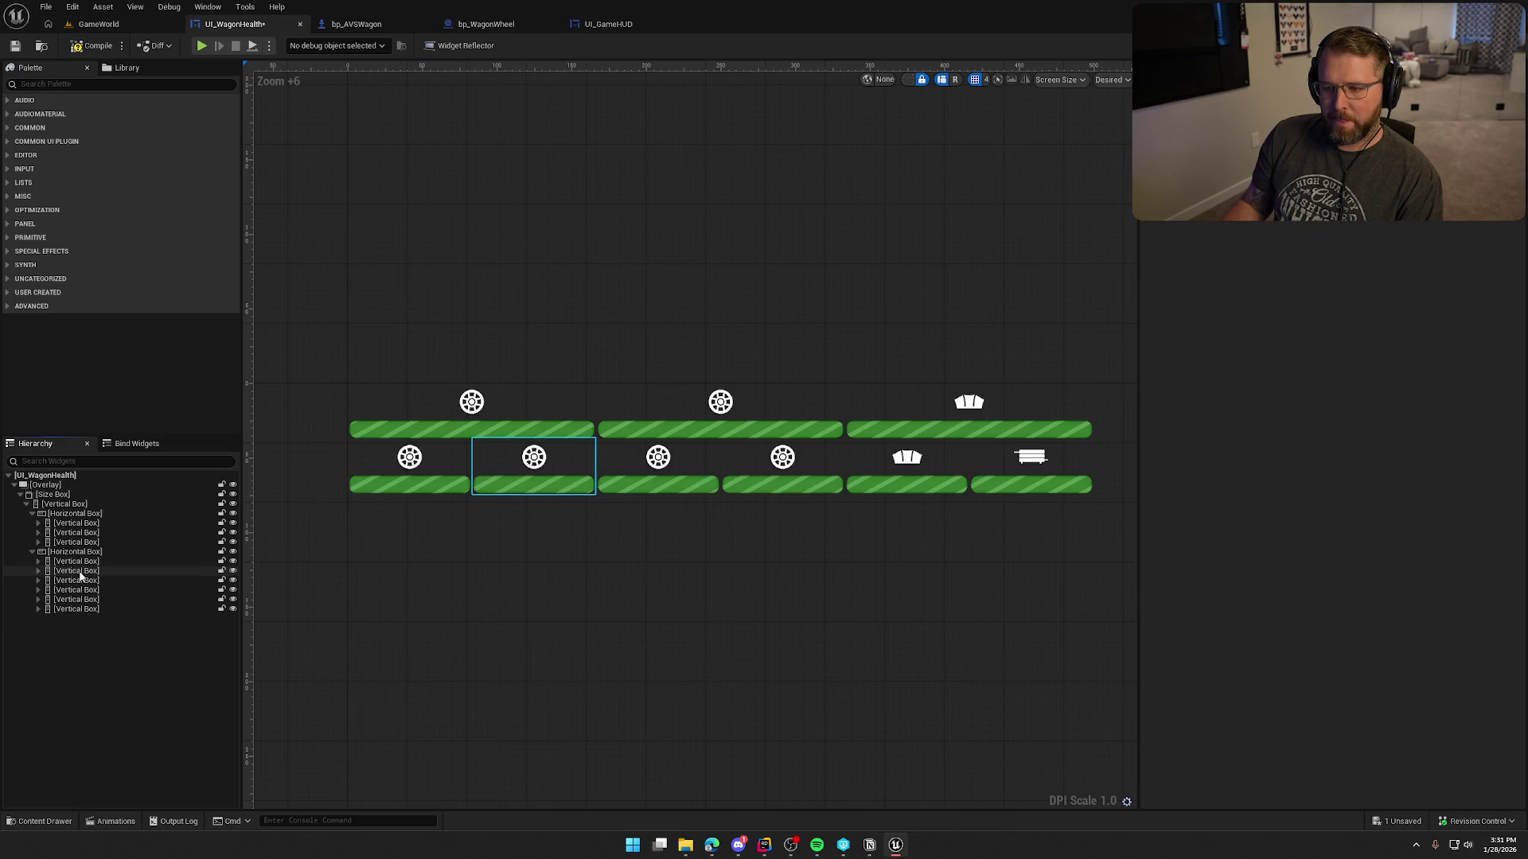
Delete the second wheel, third wheel and Roof cells from the lower row, then compile and save.
{"action": "left_click", "coordinate": [80, 572]}
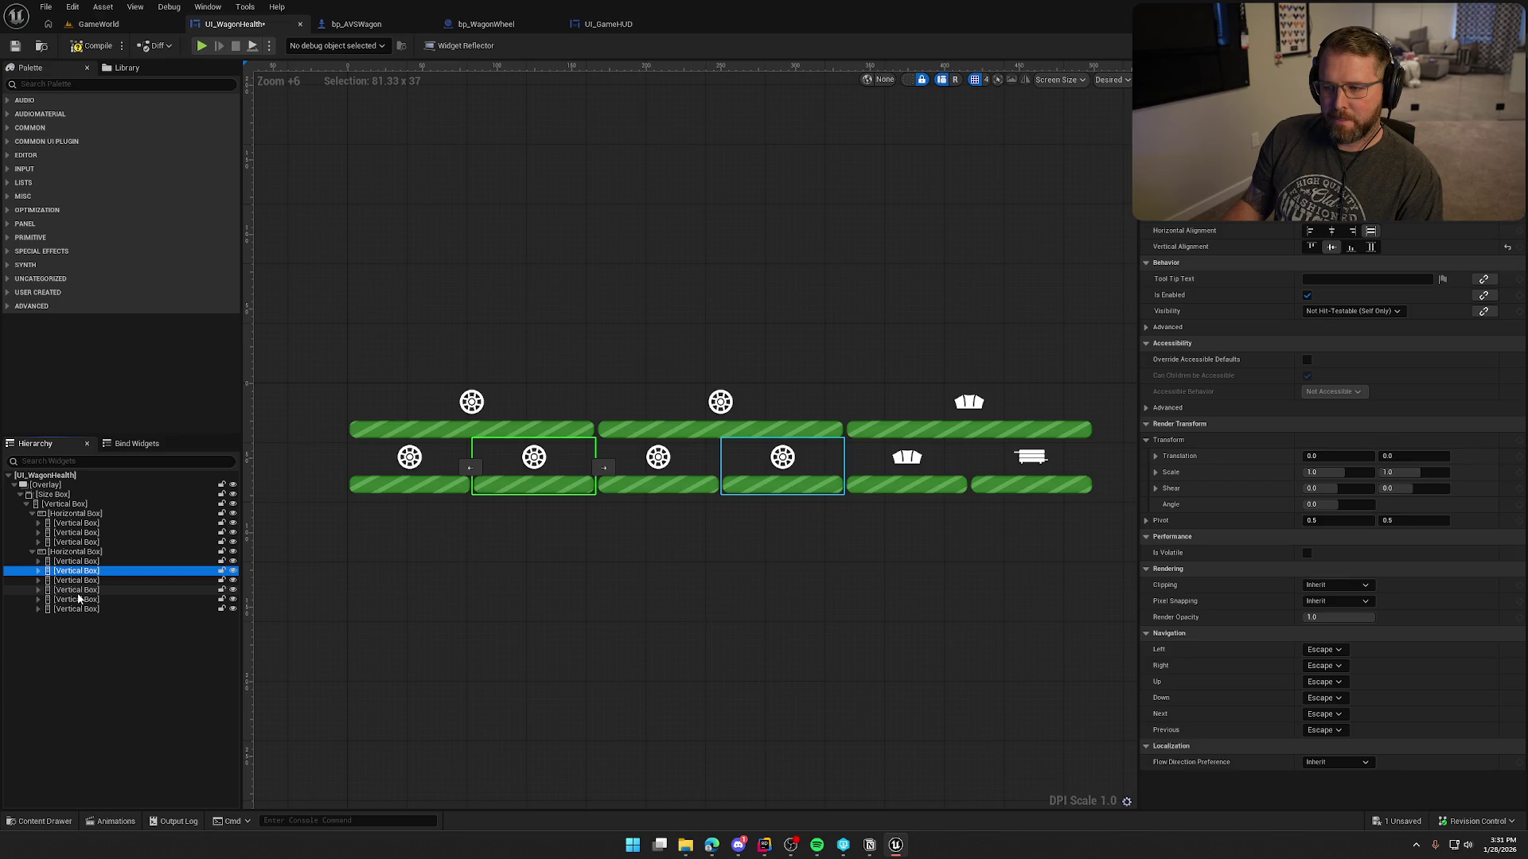
{"action": "left_click", "coordinate": [78, 581], "text": "ctrl"}
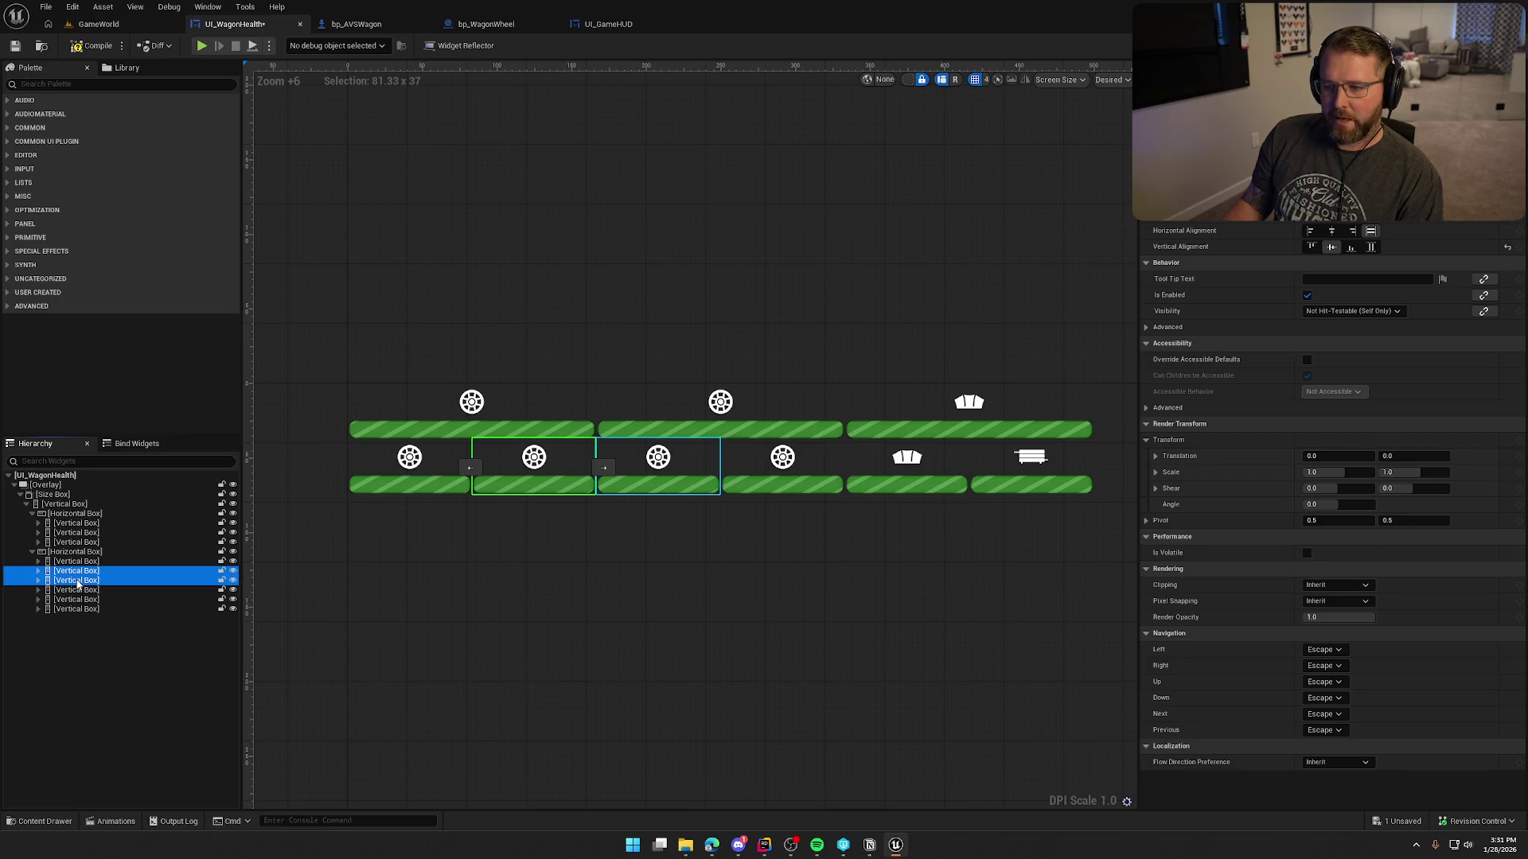
{"action": "key", "text": "Delete"}
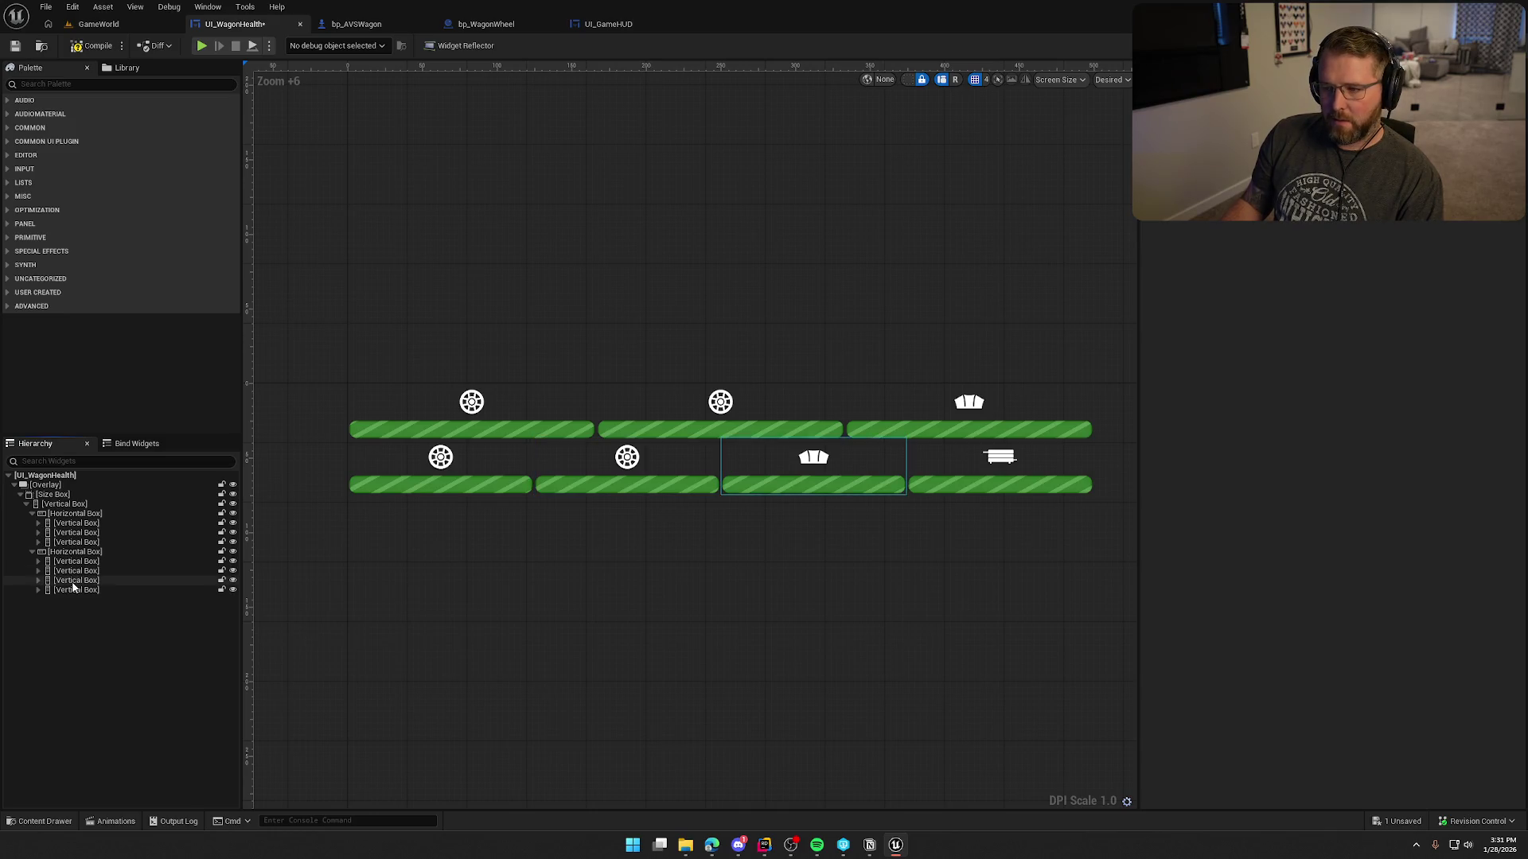
{"action": "left_click", "coordinate": [71, 581]}
{"action": "key", "text": "Delete"}
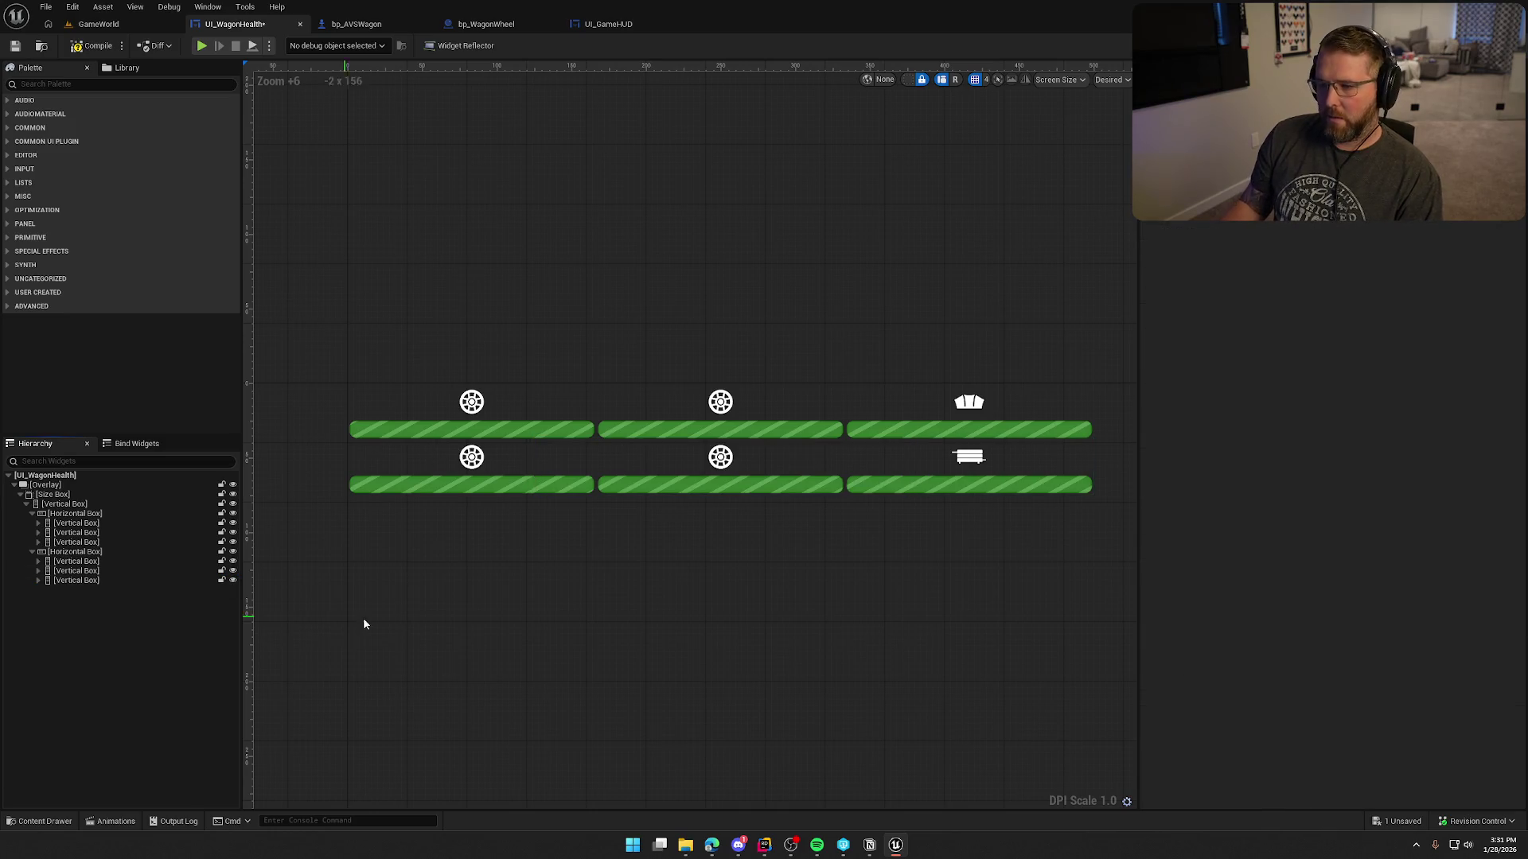
{"action": "scroll", "coordinate": [730, 593], "scroll_direction": "down", "scroll_amount": 3}
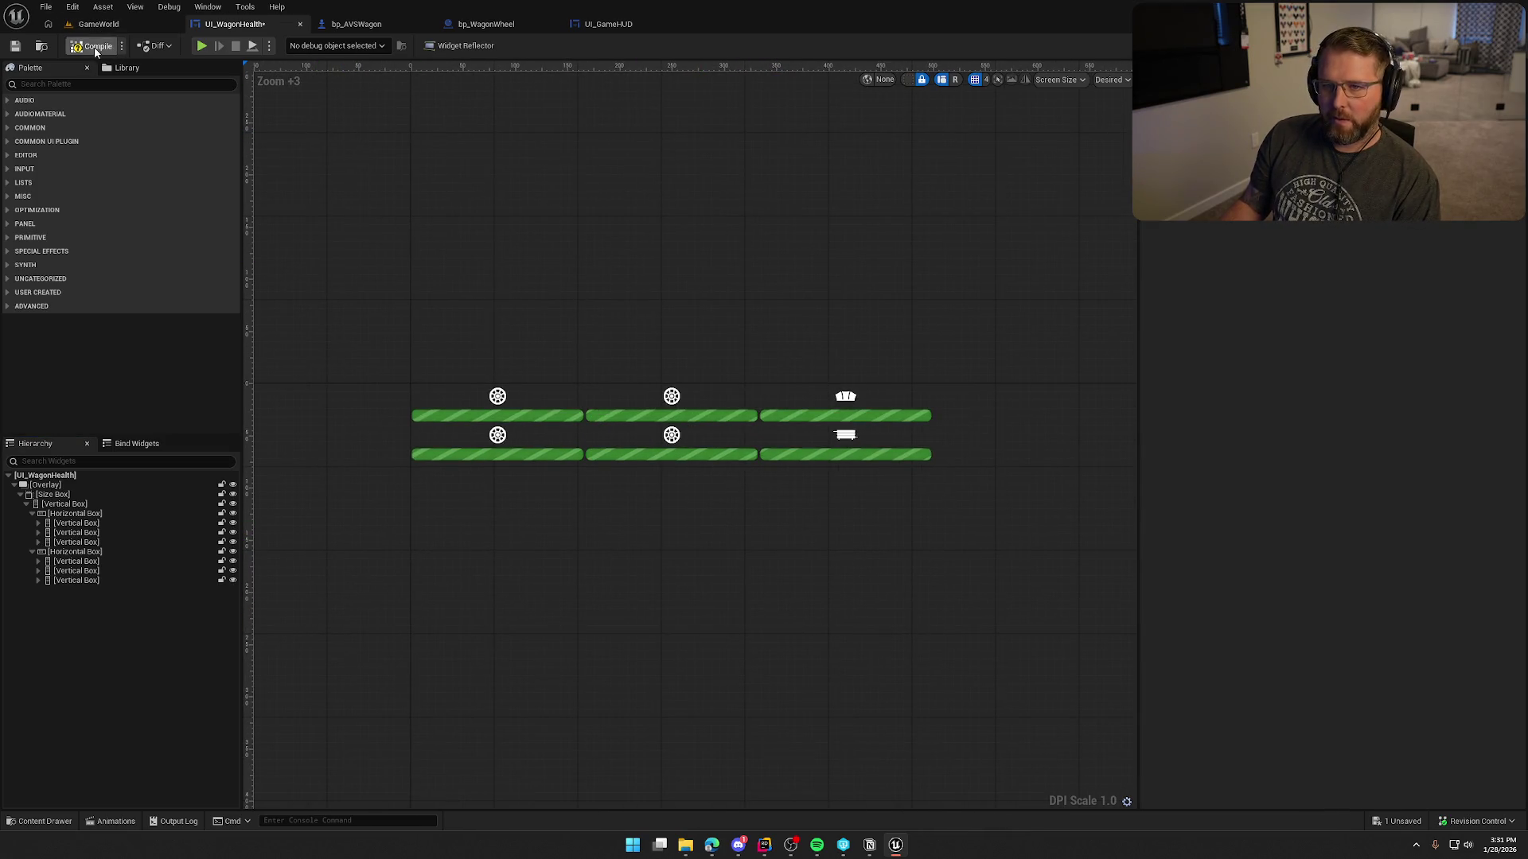
{"action": "left_click", "coordinate": [51, 494]}
{"action": "key", "text": "ctrl+s"}
Give the Size Box a width override of 250.
{"action": "left_click", "coordinate": [1328, 327]}
{"action": "type", "text": "250"}
{"action": "key", "text": "Return"}
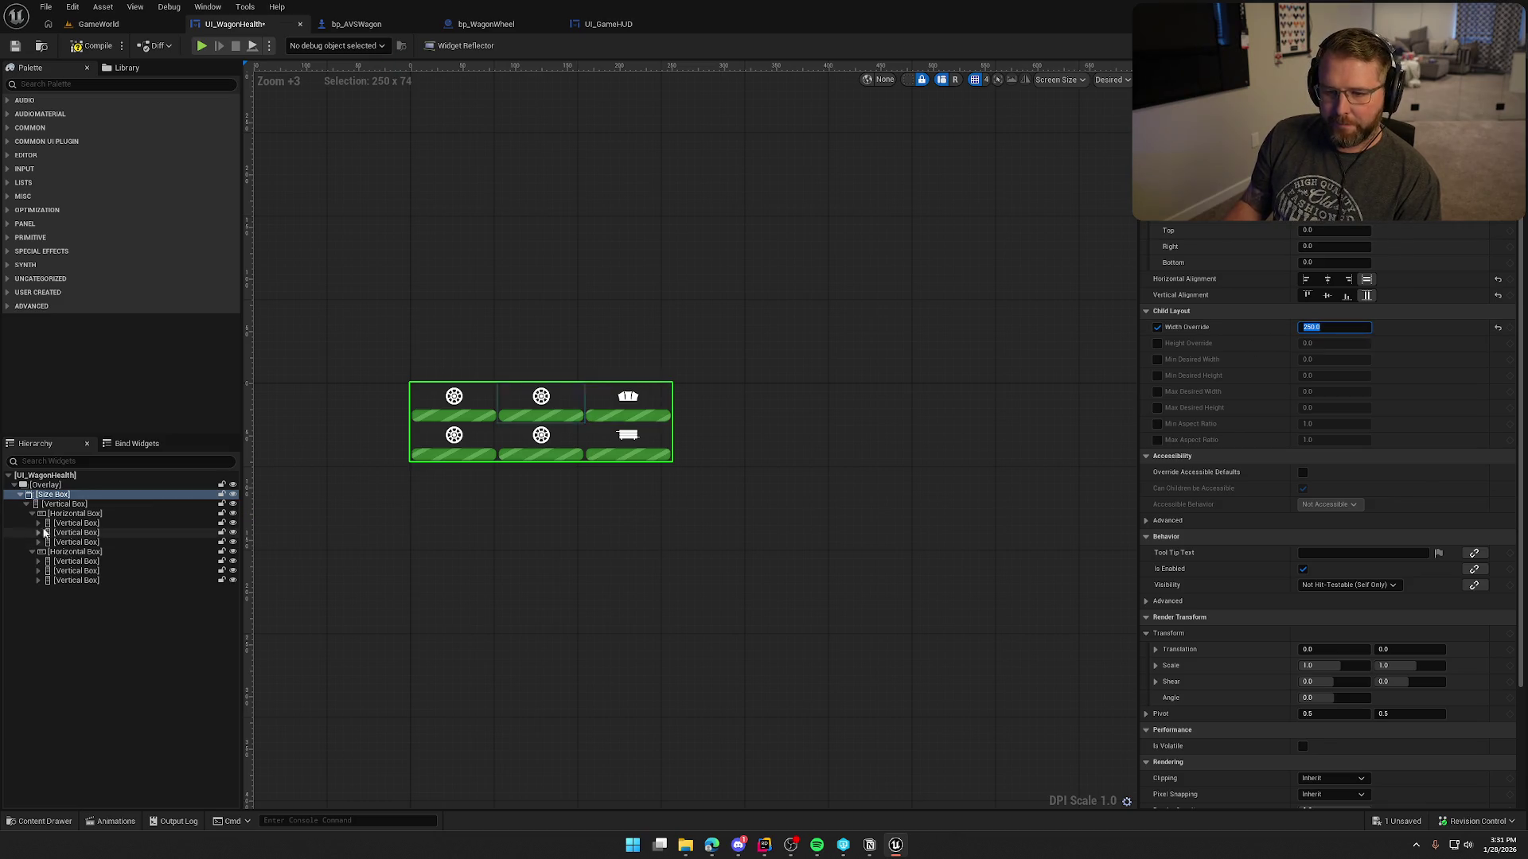
Set the top row's Bottom padding to 5 and save UI_WagonHealth.
{"action": "left_click", "coordinate": [79, 515]}
{"action": "scroll", "coordinate": [1326, 255], "scroll_direction": "up", "scroll_amount": 2}
{"action": "left_click", "coordinate": [1298, 262]}
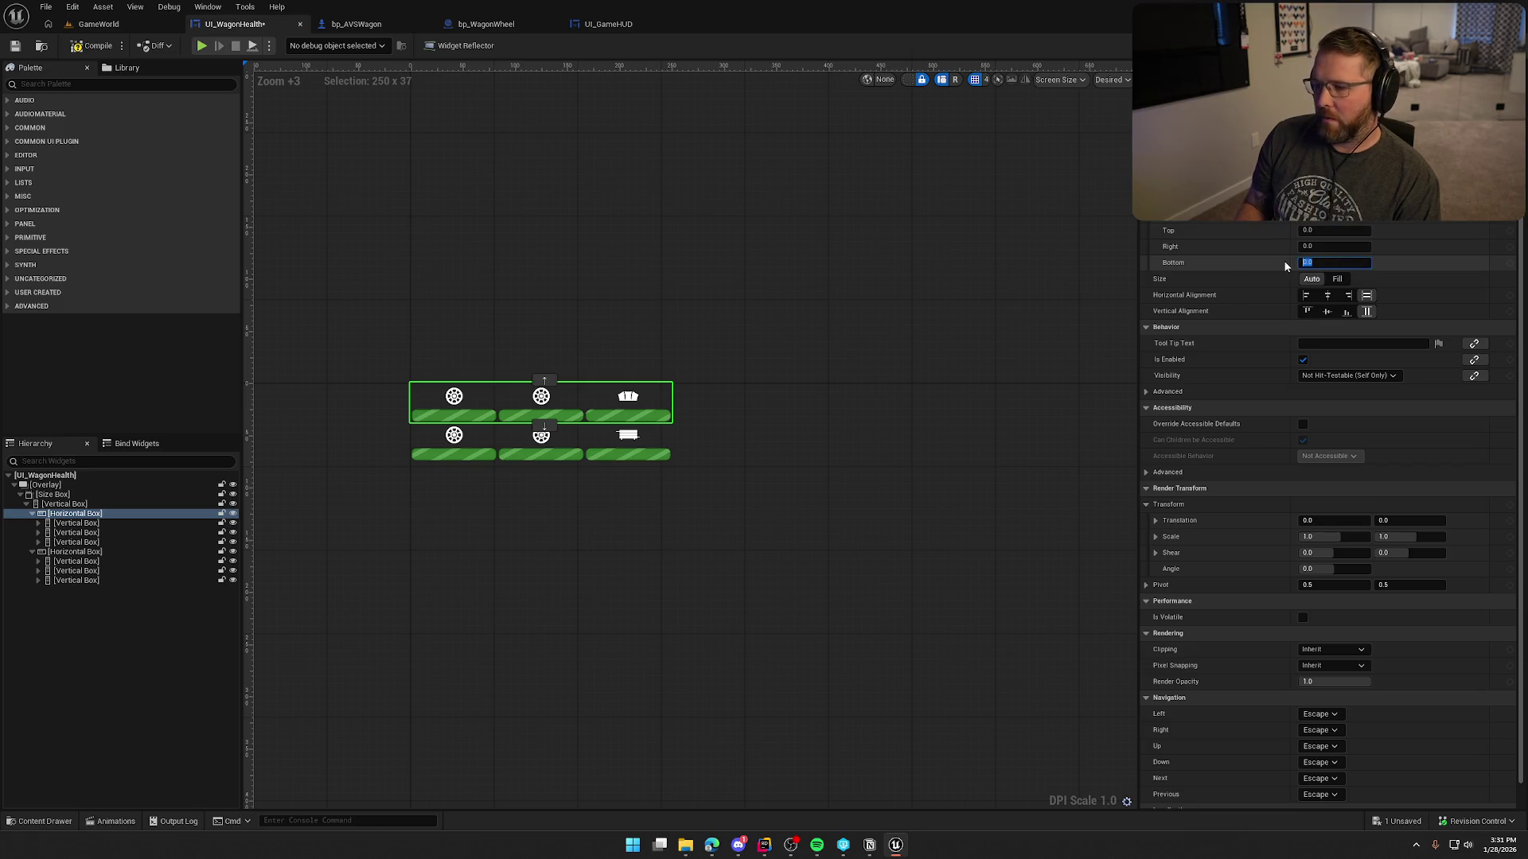
{"action": "type", "text": "5"}
{"action": "key", "text": "Return"}
{"action": "left_click", "coordinate": [852, 575]}
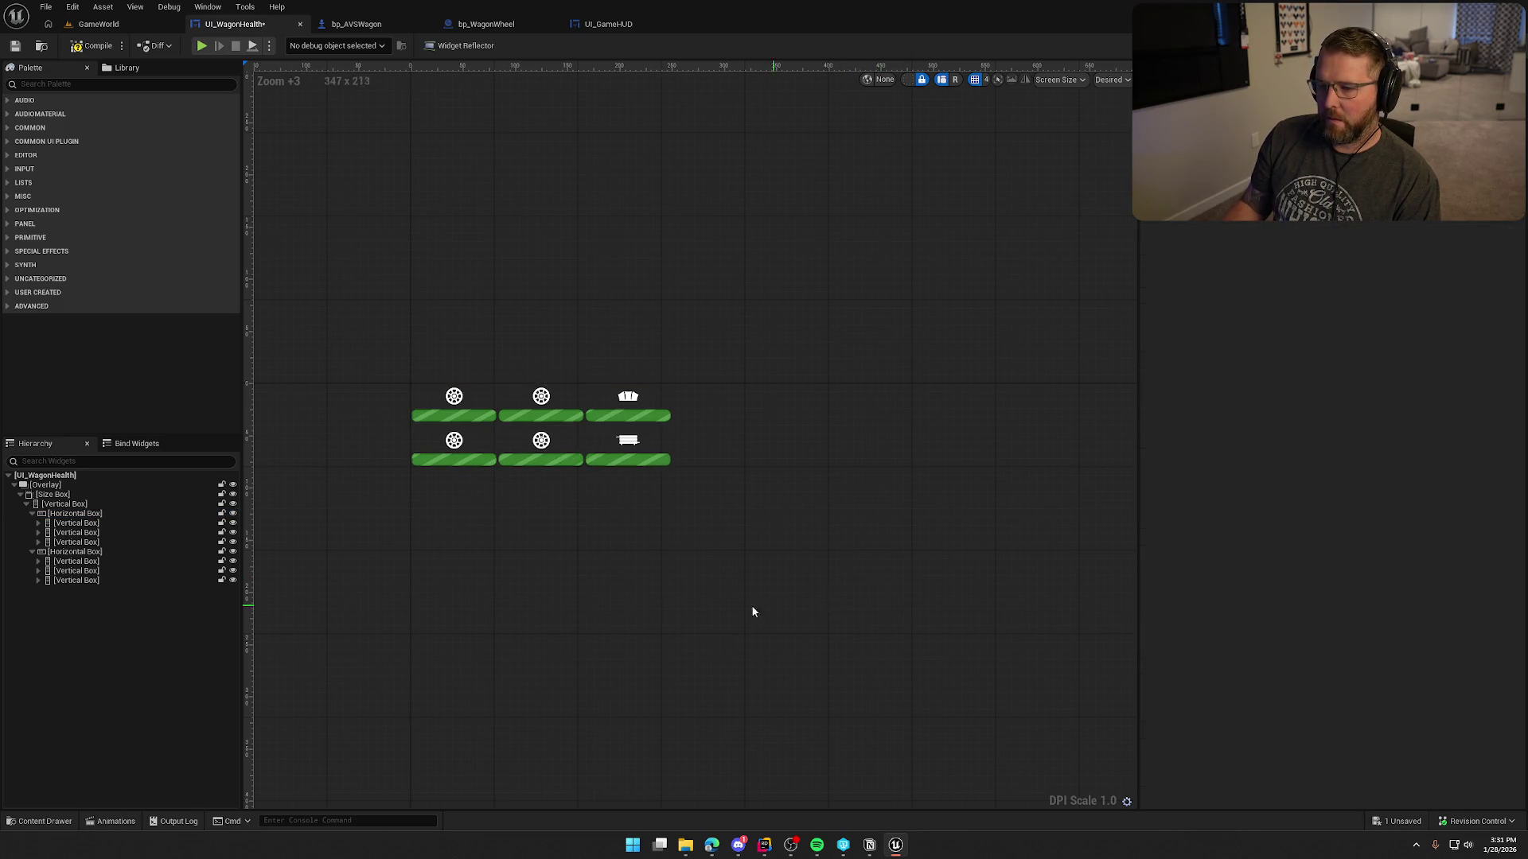
{"action": "key", "text": "ctrl+s"}
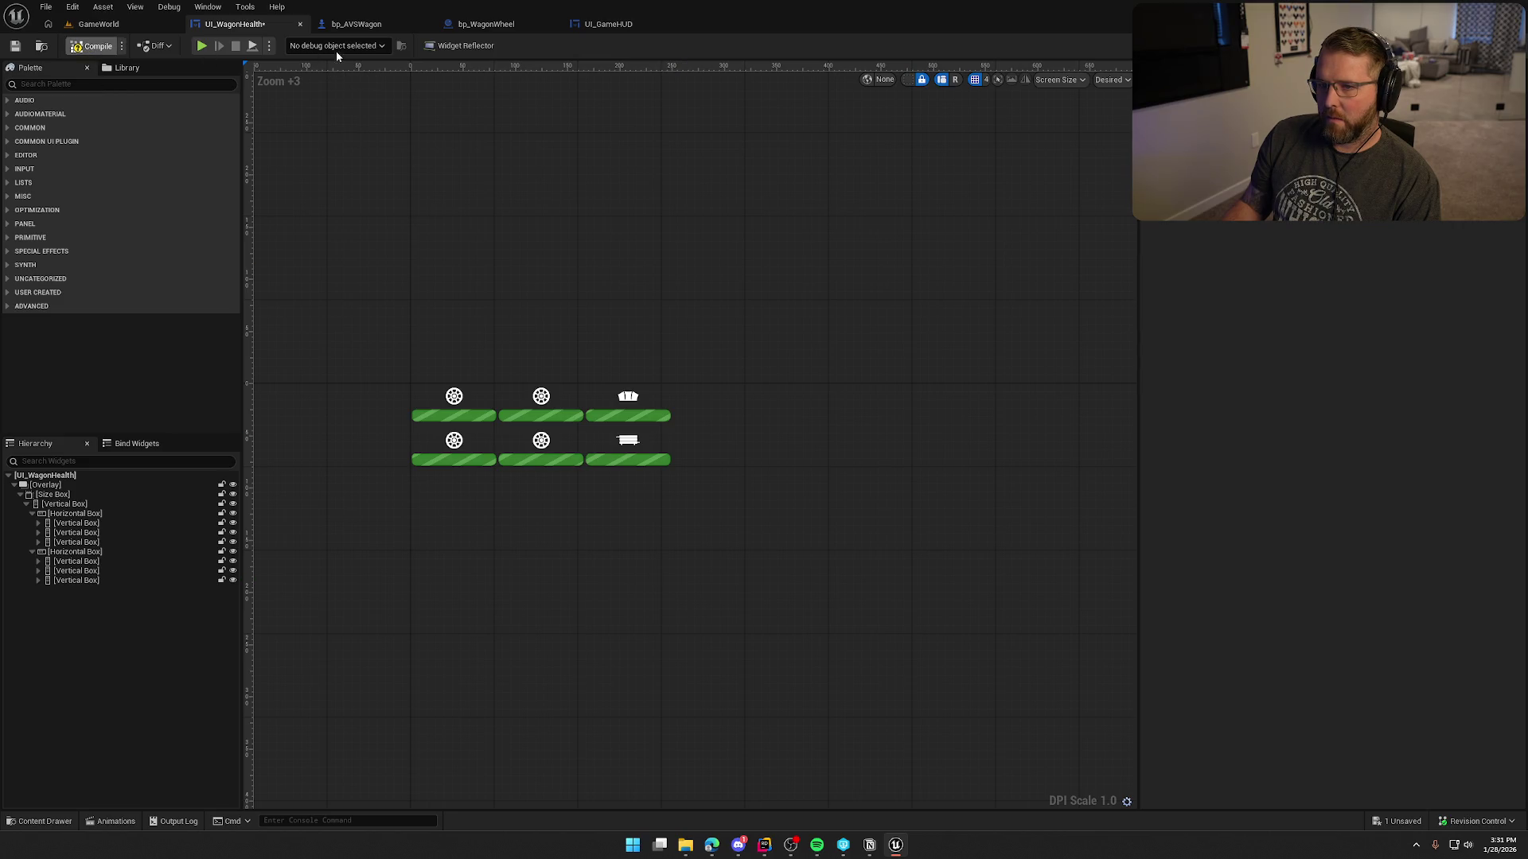
Switch to UI_GameHUD and select the WagonHealth widget.
{"action": "left_click", "coordinate": [604, 24]}
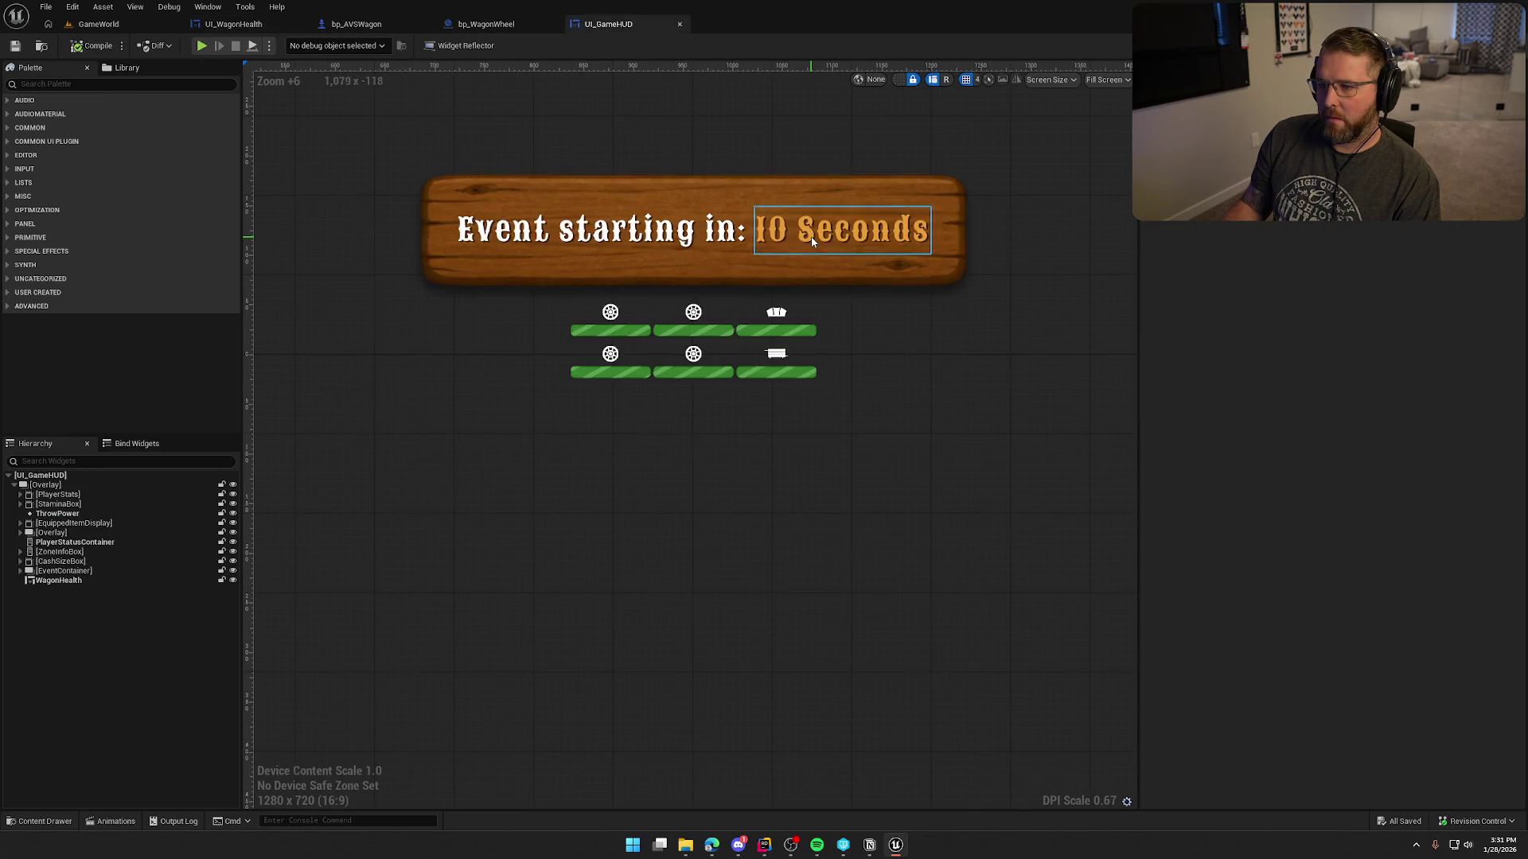
{"action": "left_click_drag", "start_coordinate": [908, 422], "coordinate": [786, 399]}
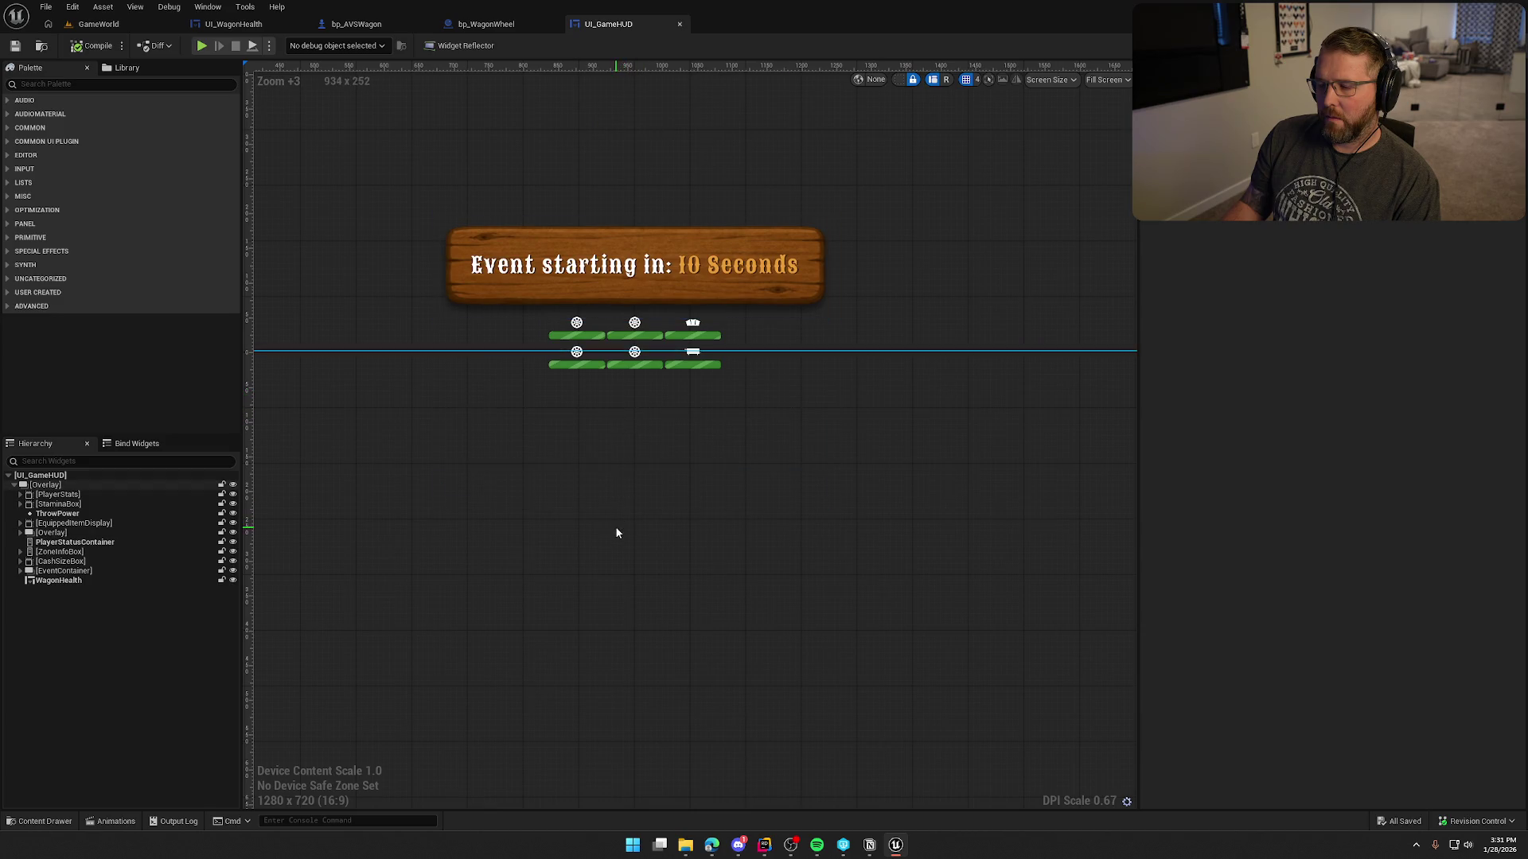
{"action": "left_click", "coordinate": [59, 580]}
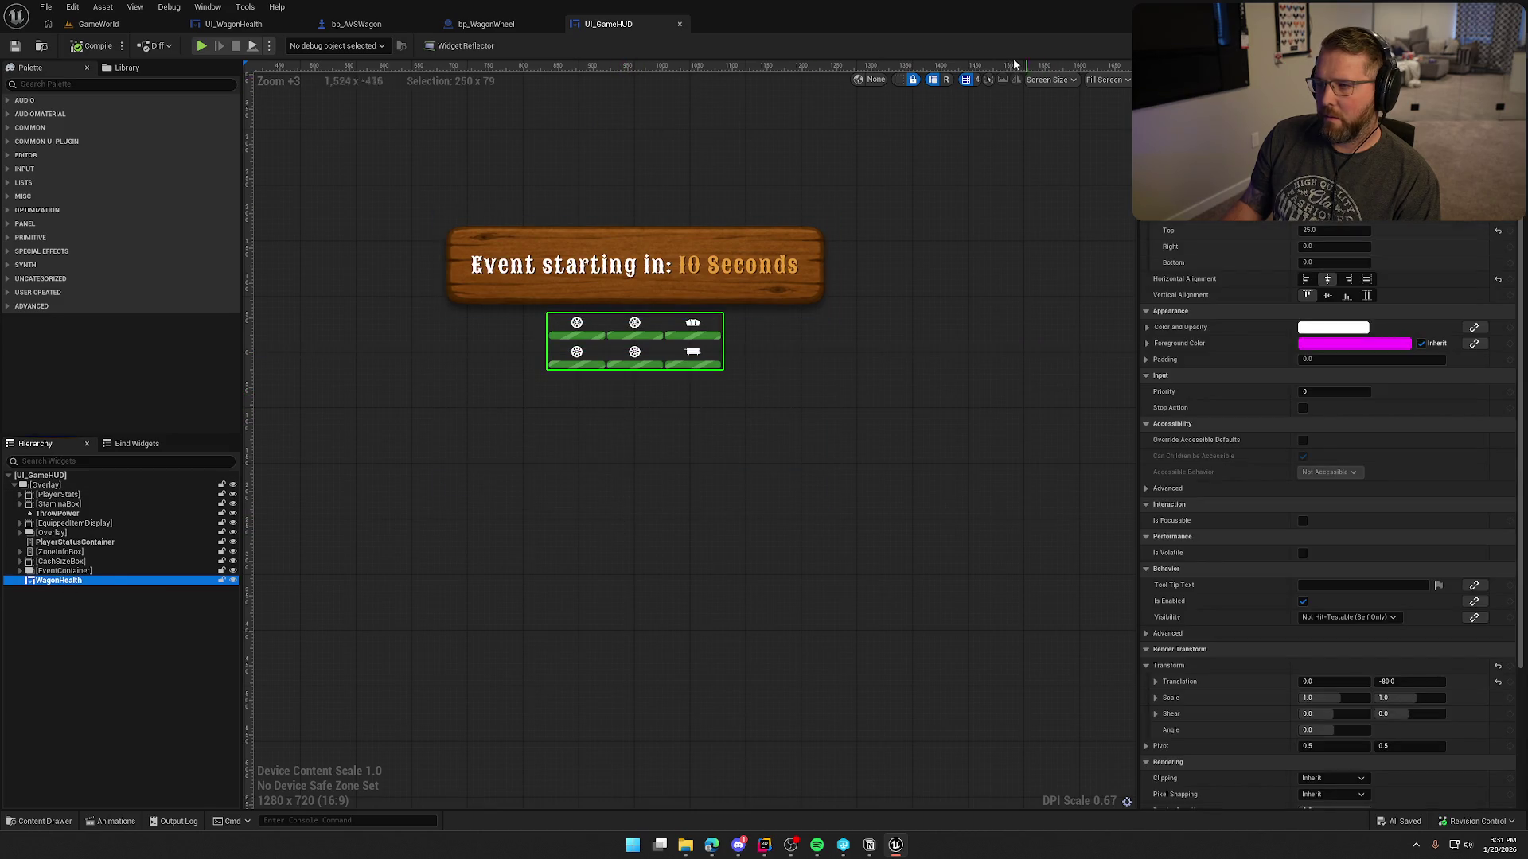
{"action": "scroll", "coordinate": [859, 358], "scroll_direction": "down", "scroll_amount": 4}
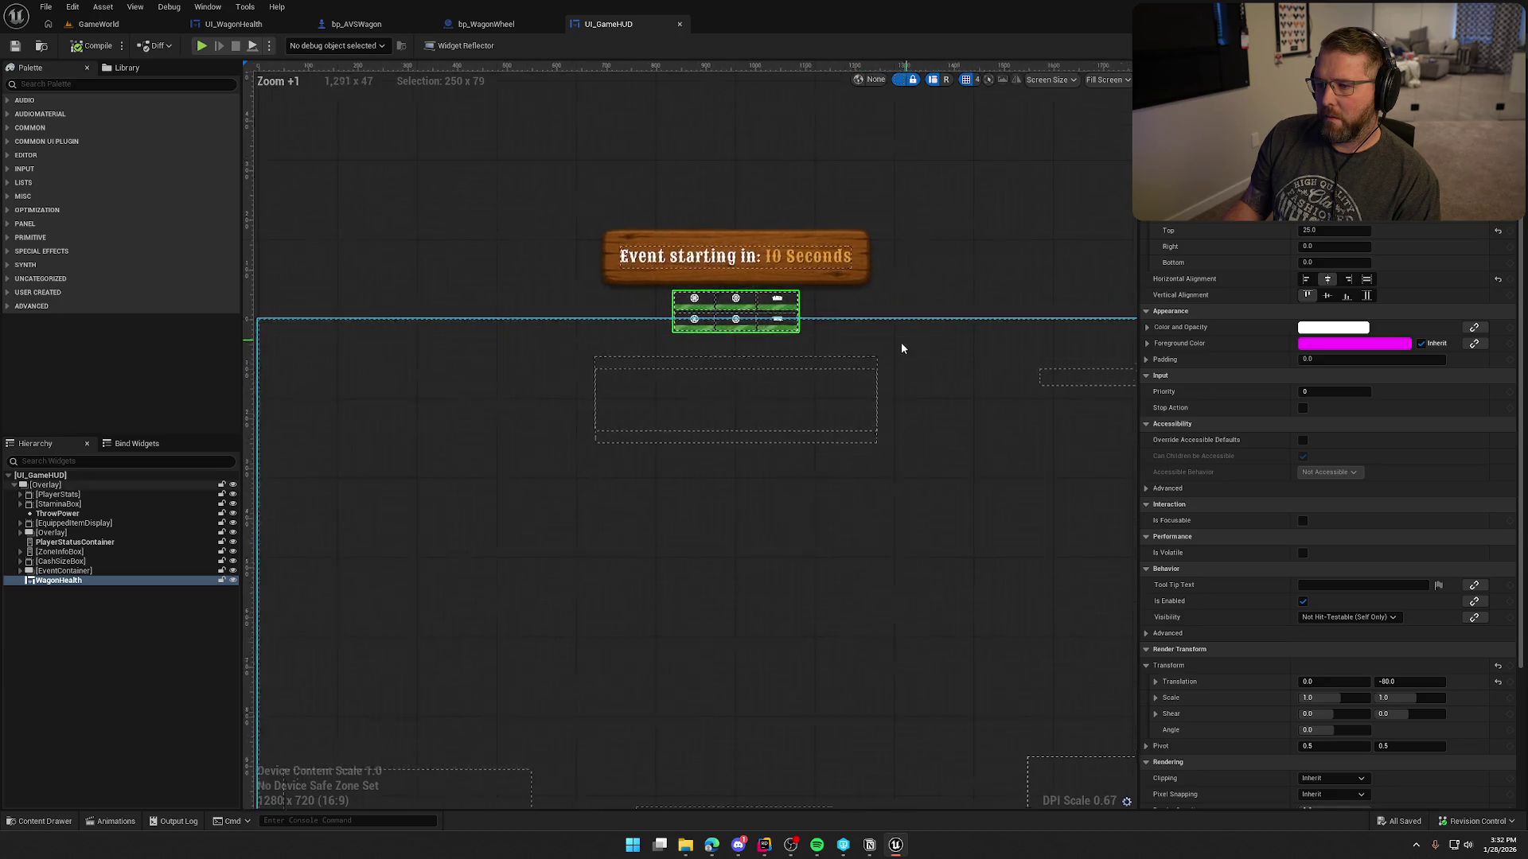
{"action": "scroll", "coordinate": [842, 358], "scroll_direction": "up", "scroll_amount": 1}
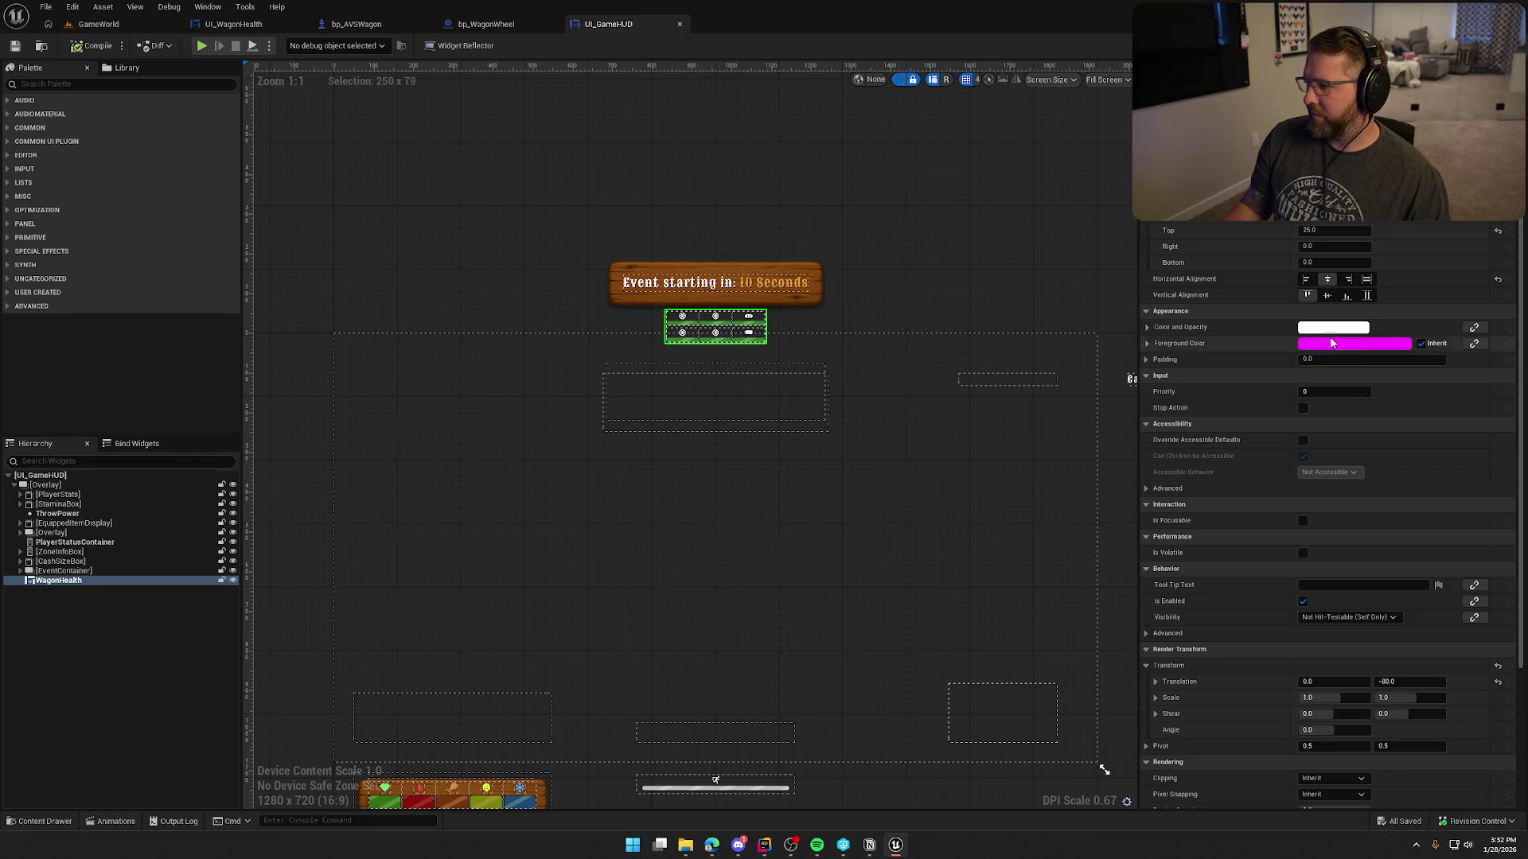
{"action": "scroll", "coordinate": [1305, 590], "scroll_direction": "down", "scroll_amount": 2}
Set WagonHealth's Render Transform Translation Y to -125 and compile the HUD.
{"action": "left_click_drag", "start_coordinate": [1408, 605], "coordinate": [1364, 605]}
{"action": "left_click", "coordinate": [1402, 606]}
{"action": "type", "text": "-125"}
{"action": "key", "text": "Return"}
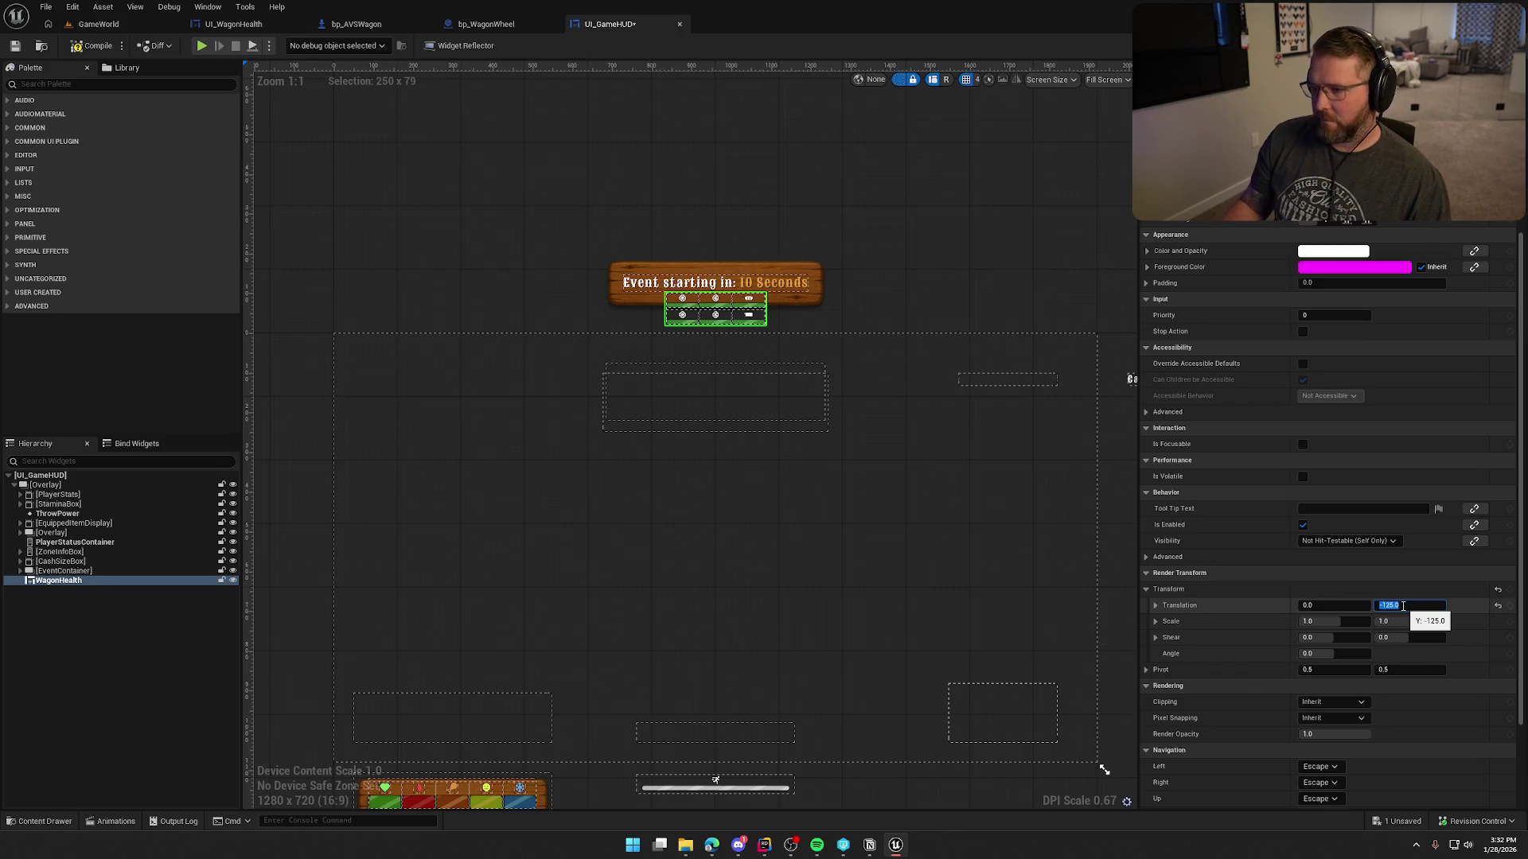
{"action": "left_click", "coordinate": [94, 45]}
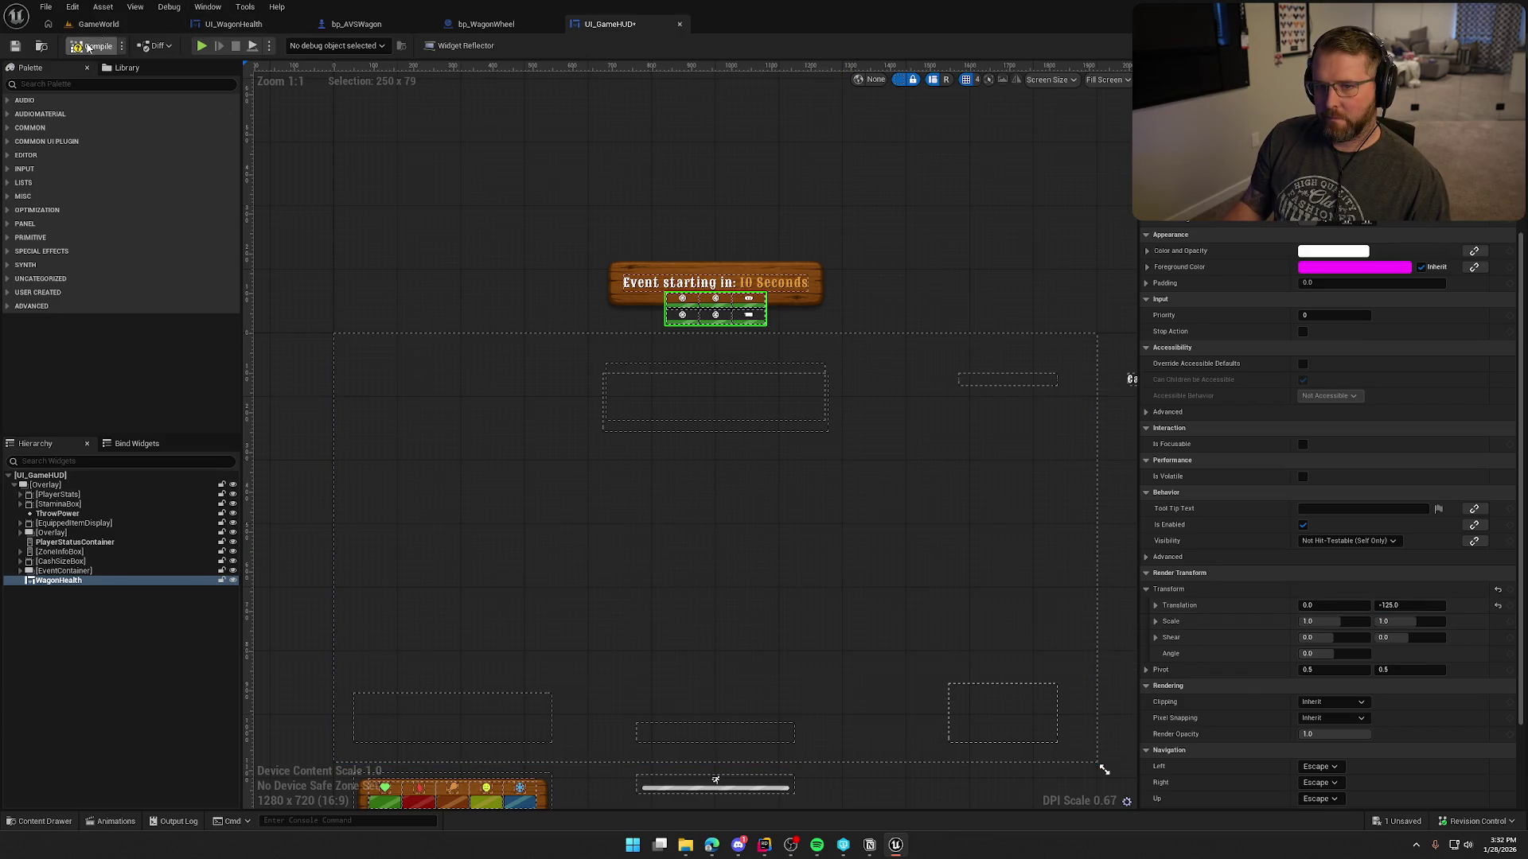
{"action": "left_click", "coordinate": [201, 8]}
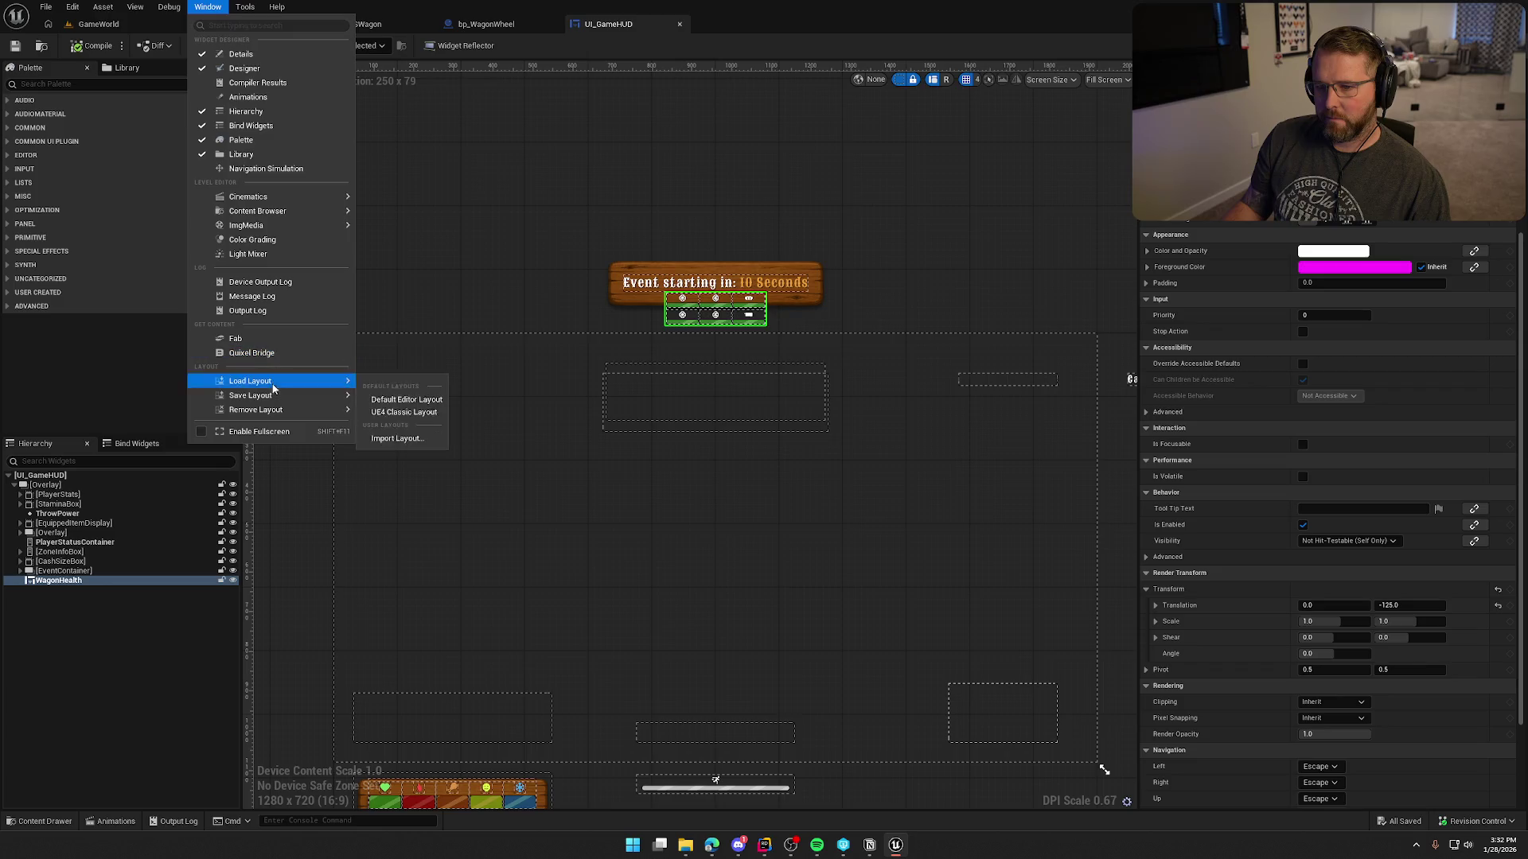
Set the ToggleWagonHP animation's starting Translation Y key to -125.
{"action": "left_click", "coordinate": [248, 96]}
{"action": "left_click", "coordinate": [285, 705]}
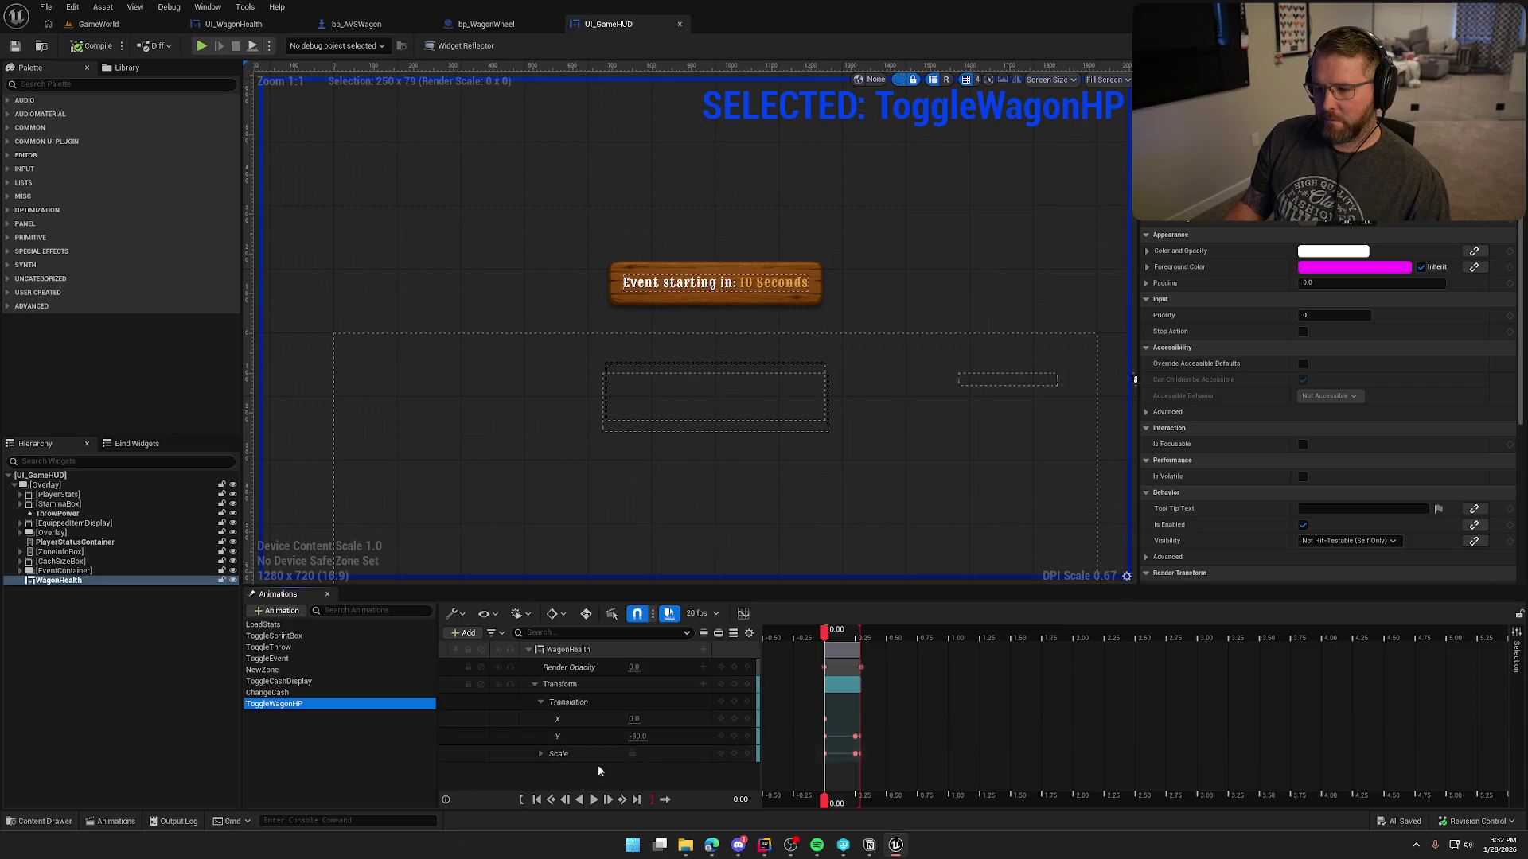
{"action": "left_click", "coordinate": [637, 736]}
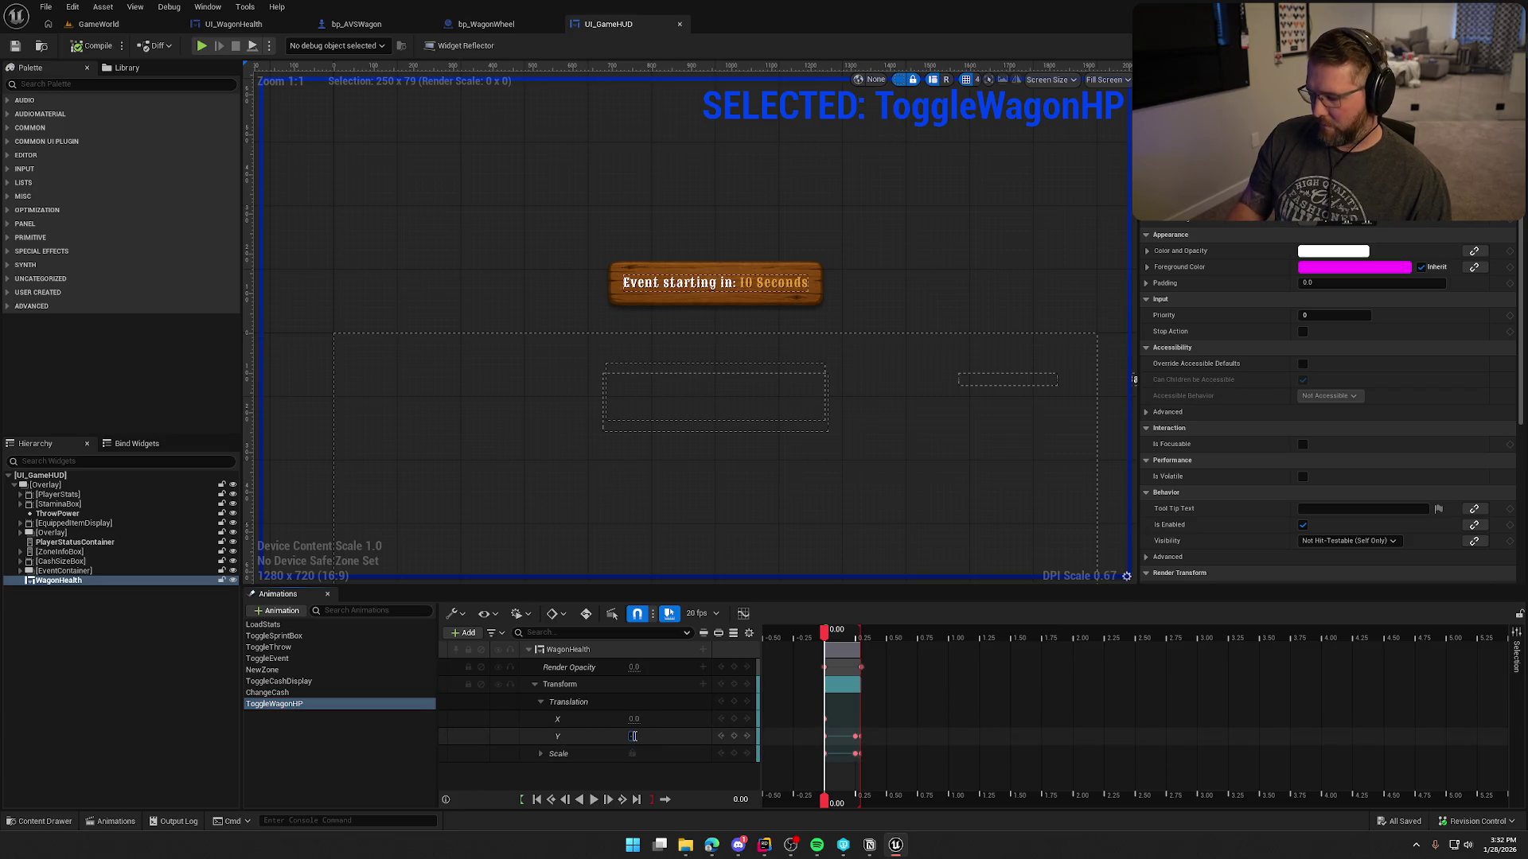
{"action": "type", "text": "125"}
{"action": "key", "text": "Return"}
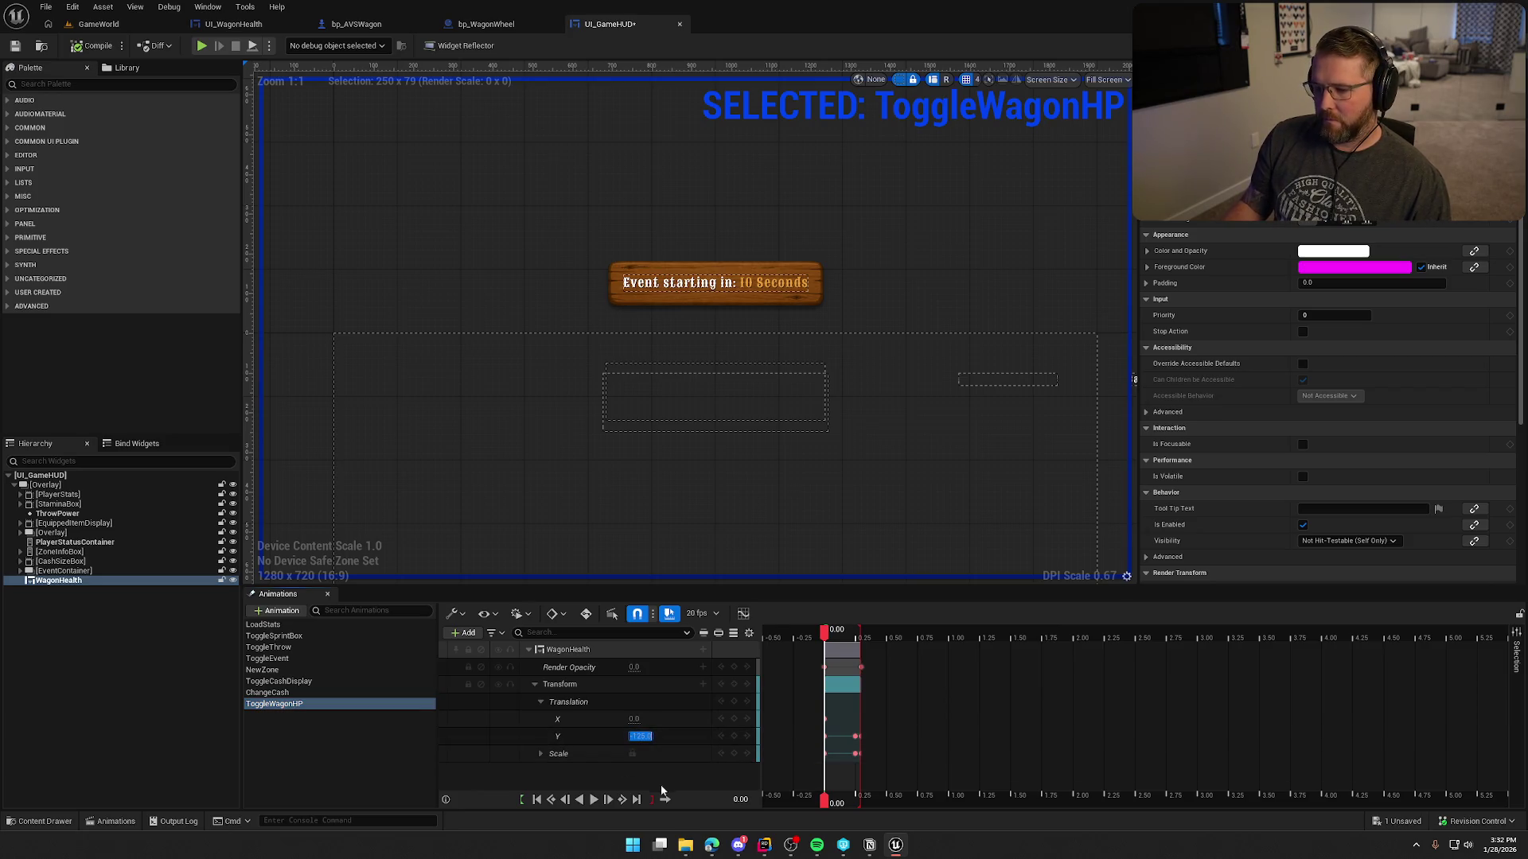
Preview ToggleWagonHP, deselect it, and save UI_GameHUD.
{"action": "left_click", "coordinate": [593, 800]}
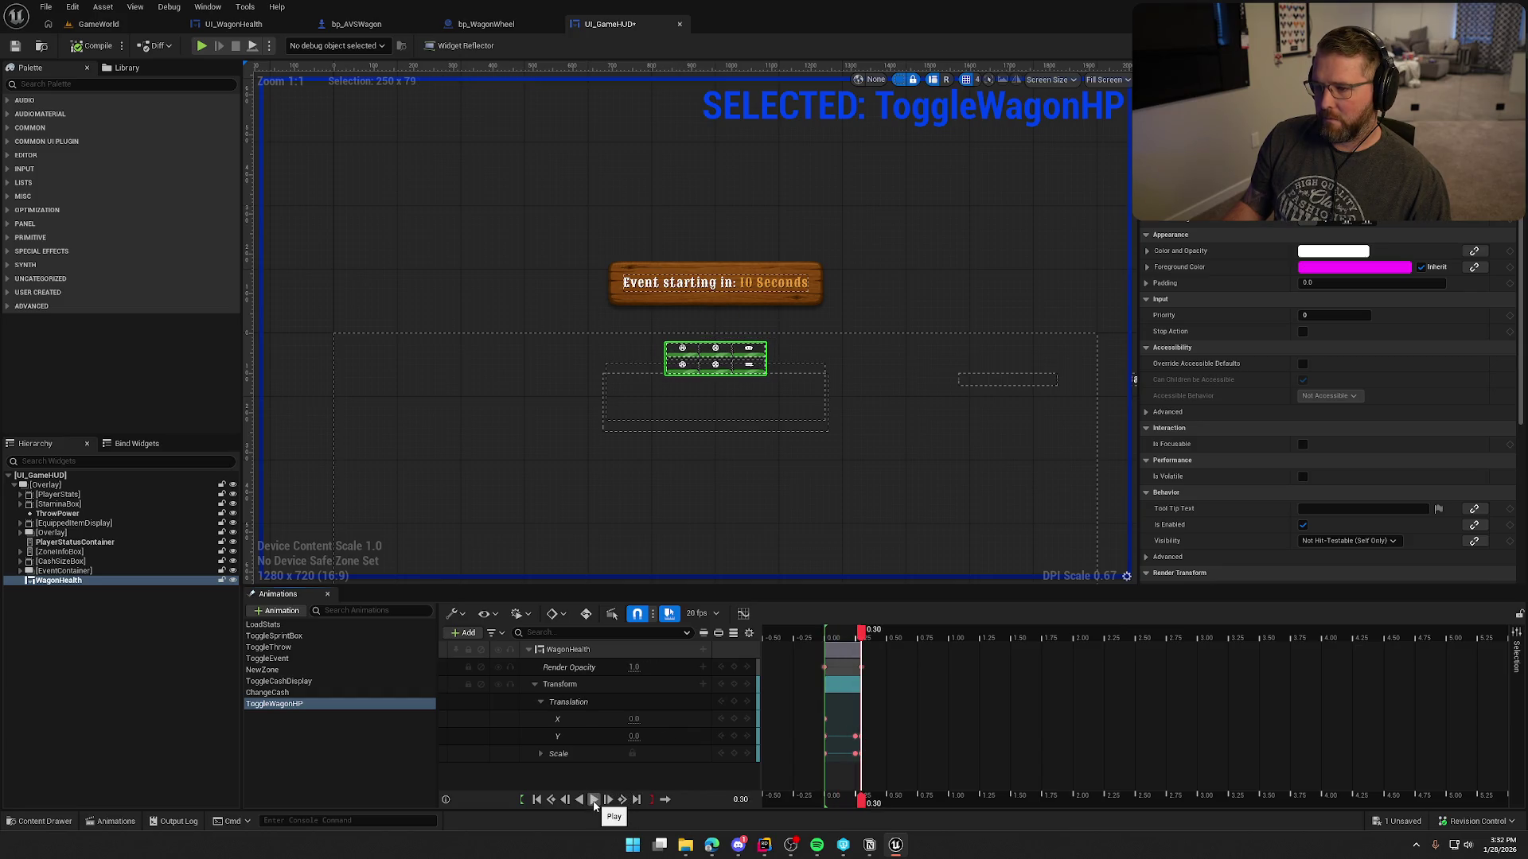
{"action": "left_click", "coordinate": [580, 800]}
{"action": "left_click", "coordinate": [311, 733]}
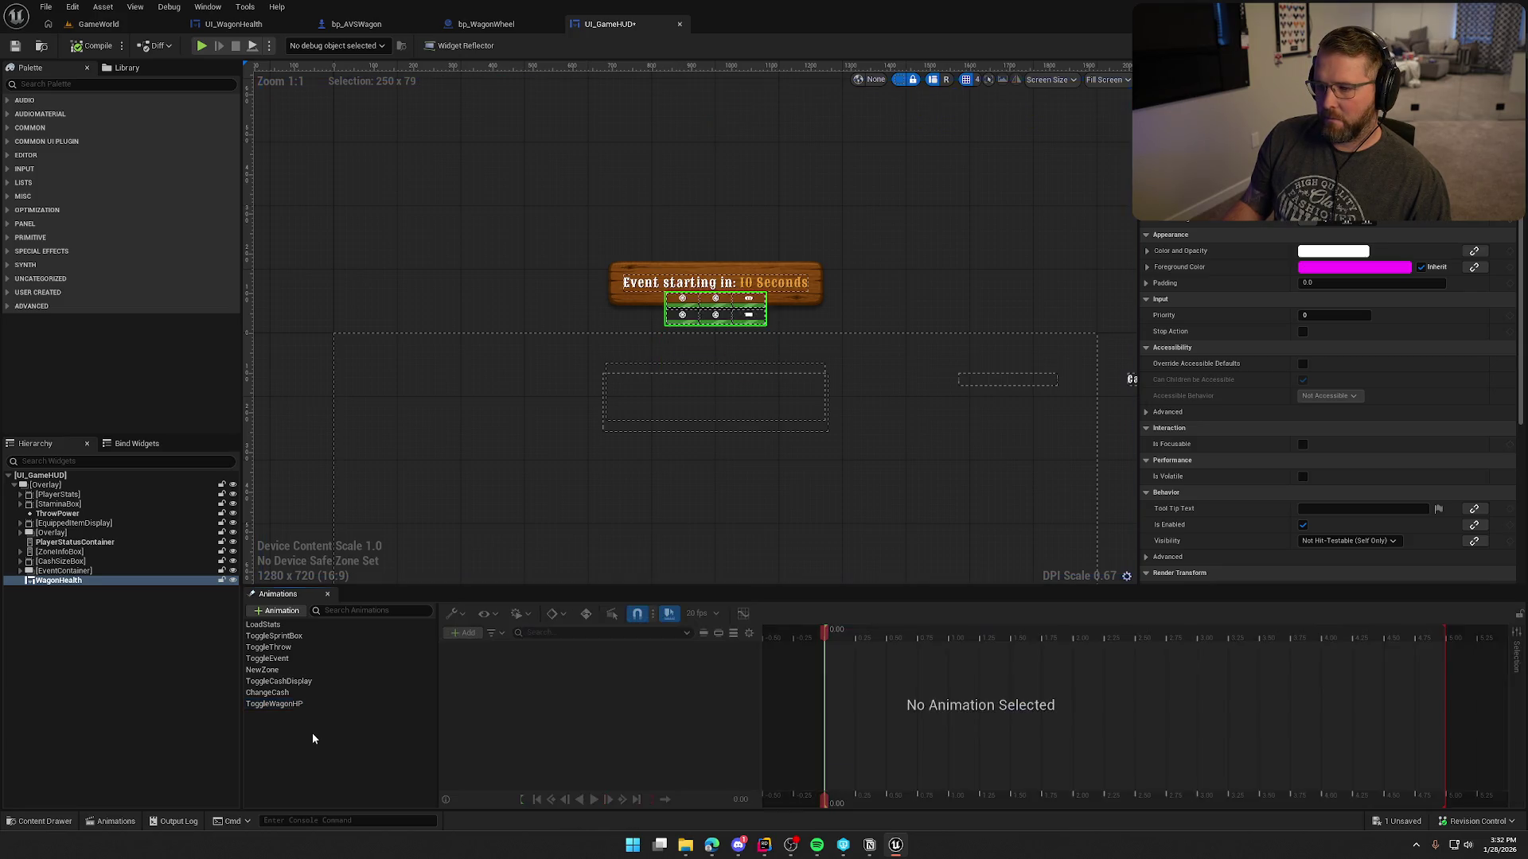
{"action": "left_click", "coordinate": [338, 238]}
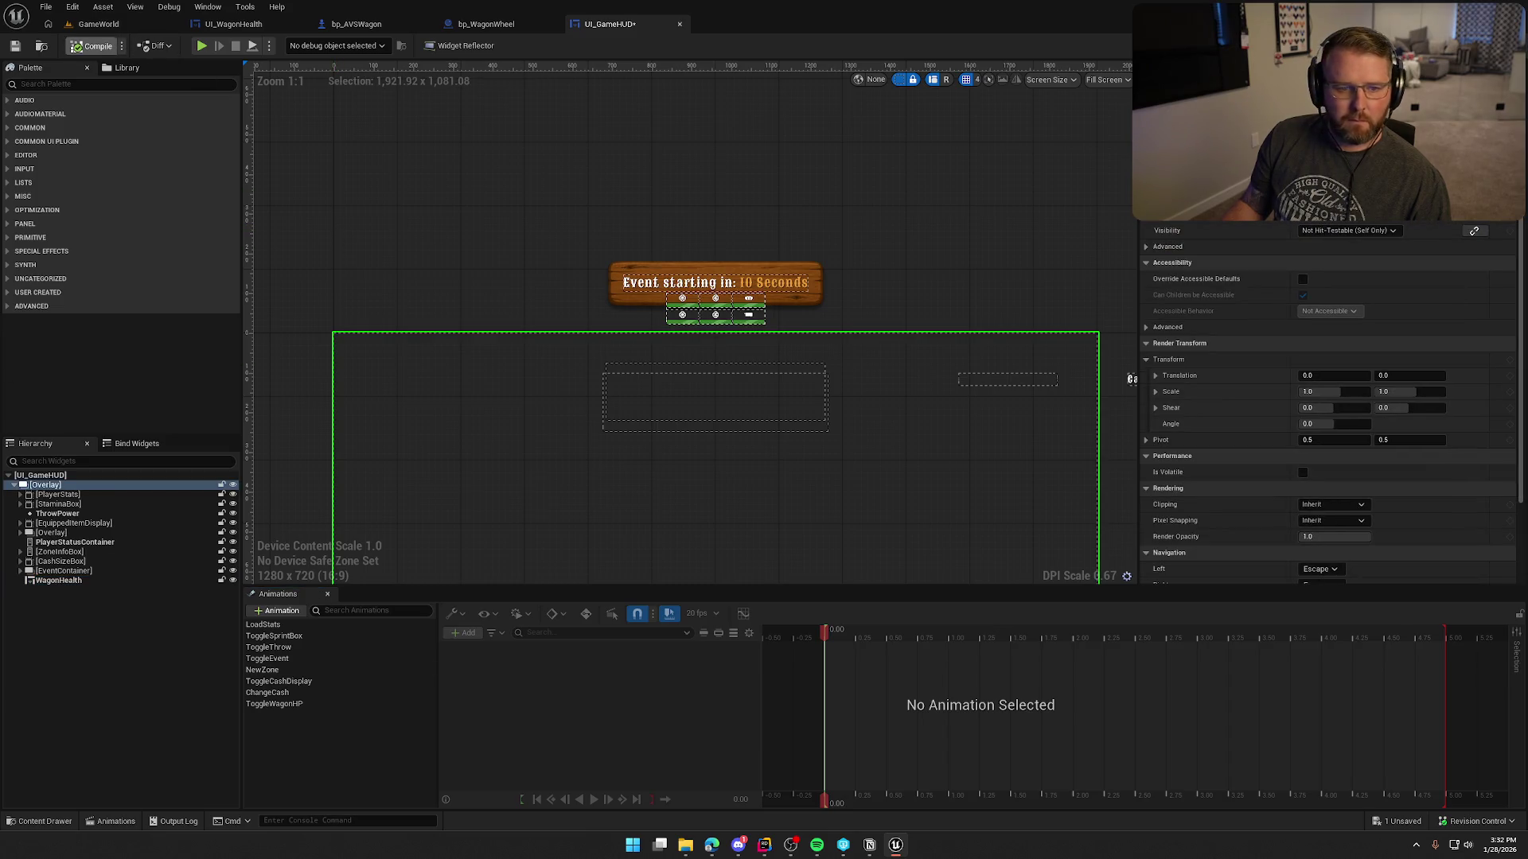
{"action": "left_click", "coordinate": [77, 46]}
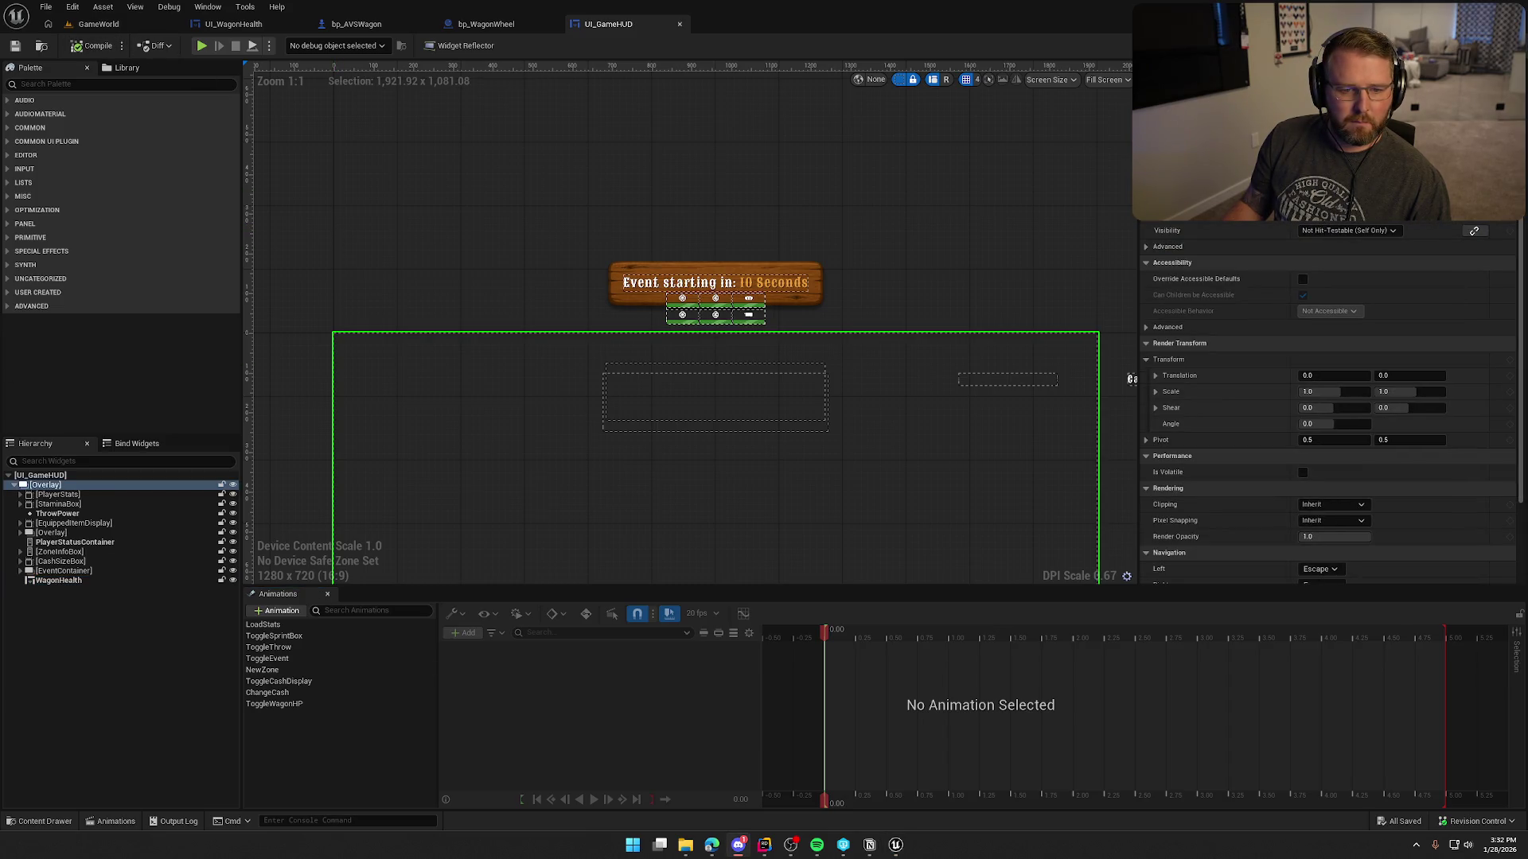
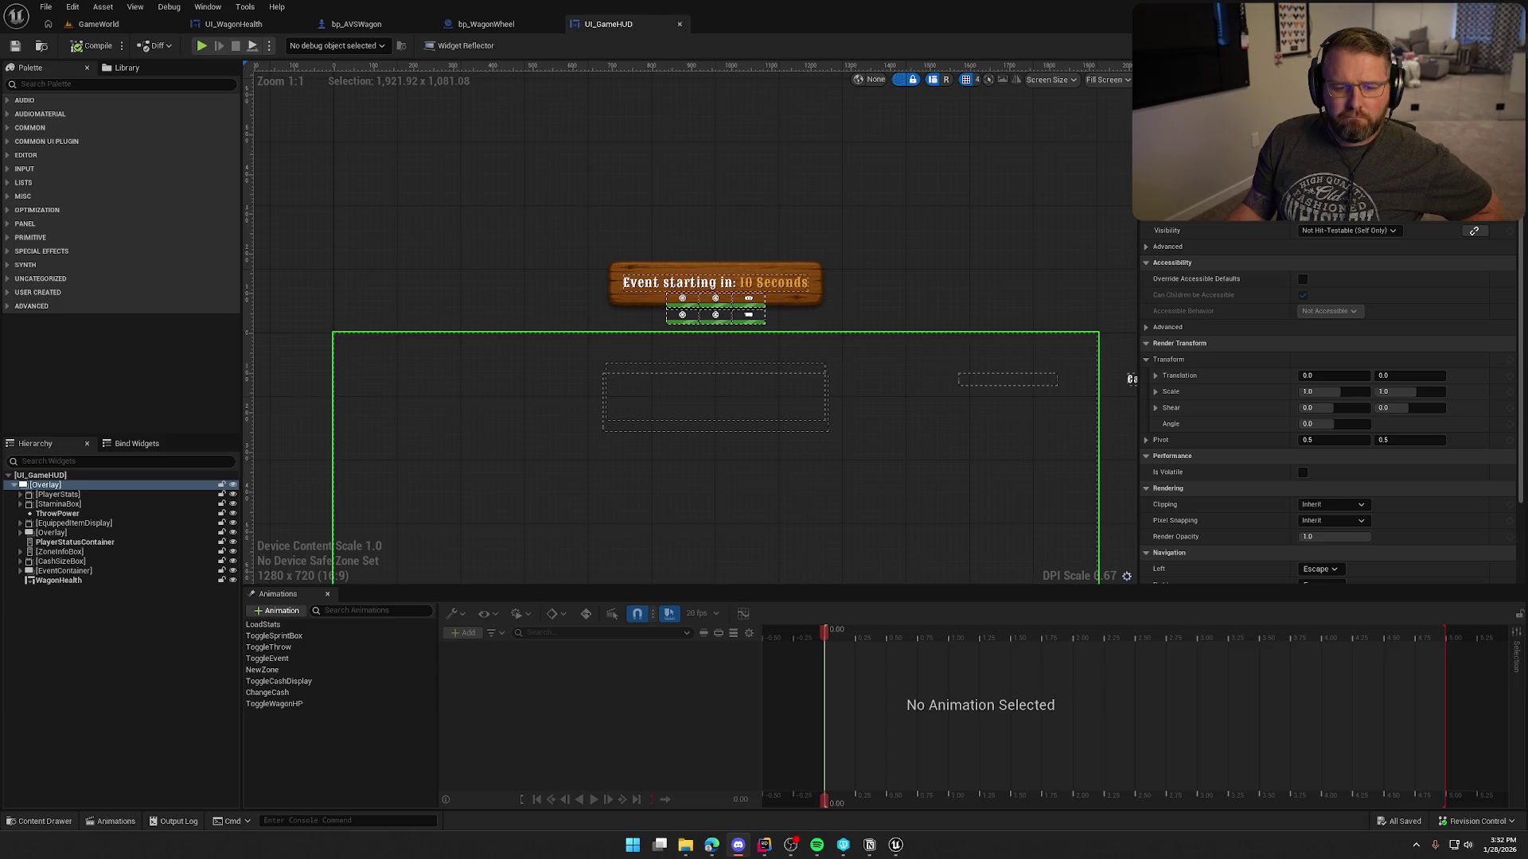
Hide the Animations panel and set WagonHealth's Render Transform Translation Y to 0.
{"action": "left_click", "coordinate": [488, 279]}
{"action": "left_click", "coordinate": [325, 595]}
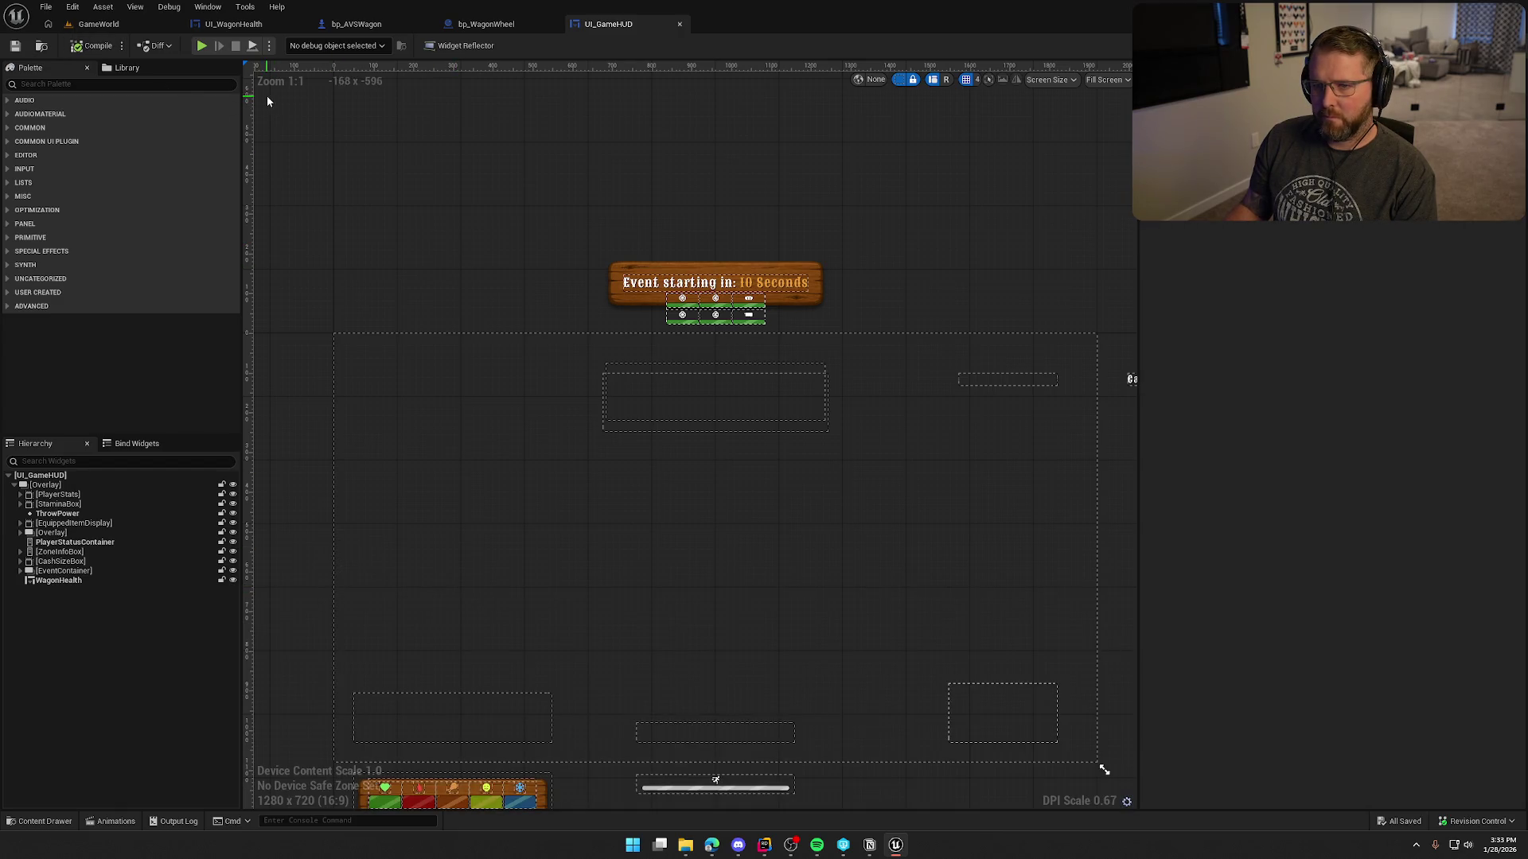
{"action": "left_click", "coordinate": [95, 581]}
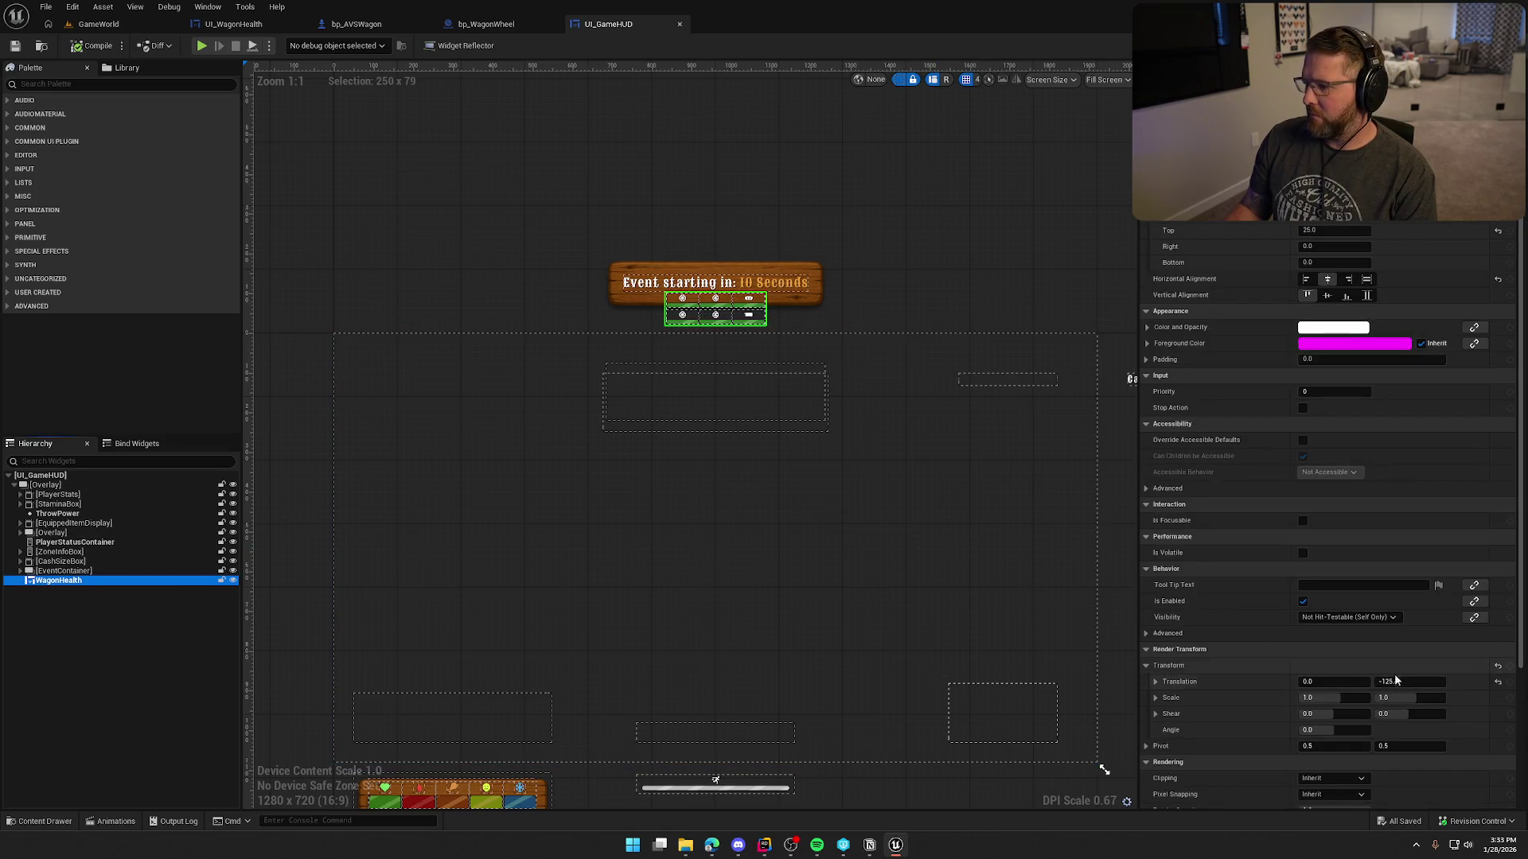
{"action": "left_click", "coordinate": [1402, 682]}
{"action": "type", "text": "0"}
{"action": "key", "text": "Return"}
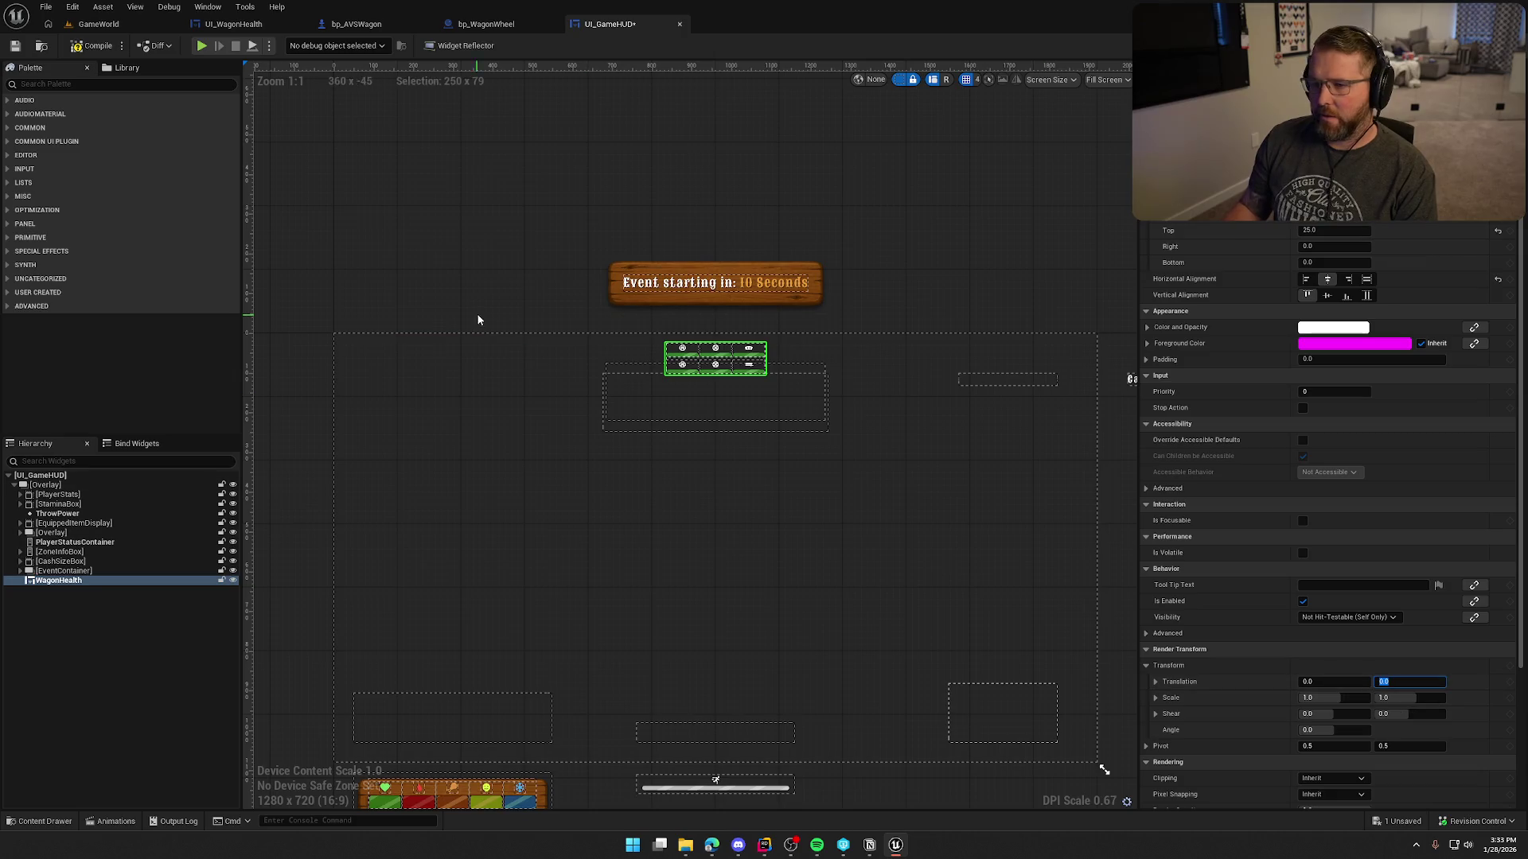
{"action": "left_click", "coordinate": [99, 24]}
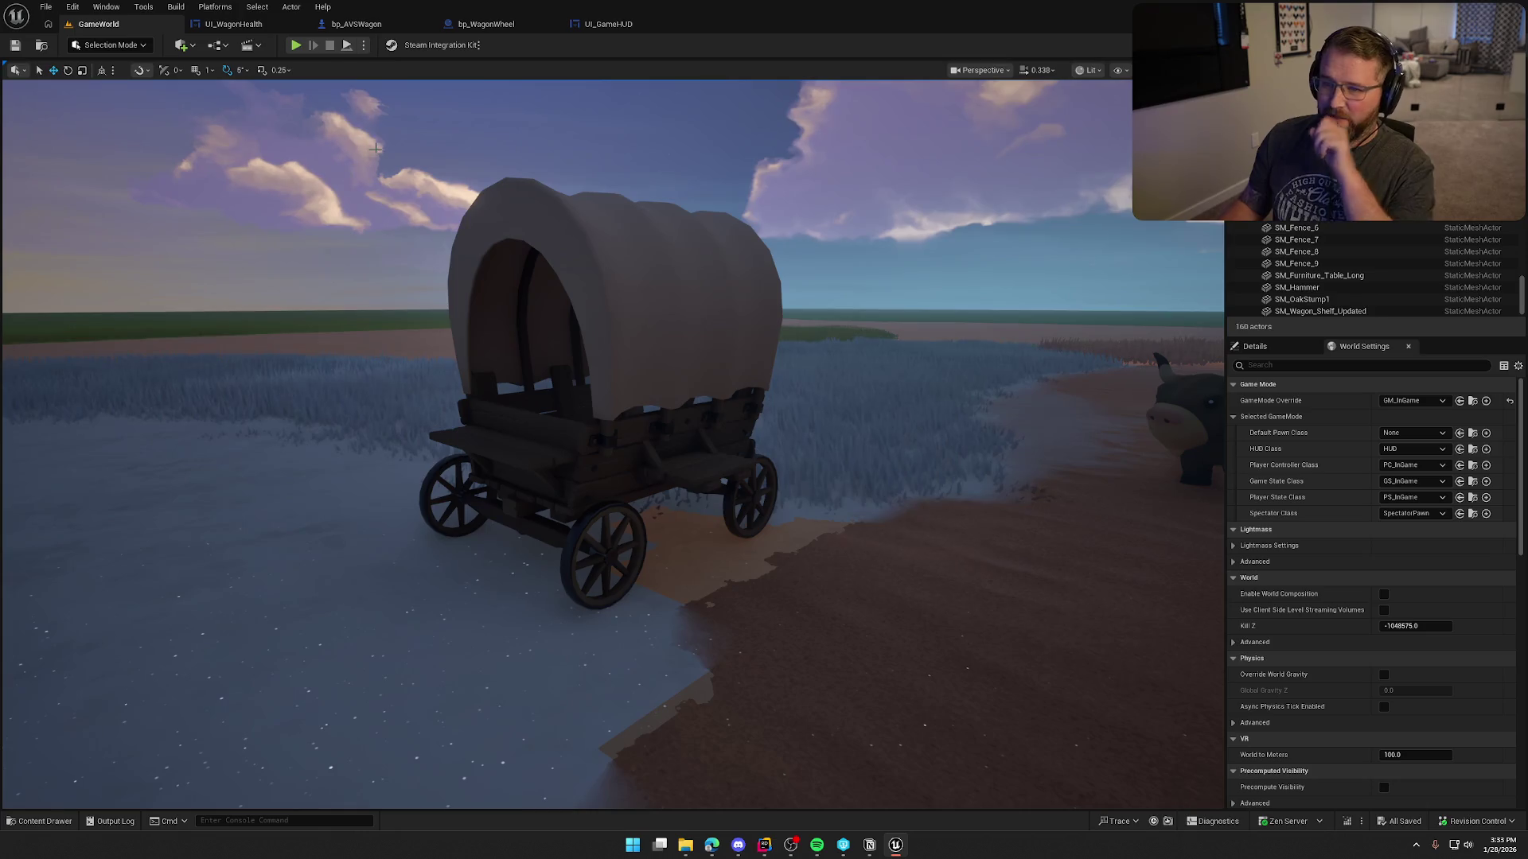
{"action": "left_click", "coordinate": [295, 44]}
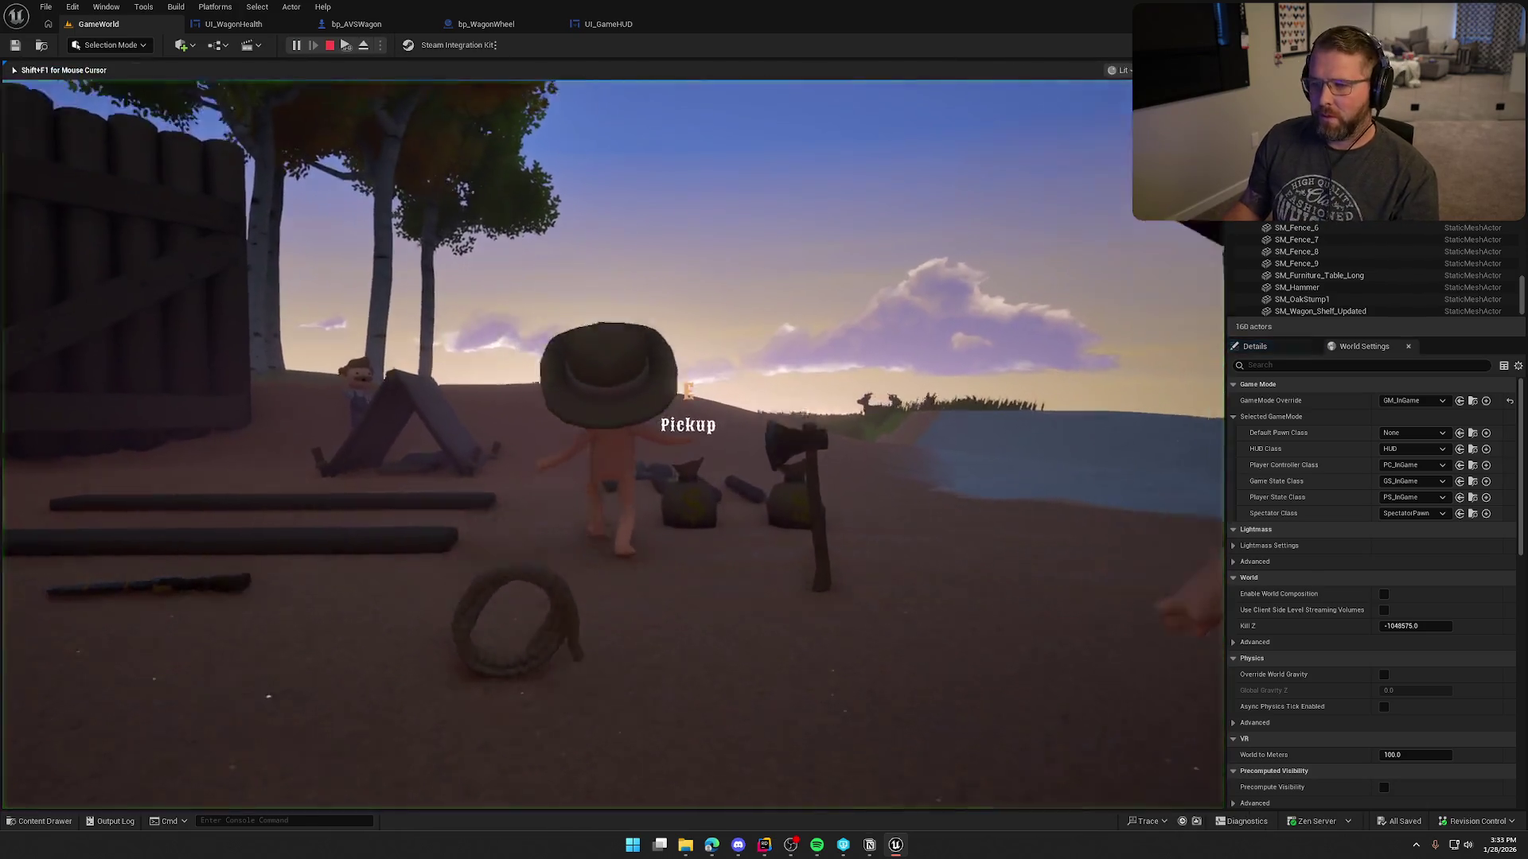
{"action": "key", "text": "shift+w"}
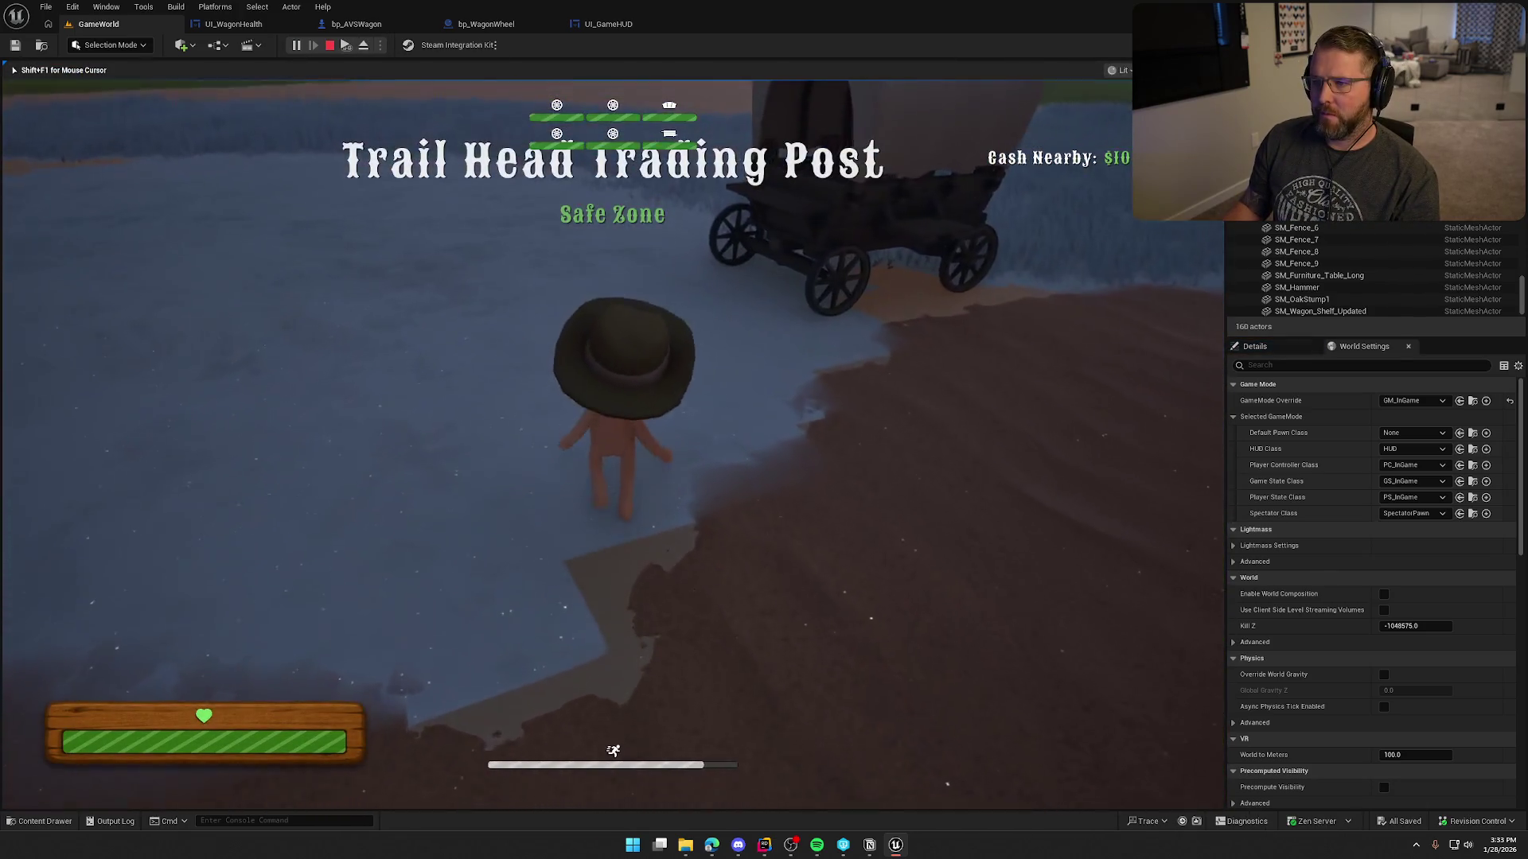
{"action": "key", "text": "a"}
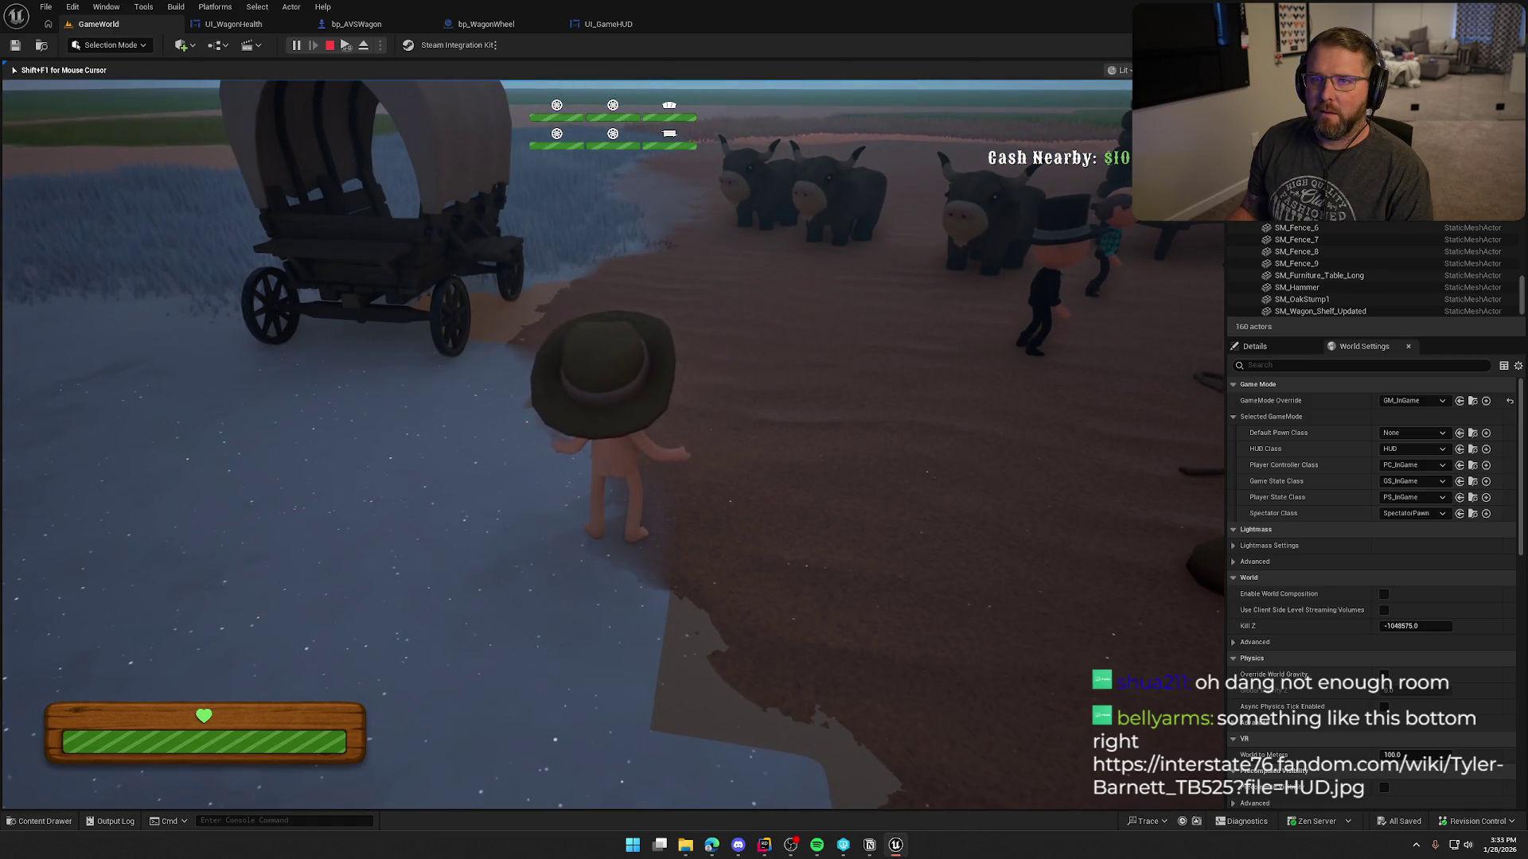
{"action": "key", "text": "Escape"}
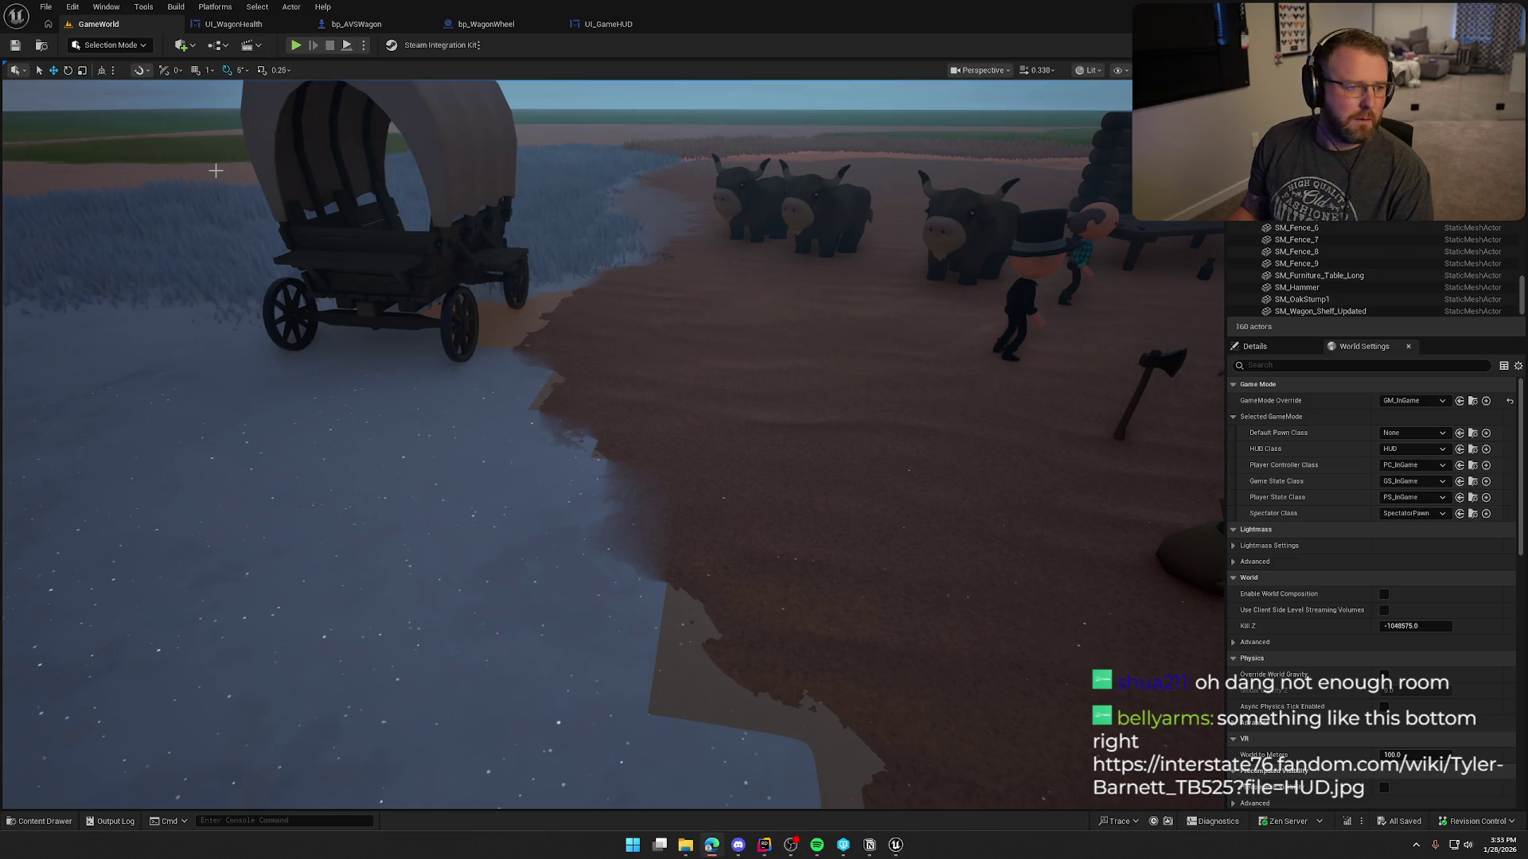
{"action": "left_click", "coordinate": [712, 845]}
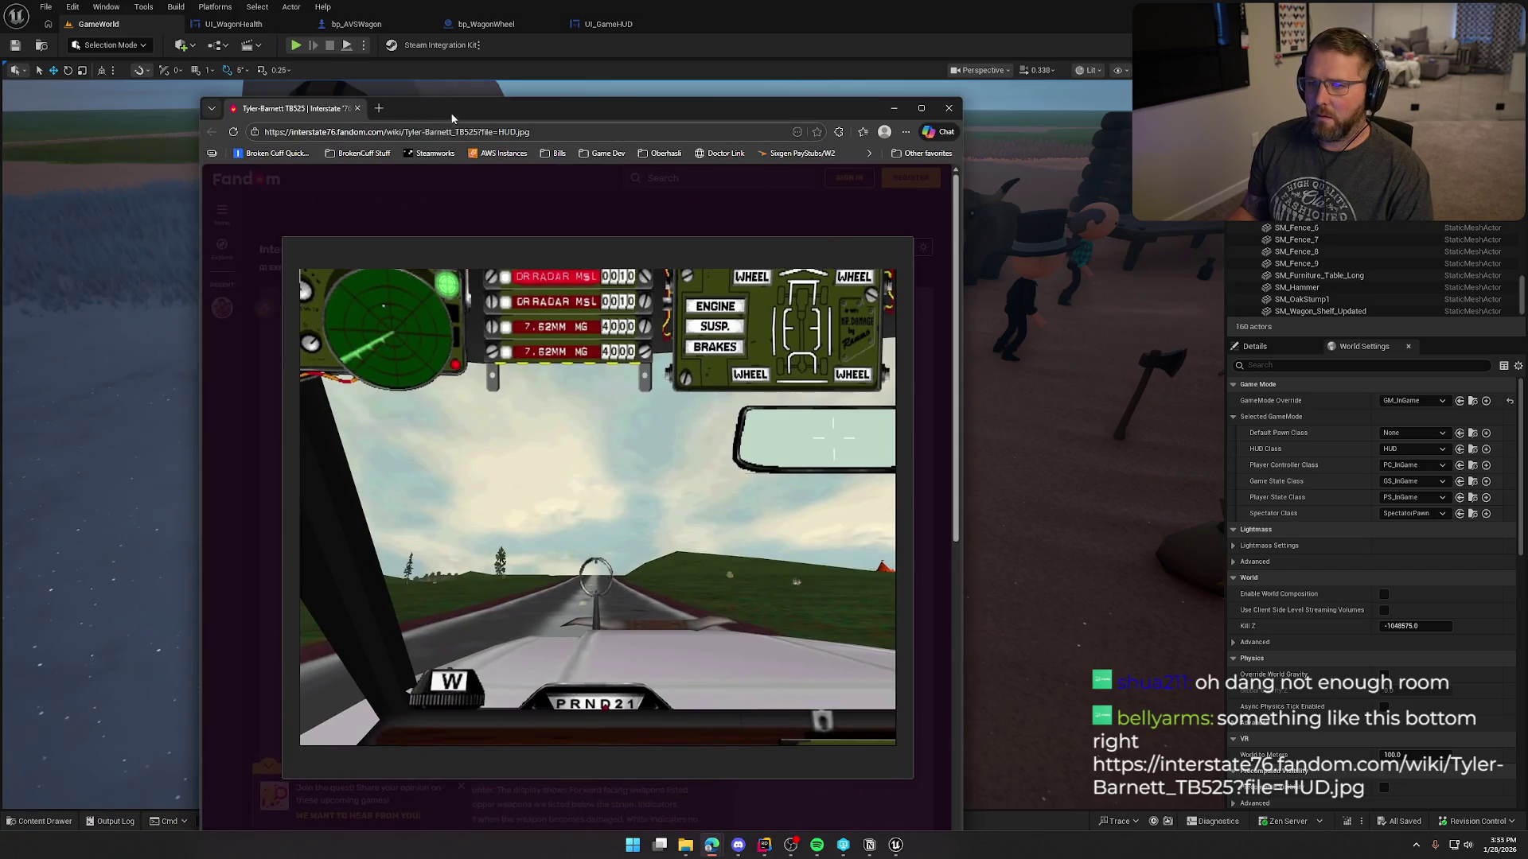
{"action": "double_click", "coordinate": [483, 124]}
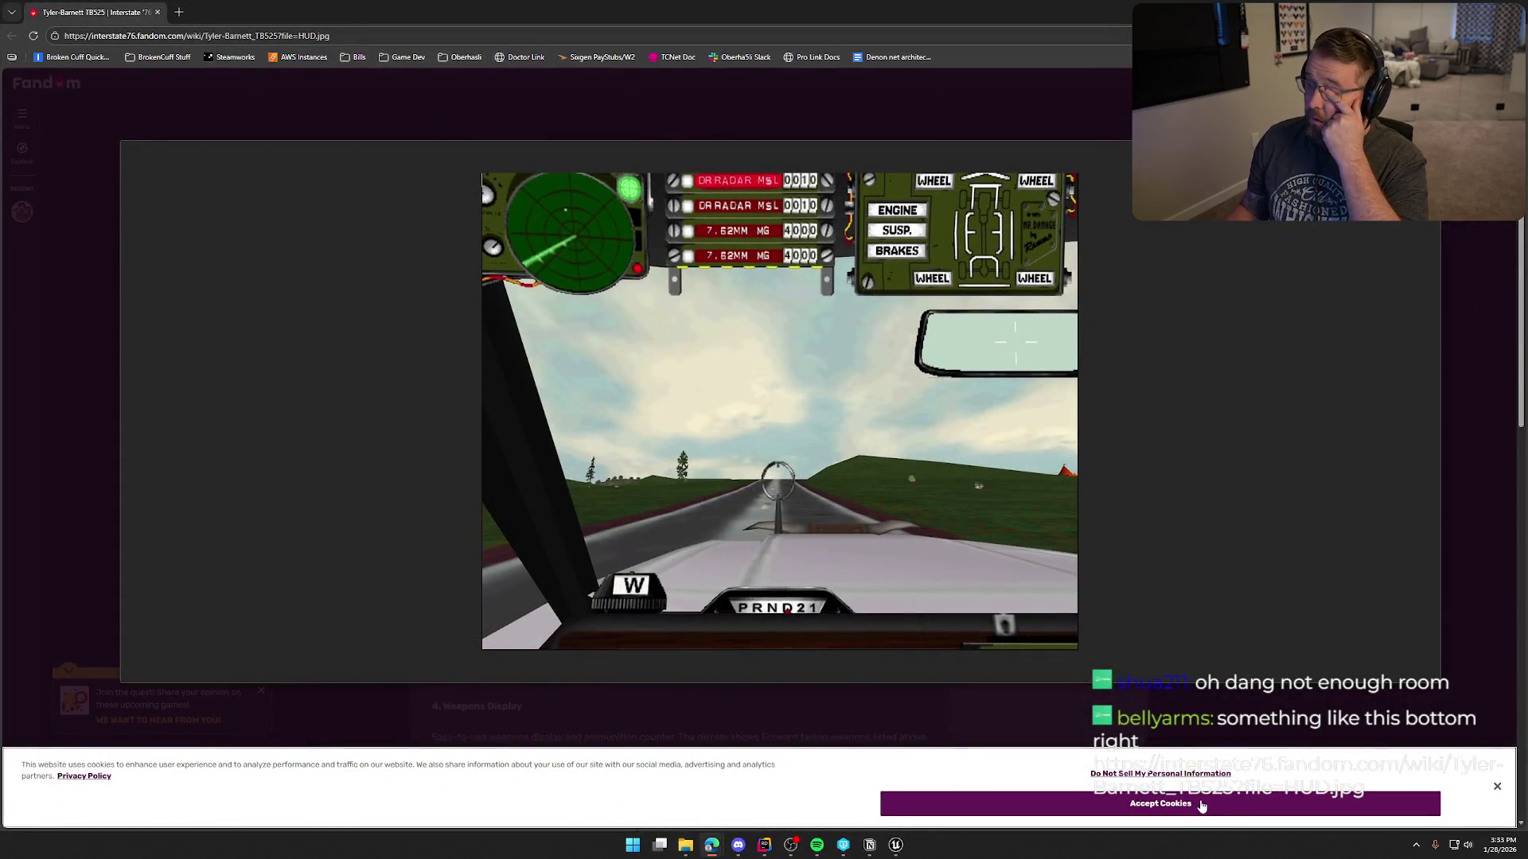
{"action": "mouse_move", "coordinate": [963, 243]}
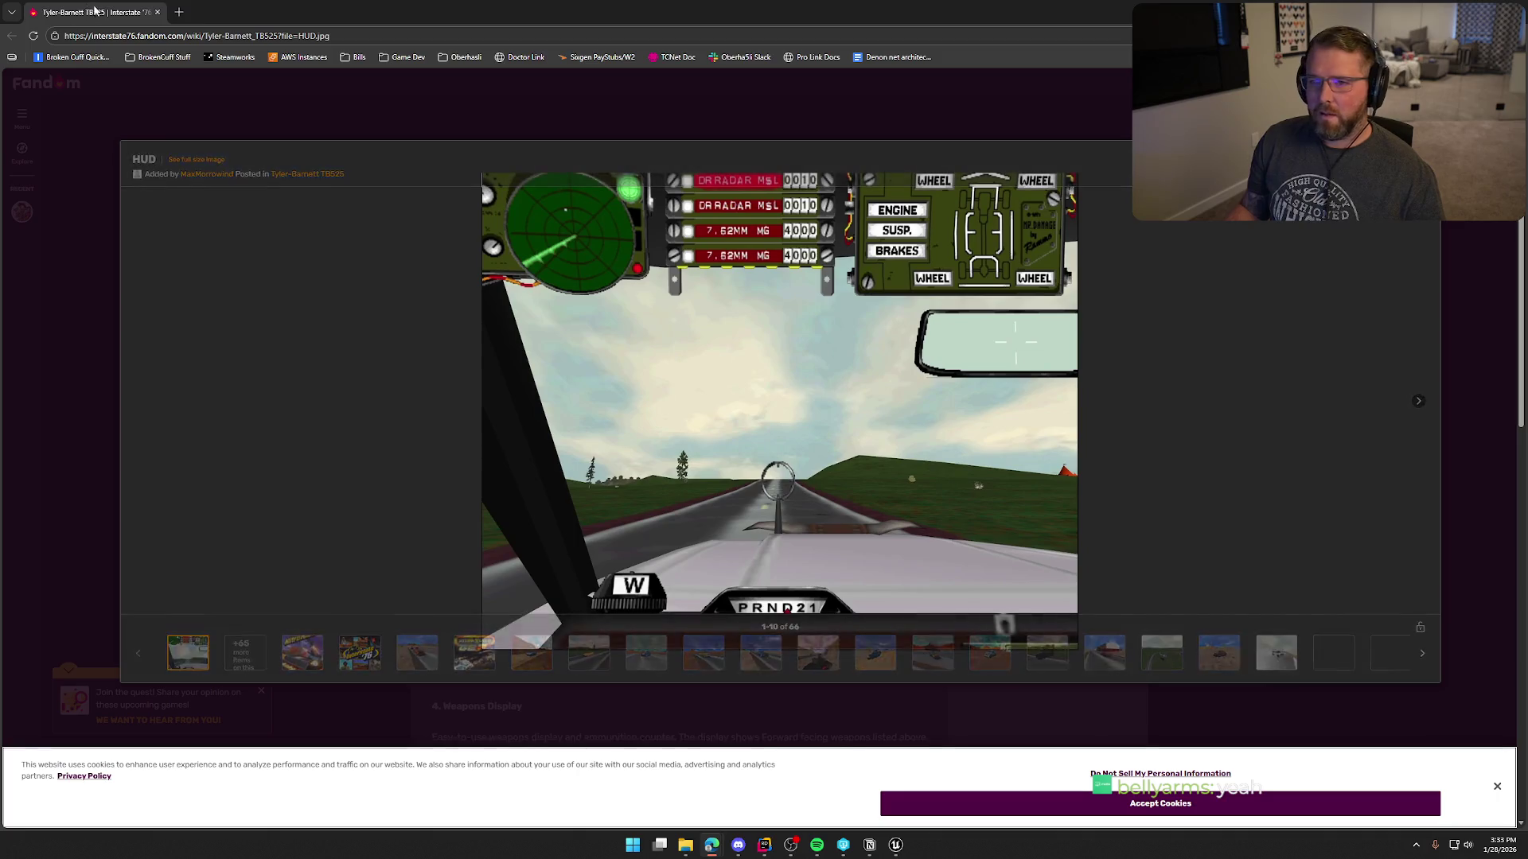
{"action": "key", "text": "alt+Tab"}
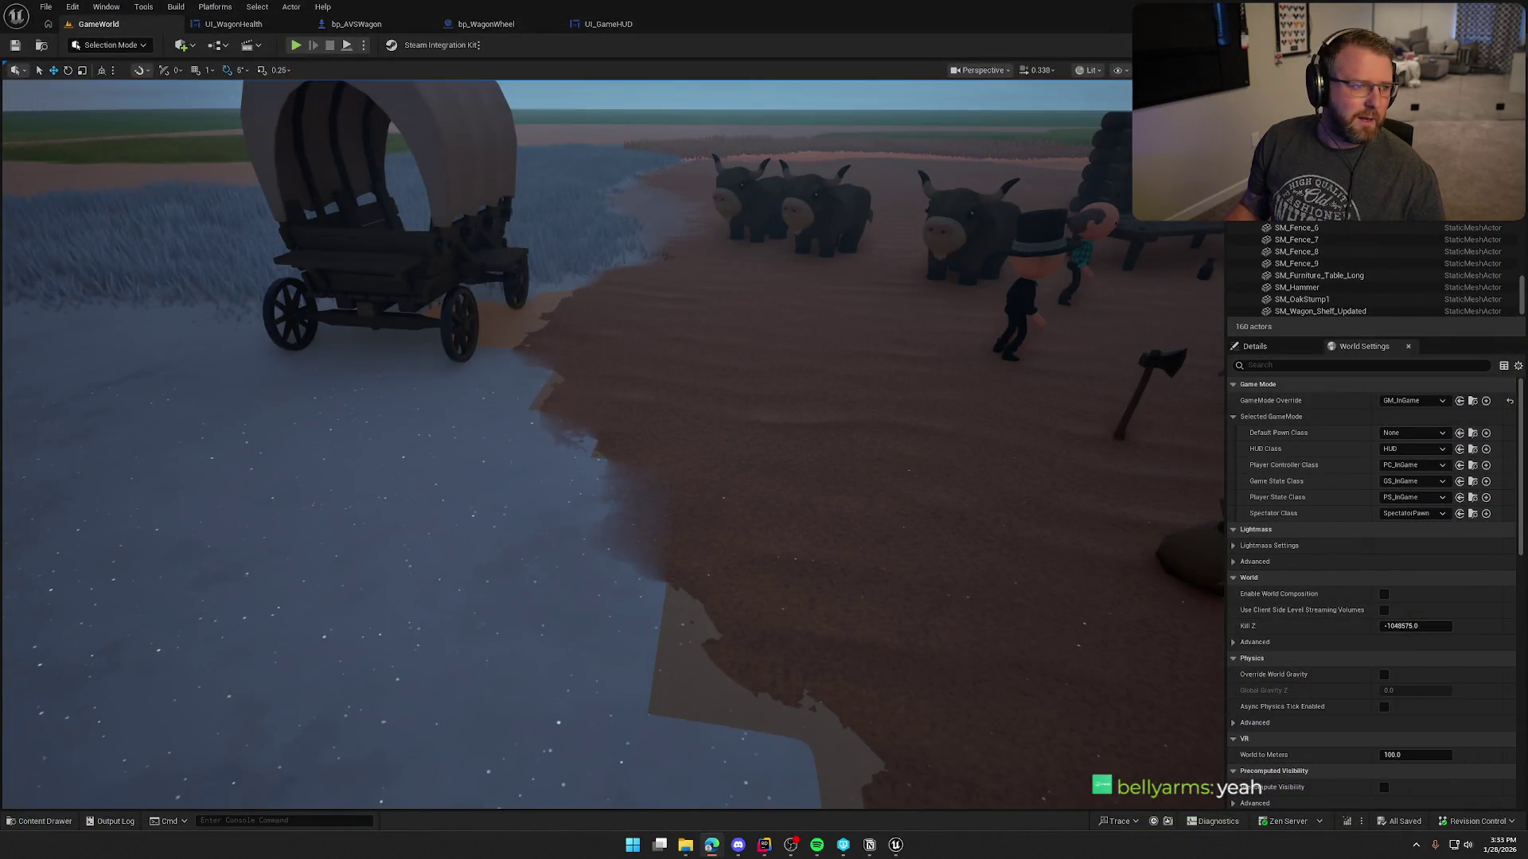
In UI_GameHUD, align WagonHealth to the right with a top padding of 175.
{"action": "left_click", "coordinate": [609, 24]}
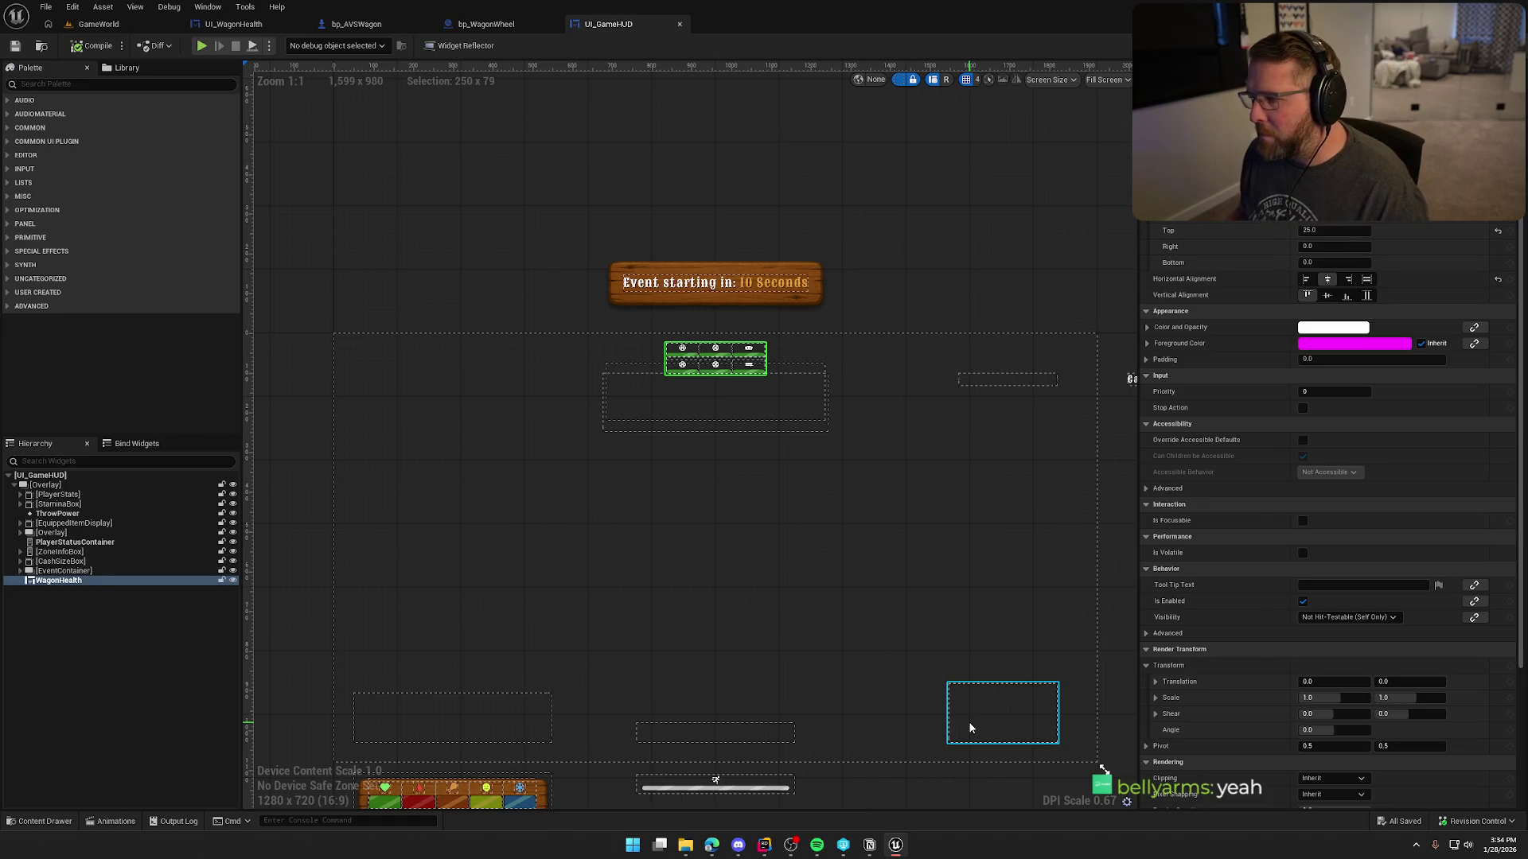
{"action": "mouse_move", "coordinate": [977, 579]}
{"action": "left_mouse_down"}
{"action": "mouse_move", "coordinate": [897, 511]}
{"action": "mouse_move", "coordinate": [832, 504]}
{"action": "mouse_move", "coordinate": [833, 381]}
{"action": "left_mouse_up"}
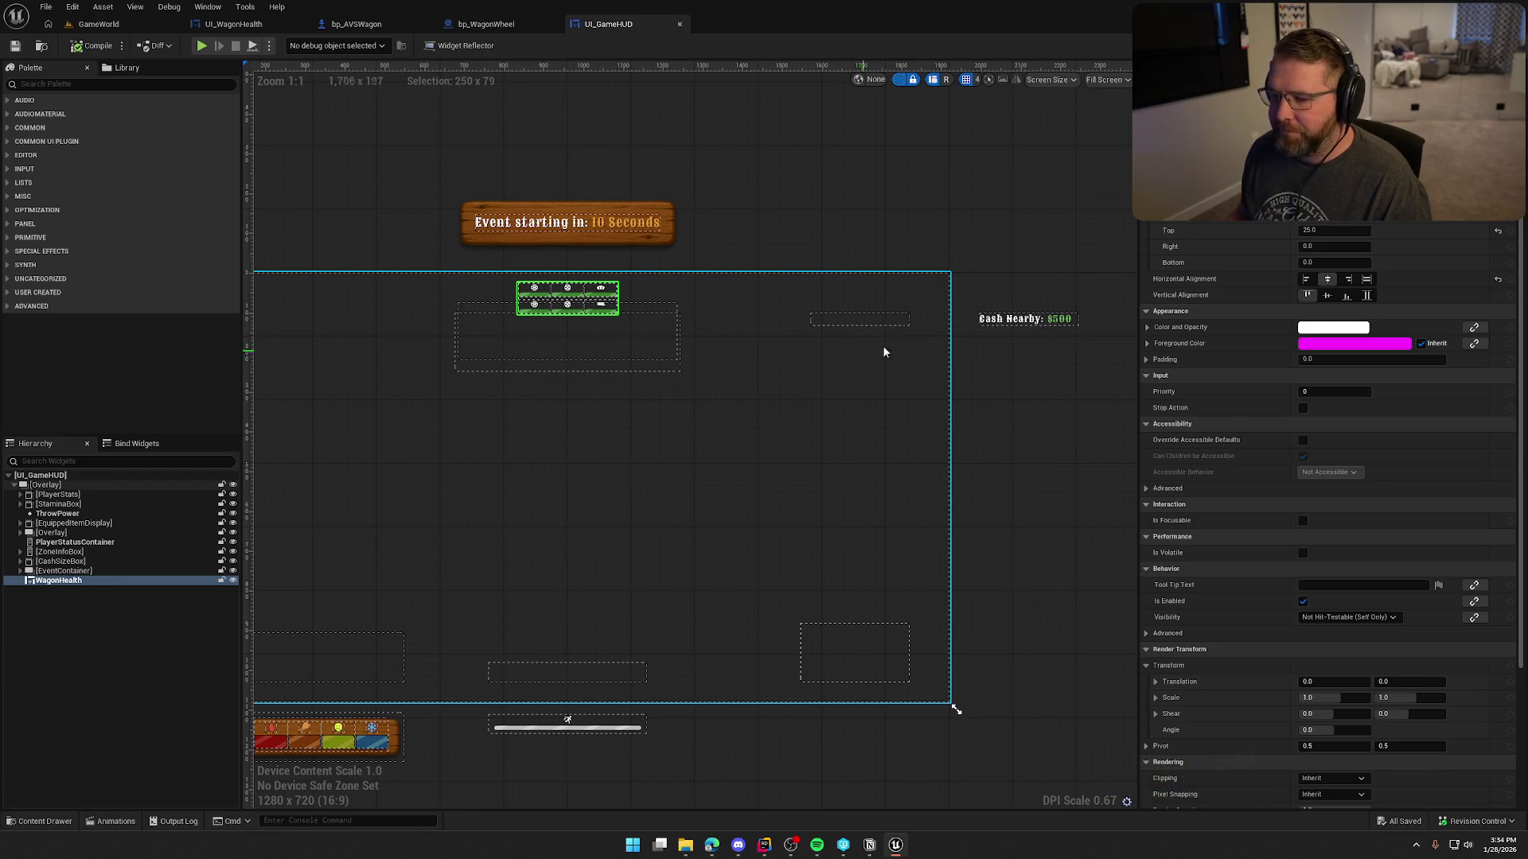
{"action": "left_click", "coordinate": [1350, 281]}
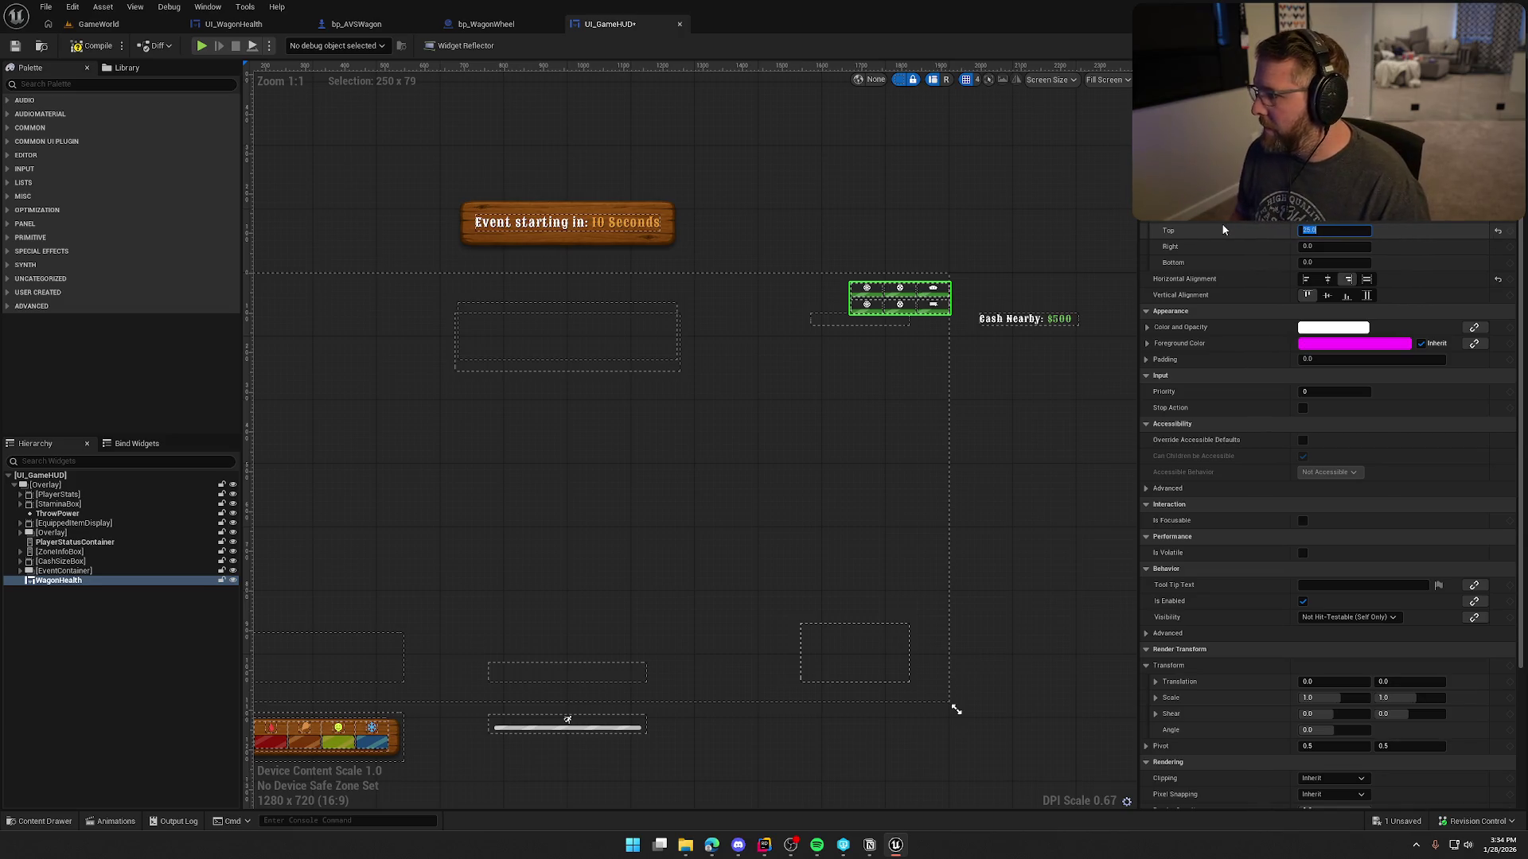
{"action": "type", "text": "200"}
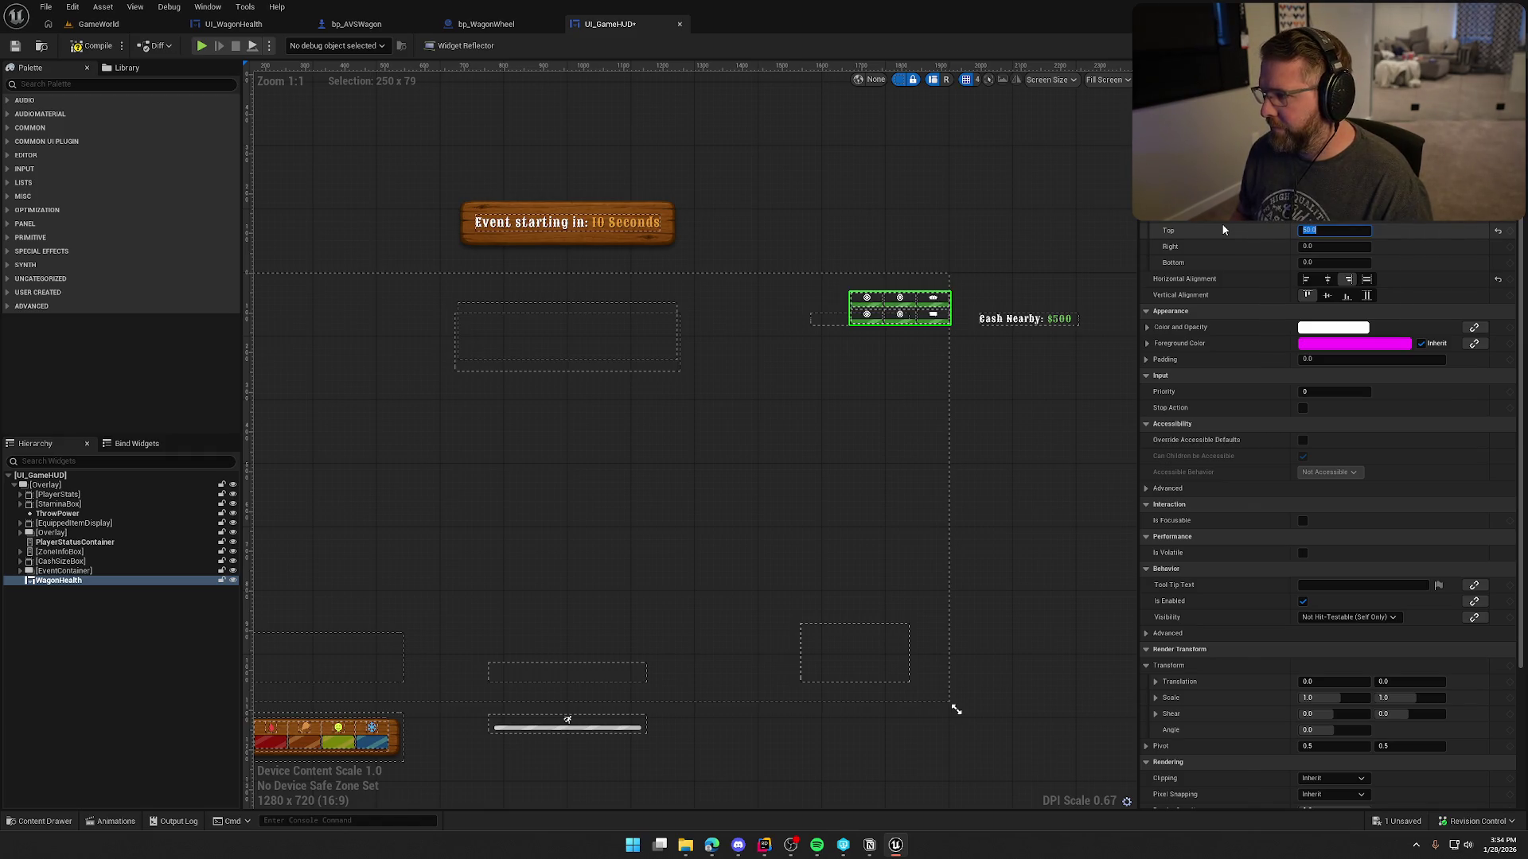
{"action": "key", "text": "Return"}
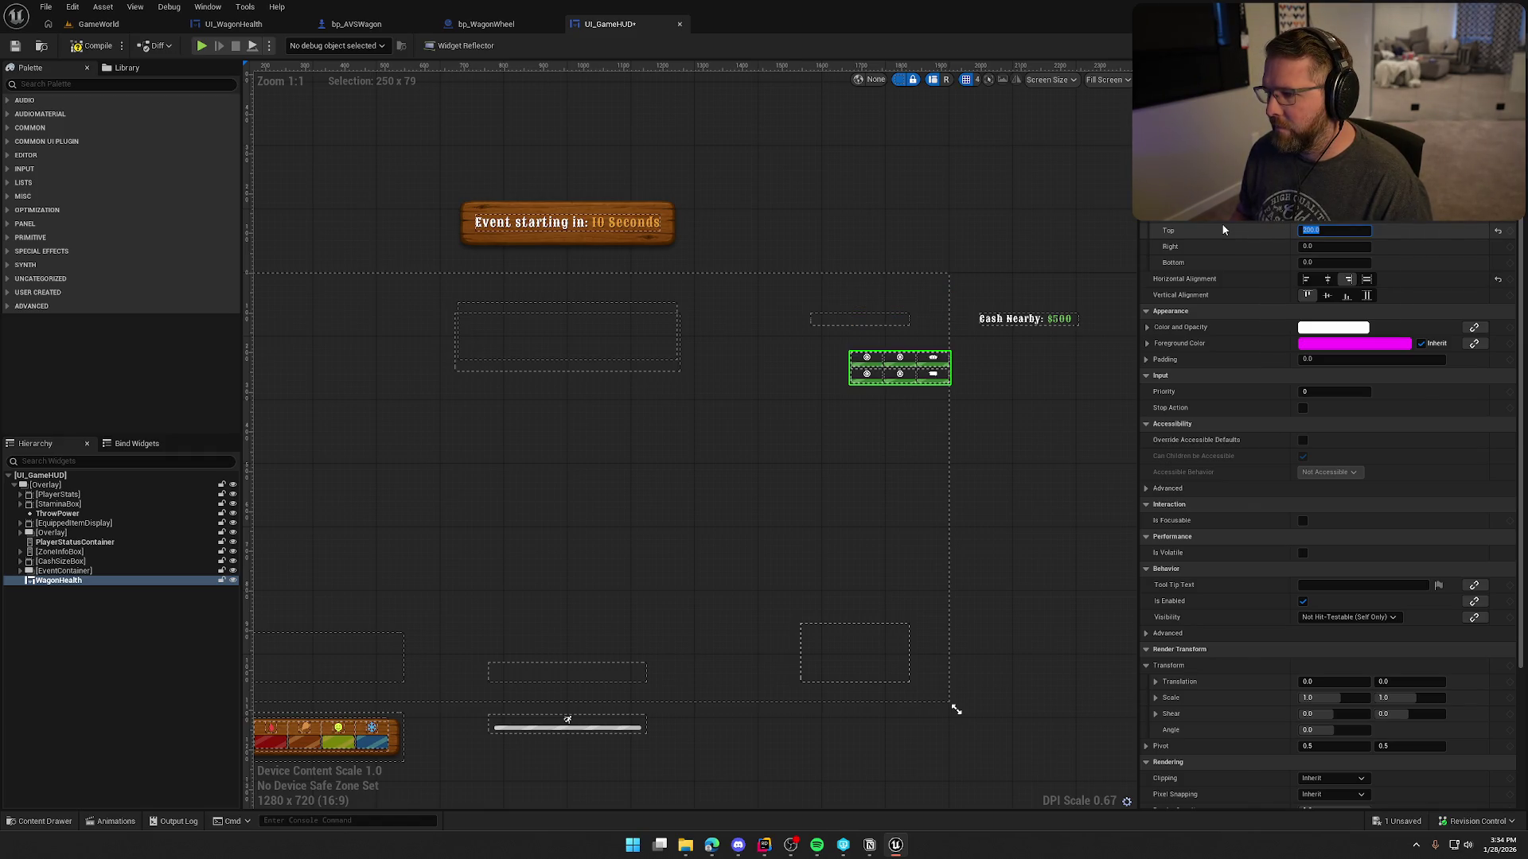
{"action": "type", "text": "150"}
{"action": "key", "text": "Return"}
{"action": "type", "text": "175"}
{"action": "key", "text": "Return"}
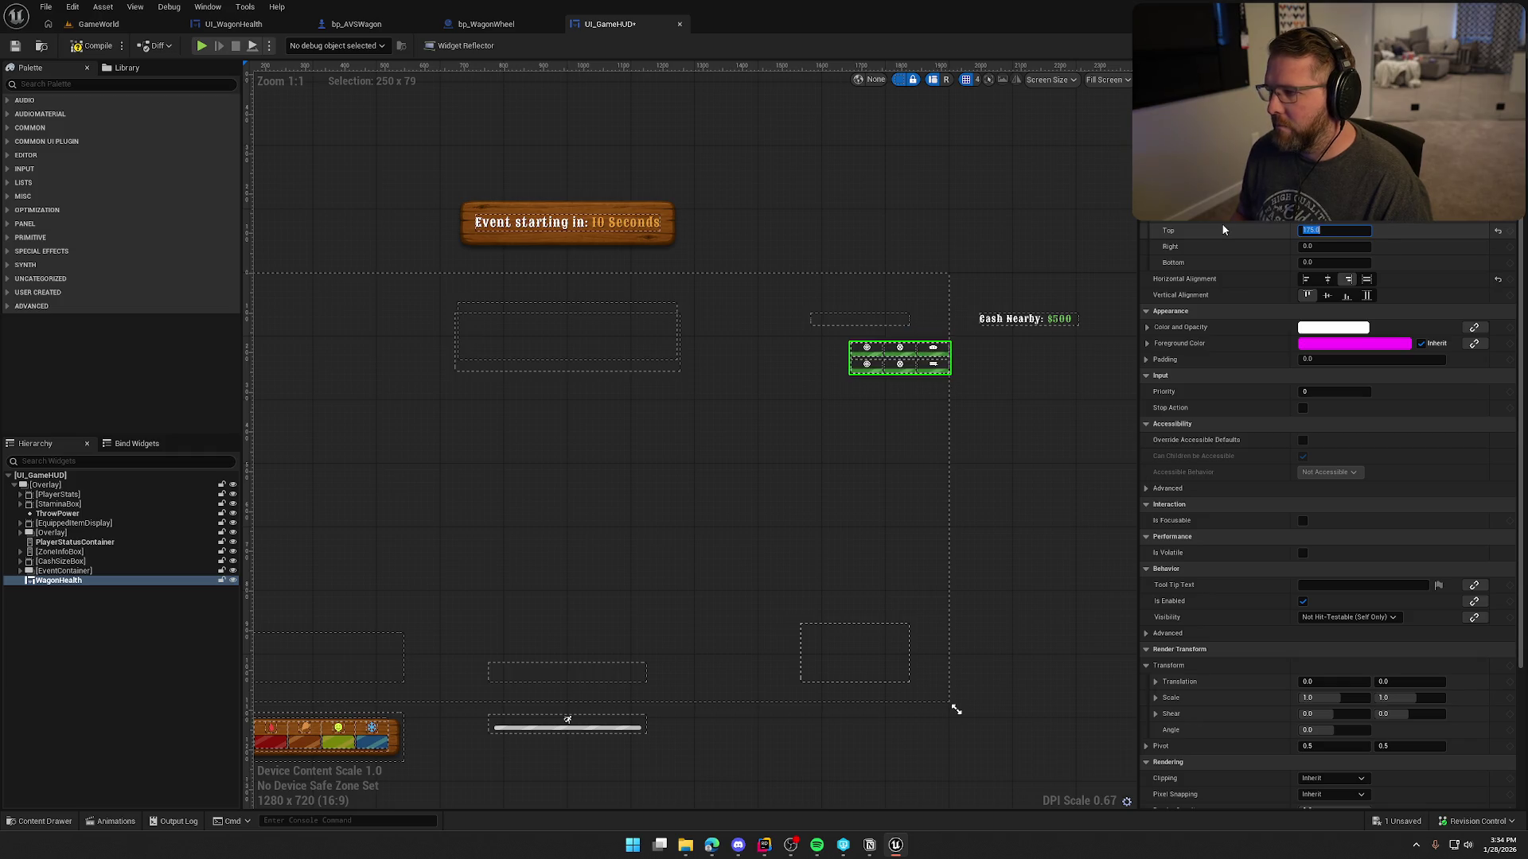
Set WagonHealth's right padding to 100 and preview the HUD layout.
{"action": "key", "text": "Tab"}
{"action": "type", "text": "50"}
{"action": "key", "text": "Return"}
{"action": "type", "text": "100"}
{"action": "key", "text": "Return"}
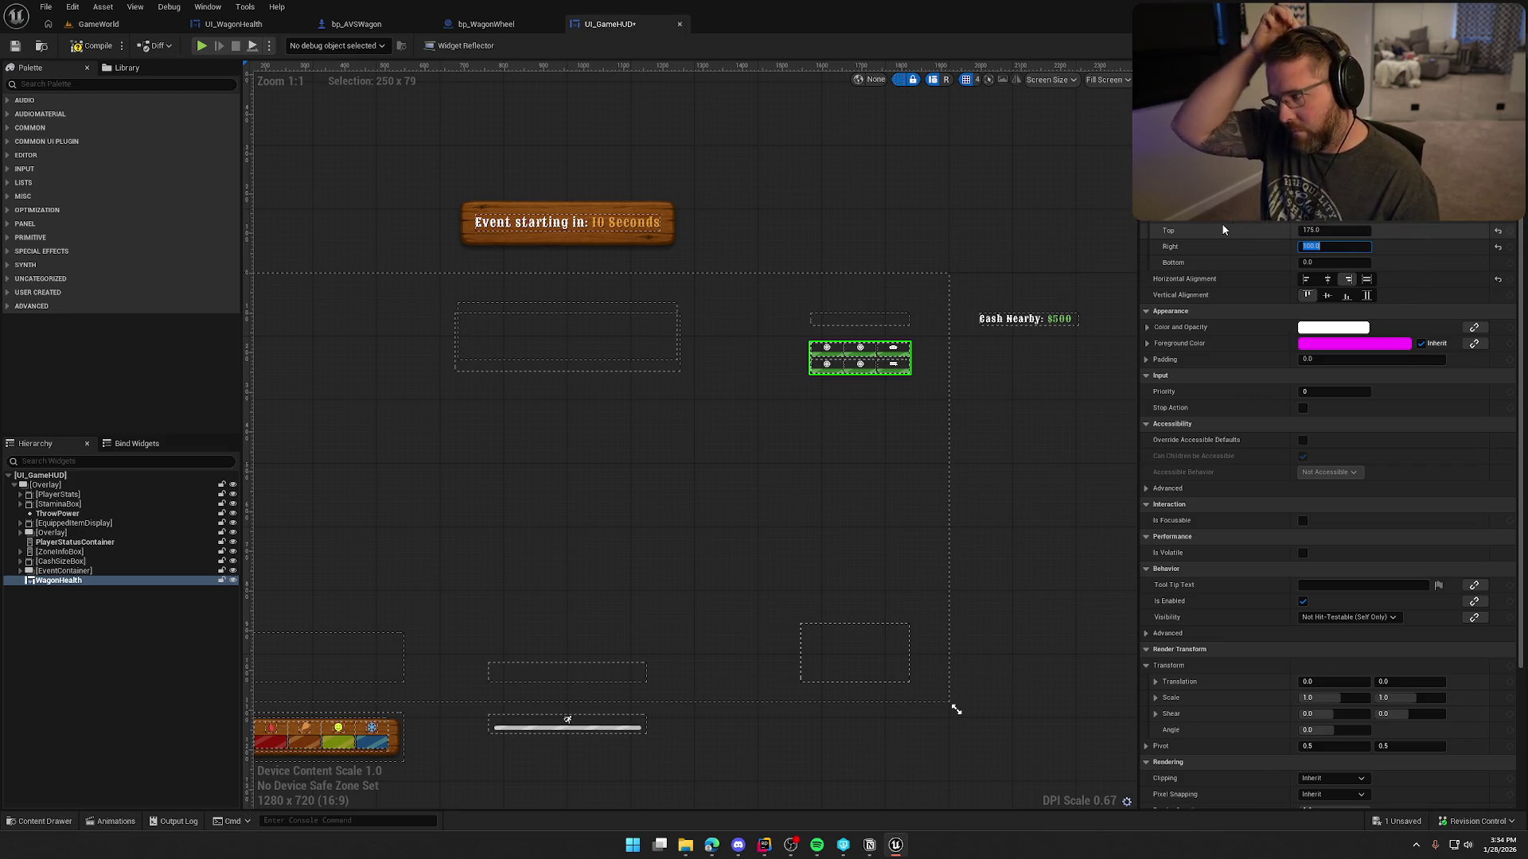
{"action": "left_click", "coordinate": [829, 361]}
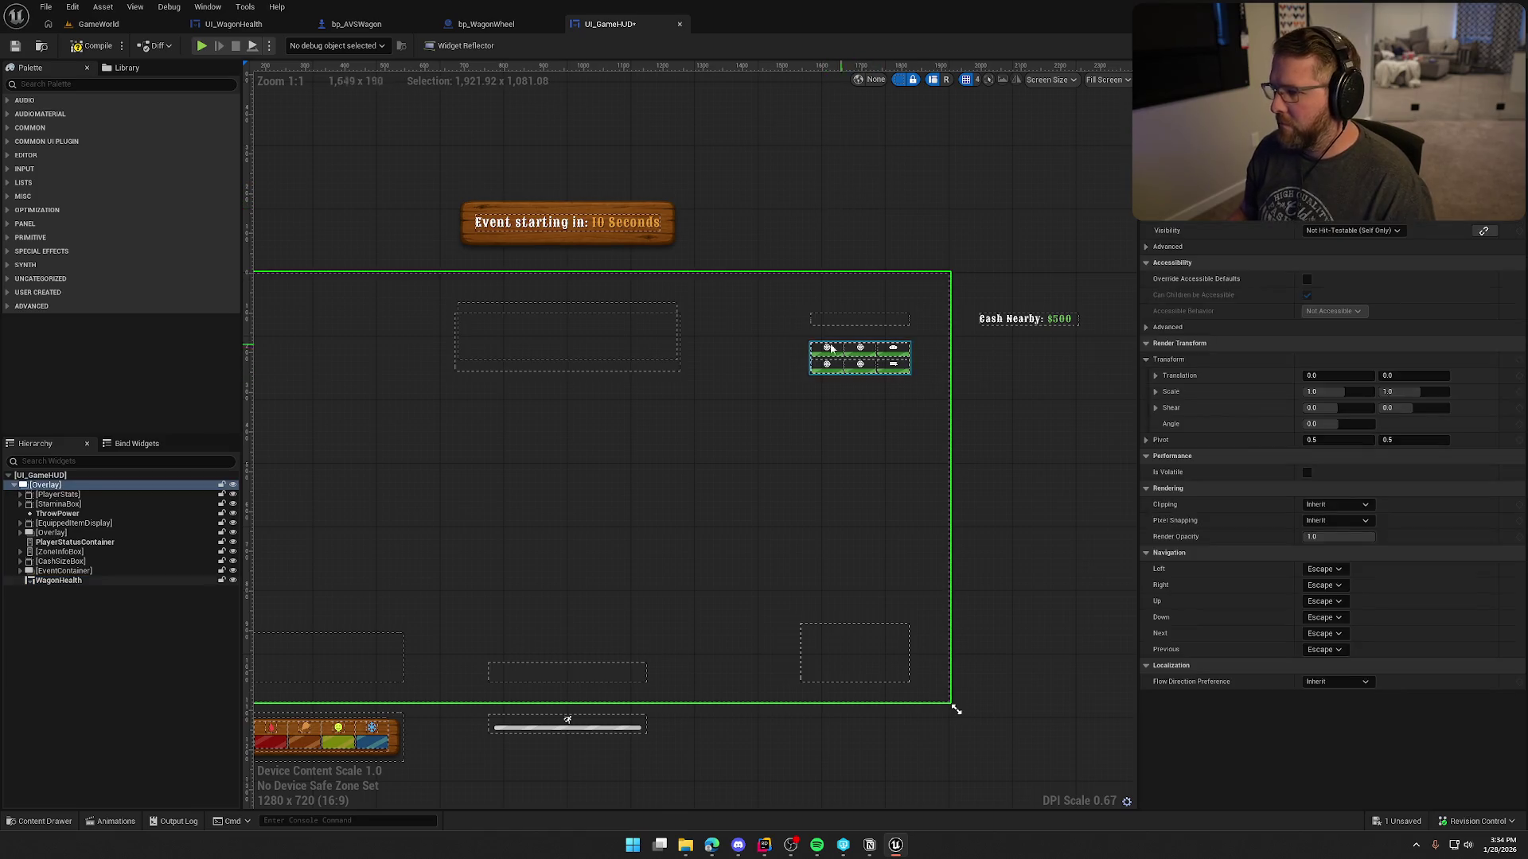
{"action": "left_click", "coordinate": [830, 360]}
{"action": "scroll", "coordinate": [1258, 716], "scroll_direction": "down", "scroll_amount": 10}
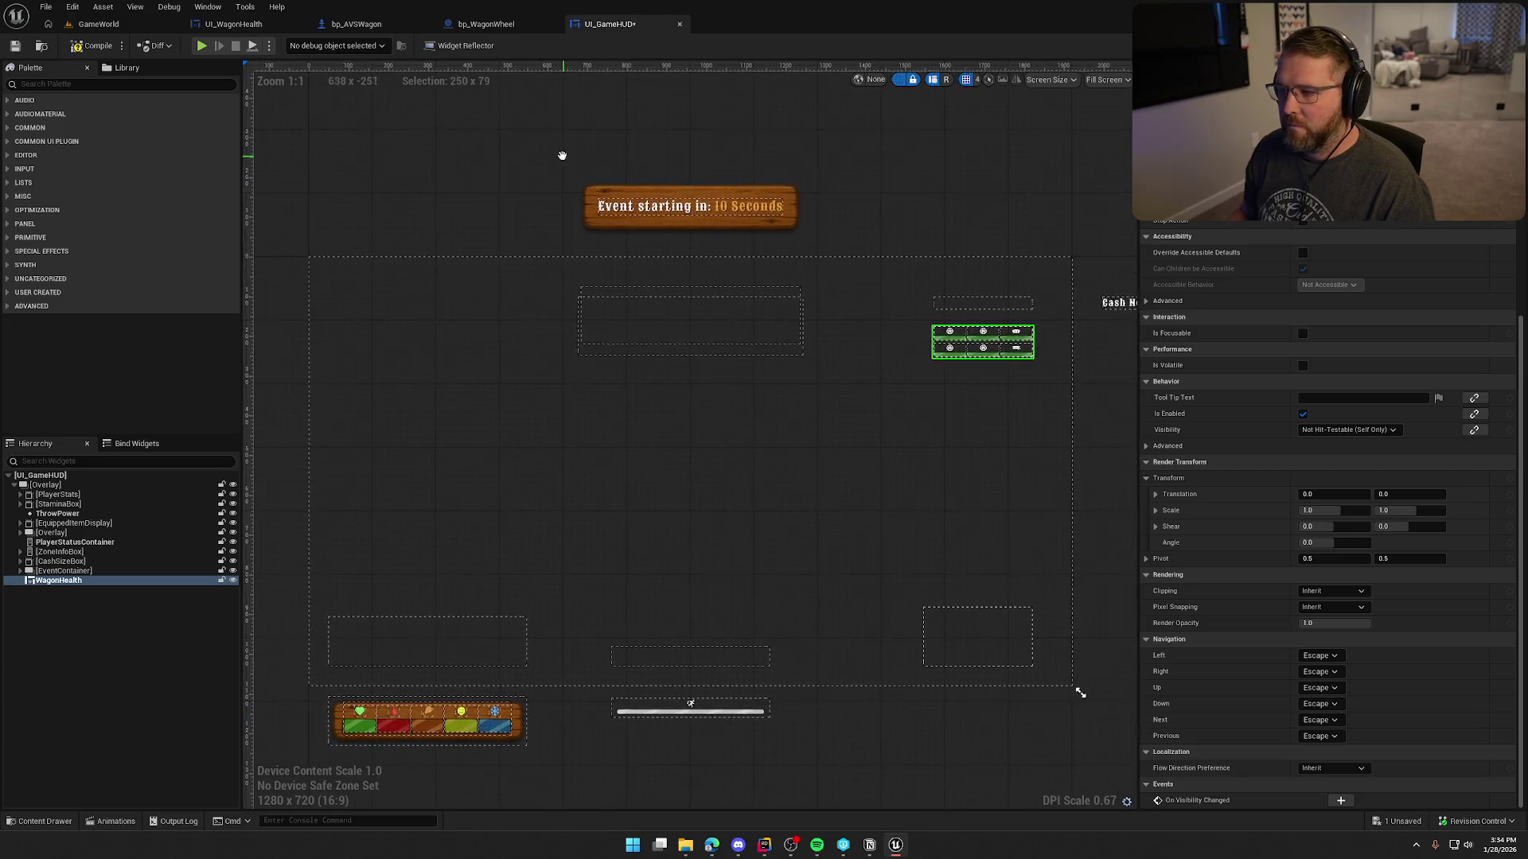
{"action": "left_click", "coordinate": [523, 165]}
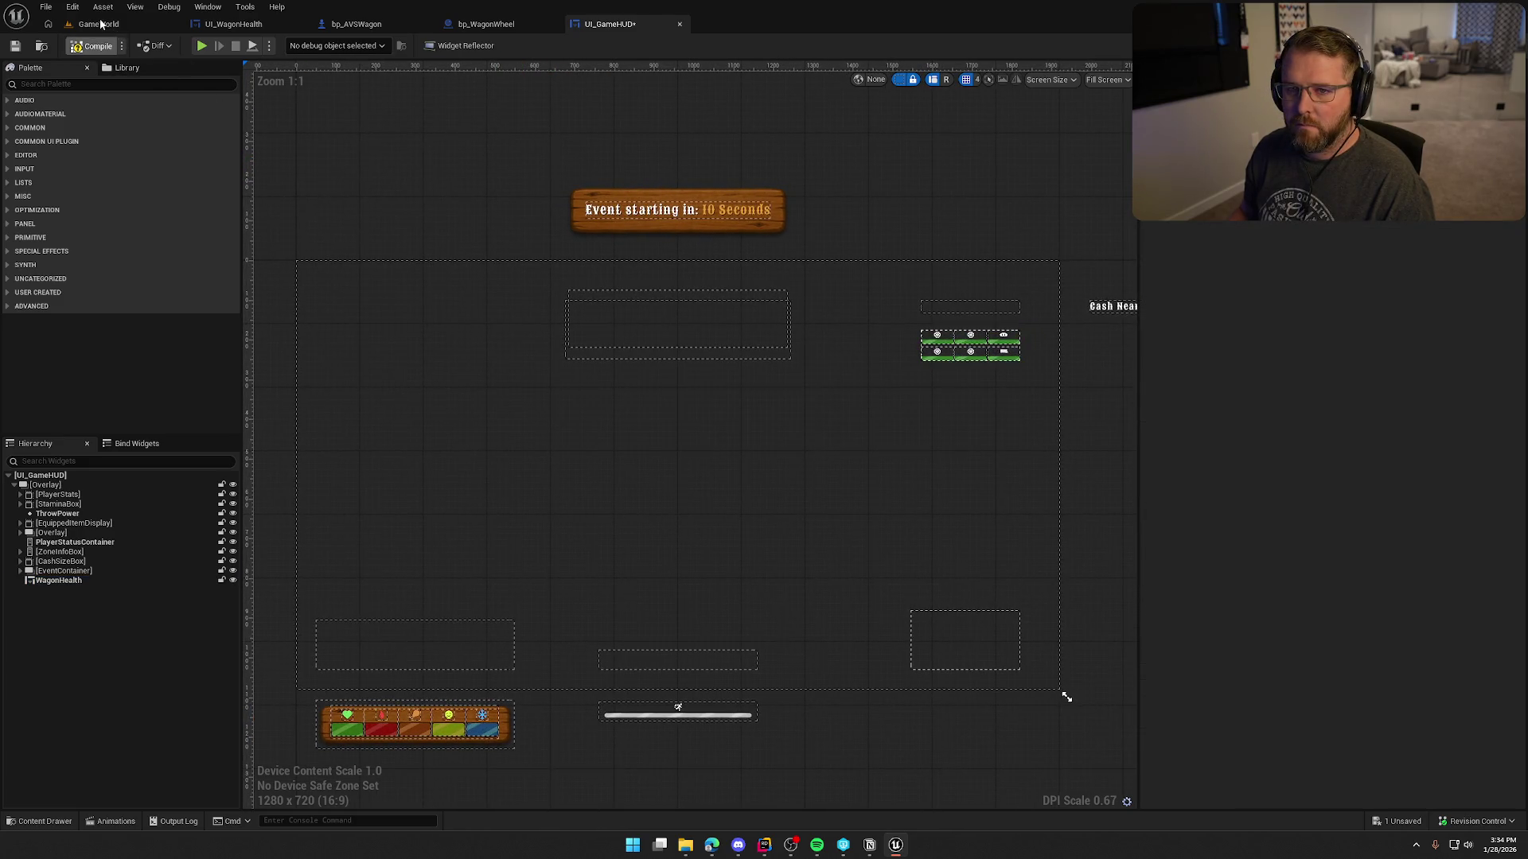
{"action": "left_click", "coordinate": [101, 25]}
Play-test by driving the wagon up the hill to check the HUD, then stop play.
{"action": "left_click", "coordinate": [296, 46]}
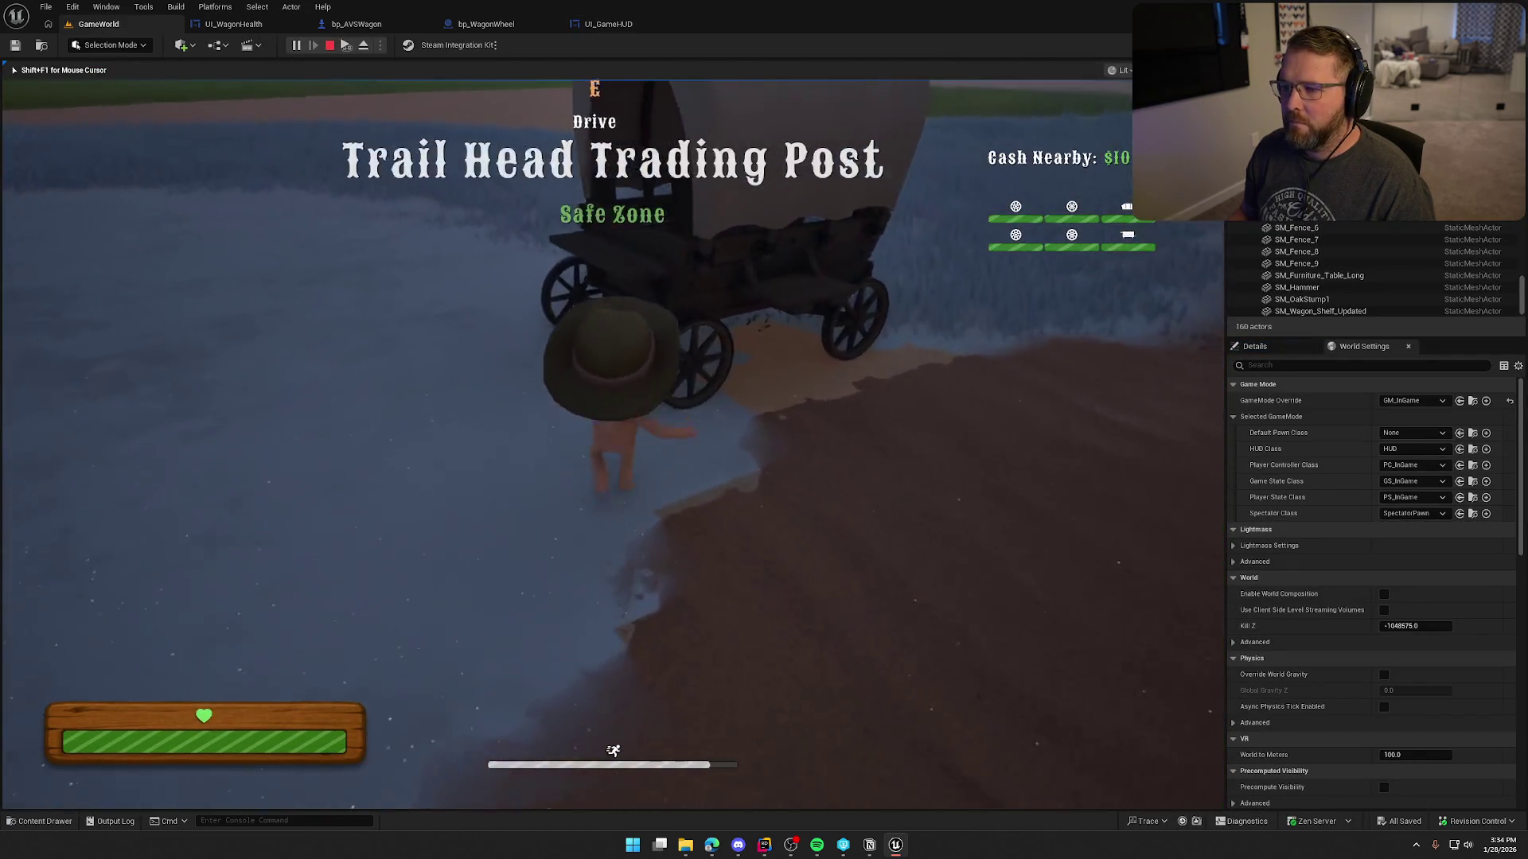
{"action": "key", "text": "e"}
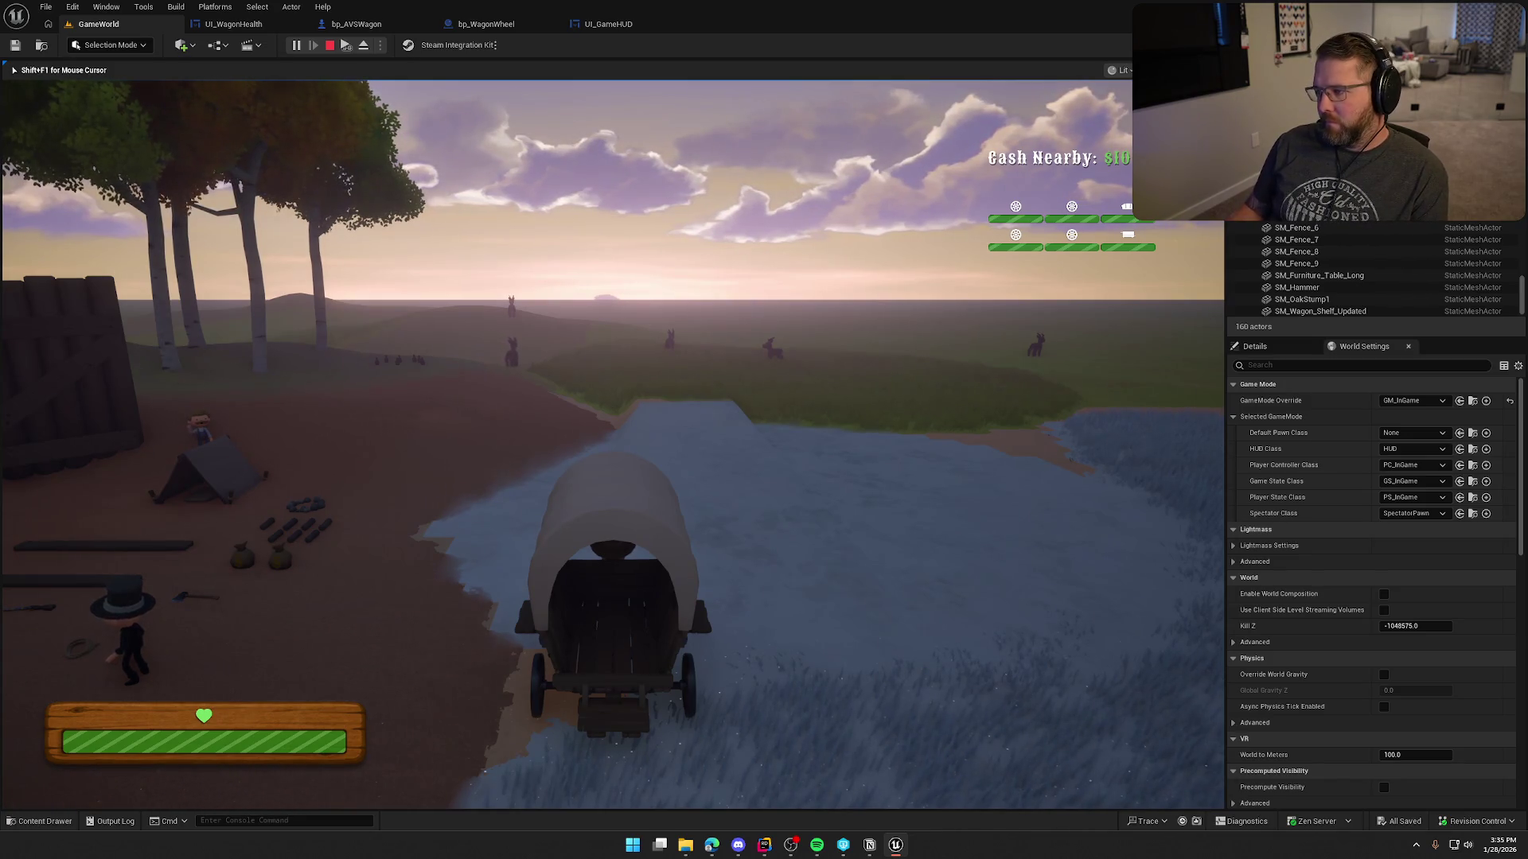
{"action": "key", "text": "w"}
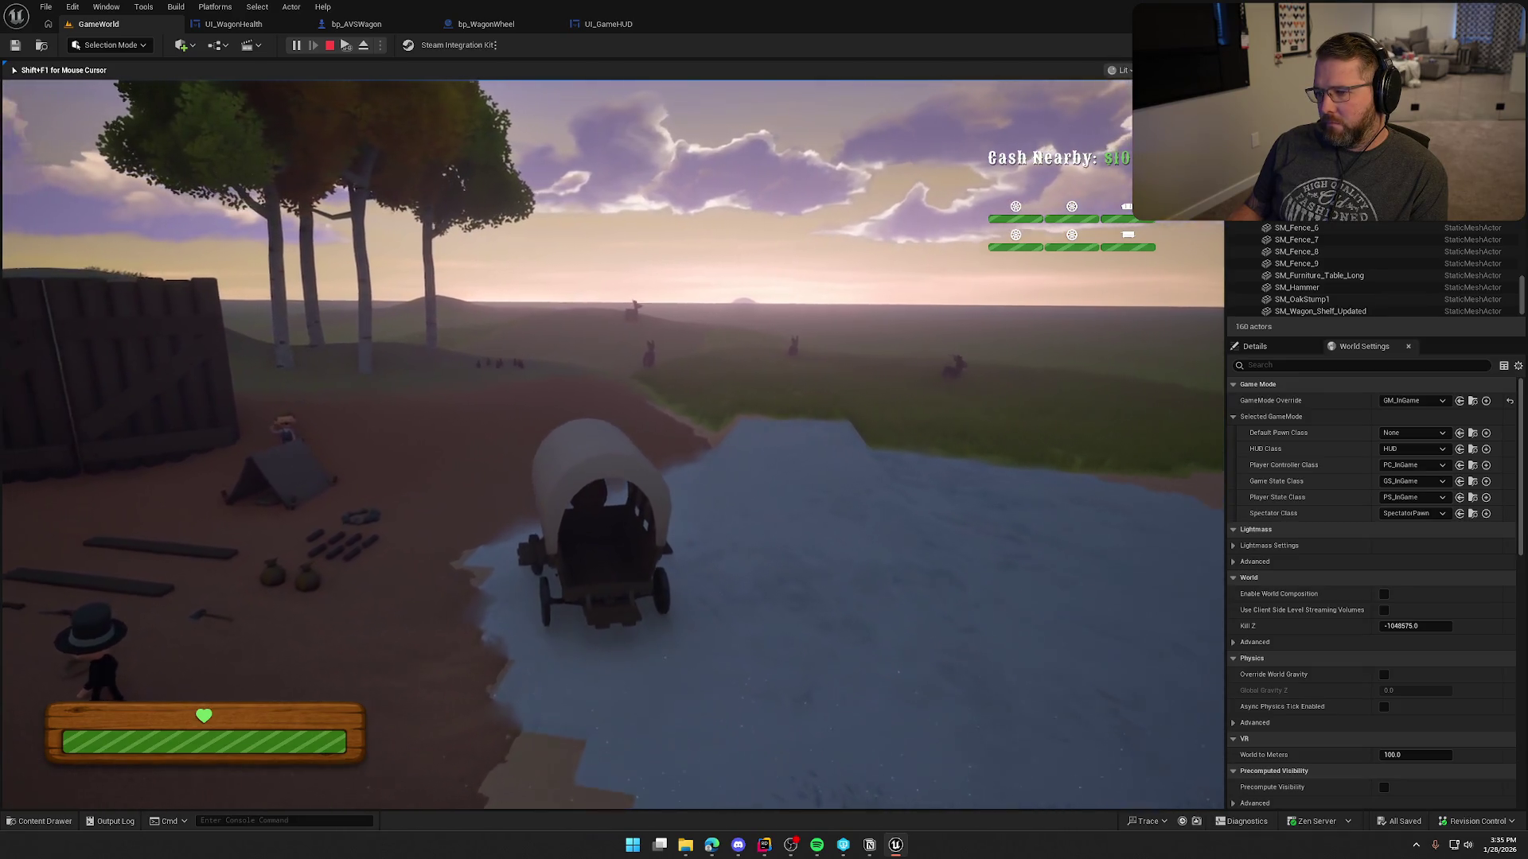
{"action": "key", "text": "a"}
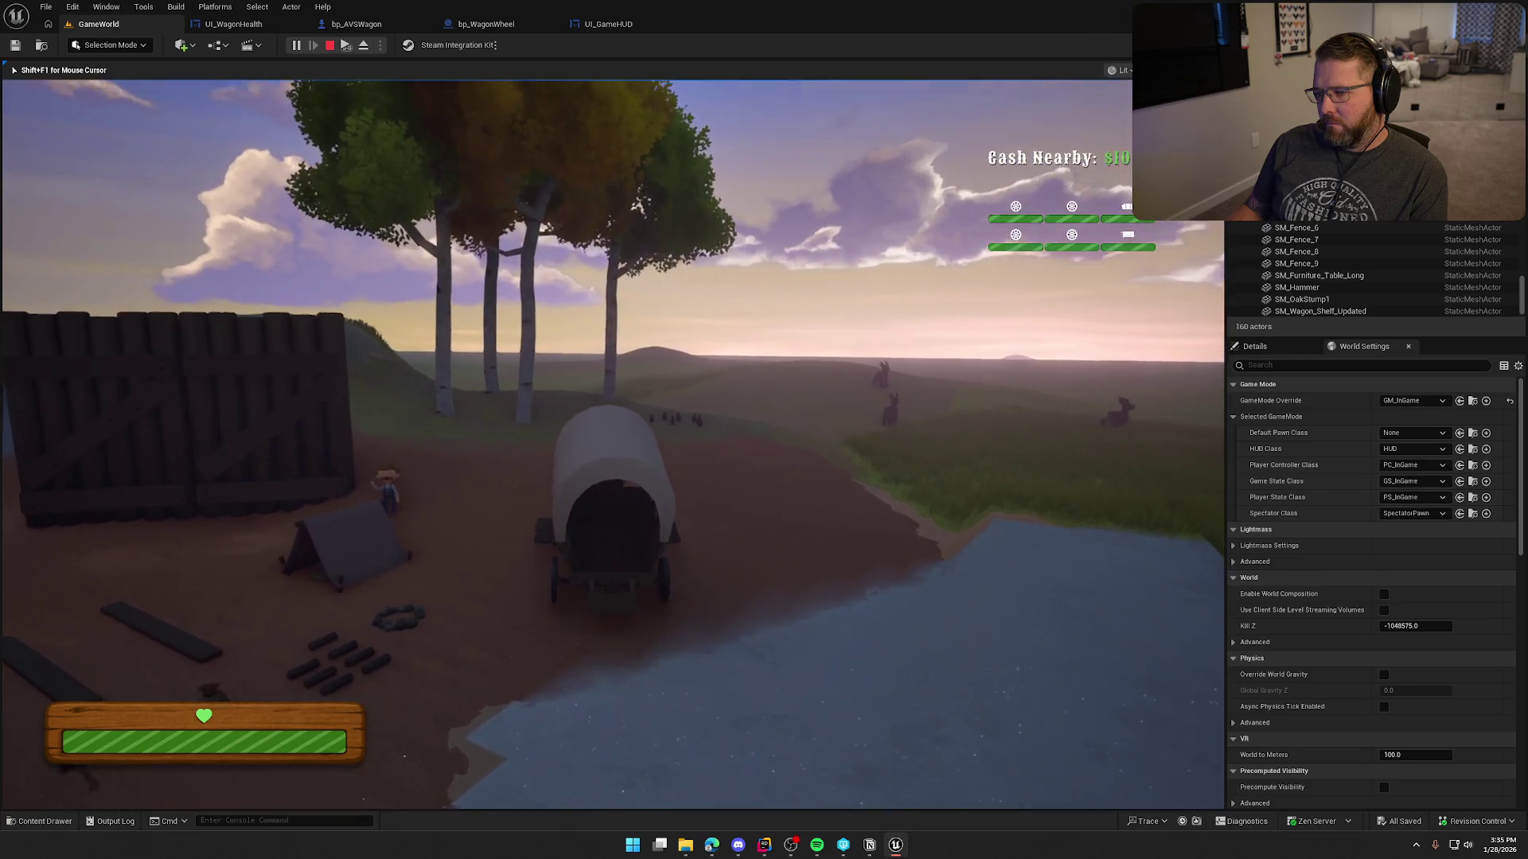
{"action": "key", "text": "w"}
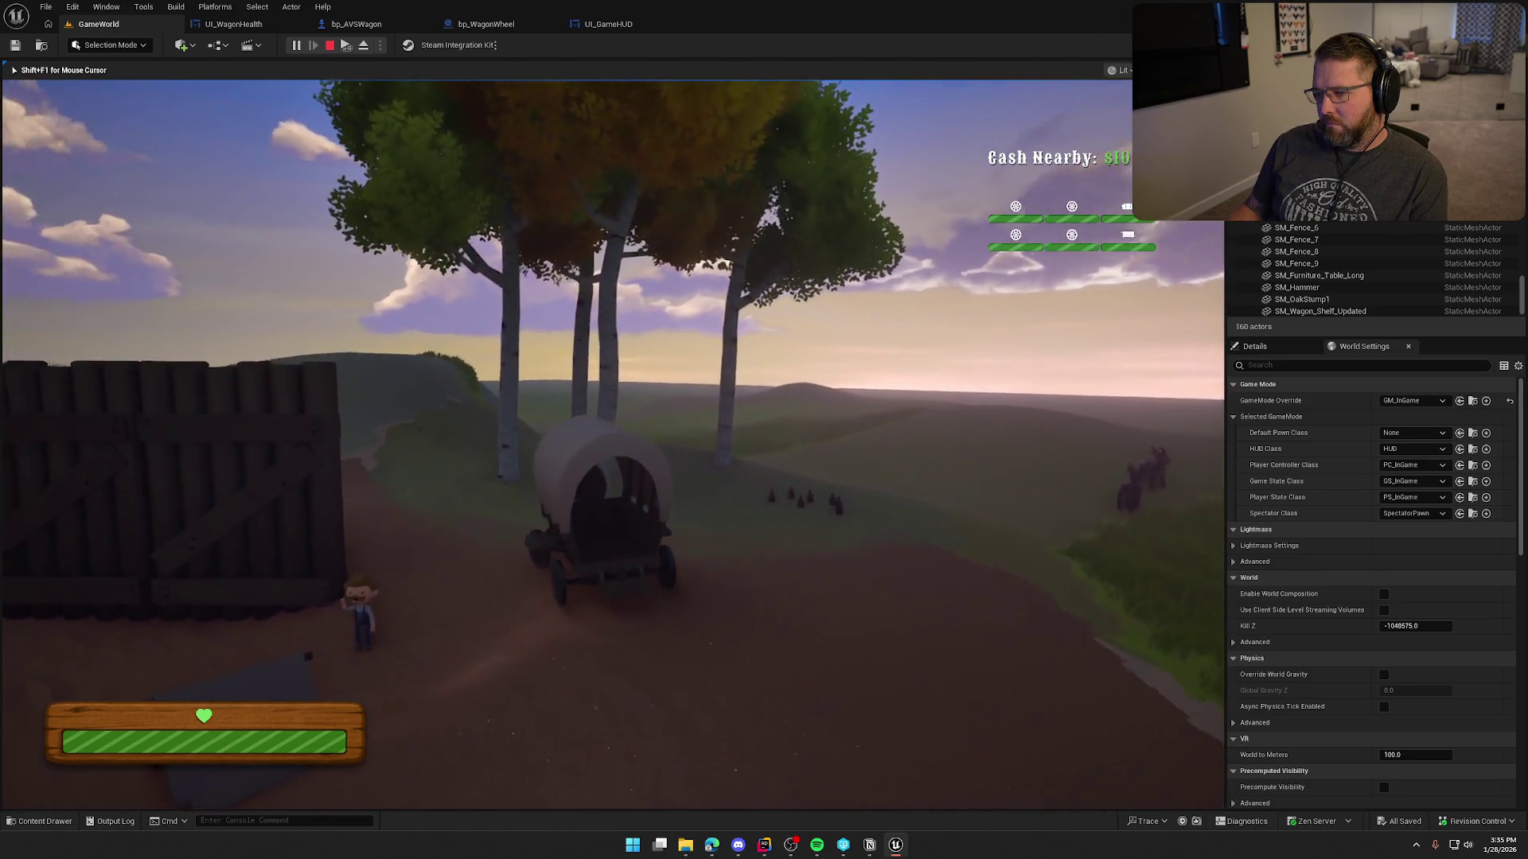
{"action": "key", "text": "a"}
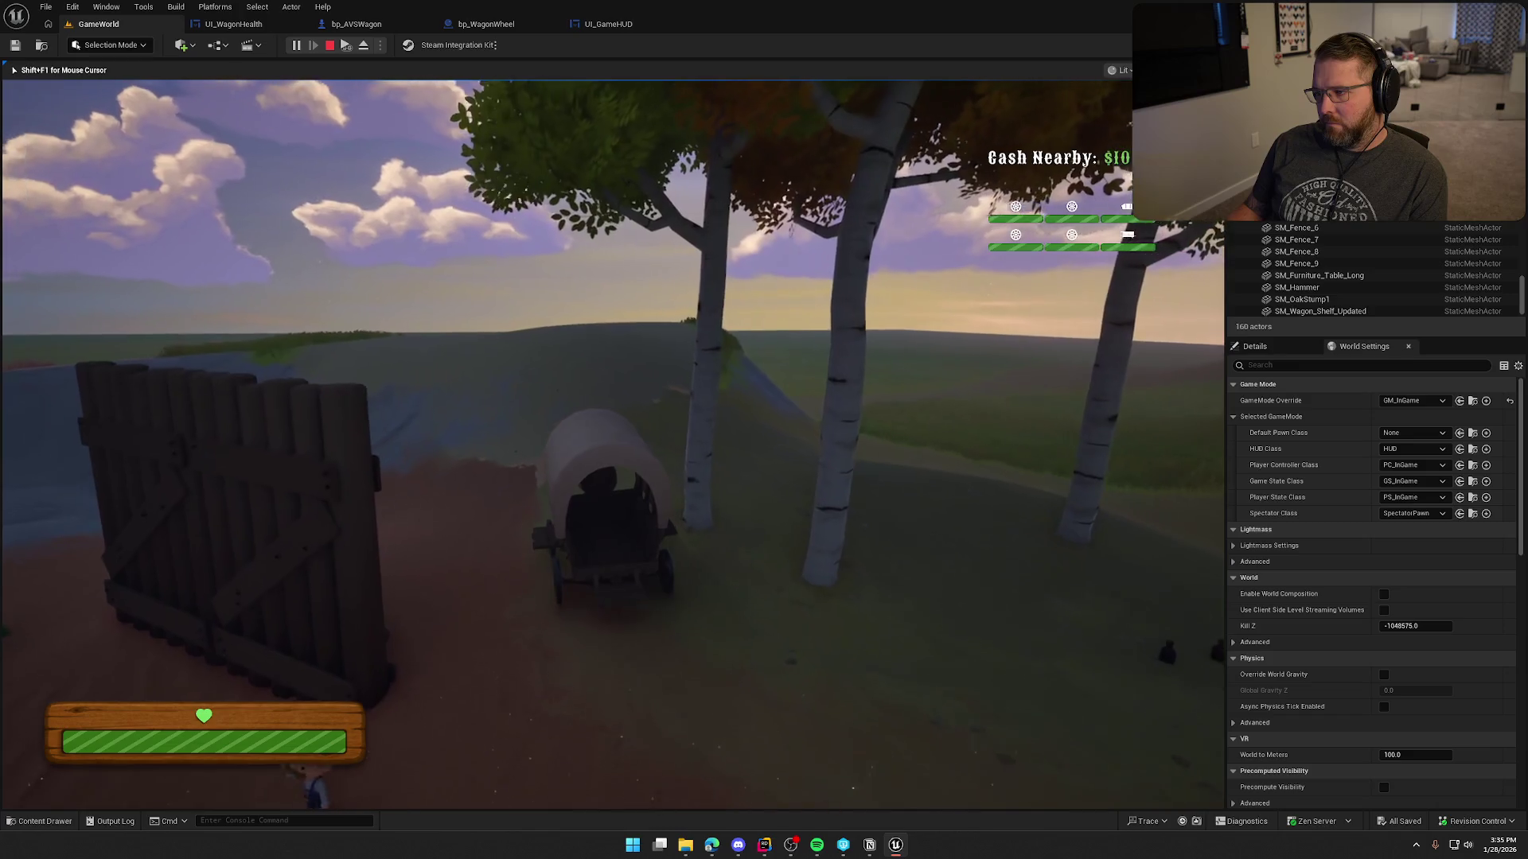
{"action": "key", "text": "w"}
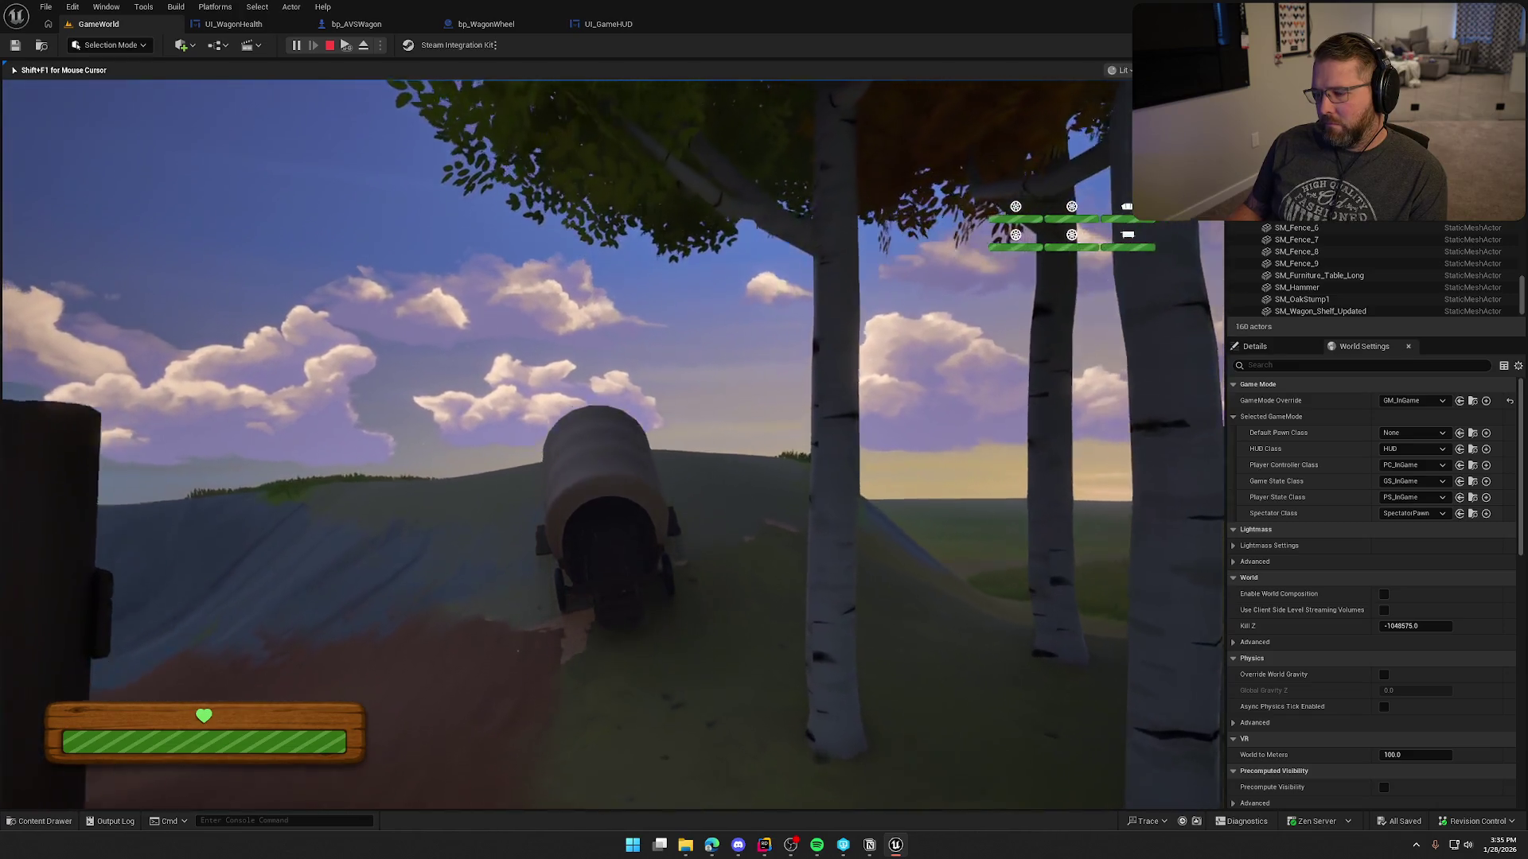
{"action": "key", "text": "w"}
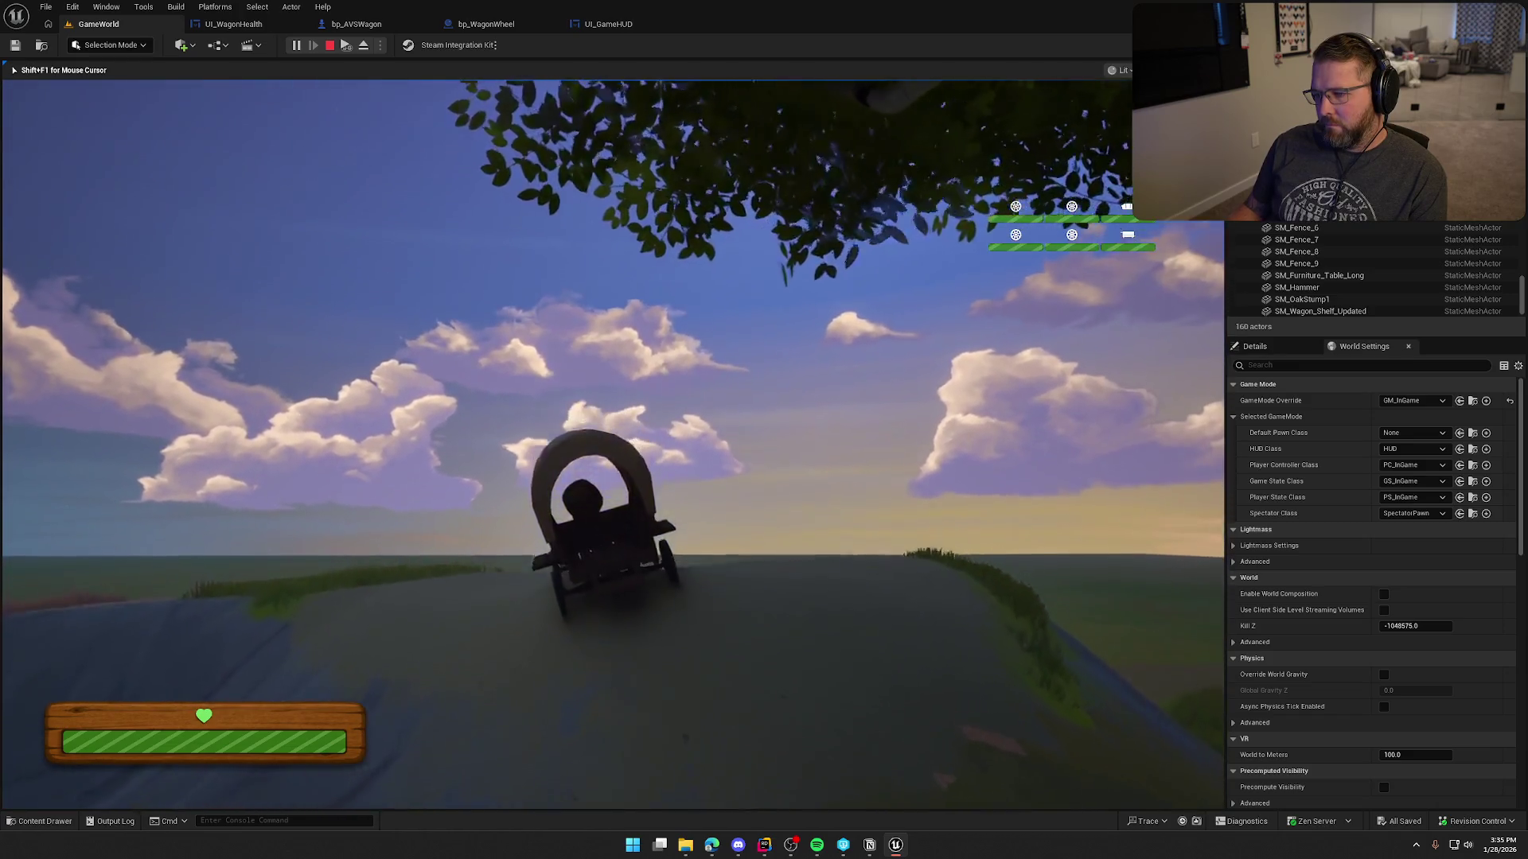
{"action": "key", "text": "w"}
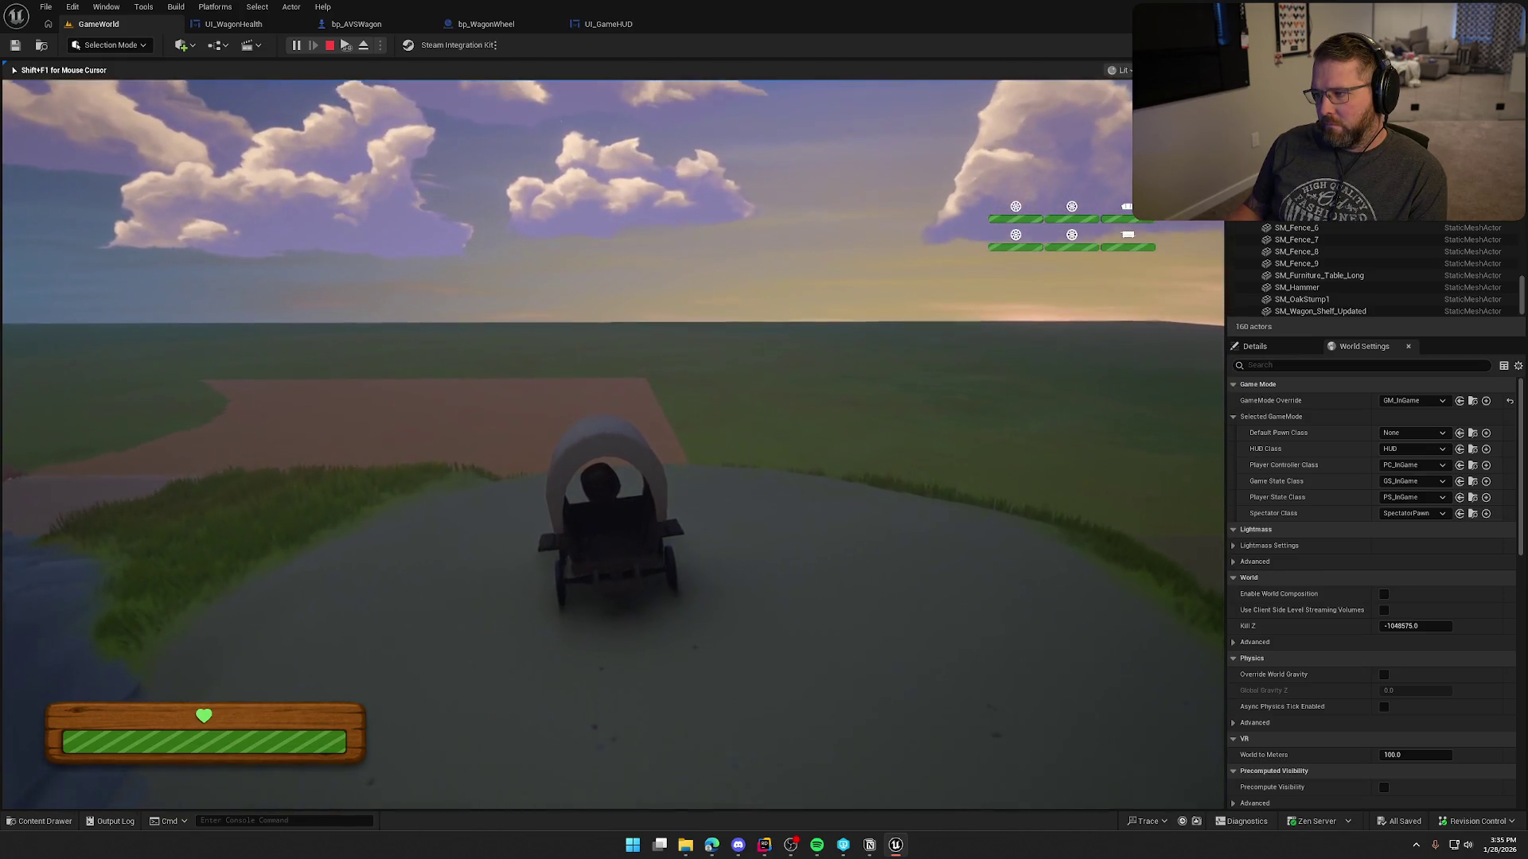
{"action": "key", "text": "e"}
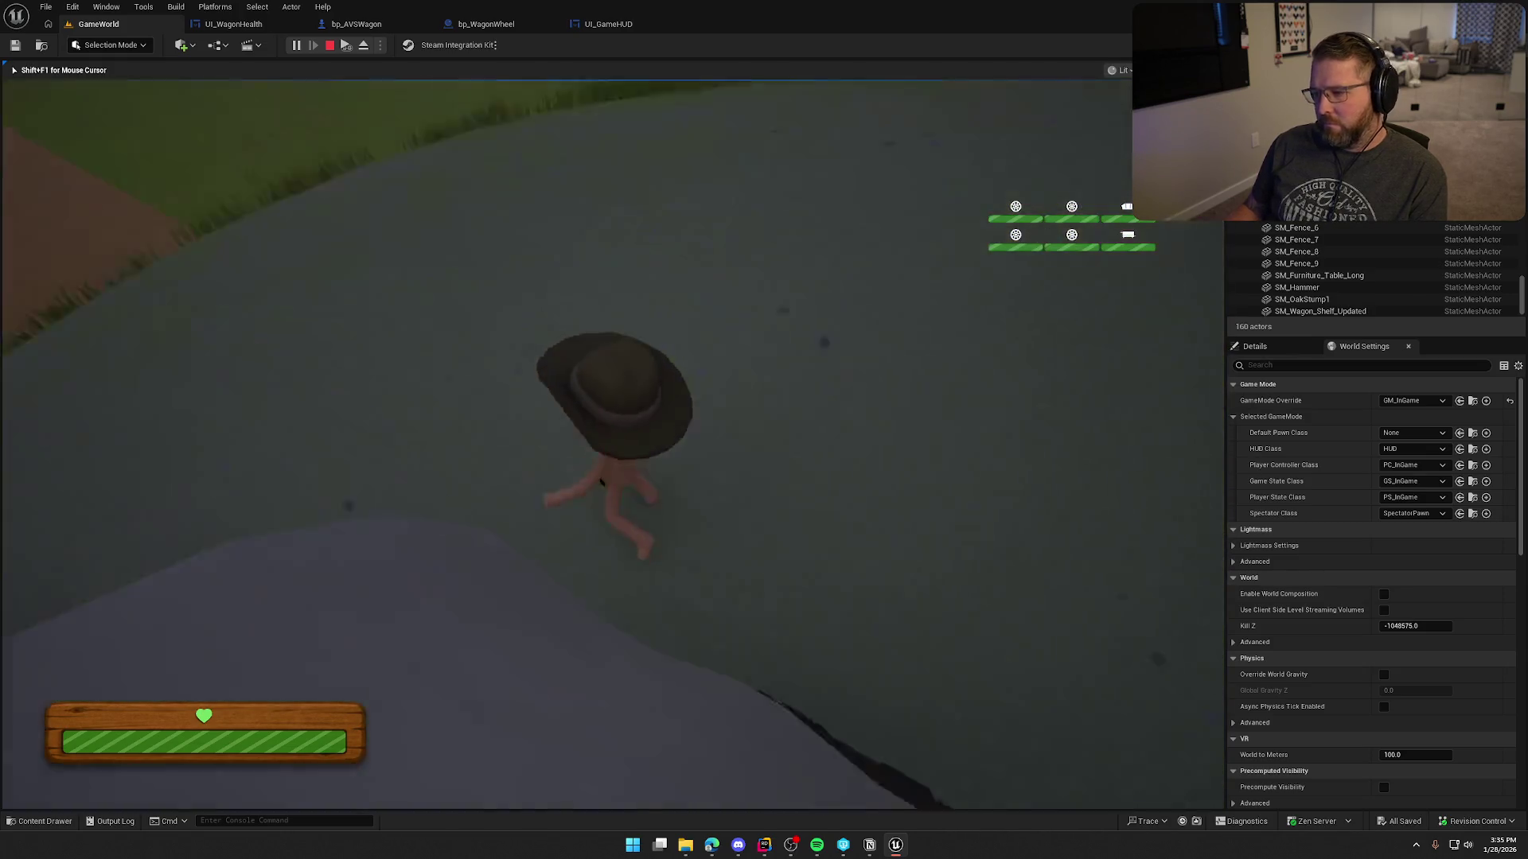
{"action": "key", "text": "Escape"}
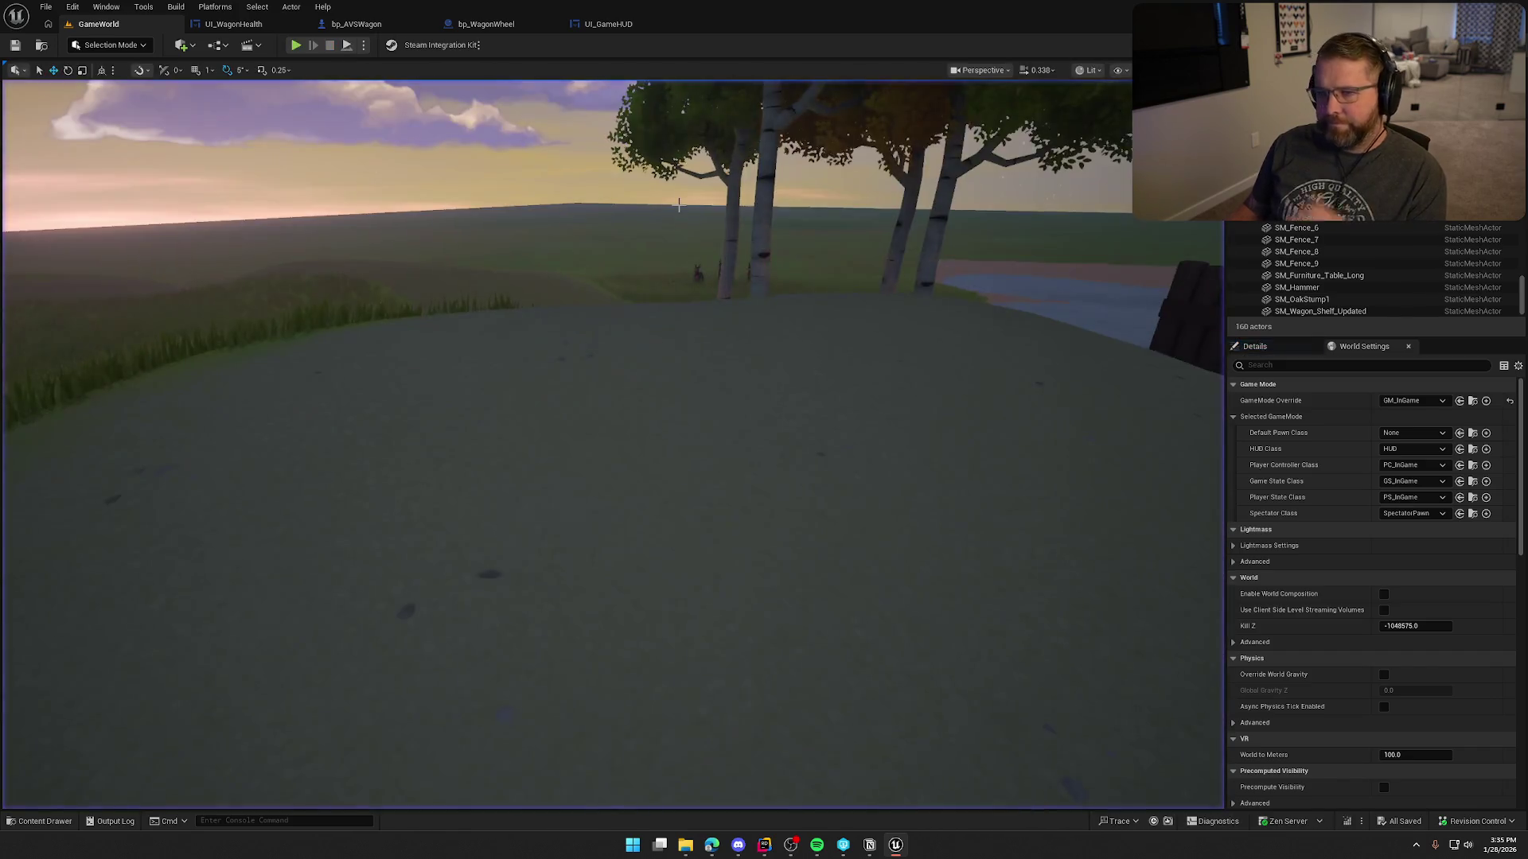
{"action": "left_click", "coordinate": [609, 24]}
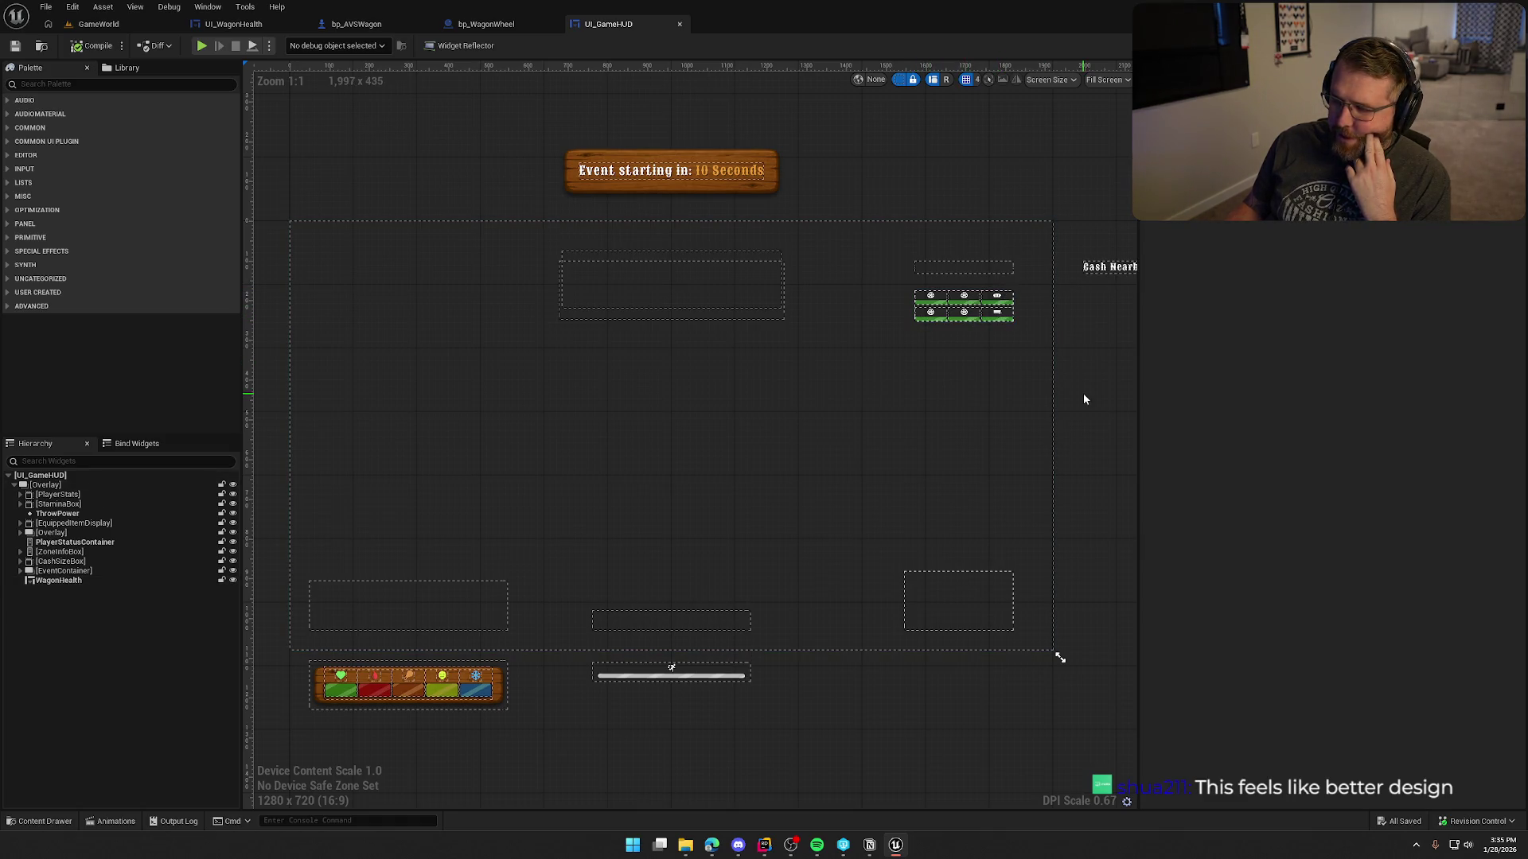
Zoom in and inspect the Cash Nearby box, its label and the CashSizeBox container.
{"action": "scroll", "coordinate": [1102, 399], "scroll_direction": "up", "scroll_amount": 7}
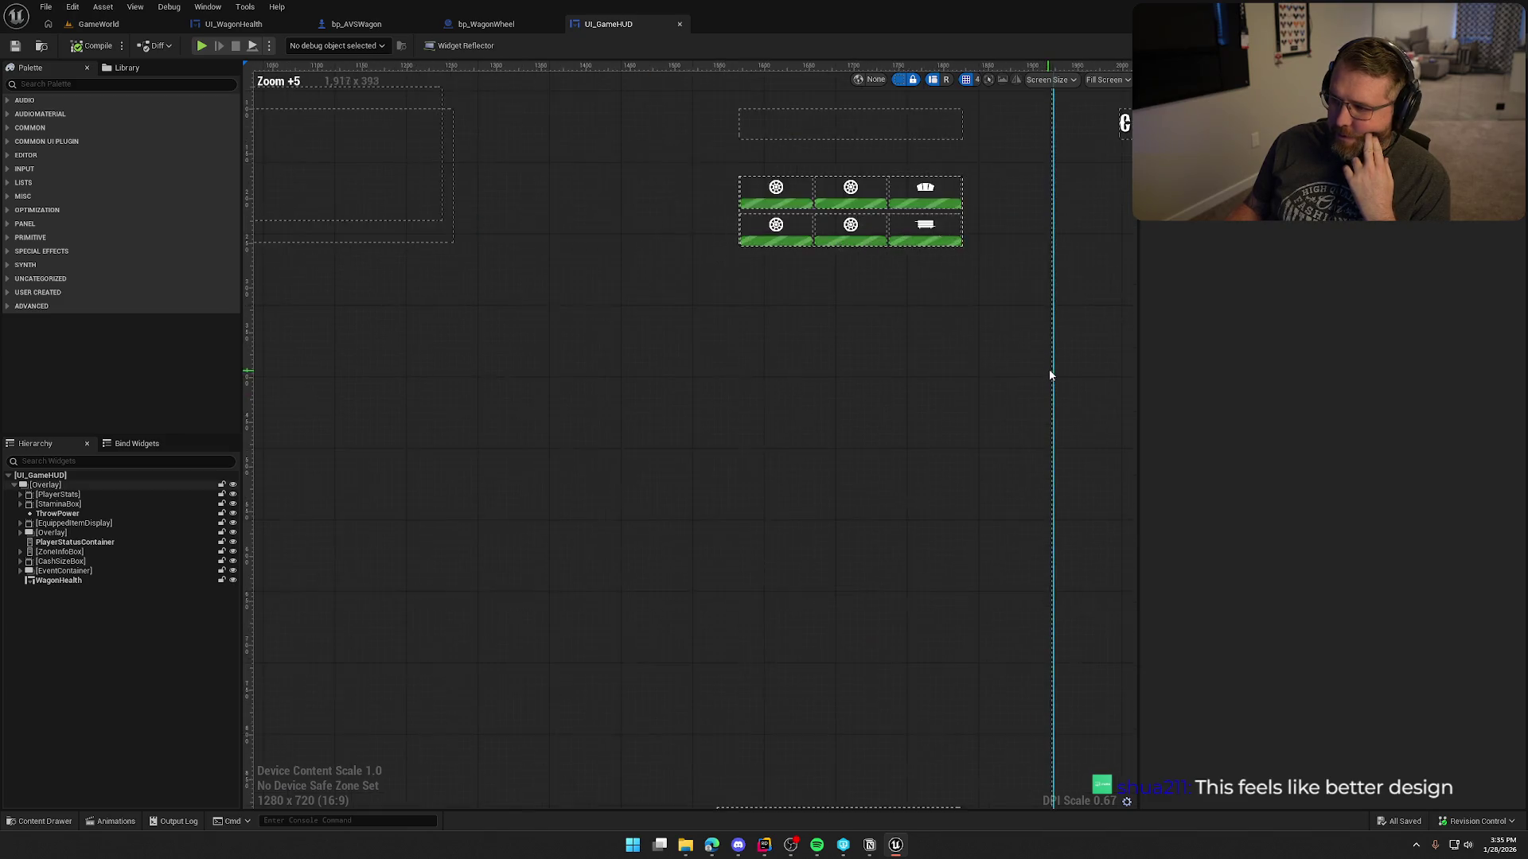
{"action": "left_click_drag", "start_coordinate": [948, 446], "coordinate": [826, 461]}
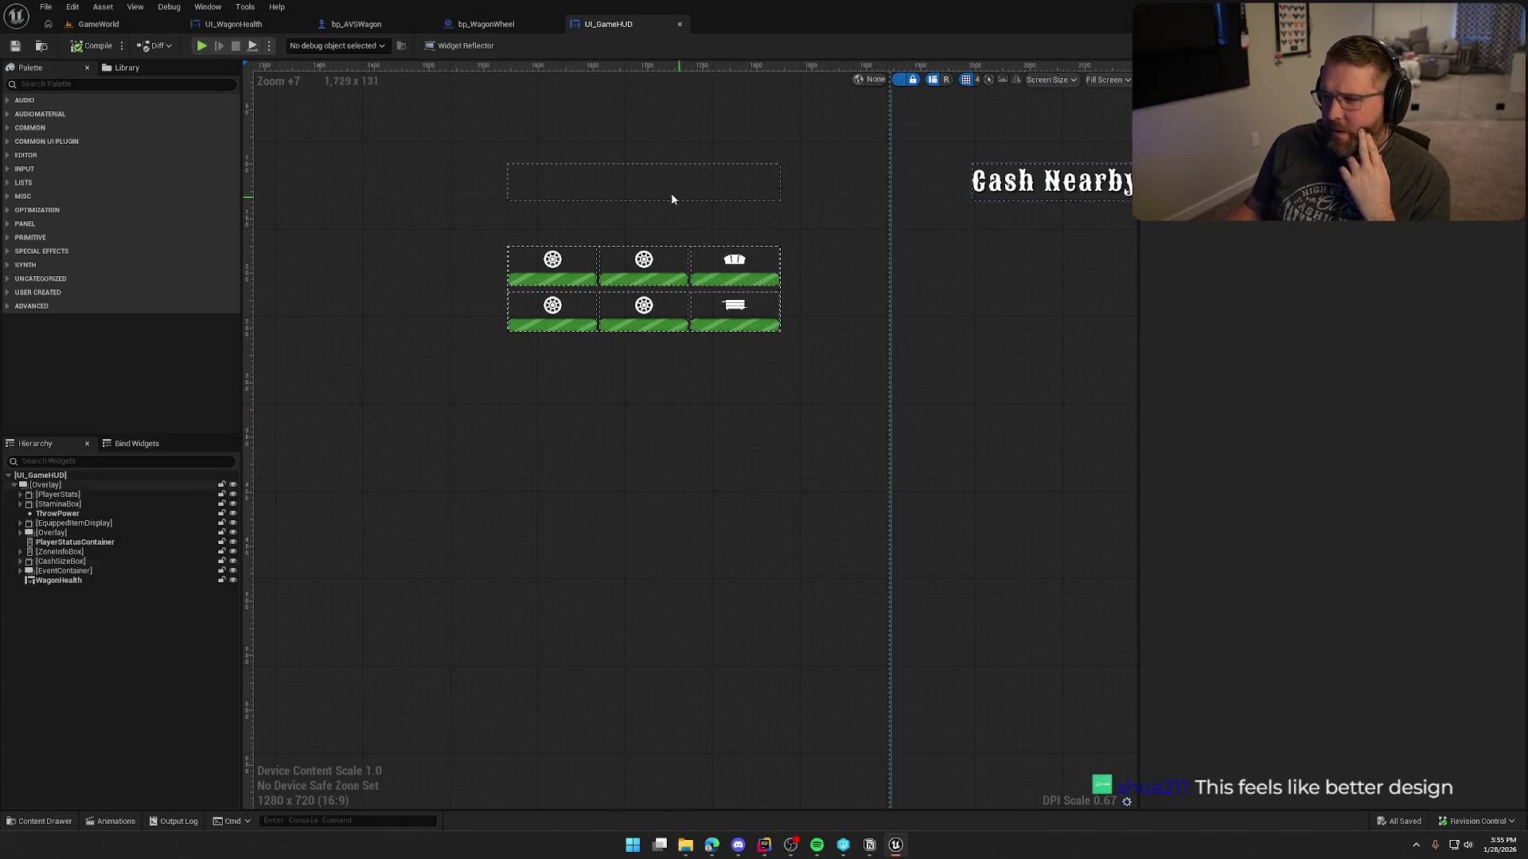
{"action": "left_click", "coordinate": [636, 291]}
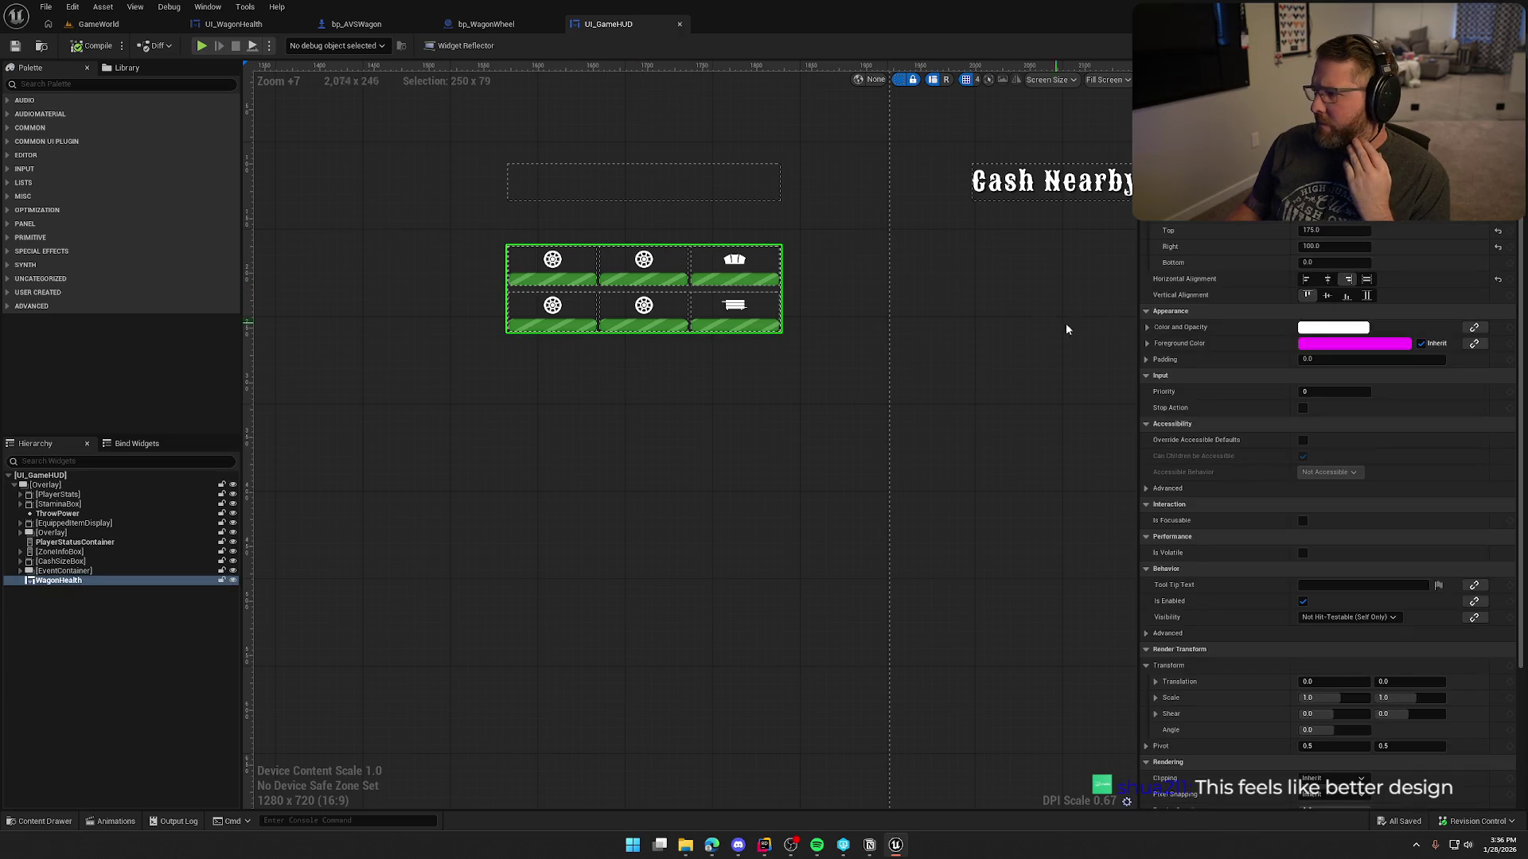
{"action": "left_click", "coordinate": [1035, 188]}
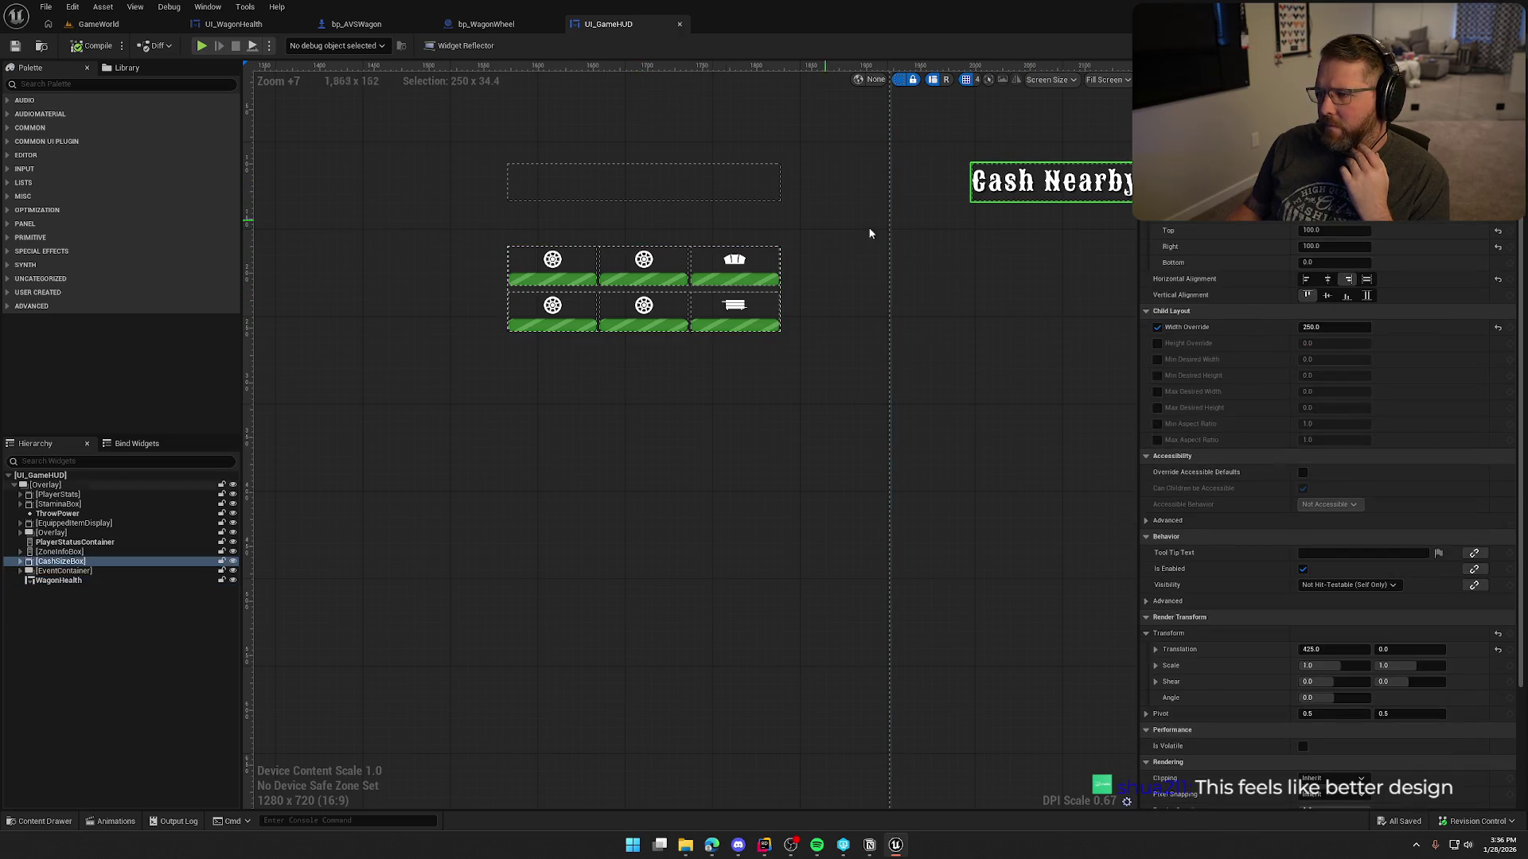
{"action": "left_click", "coordinate": [1019, 186]}
{"action": "scroll", "coordinate": [852, 356], "scroll_direction": "down", "scroll_amount": 2}
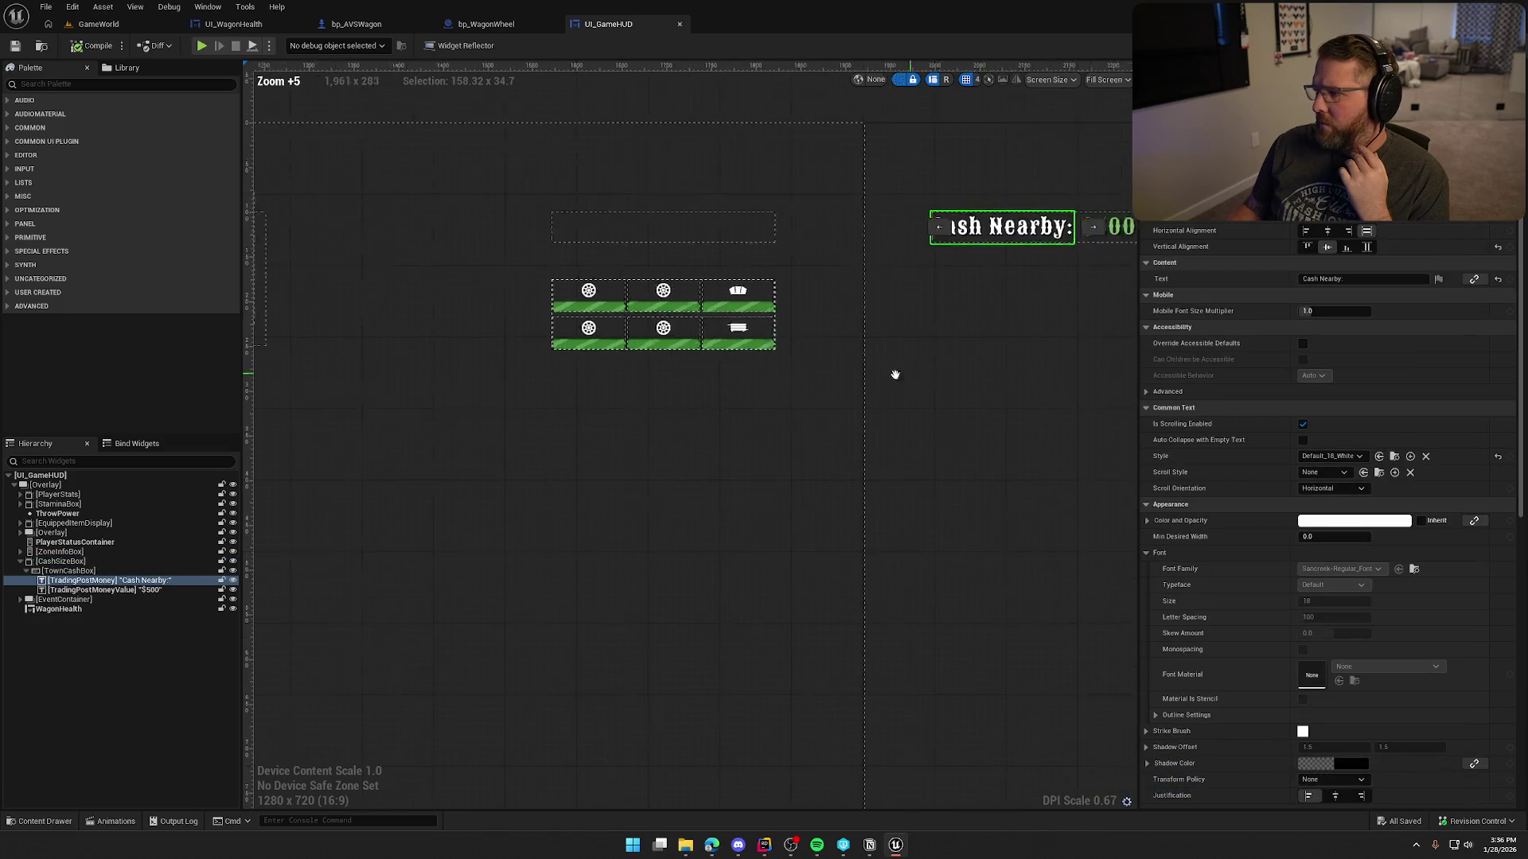
{"action": "left_click_drag", "start_coordinate": [915, 369], "coordinate": [794, 378]}
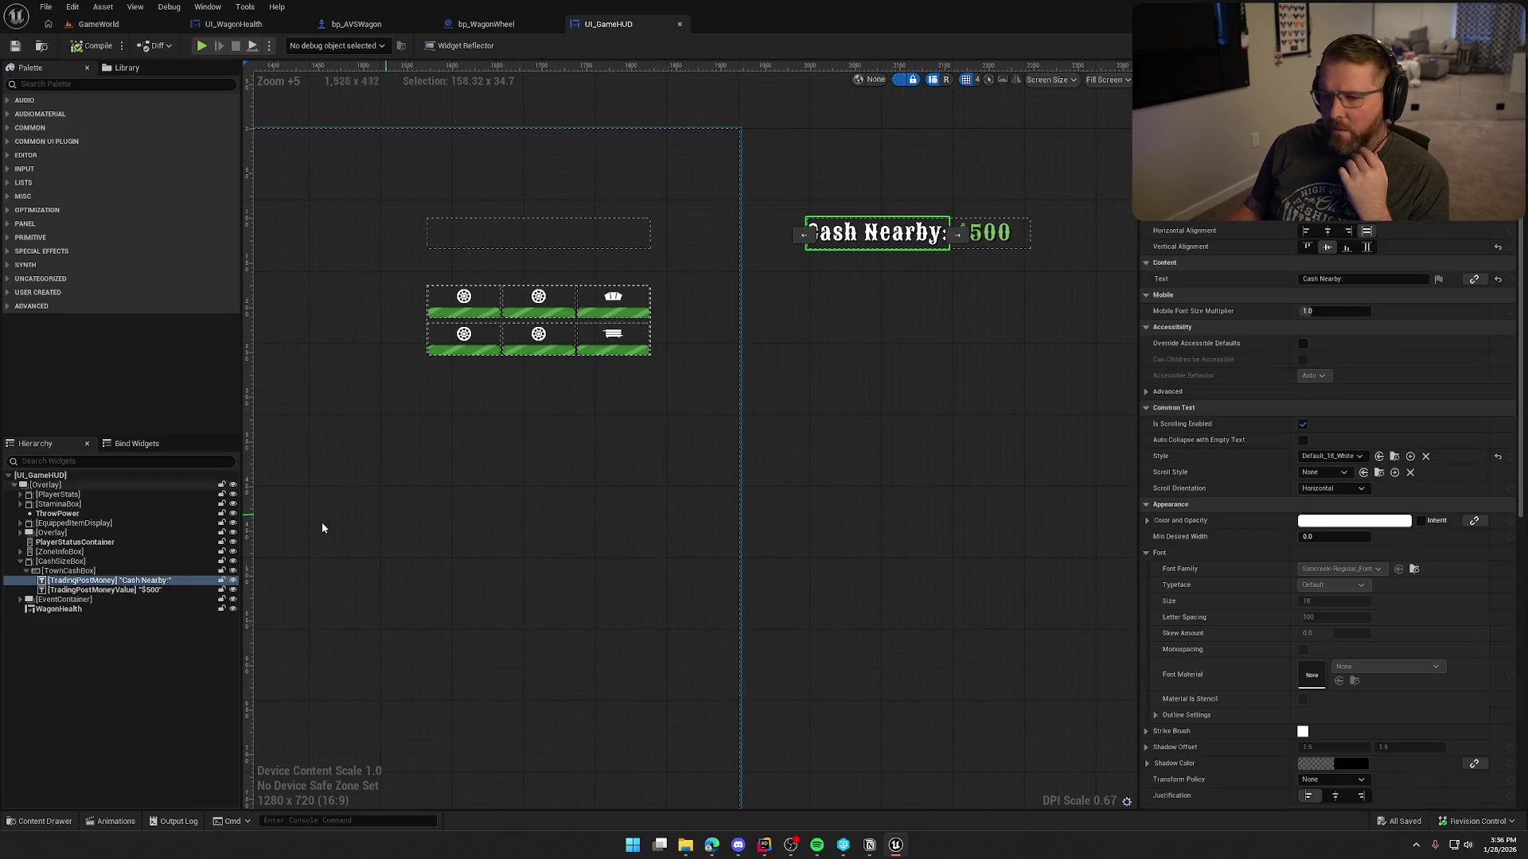
{"action": "left_click", "coordinate": [61, 563]}
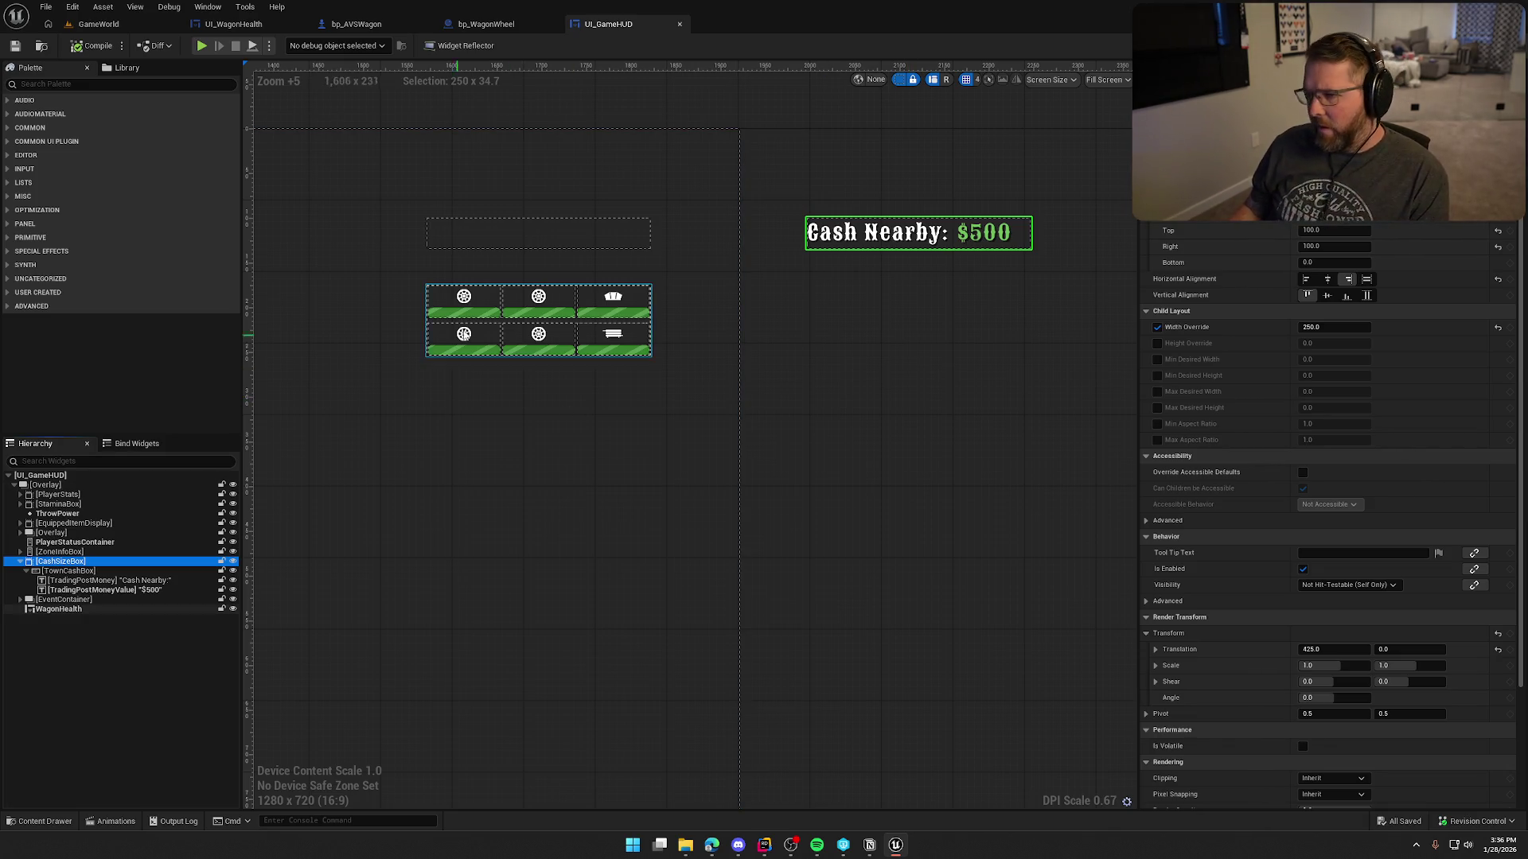
Inspect the WagonHealth widget and the $500 money value text.
{"action": "left_click", "coordinate": [488, 322]}
{"action": "left_click_drag", "start_coordinate": [481, 415], "coordinate": [572, 429]}
{"action": "left_click", "coordinate": [991, 301]}
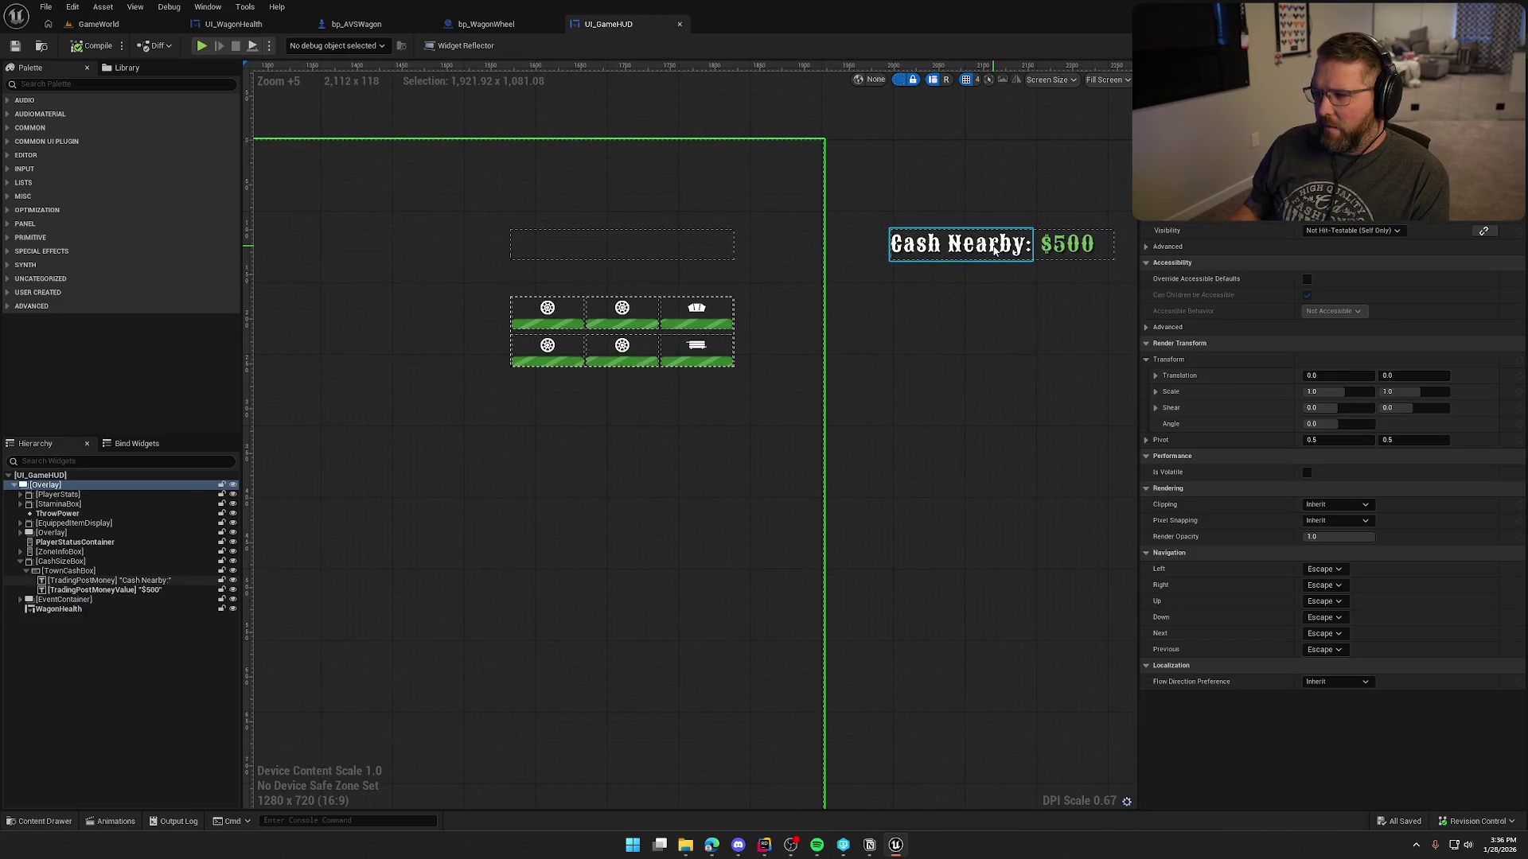
{"action": "left_click", "coordinate": [1070, 248]}
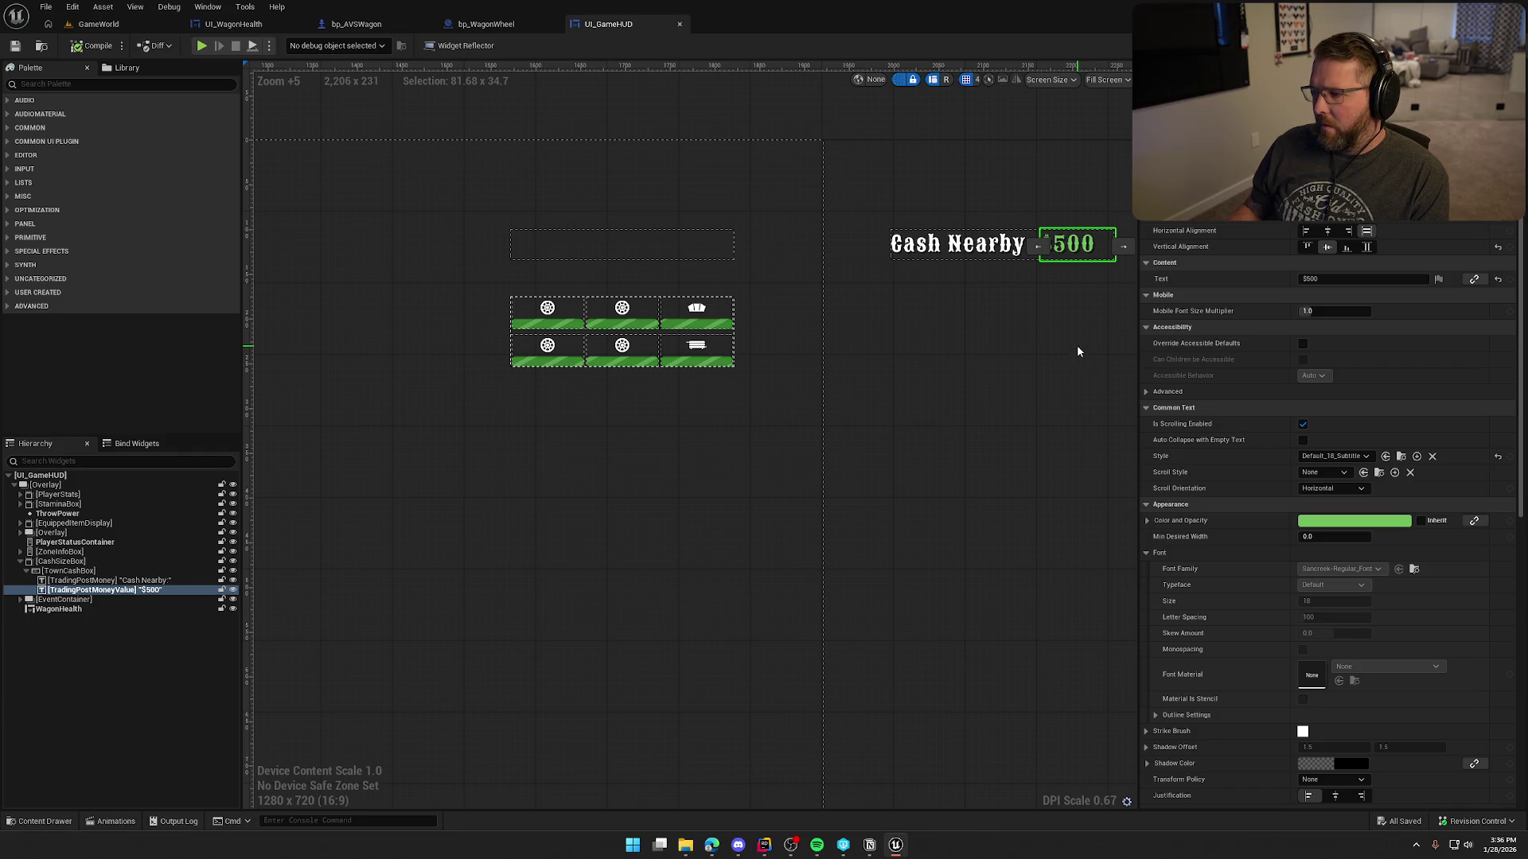
{"action": "scroll", "coordinate": [1150, 225], "scroll_direction": "up", "scroll_amount": 2}
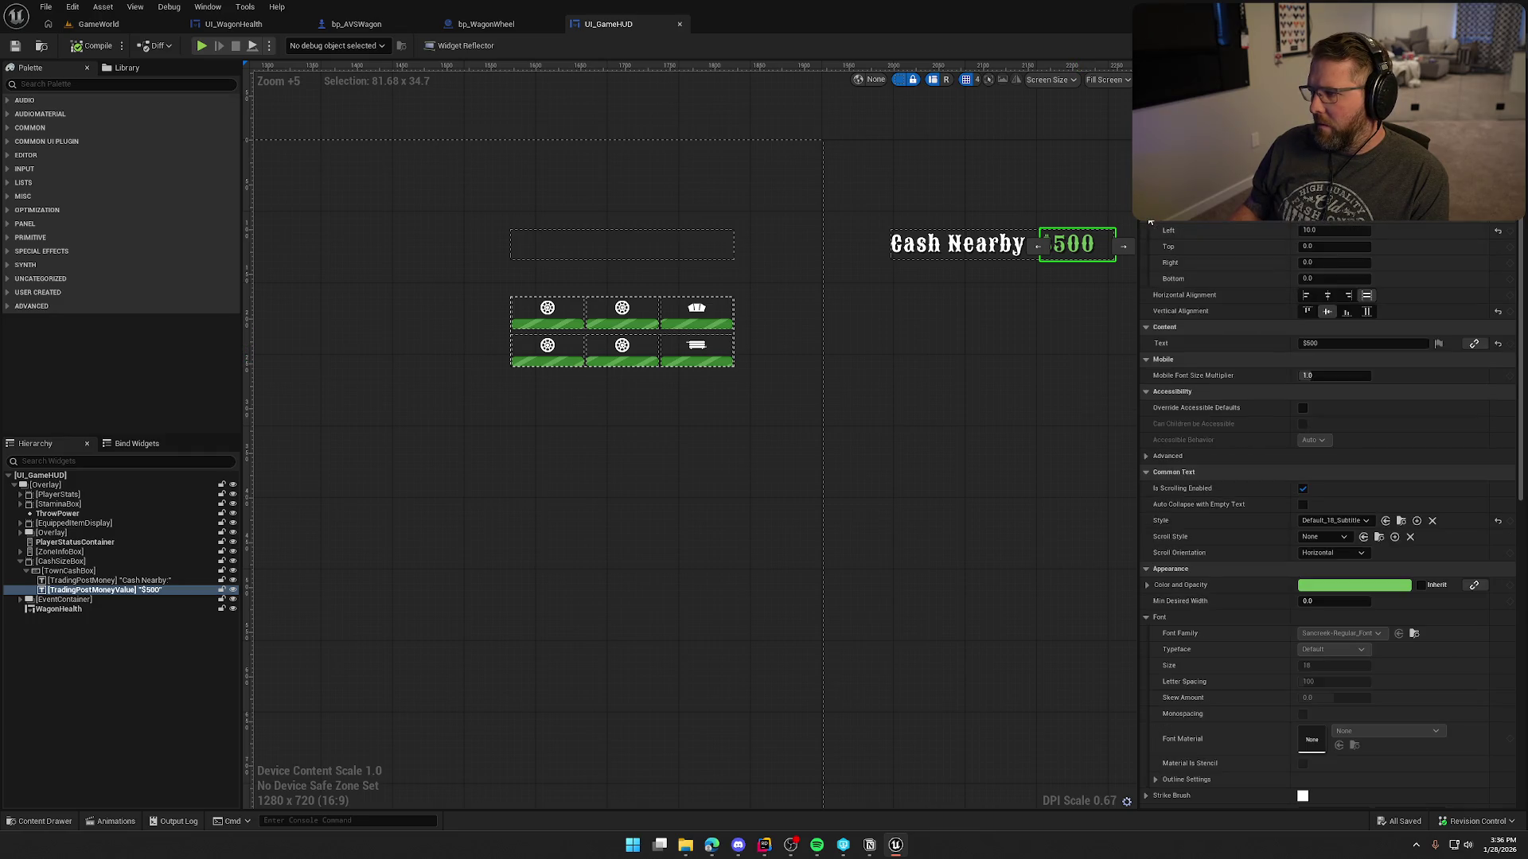
{"action": "scroll", "coordinate": [1151, 224], "scroll_direction": "down", "scroll_amount": 2}
{"action": "left_click", "coordinate": [1082, 322]}
{"action": "left_click_drag", "start_coordinate": [1031, 360], "coordinate": [974, 372]}
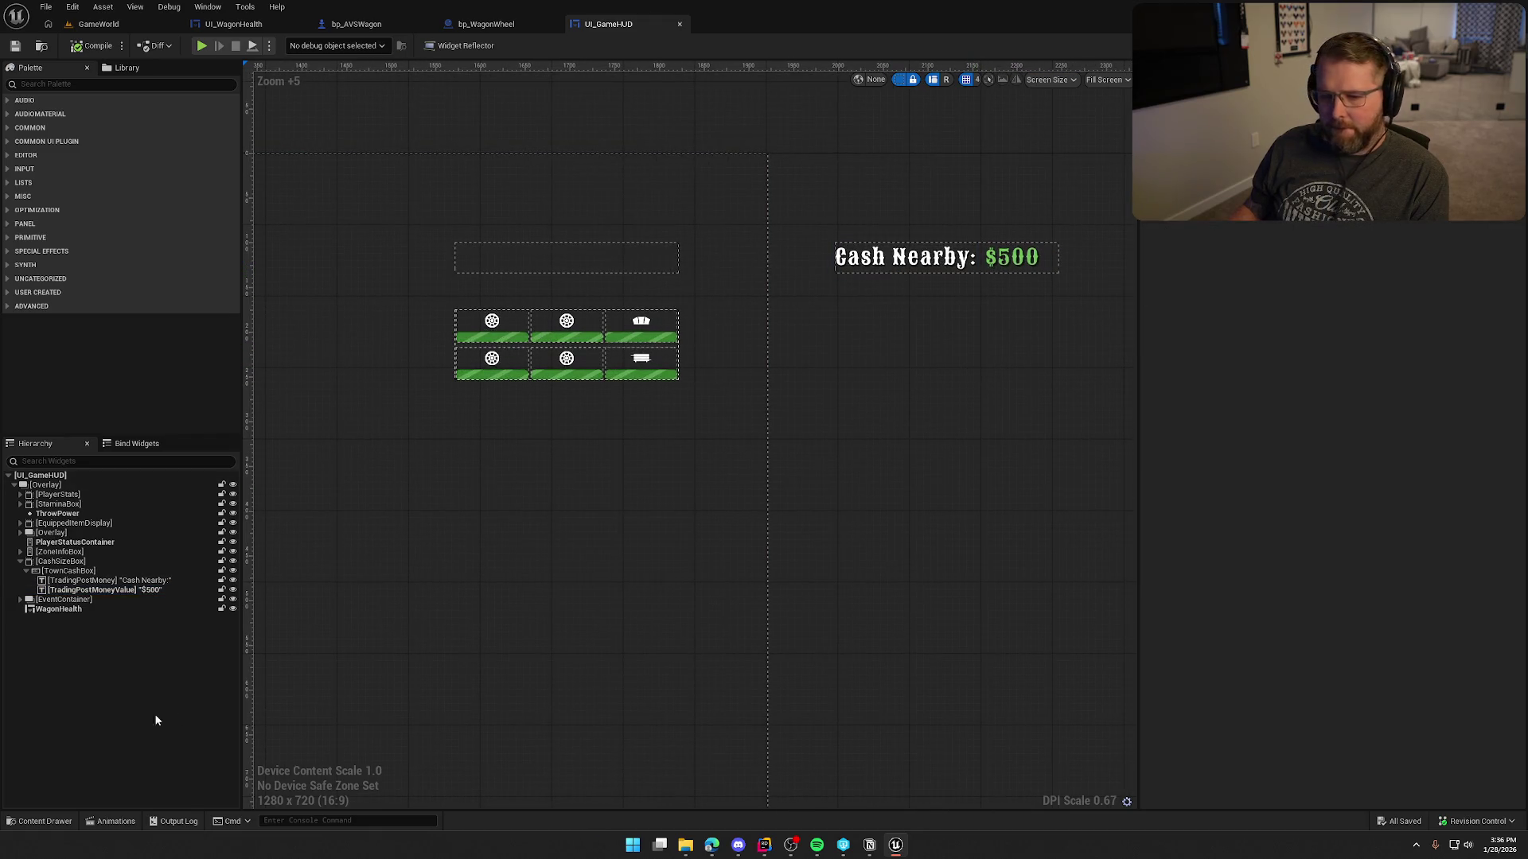
Center-align TownCashBox horizontally so it fits its text, and compile.
{"action": "left_click", "coordinate": [45, 563]}
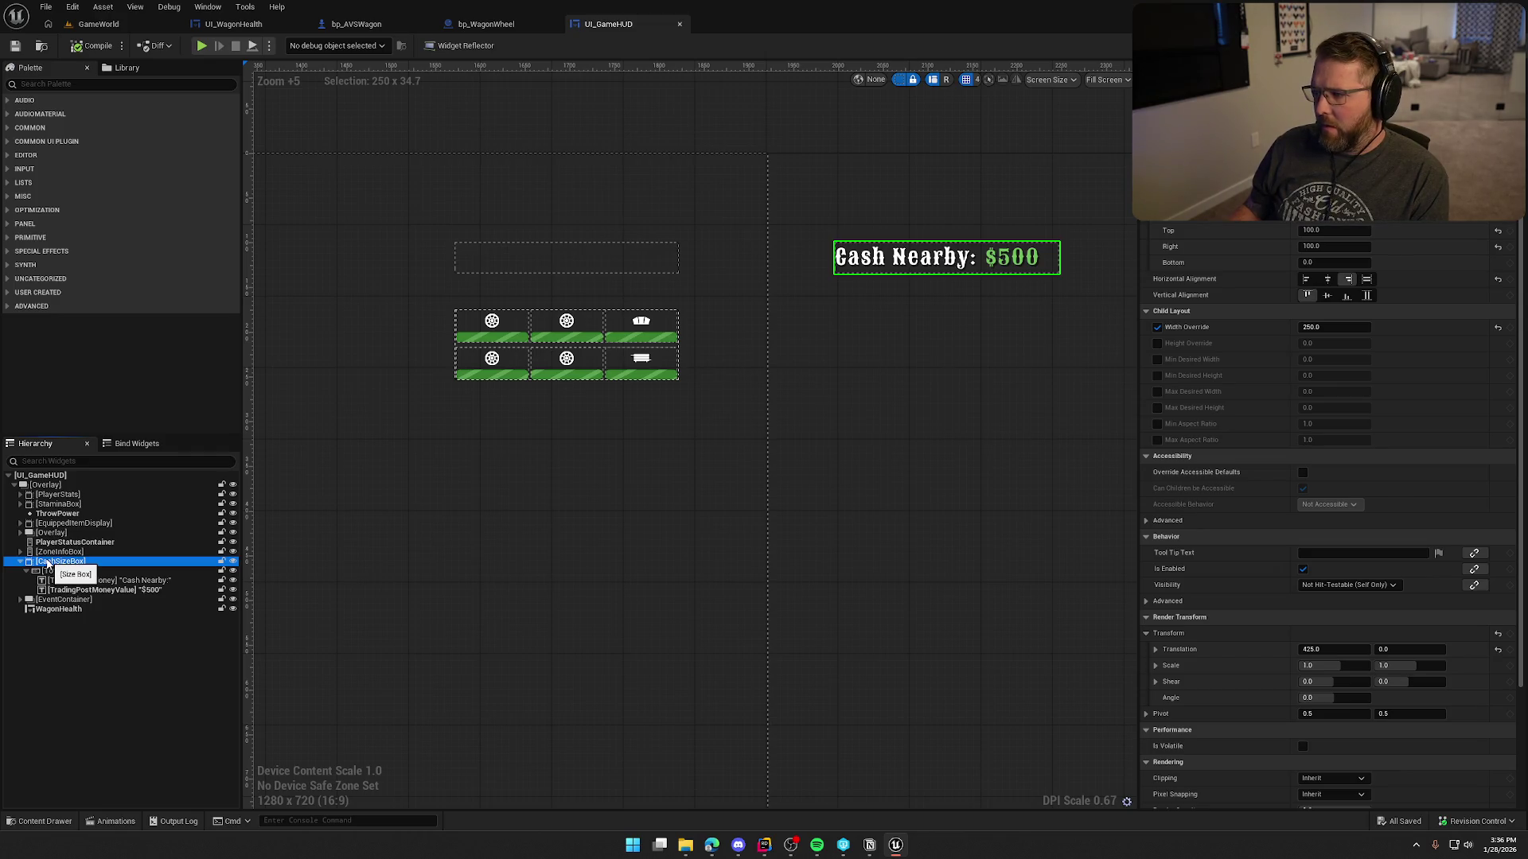
{"action": "left_click", "coordinate": [68, 571]}
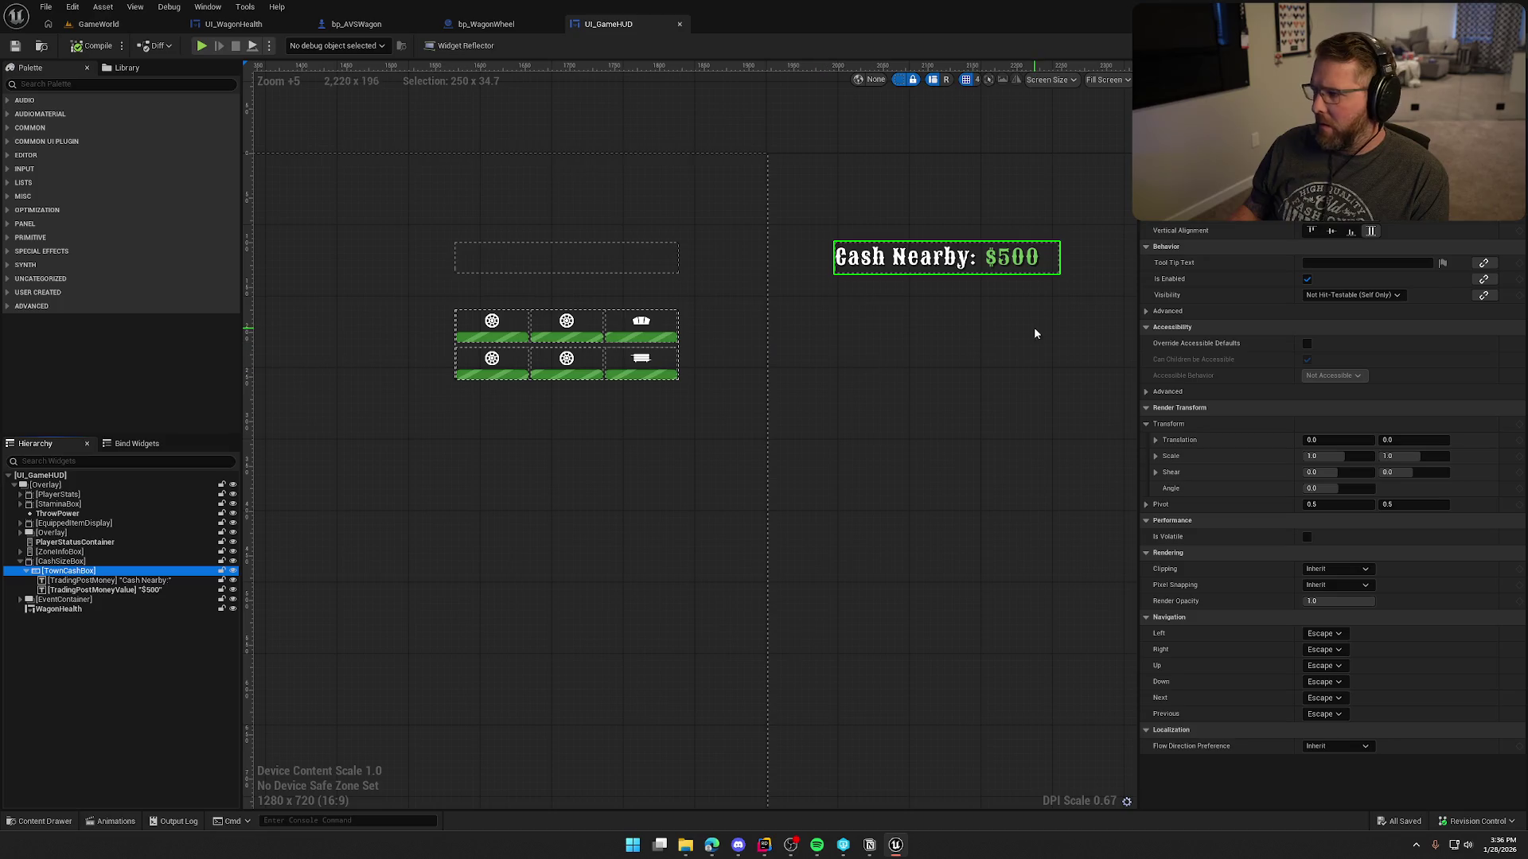
{"action": "left_click", "coordinate": [1334, 224]}
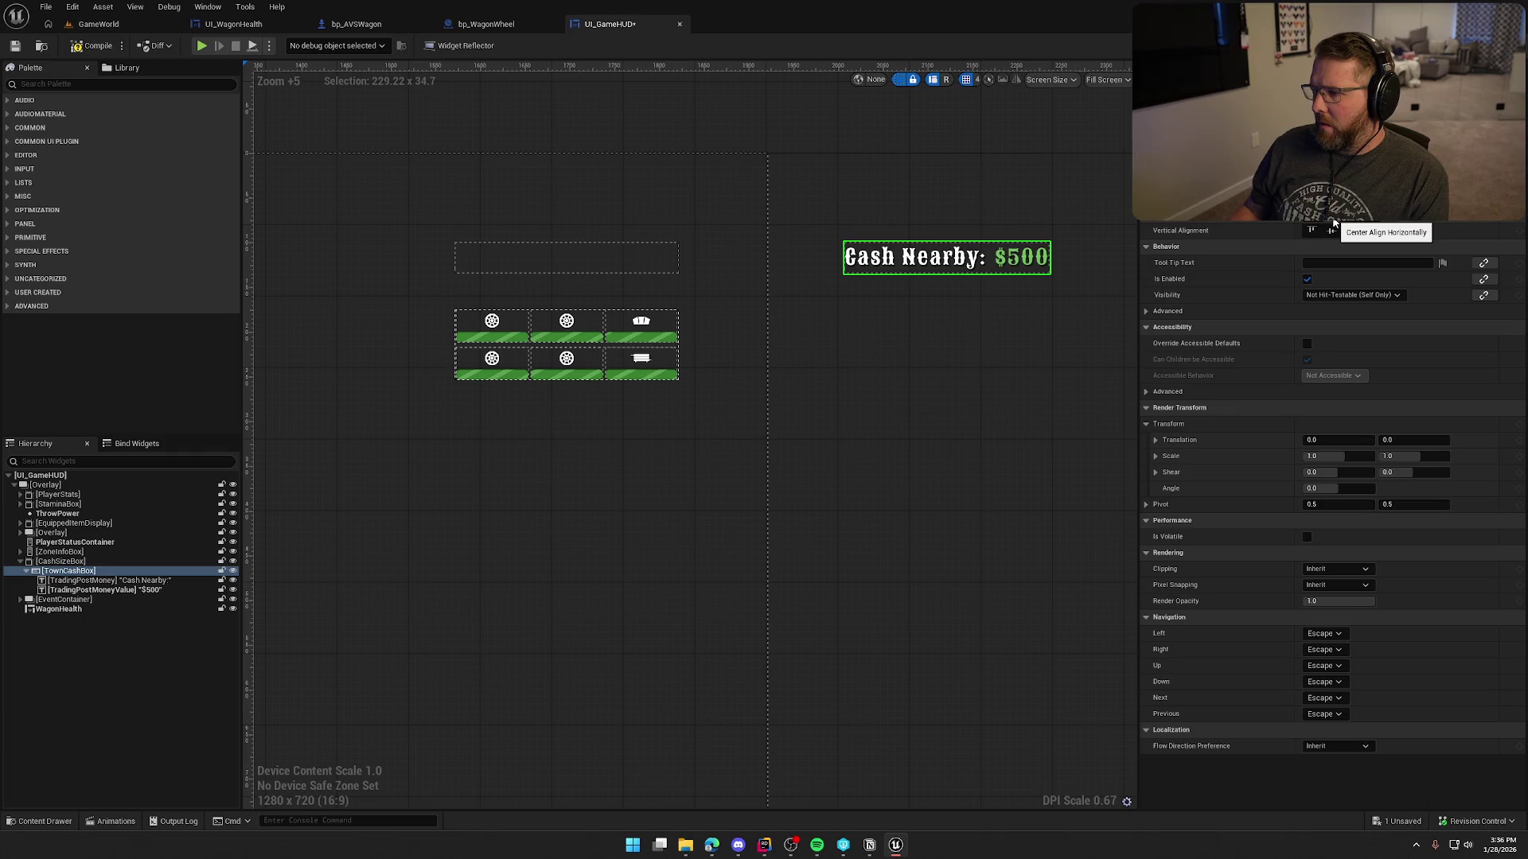
{"action": "left_click", "coordinate": [91, 46]}
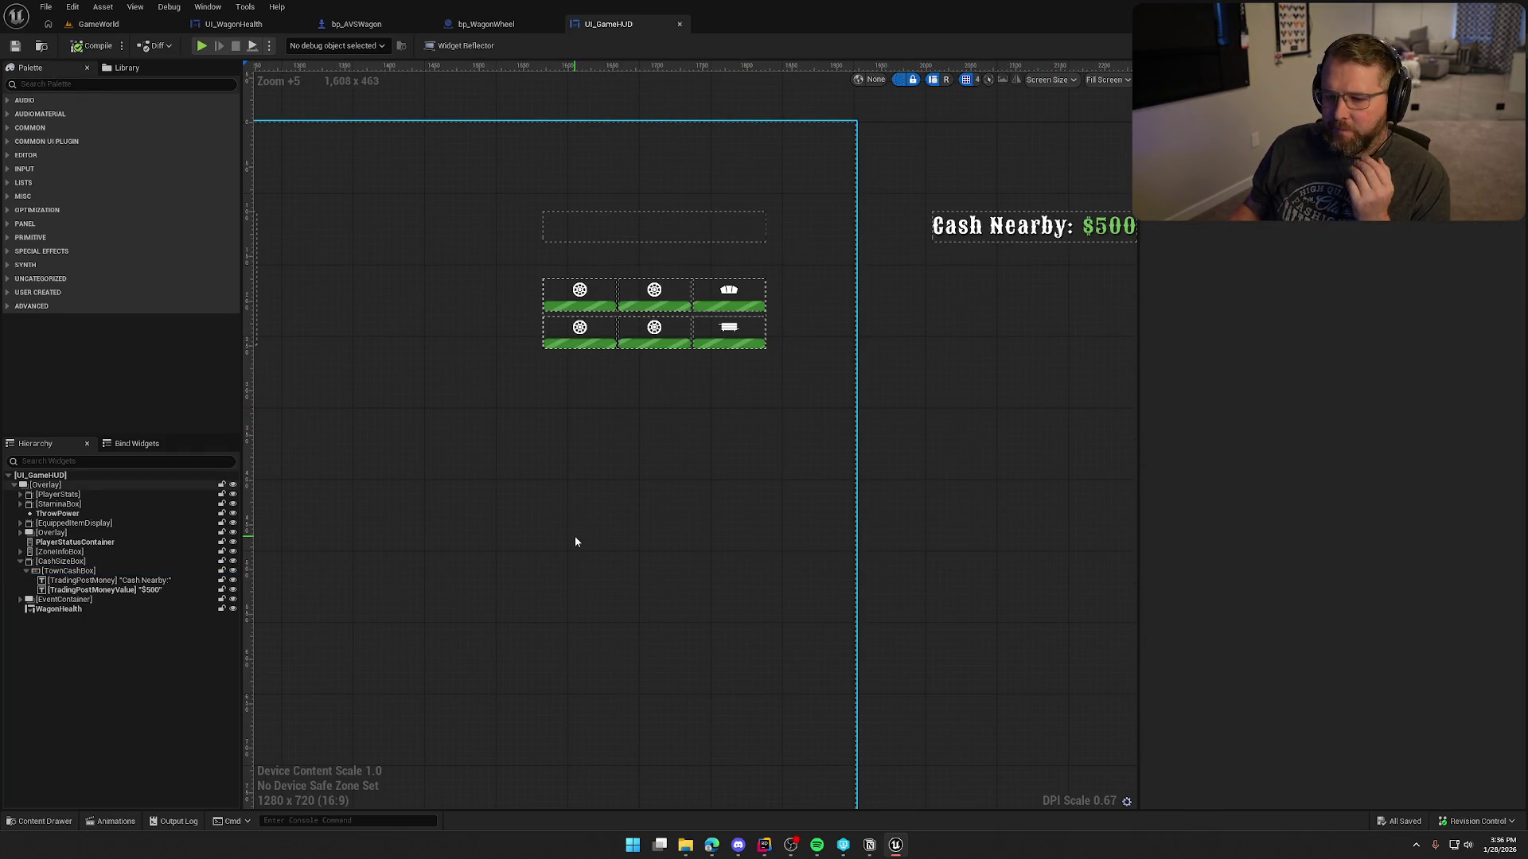
Reduce WagonHealth's top padding so the bars sit higher, and save UI_GameHUD.
{"action": "left_click", "coordinate": [633, 327]}
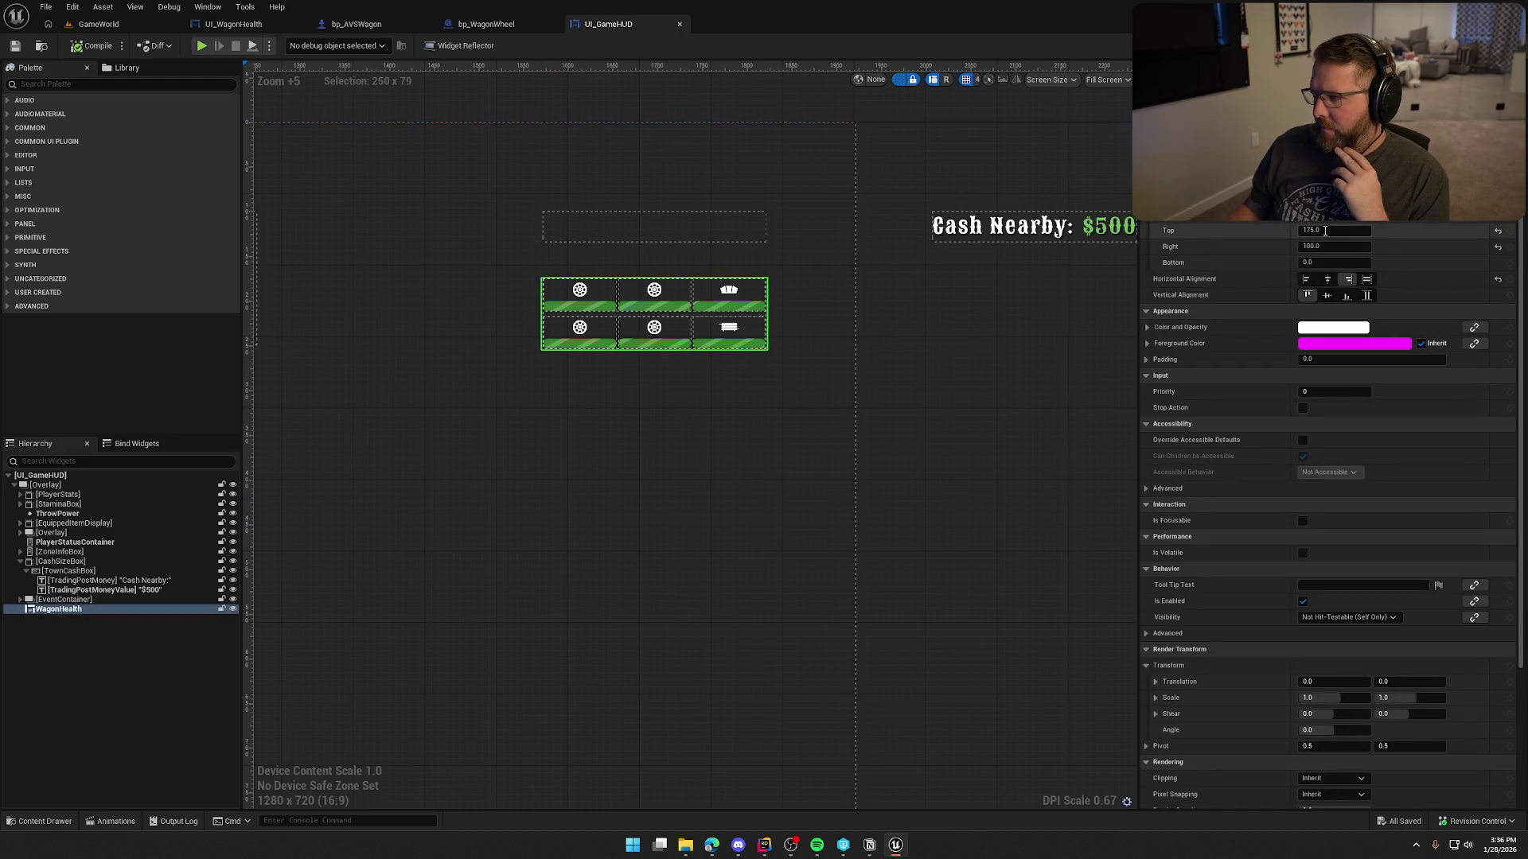
{"action": "type", "text": "1"}
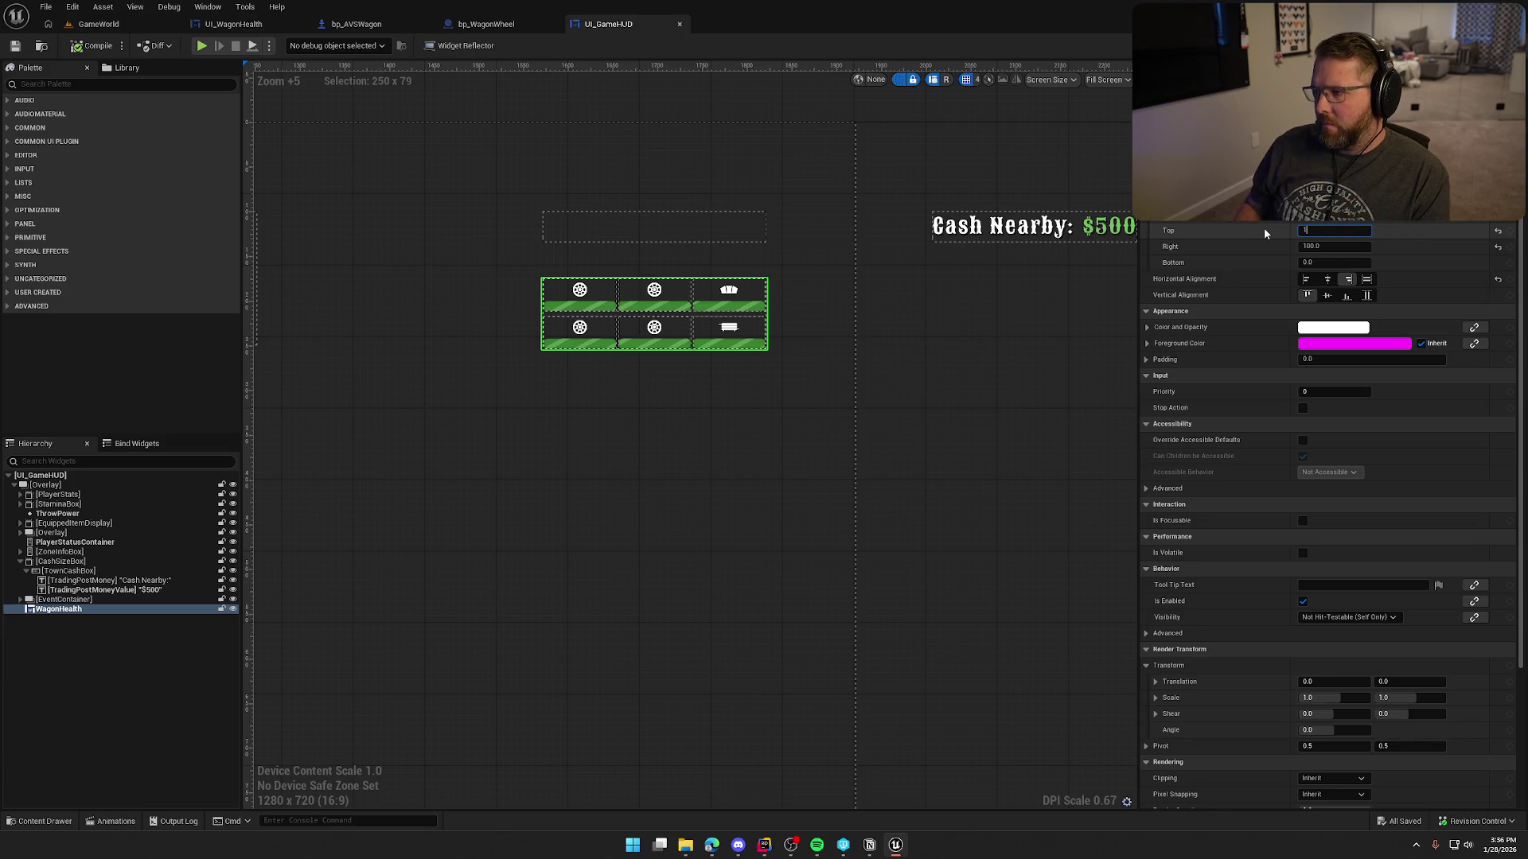
{"action": "key", "text": "Return"}
{"action": "left_click", "coordinate": [984, 372]}
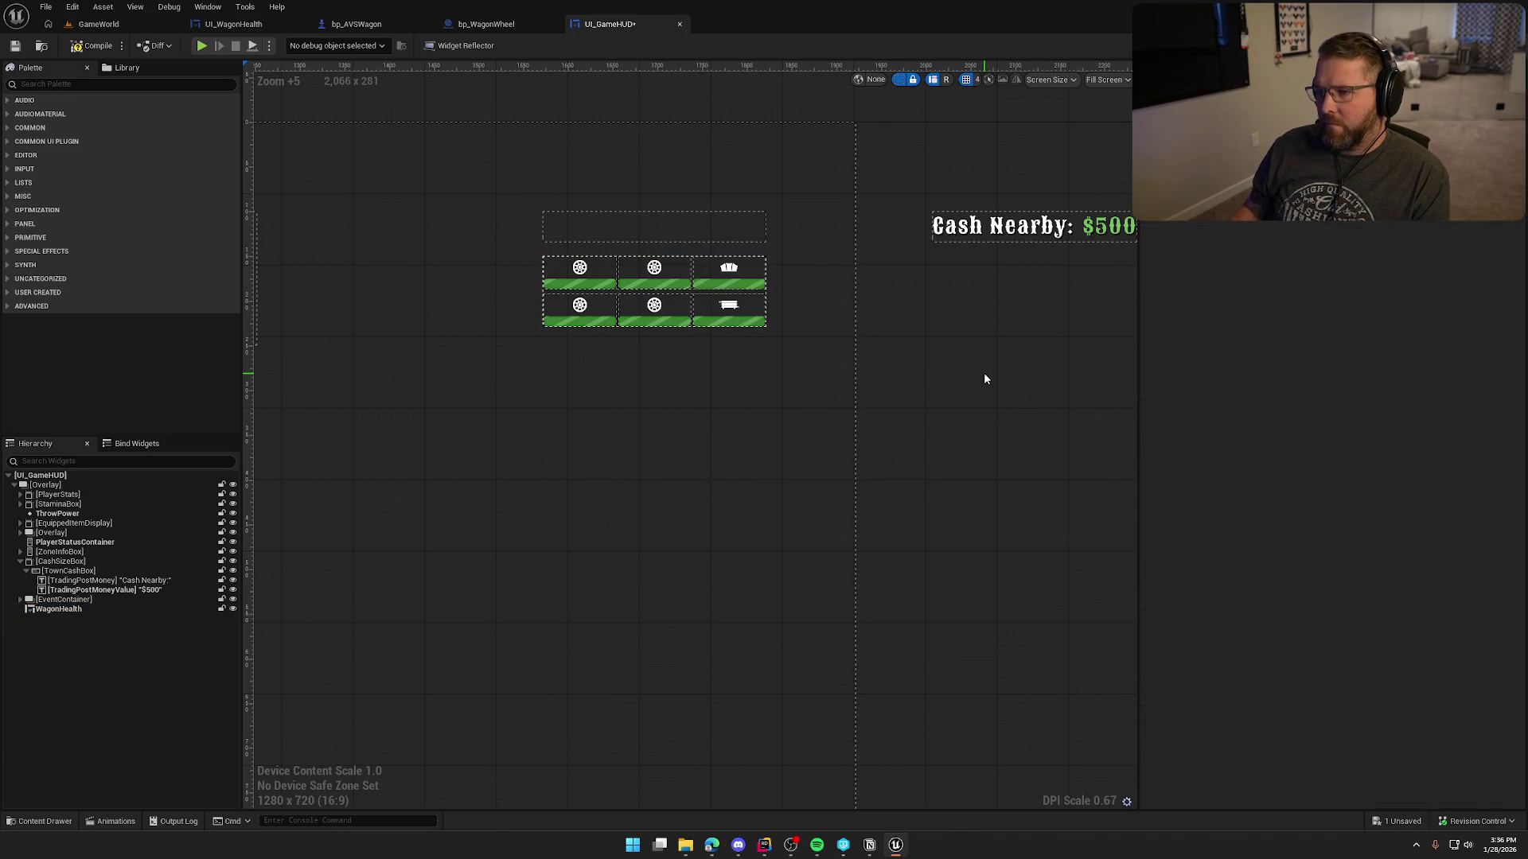
{"action": "key", "text": "ctrl+s"}
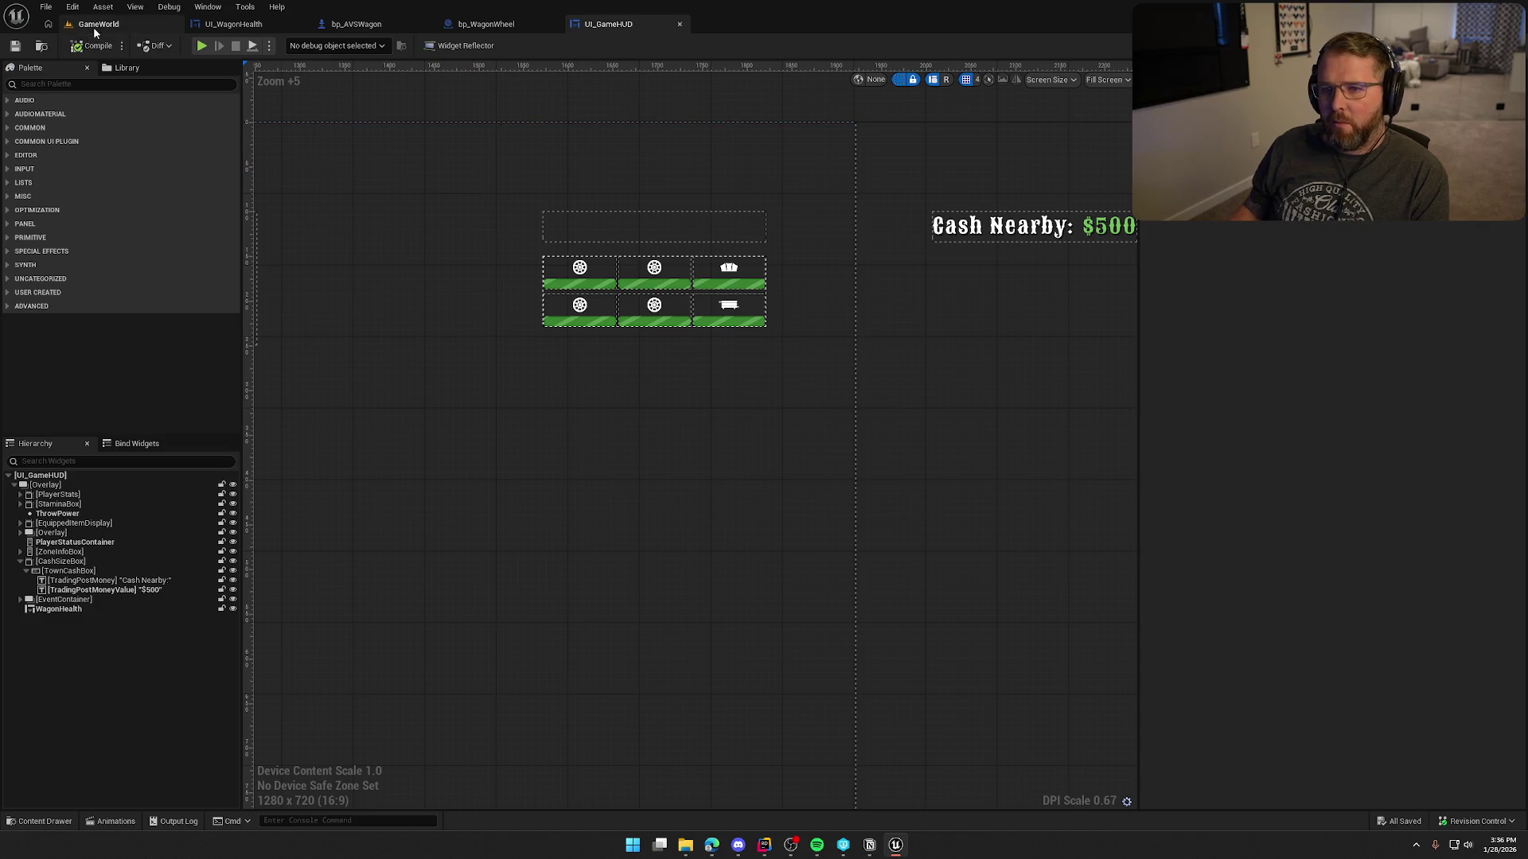
{"action": "left_click", "coordinate": [94, 24]}
Play-test, driving the wagon up the road to check the repositioned health bars.
{"action": "key", "text": "alt+p"}
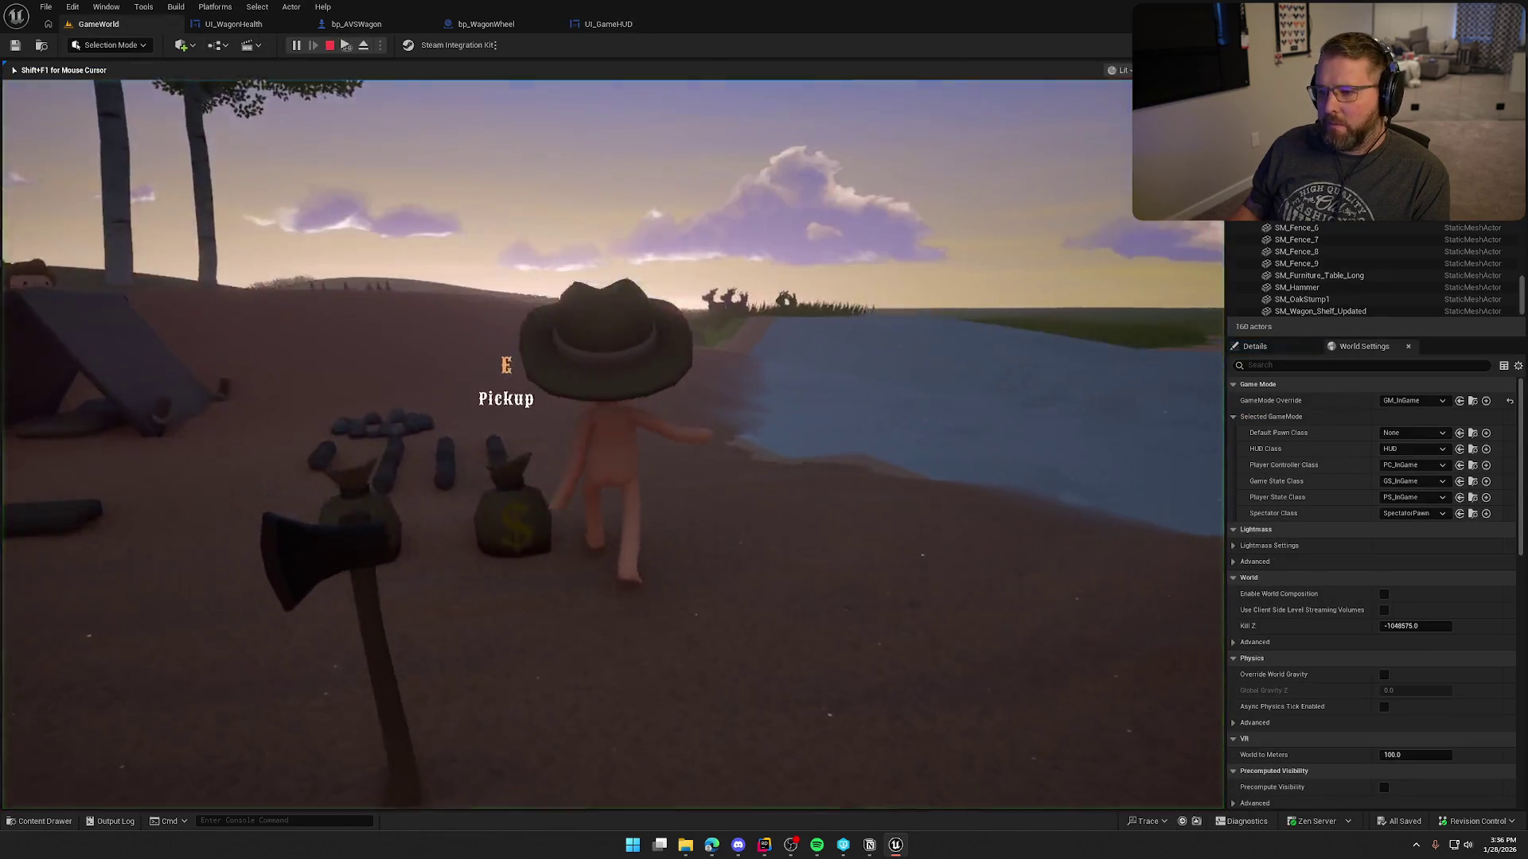
{"action": "key", "text": "e"}
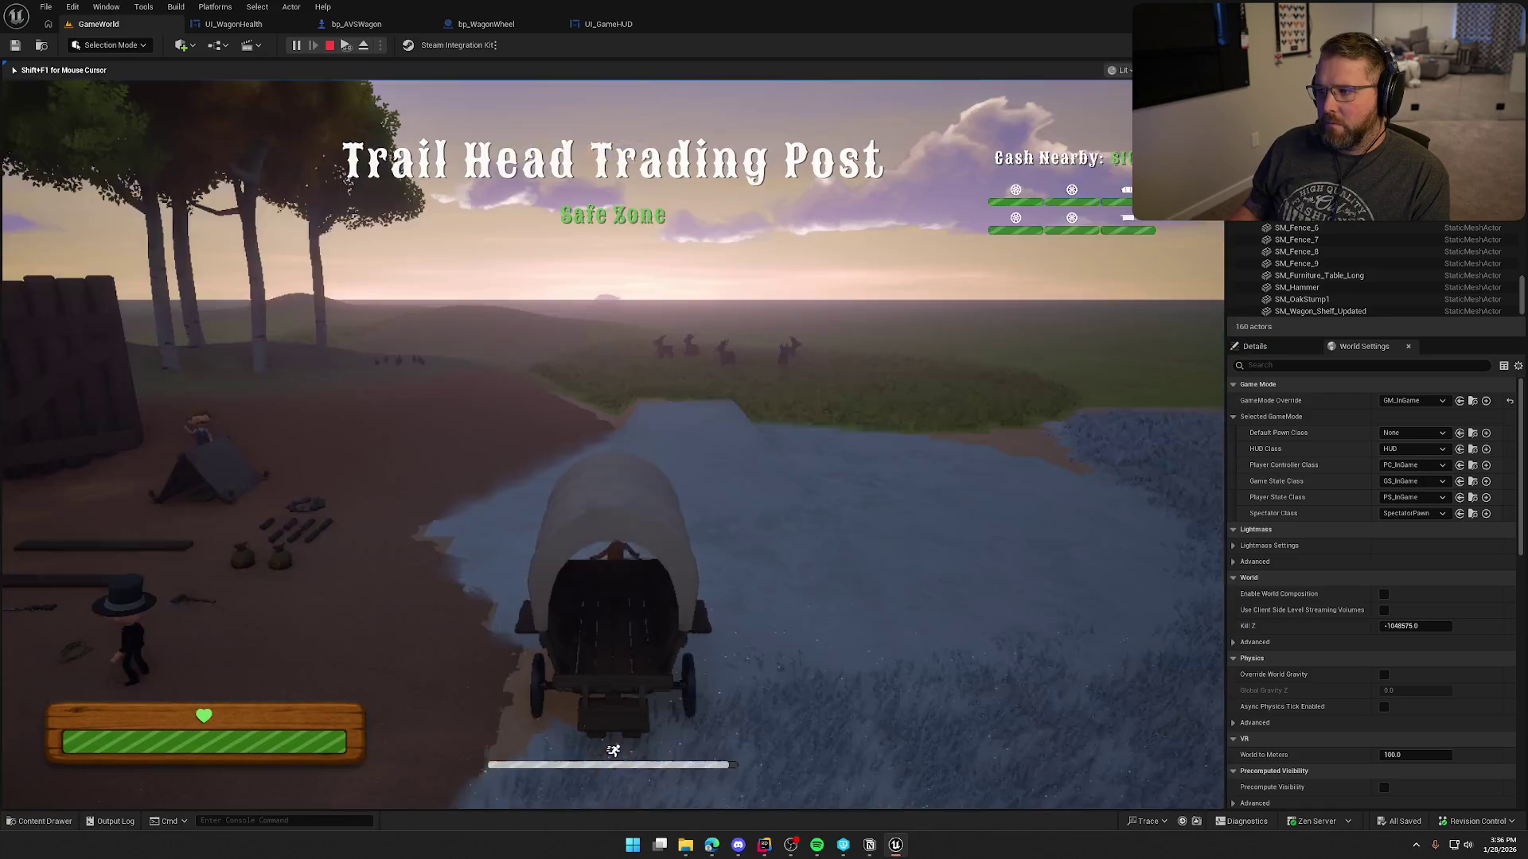
{"action": "key", "text": "w"}
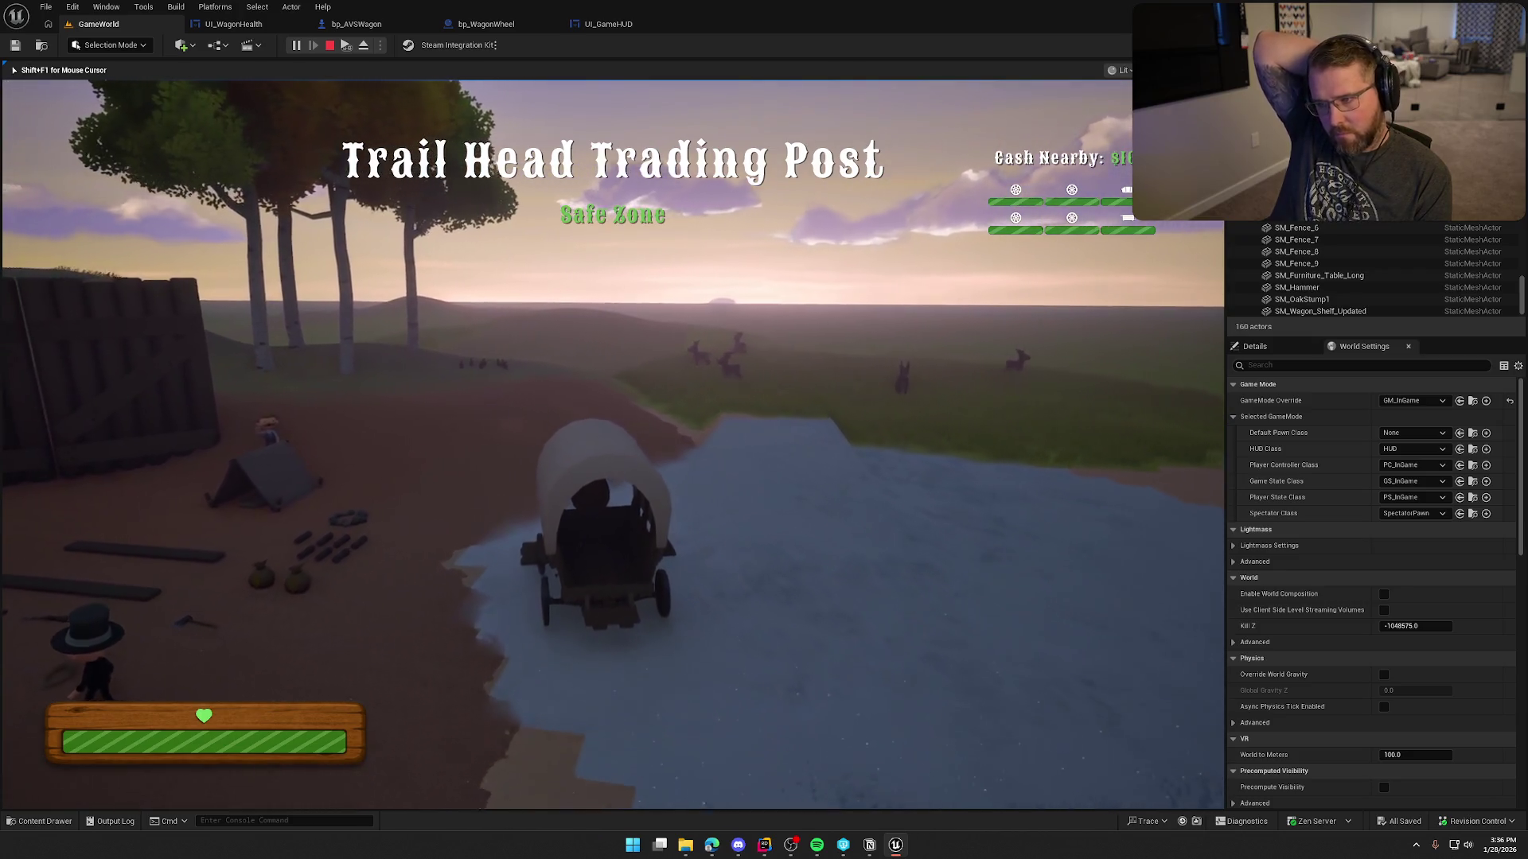
{"action": "key", "text": "a"}
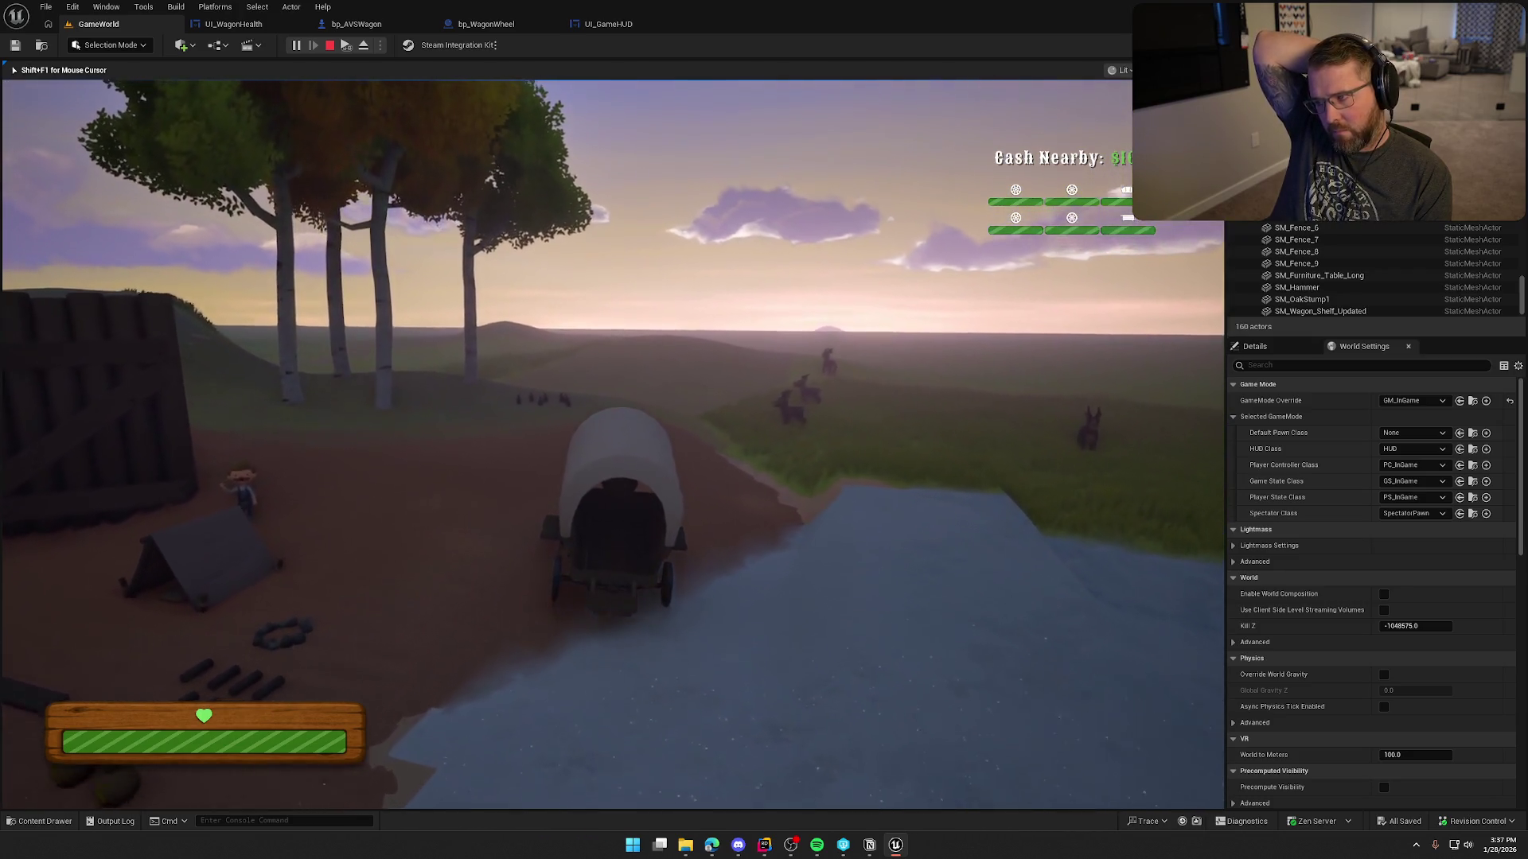
{"action": "key", "text": "w"}
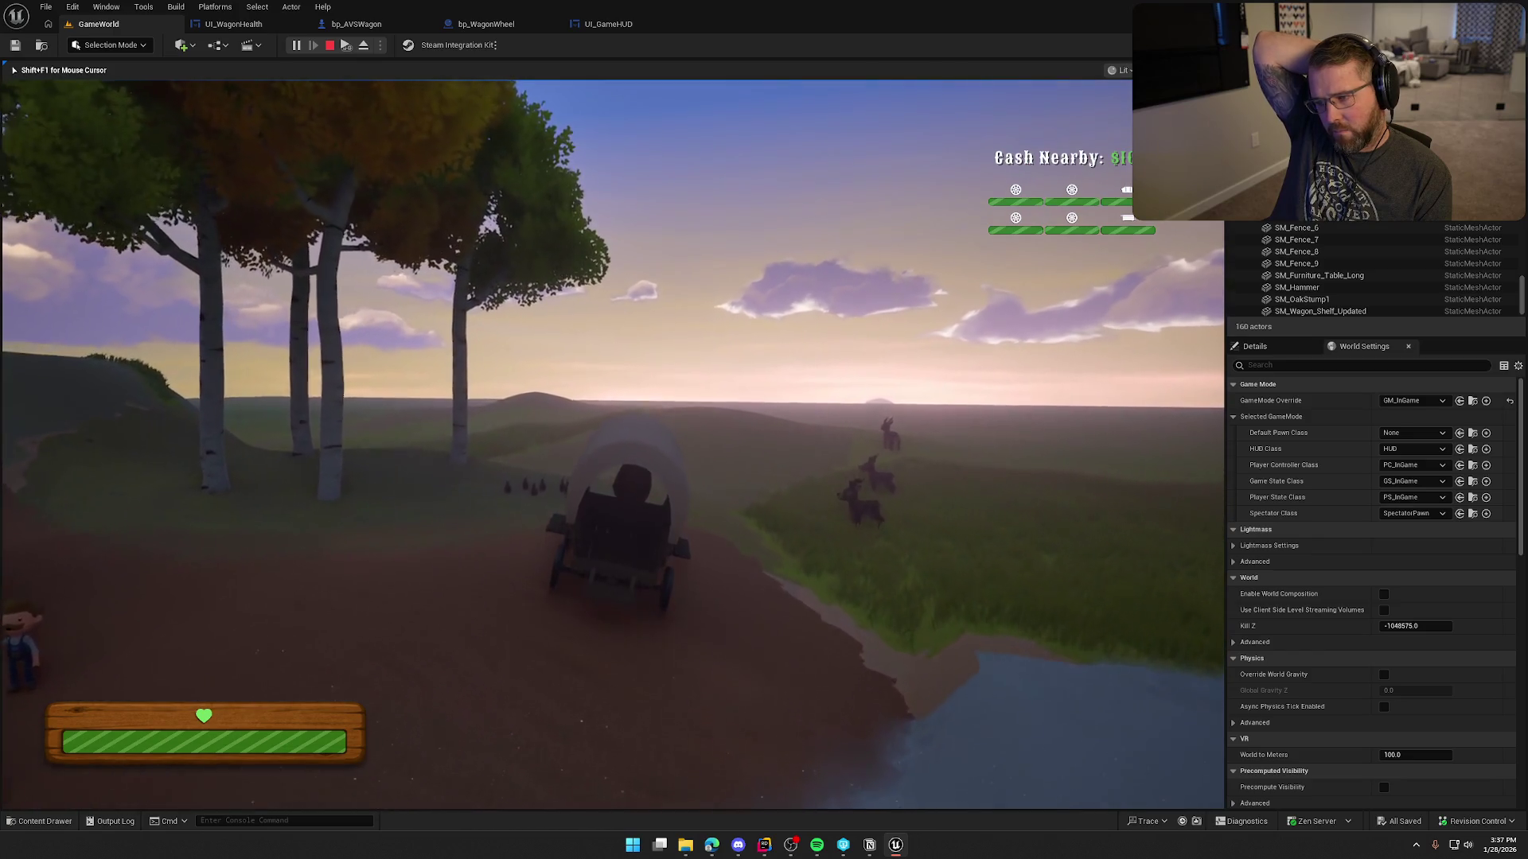
{"action": "key", "text": "w"}
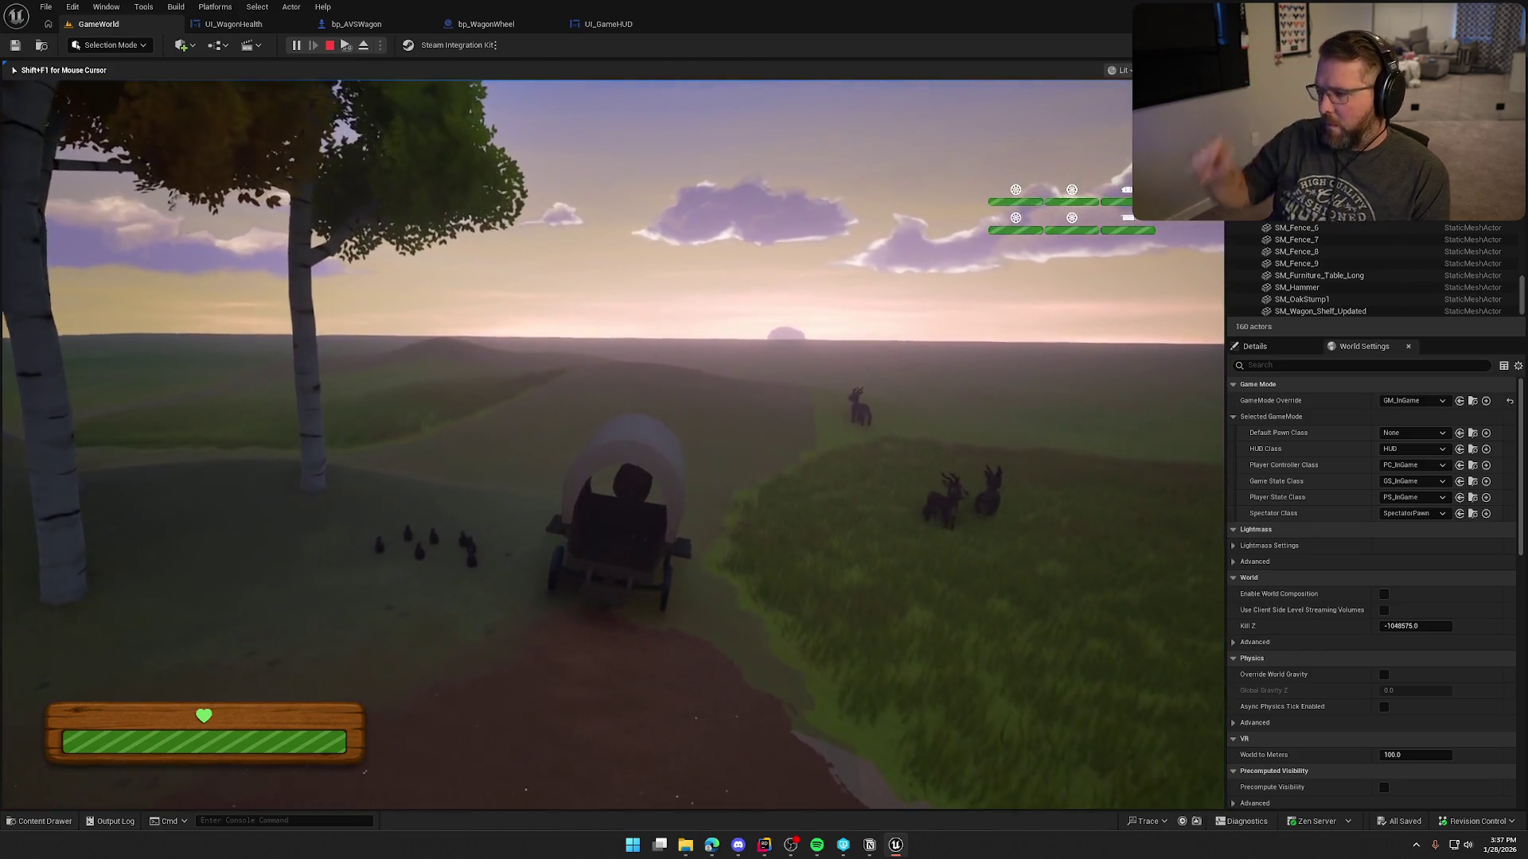
{"action": "key", "text": "w"}
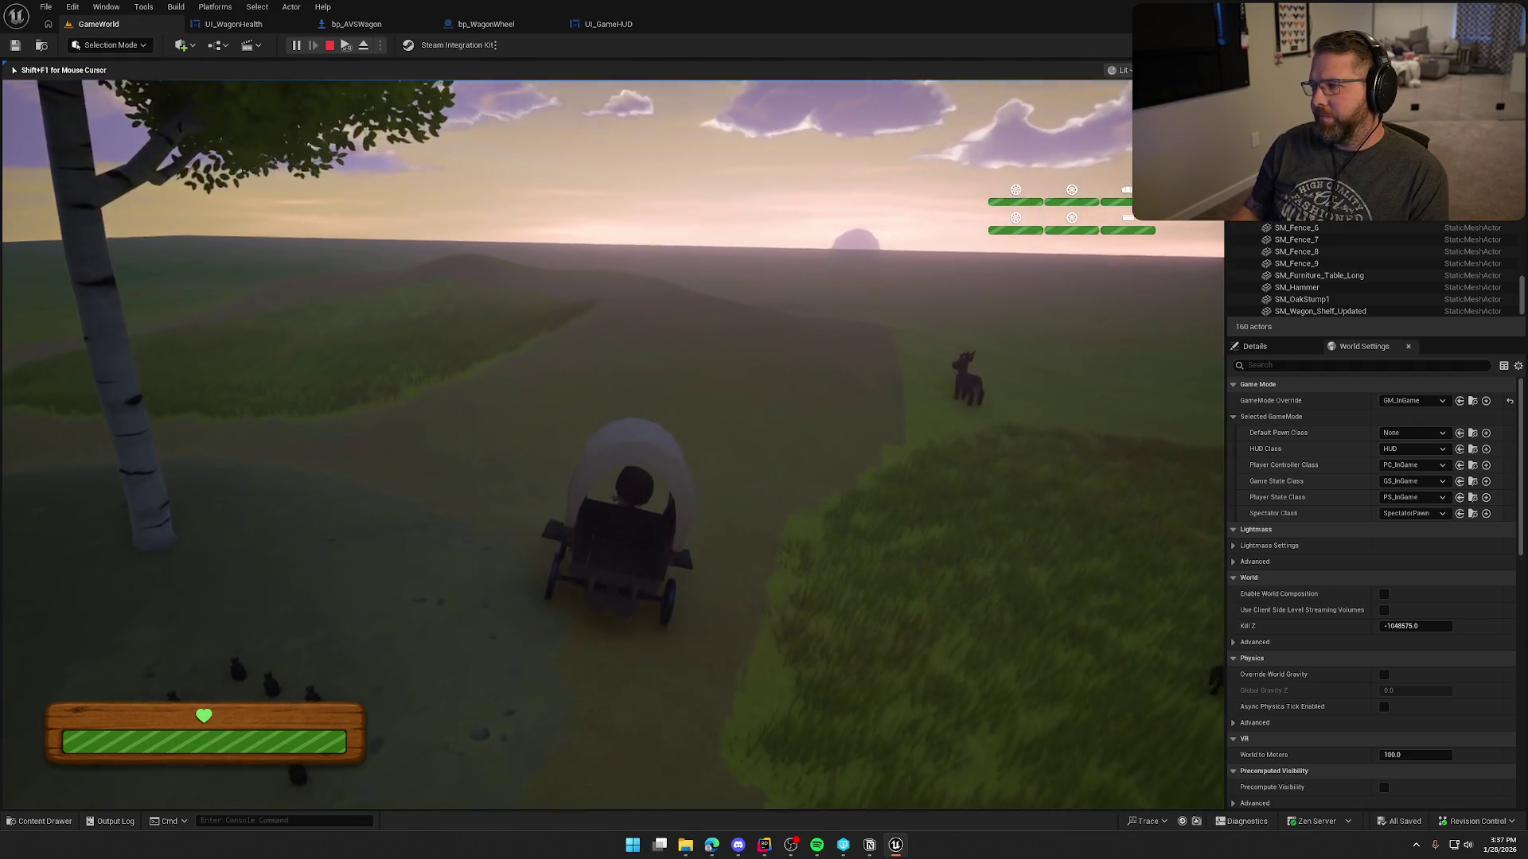
{"action": "key", "text": "shift+F1"}
{"action": "left_click", "coordinate": [233, 23]}
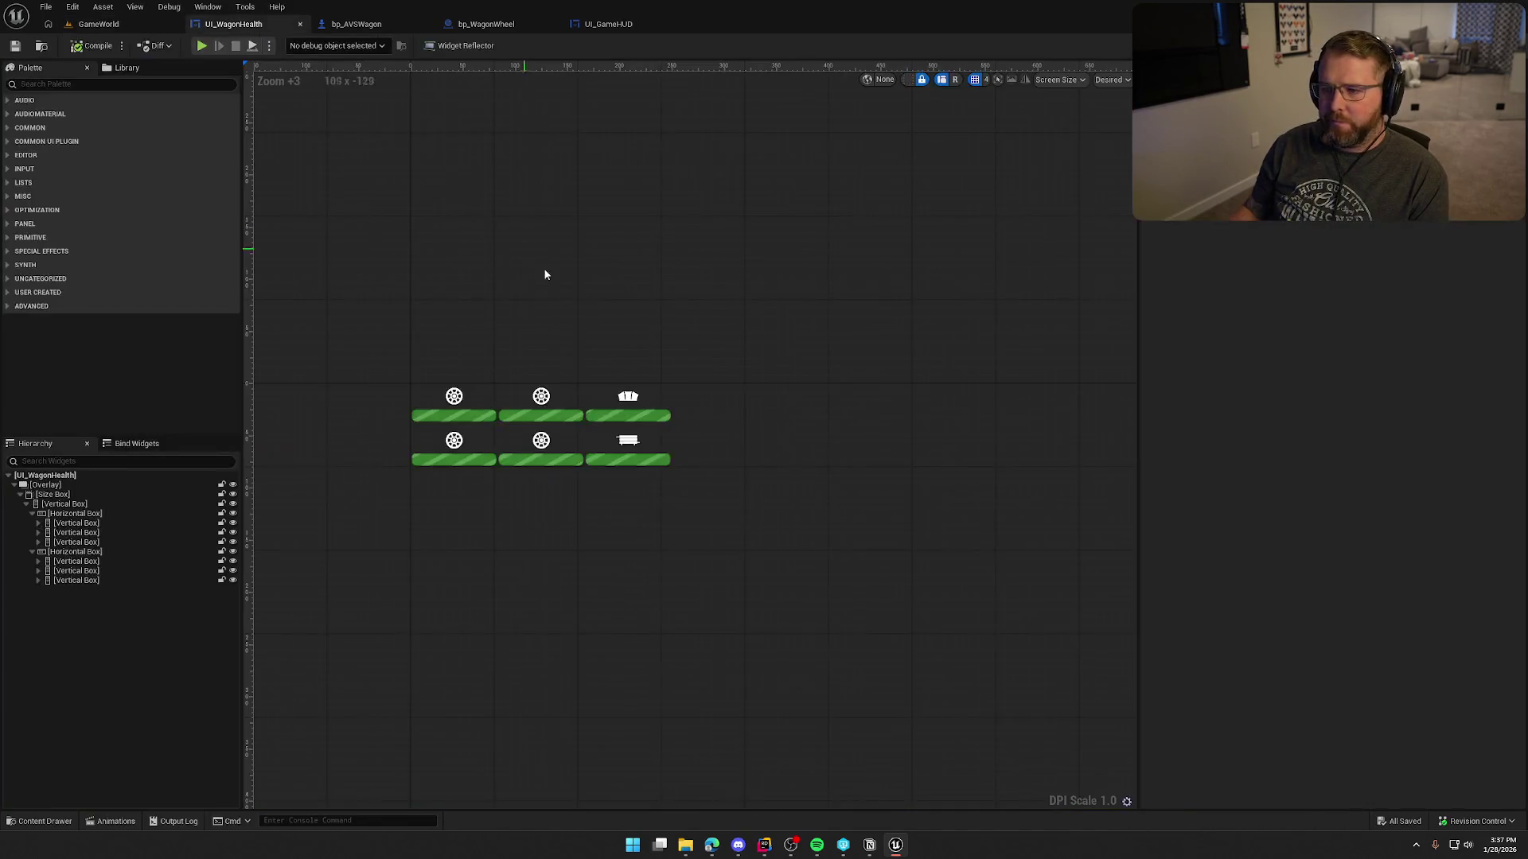
Multi-select the wheel and part health bar columns in the Hierarchy, then clear the selection.
{"action": "left_click", "coordinate": [80, 525]}
{"action": "left_click", "coordinate": [77, 542], "text": "shift"}
{"action": "left_click", "coordinate": [77, 561], "text": "ctrl"}
{"action": "left_click", "coordinate": [72, 571], "text": "ctrl"}
{"action": "left_click", "coordinate": [73, 582], "text": "ctrl"}
{"action": "left_click", "coordinate": [75, 532]}
{"action": "left_click", "coordinate": [77, 571], "text": "ctrl"}
{"action": "scroll", "coordinate": [1333, 510], "scroll_direction": "up", "scroll_amount": 2}
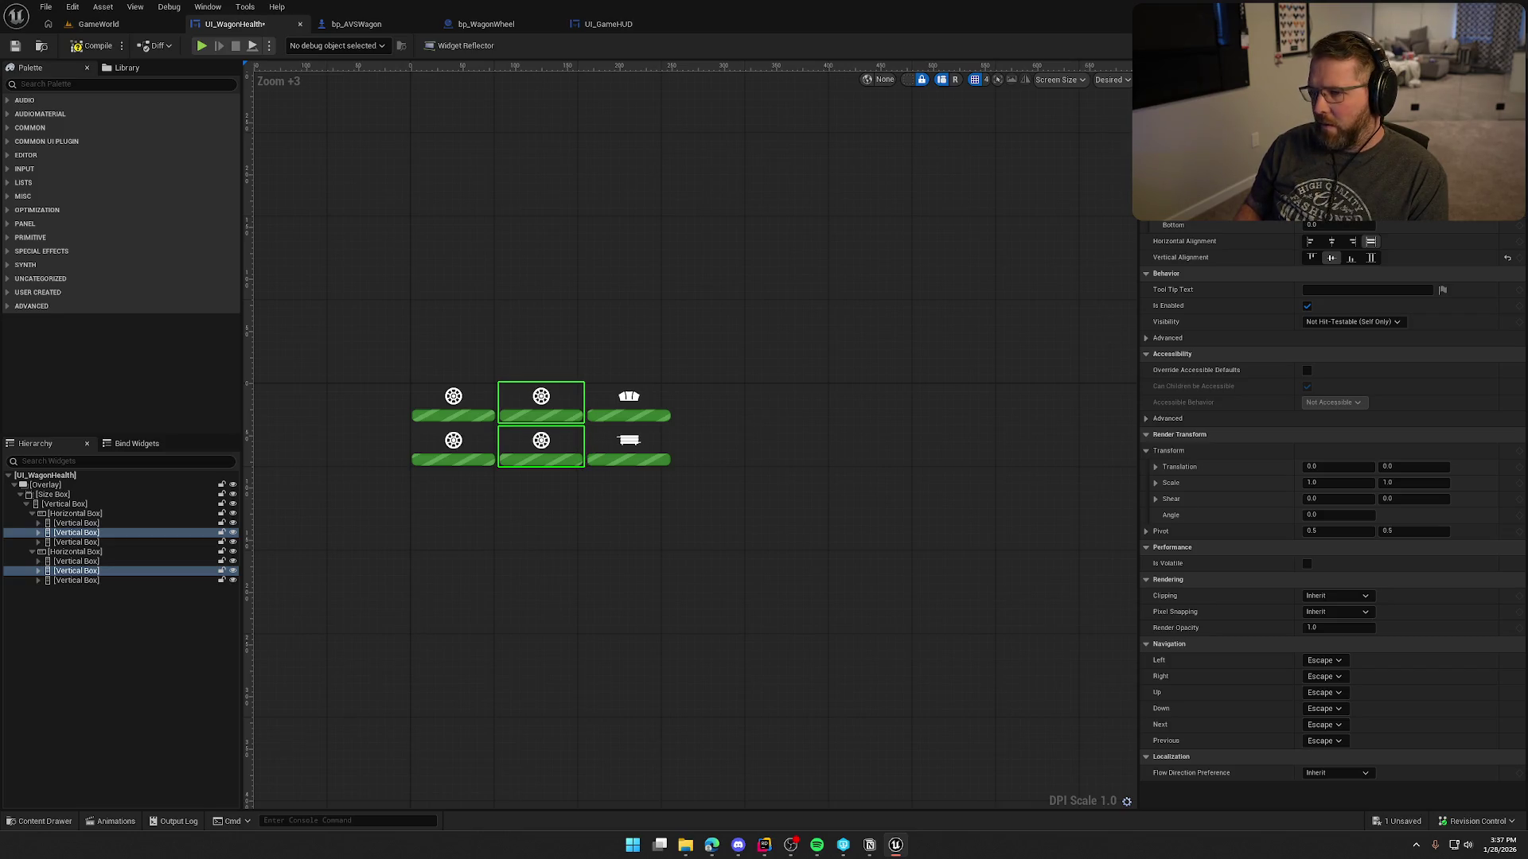
{"action": "left_click", "coordinate": [756, 564]}
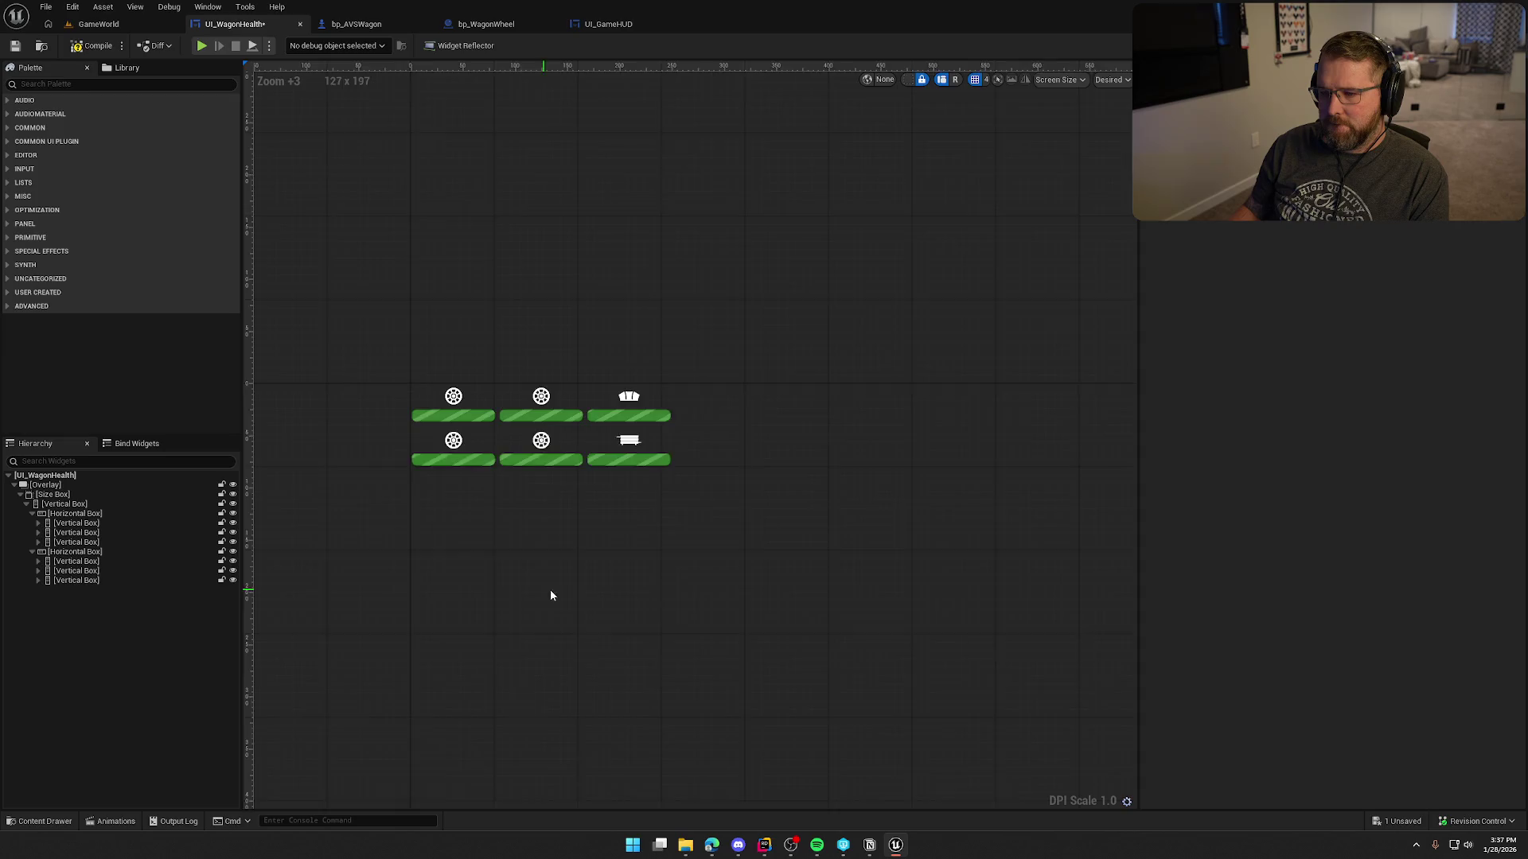
{"action": "scroll", "coordinate": [543, 595], "scroll_direction": "up", "scroll_amount": 2}
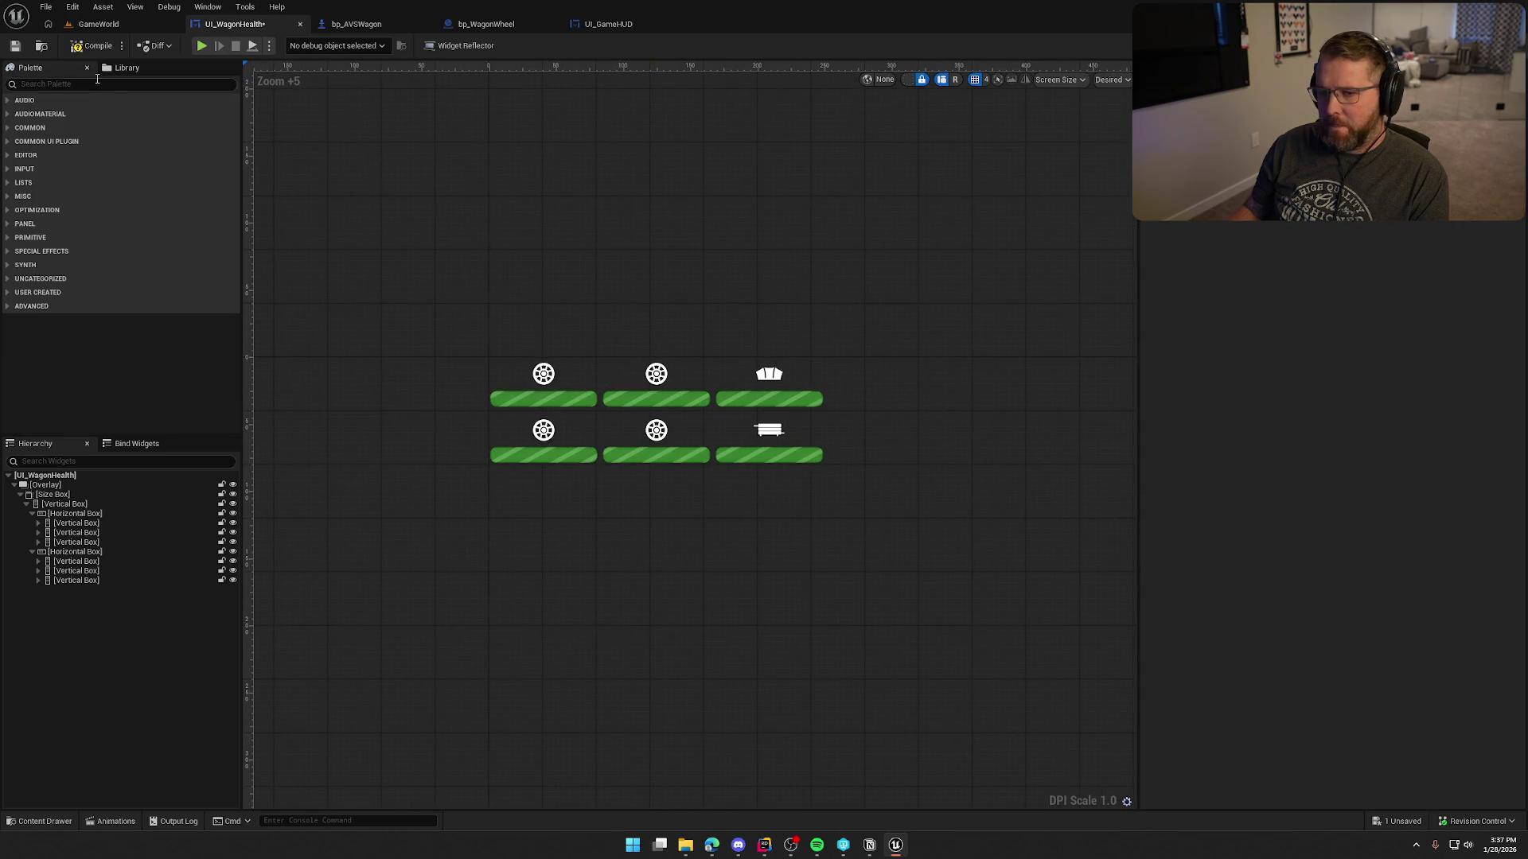
Save UI_WagonHealth and start a play session in GameWorld.
{"action": "key", "text": "ctrl+s"}
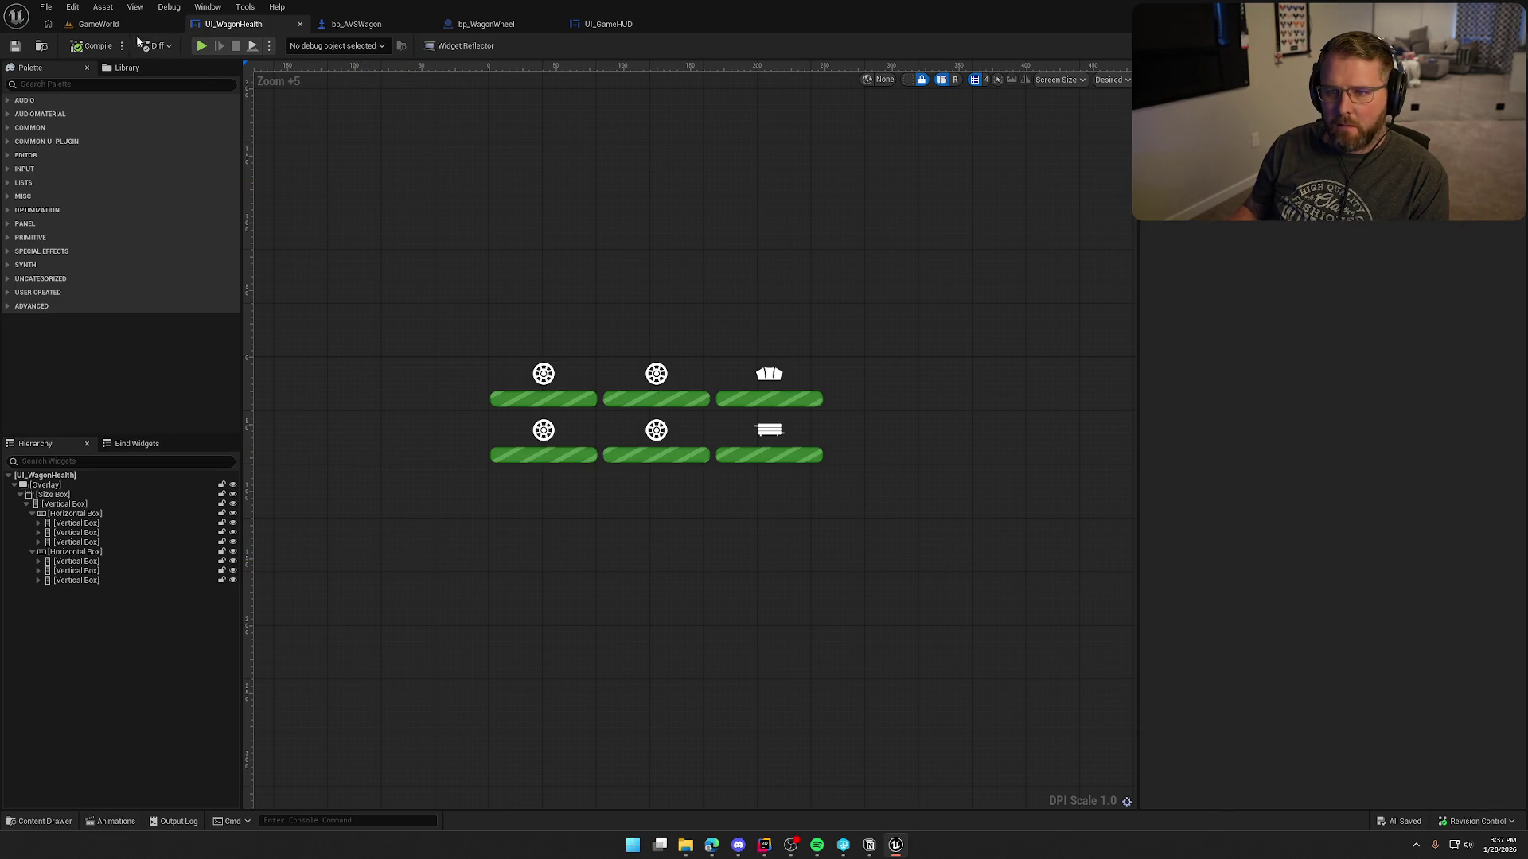
{"action": "left_click", "coordinate": [99, 24]}
{"action": "left_click", "coordinate": [296, 44]}
Walk to the wagon and drive it while watching the health bars, then stop play.
{"action": "key", "text": "w"}
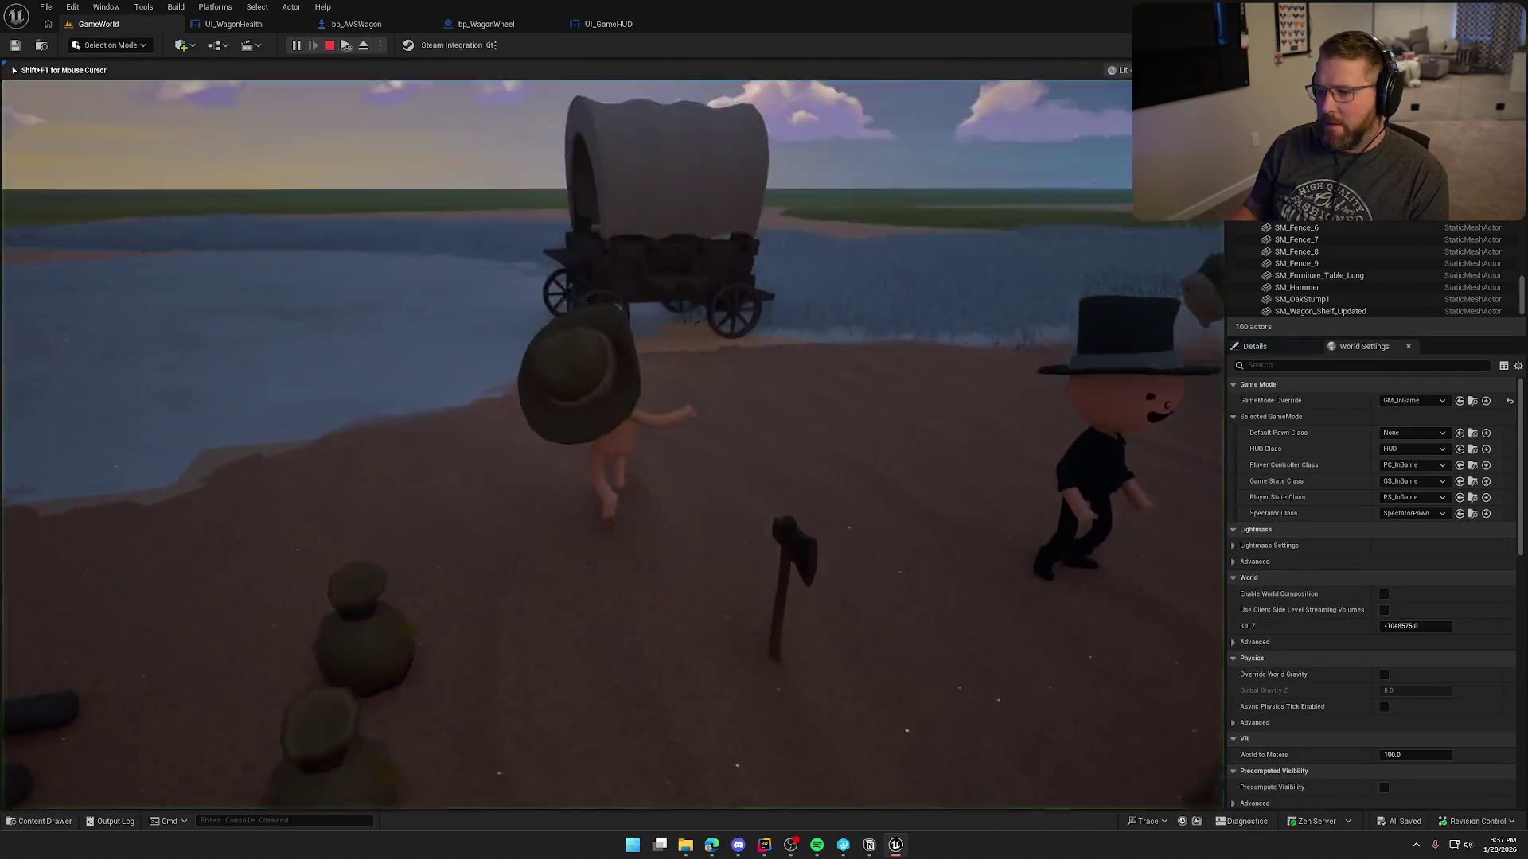
{"action": "key", "text": "e"}
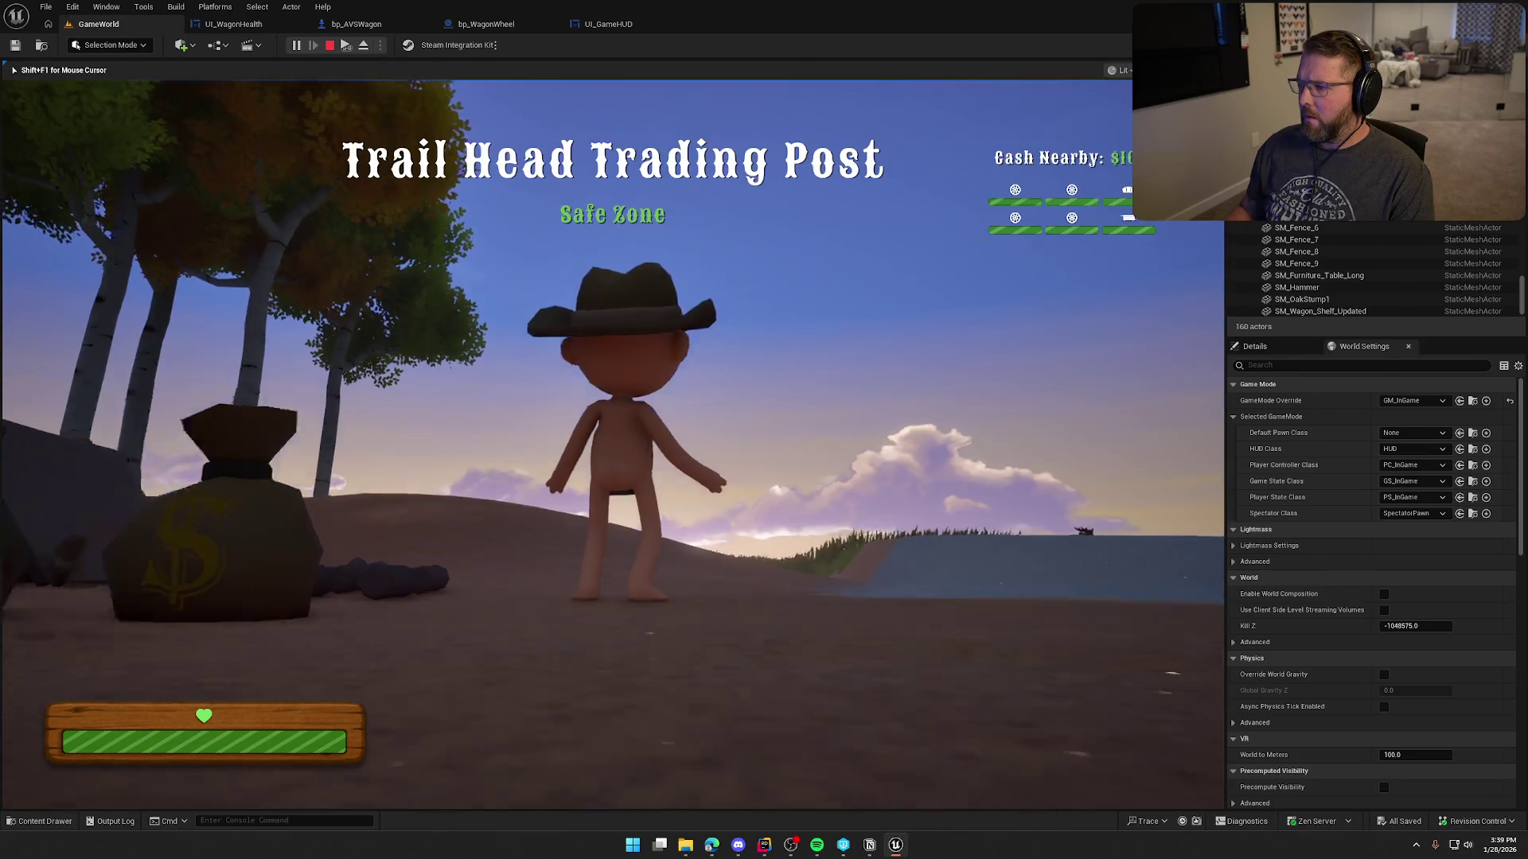
{"action": "key", "text": "Escape"}
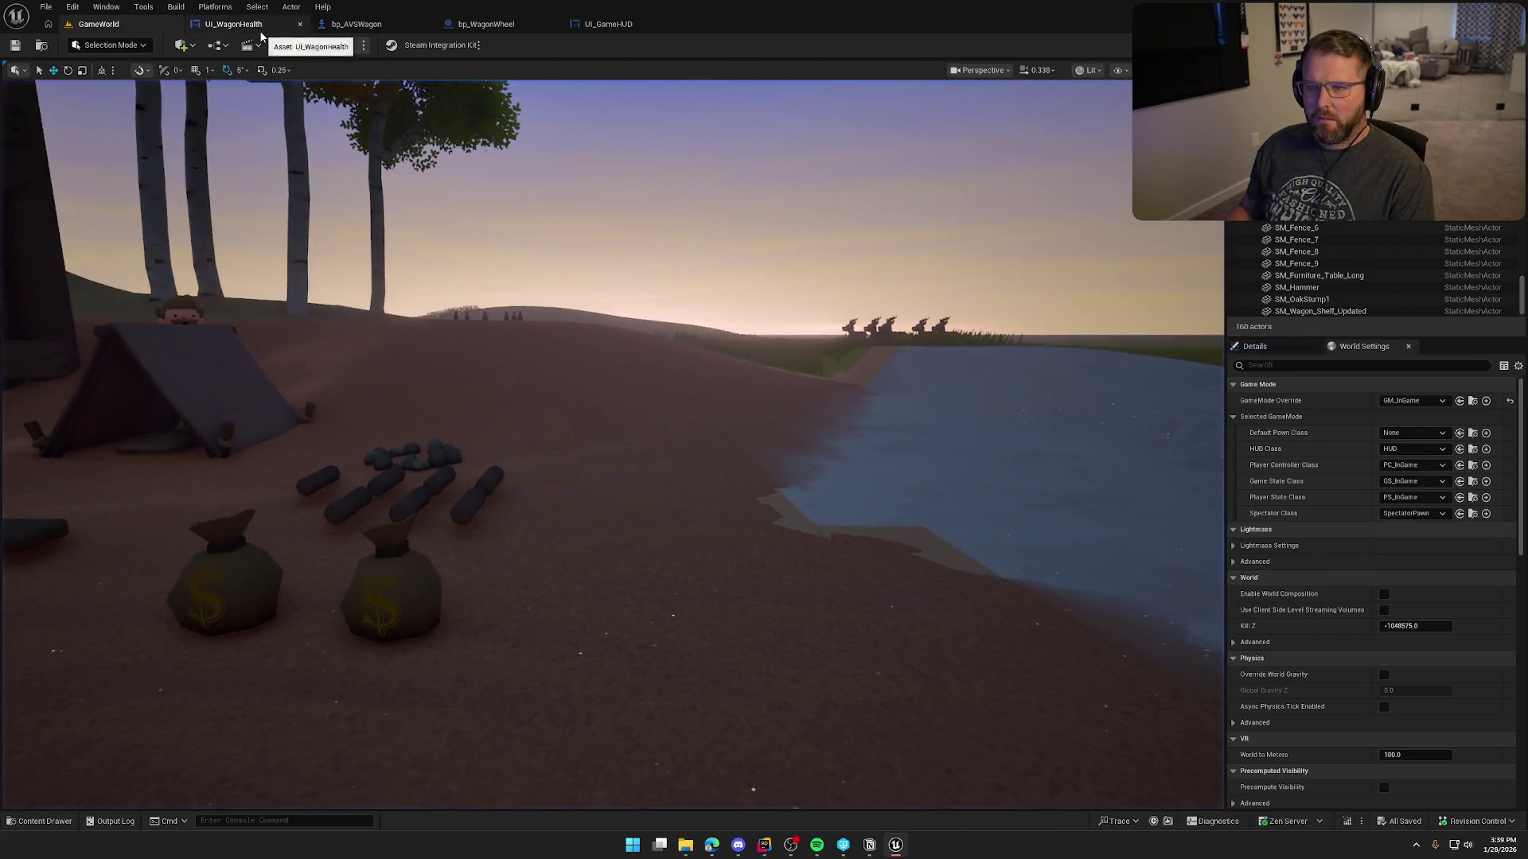
Back in UI_WagonHealth, set the selected bar's outline width to 0 and confirm its outline colour.
{"action": "left_click", "coordinate": [233, 24]}
{"action": "left_click", "coordinate": [1332, 506]}
{"action": "key", "text": "Return"}
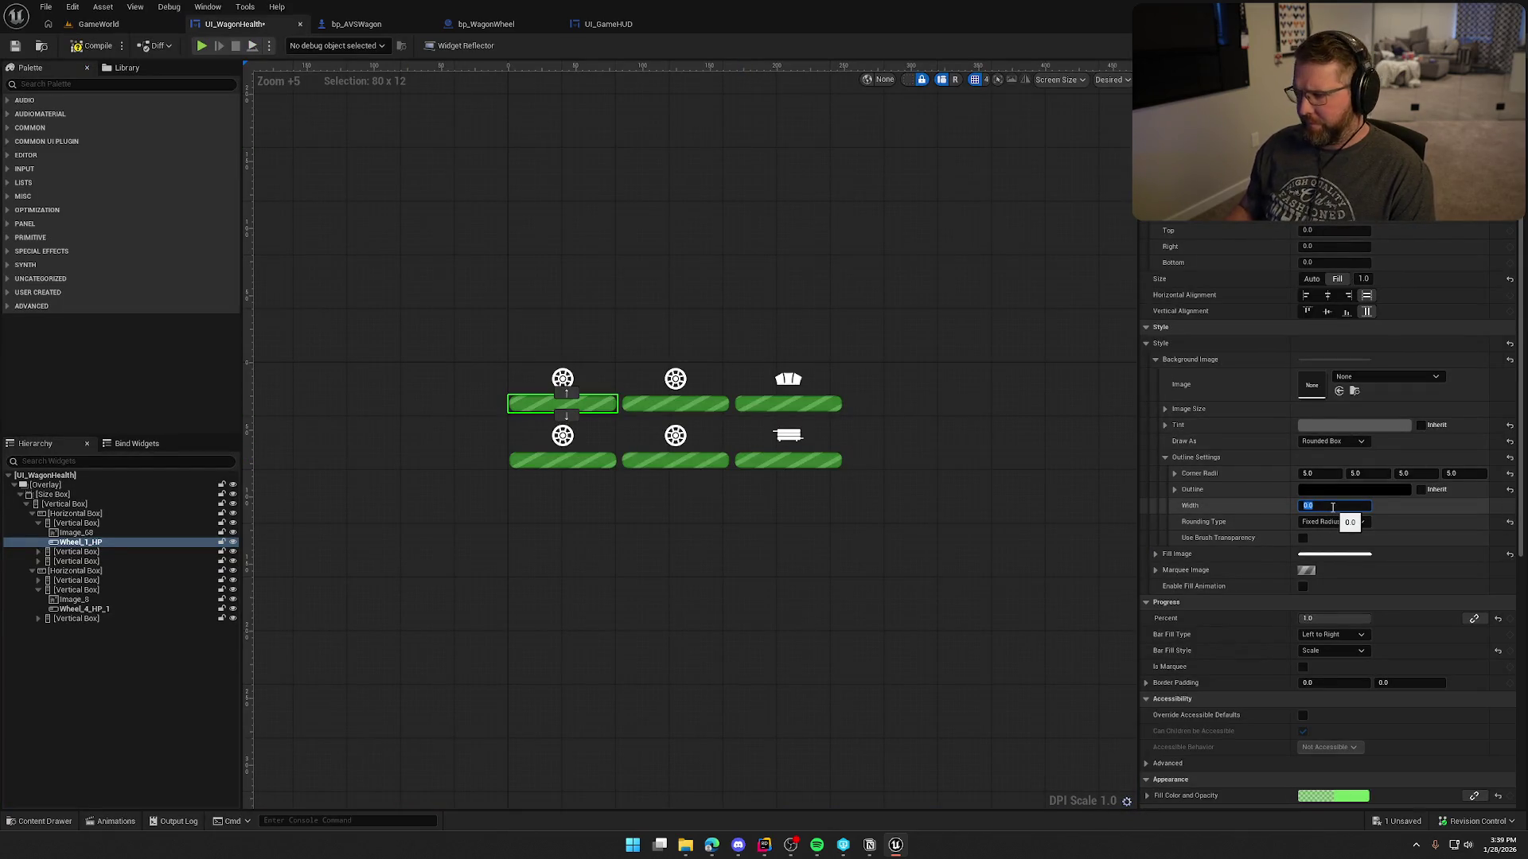
{"action": "left_click", "coordinate": [1345, 489]}
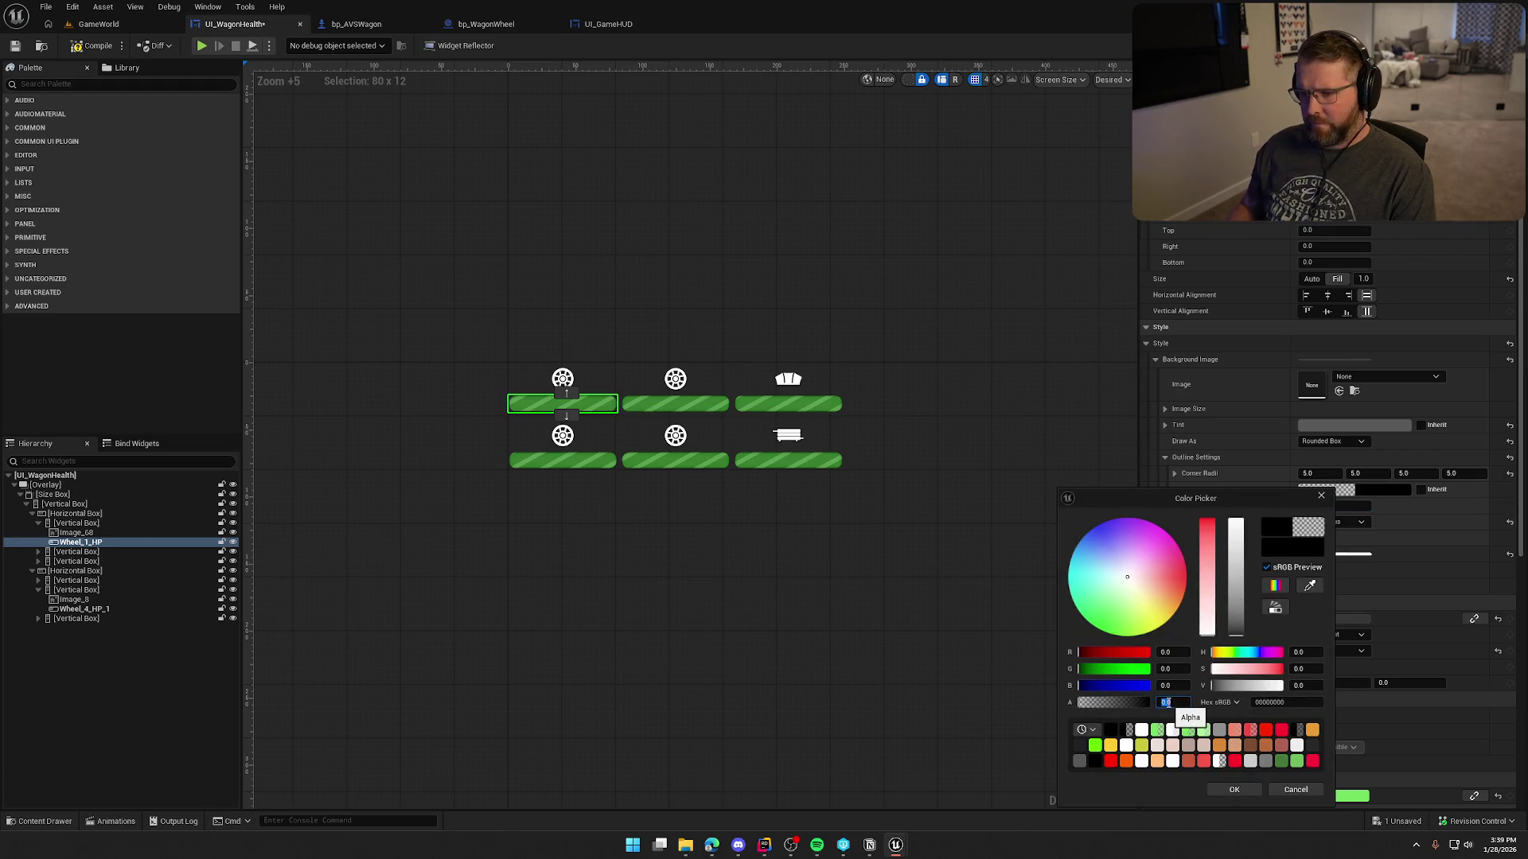
{"action": "left_click", "coordinate": [1234, 789]}
{"action": "left_click", "coordinate": [888, 296]}
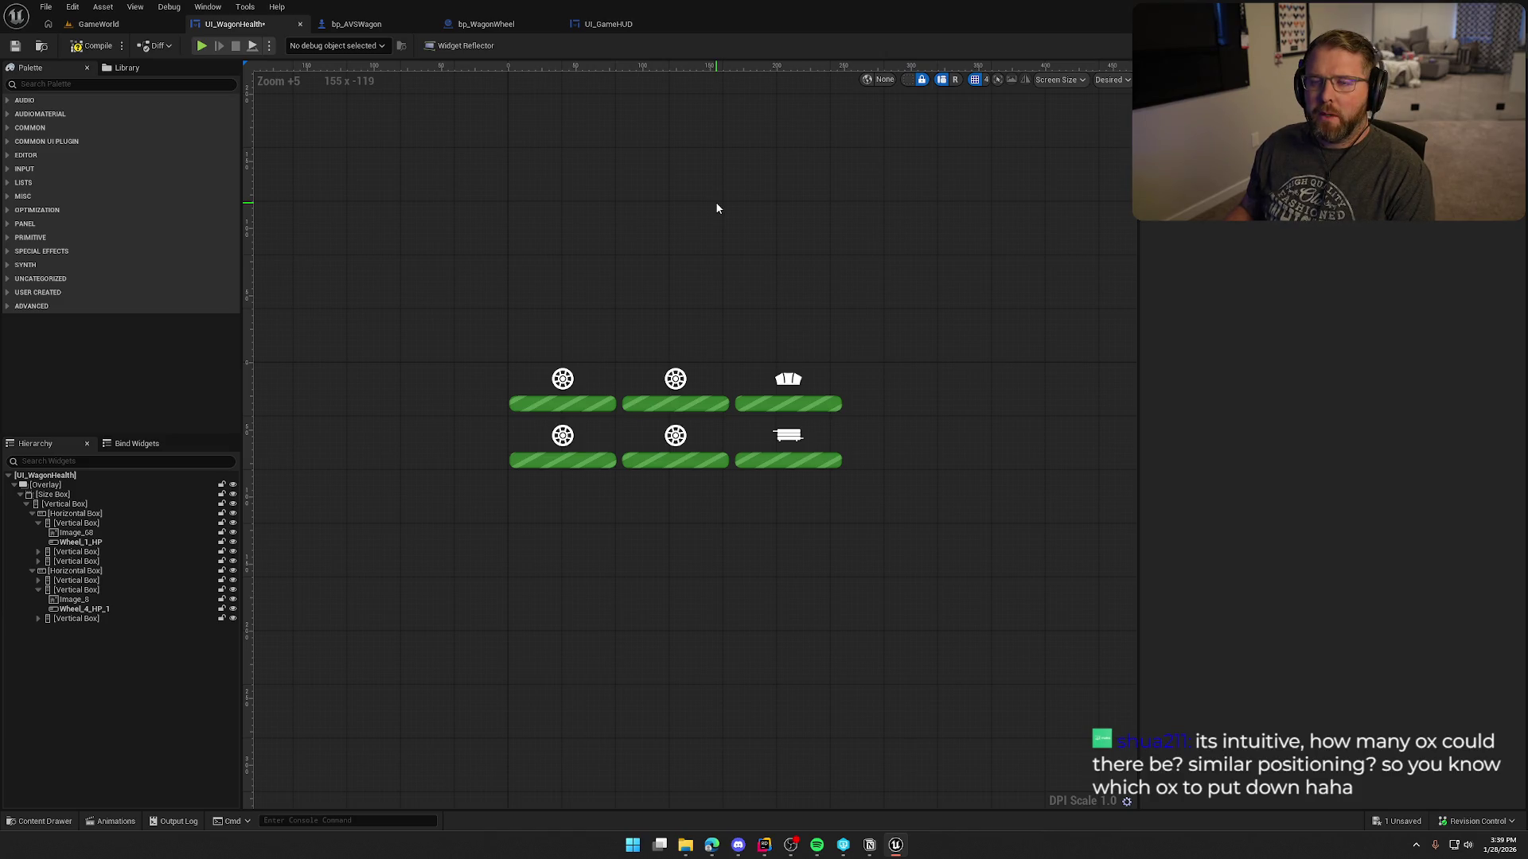
On Wheel_1_HP, expand the Fill Image outline settings and set the outline width to 1.0.
{"action": "left_click", "coordinate": [566, 404]}
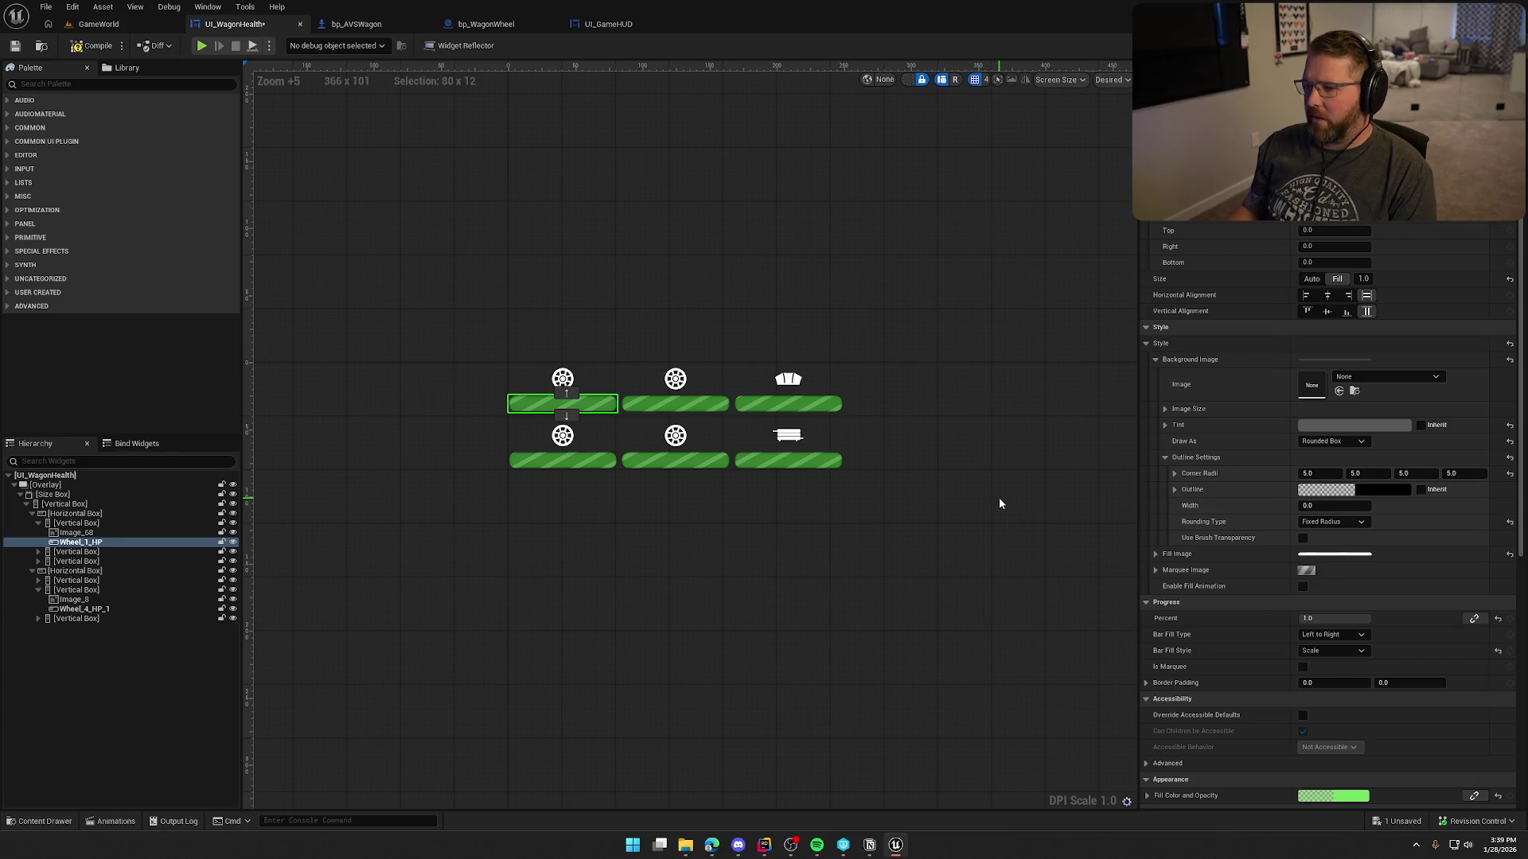
{"action": "scroll", "coordinate": [900, 519], "scroll_direction": "up", "scroll_amount": 2}
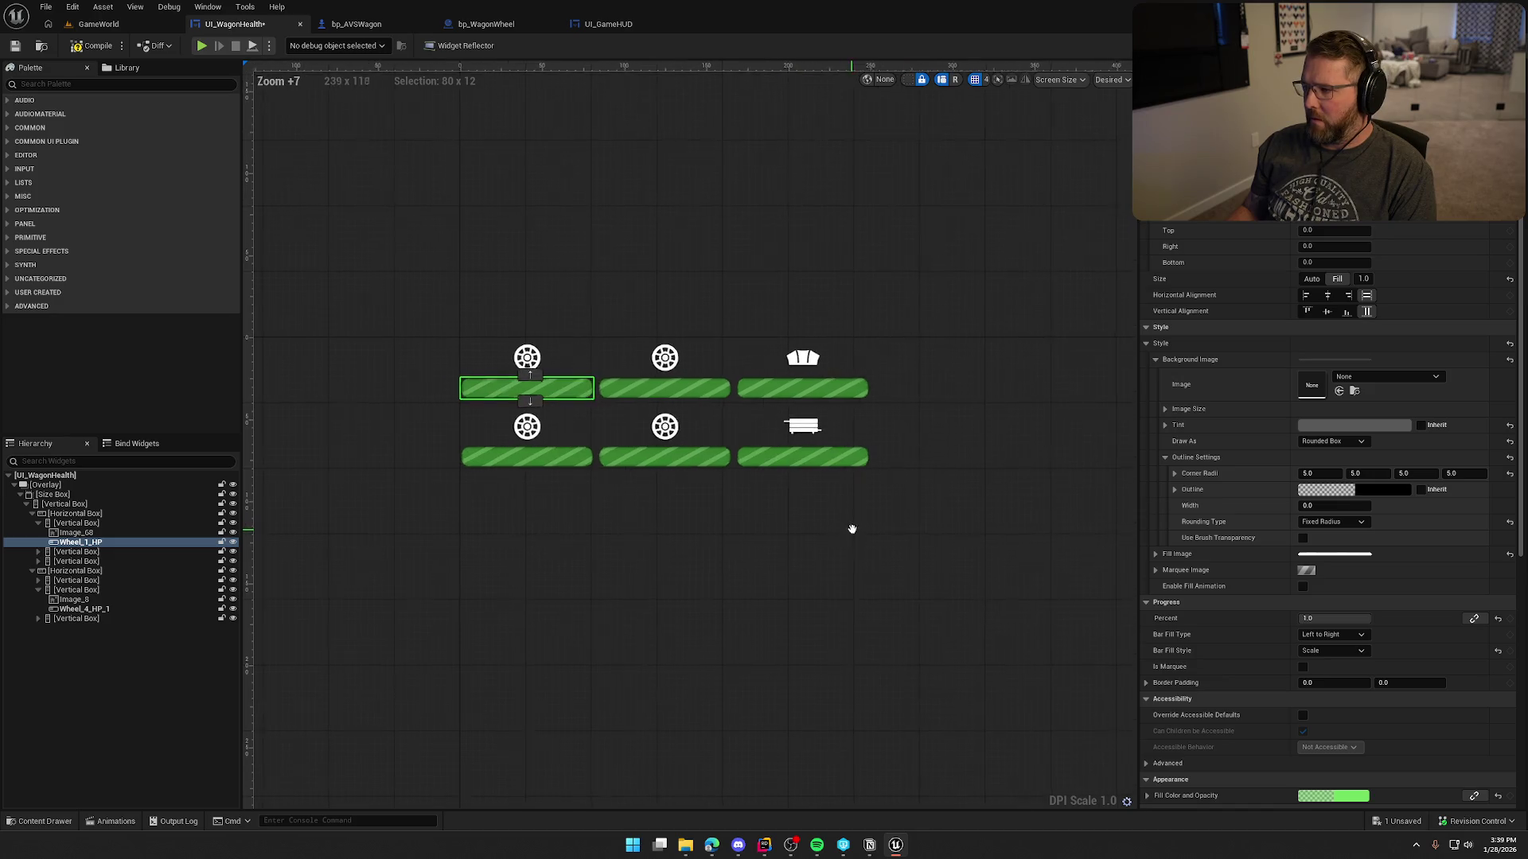
{"action": "left_click", "coordinate": [1155, 360]}
{"action": "left_click", "coordinate": [1155, 376]}
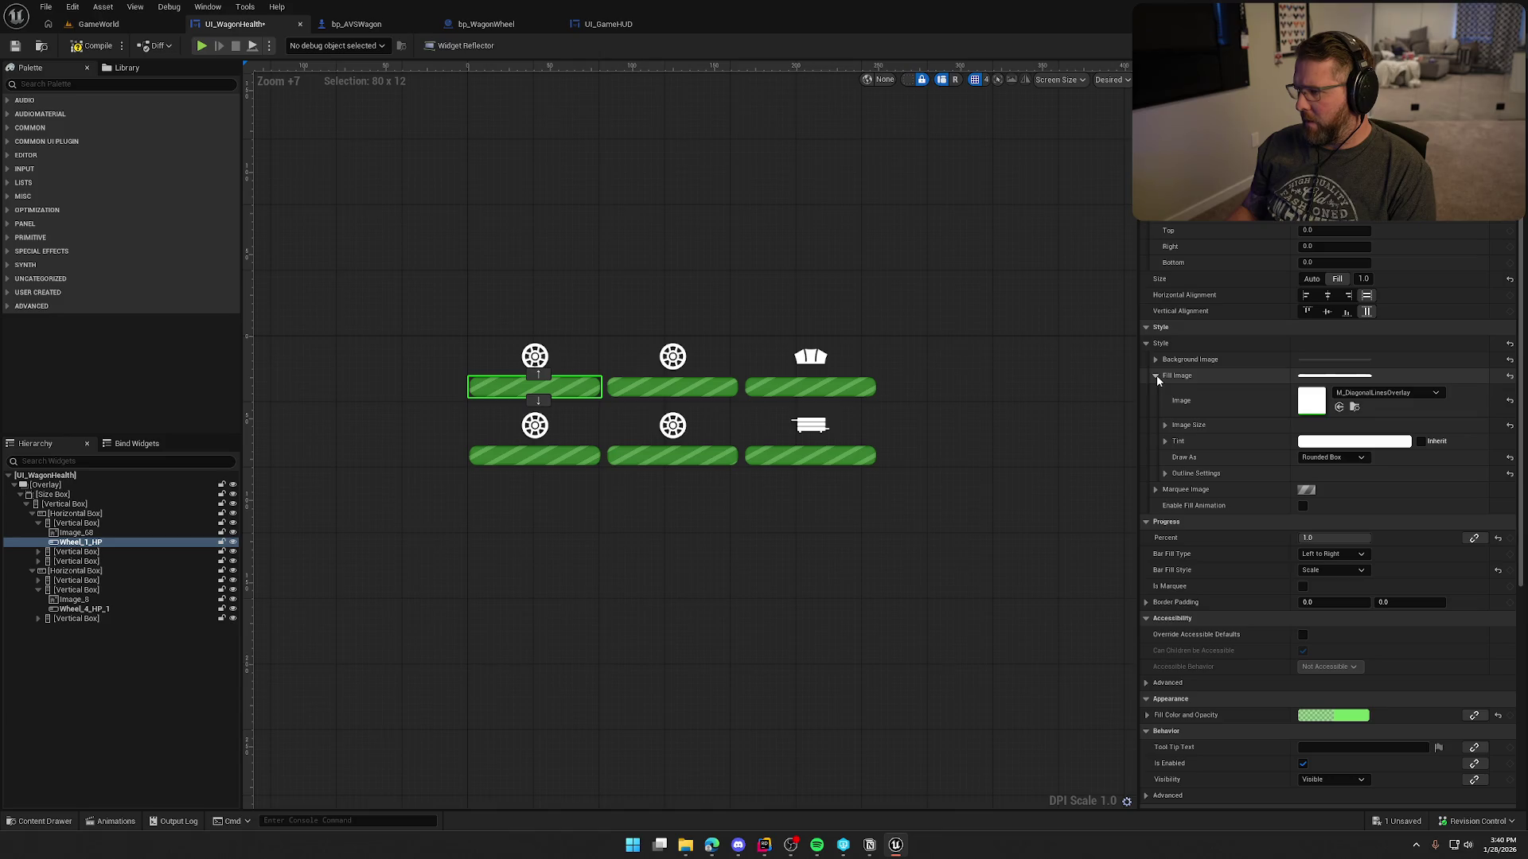
{"action": "left_click", "coordinate": [1165, 474]}
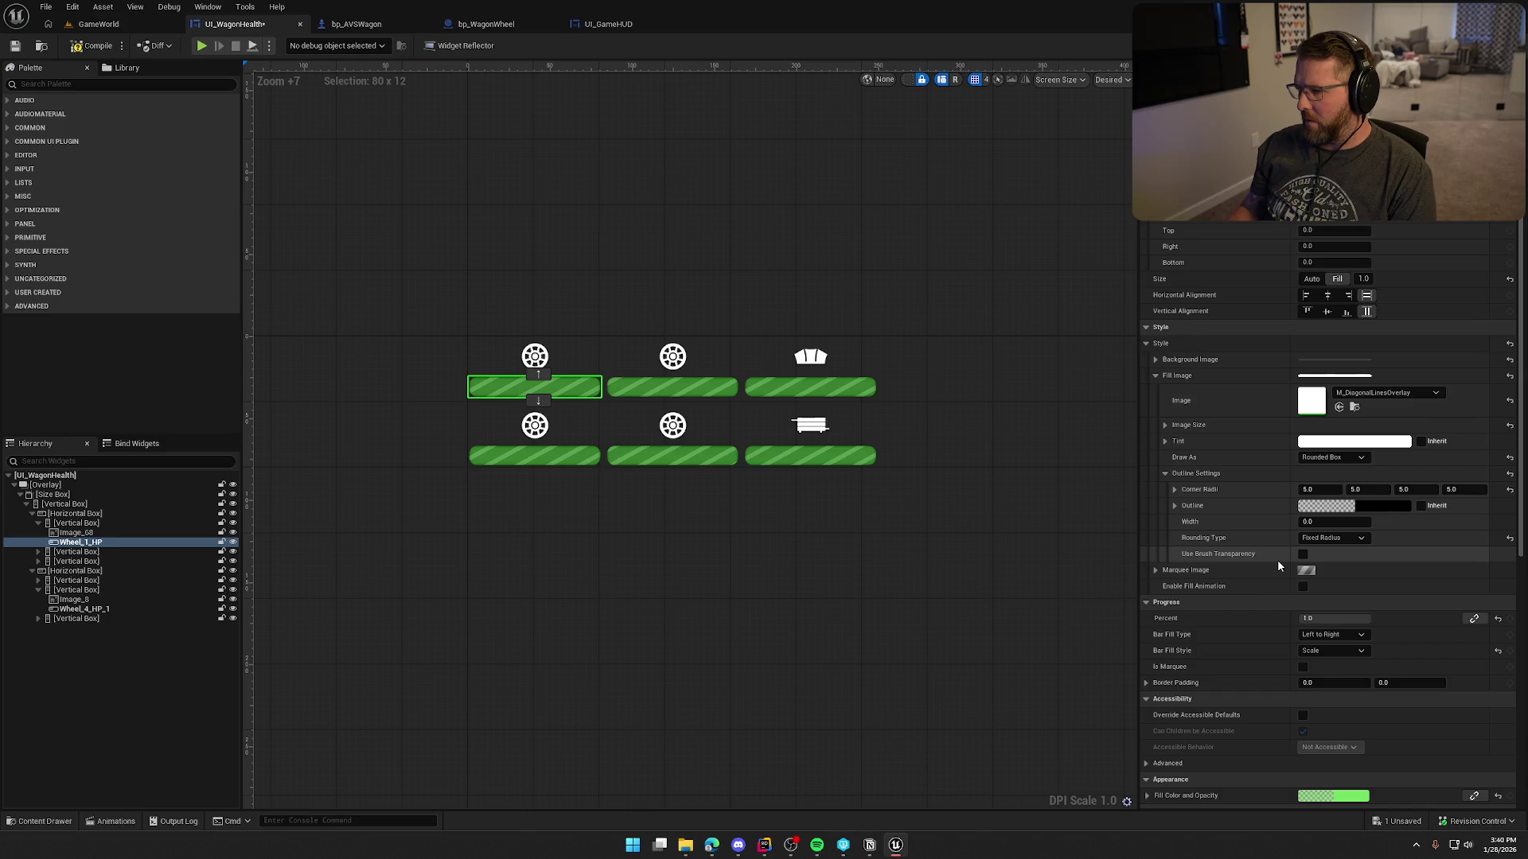
{"action": "left_click", "coordinate": [1334, 524]}
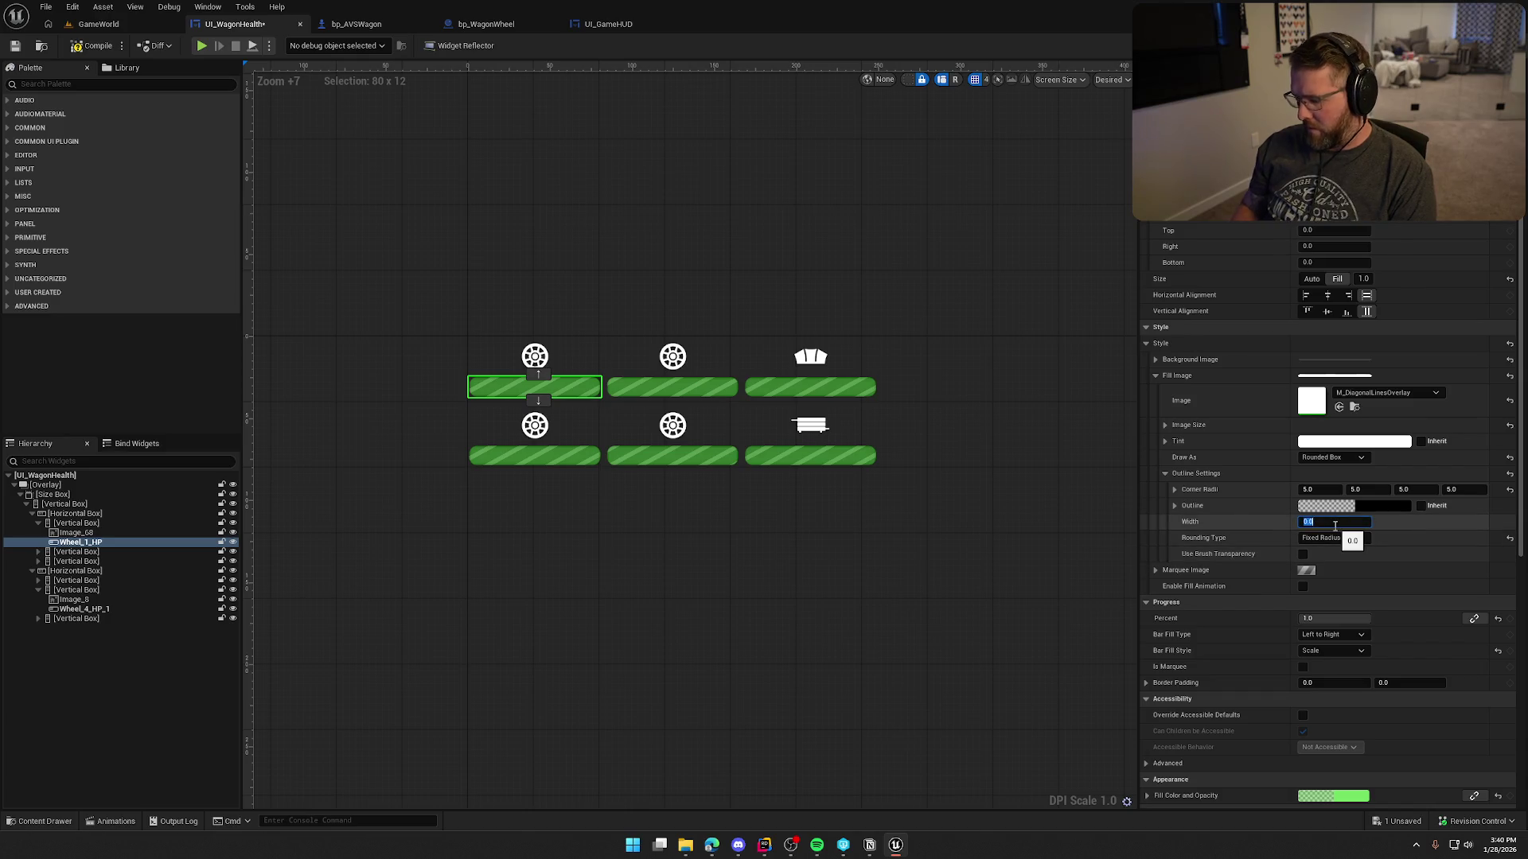
{"action": "type", "text": "2"}
{"action": "key", "text": "Return"}
{"action": "type", "text": "1"}
{"action": "key", "text": "Return"}
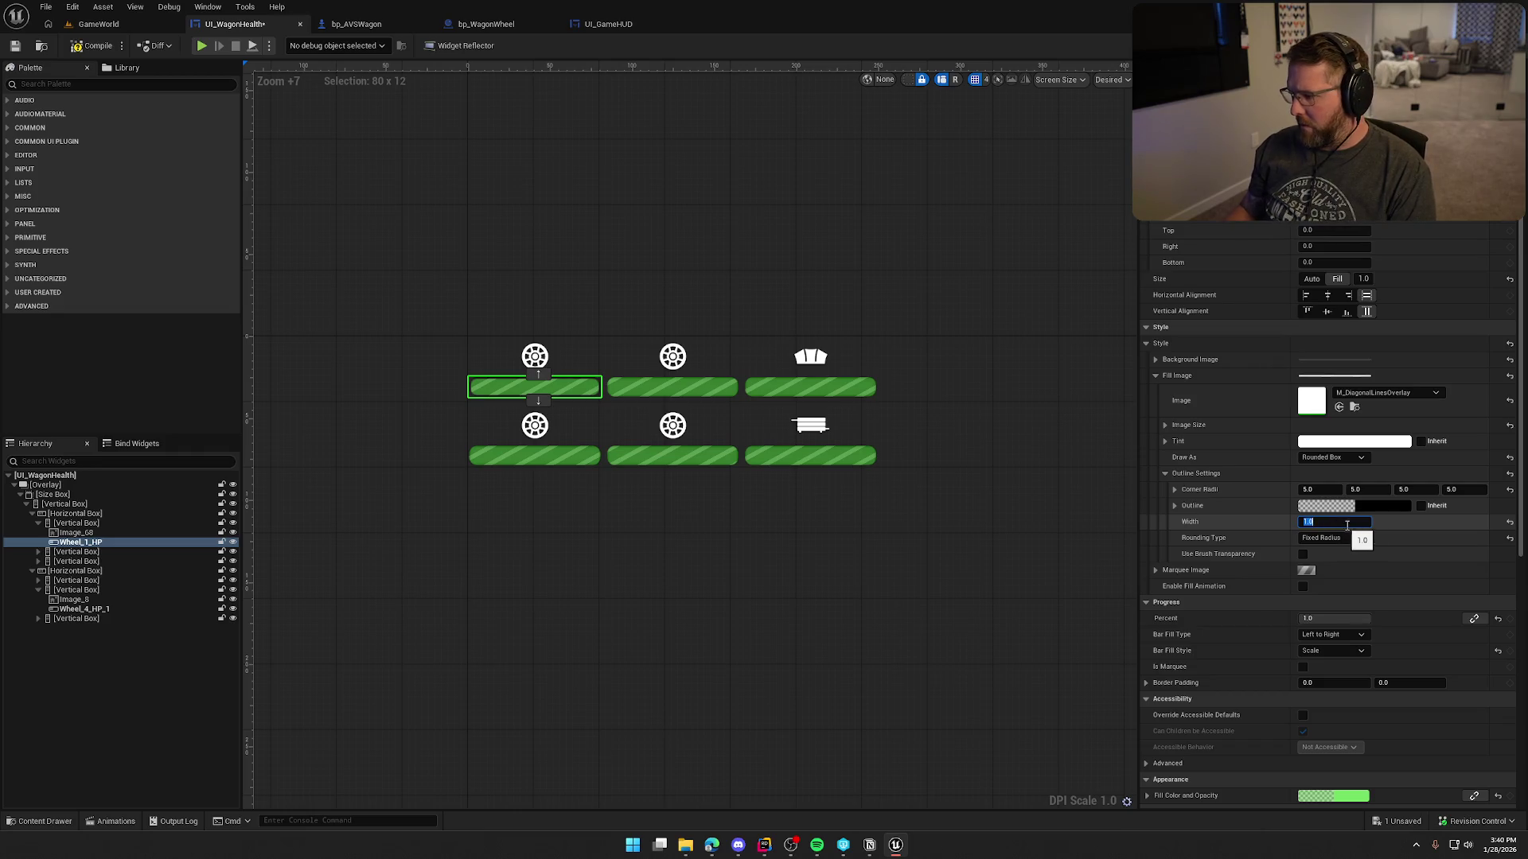
Make the fill outline colour opaque black with alpha 1.
{"action": "left_click", "coordinate": [1376, 504]}
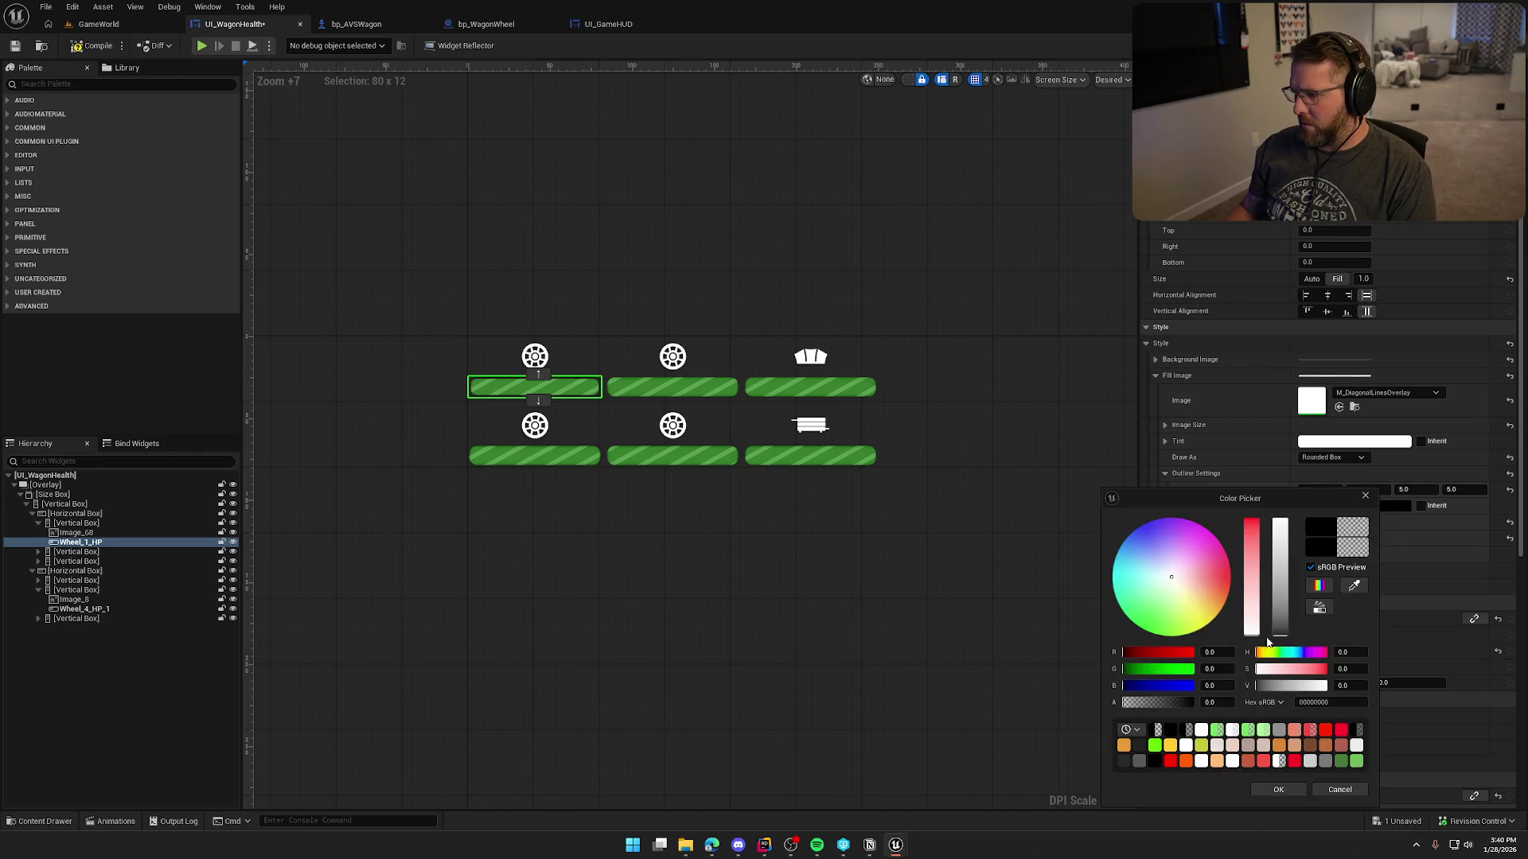
{"action": "left_click", "coordinate": [1210, 702]}
{"action": "type", "text": "1"}
{"action": "key", "text": "Return"}
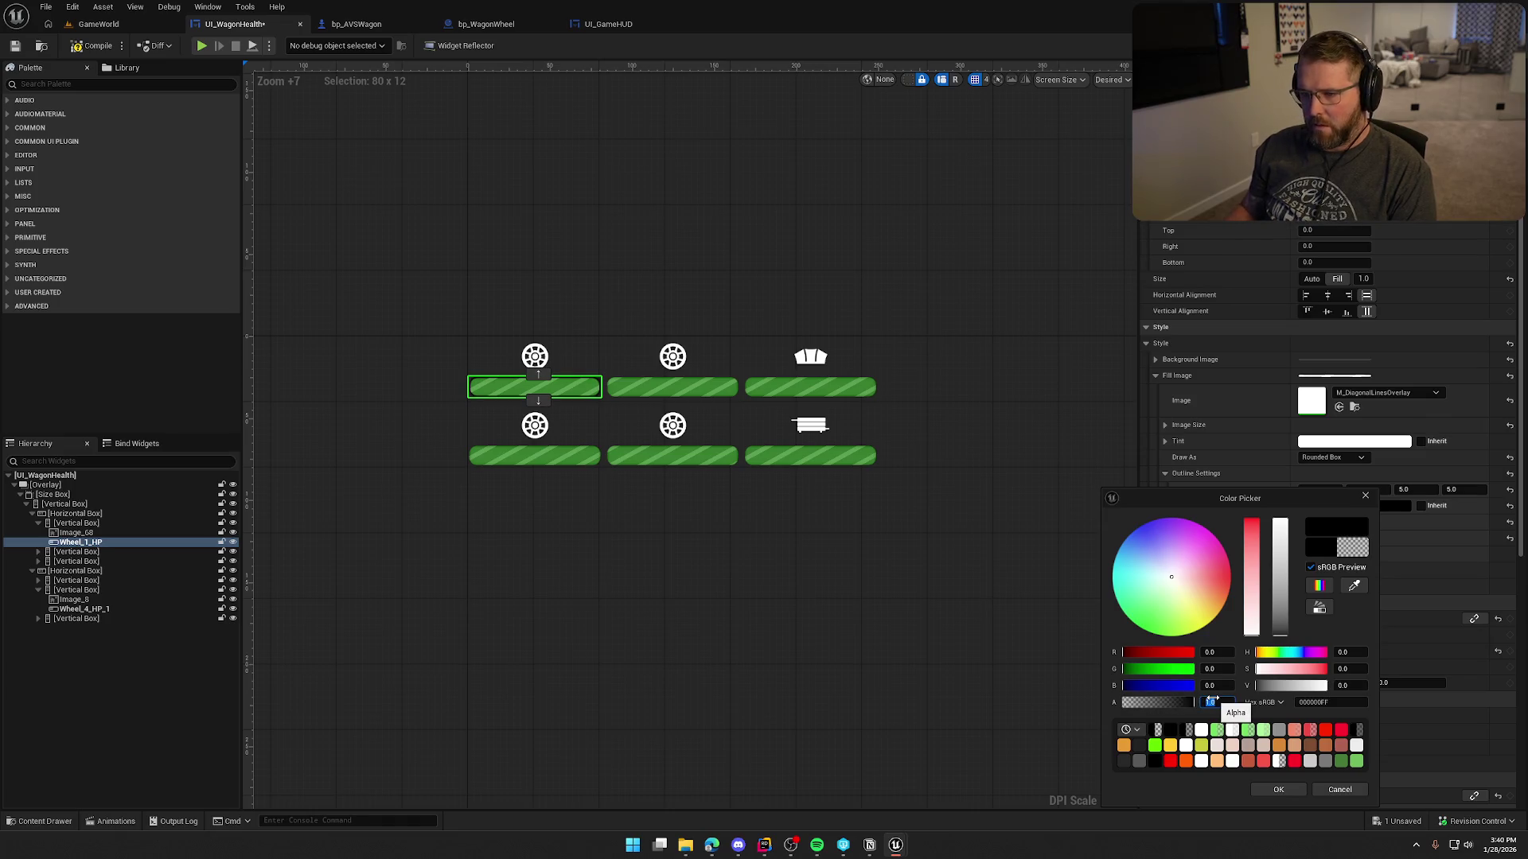
{"action": "left_click", "coordinate": [1273, 789]}
{"action": "left_click", "coordinate": [764, 193]}
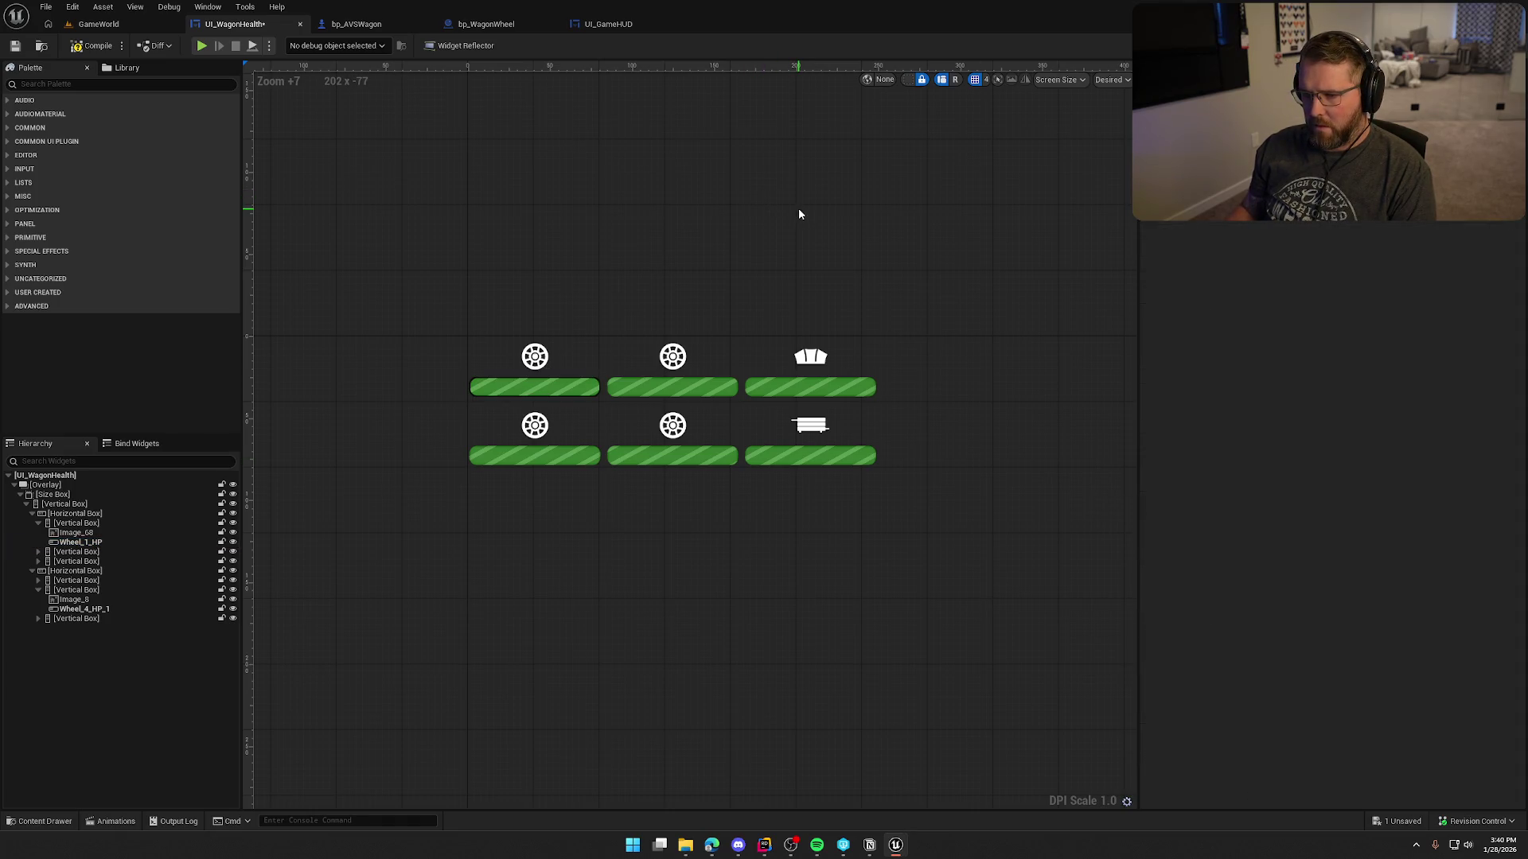
Thicken Wheel_1_HP's fill outline to 2.0 and preview the outlined bar.
{"action": "left_click", "coordinate": [510, 388]}
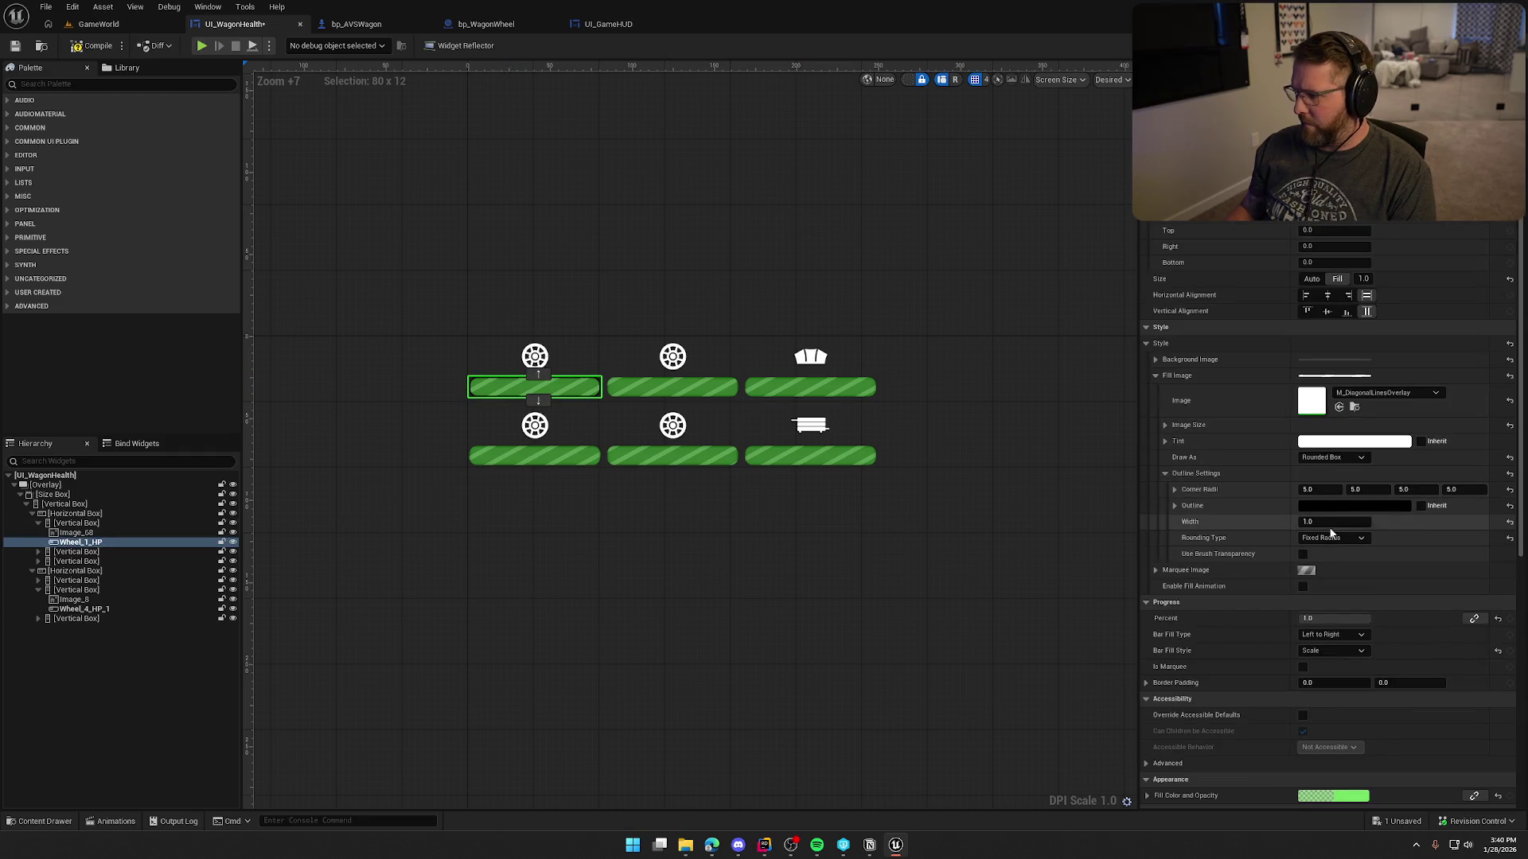
{"action": "left_click", "coordinate": [1344, 505]}
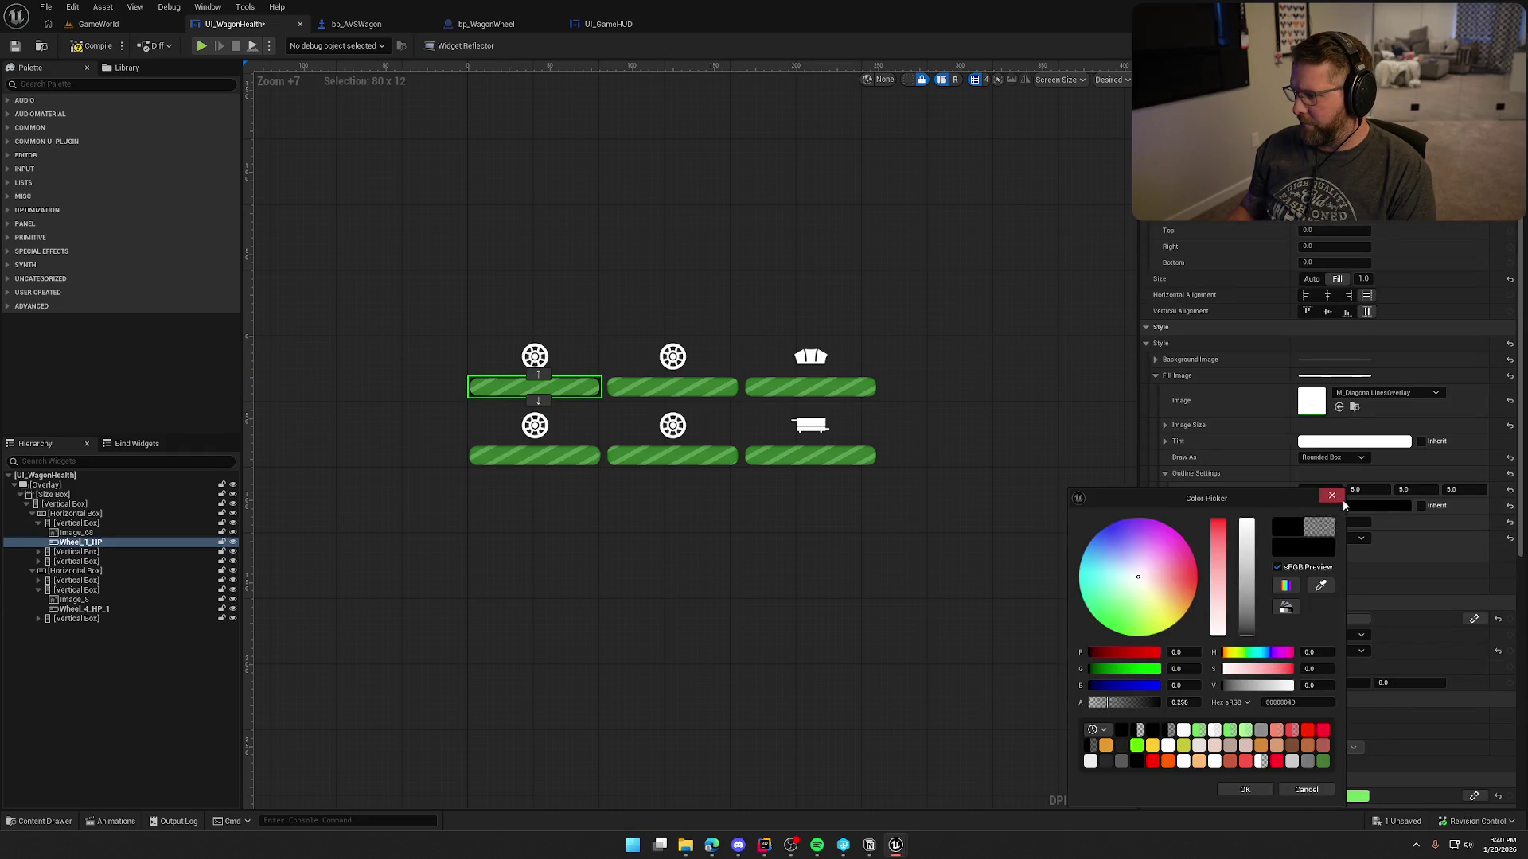
{"action": "left_click", "coordinate": [1316, 791]}
{"action": "type", "text": "2"}
{"action": "key", "text": "Return"}
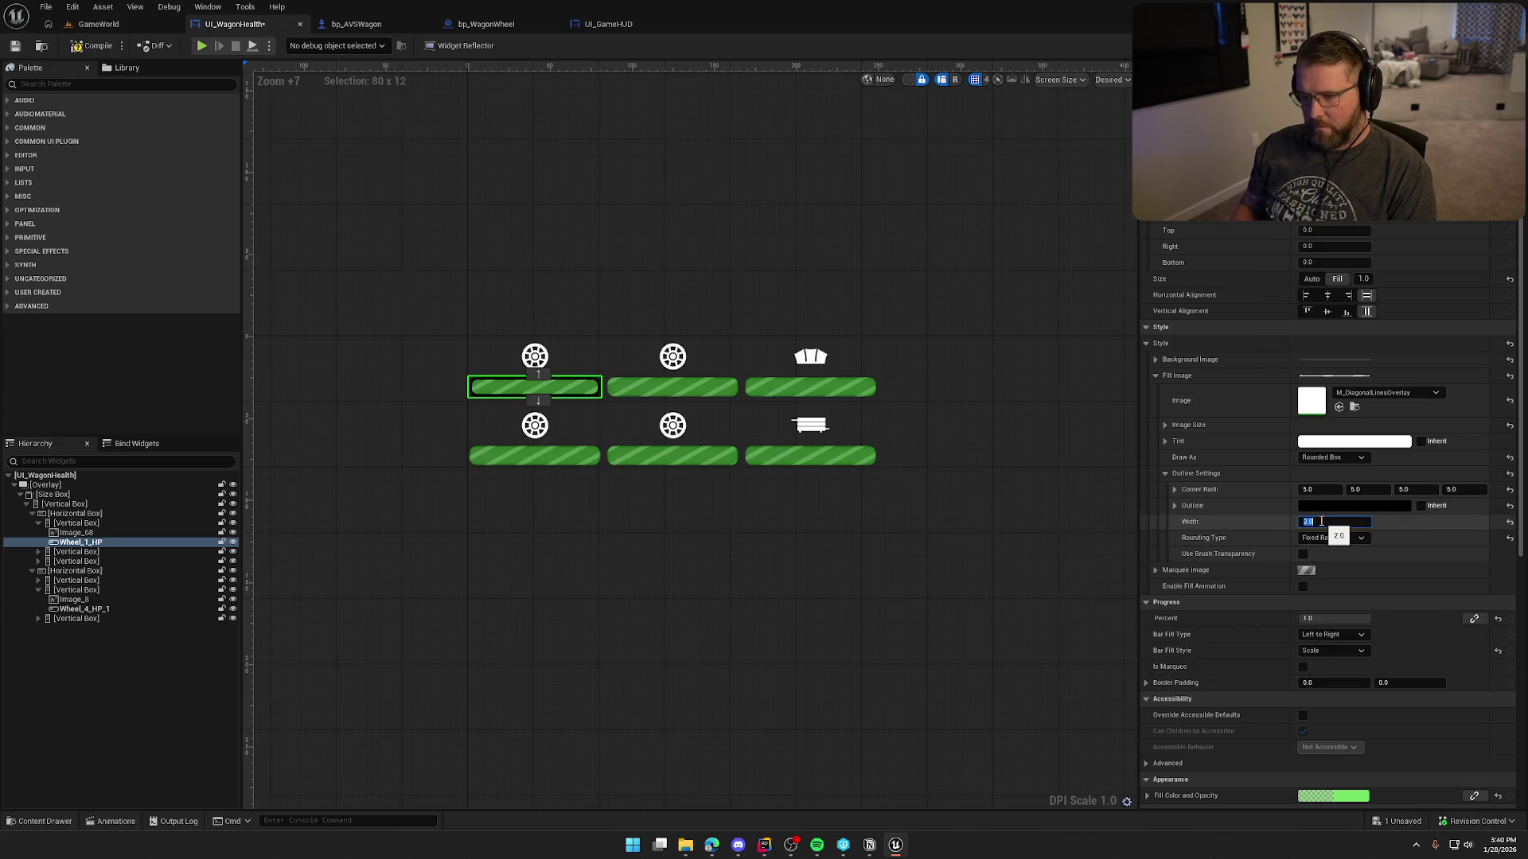
{"action": "left_click", "coordinate": [1005, 698]}
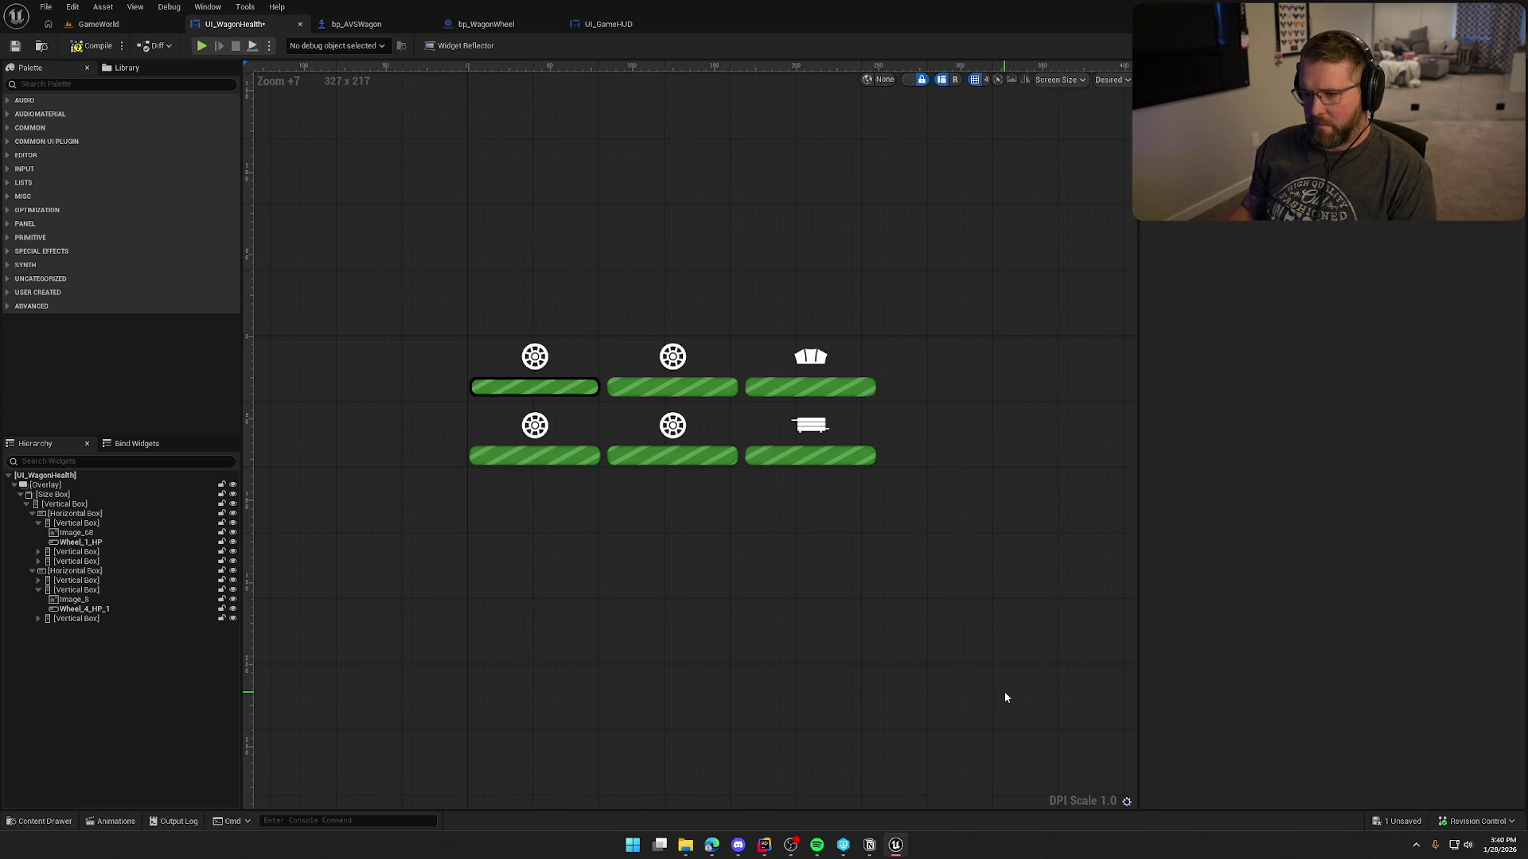
Make the fill outline half transparent with alpha 0.5.
{"action": "left_click", "coordinate": [509, 388]}
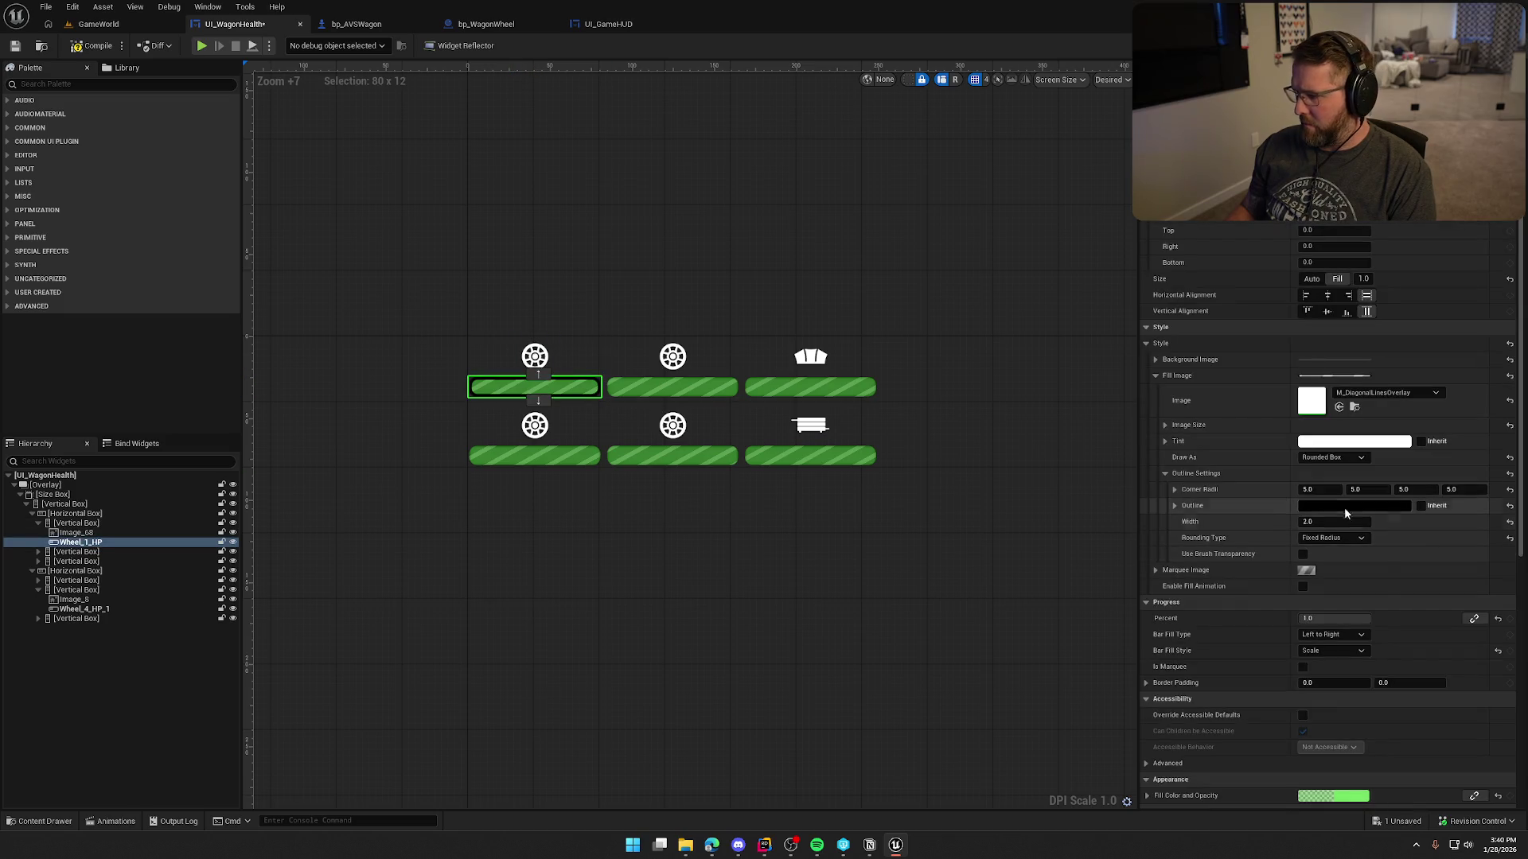
{"action": "left_click", "coordinate": [1339, 504]}
{"action": "left_click", "coordinate": [1179, 702]}
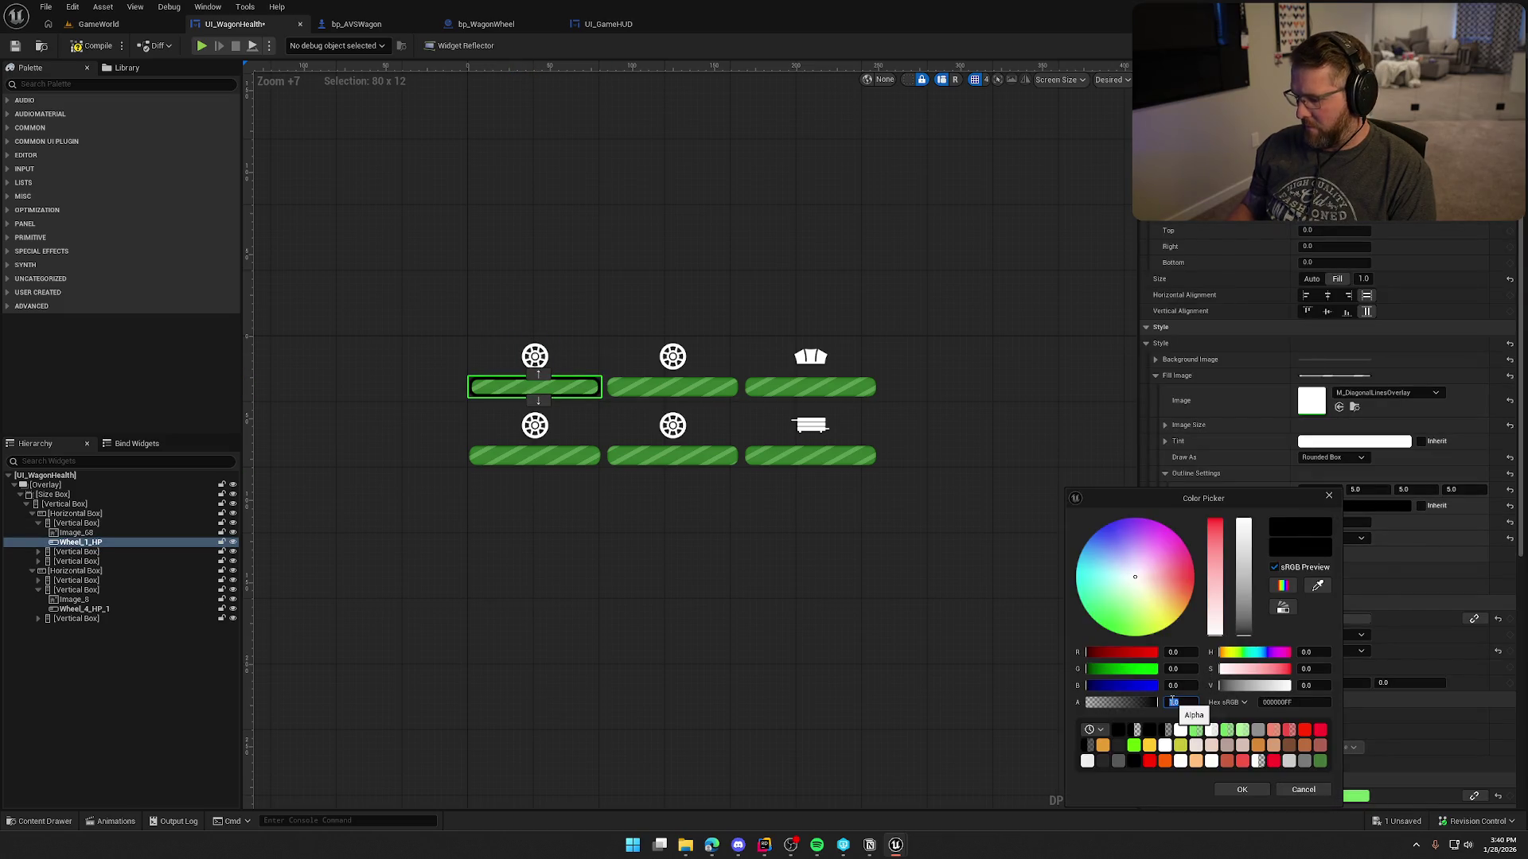
{"action": "type", "text": "0.5"}
{"action": "key", "text": "Return"}
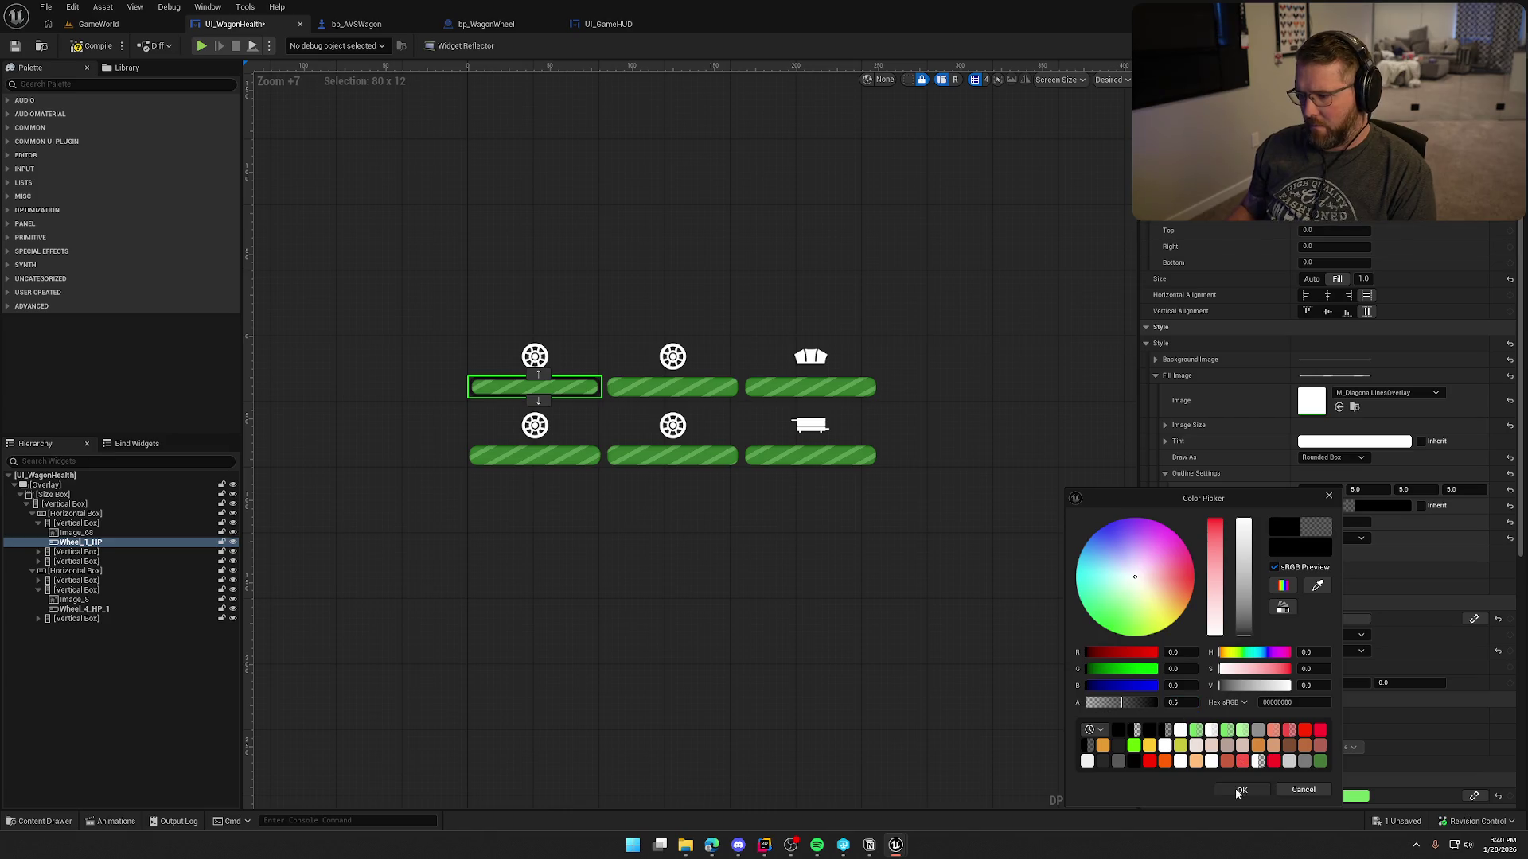
{"action": "left_click", "coordinate": [1238, 790]}
{"action": "left_click", "coordinate": [899, 568]}
{"action": "scroll", "coordinate": [549, 255], "scroll_direction": "down", "scroll_amount": 2}
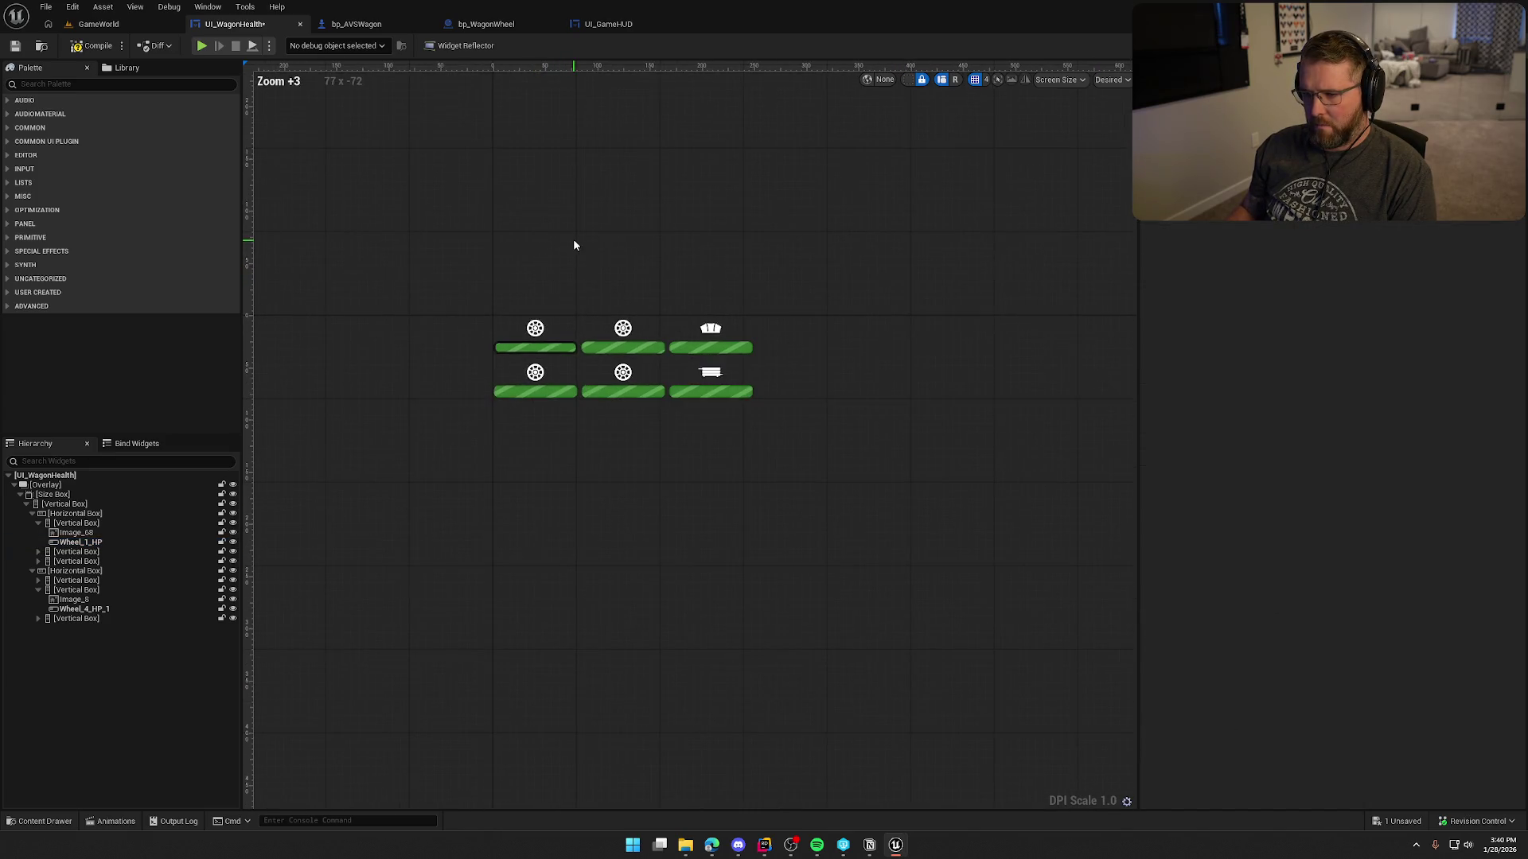
{"action": "scroll", "coordinate": [573, 239], "scroll_direction": "up", "scroll_amount": 1}
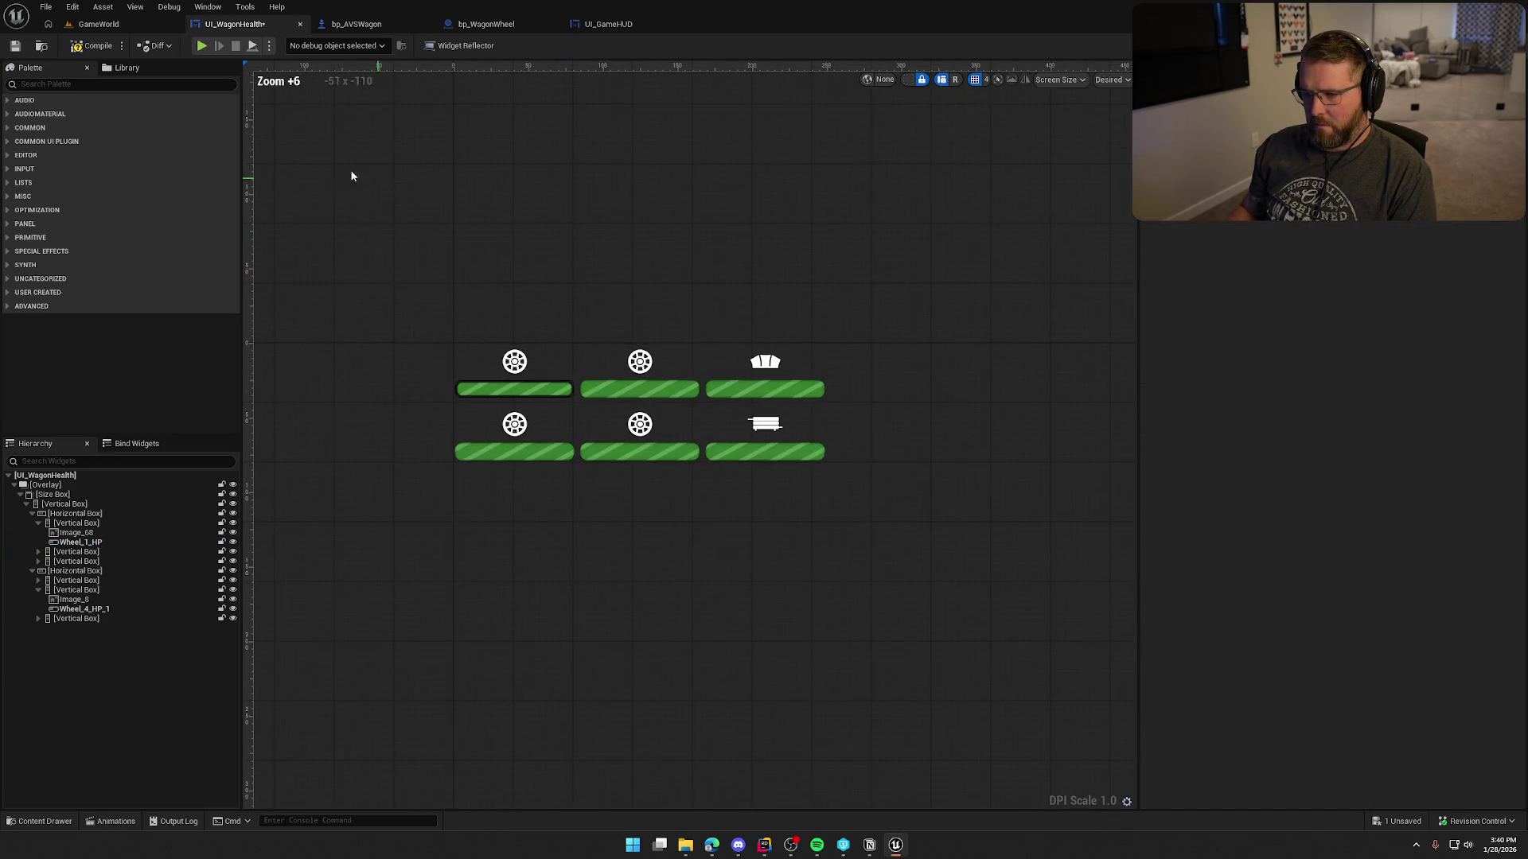
Play-test the game level to see the outlined bar, then stop it.
{"action": "left_click", "coordinate": [91, 26]}
{"action": "left_click", "coordinate": [297, 45]}
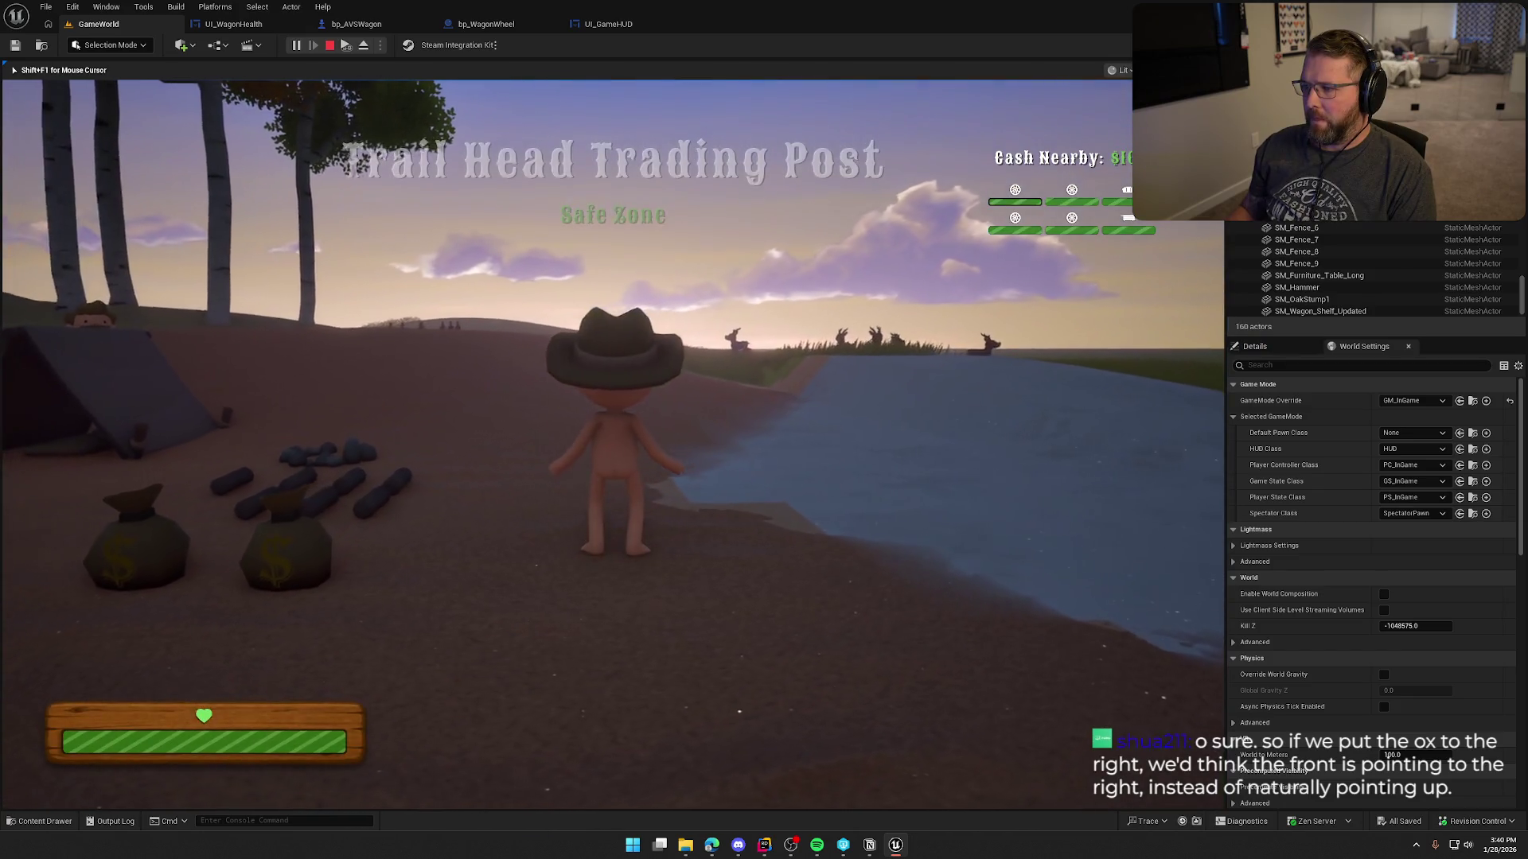
{"action": "key", "text": "Escape"}
In UI_WagonHealth, reselect the first wheel bar and inspect its outline colour.
{"action": "left_click", "coordinate": [233, 24]}
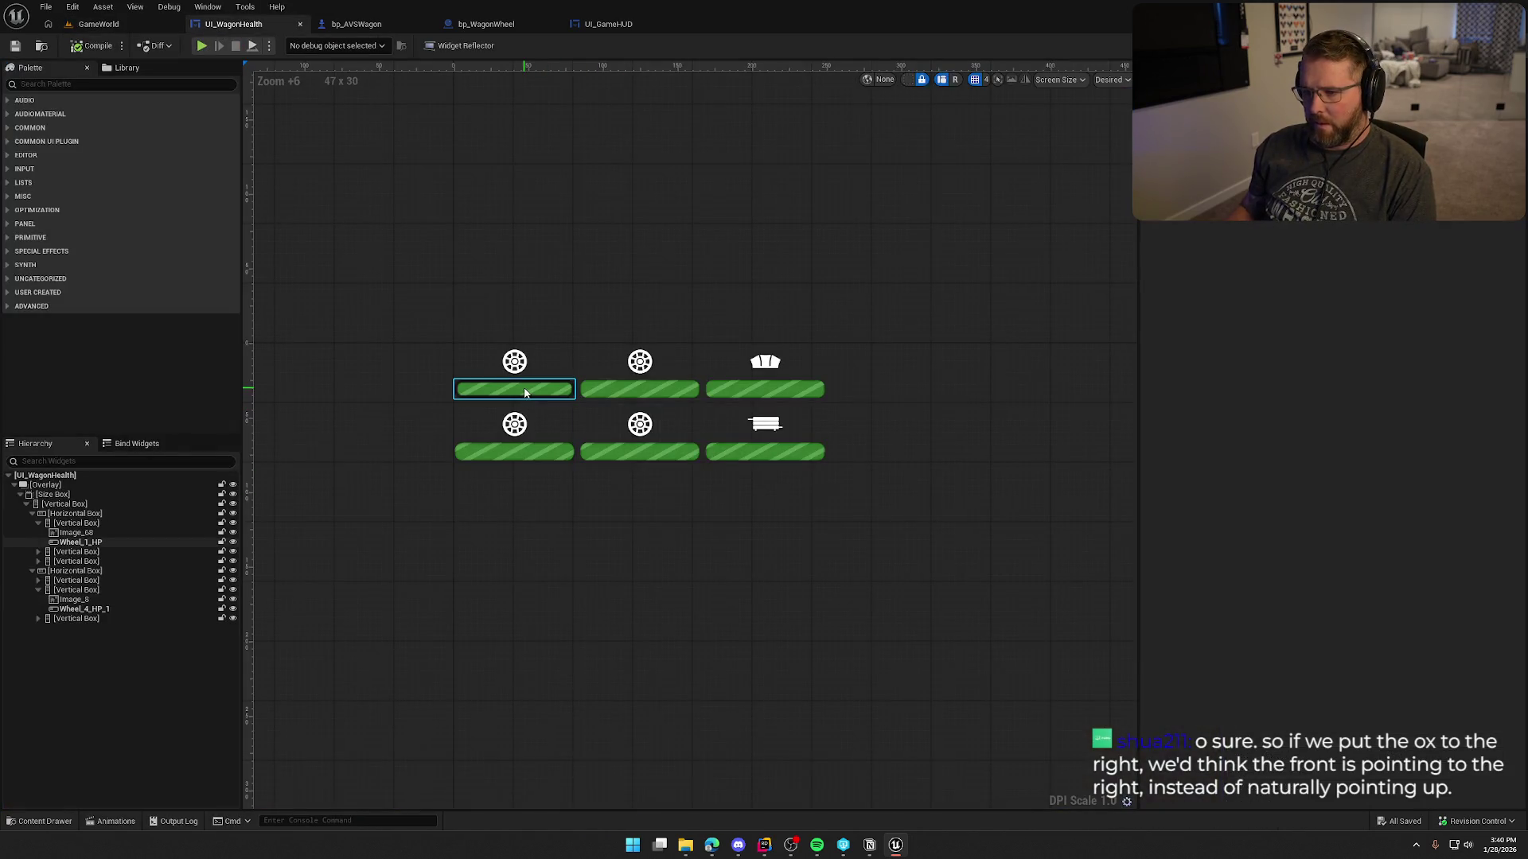
{"action": "left_click", "coordinate": [1395, 507]}
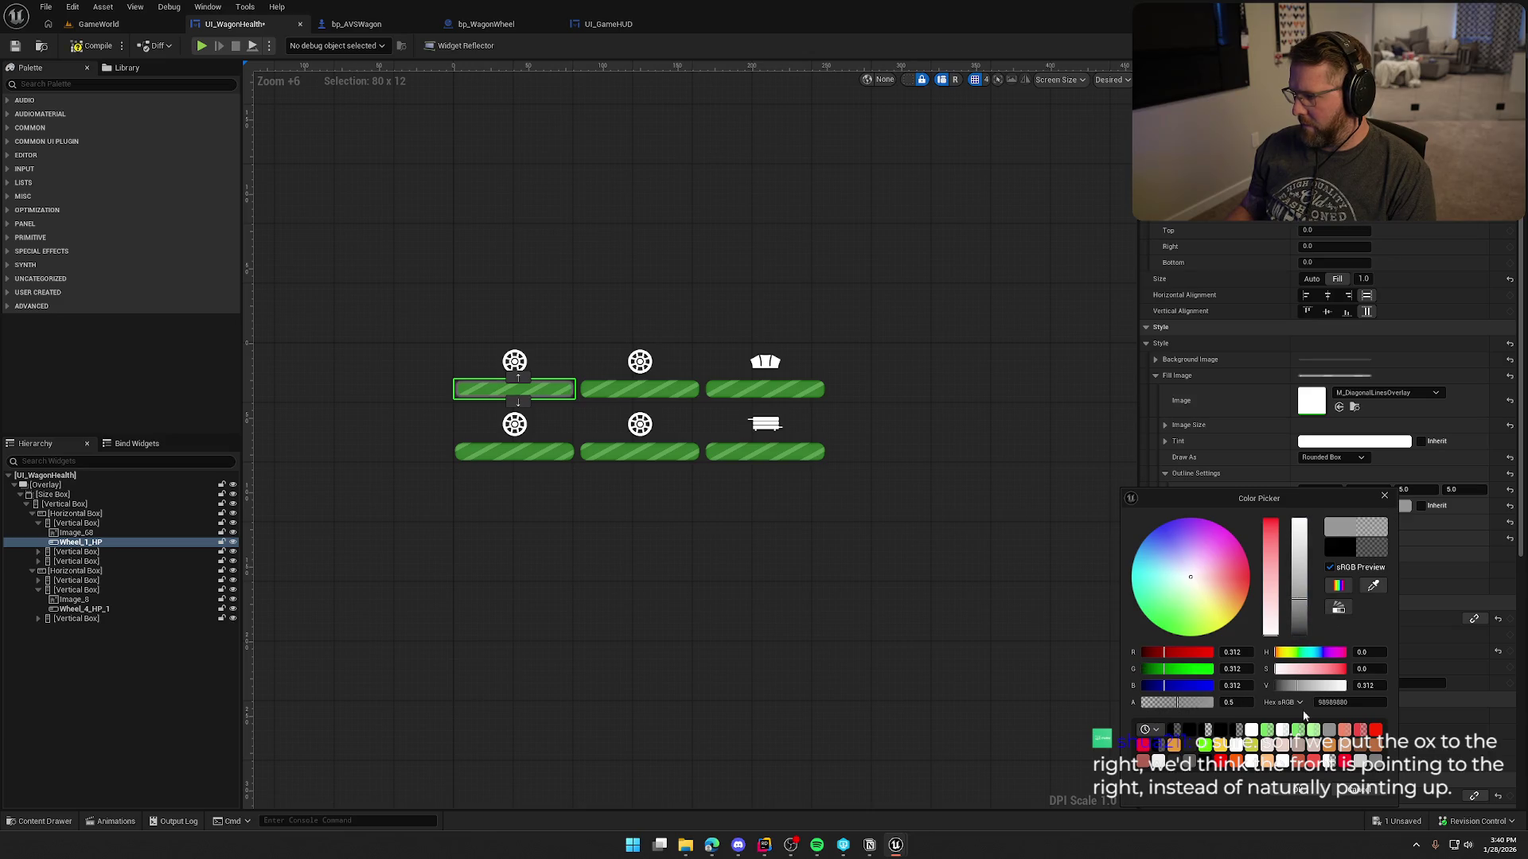
{"action": "left_click", "coordinate": [1299, 794]}
{"action": "left_click", "coordinate": [1005, 607]}
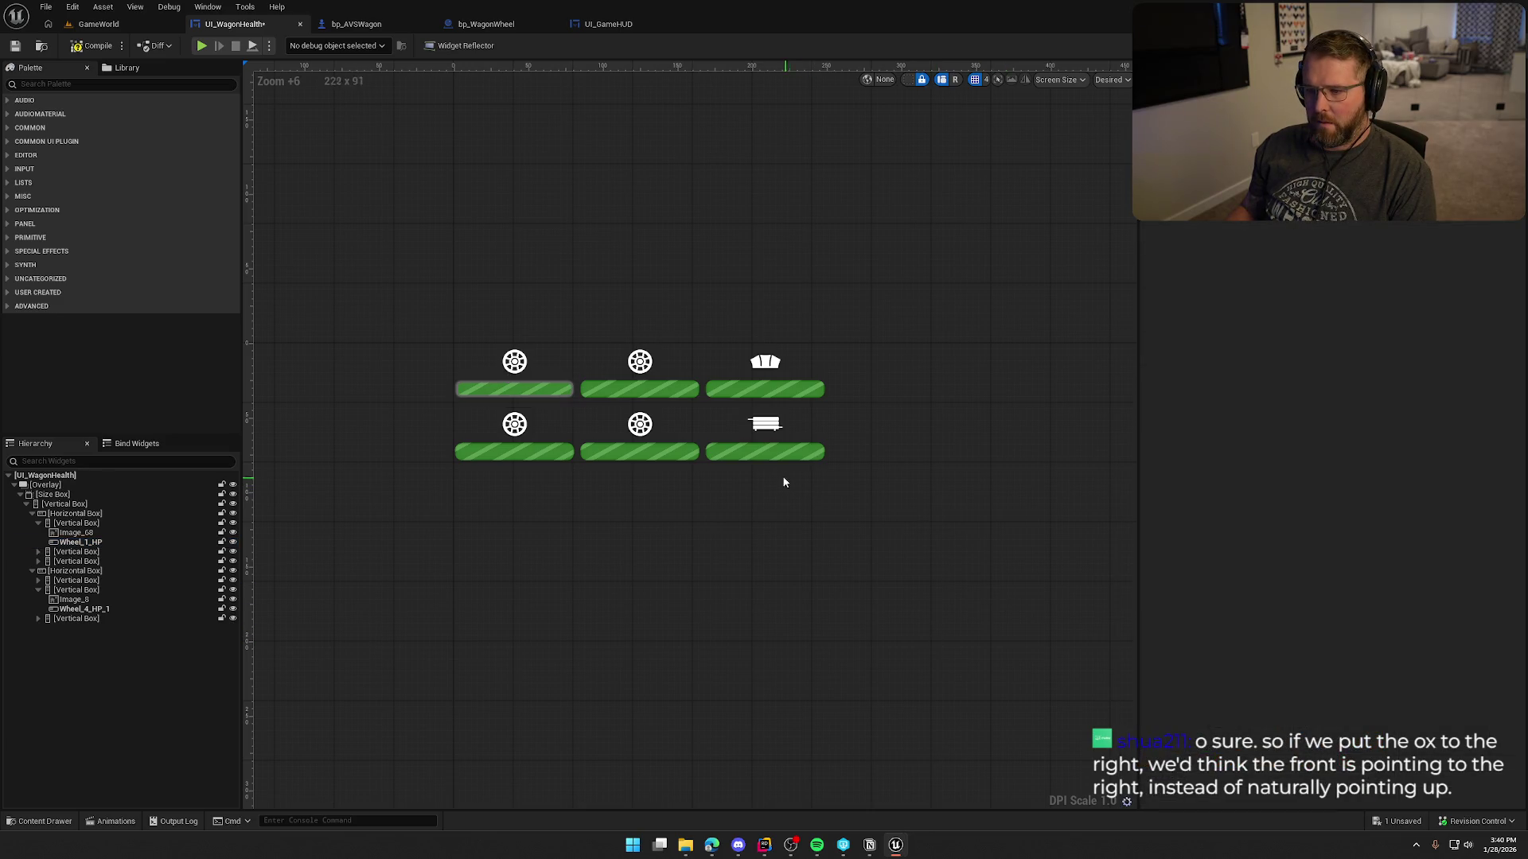
{"action": "left_click", "coordinate": [514, 389]}
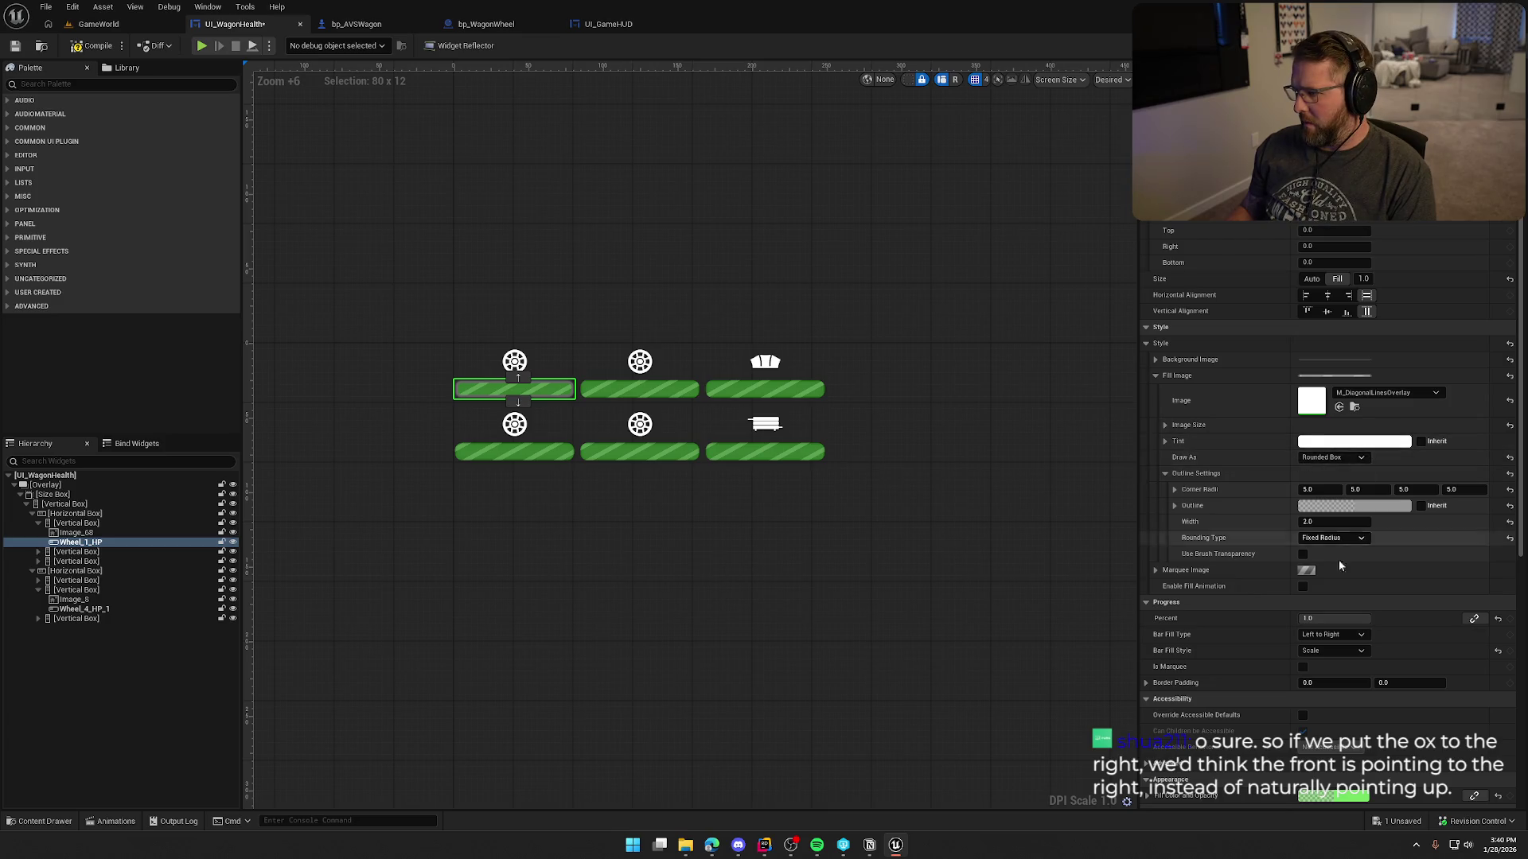
{"action": "left_click", "coordinate": [1344, 506]}
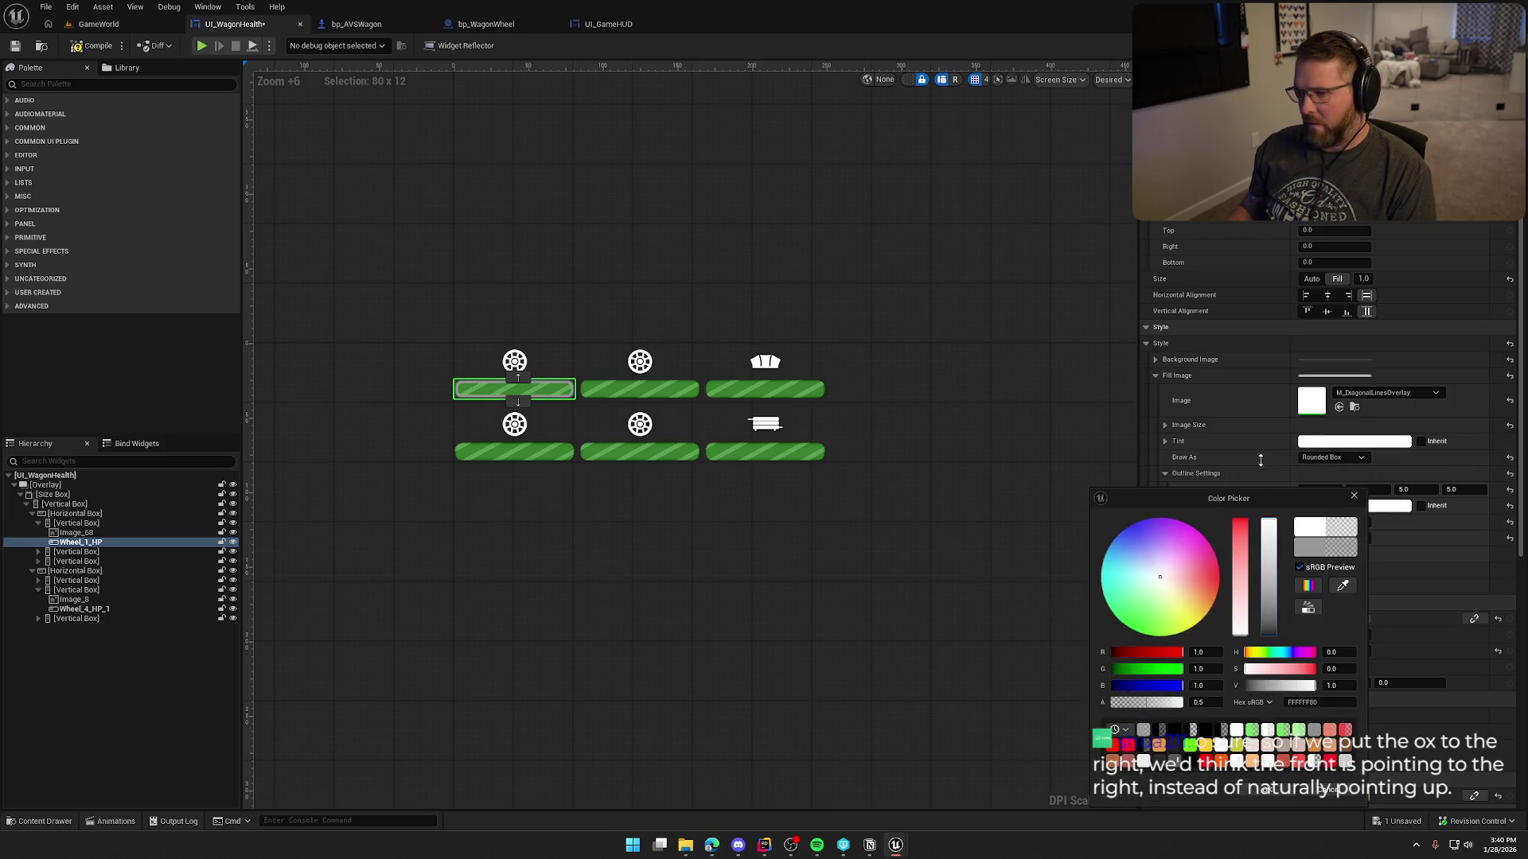
{"action": "left_click", "coordinate": [1266, 789]}
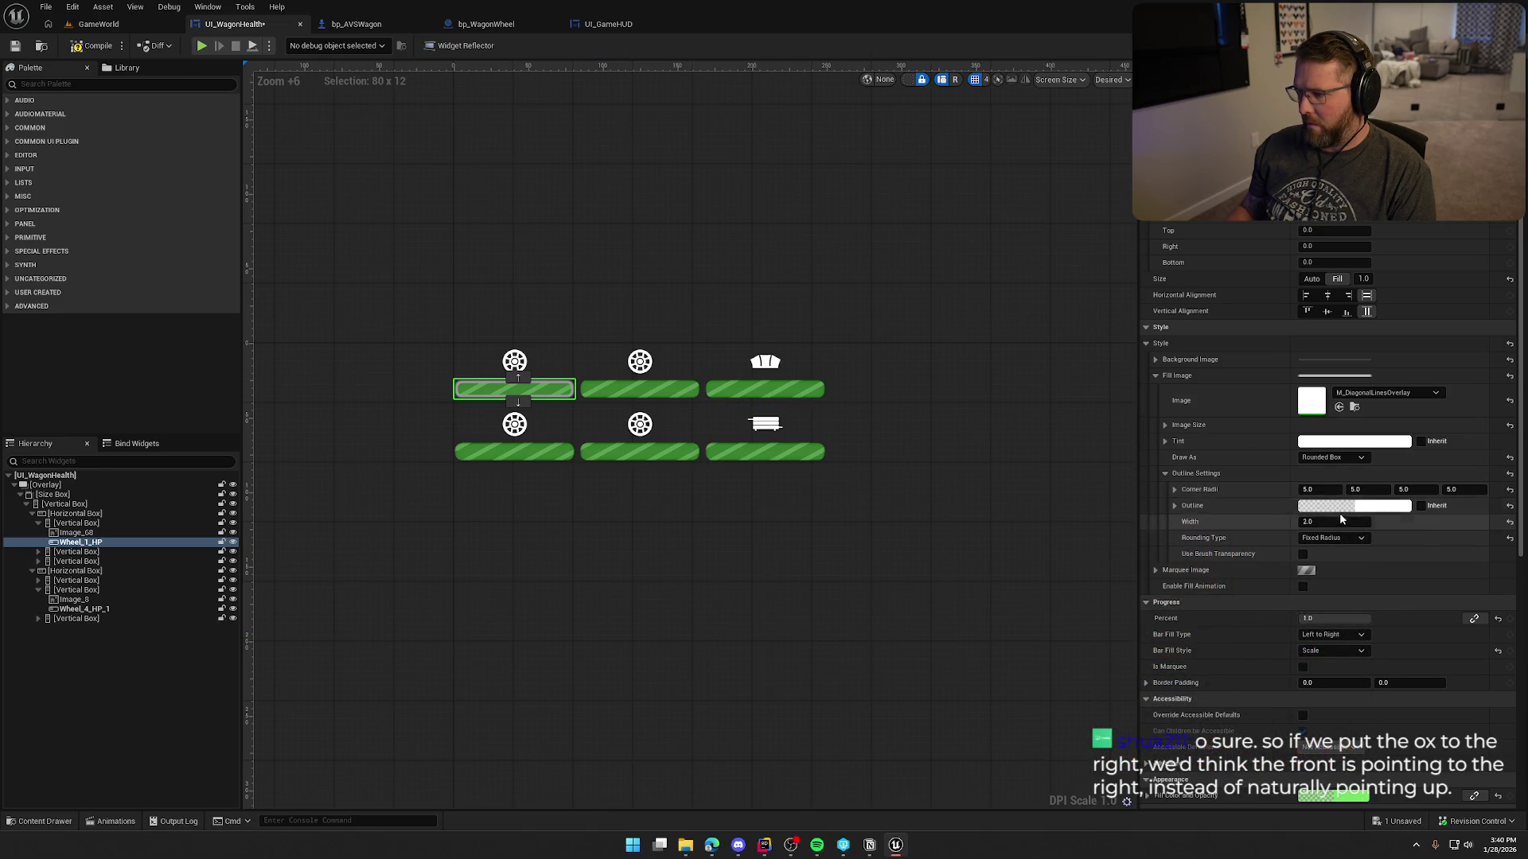
Set the outline colour to solid white with alpha 1.
{"action": "left_click", "coordinate": [1364, 507]}
{"action": "left_click", "coordinate": [1176, 703]}
{"action": "type", "text": "1"}
{"action": "key", "text": "Return"}
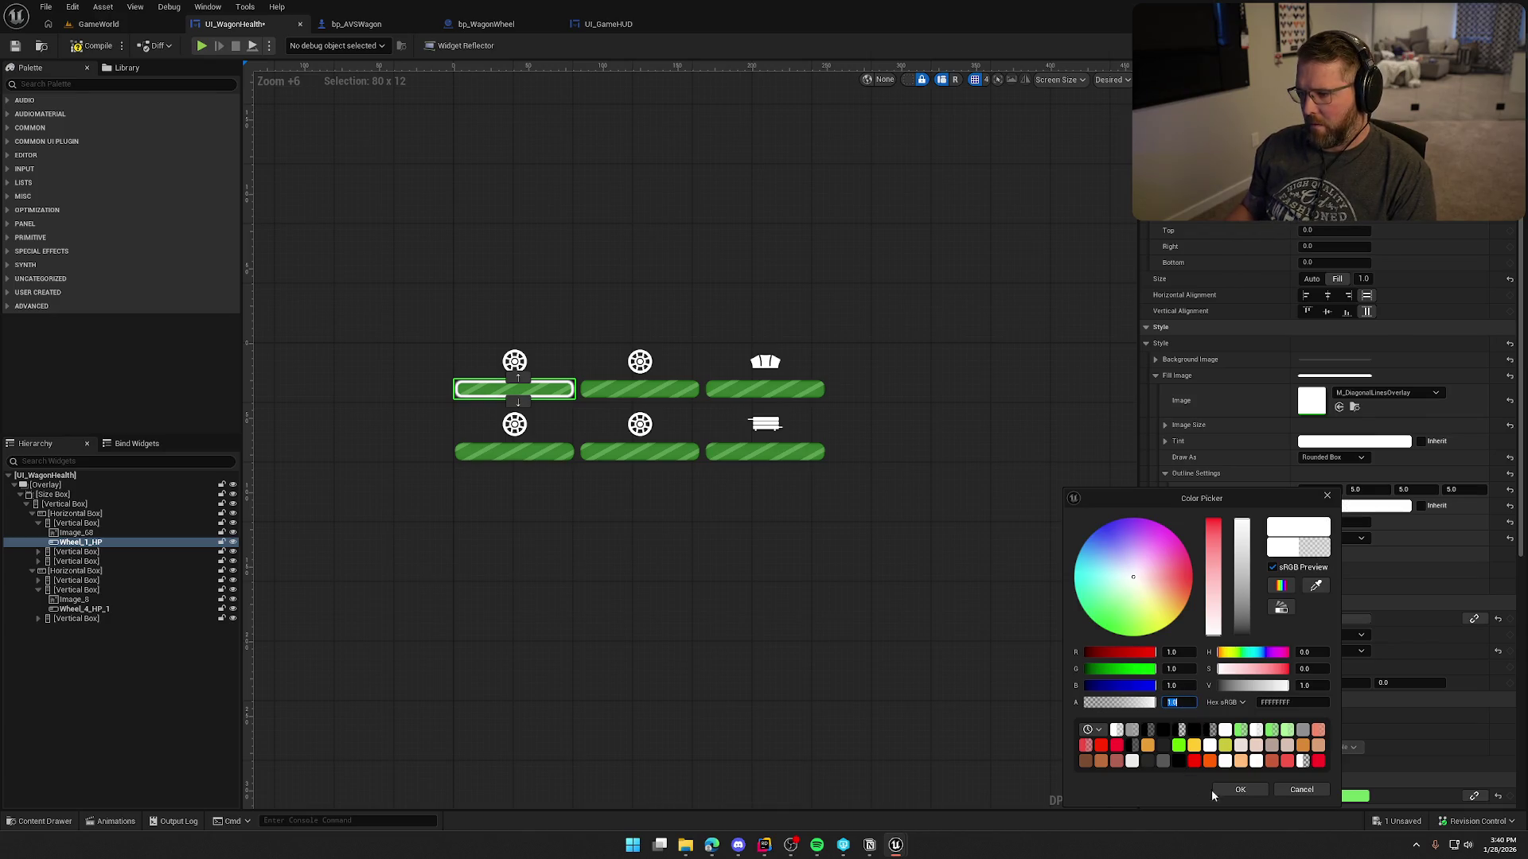
{"action": "left_click", "coordinate": [1240, 788]}
Set the outline width to 0 and the outline colour alpha to 0, then deselect to check.
{"action": "left_click", "coordinate": [1317, 522]}
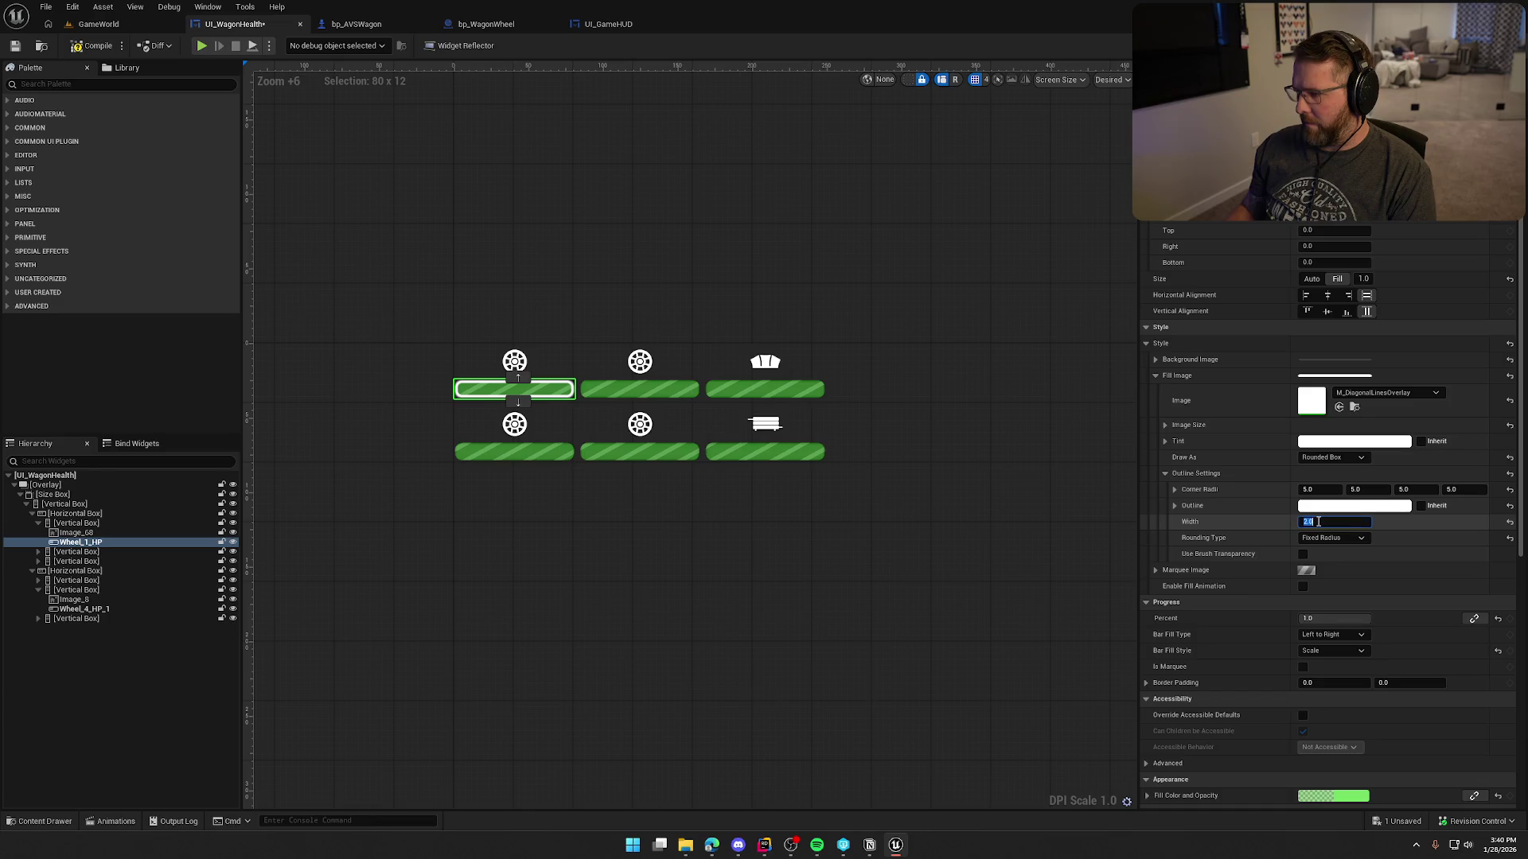
{"action": "key", "text": "Return"}
{"action": "left_click", "coordinate": [1337, 506]}
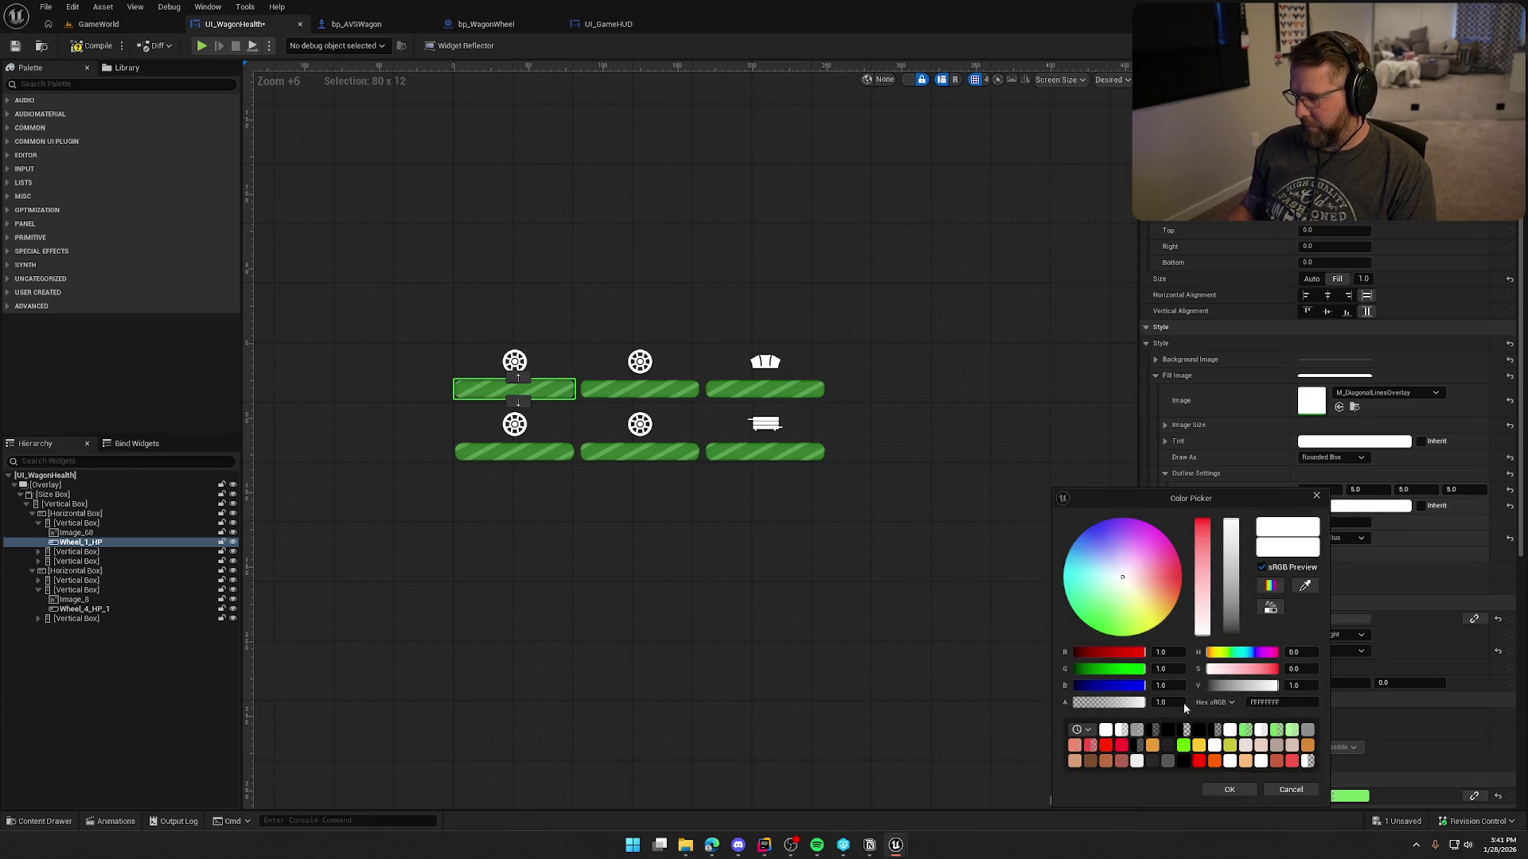
{"action": "left_click", "coordinate": [1161, 702]}
{"action": "type", "text": "0"}
{"action": "key", "text": "Return"}
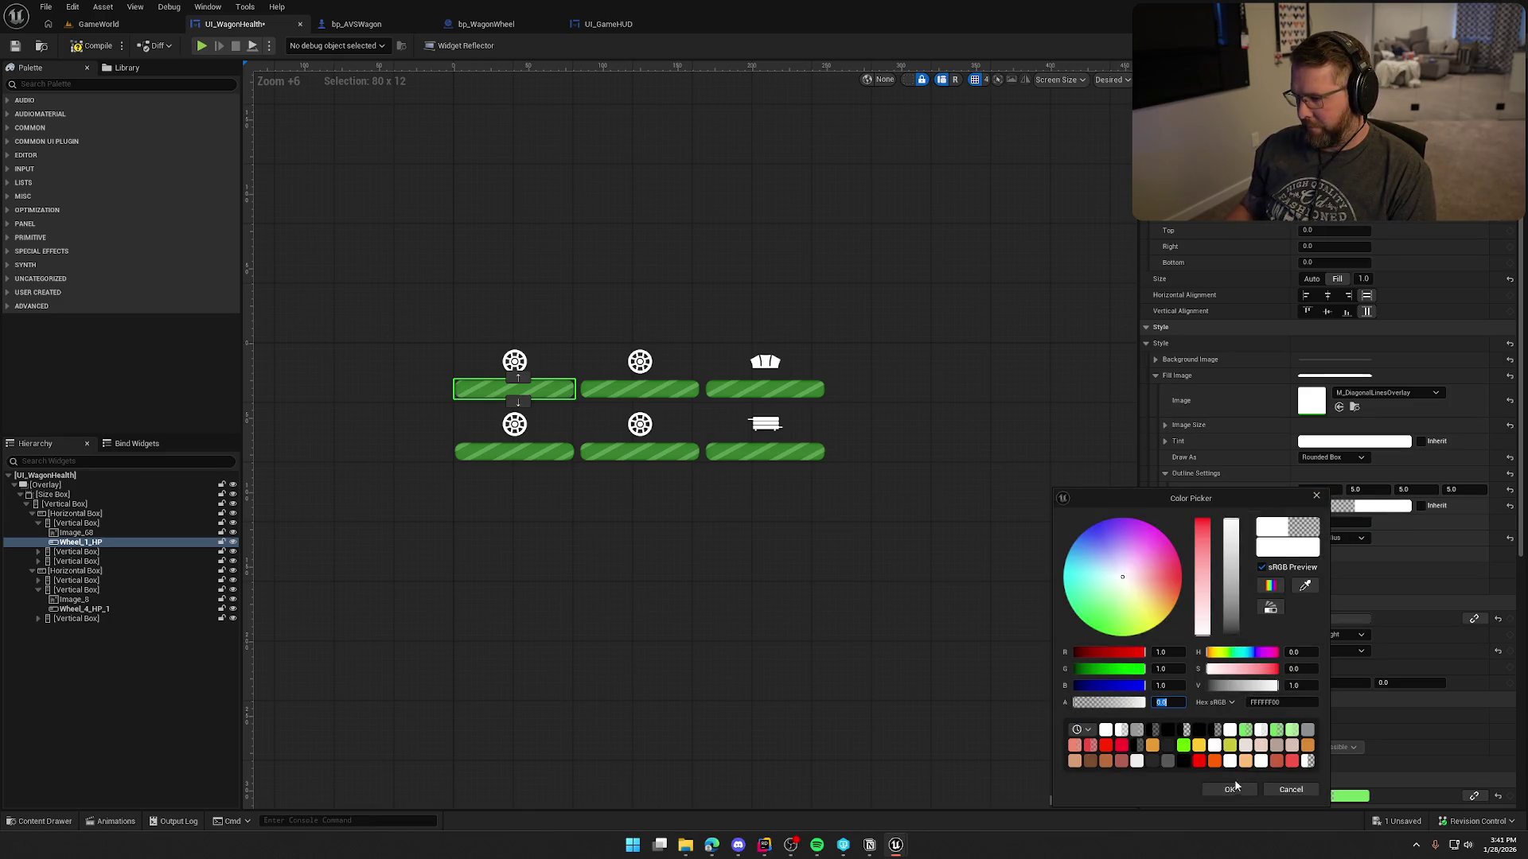
{"action": "left_click", "coordinate": [1232, 788]}
{"action": "left_click", "coordinate": [861, 232]}
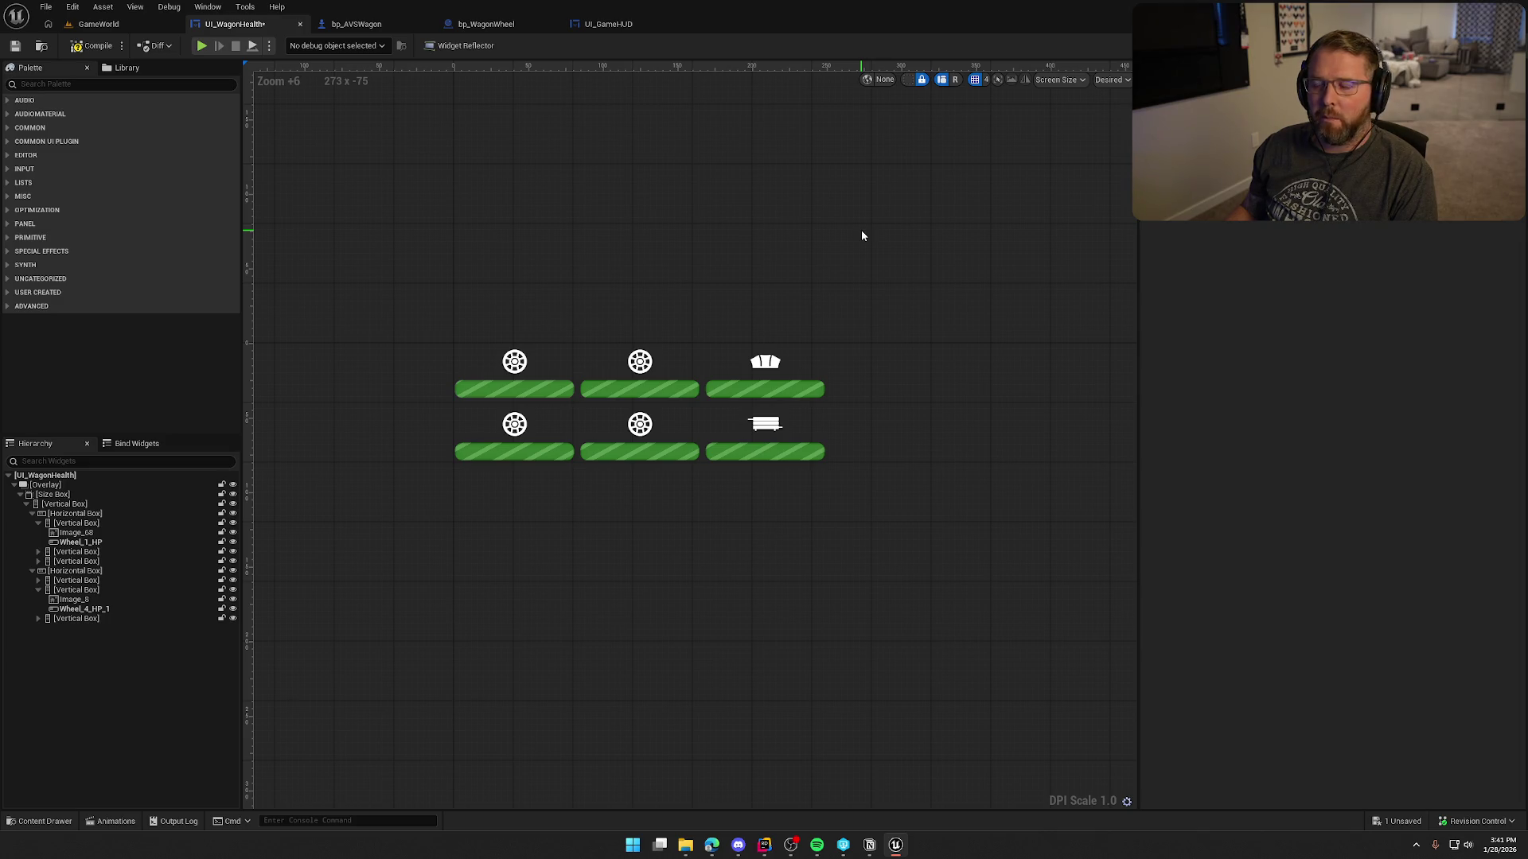
Save UI_WagonHealth, glance at bp_AVSWagon and bp_WagonWheel, then reselect the first wheel bar.
{"action": "key", "text": "ctrl+s"}
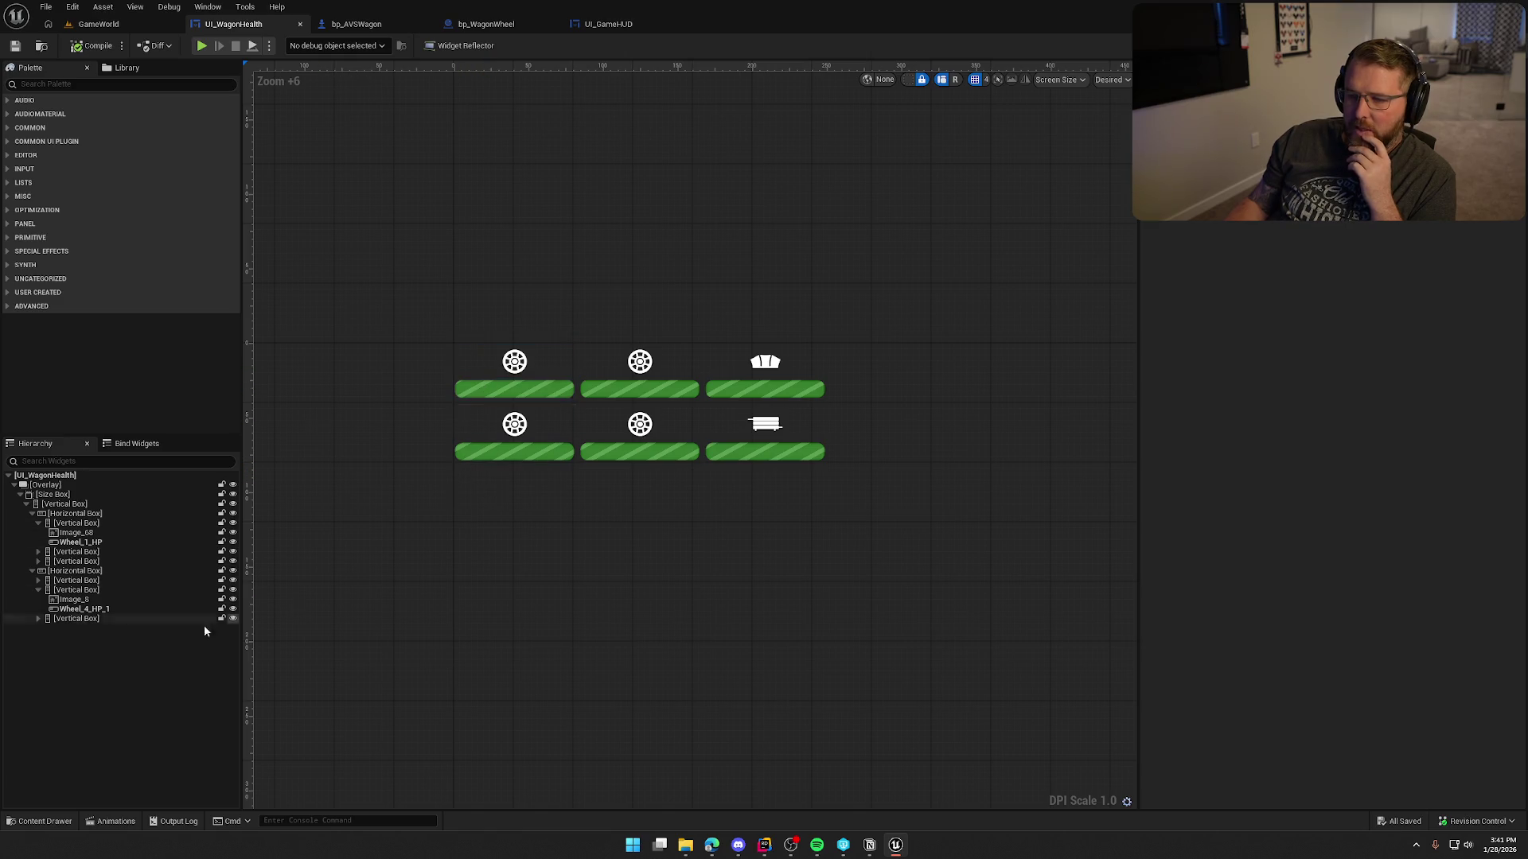
{"action": "left_click", "coordinate": [33, 572]}
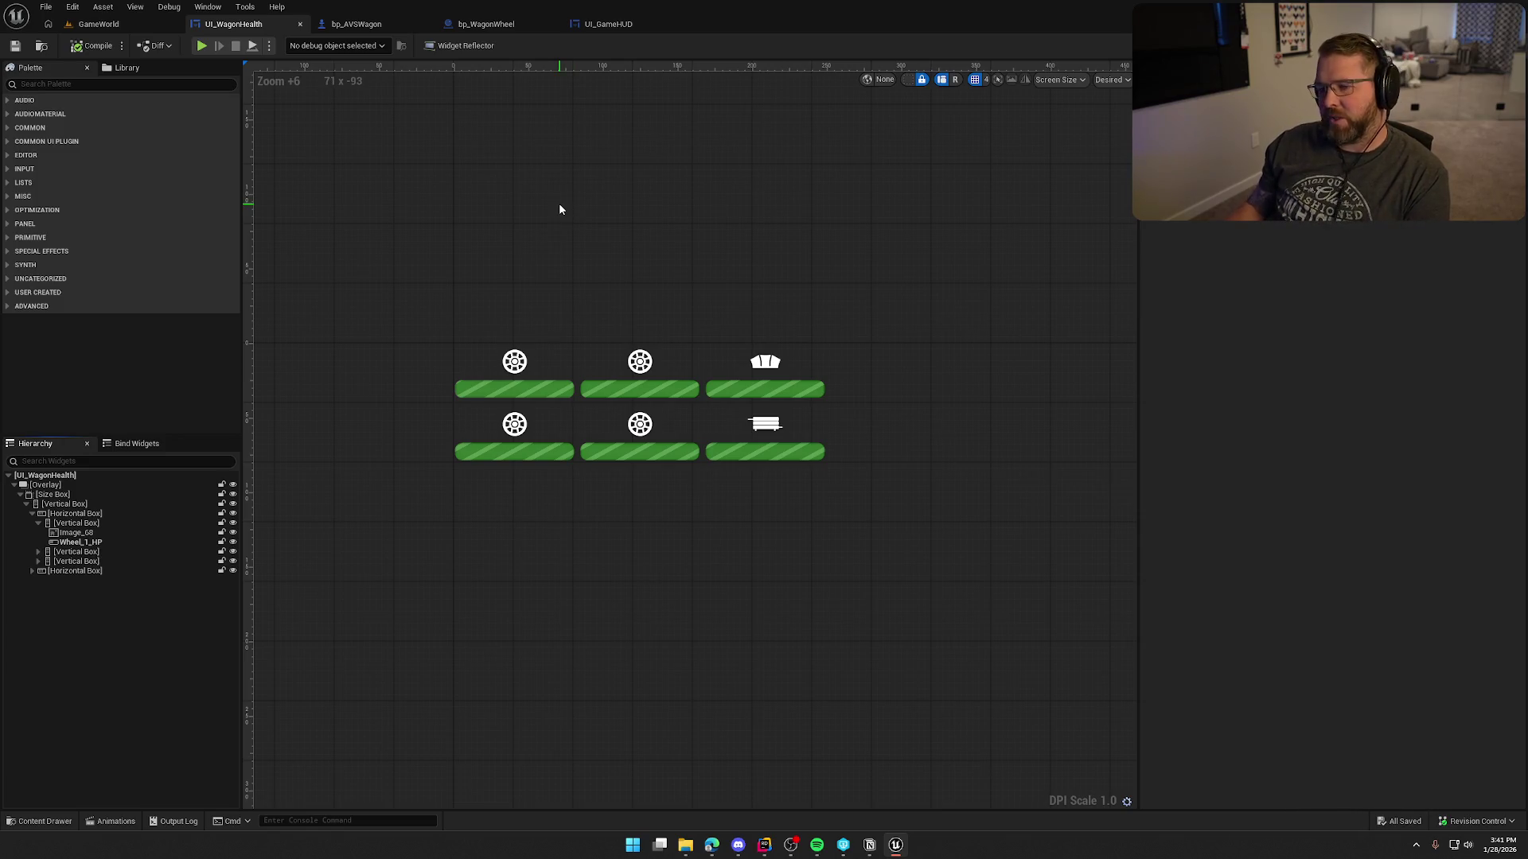
{"action": "left_click", "coordinate": [360, 27]}
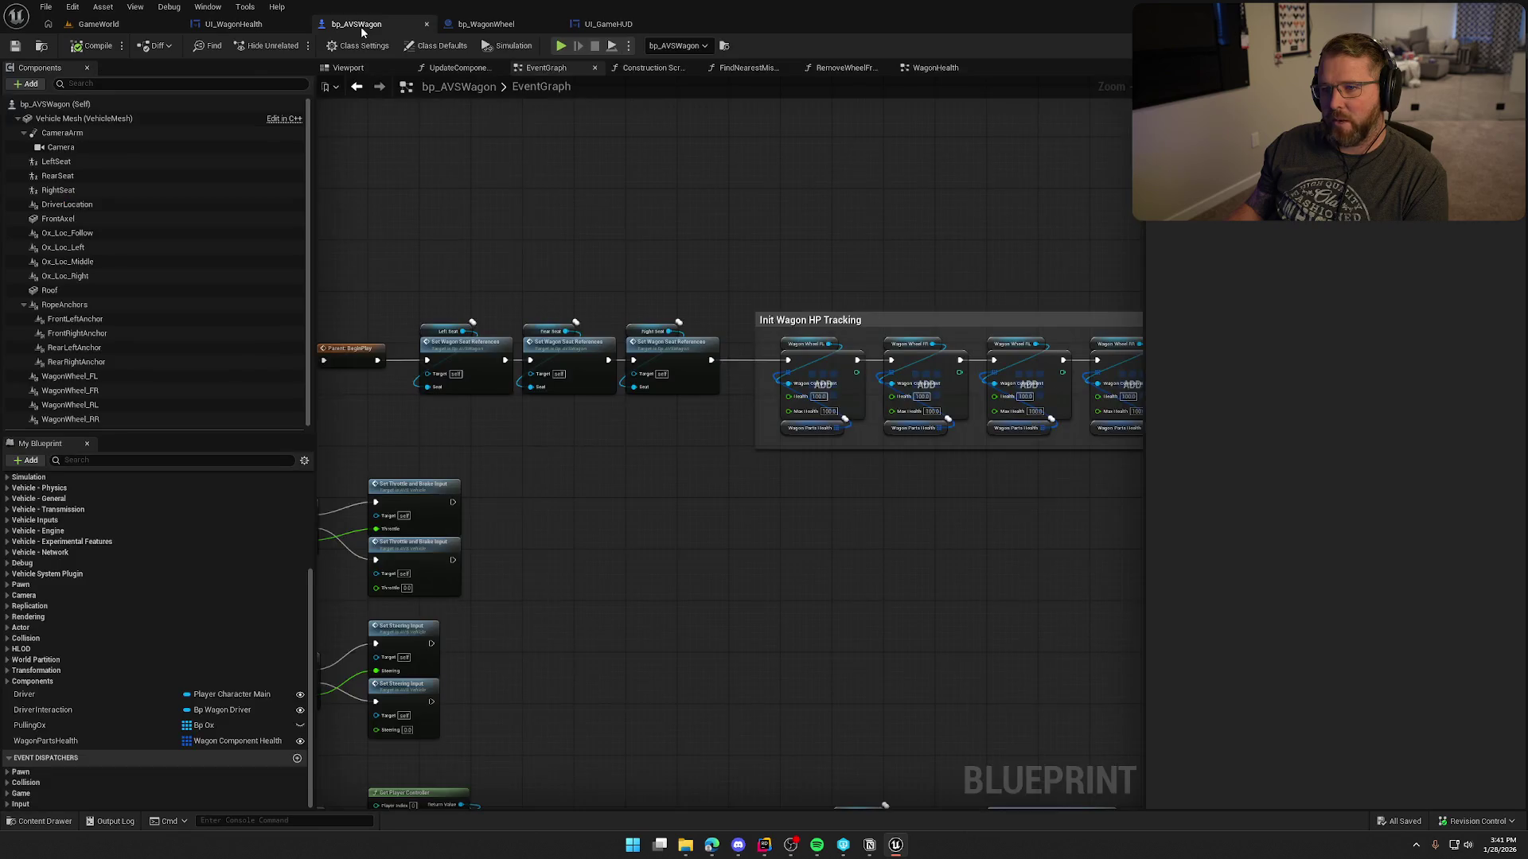
{"action": "left_click", "coordinate": [481, 24]}
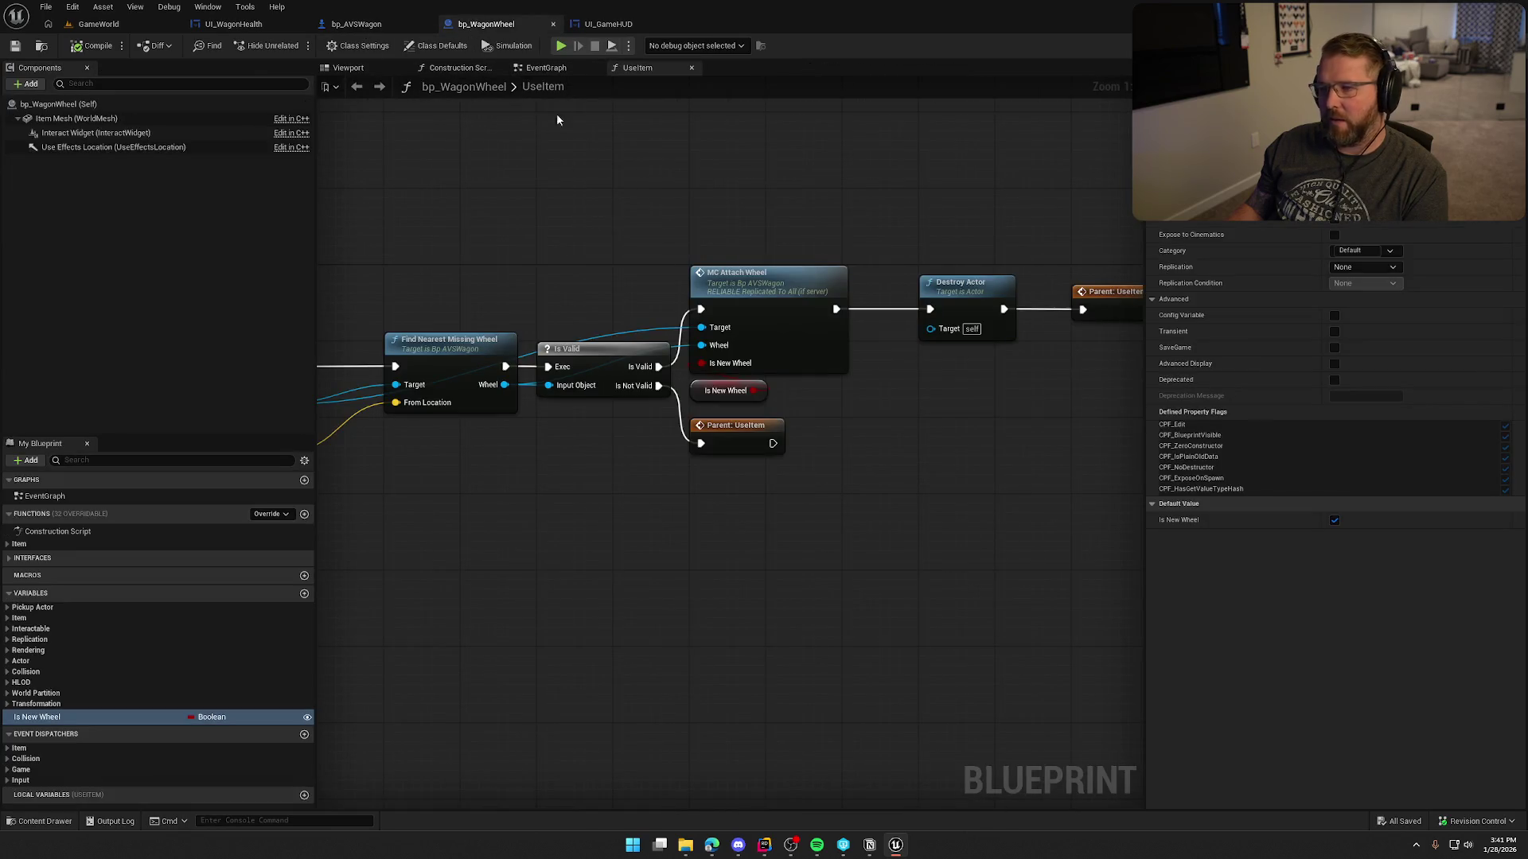
{"action": "left_click", "coordinate": [233, 24]}
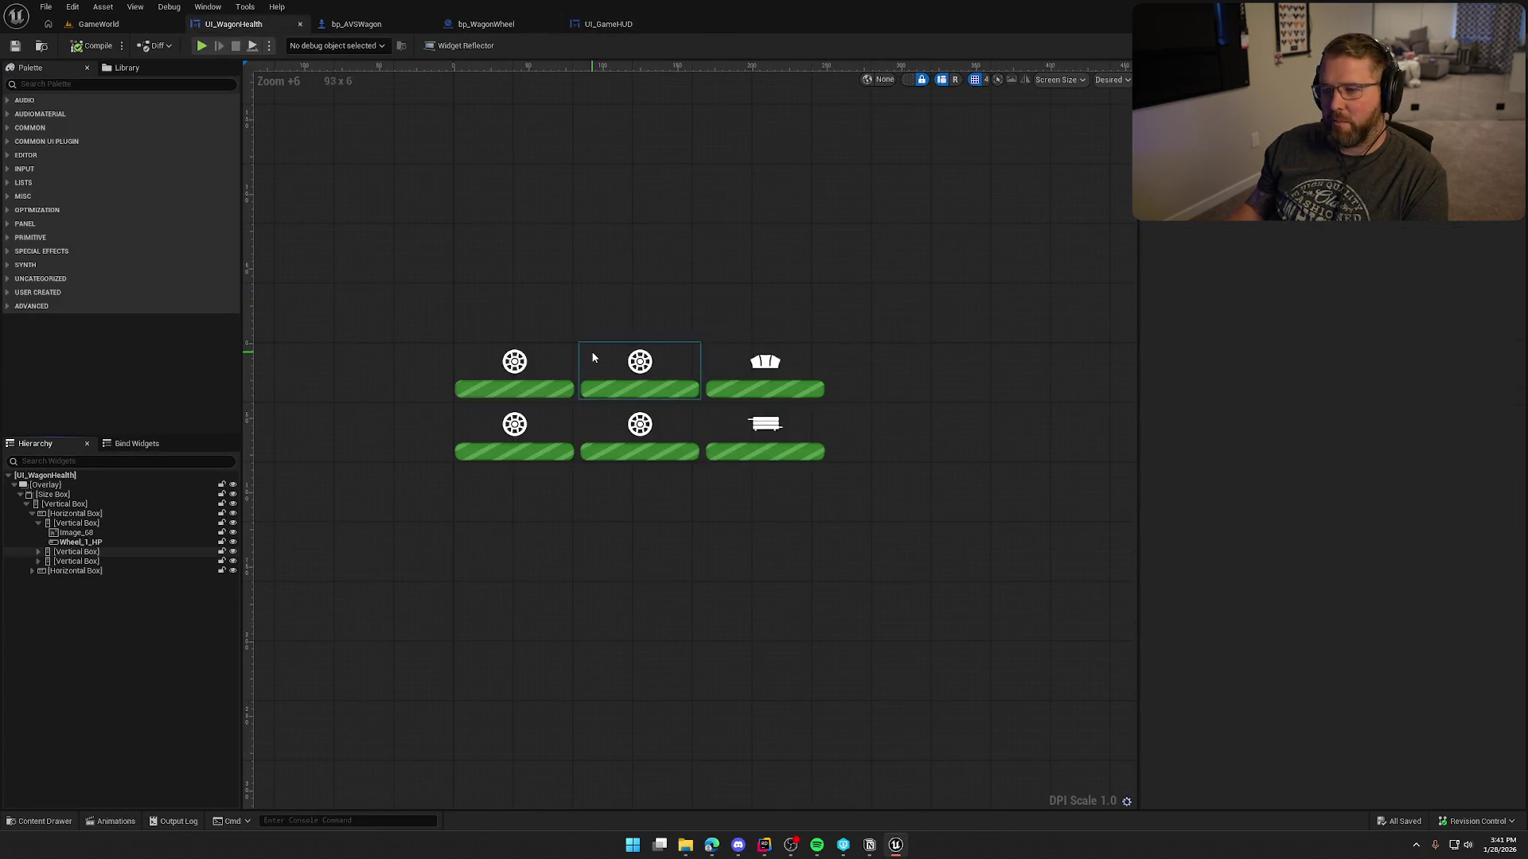
{"action": "left_click", "coordinate": [531, 386]}
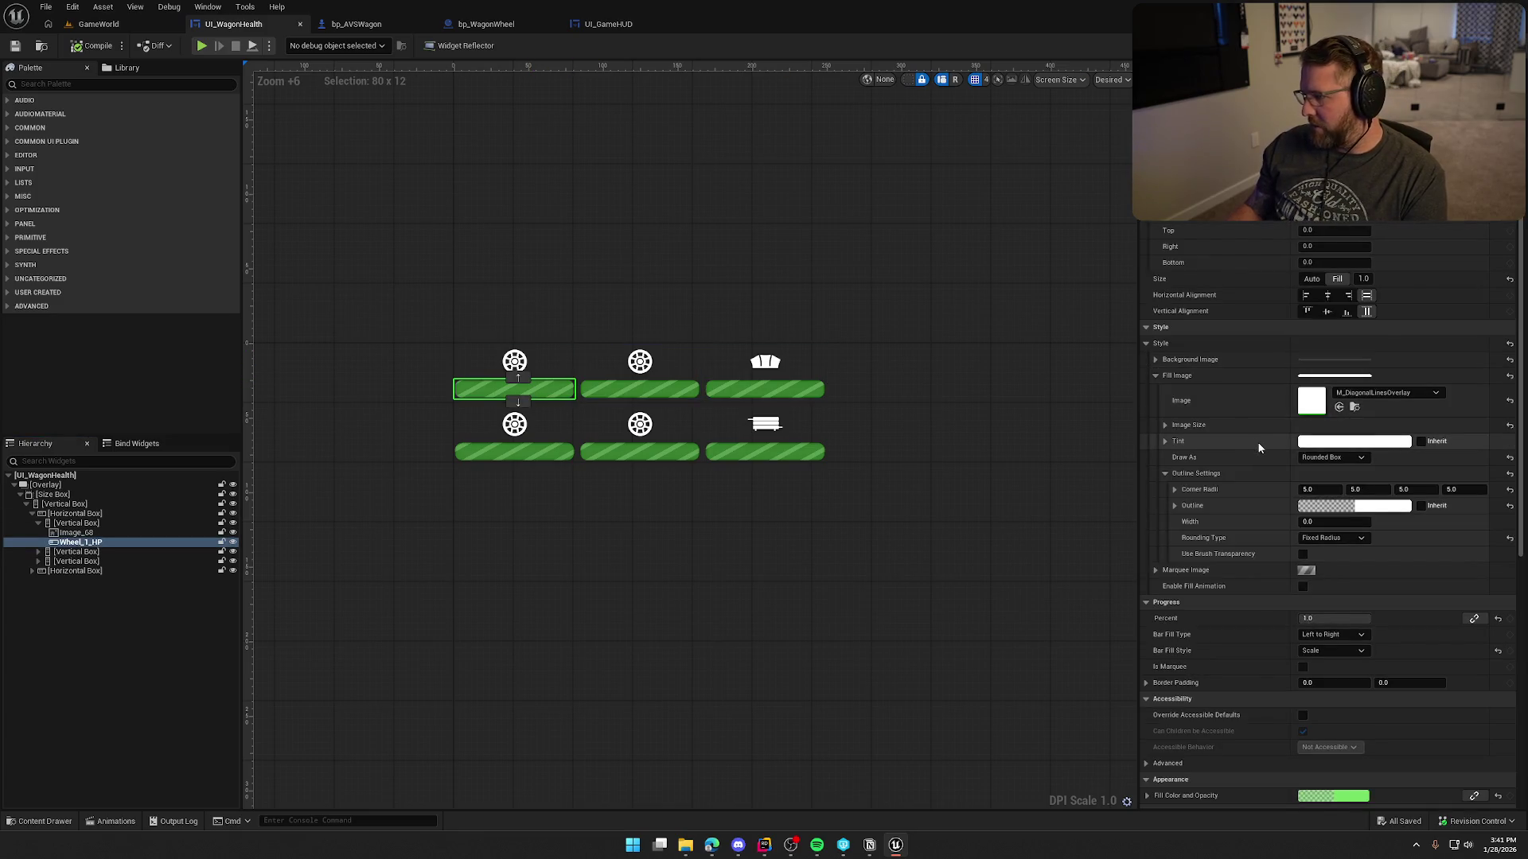
Set Wheel_1_HP's Percent to 0.5 and preview the half-filled bar.
{"action": "left_click", "coordinate": [1177, 376]}
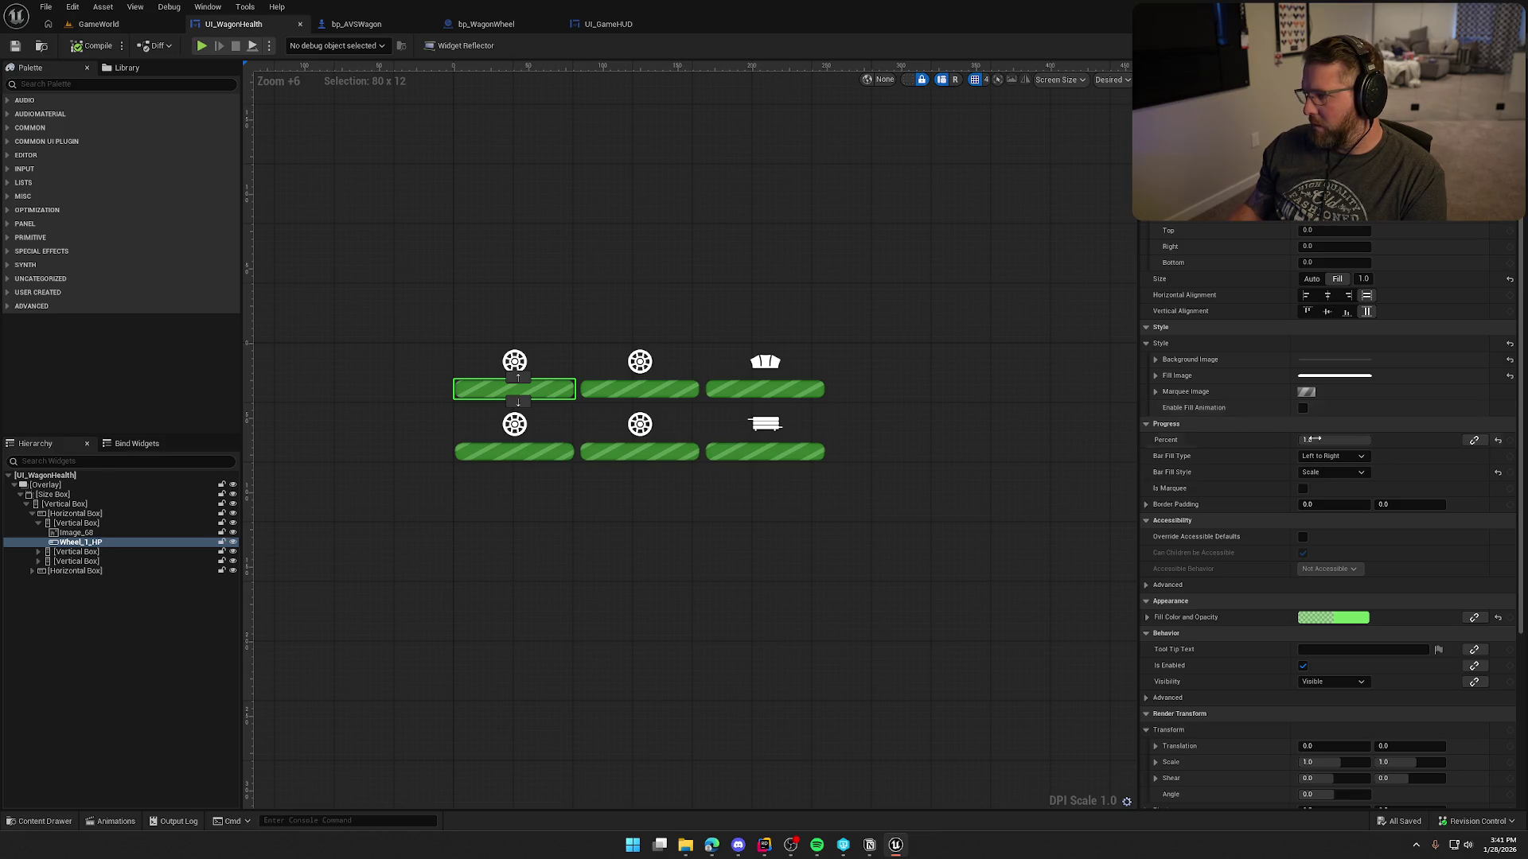
{"action": "left_click", "coordinate": [1356, 440]}
{"action": "type", "text": "0.5"}
{"action": "key", "text": "Return"}
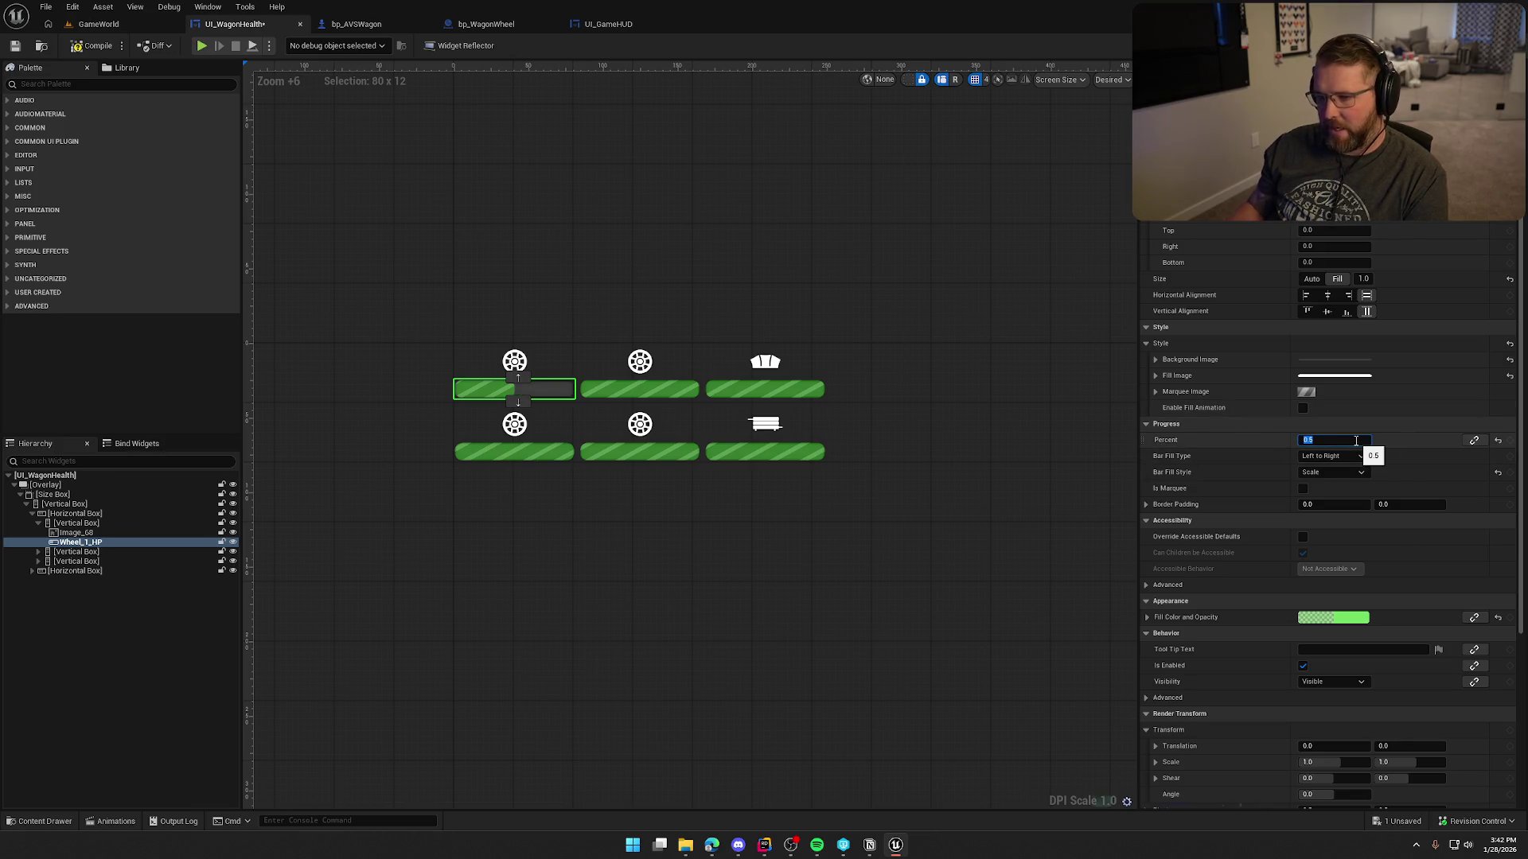
{"action": "left_click", "coordinate": [718, 178]}
{"action": "left_click", "coordinate": [557, 389]}
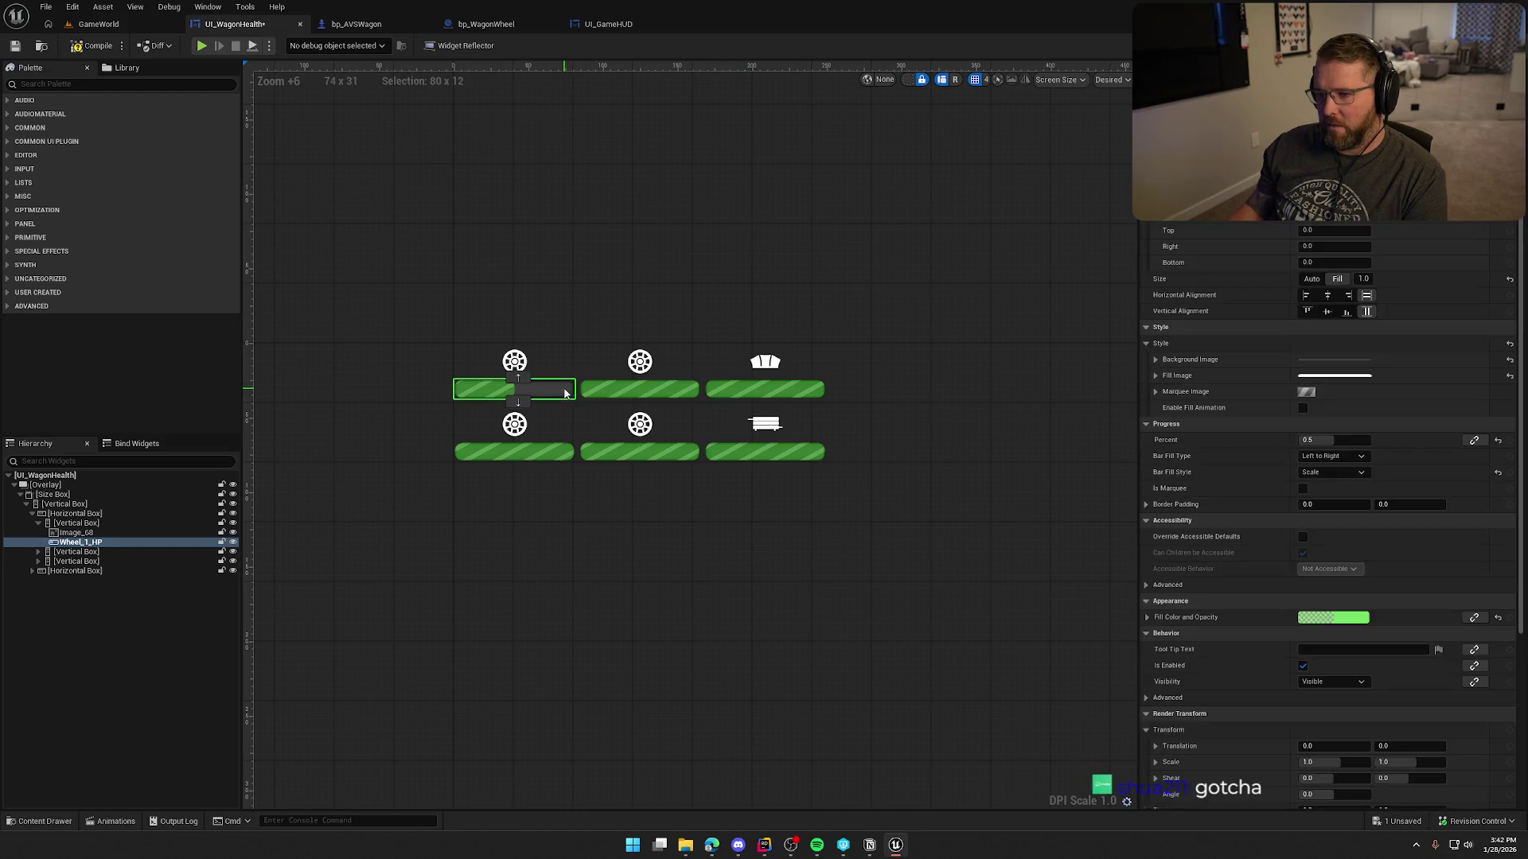
Inspect the background outline settings and drag Percent down to about 0.38.
{"action": "left_click", "coordinate": [1155, 360]}
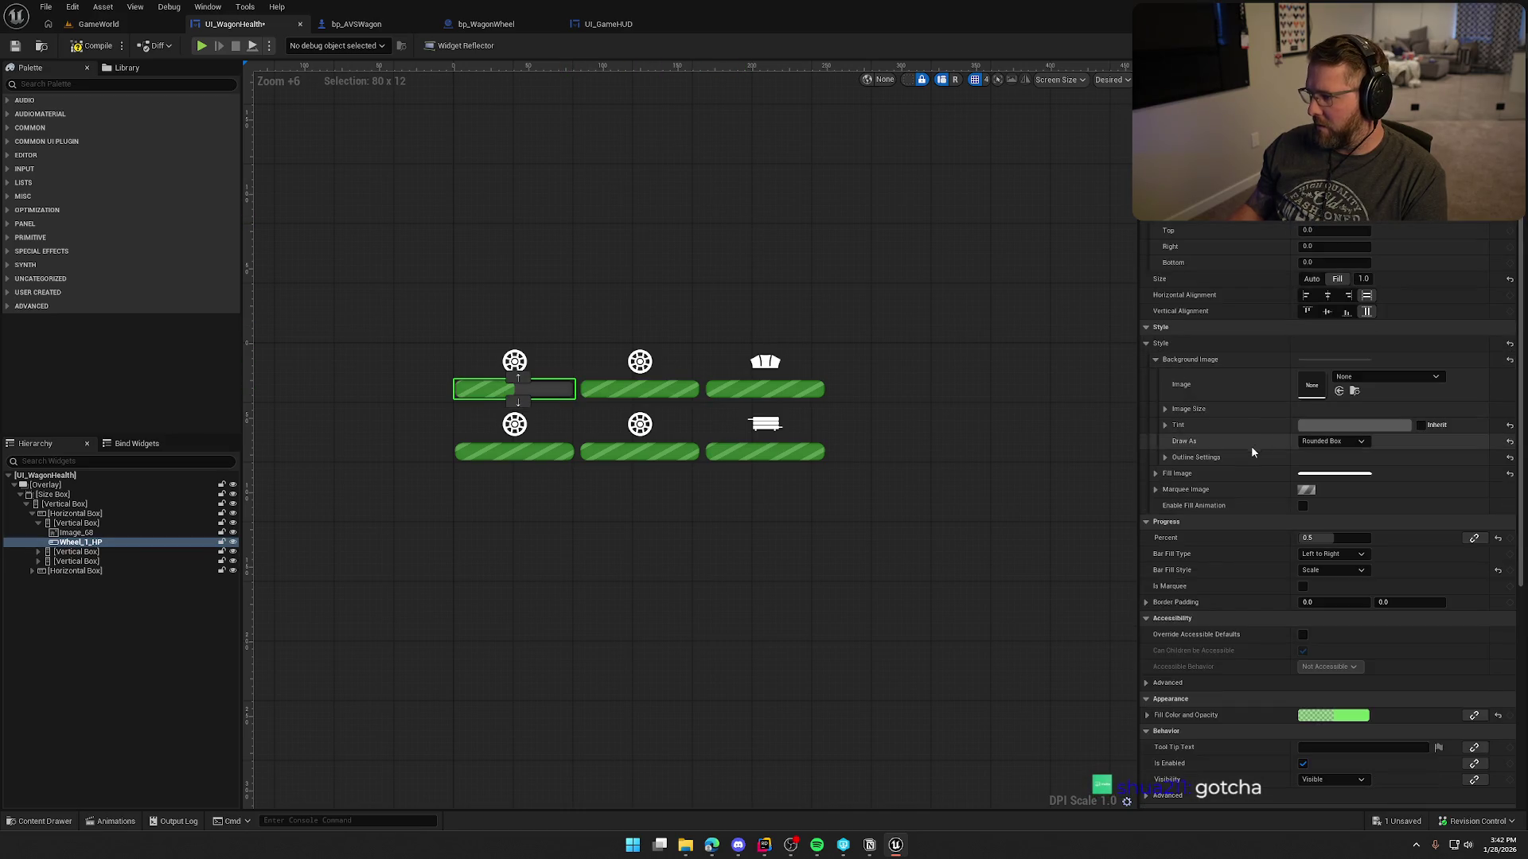
{"action": "left_click", "coordinate": [1166, 457]}
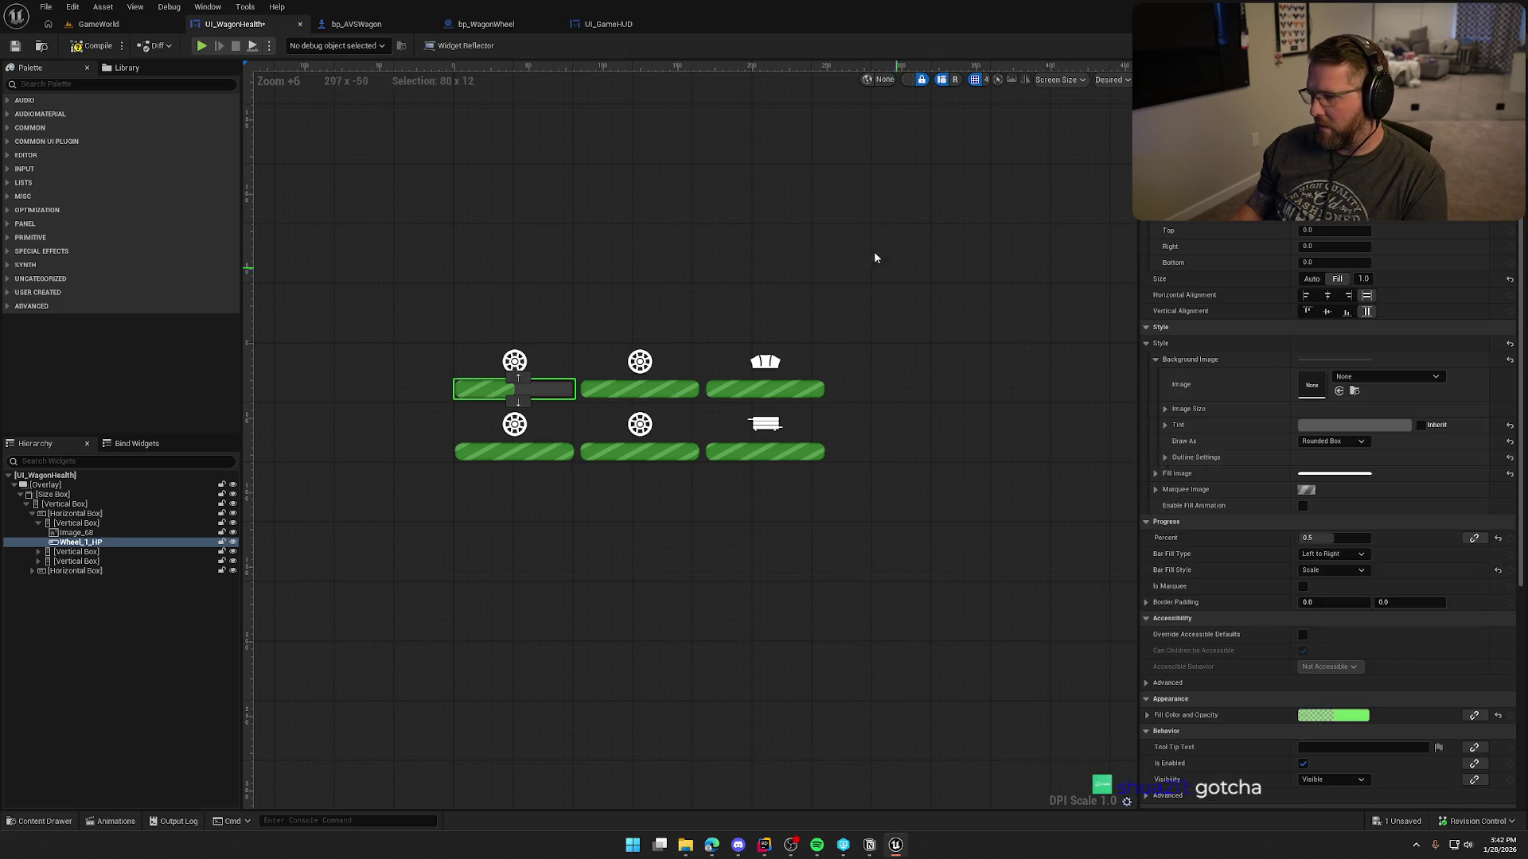
{"action": "left_click", "coordinate": [852, 232]}
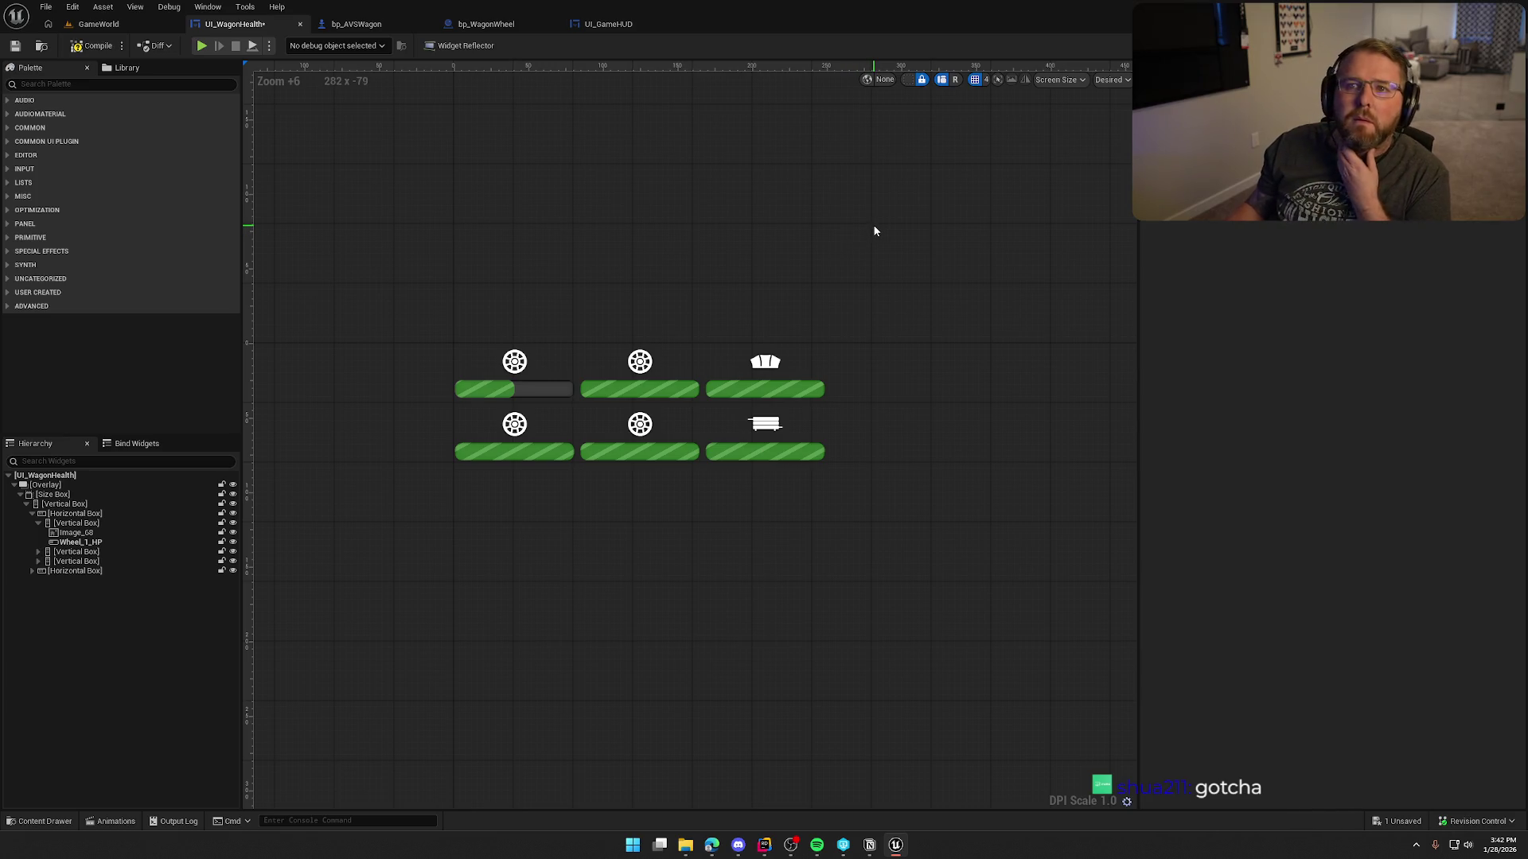
{"action": "left_click", "coordinate": [536, 395]}
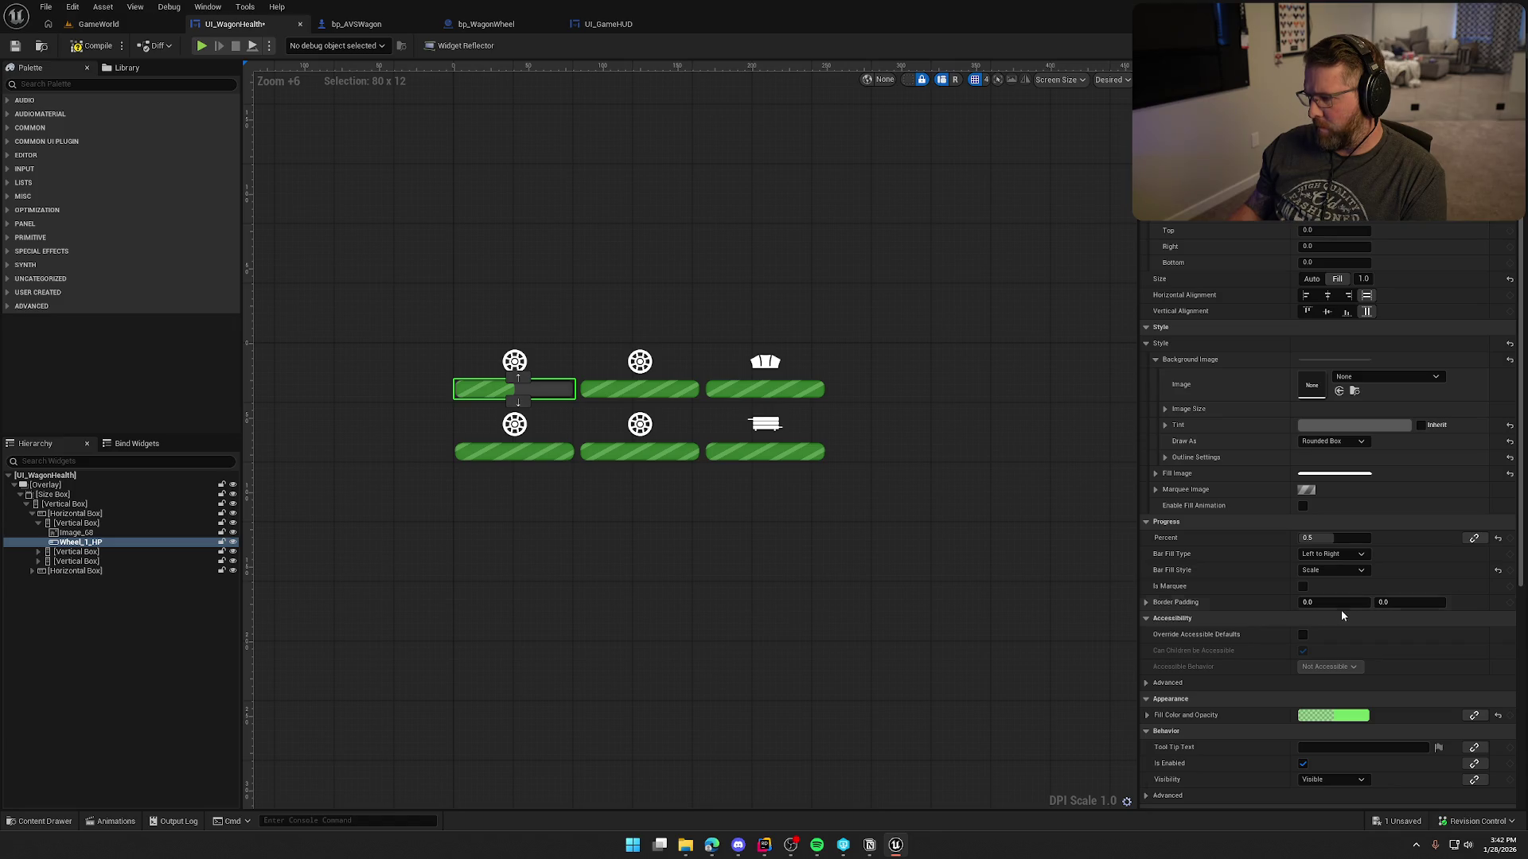
{"action": "mouse_move", "coordinate": [1329, 538]}
{"action": "left_mouse_down"}
{"action": "mouse_move", "coordinate": [1307, 538]}
{"action": "mouse_move", "coordinate": [1353, 538]}
{"action": "left_mouse_up"}
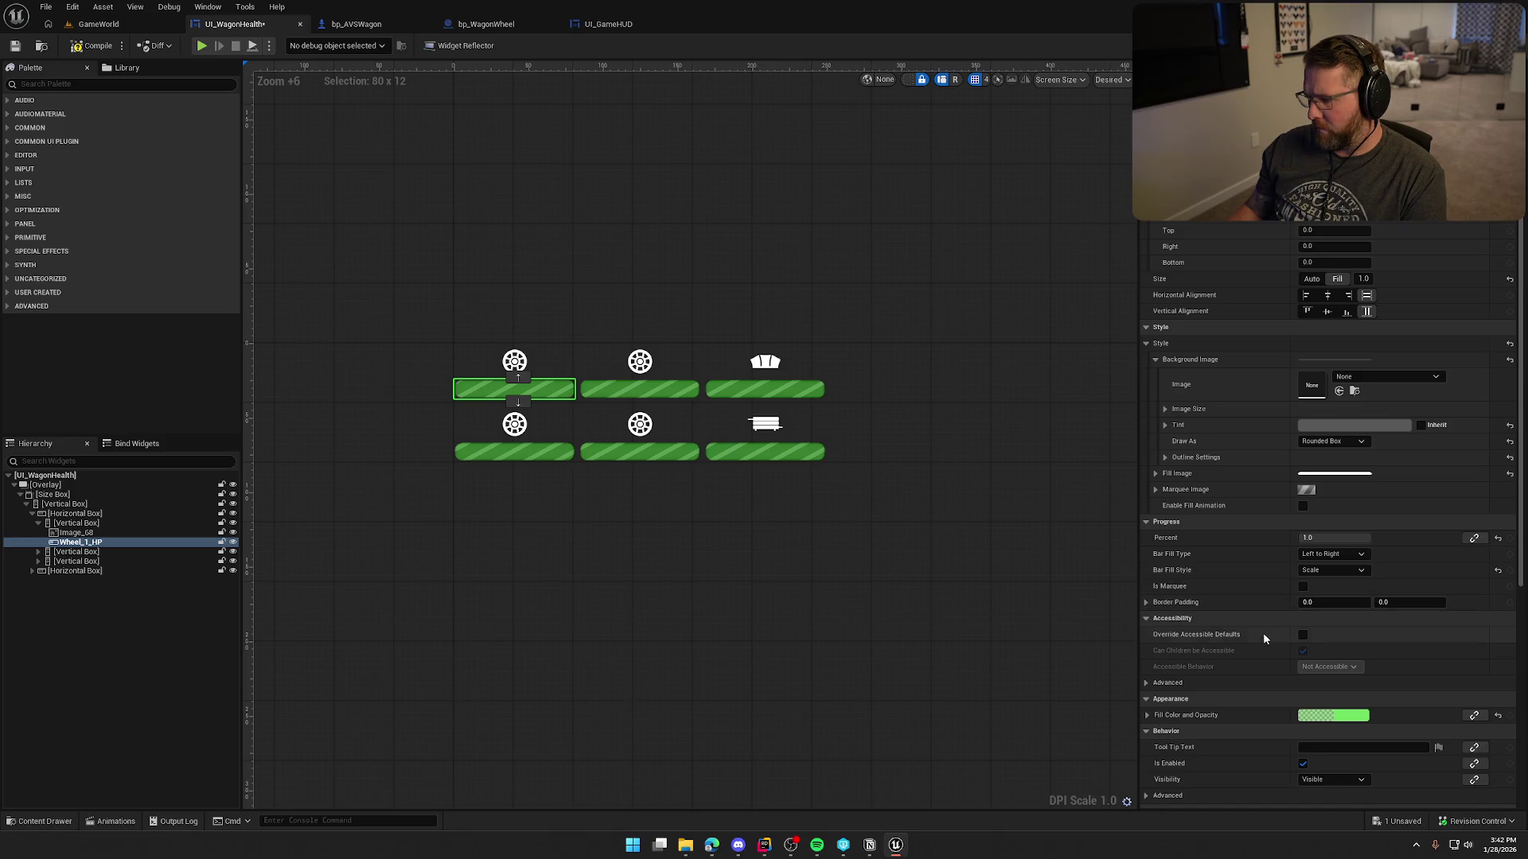
Toggle Is Marquee on and back off, then switch to the widget's event graph.
{"action": "left_click", "coordinate": [1302, 588]}
{"action": "left_click", "coordinate": [1303, 587]}
{"action": "scroll", "coordinate": [1273, 668], "scroll_direction": "down", "scroll_amount": 5}
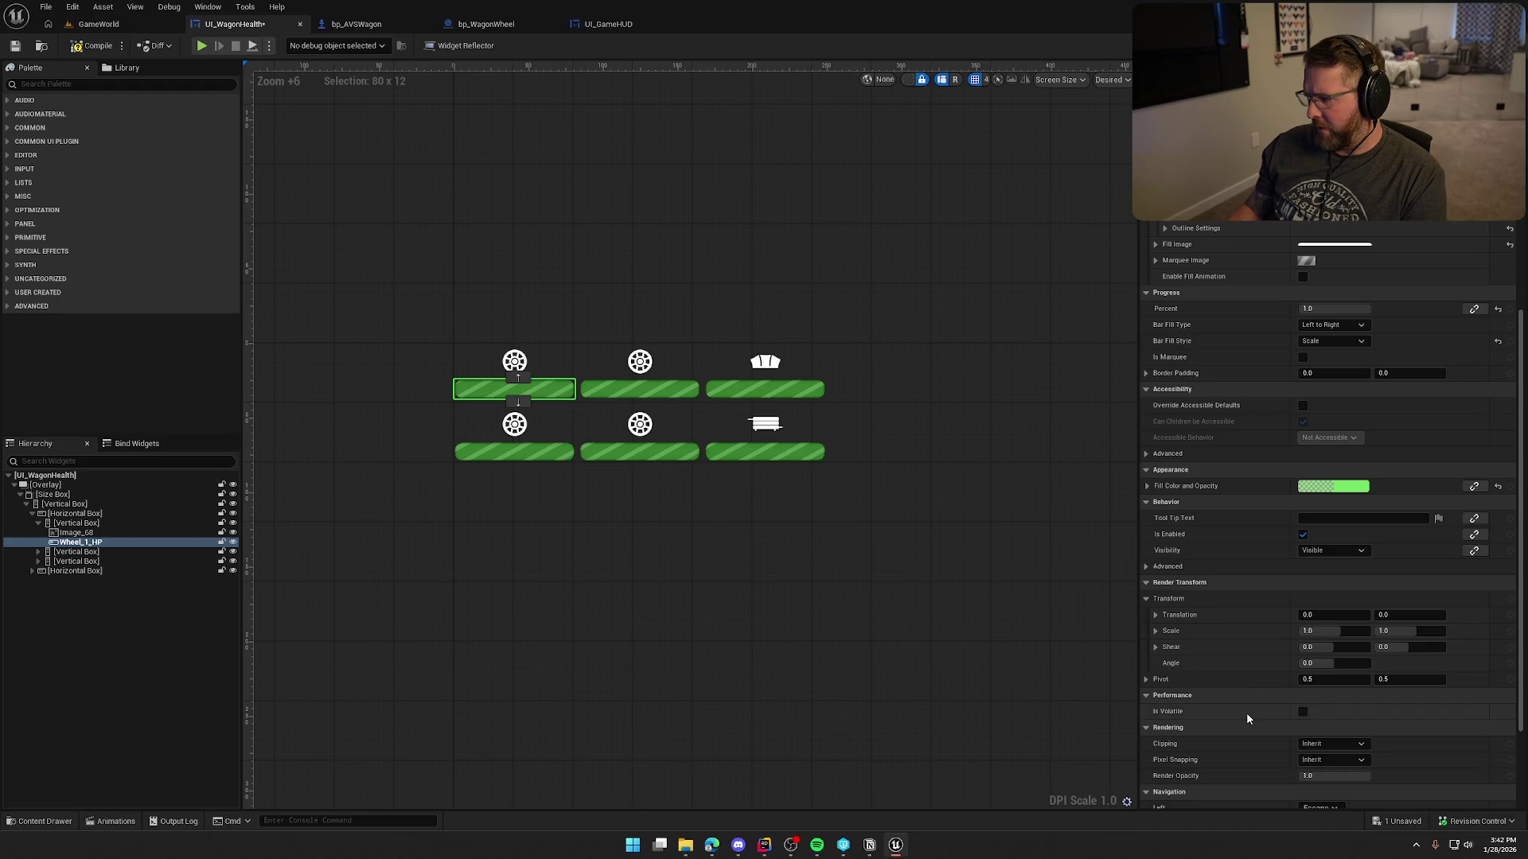
{"action": "scroll", "coordinate": [1246, 716], "scroll_direction": "down", "scroll_amount": 3}
{"action": "scroll", "coordinate": [1246, 714], "scroll_direction": "up", "scroll_amount": 8}
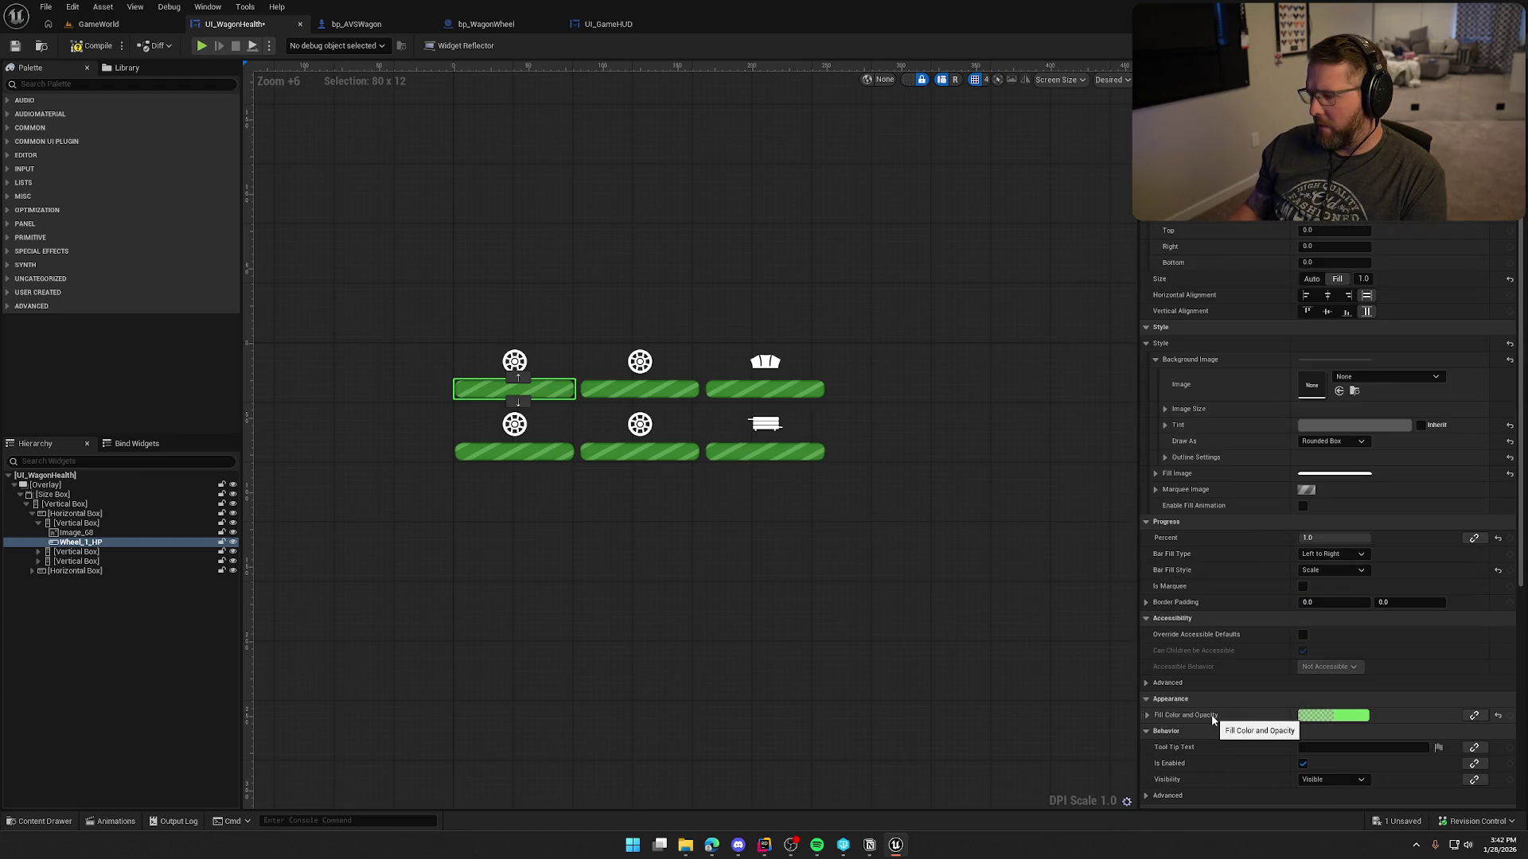
{"action": "left_click", "coordinate": [1496, 46]}
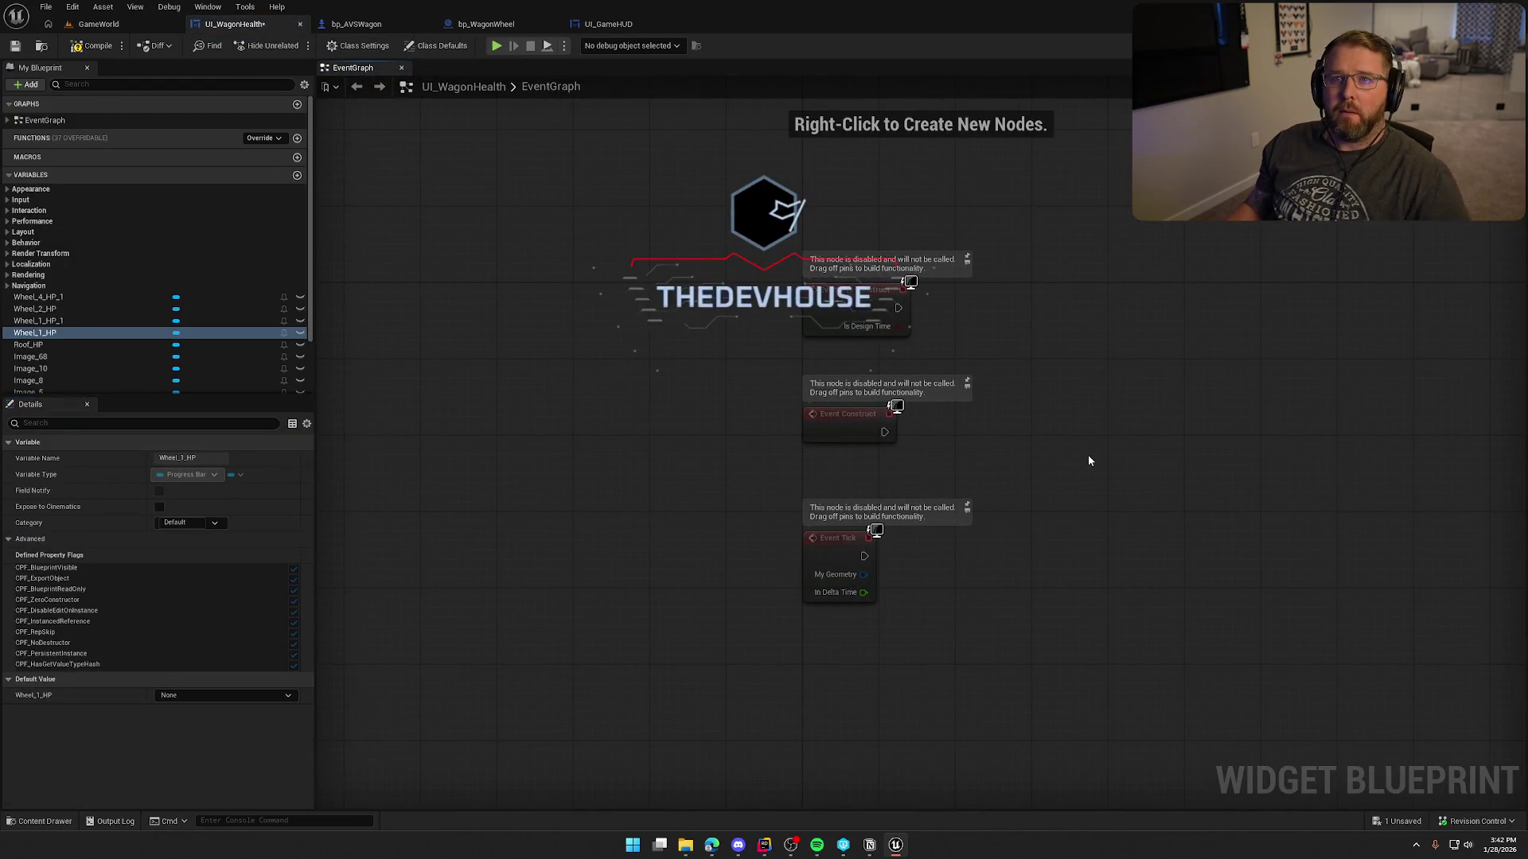
Move Event Construct slightly higher in the event graph and save the widget.
{"action": "left_click_drag", "start_coordinate": [1073, 474], "coordinate": [826, 467]}
{"action": "left_click", "coordinate": [615, 541]}
{"action": "left_click_drag", "start_coordinate": [805, 540], "coordinate": [718, 527]}
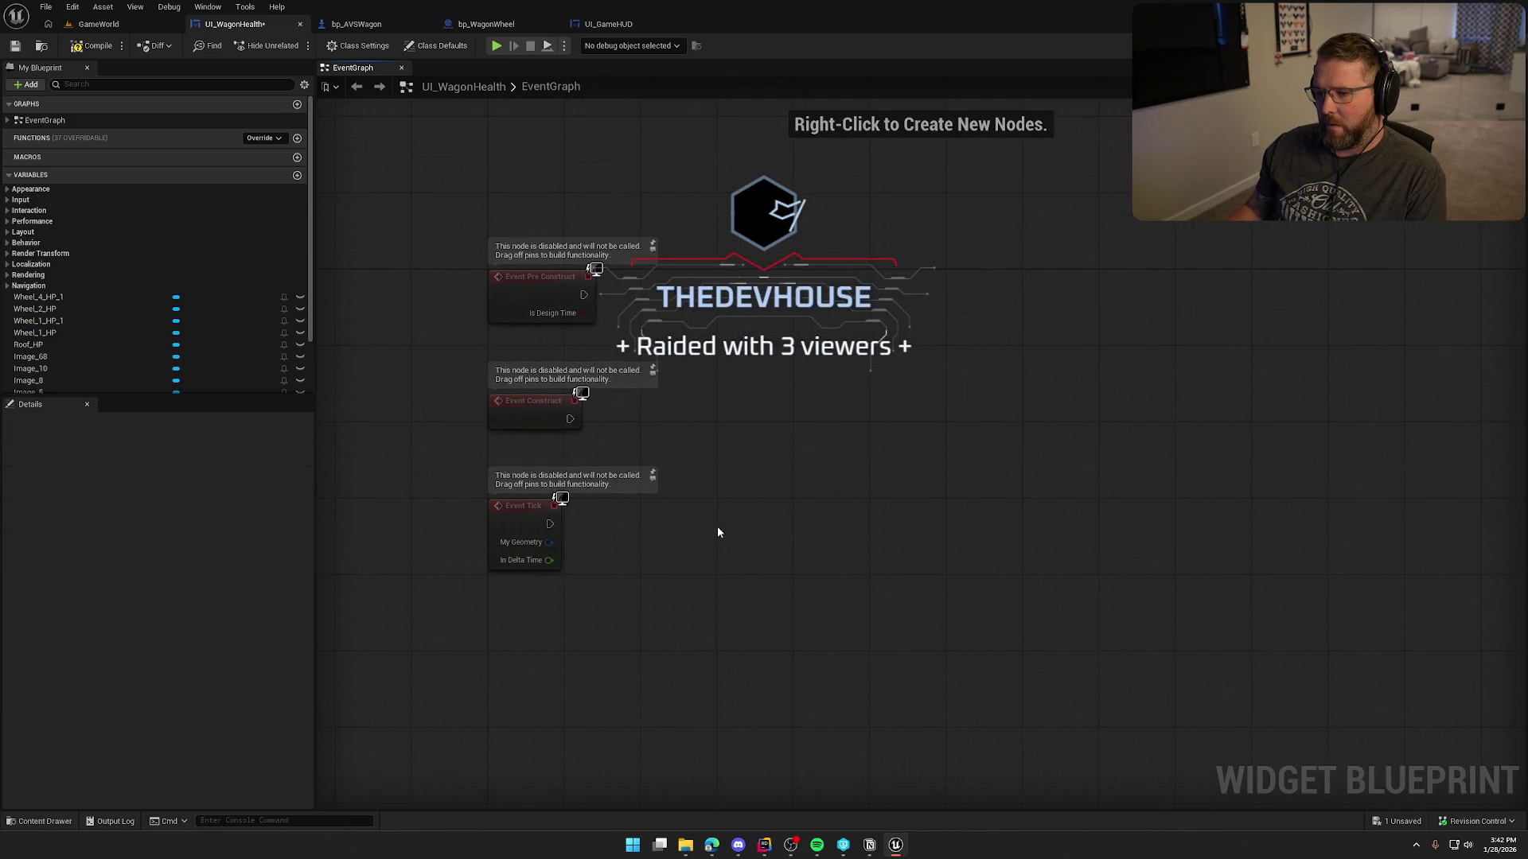
{"action": "left_click", "coordinate": [544, 403]}
{"action": "mouse_move", "coordinate": [543, 403]}
{"action": "left_mouse_down"}
{"action": "mouse_move", "coordinate": [544, 363]}
{"action": "mouse_move", "coordinate": [548, 444]}
{"action": "mouse_move", "coordinate": [541, 369]}
{"action": "left_mouse_up"}
{"action": "left_click", "coordinate": [396, 447]}
{"action": "mouse_move", "coordinate": [740, 469]}
{"action": "left_mouse_down"}
{"action": "mouse_move", "coordinate": [832, 477]}
{"action": "mouse_move", "coordinate": [713, 438]}
{"action": "mouse_move", "coordinate": [665, 500]}
{"action": "mouse_move", "coordinate": [681, 473]}
{"action": "left_mouse_up"}
{"action": "key", "text": "ctrl+s"}
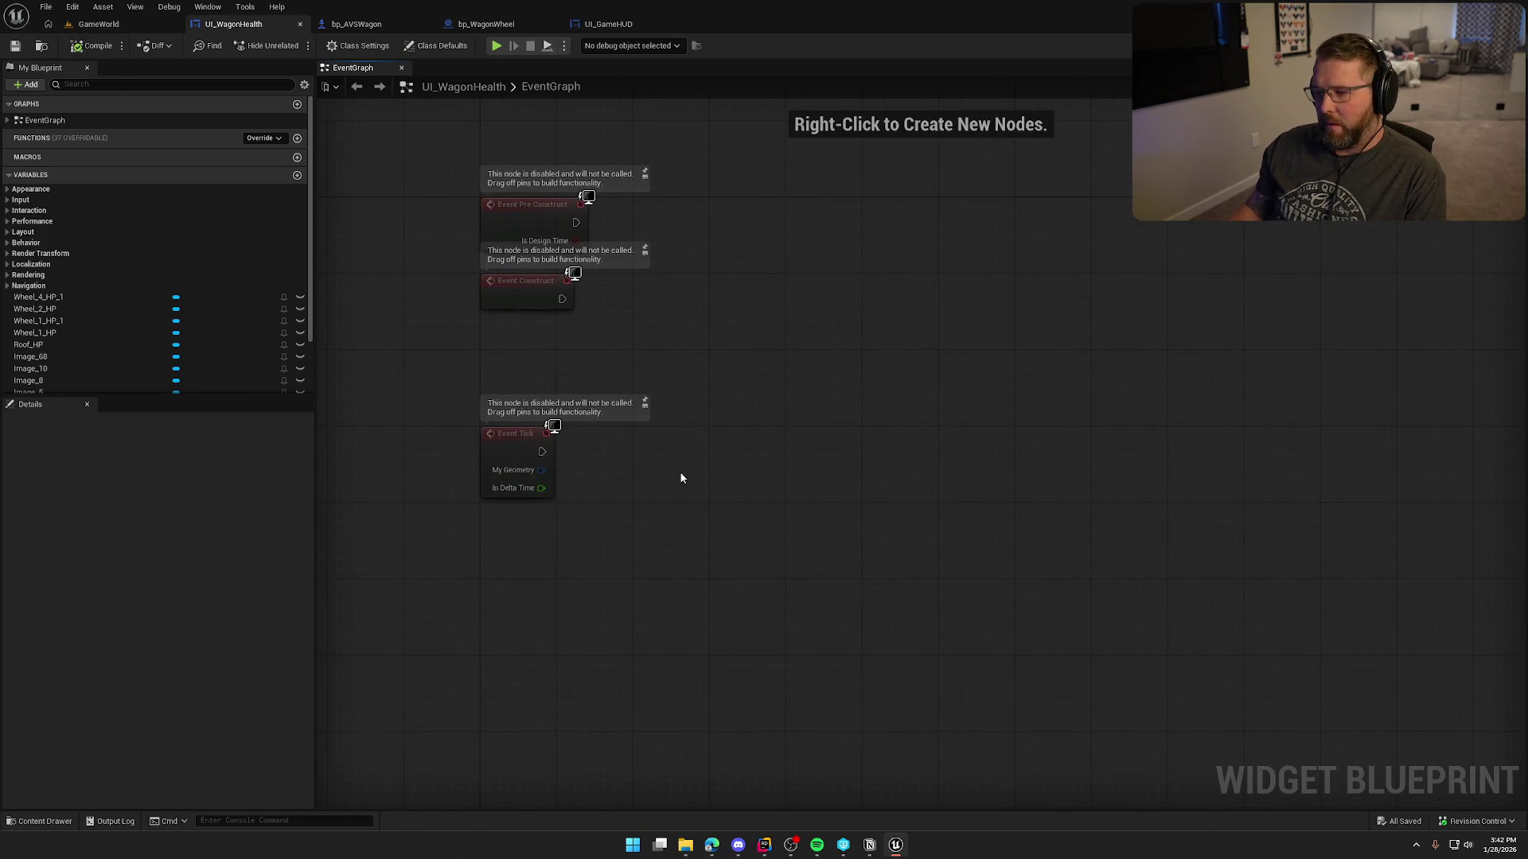
Drag a Wheel_1_HP Get node into the graph beside Event Tick, then return to the Designer.
{"action": "right_click", "coordinate": [631, 527]}
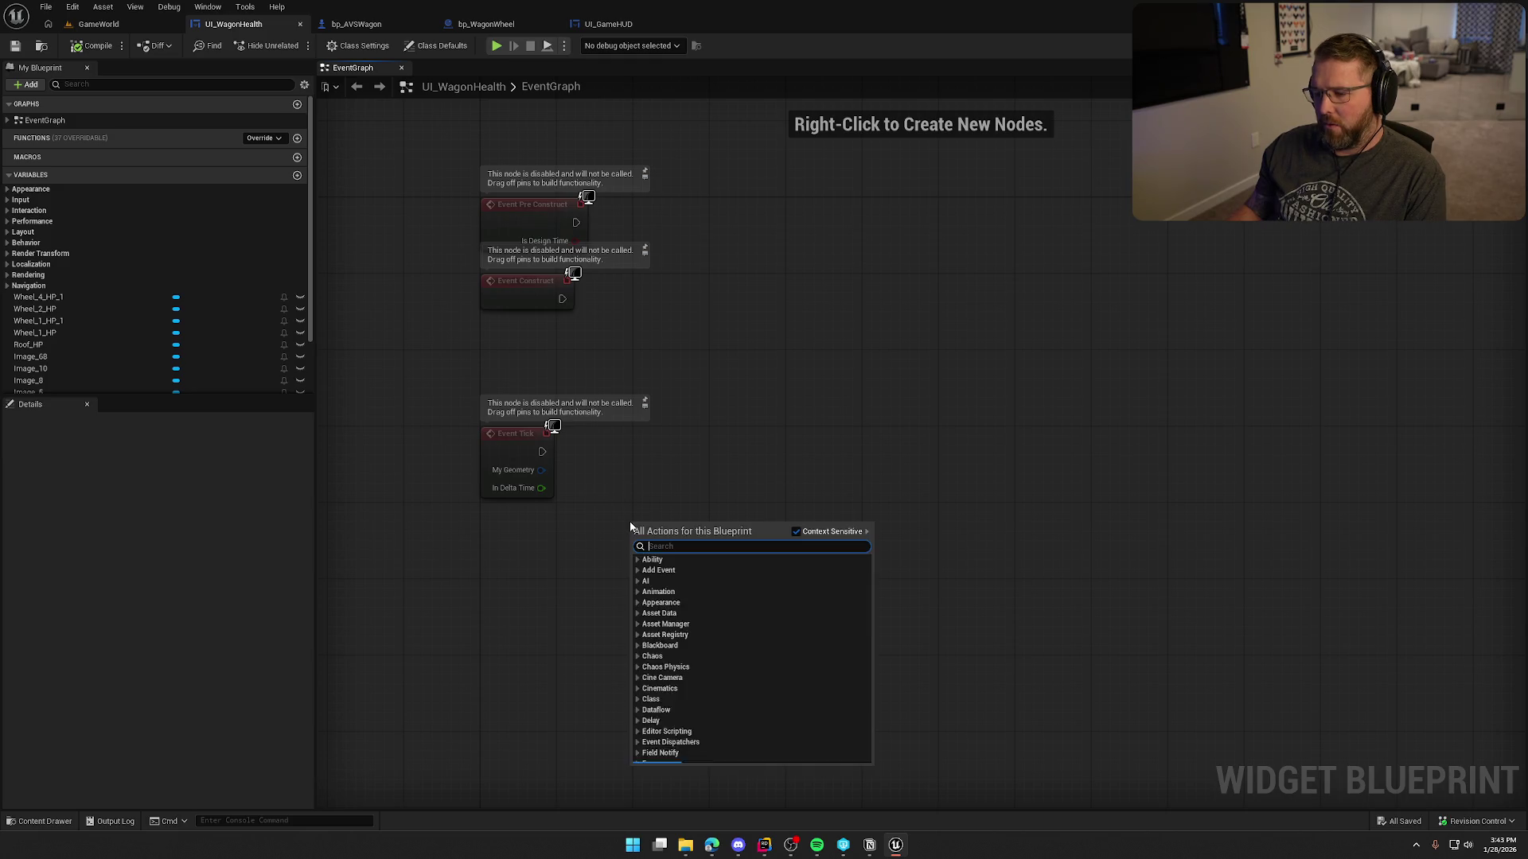
{"action": "type", "text": "l"}
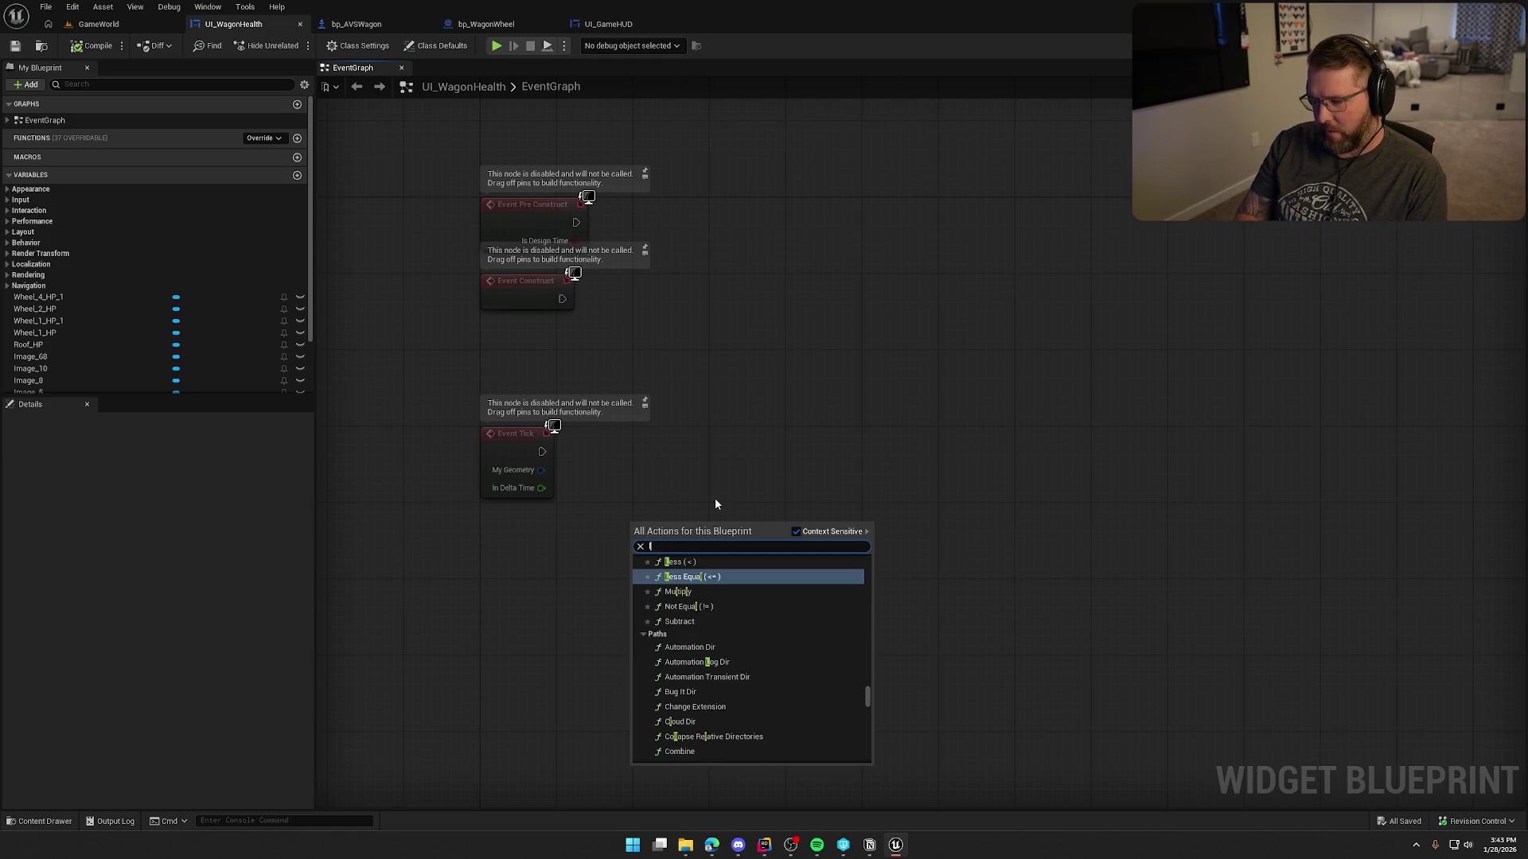
{"action": "key", "text": "BackSpace"}
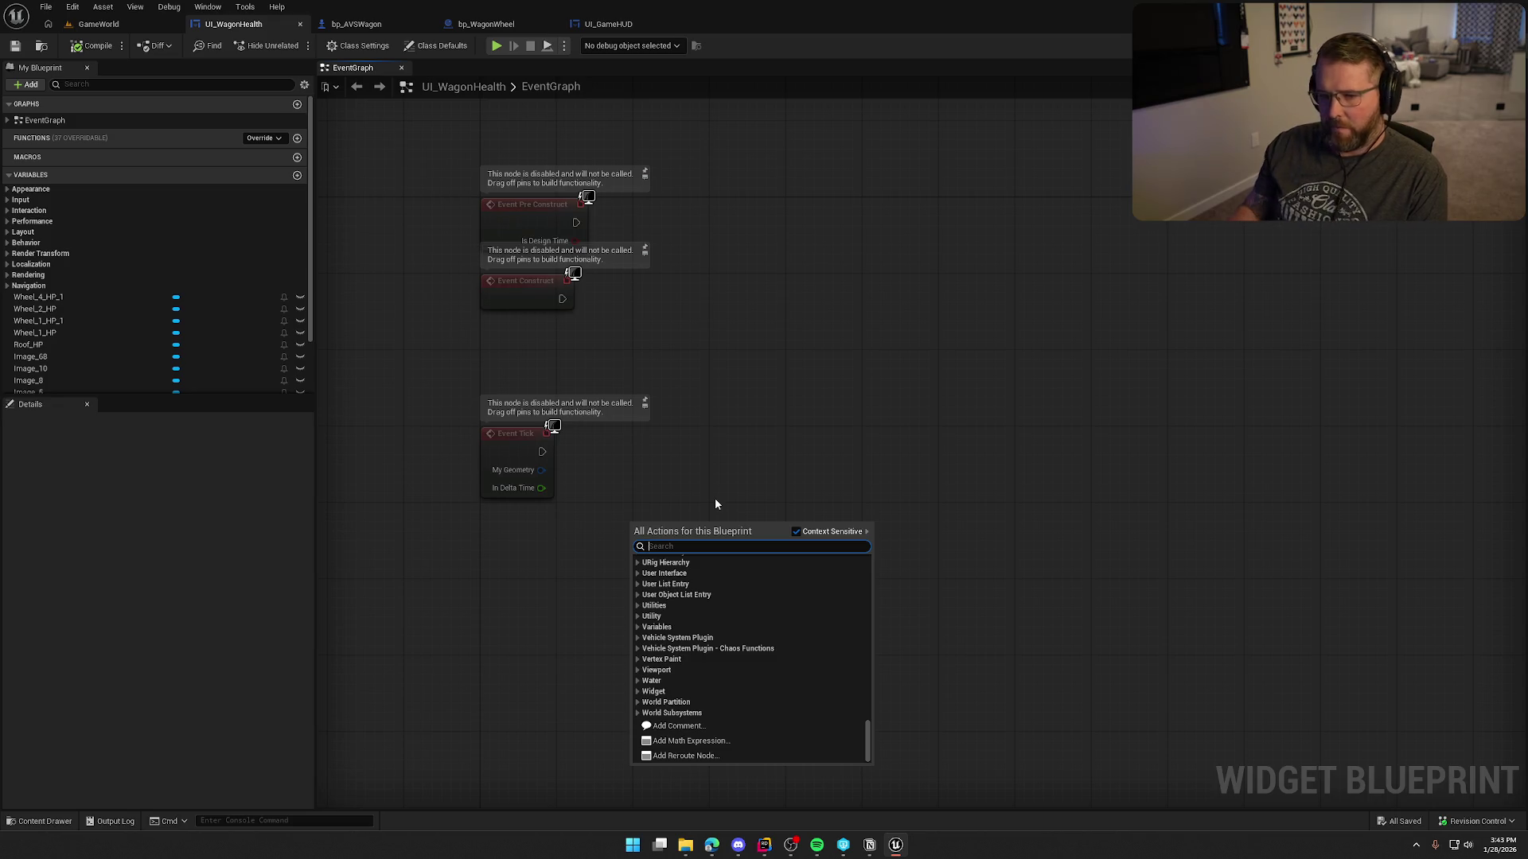
{"action": "left_click", "coordinate": [715, 503]}
{"action": "mouse_move", "coordinate": [65, 334]}
{"action": "left_mouse_down"}
{"action": "mouse_move", "coordinate": [508, 533]}
{"action": "mouse_move", "coordinate": [564, 542]}
{"action": "mouse_move", "coordinate": [605, 469]}
{"action": "left_mouse_up"}
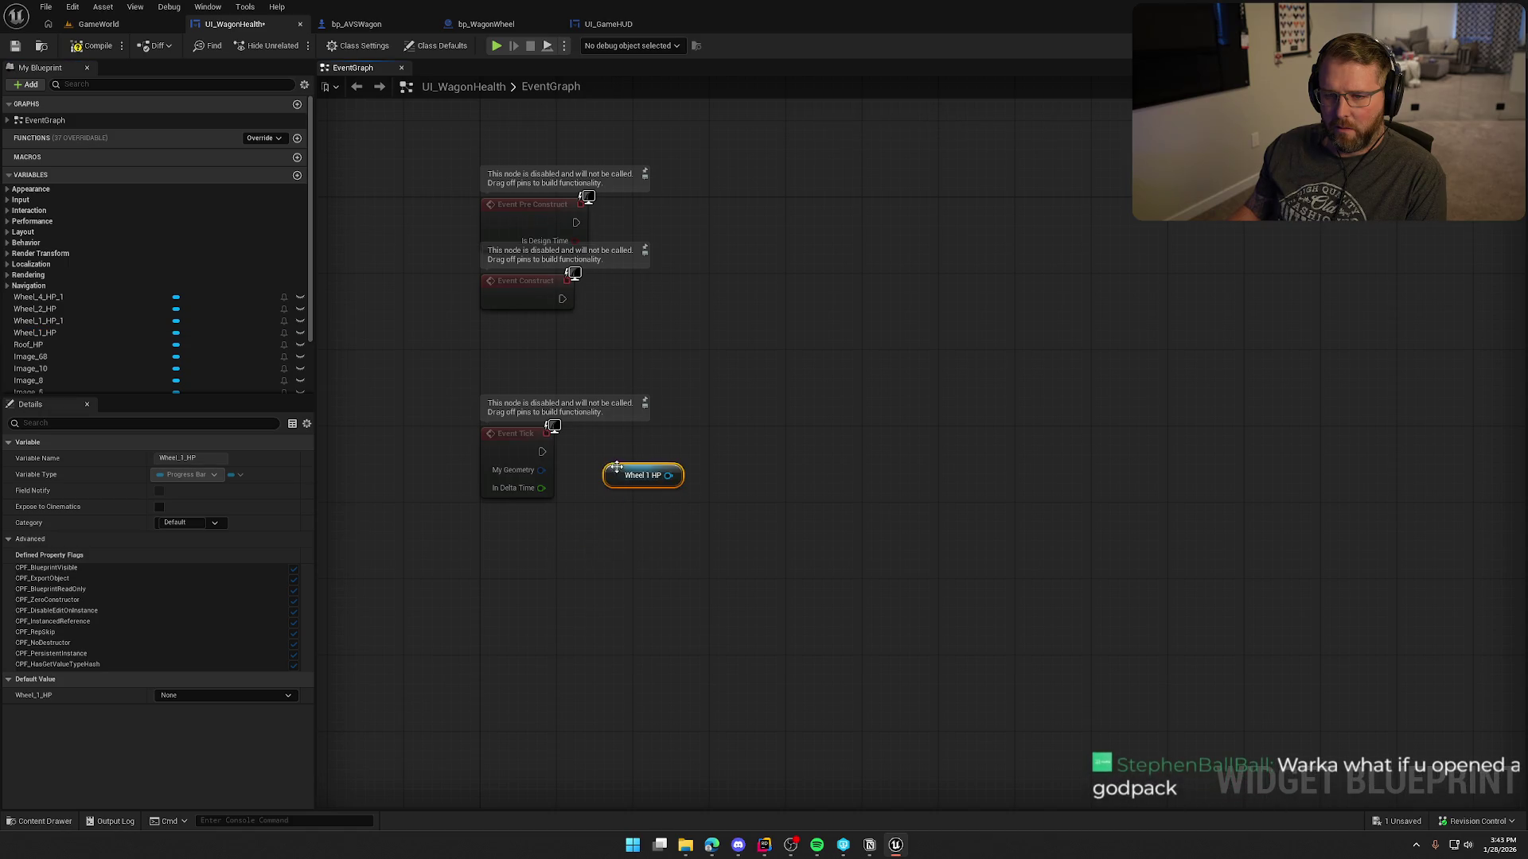
{"action": "left_click", "coordinate": [1480, 45]}
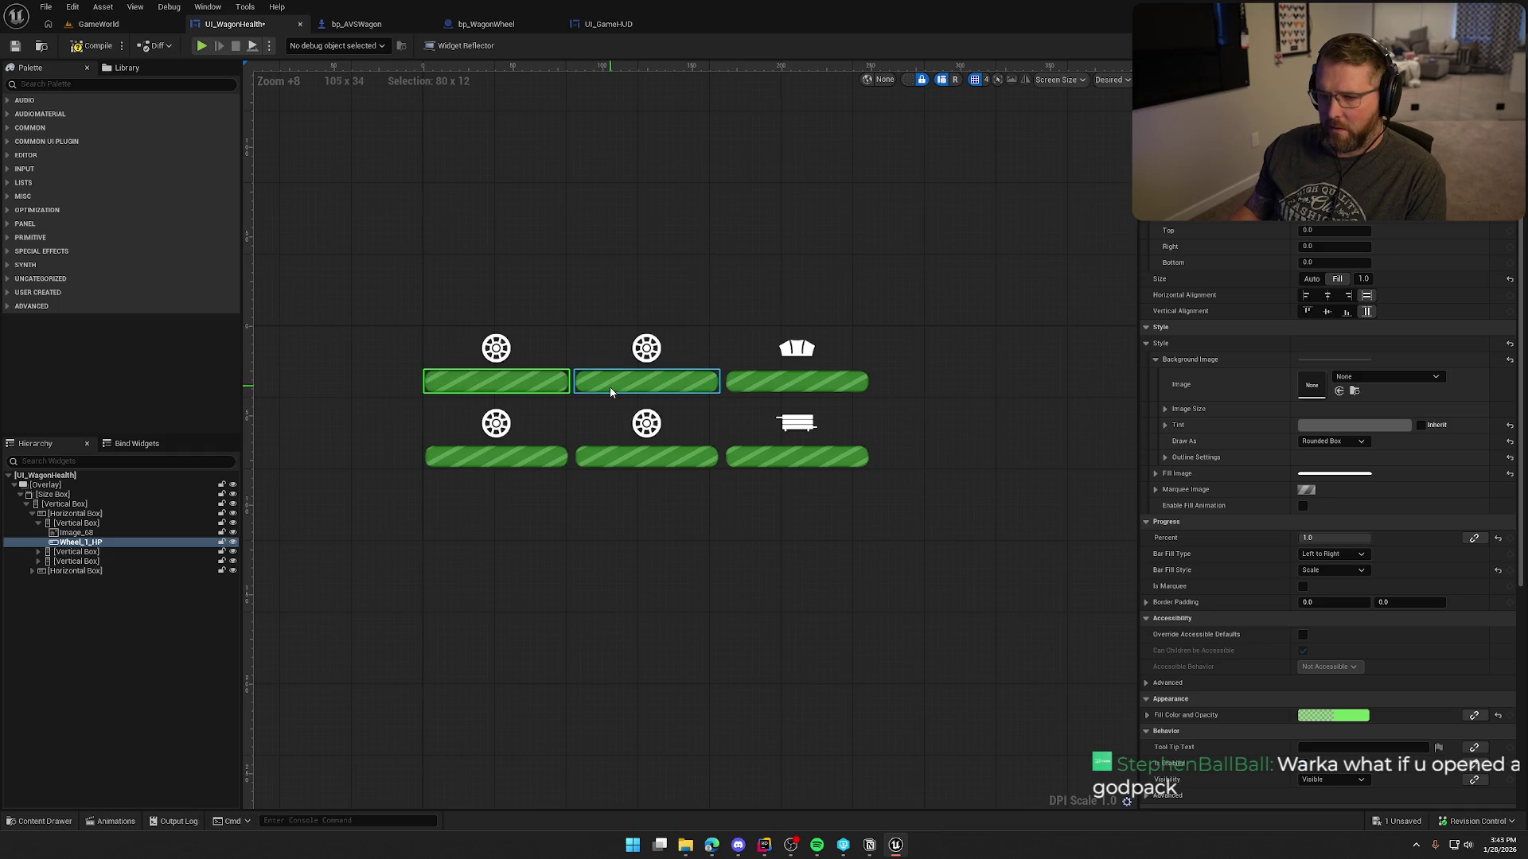
Check each health bar, then rename the bottom-left bar Wheel_3_HP.
{"action": "left_click", "coordinate": [612, 389]}
{"action": "left_click", "coordinate": [759, 382]}
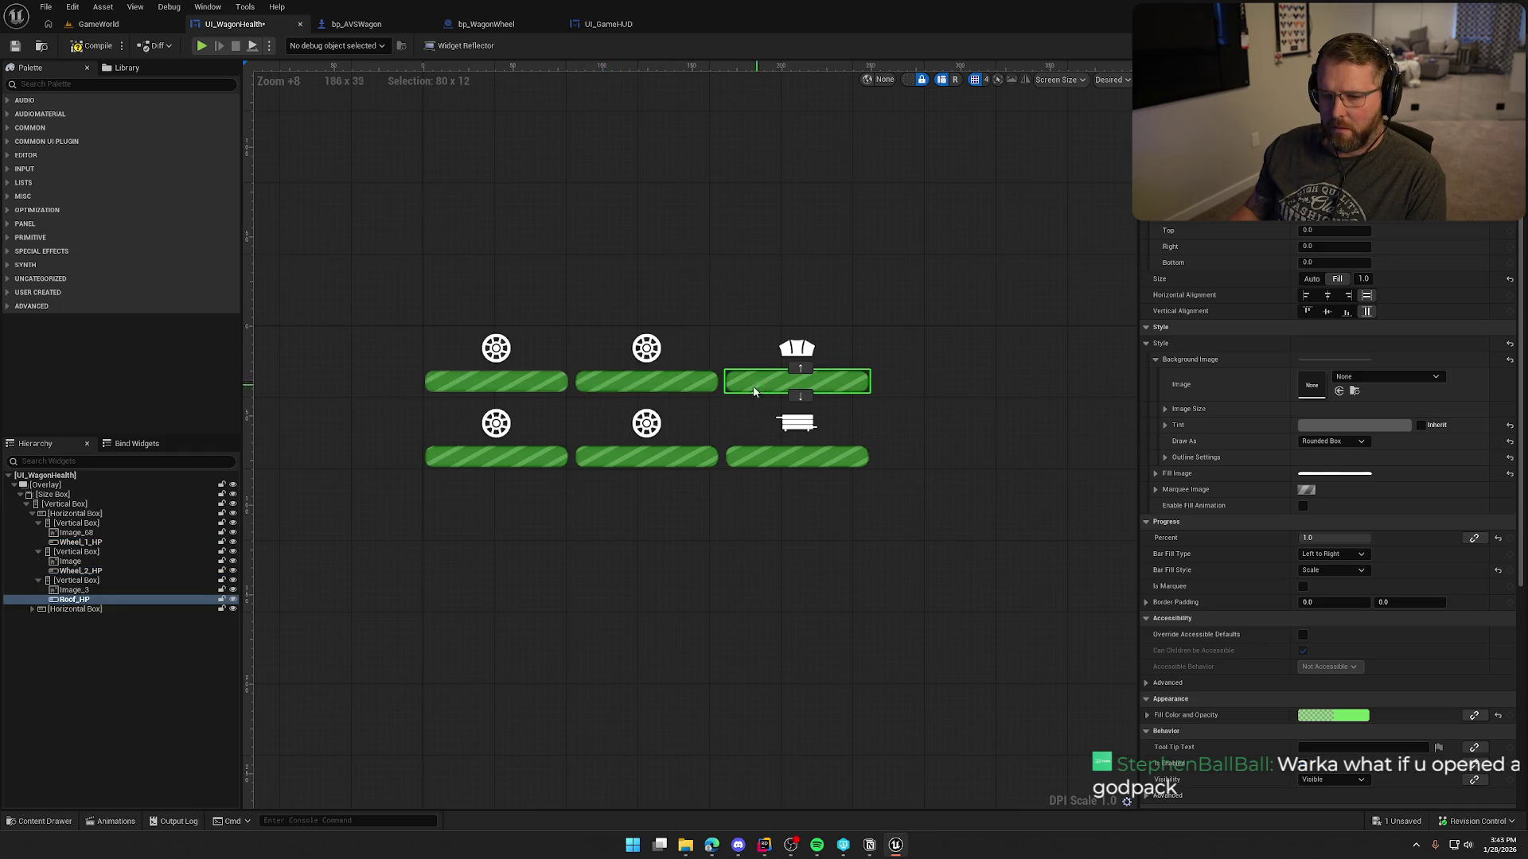
{"action": "left_click", "coordinate": [555, 465]}
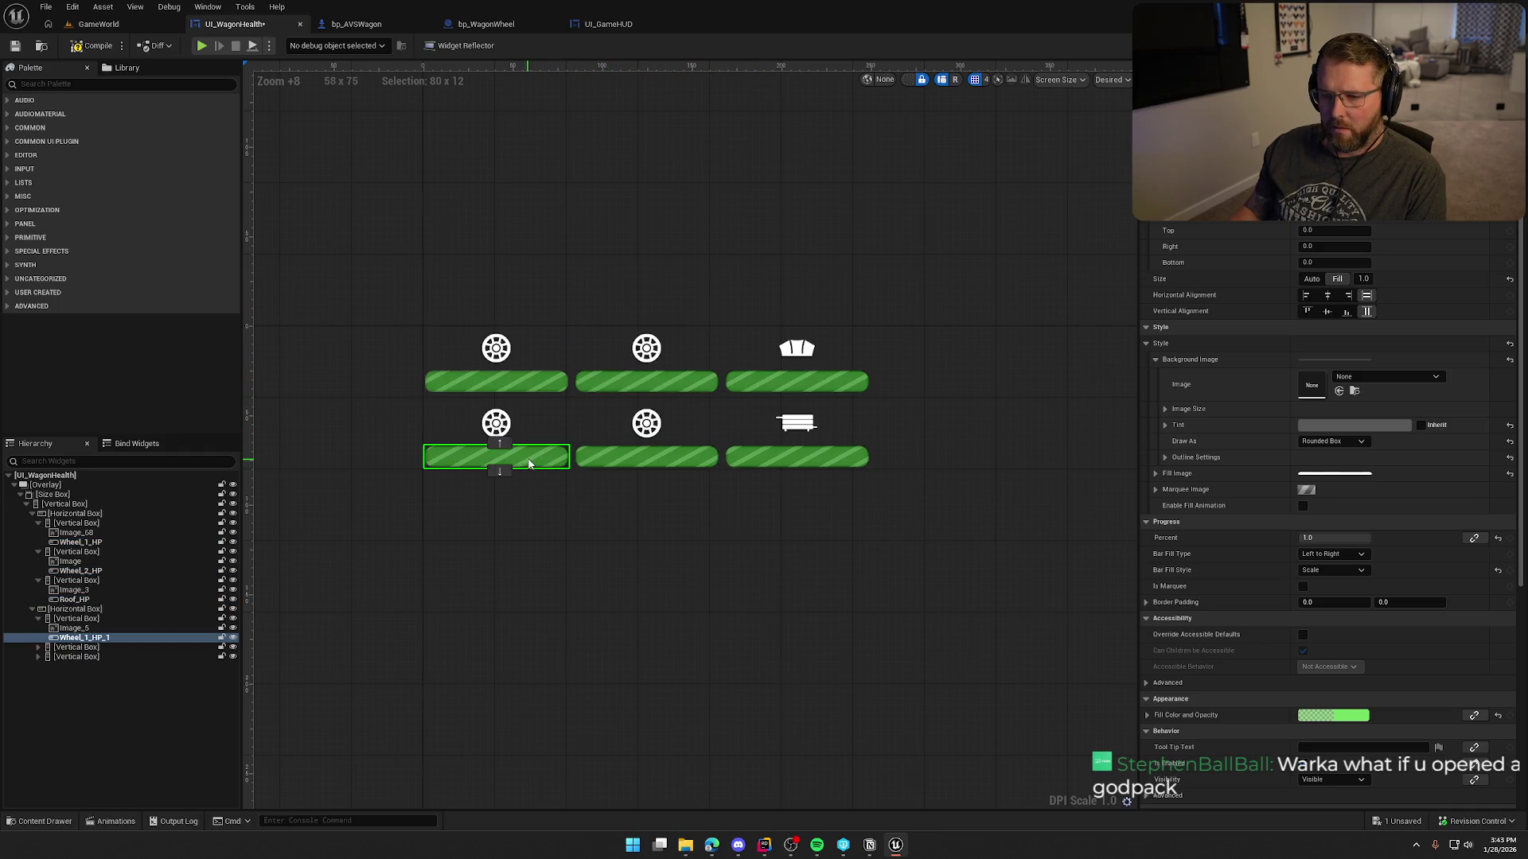
{"action": "left_click", "coordinate": [672, 466]}
{"action": "left_click", "coordinate": [806, 465]}
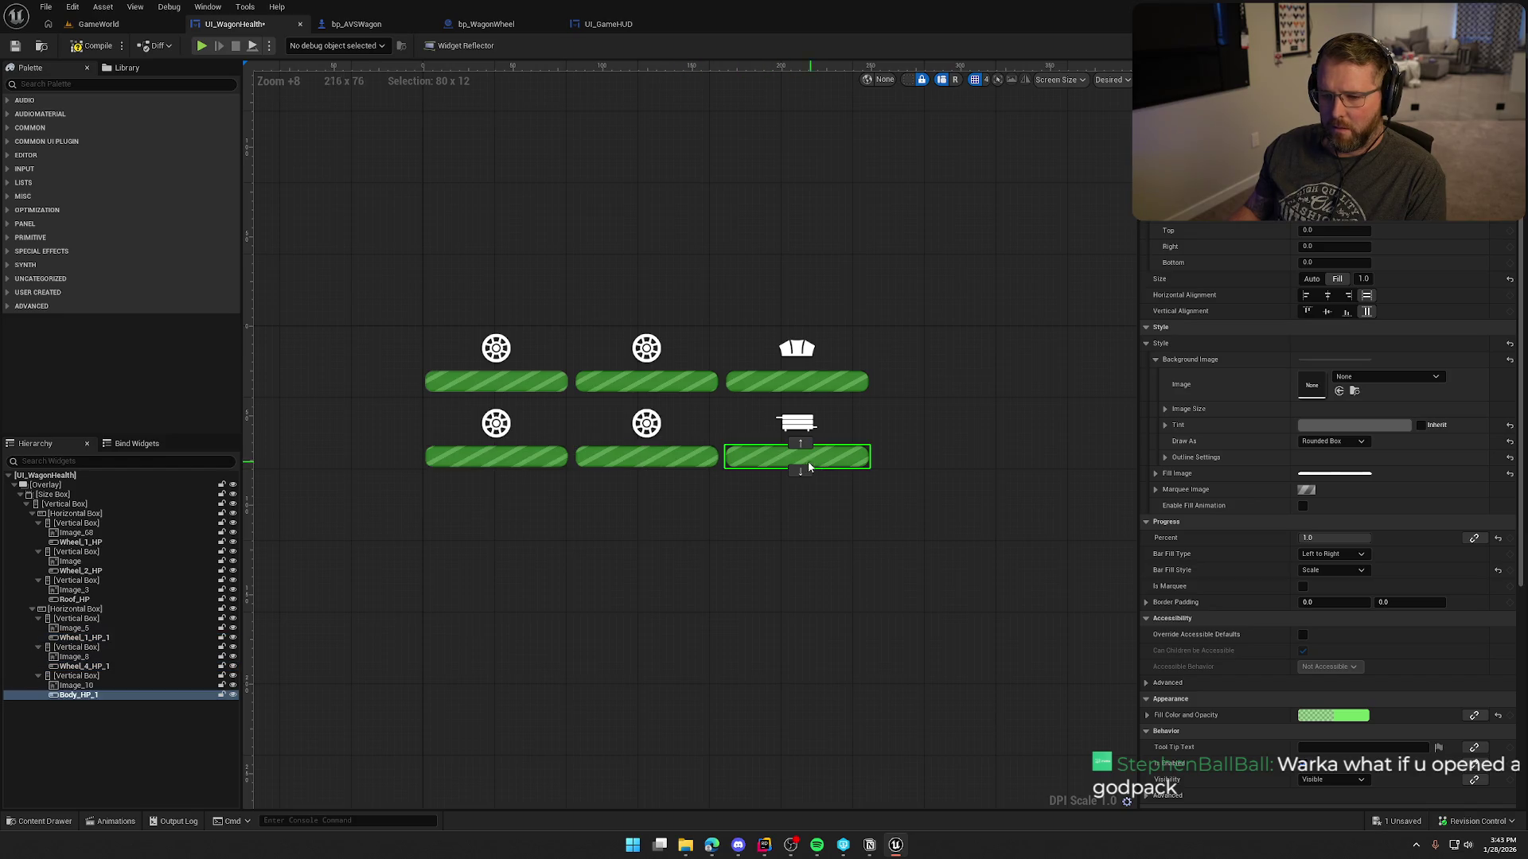
{"action": "left_click", "coordinate": [509, 458]}
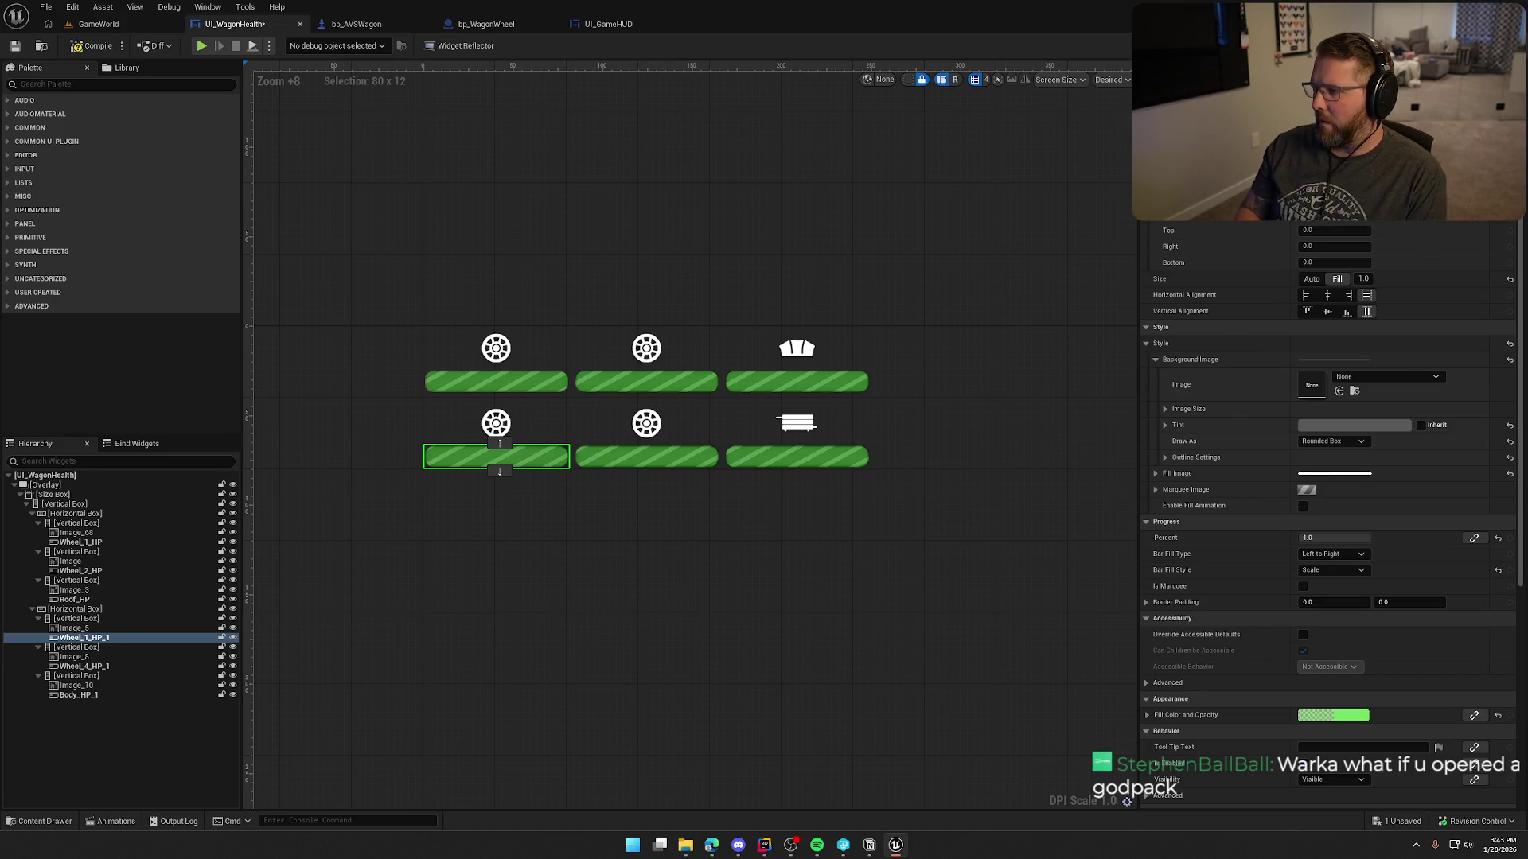
{"action": "type", "text": "Wheel_3_HP"}
{"action": "key", "text": "Return"}
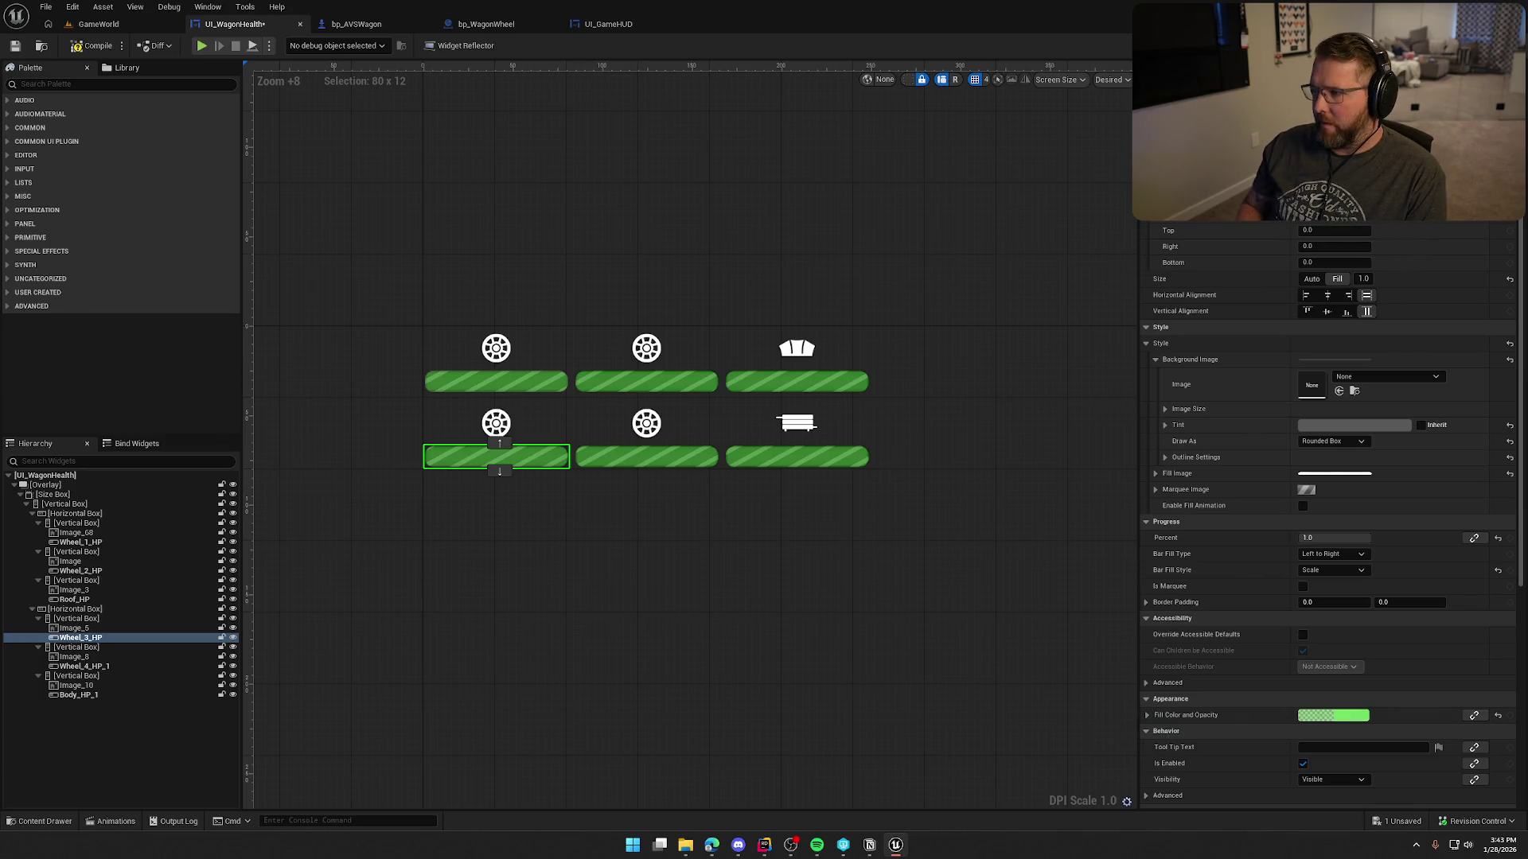
Rename the bottom-left bar Wheel_LR_HP and the top-left bar Wheel_LF_HP.
{"action": "key", "text": "BackSpace"}
{"action": "type", "text": "LR"}
{"action": "key", "text": "Return"}
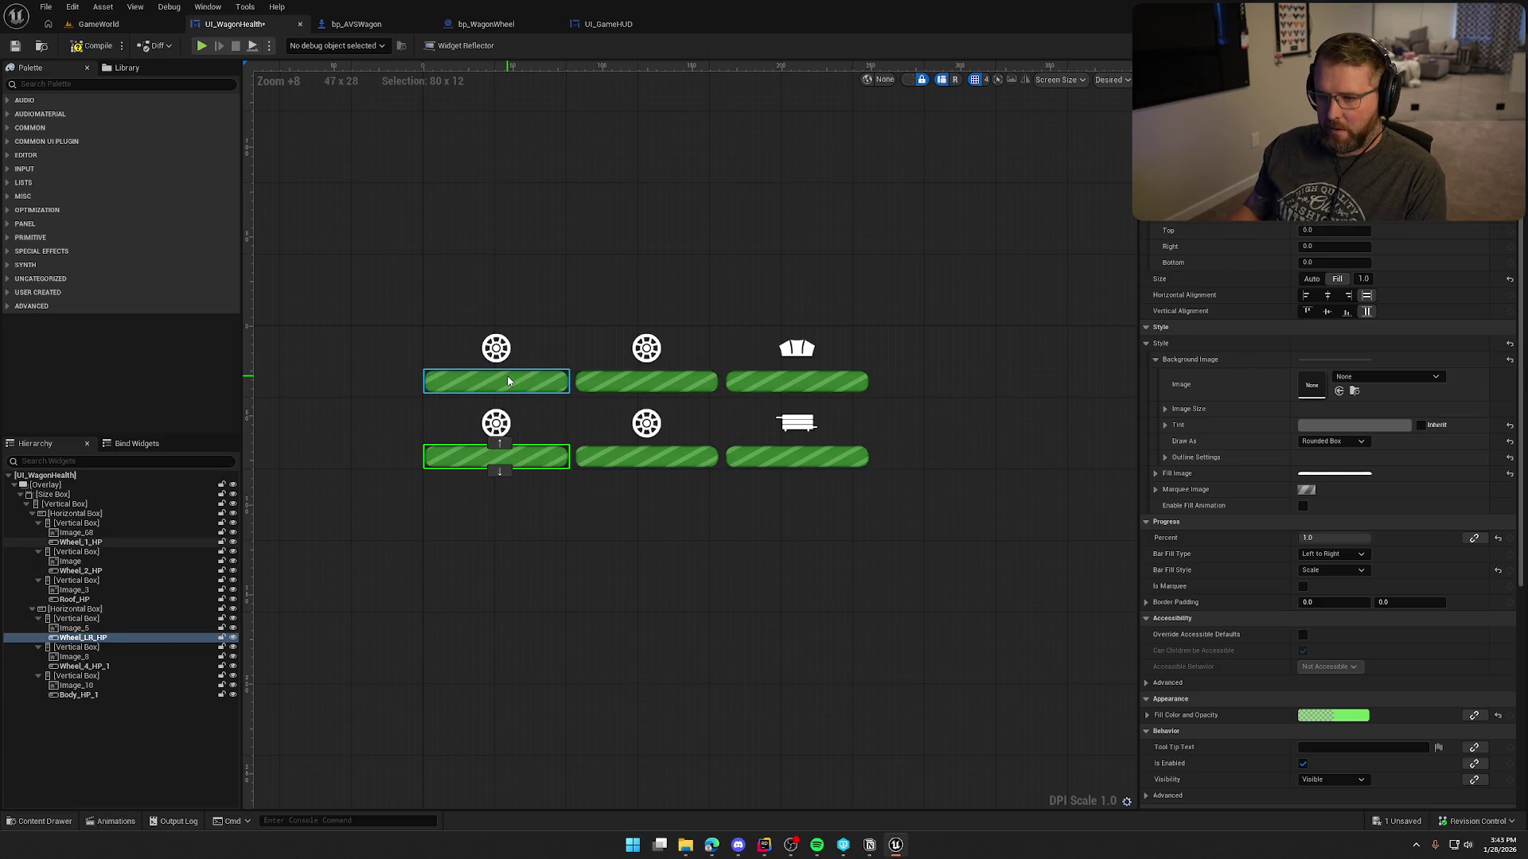
{"action": "left_click", "coordinate": [508, 381]}
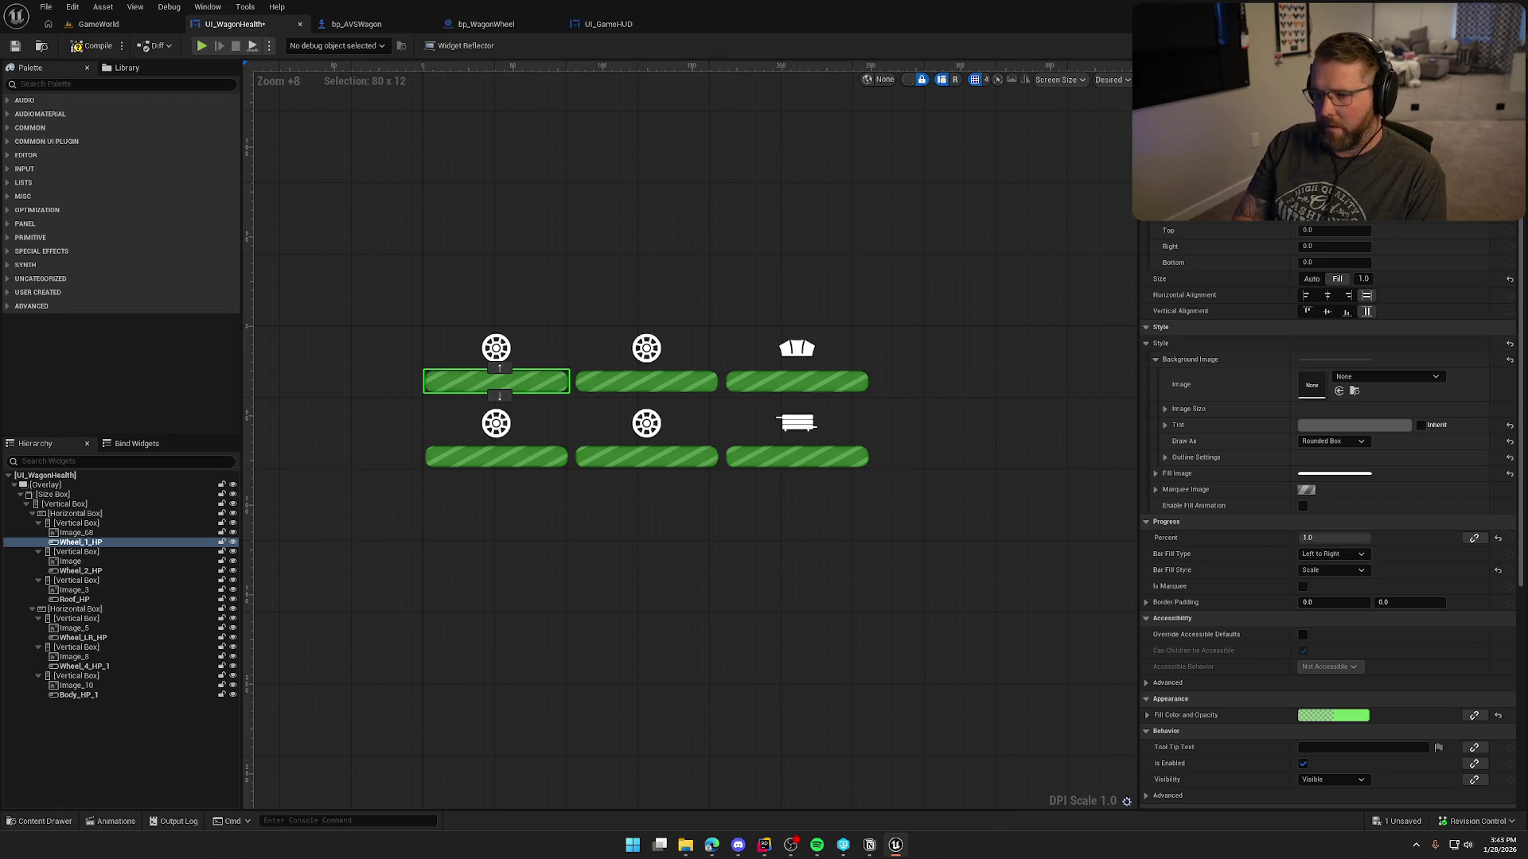
{"action": "key", "text": "BackSpace"}
{"action": "type", "text": "LF"}
{"action": "key", "text": "Return"}
Rename the remaining bars Wheel_RF_HP and Wheel_RR_HP, then compile and save.
{"action": "left_click", "coordinate": [646, 381]}
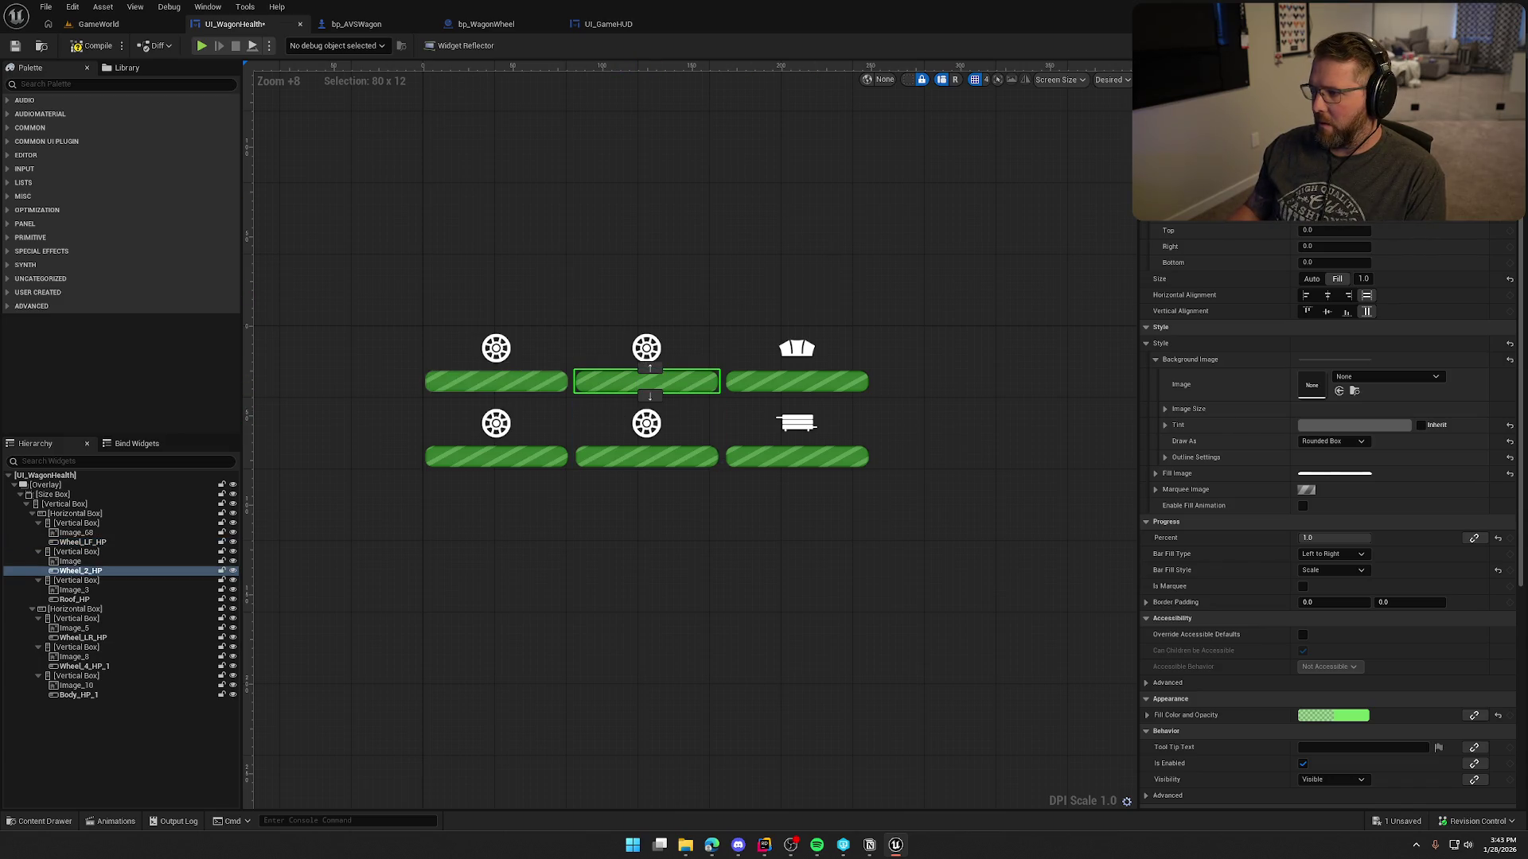
{"action": "type", "text": "RF"}
{"action": "key", "text": "Return"}
{"action": "left_click", "coordinate": [674, 447]}
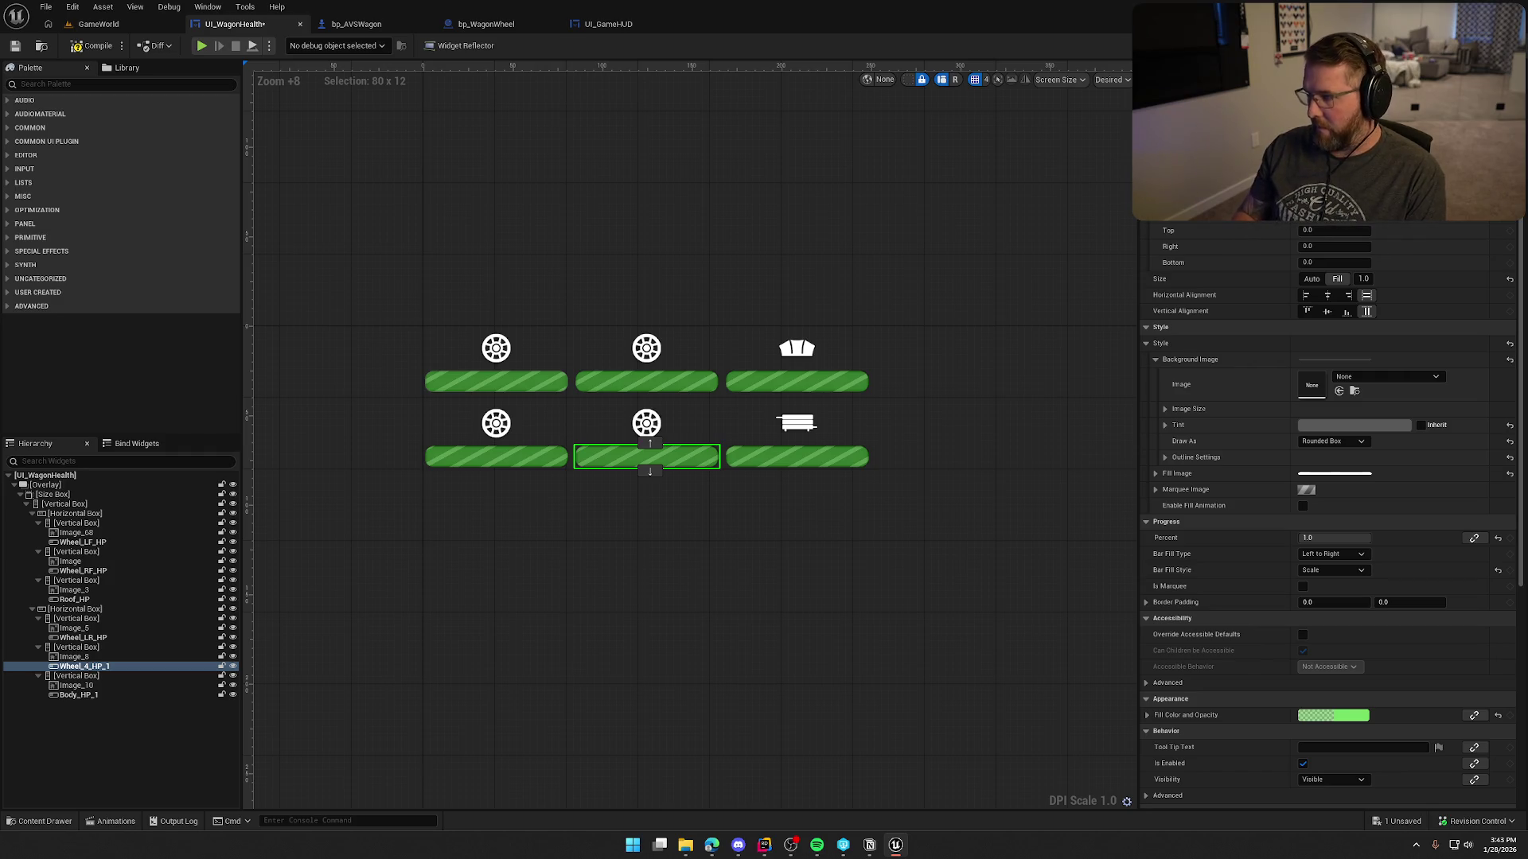
{"action": "key", "text": "Return"}
{"action": "key", "text": "ctrl+s"}
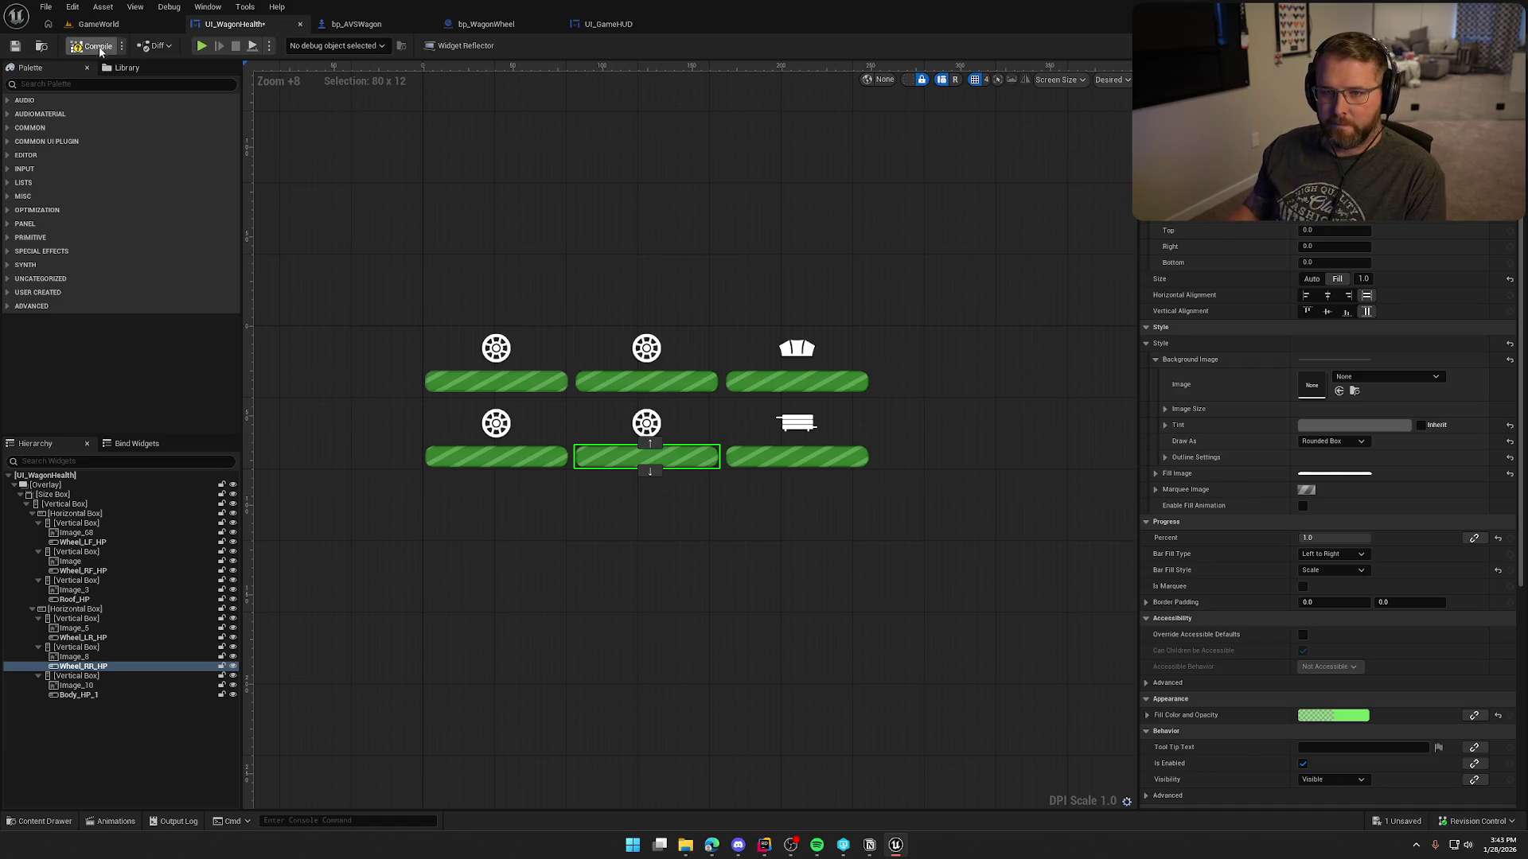
{"action": "left_click", "coordinate": [479, 194]}
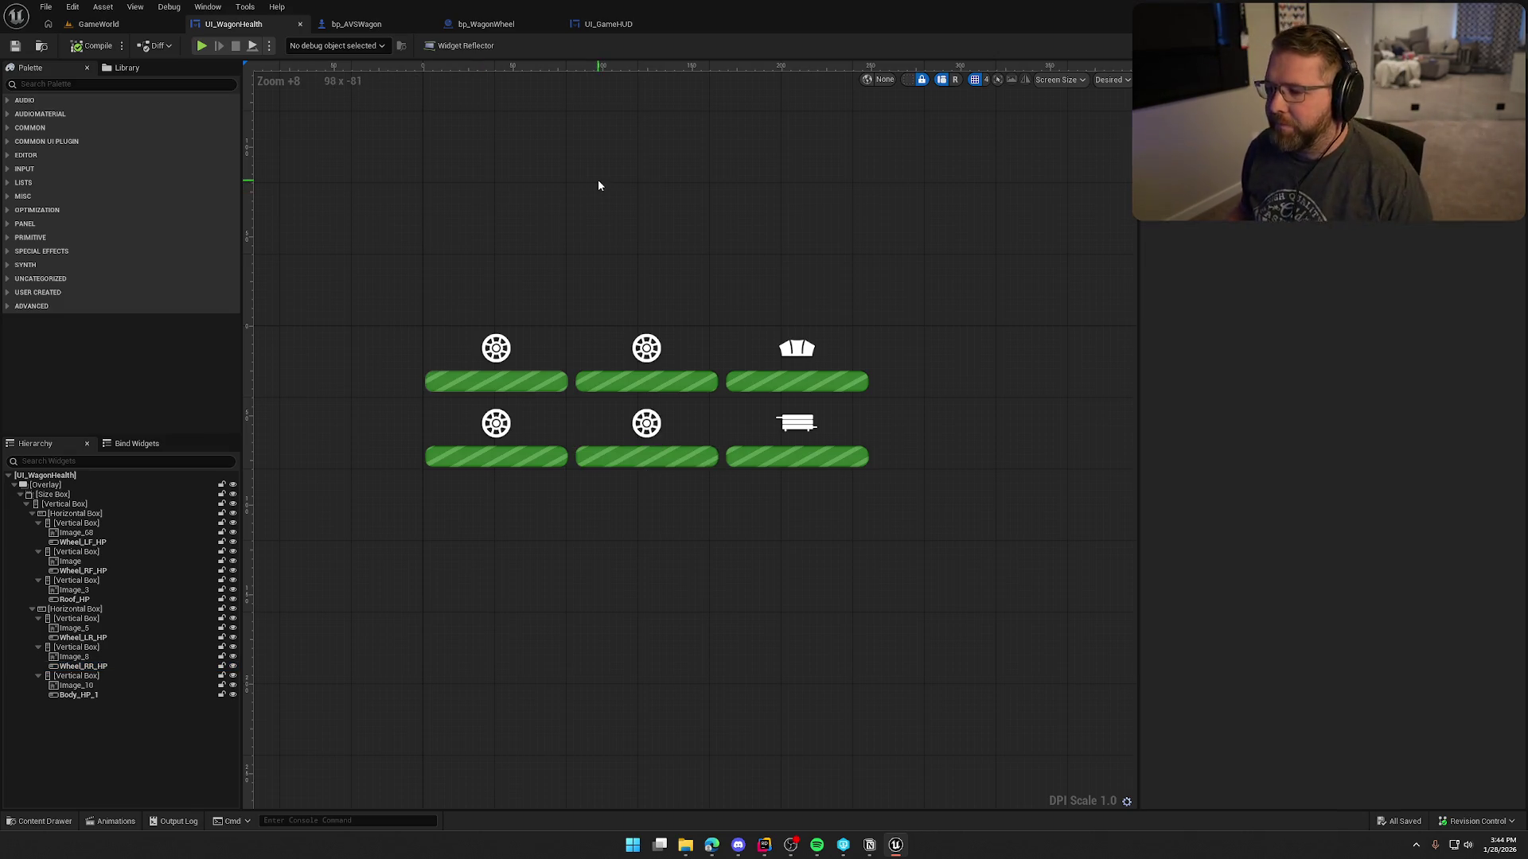
Add a Set Fill Color and Opacity node for the Wheel LF HP bar below Event Tick.
{"action": "left_click", "coordinate": [1500, 45]}
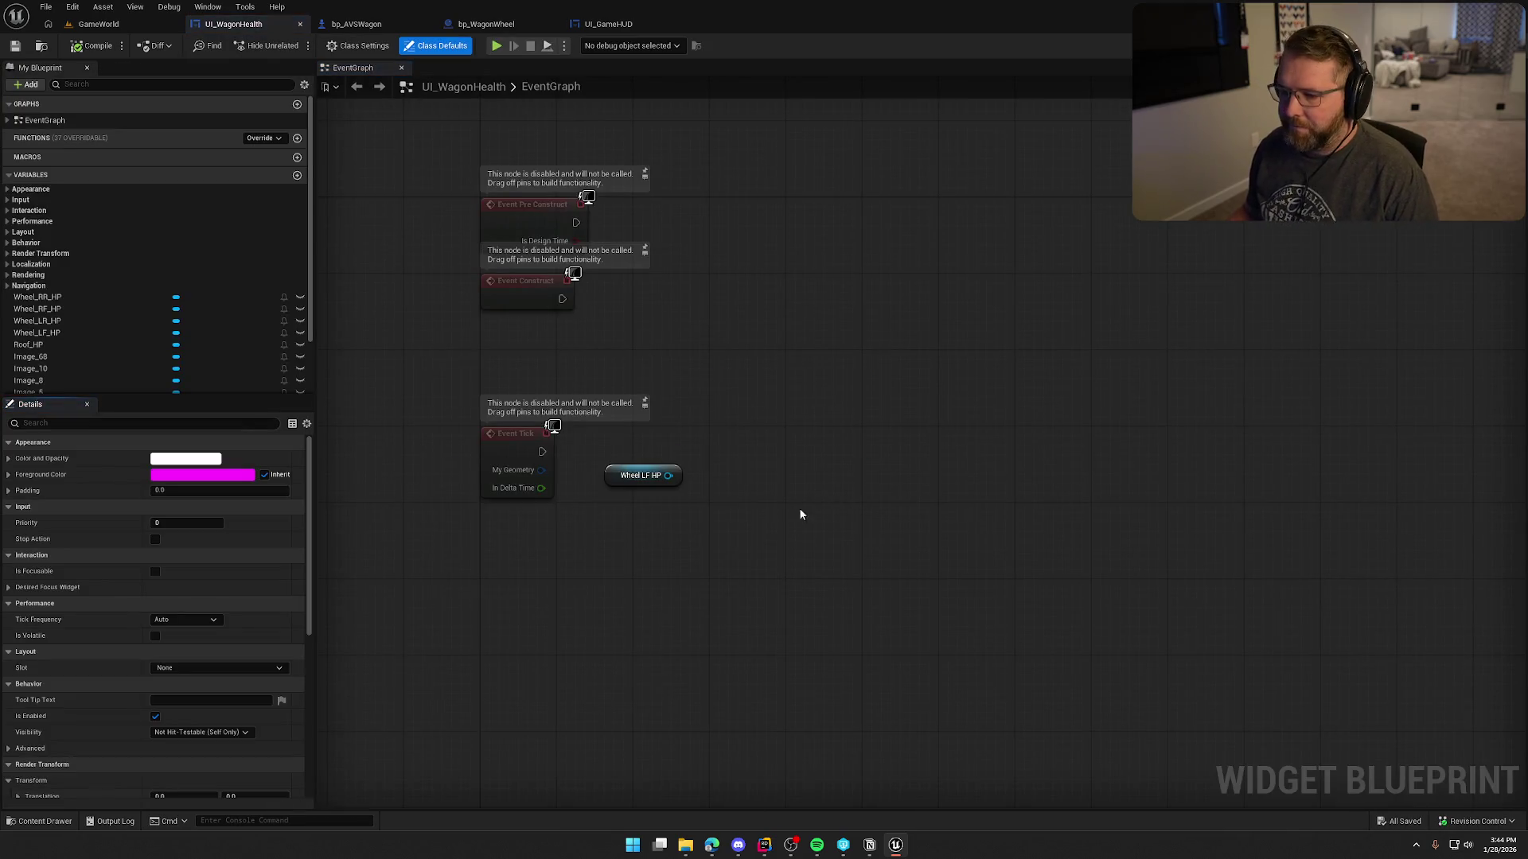
{"action": "left_click", "coordinate": [686, 388]}
{"action": "mouse_move", "coordinate": [669, 400]}
{"action": "left_mouse_down"}
{"action": "mouse_move", "coordinate": [664, 420]}
{"action": "mouse_move", "coordinate": [555, 457]}
{"action": "mouse_move", "coordinate": [632, 444]}
{"action": "left_mouse_up"}
{"action": "type", "text": "set colo"}
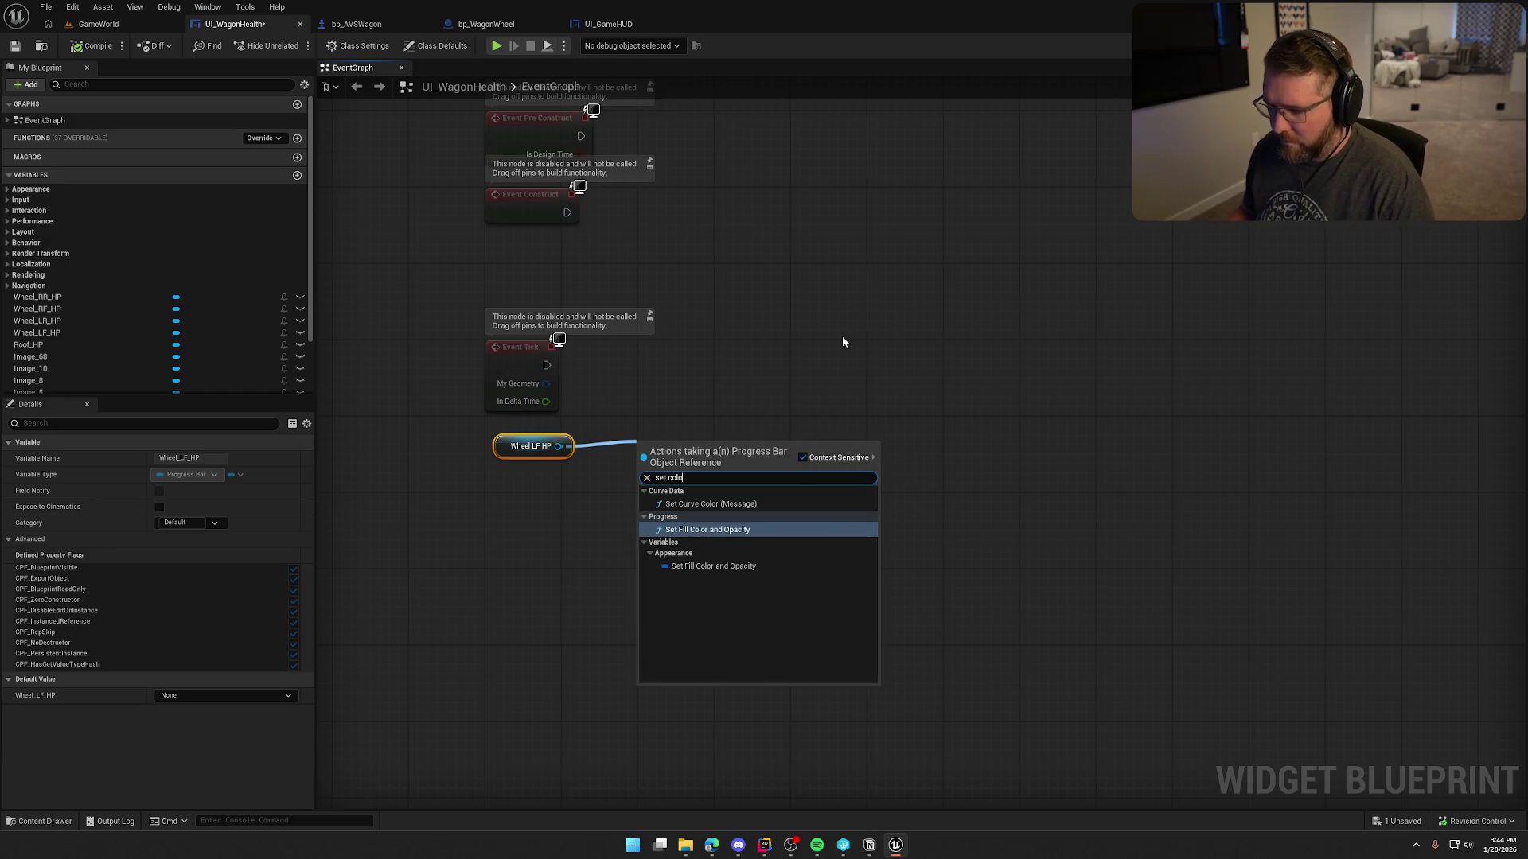
{"action": "left_click", "coordinate": [726, 530]}
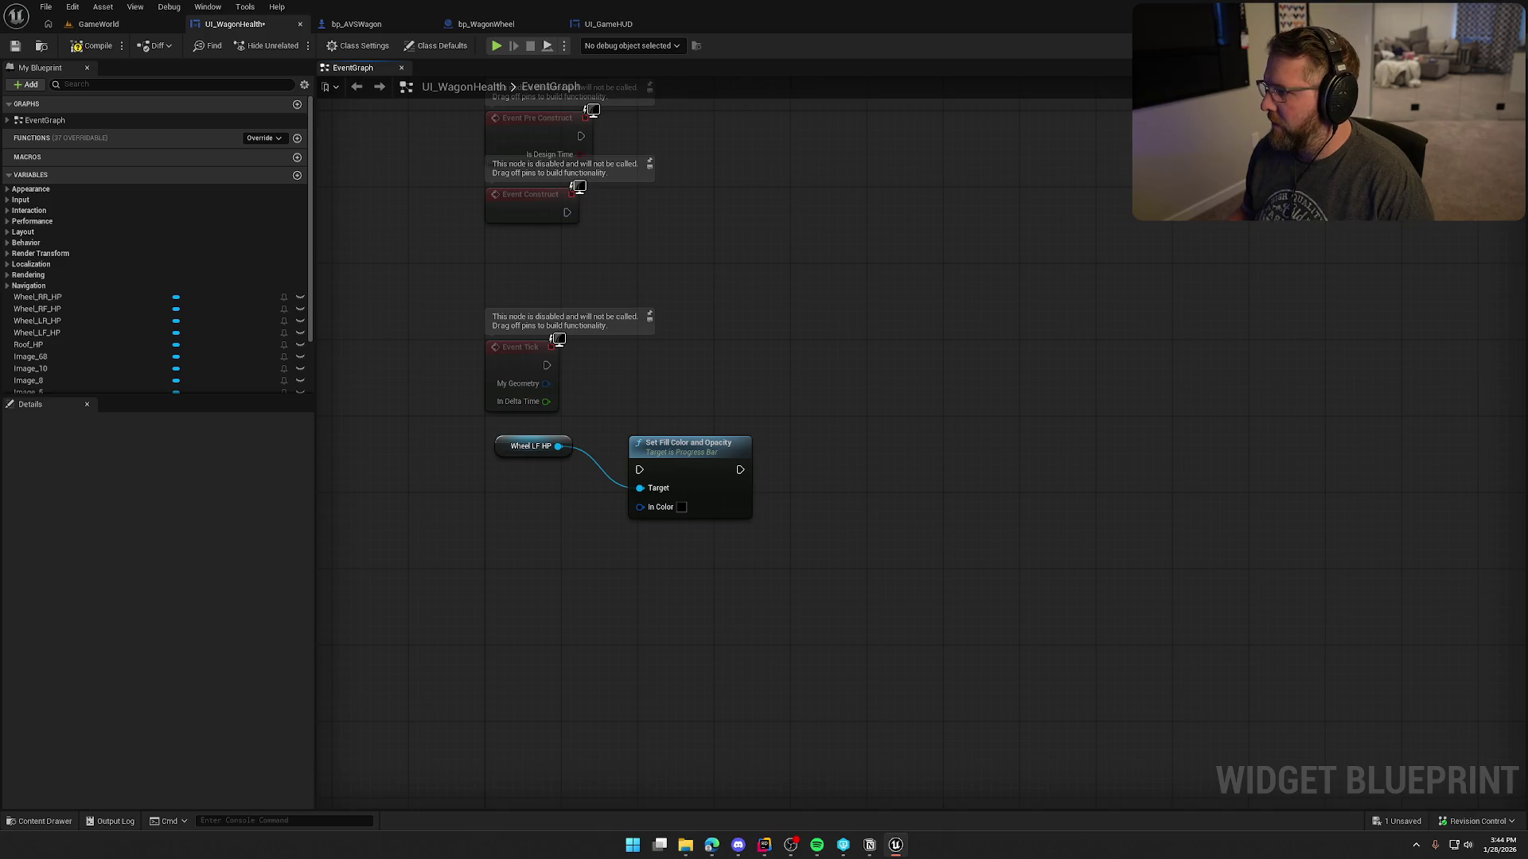
{"action": "left_click", "coordinate": [1462, 46]}
{"action": "left_click", "coordinate": [720, 465]}
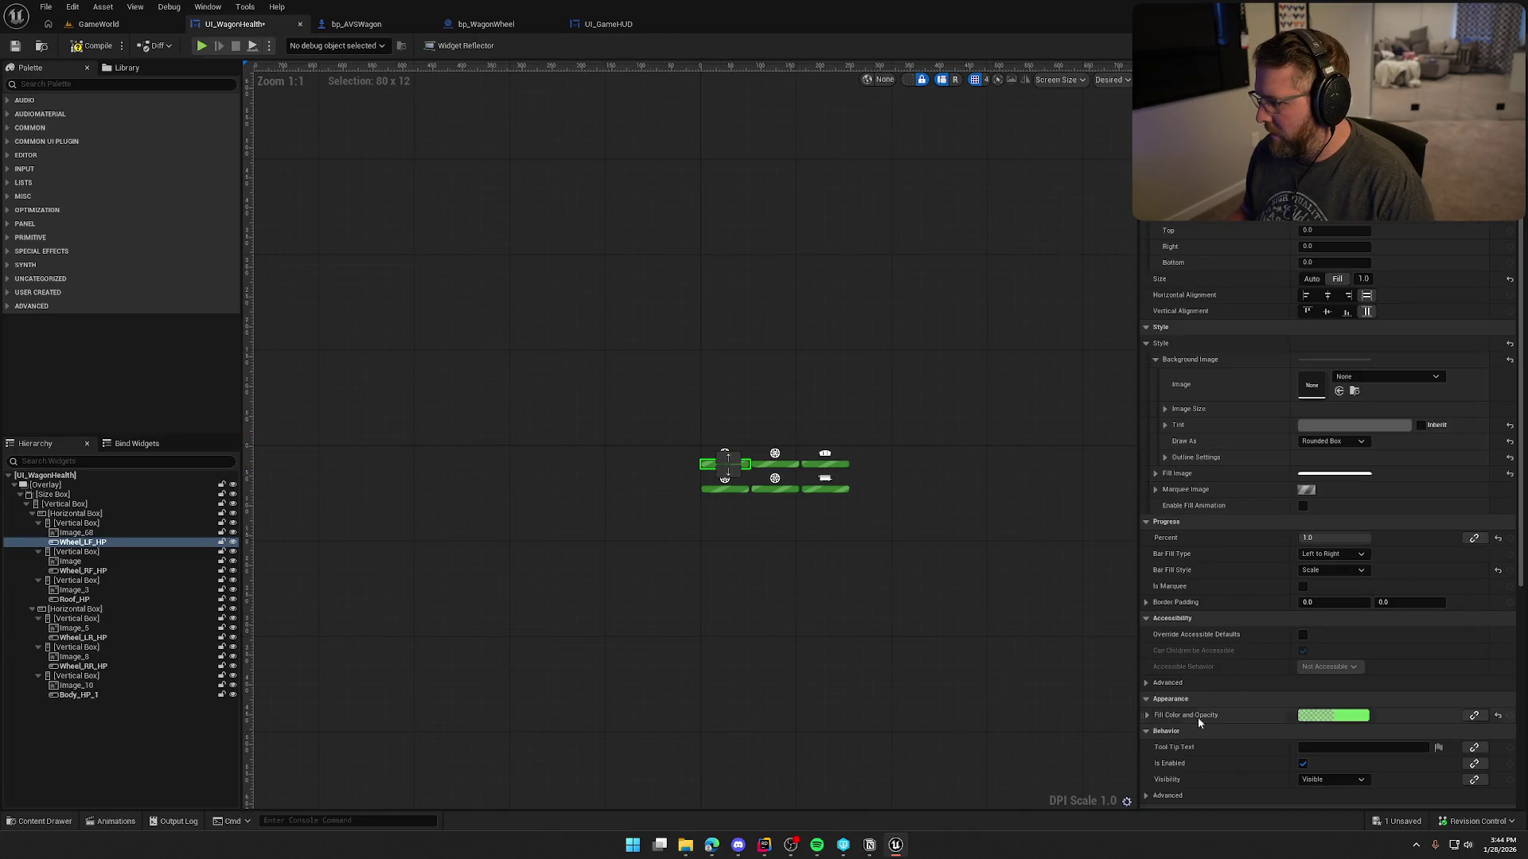
{"action": "left_click", "coordinate": [1500, 45]}
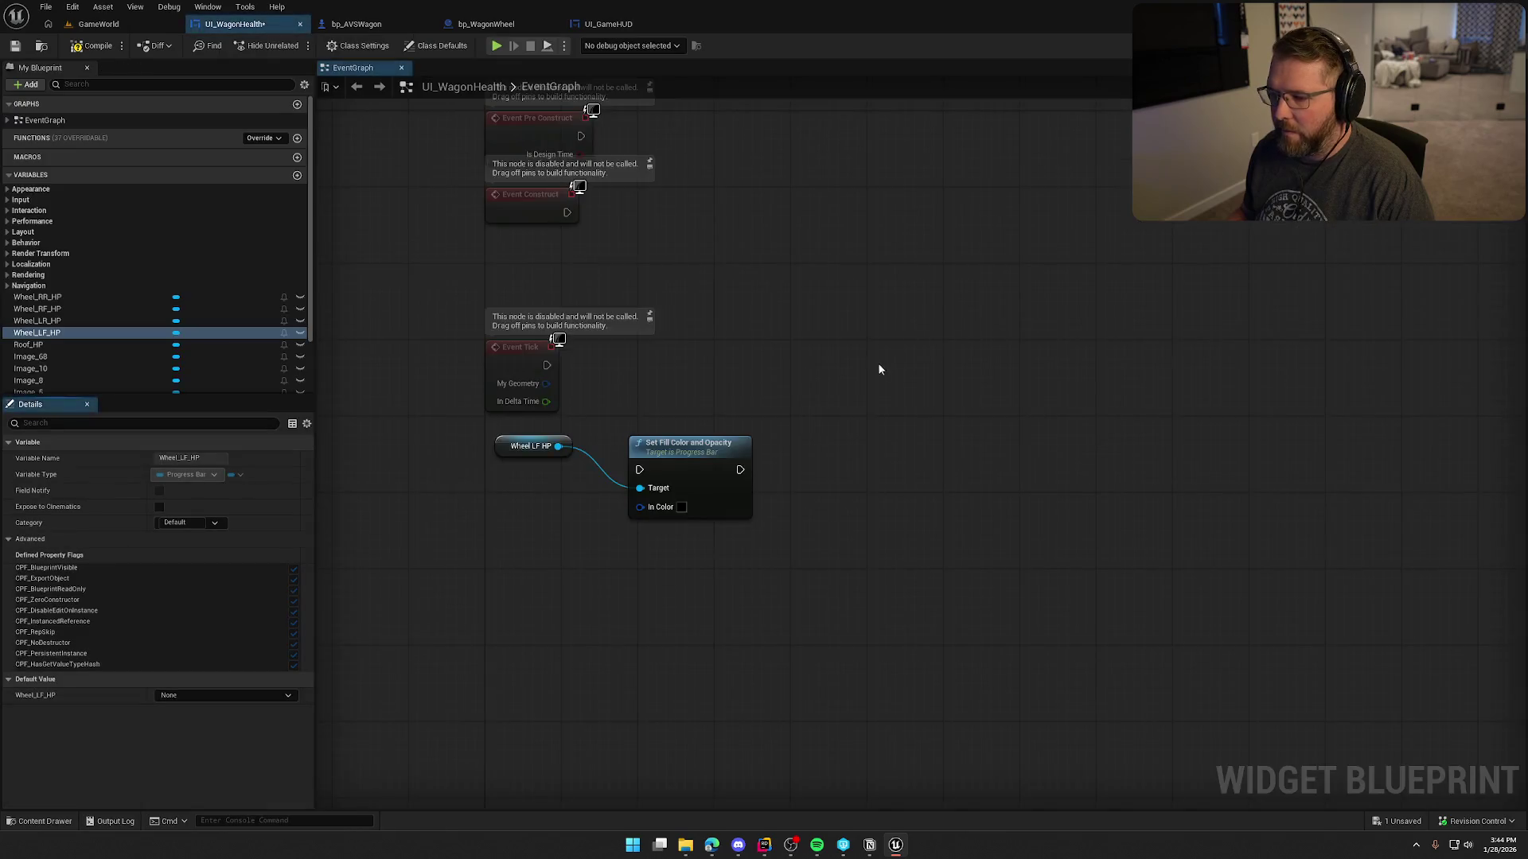
Feed a Lerp (LinearColor) node into the Set Fill Color node's In Color input.
{"action": "left_click_drag", "start_coordinate": [666, 420], "coordinate": [724, 290]}
{"action": "left_click_drag", "start_coordinate": [673, 354], "coordinate": [660, 432]}
{"action": "type", "text": "lerp"}
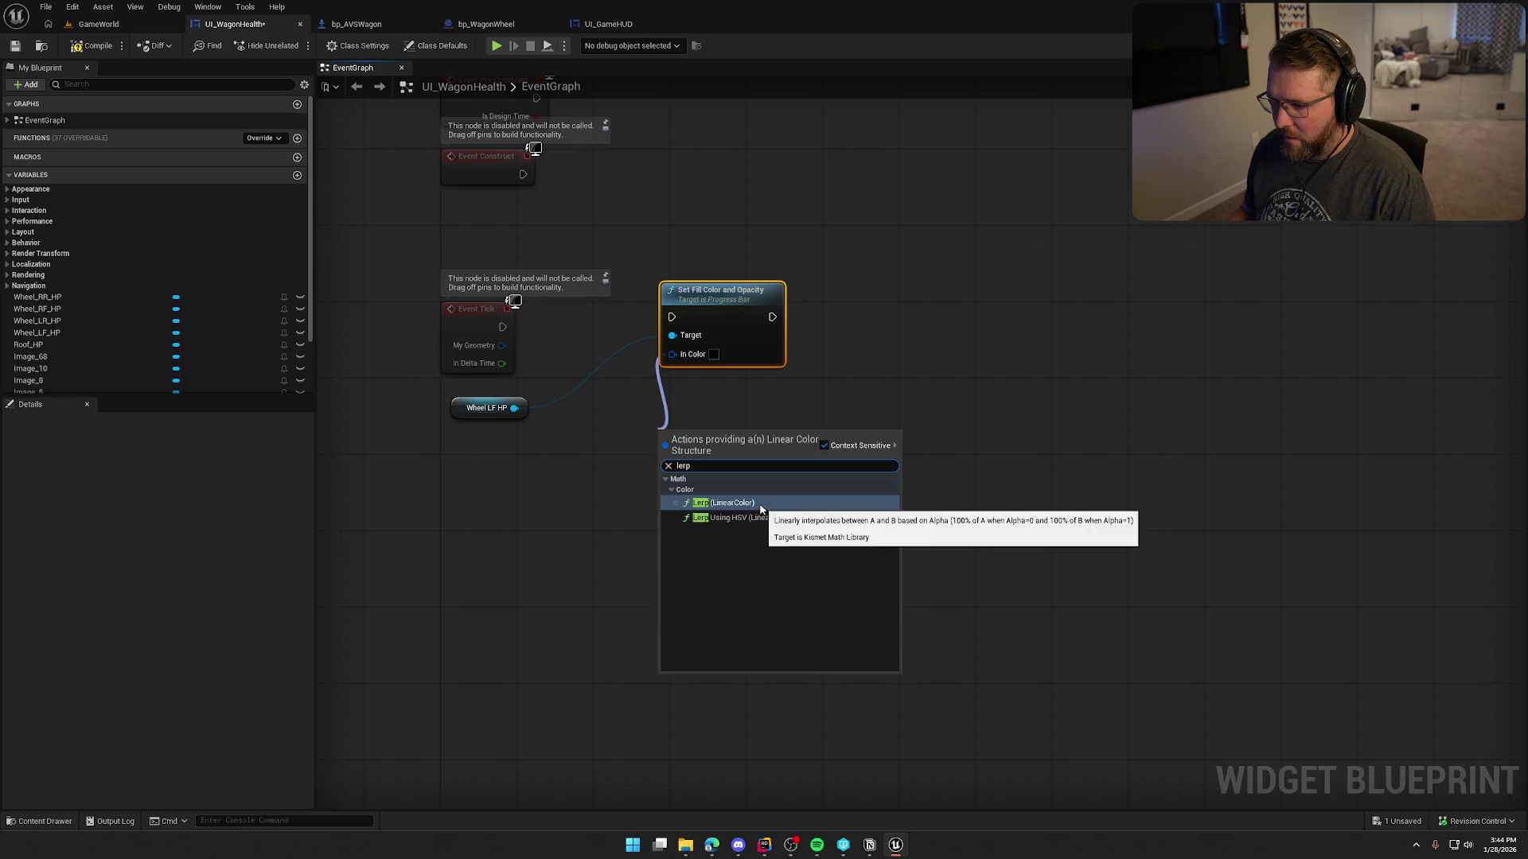
{"action": "left_click", "coordinate": [724, 503]}
{"action": "left_click_drag", "start_coordinate": [724, 298], "coordinate": [733, 316]}
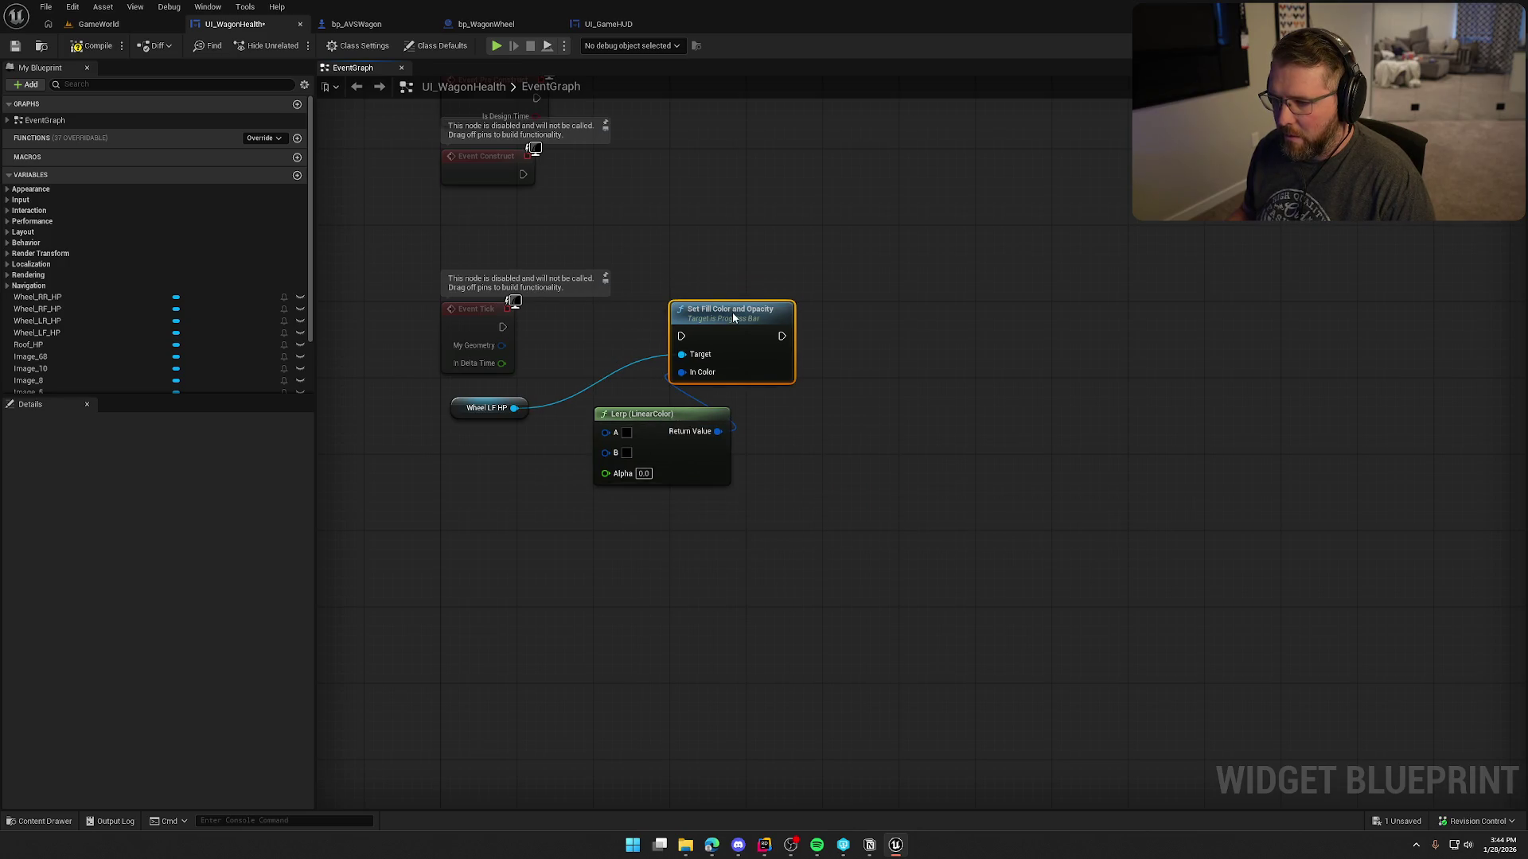
{"action": "mouse_move", "coordinate": [476, 407]}
{"action": "left_mouse_down"}
{"action": "mouse_move", "coordinate": [680, 287]}
{"action": "mouse_move", "coordinate": [442, 397]}
{"action": "mouse_move", "coordinate": [525, 436]}
{"action": "mouse_move", "coordinate": [522, 453]}
{"action": "left_mouse_up"}
Add a Get Percent node for Wheel LF HP and wire its Percent into the Lerp Alpha.
{"action": "type", "text": "ghe"}
{"action": "key", "text": "BackSpace"}
{"action": "key", "text": "BackSpace"}
{"action": "type", "text": "et v"}
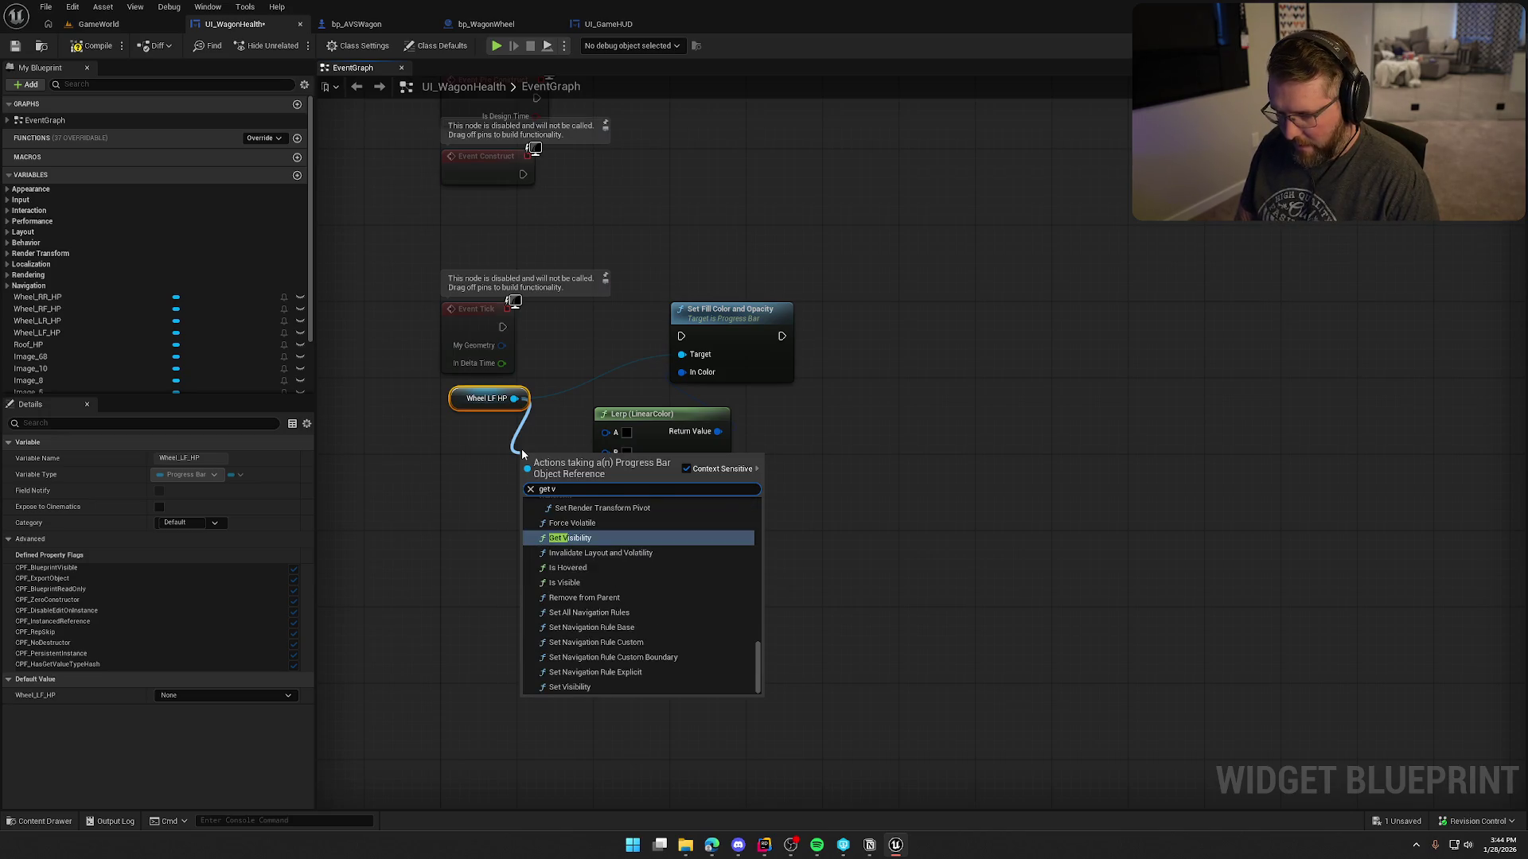
{"action": "key", "text": "BackSpace"}
{"action": "type", "text": "percent"}
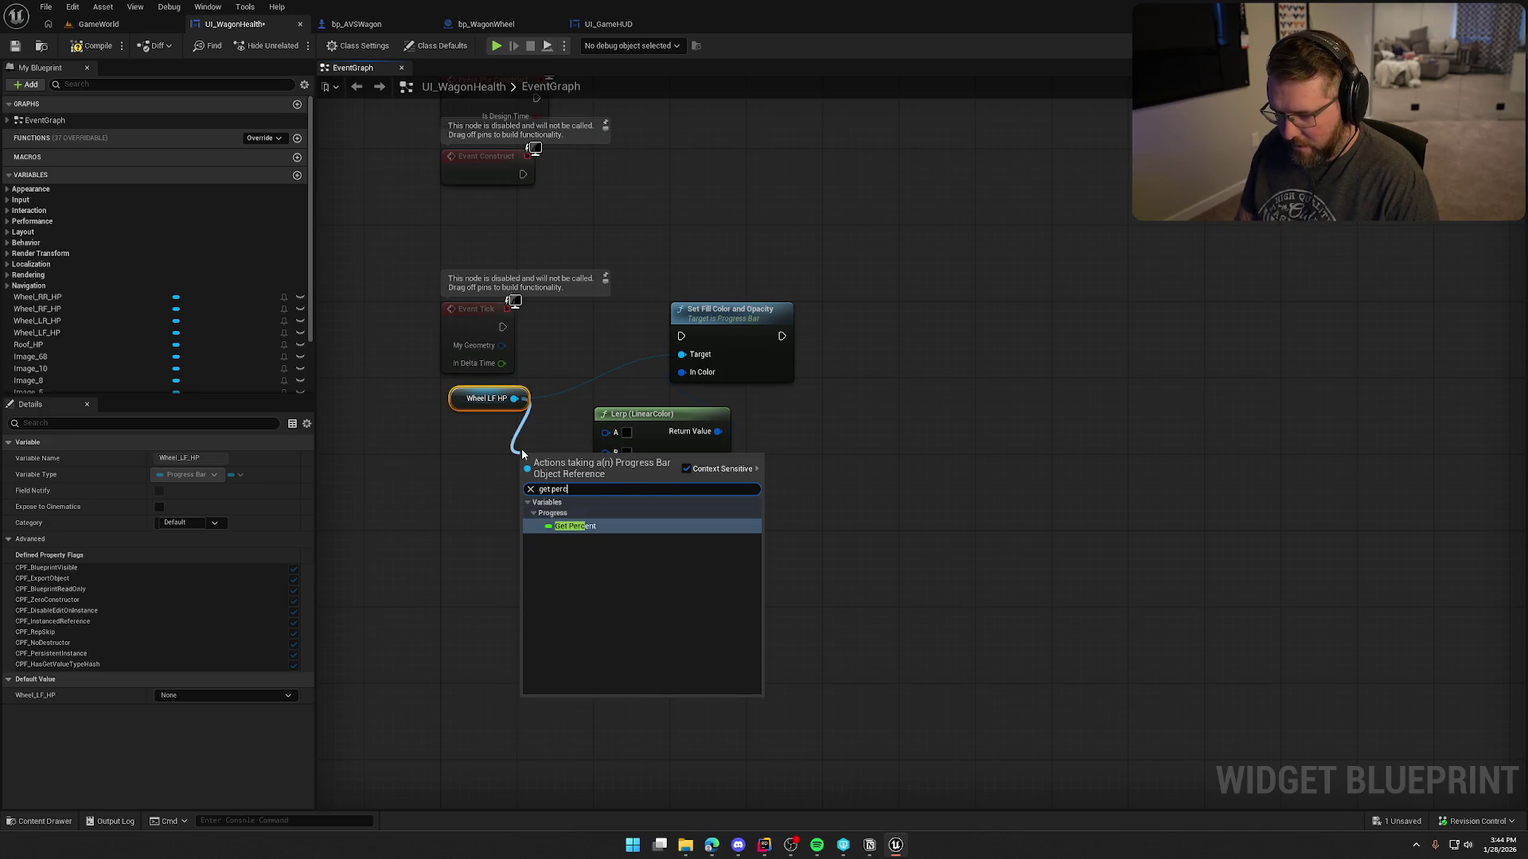
{"action": "key", "text": "Return"}
{"action": "mouse_move", "coordinate": [571, 456]}
{"action": "left_mouse_down"}
{"action": "mouse_move", "coordinate": [506, 434]}
{"action": "mouse_move", "coordinate": [605, 474]}
{"action": "left_mouse_up"}
{"action": "mouse_move", "coordinate": [502, 327]}
{"action": "left_mouse_down"}
{"action": "mouse_move", "coordinate": [681, 335]}
{"action": "mouse_move", "coordinate": [813, 314]}
{"action": "left_mouse_up"}
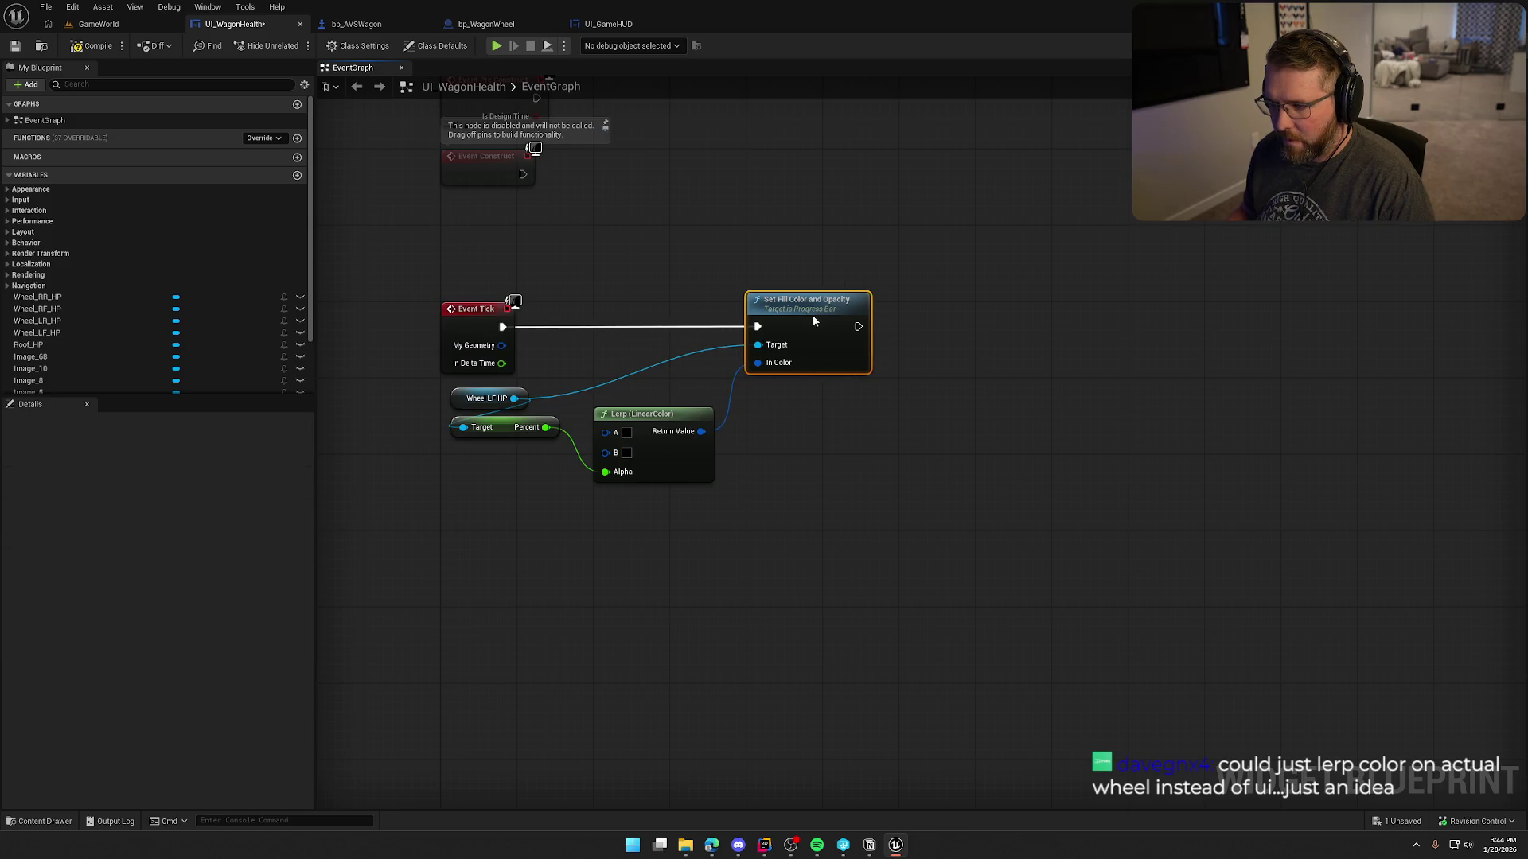
{"action": "left_click_drag", "start_coordinate": [654, 423], "coordinate": [654, 386]}
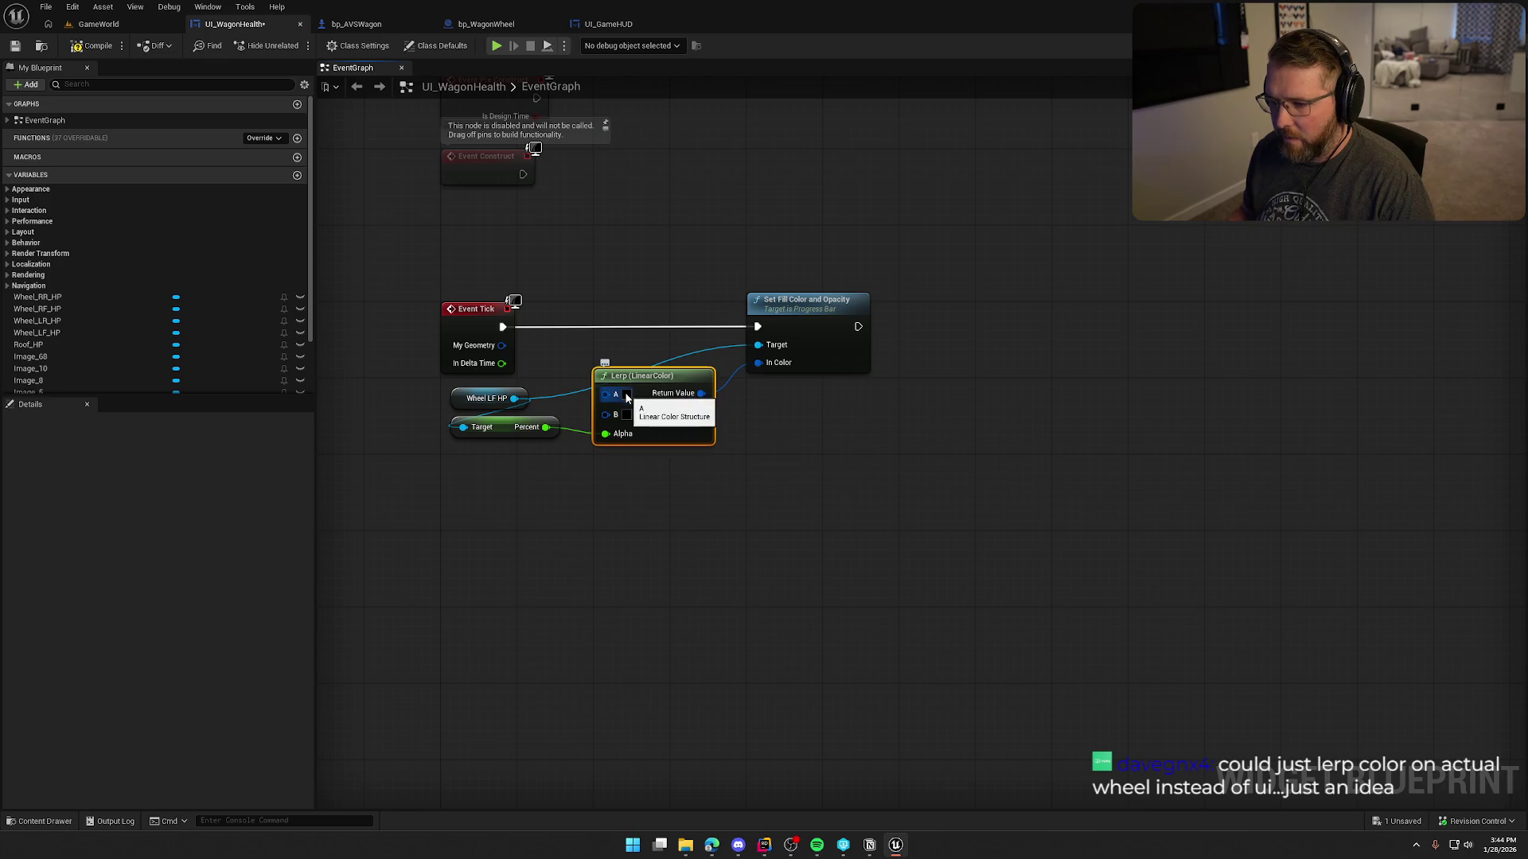
{"action": "double_click", "coordinate": [486, 398]}
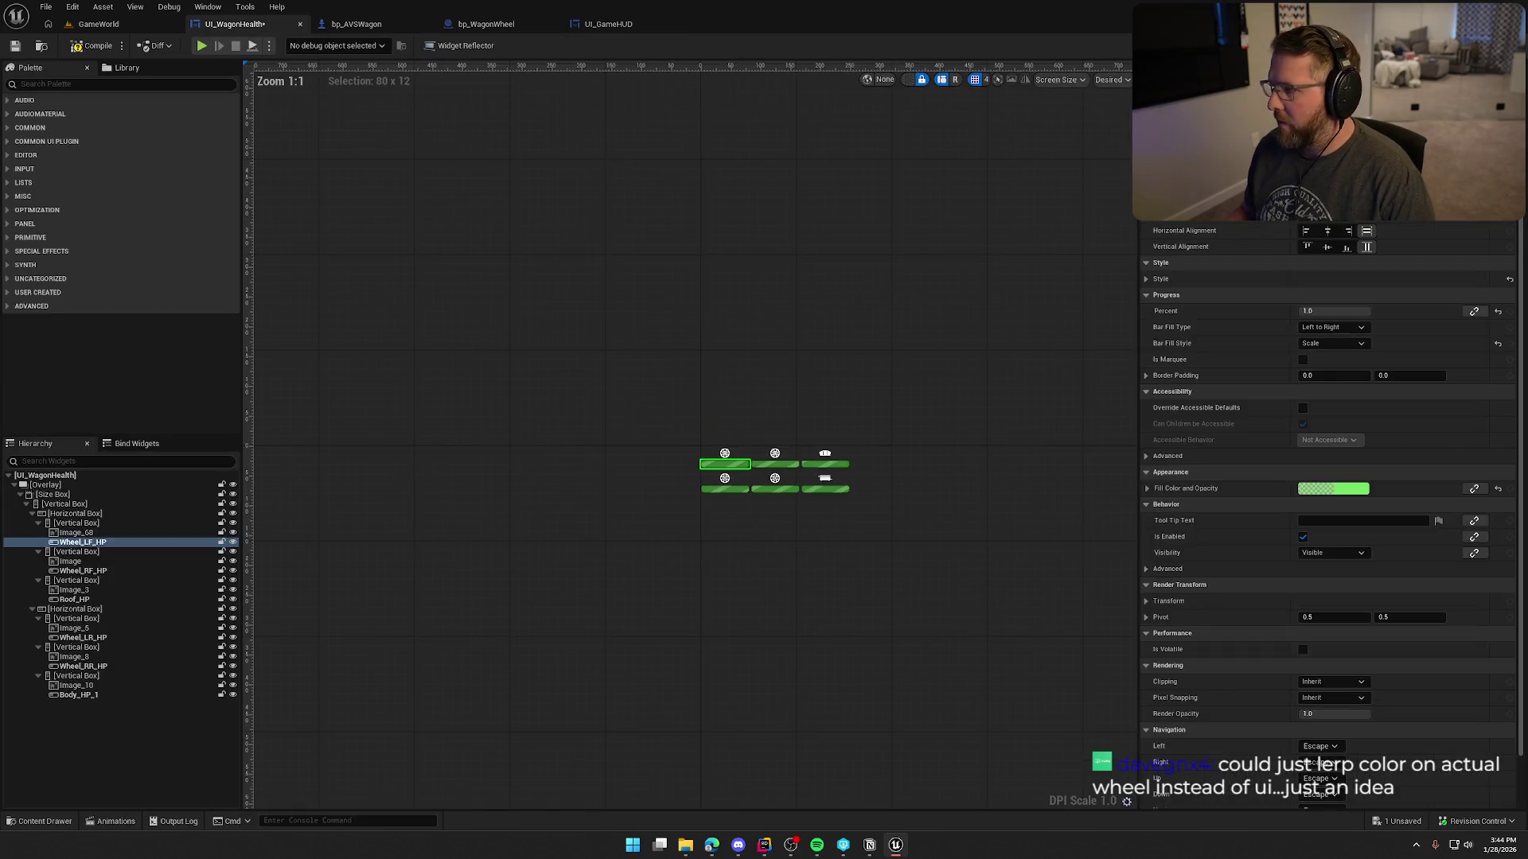
Check the bar's fill colour and keep green as the Lerp's B colour.
{"action": "scroll", "coordinate": [876, 510], "scroll_direction": "up", "scroll_amount": 9}
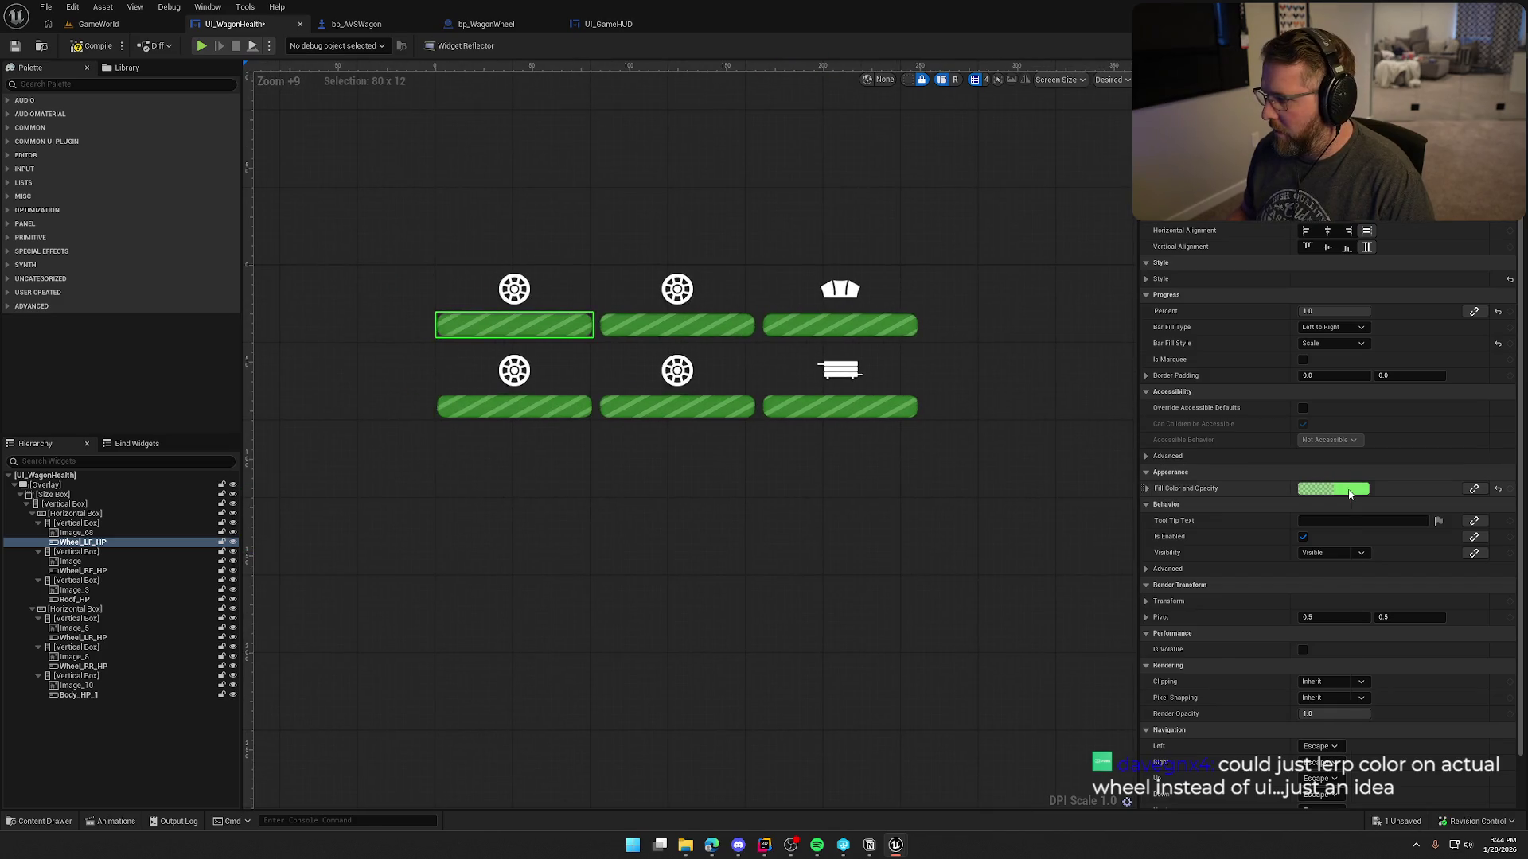
{"action": "left_click", "coordinate": [1333, 489]}
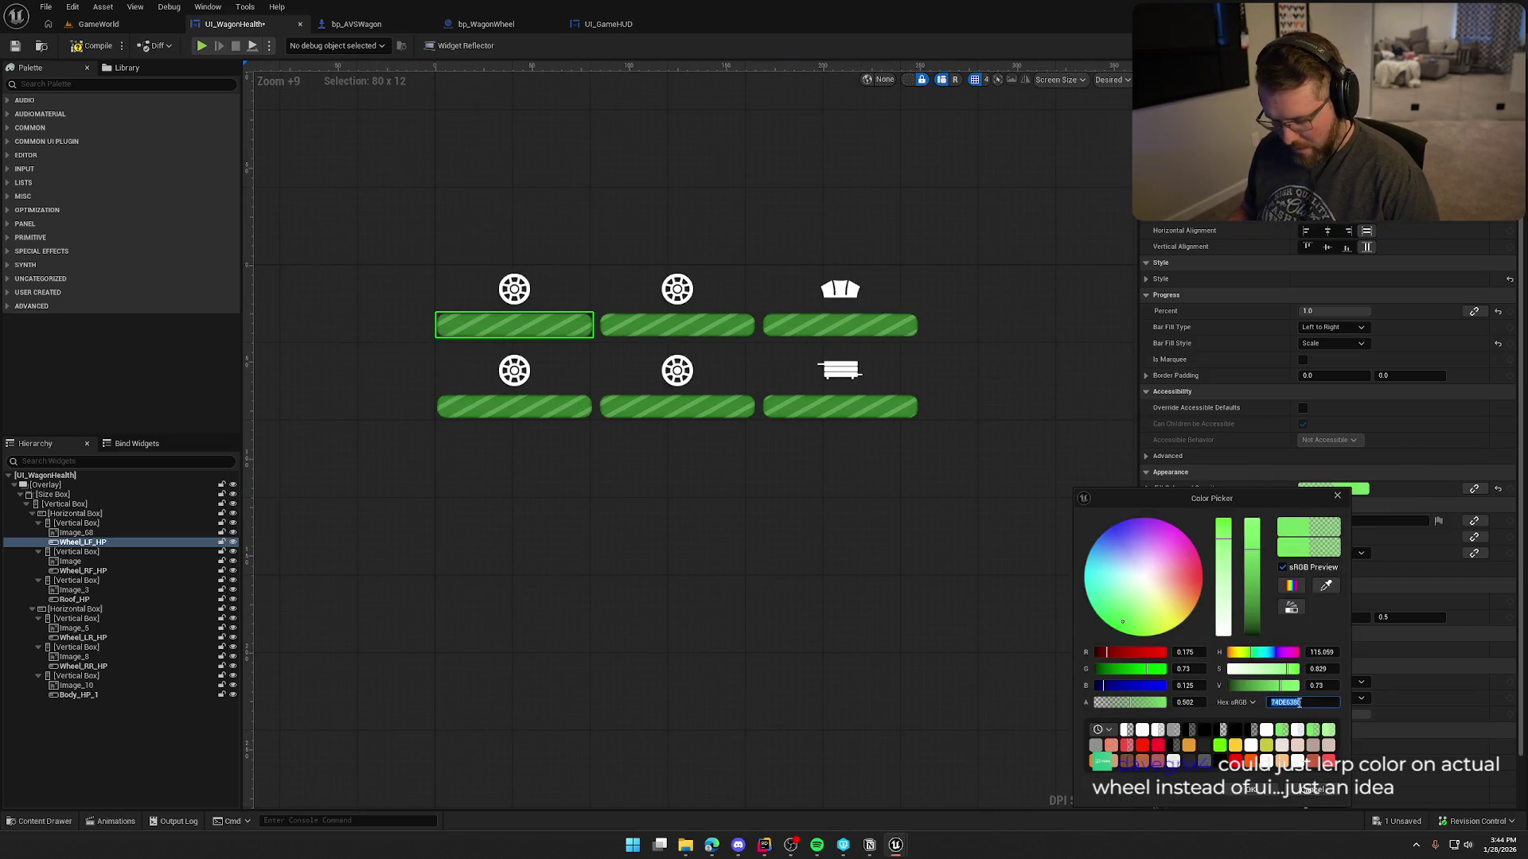
{"action": "key", "text": "Escape"}
{"action": "left_click", "coordinate": [1488, 45]}
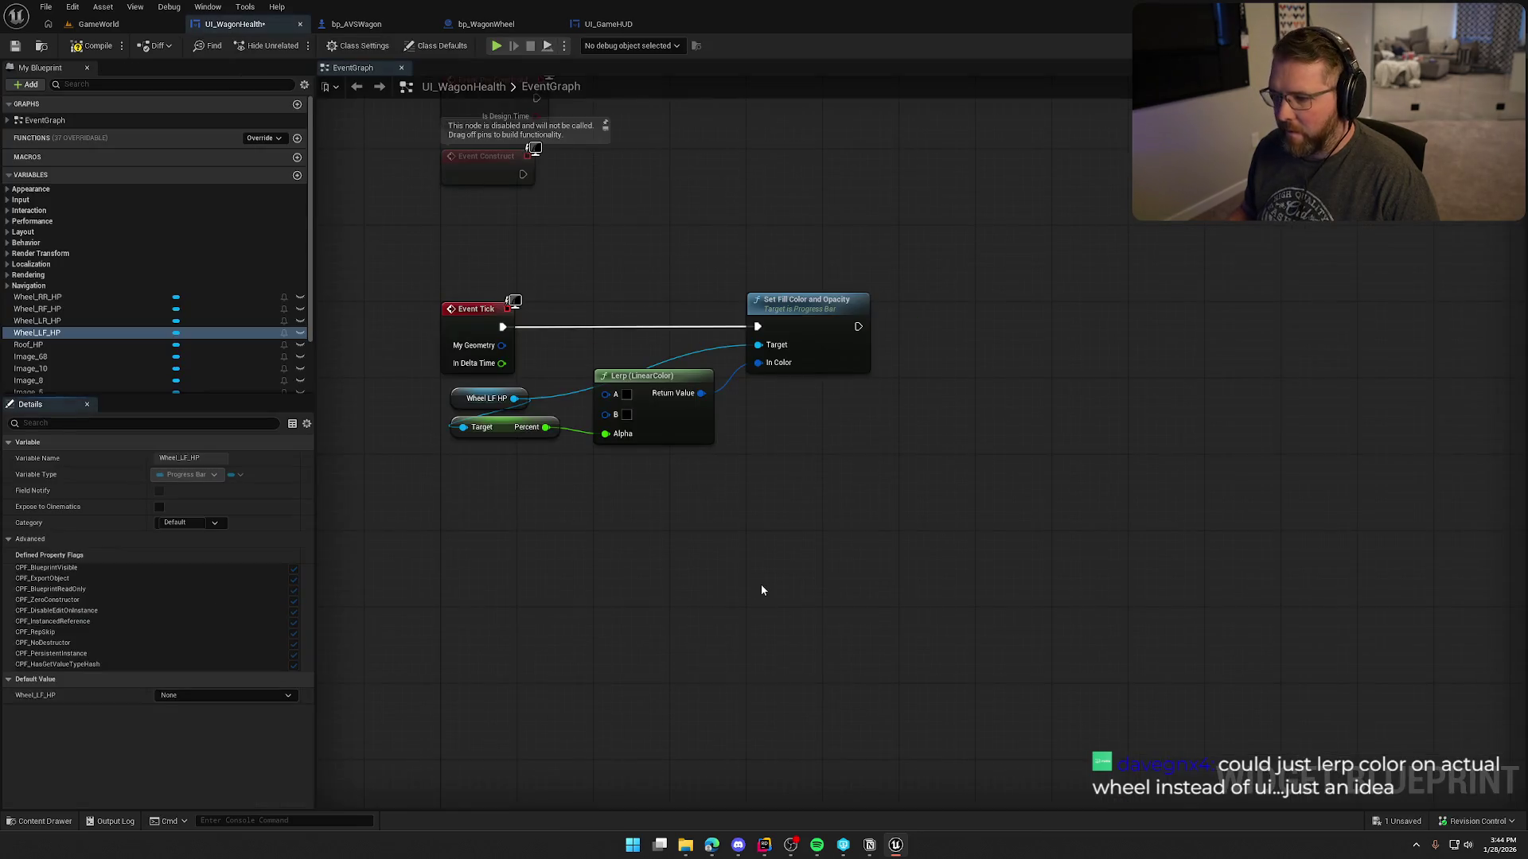
{"action": "left_click", "coordinate": [627, 415]}
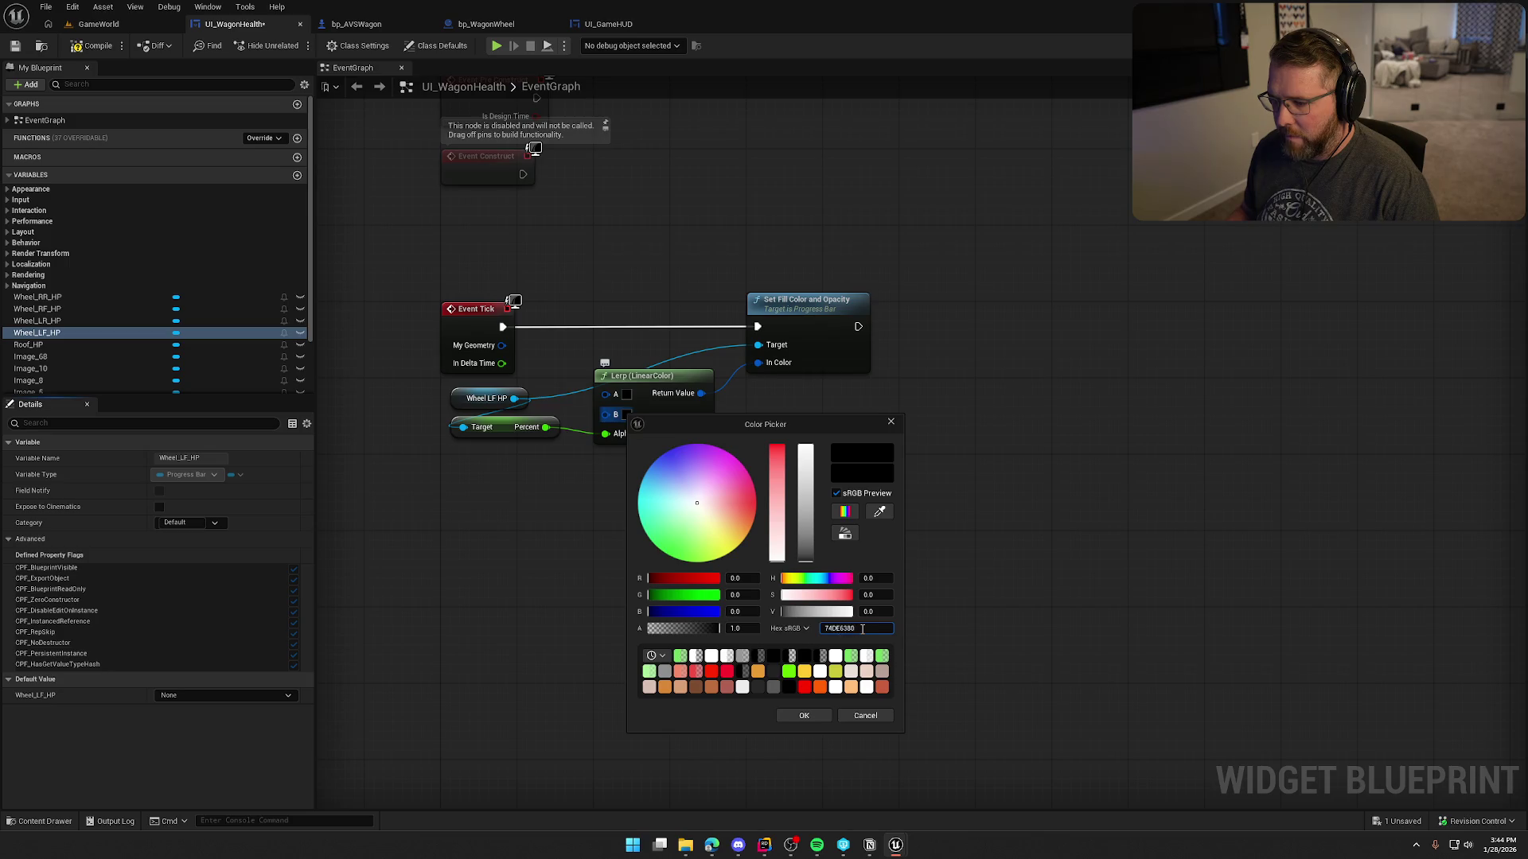
{"action": "left_click", "coordinate": [808, 715]}
Set the Lerp's A colour to red (R 0.73, G and B 0.175) and save.
{"action": "left_click", "coordinate": [627, 394]}
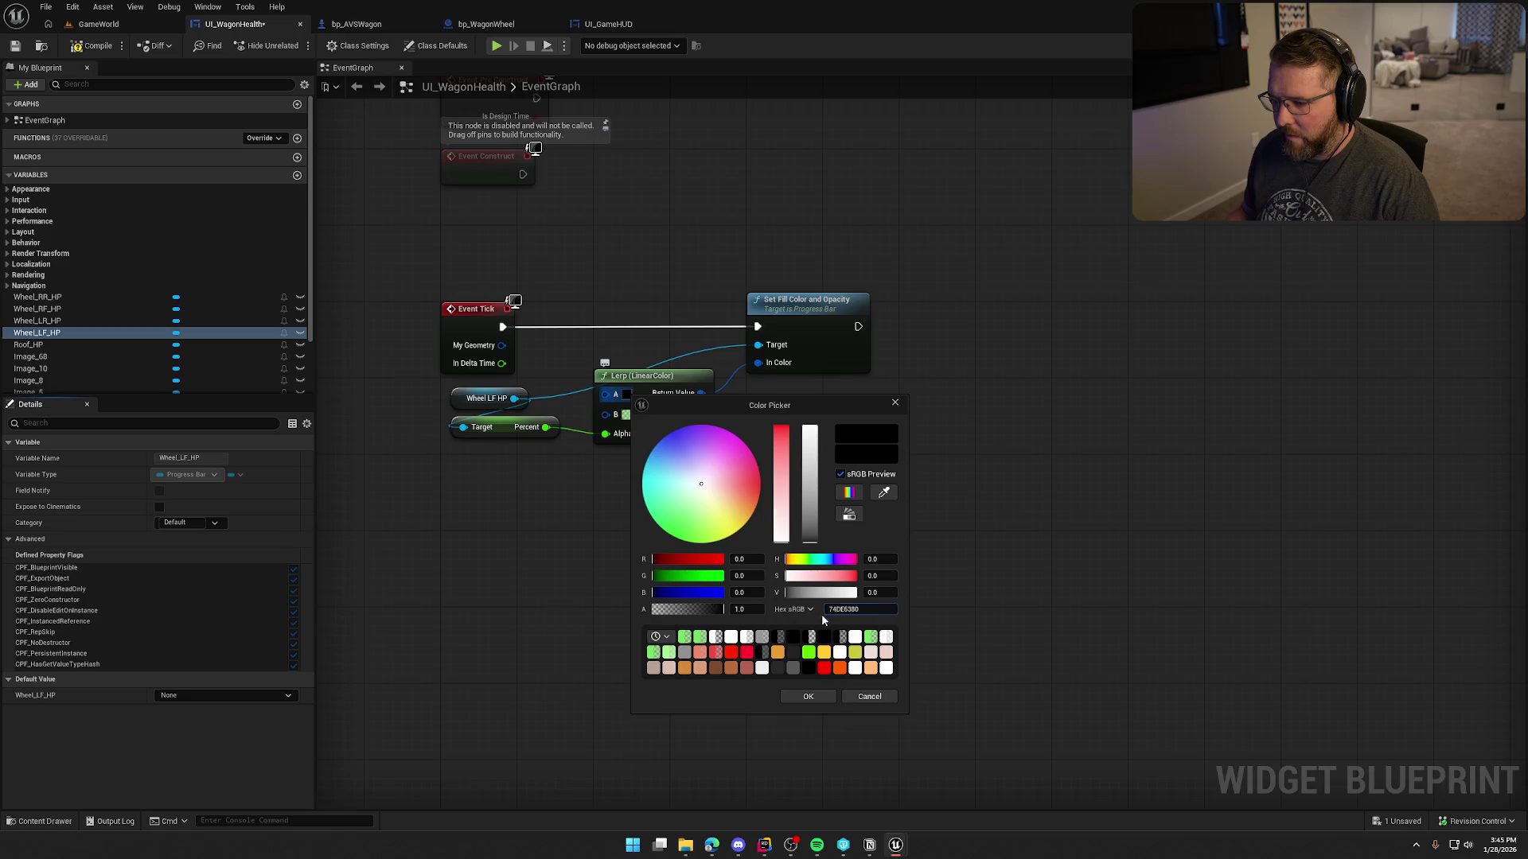
{"action": "key", "text": "Return"}
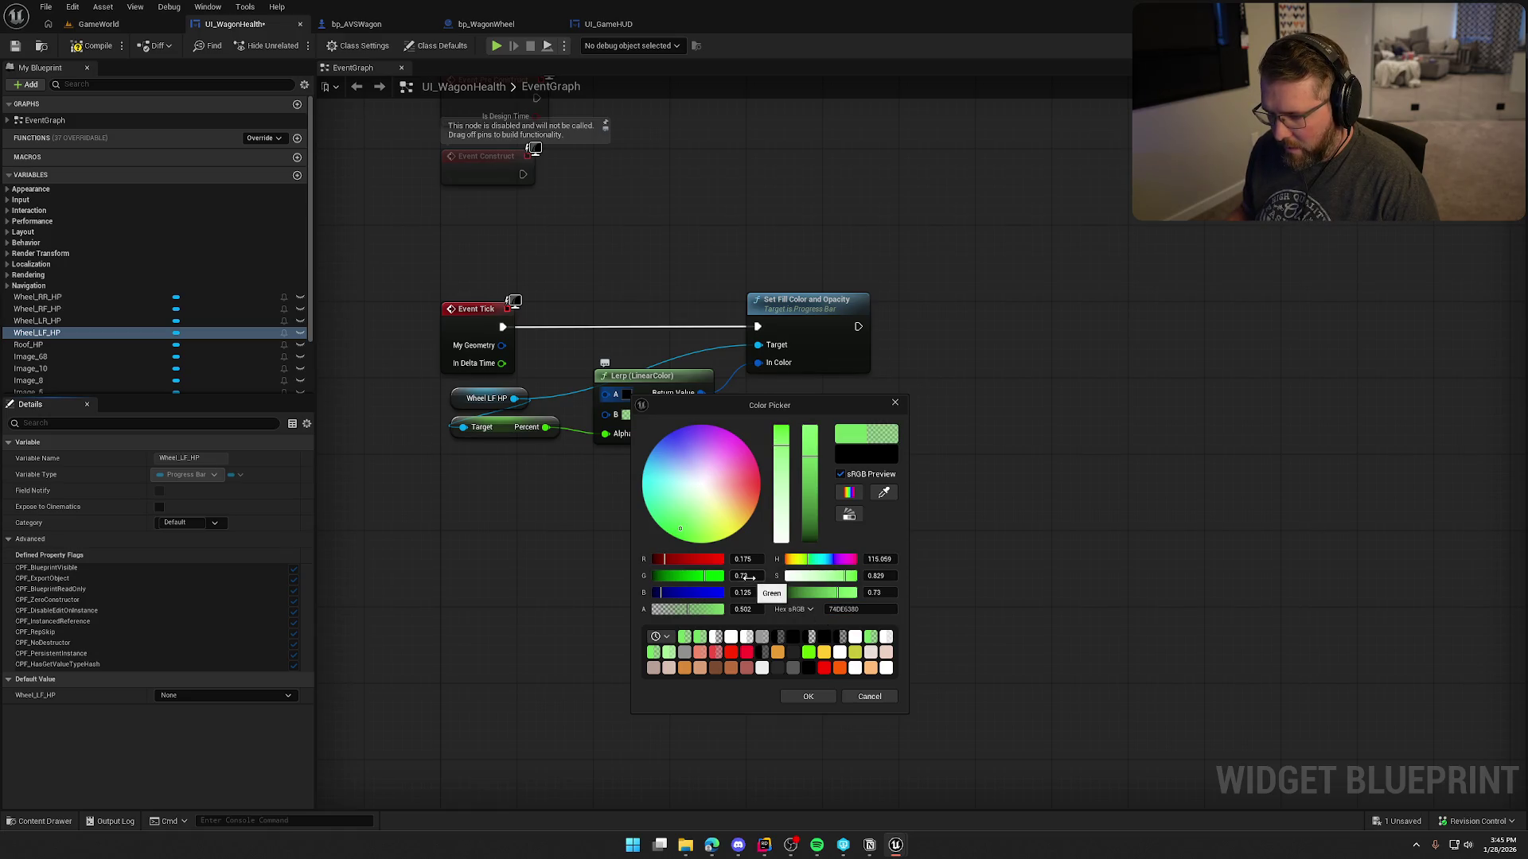
{"action": "left_click", "coordinate": [745, 576]}
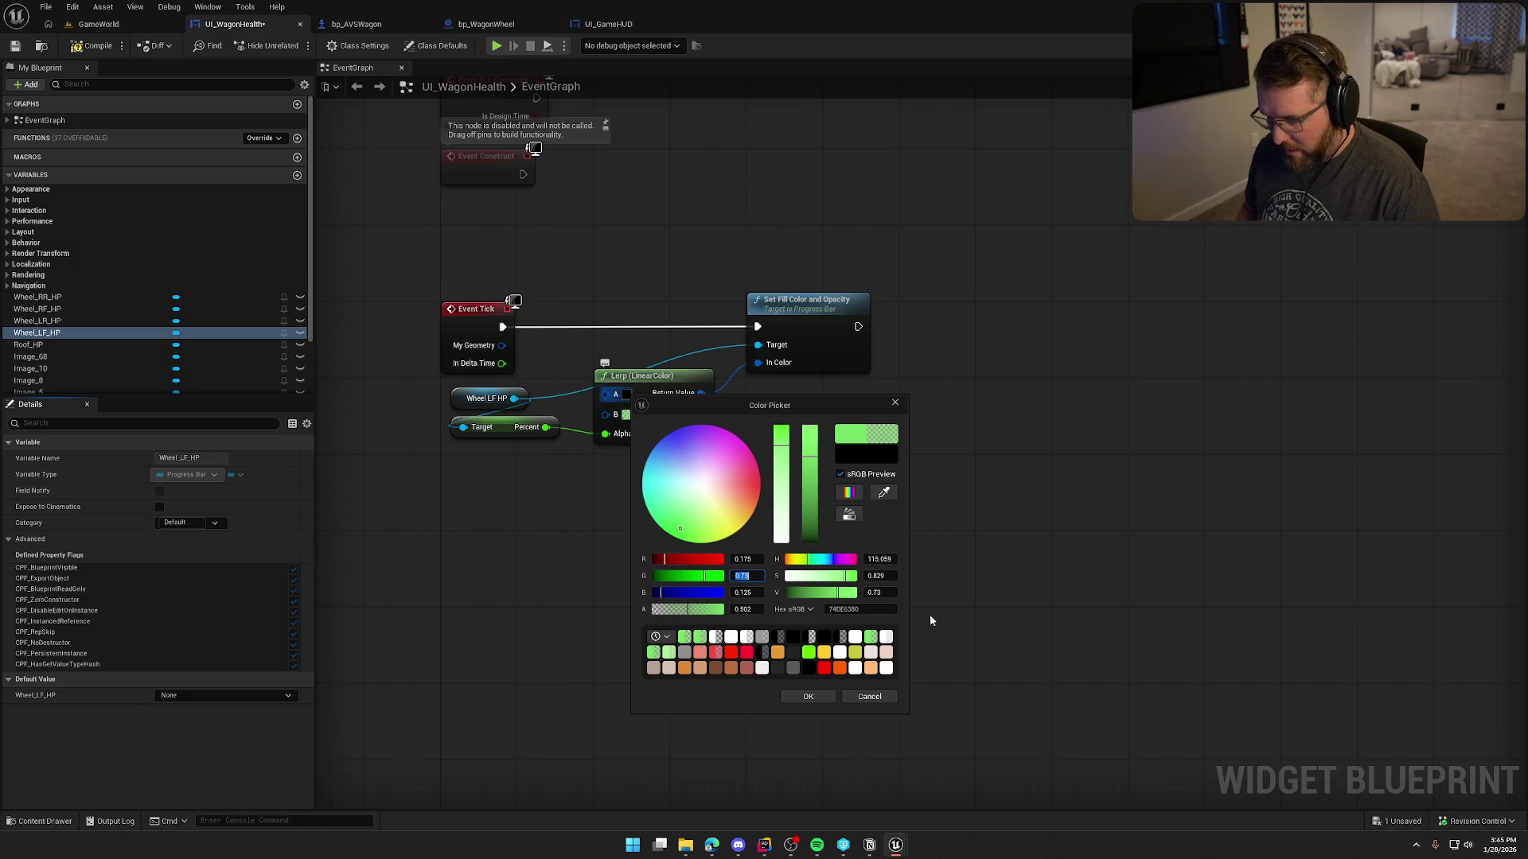
{"action": "key", "text": "BackSpace"}
{"action": "type", "text": "5"}
{"action": "key", "text": "Return"}
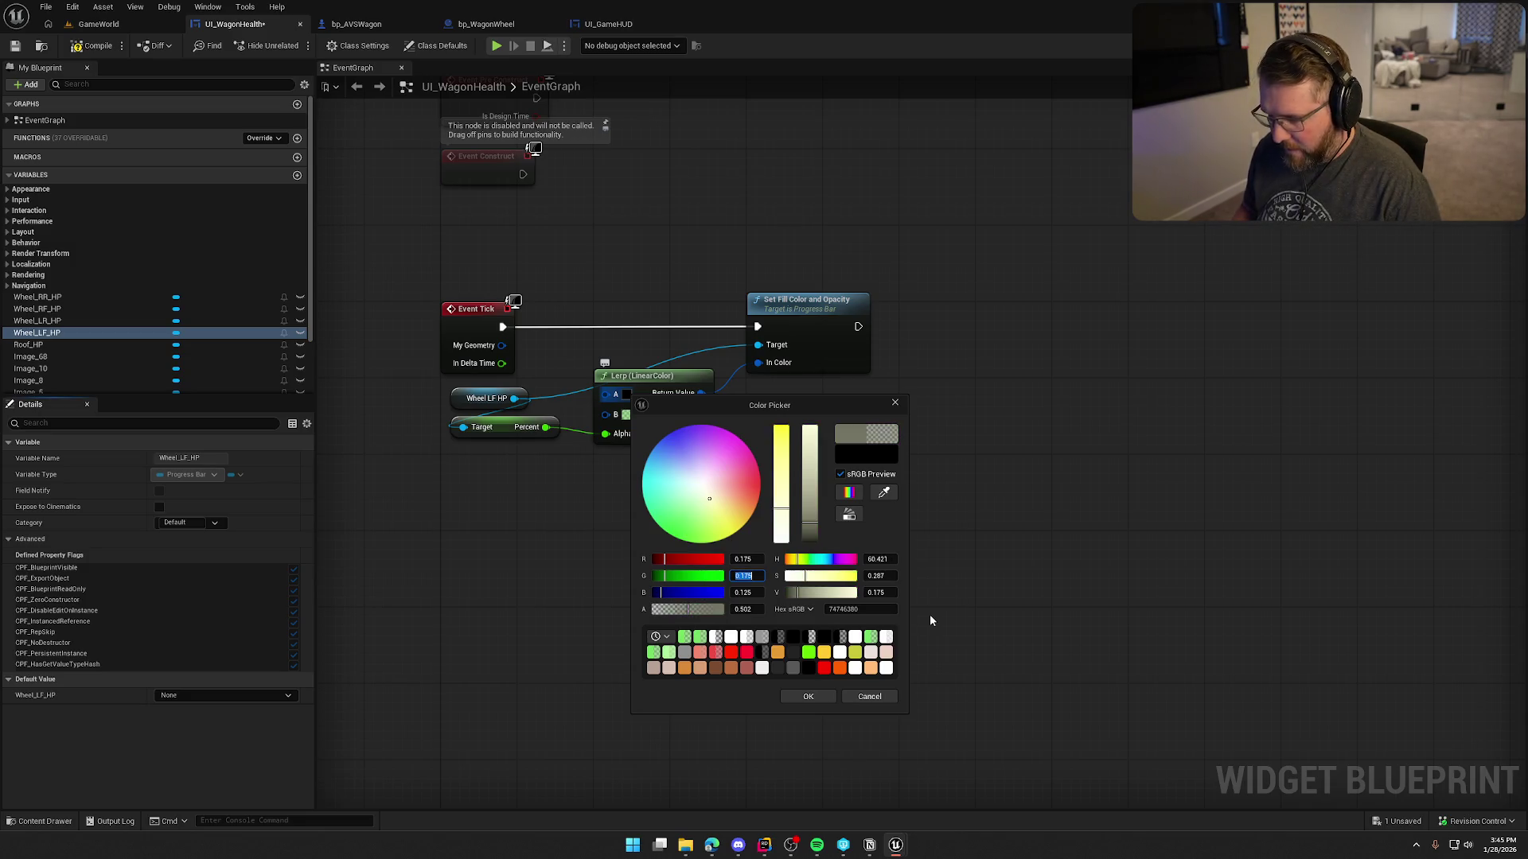
{"action": "left_click", "coordinate": [743, 560]}
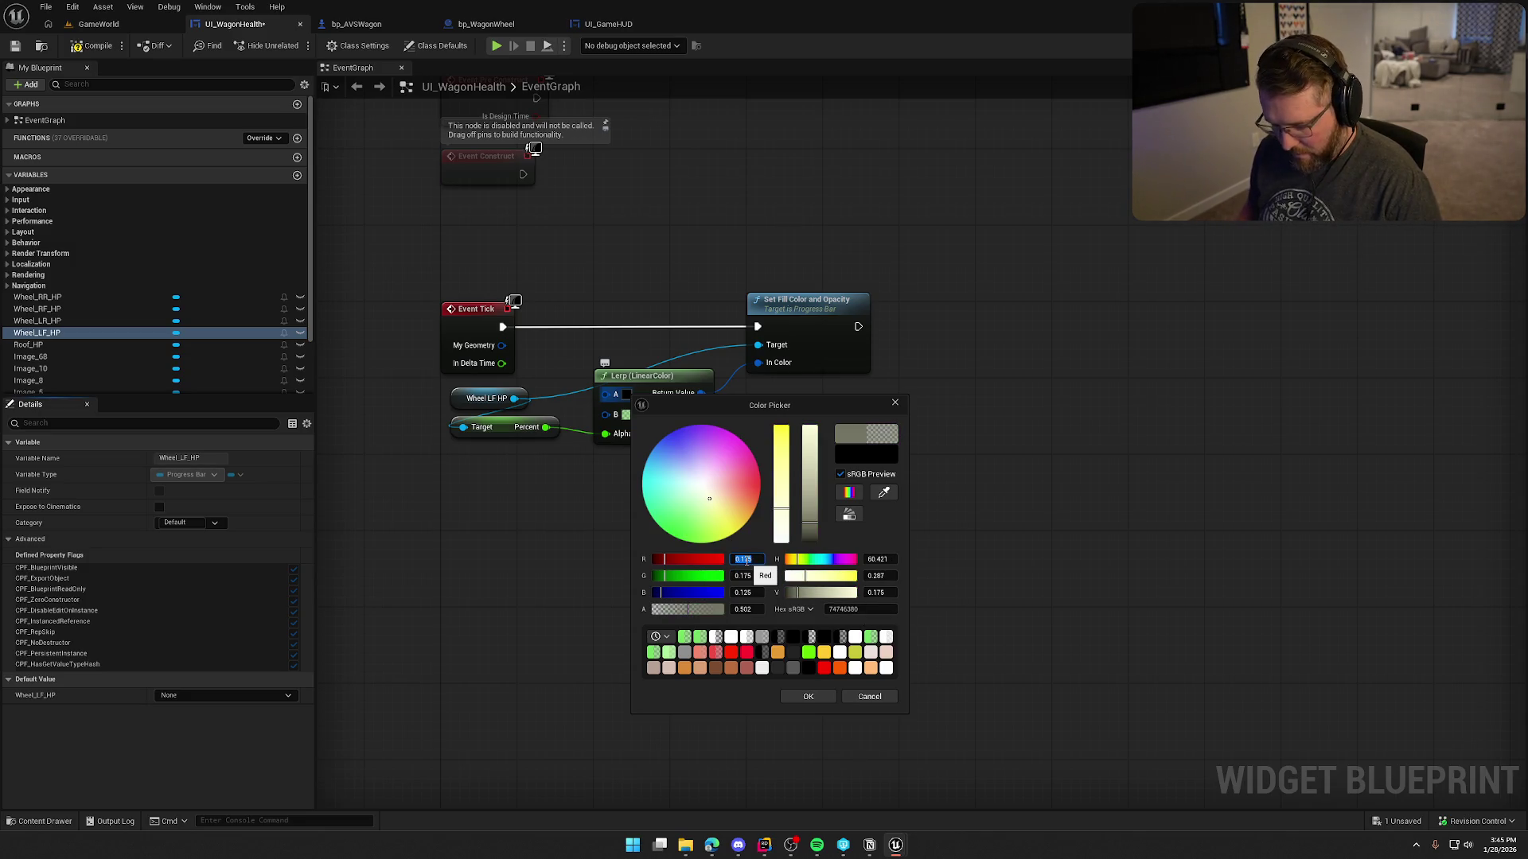
{"action": "type", "text": "0.73"}
{"action": "key", "text": "Return"}
{"action": "left_click", "coordinate": [808, 696]}
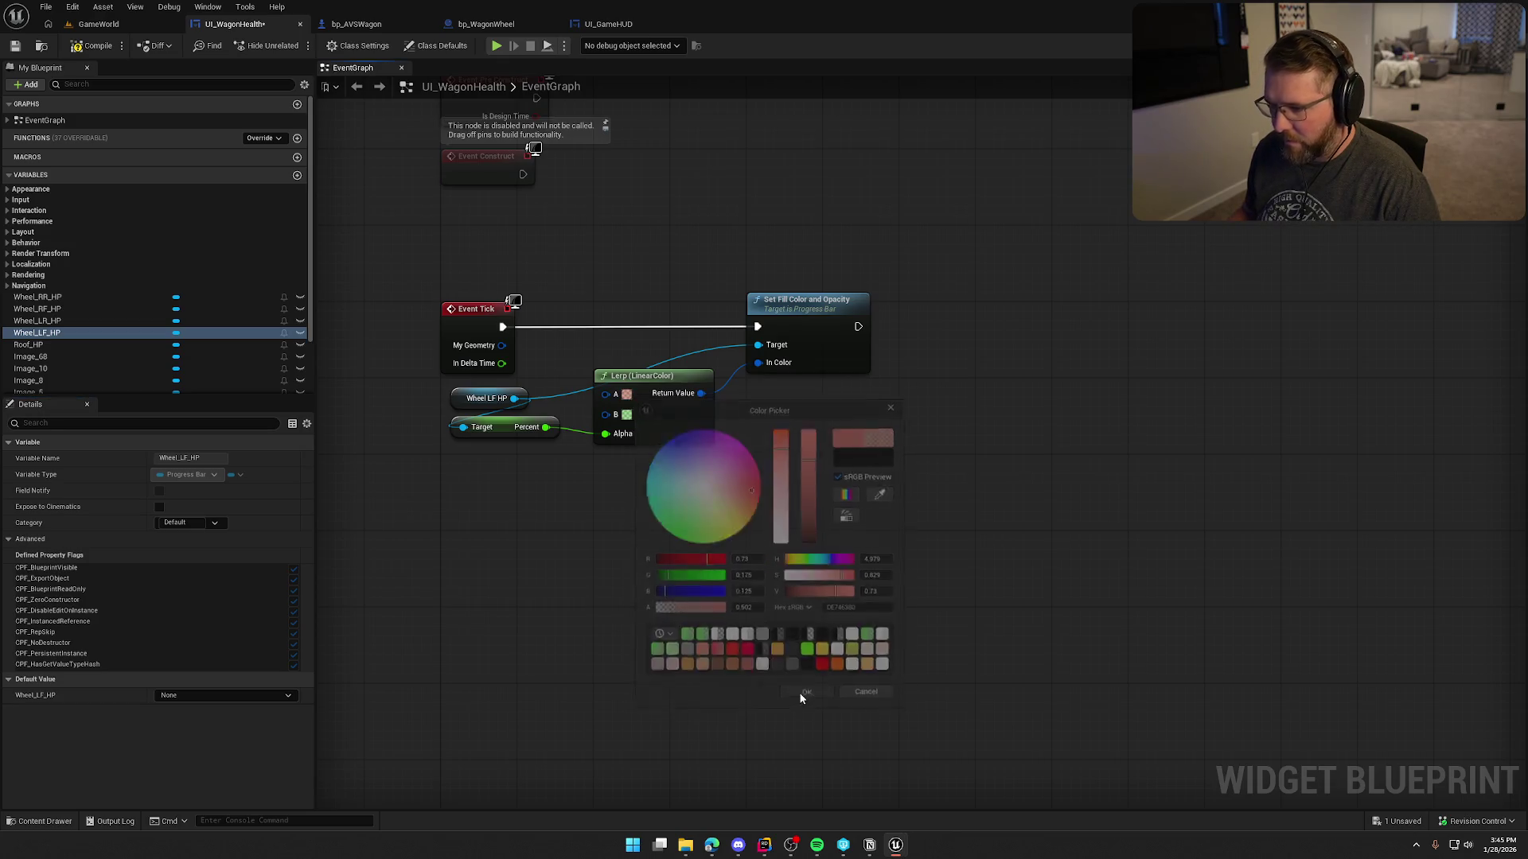
{"action": "left_click", "coordinate": [87, 53]}
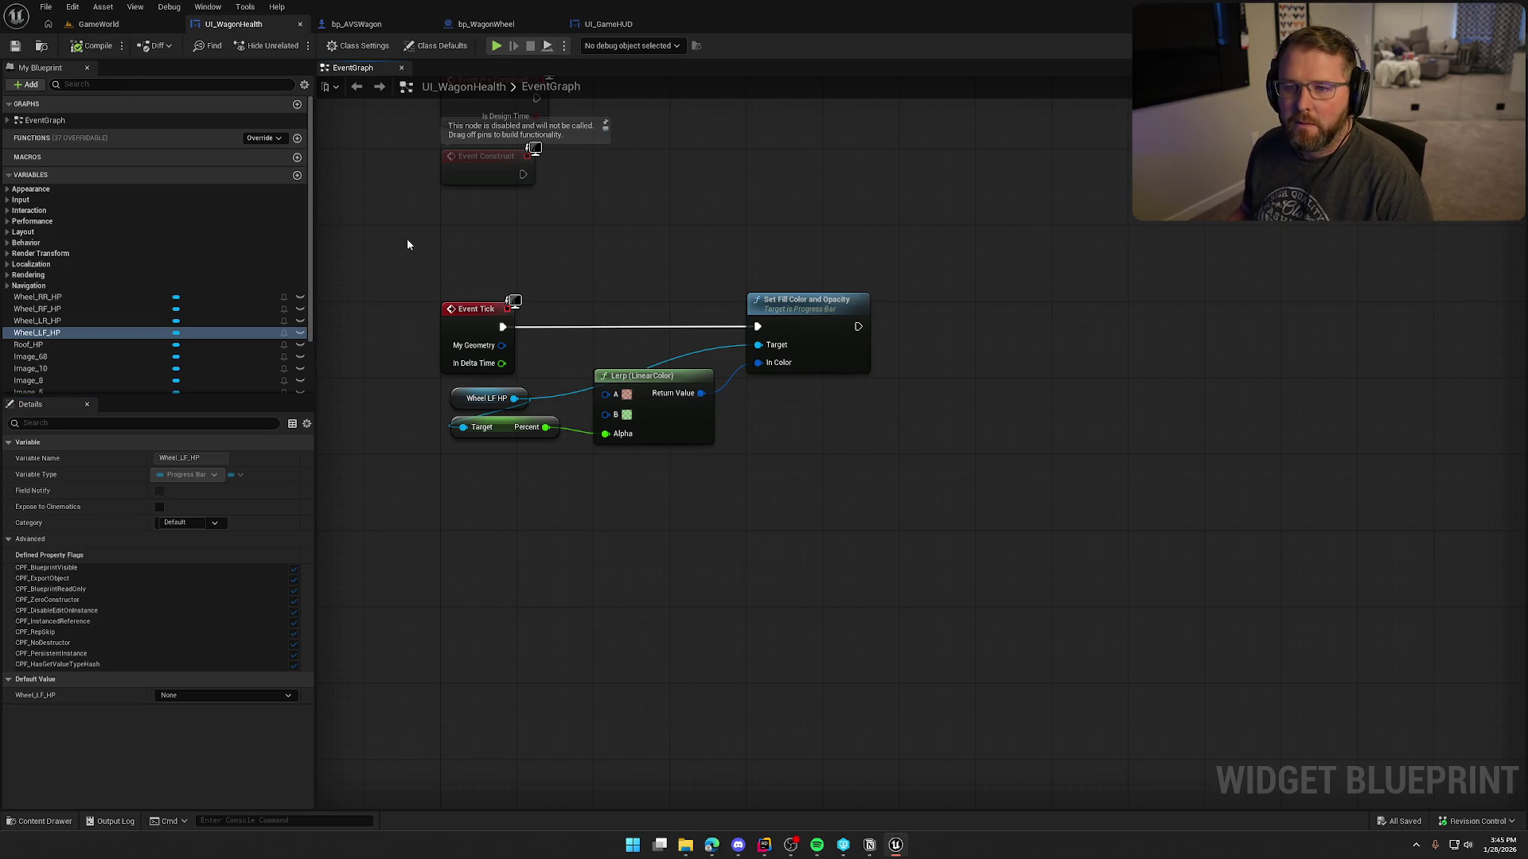
Return to UI_WagonHealth and drag Wheel_LF_HP's preview Percent to about 0.74.
{"action": "left_click", "coordinate": [98, 24]}
{"action": "left_click", "coordinate": [233, 24]}
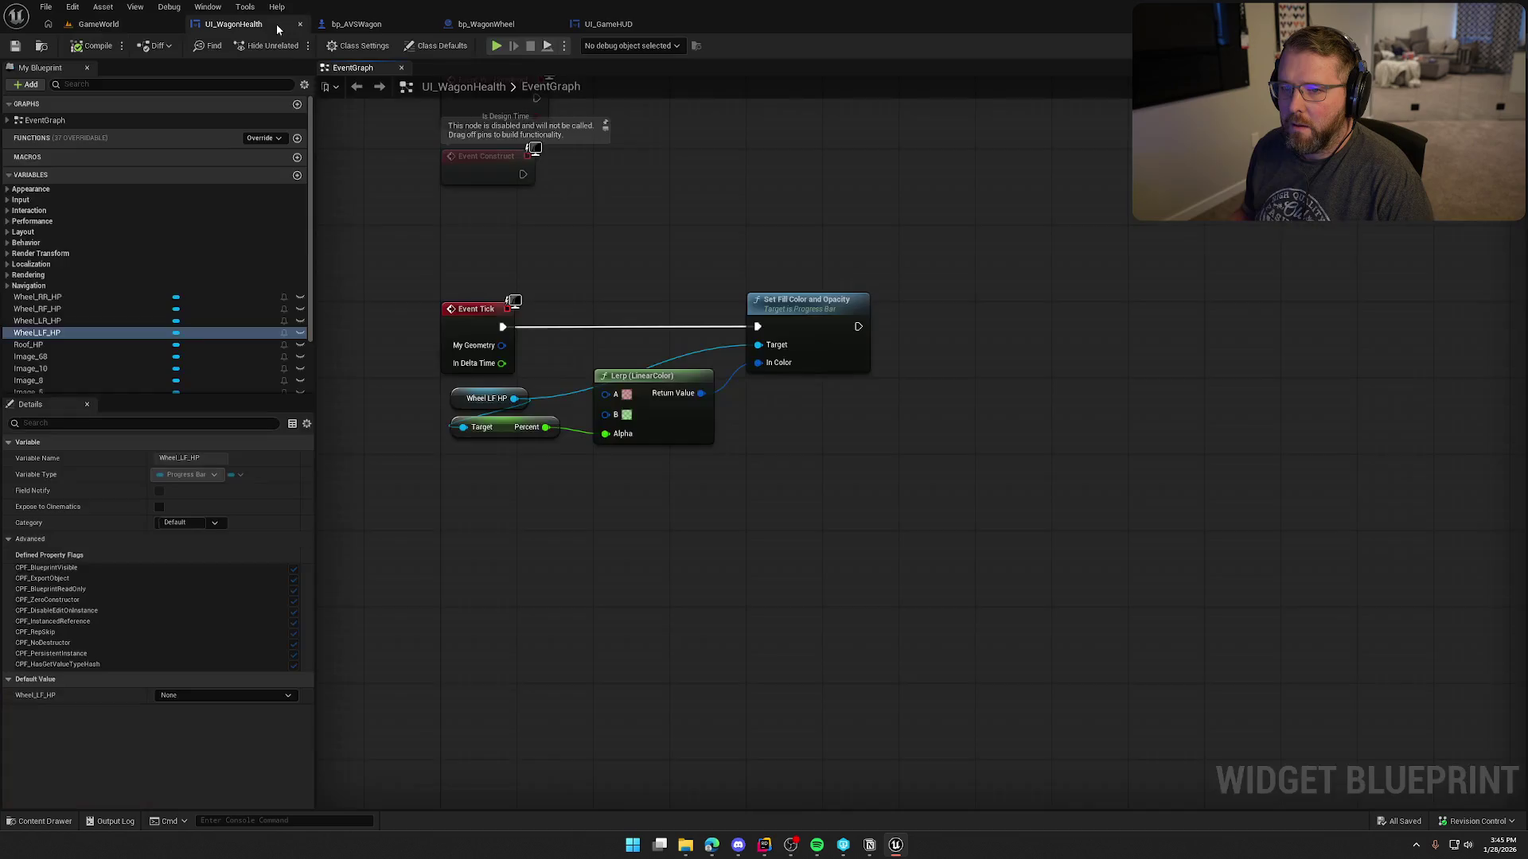
{"action": "key", "text": "ctrl+Tab"}
{"action": "key", "text": "ctrl+Tab"}
{"action": "key", "text": "ctrl+Tab"}
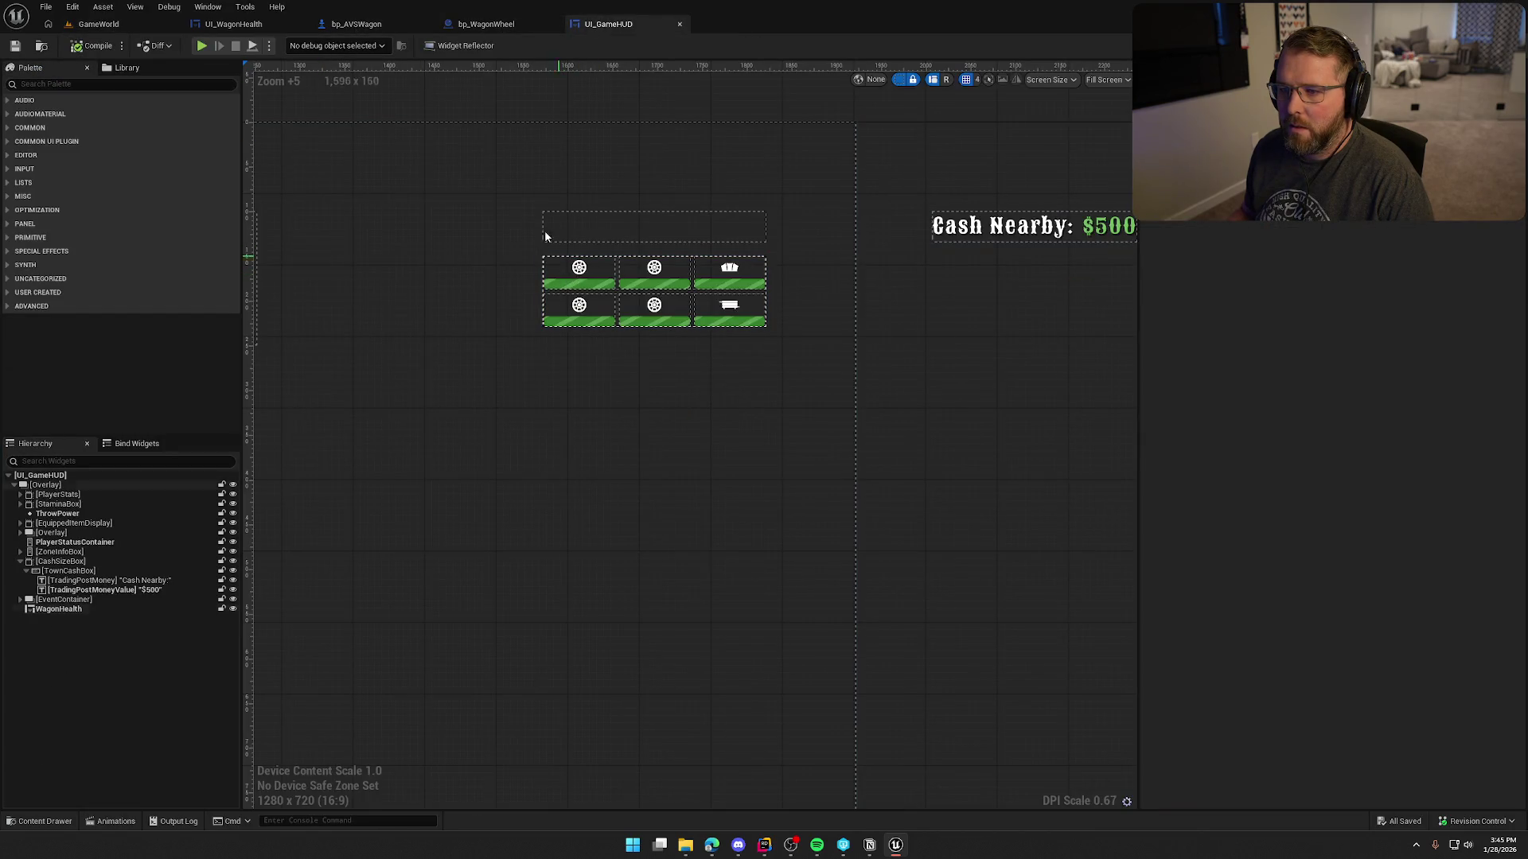
{"action": "left_click", "coordinate": [223, 26]}
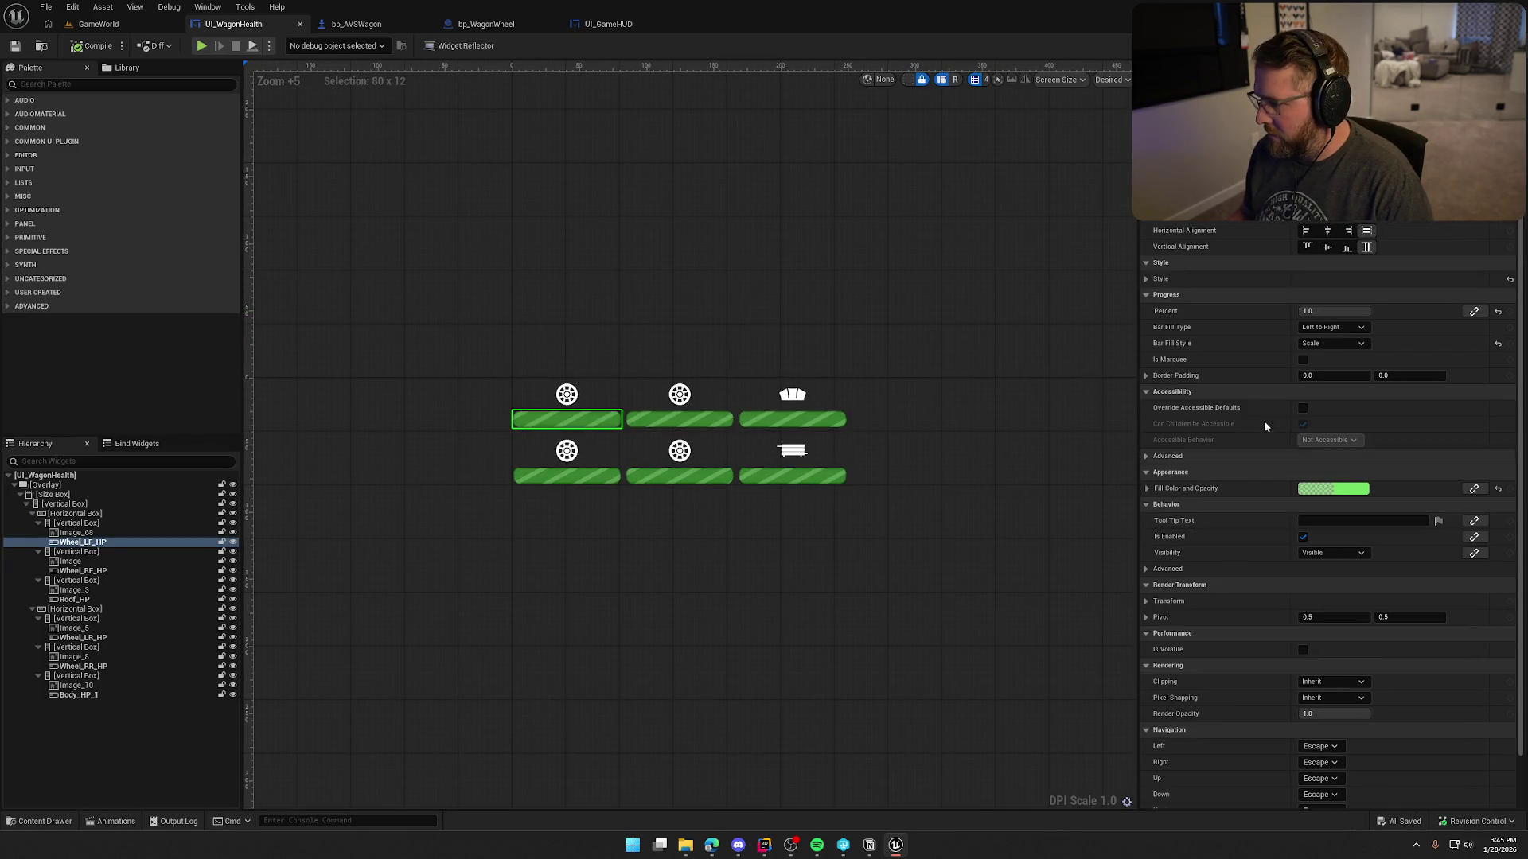
{"action": "mouse_move", "coordinate": [1347, 312]}
{"action": "left_mouse_down"}
{"action": "mouse_move", "coordinate": [1328, 311]}
{"action": "mouse_move", "coordinate": [1373, 312]}
{"action": "left_mouse_up"}
{"action": "left_click", "coordinate": [1314, 312]}
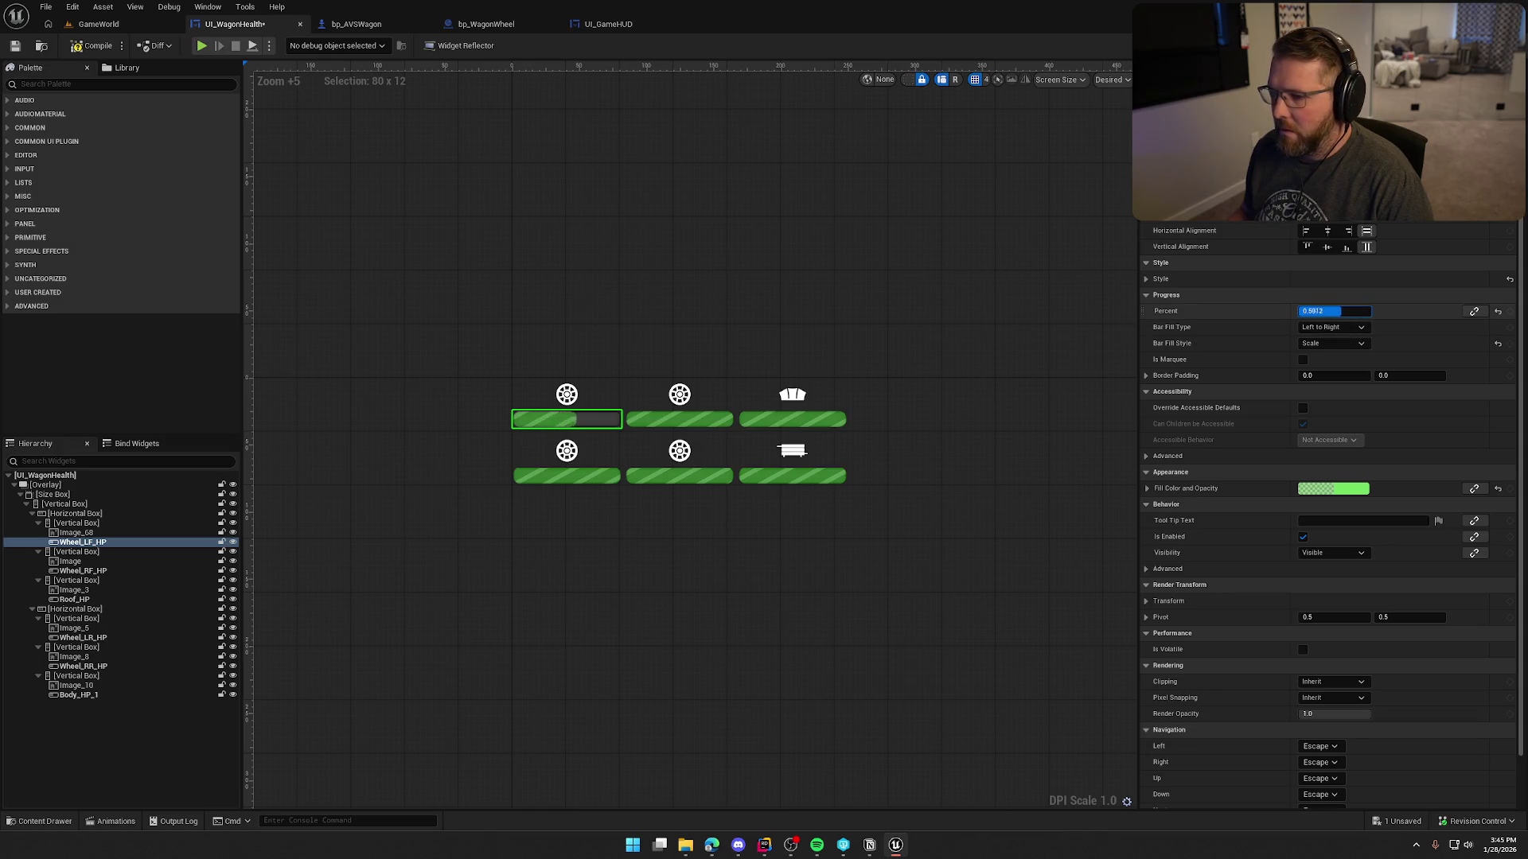
{"action": "left_click_drag", "start_coordinate": [1345, 311], "coordinate": [1367, 311]}
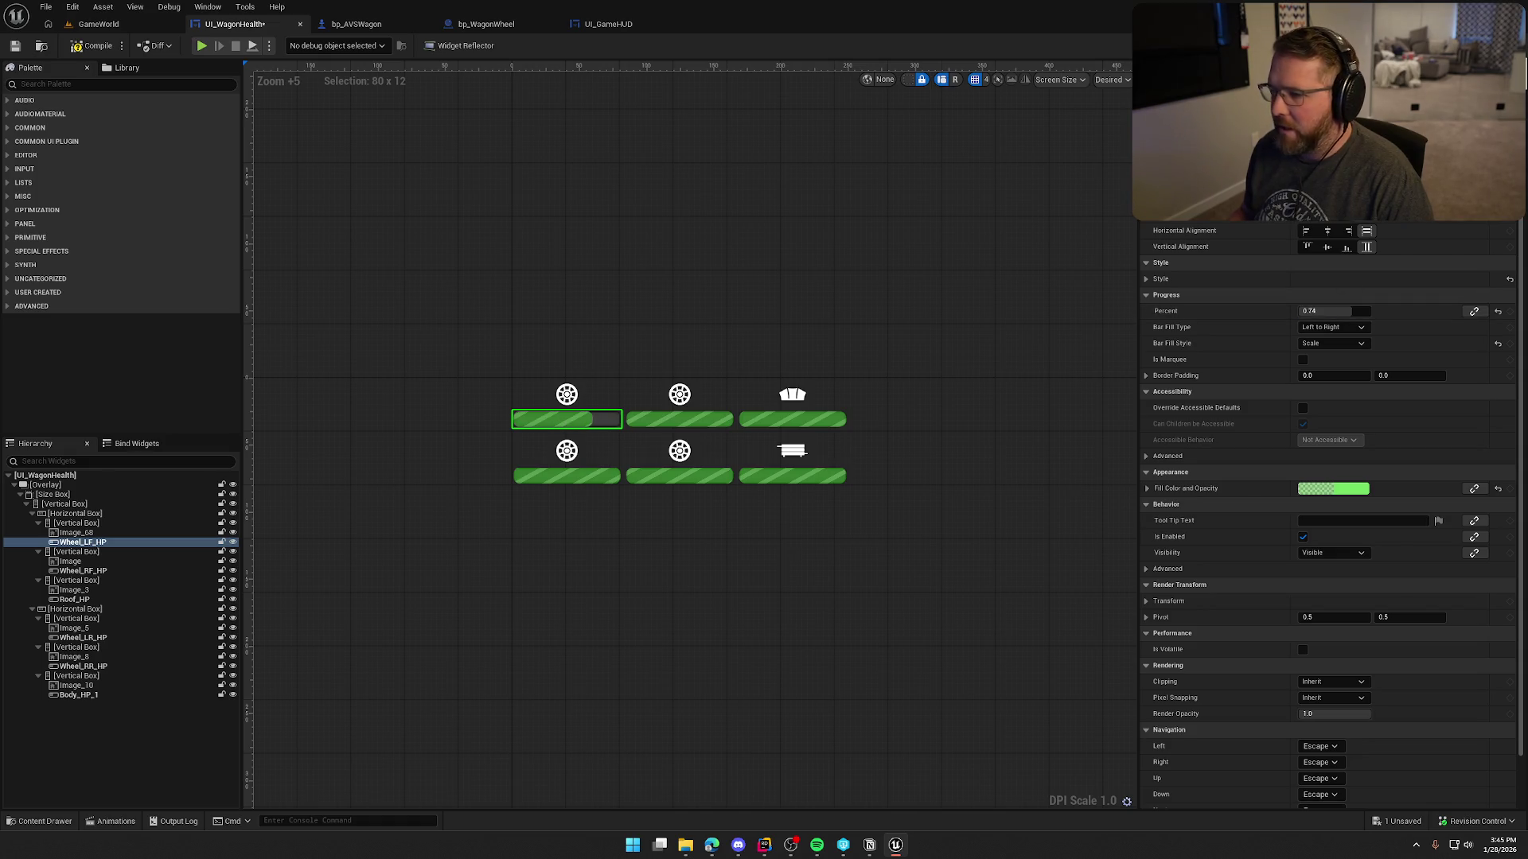
{"action": "left_click", "coordinate": [1496, 45]}
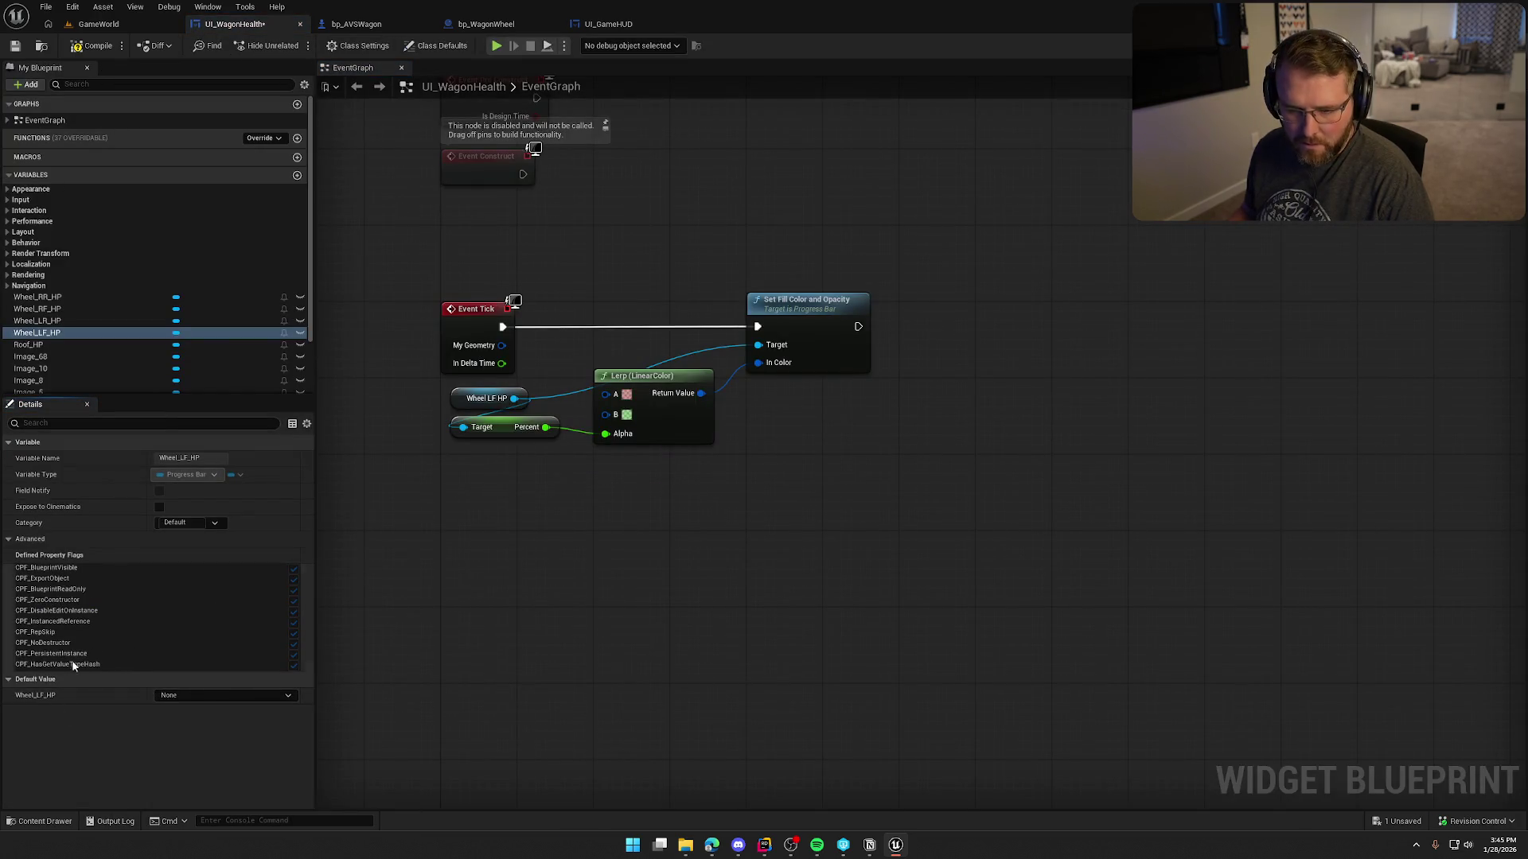
Select the Wheel_LF_HP variable, compile UI_WagonHealth, and go back to the Designer.
{"action": "left_click", "coordinate": [52, 333]}
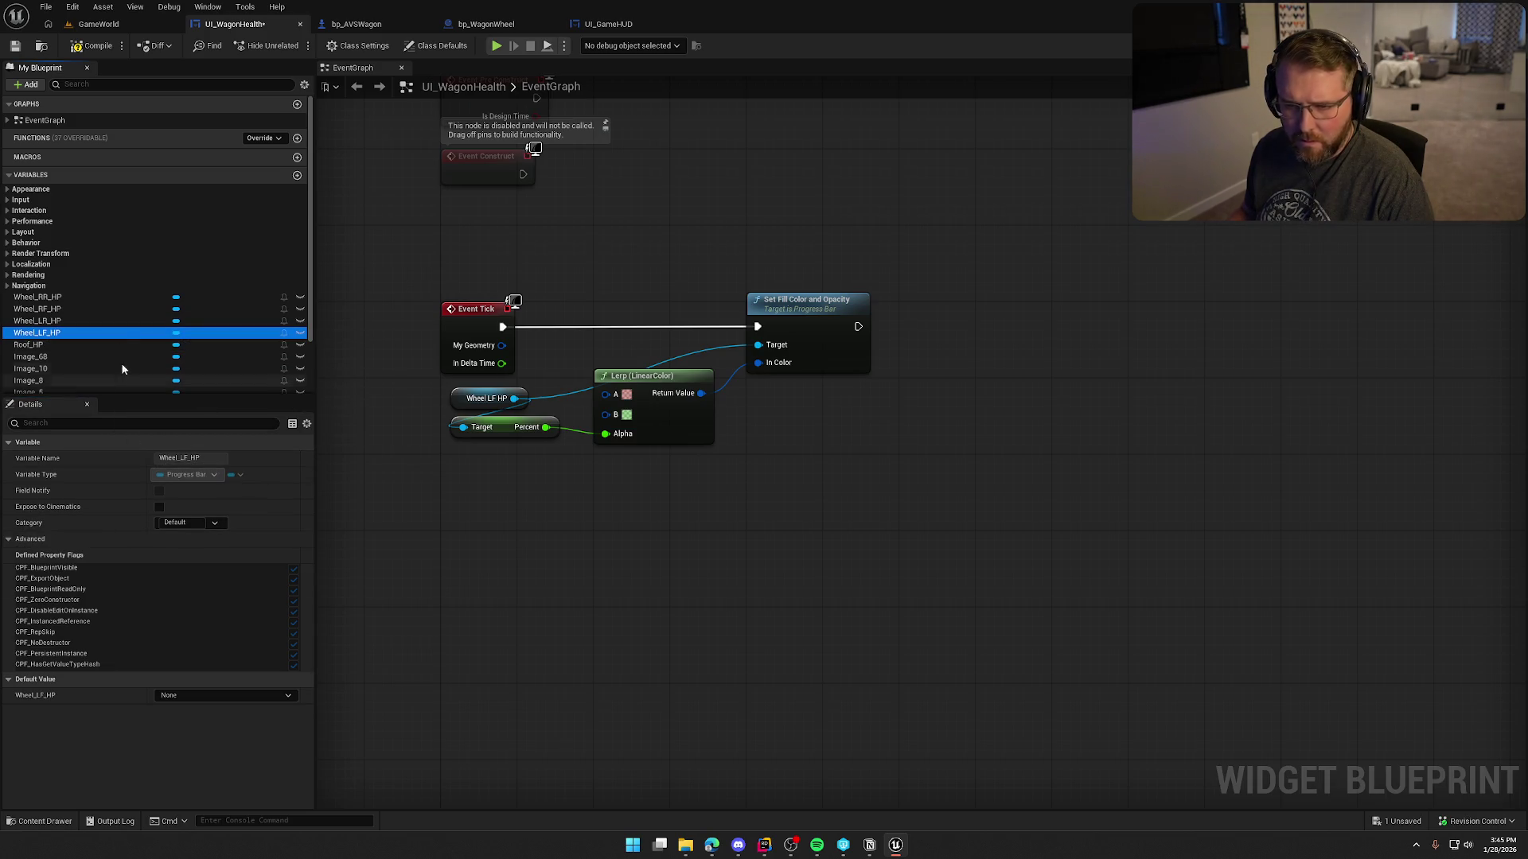
{"action": "scroll", "coordinate": [128, 342], "scroll_direction": "down", "scroll_amount": 3}
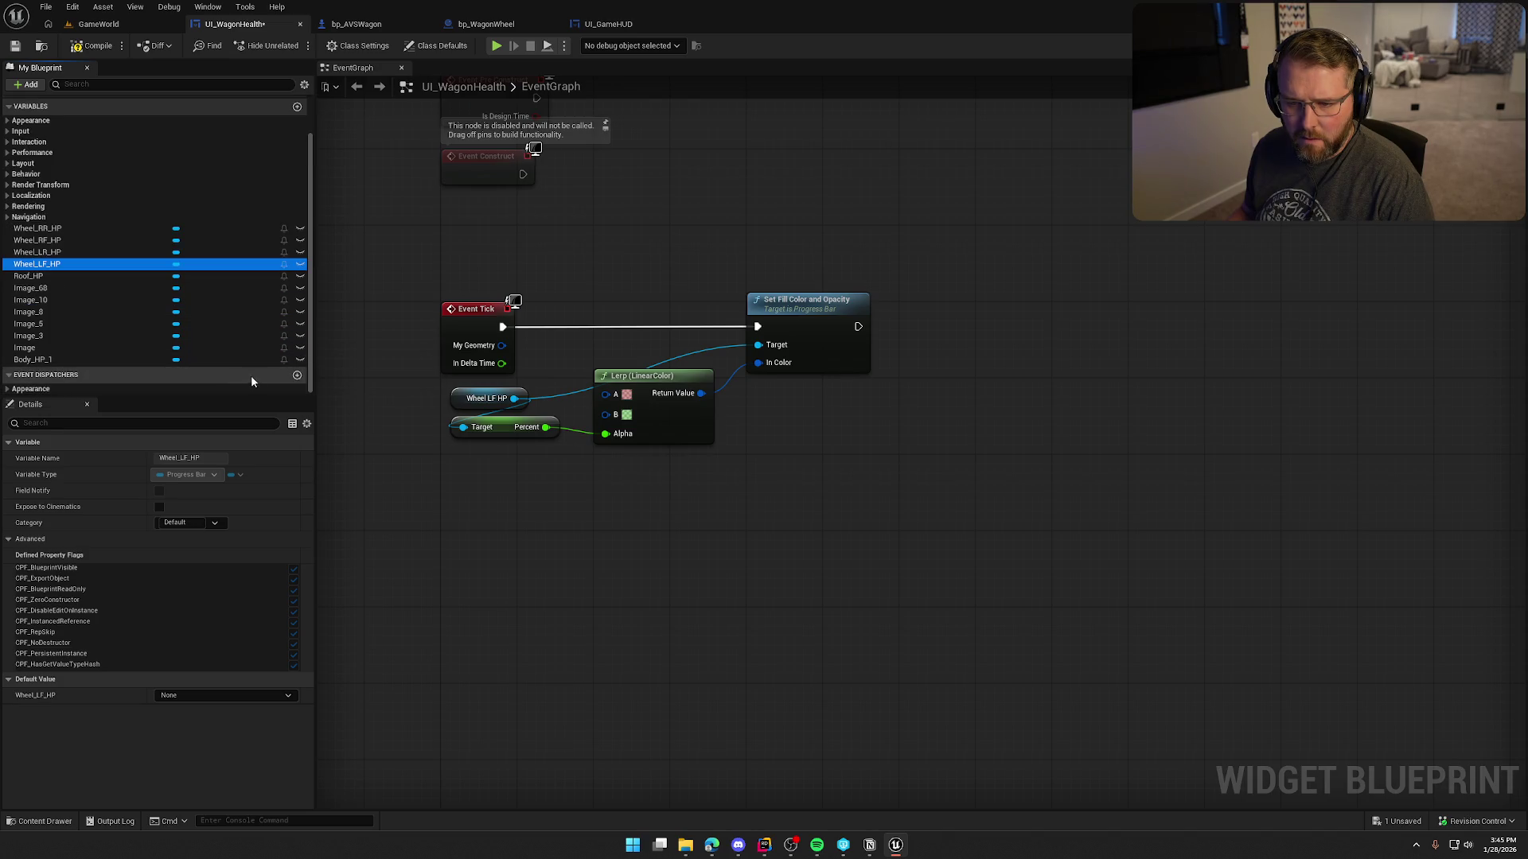
{"action": "left_click", "coordinate": [90, 48]}
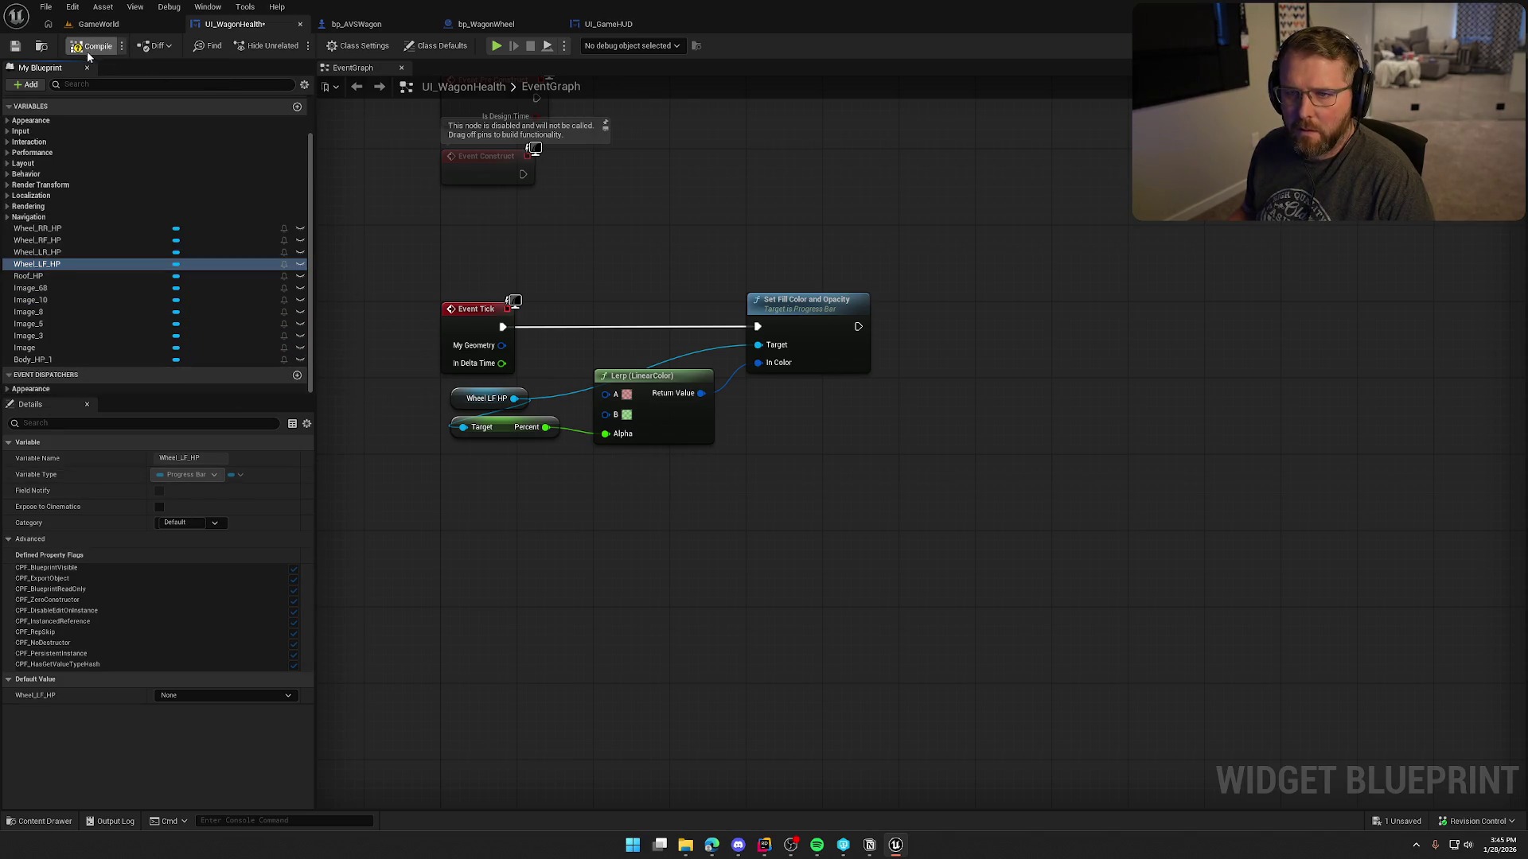
{"action": "left_click", "coordinate": [1468, 46]}
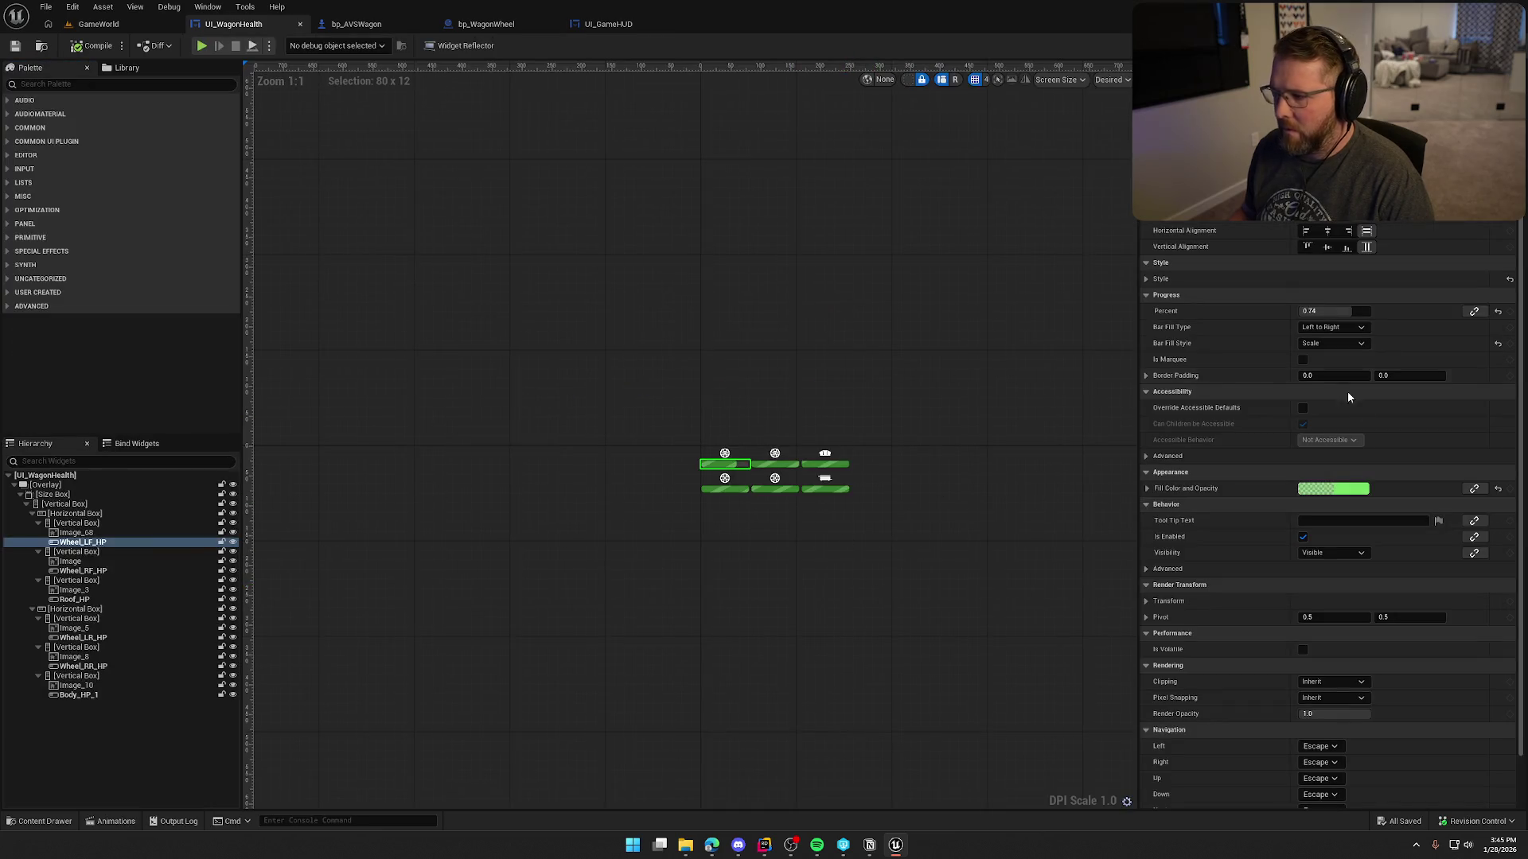
Review the first wheel bar's Details and save UI_WagonHealth with Ctrl+S.
{"action": "scroll", "coordinate": [1400, 413], "scroll_direction": "down", "scroll_amount": 2}
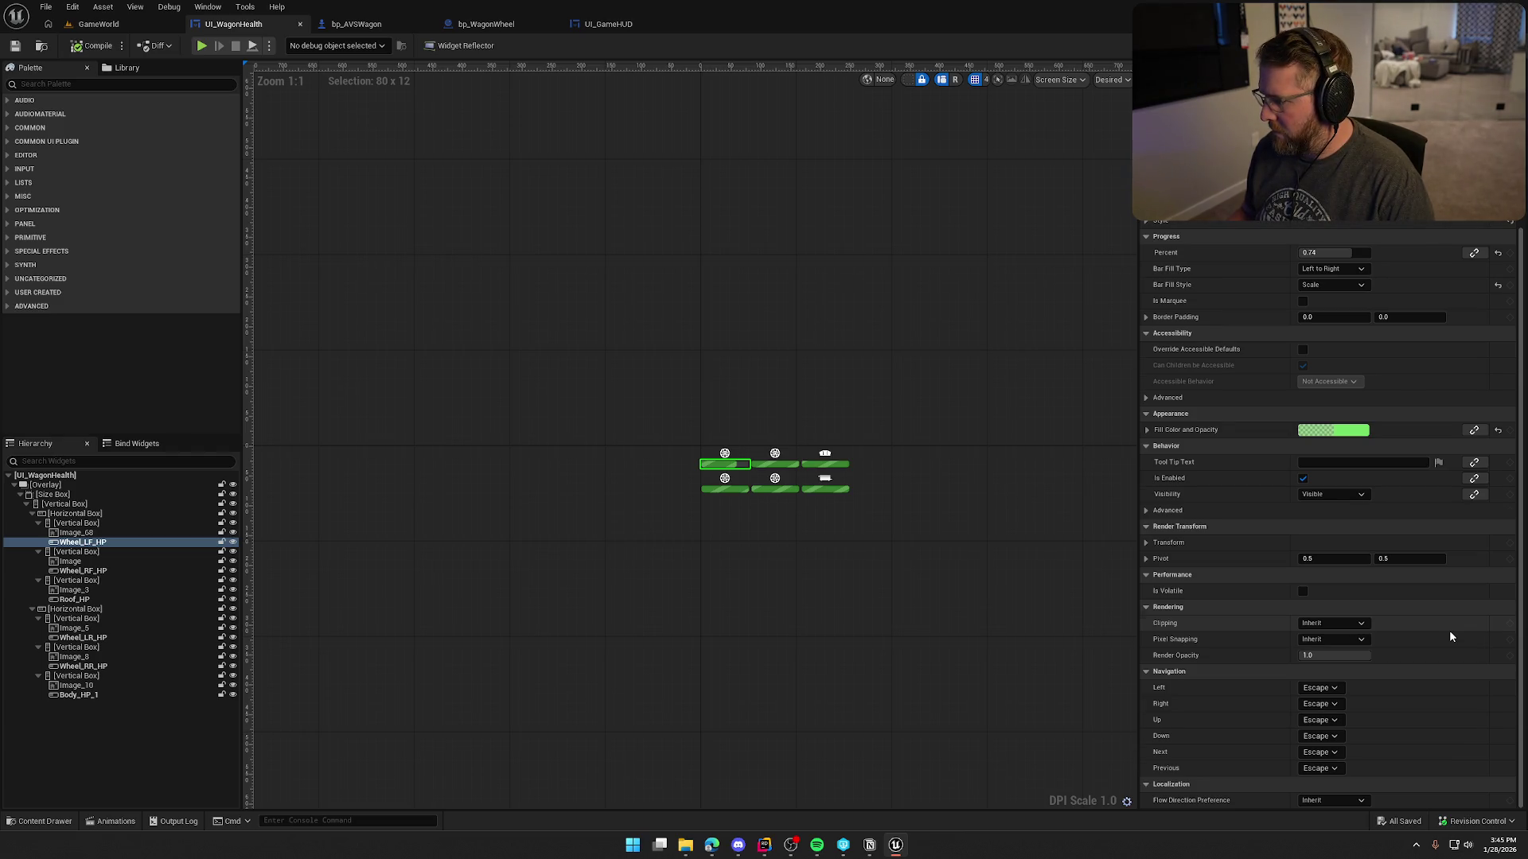
{"action": "scroll", "coordinate": [1449, 630], "scroll_direction": "up", "scroll_amount": 2}
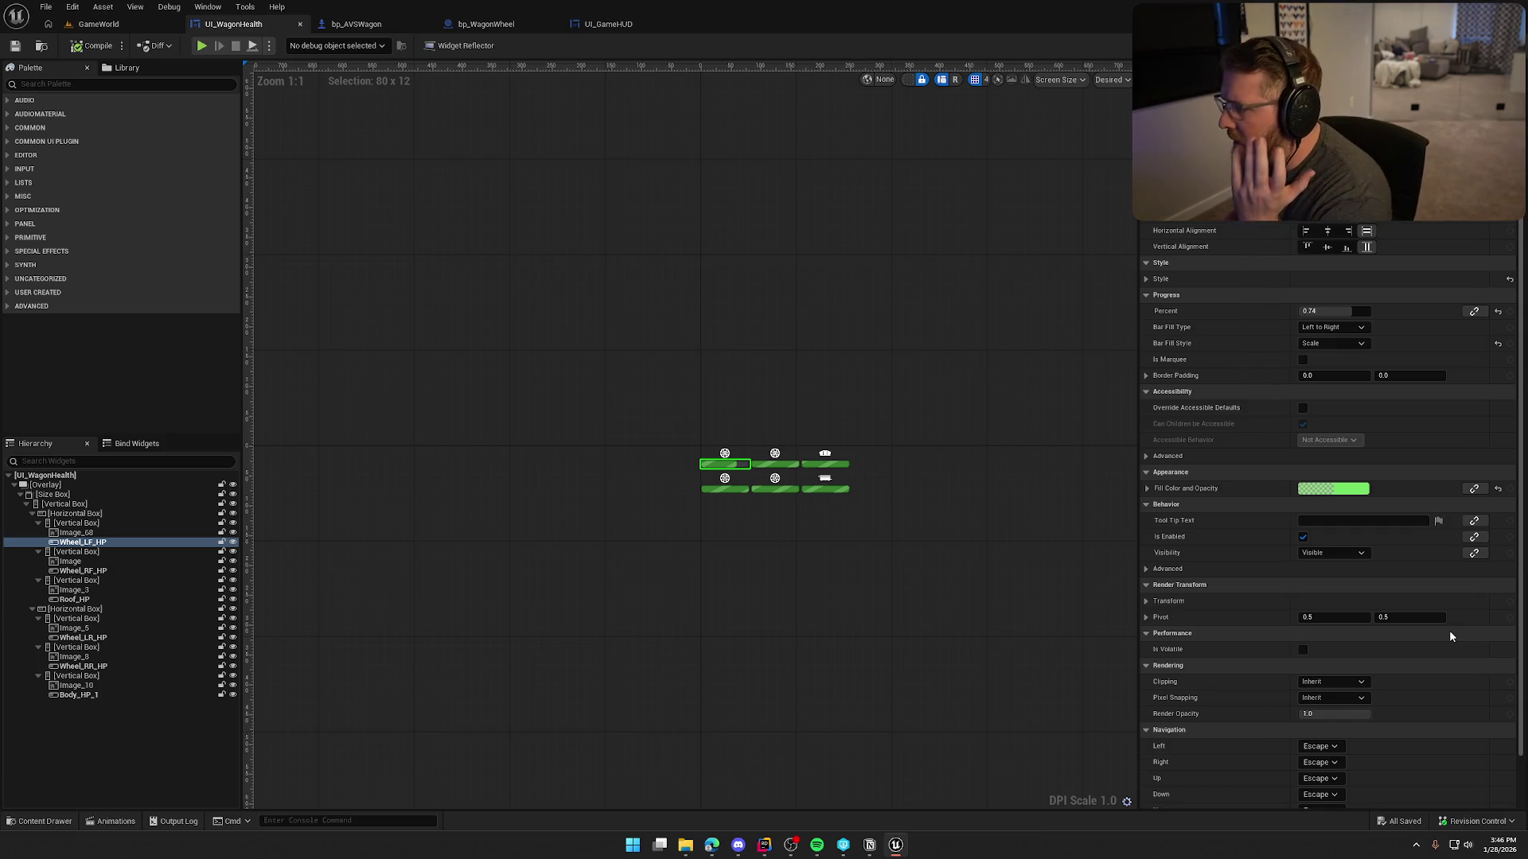
{"action": "scroll", "coordinate": [1448, 636], "scroll_direction": "down", "scroll_amount": 2}
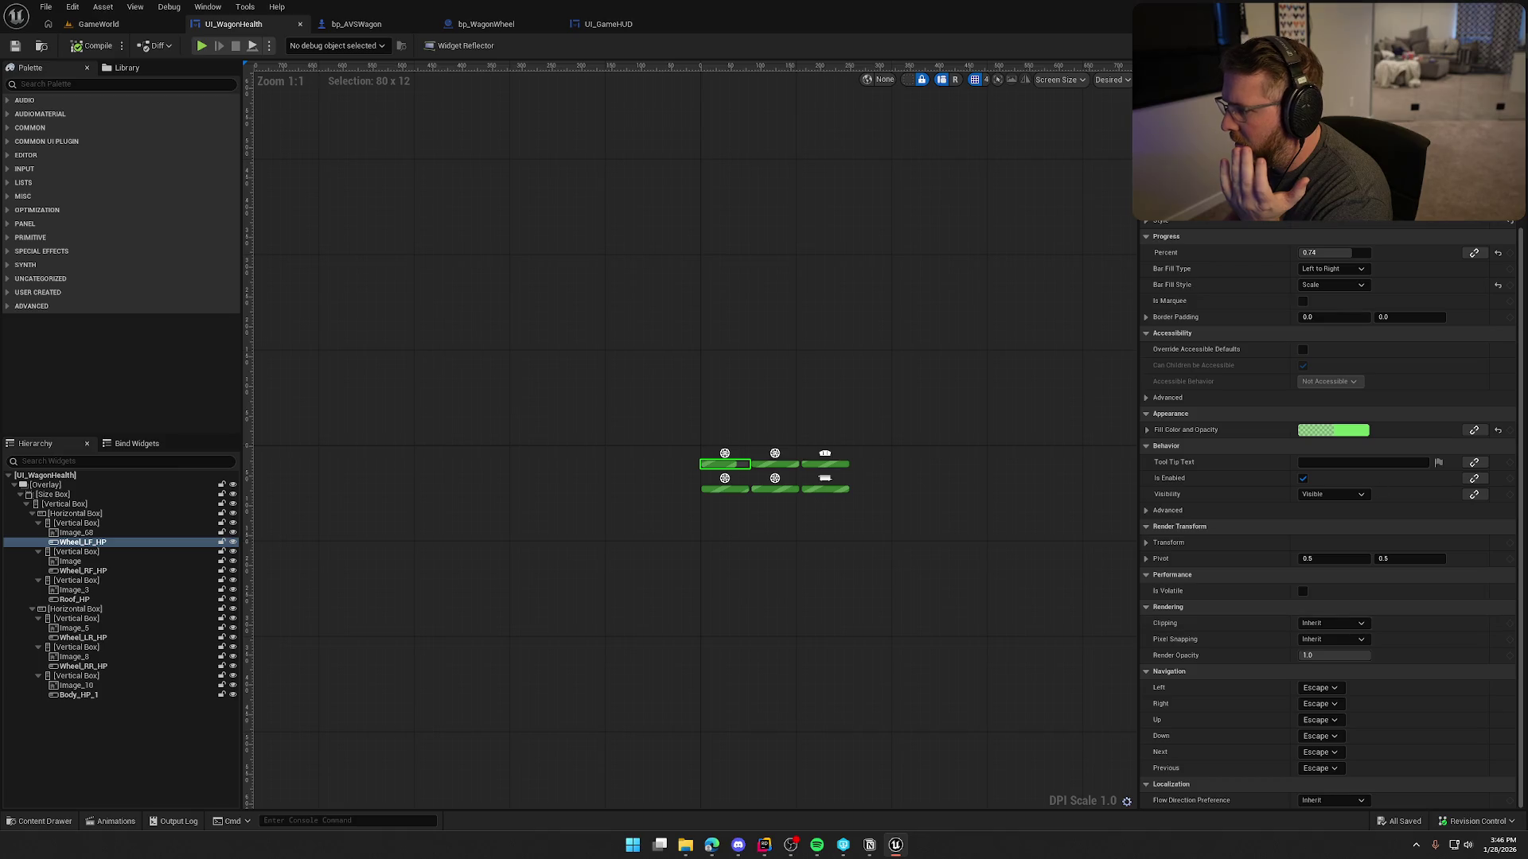
{"action": "left_click", "coordinate": [1500, 90]}
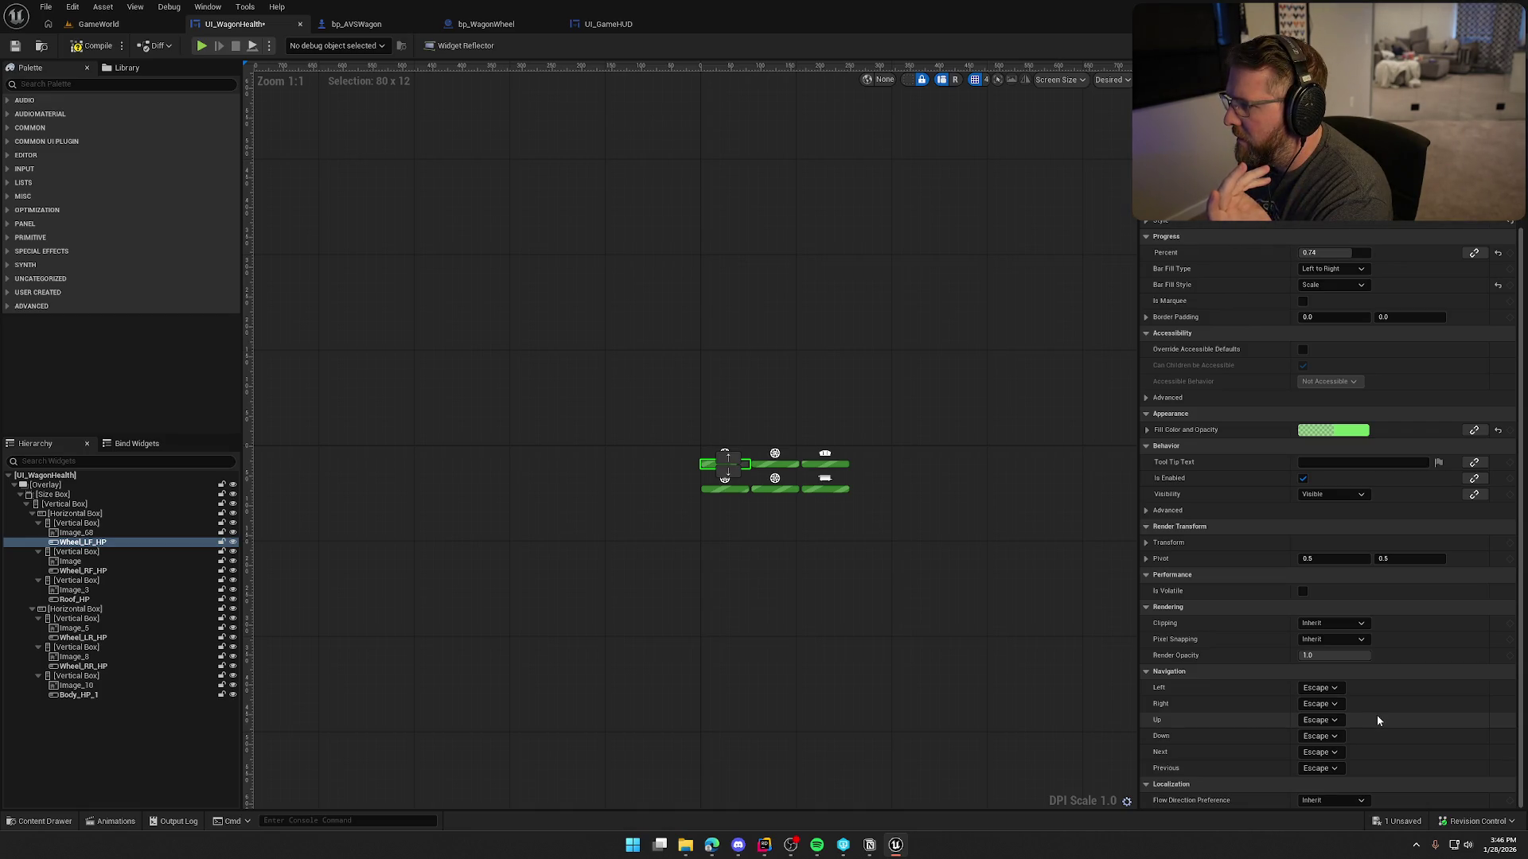
{"action": "scroll", "coordinate": [1376, 716], "scroll_direction": "up", "scroll_amount": 2}
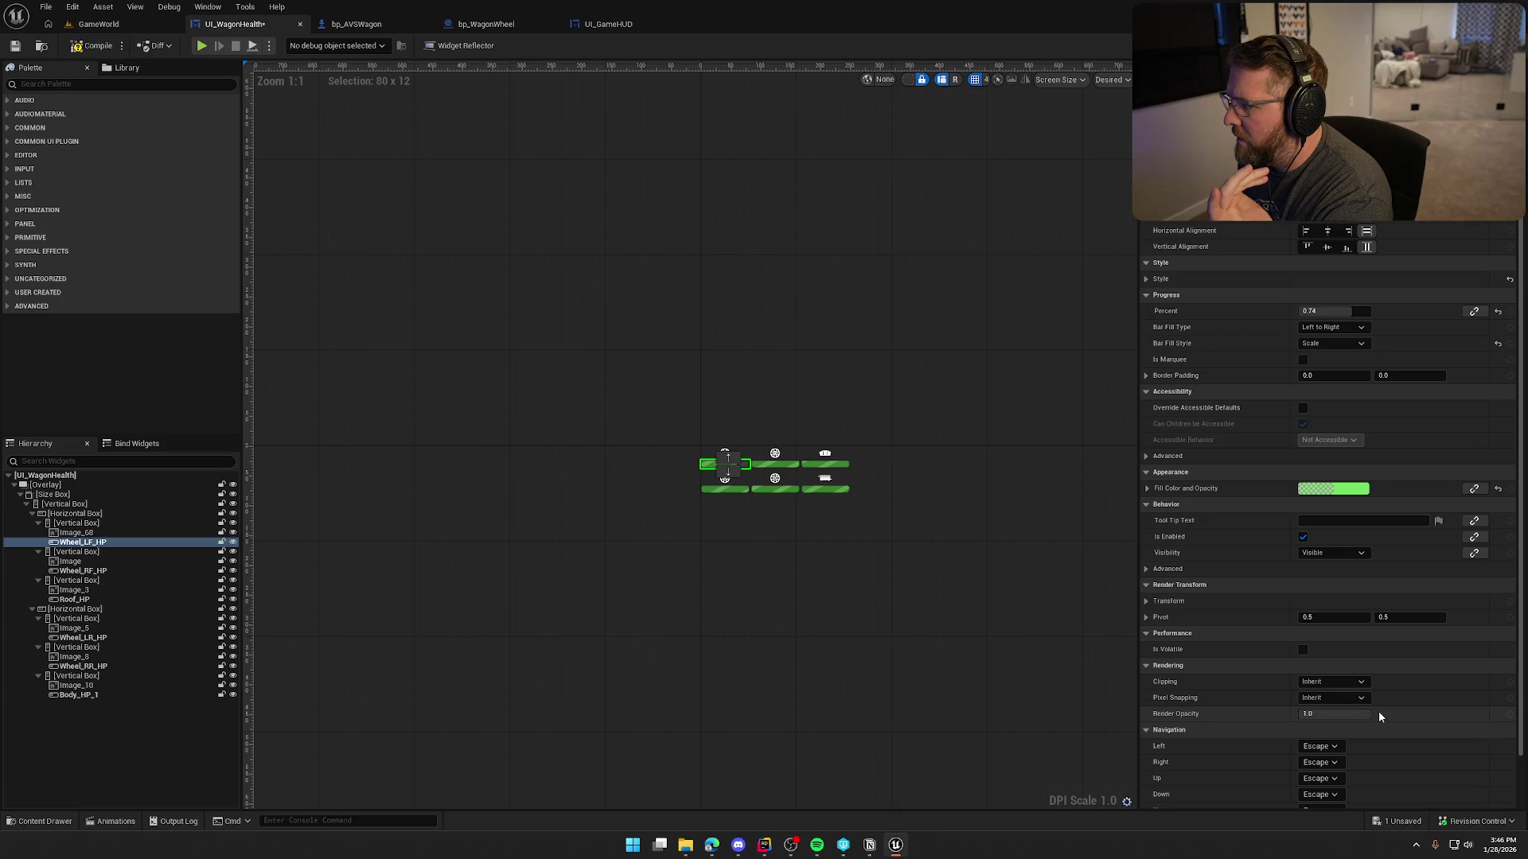
{"action": "scroll", "coordinate": [1379, 716], "scroll_direction": "down", "scroll_amount": 2}
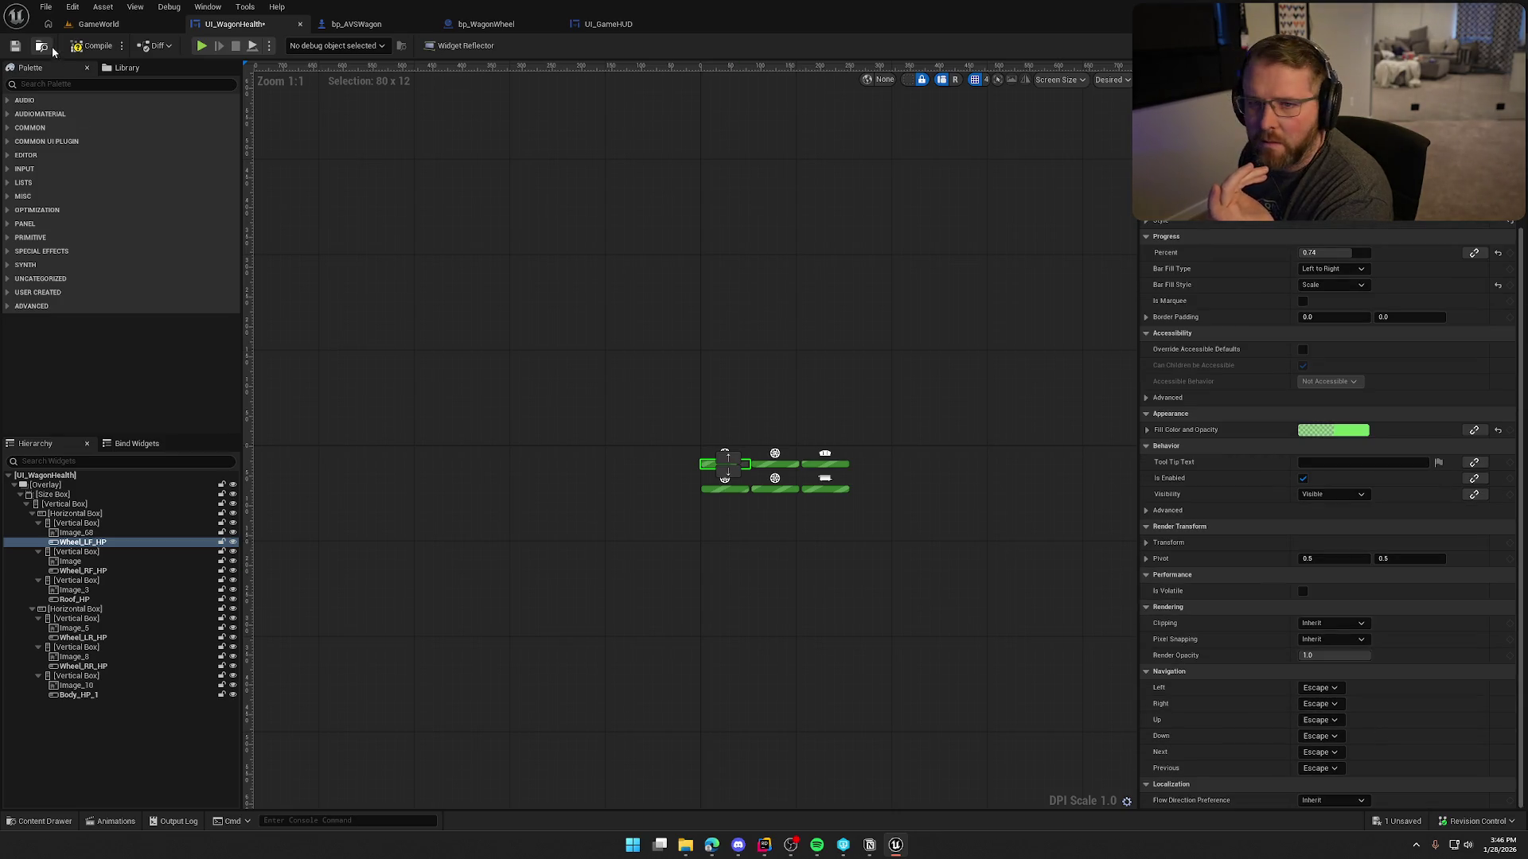
{"action": "key", "text": "ctrl+s"}
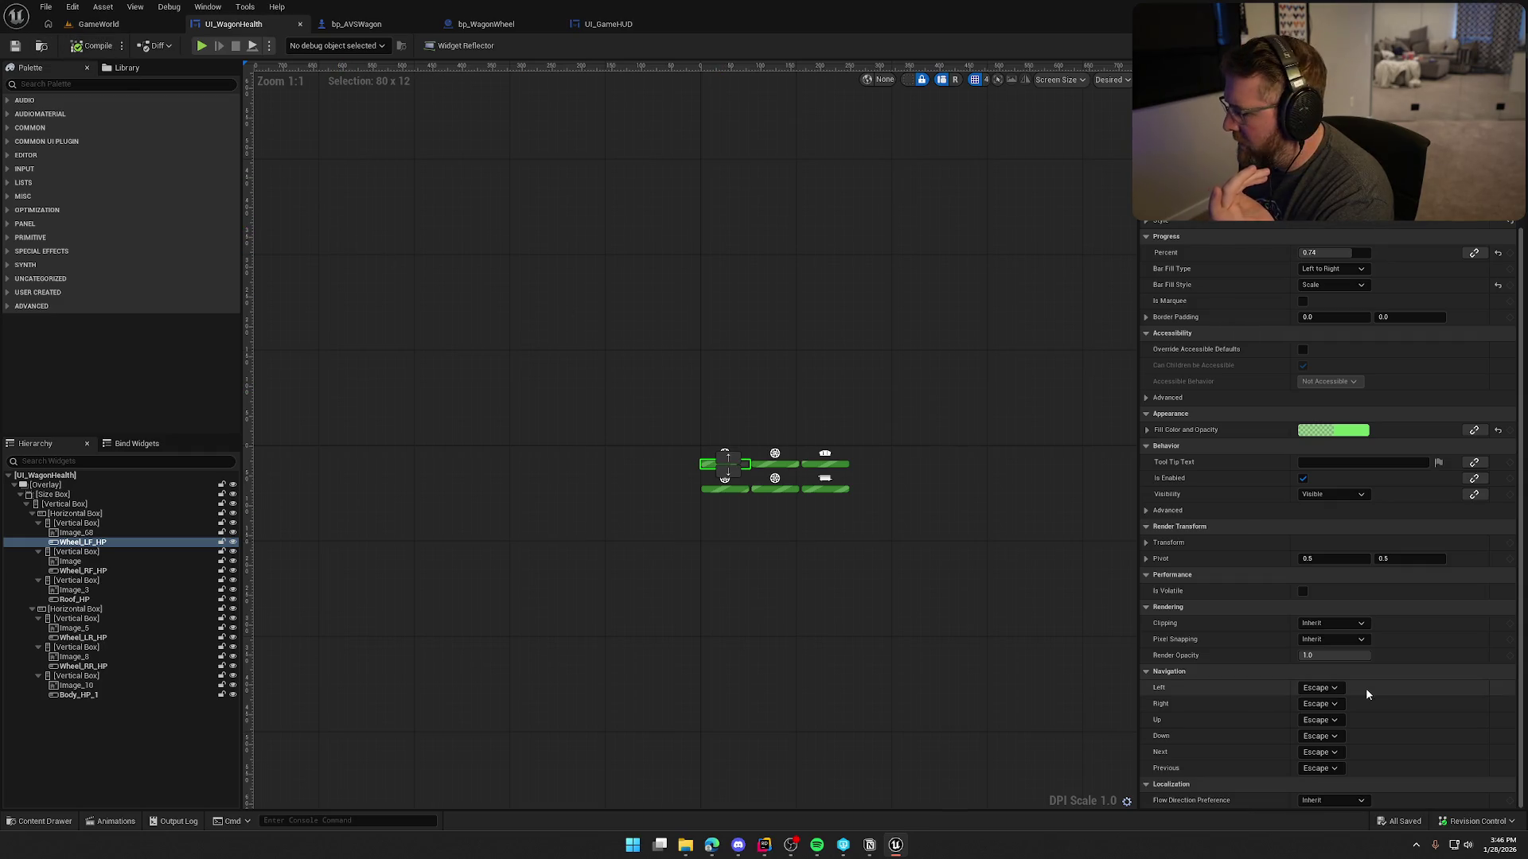
{"action": "left_click", "coordinate": [1488, 45]}
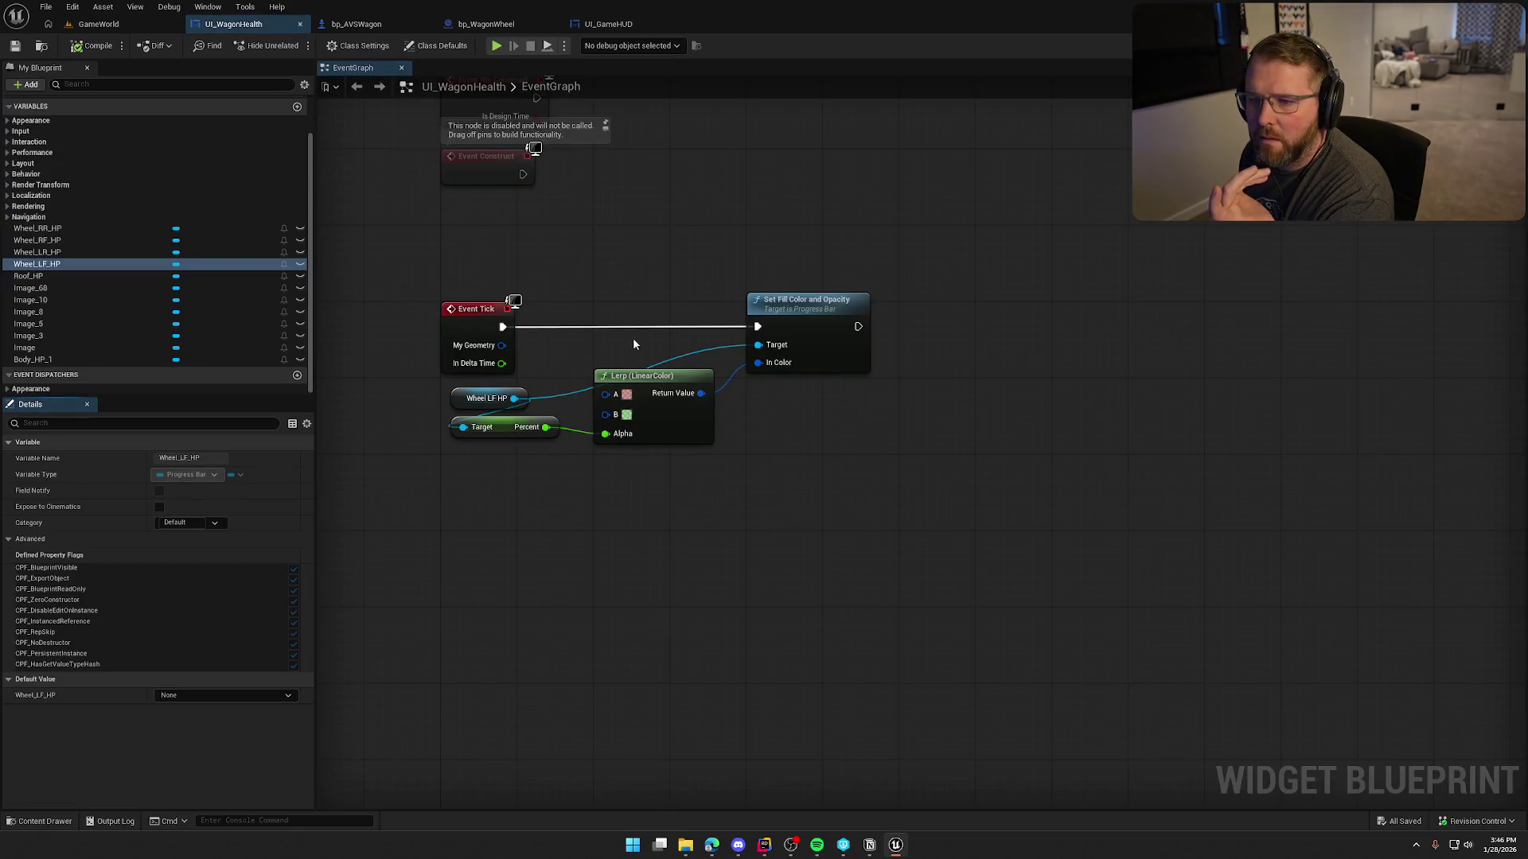
{"action": "left_click", "coordinate": [40, 251]}
{"action": "left_click", "coordinate": [49, 265]}
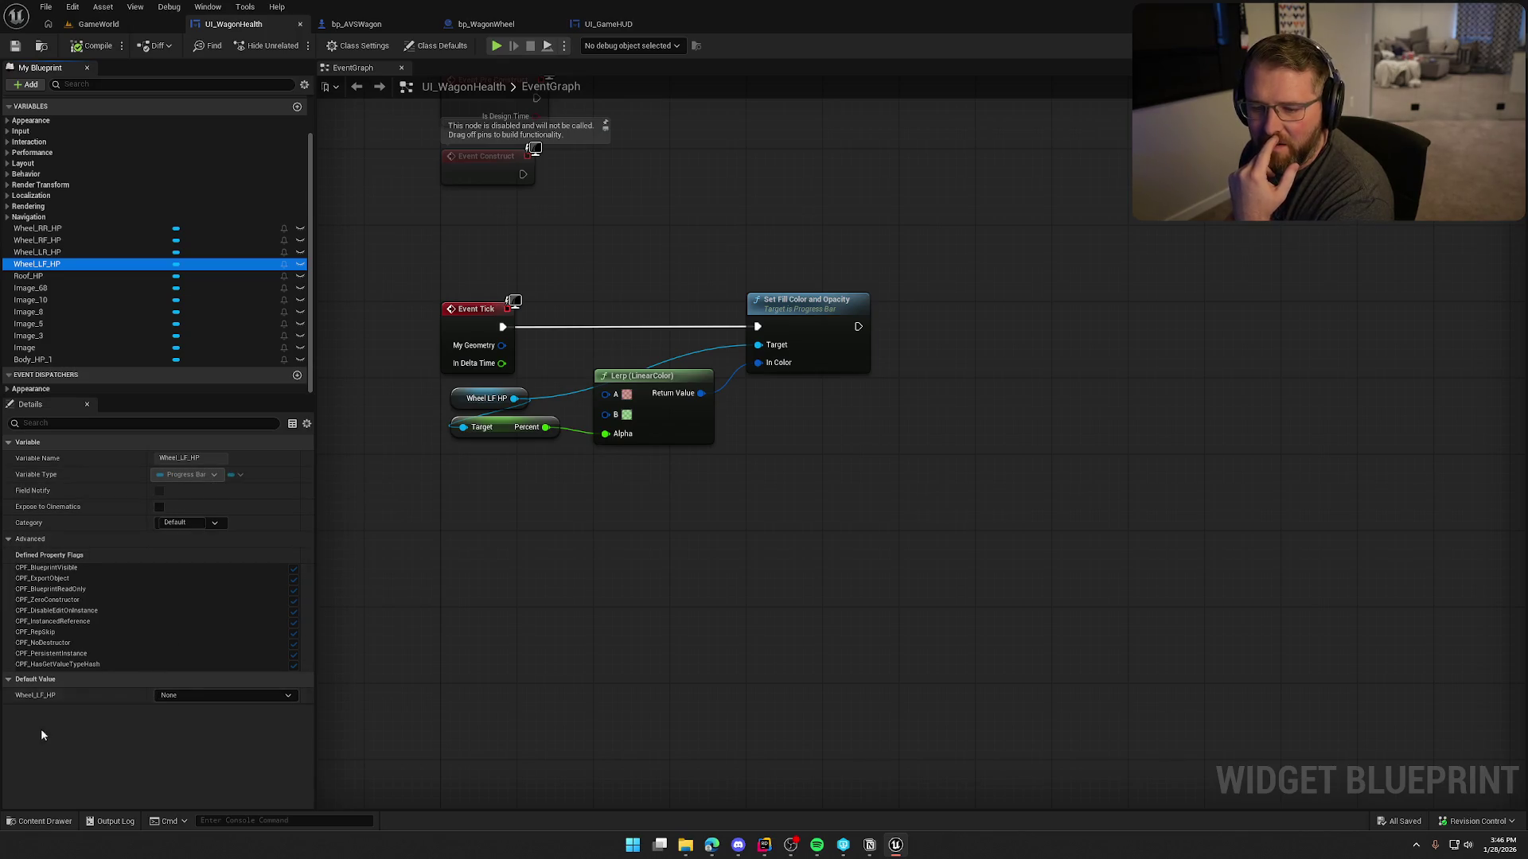
{"action": "left_click", "coordinate": [219, 708]}
{"action": "left_click", "coordinate": [222, 696]}
{"action": "left_click", "coordinate": [222, 695]}
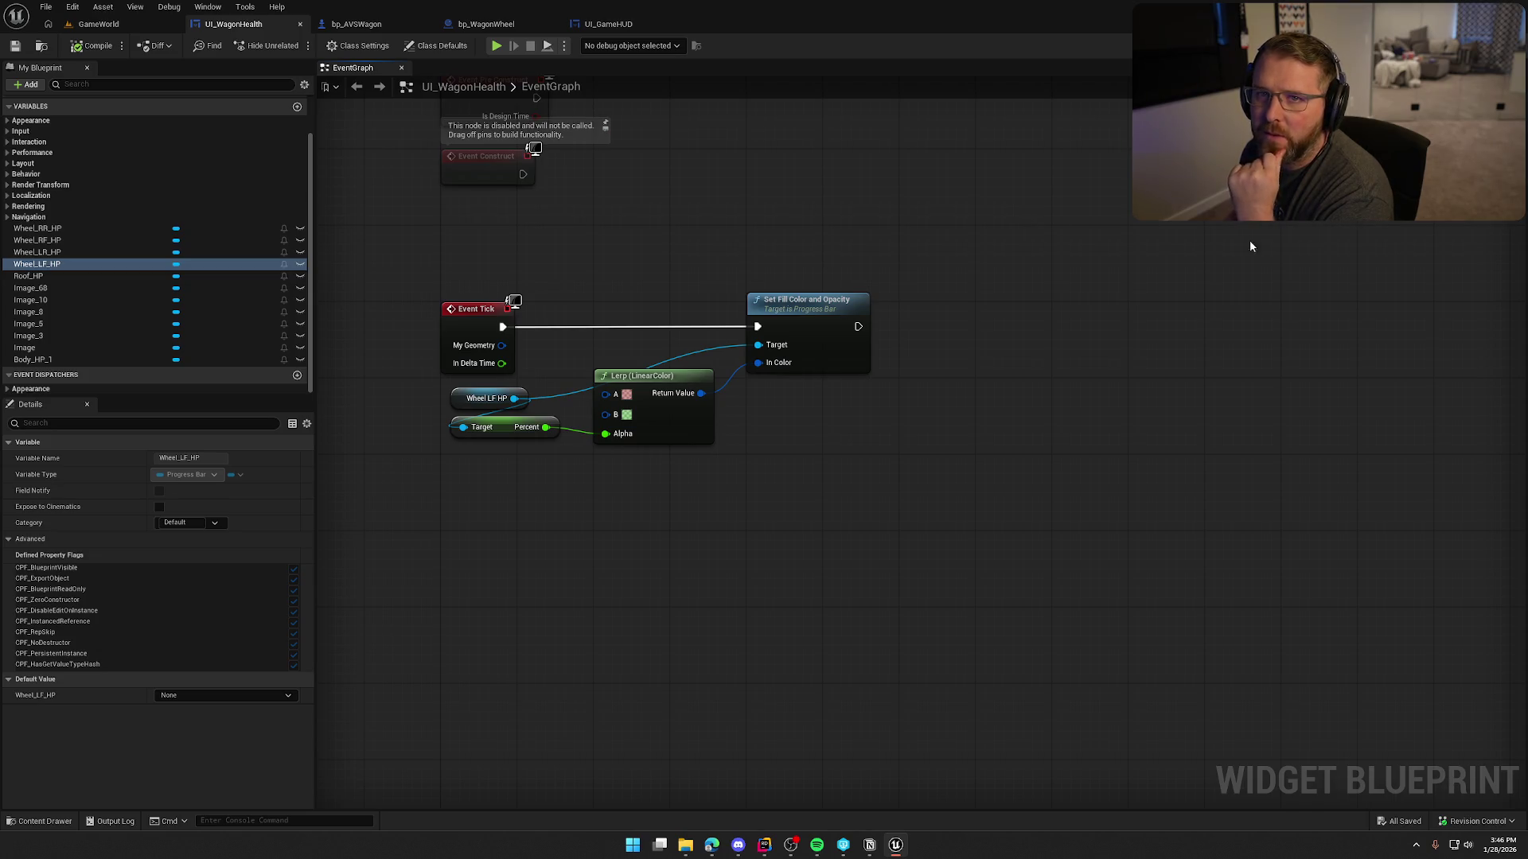
{"action": "left_click", "coordinate": [1480, 46]}
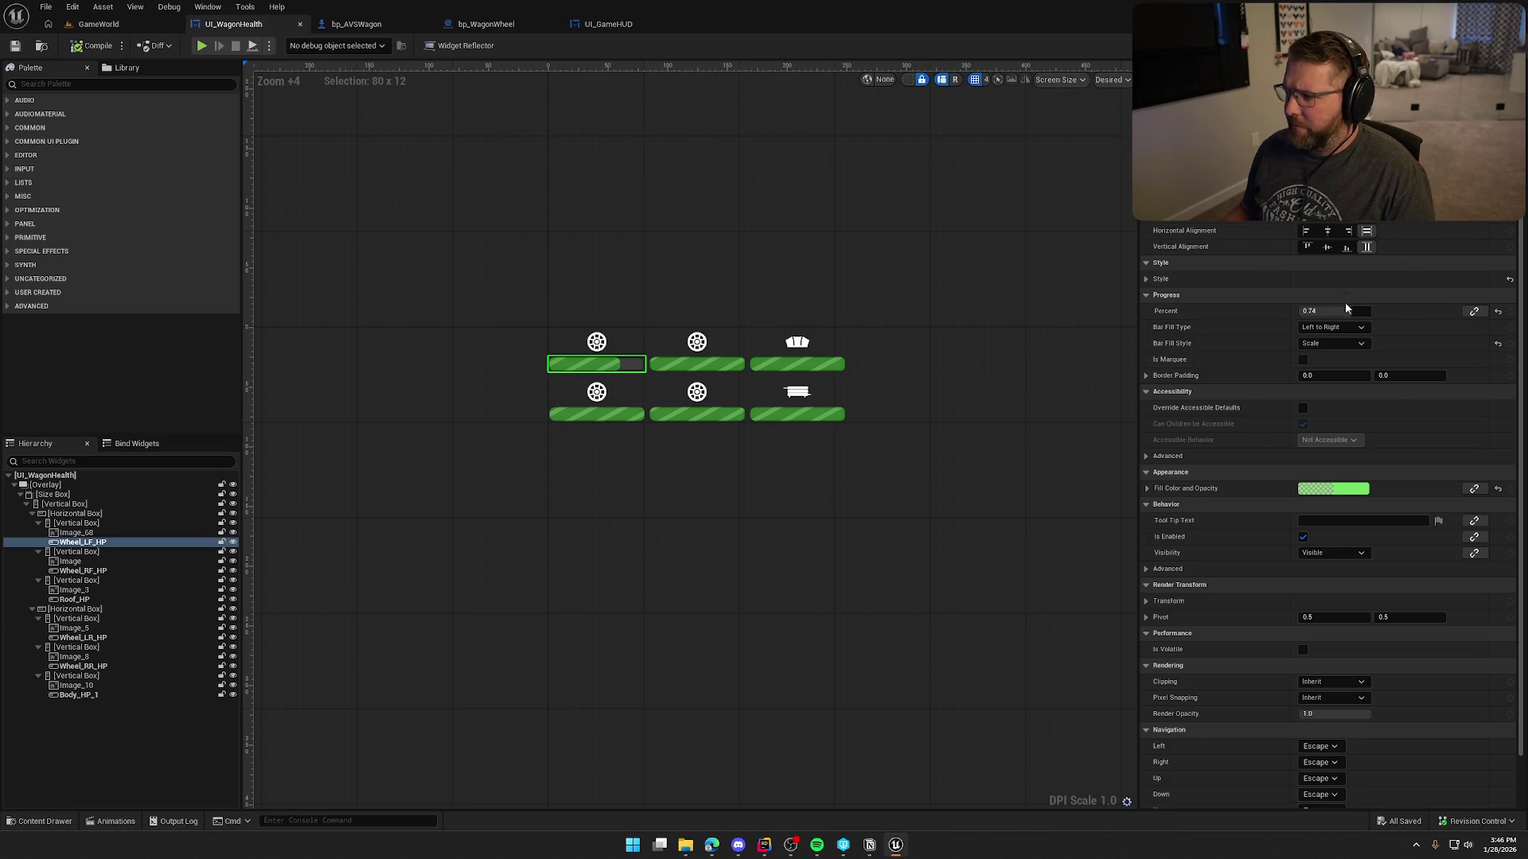
Drop Wheel_LF_HP's preview Percent to about 0.367, then switch to the GameWorld level.
{"action": "left_click_drag", "start_coordinate": [1334, 311], "coordinate": [1312, 311]}
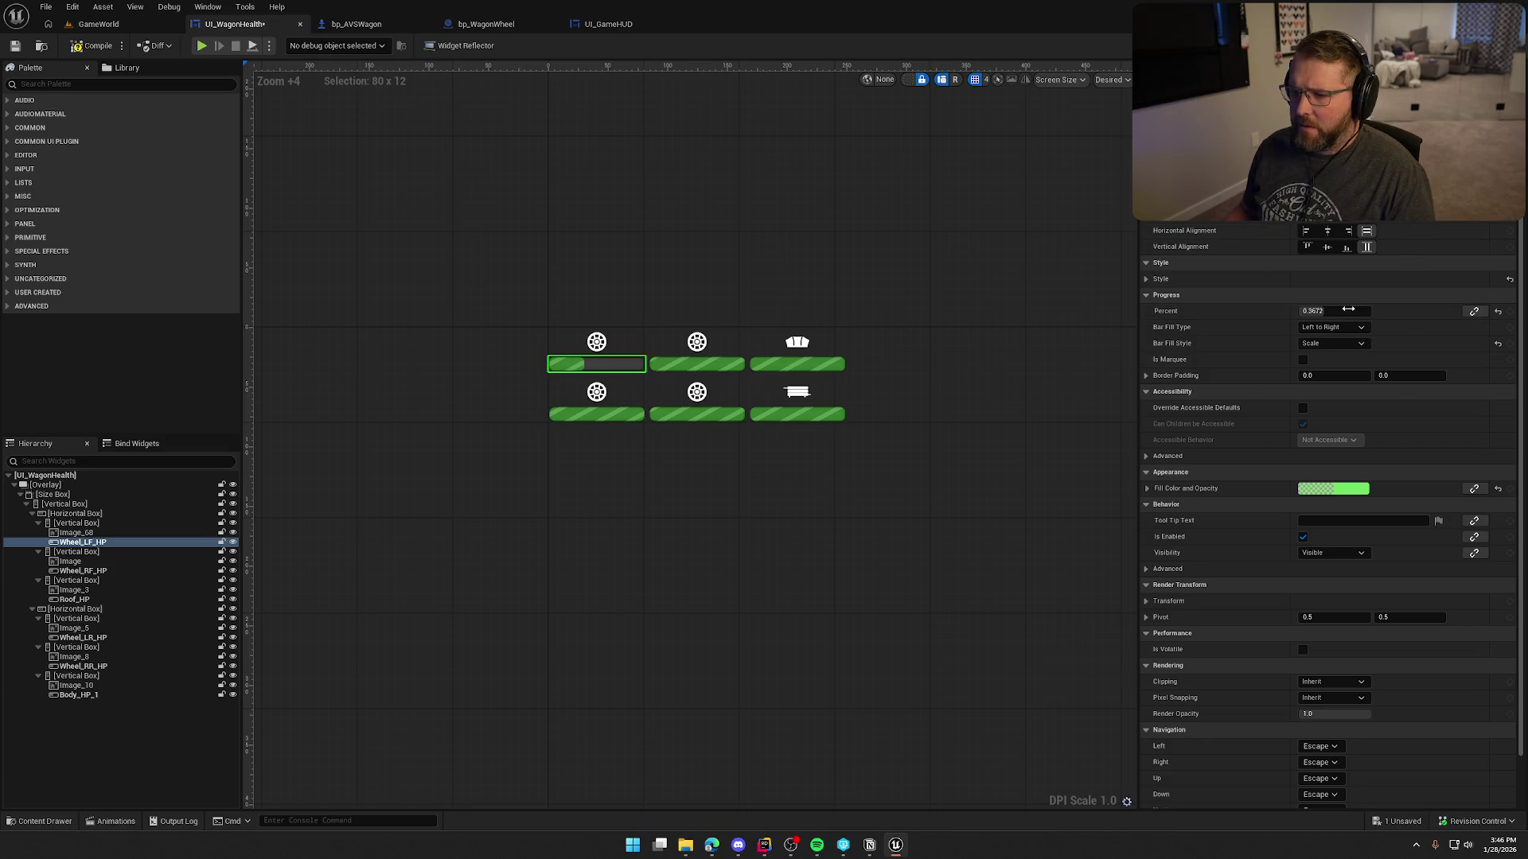
{"action": "left_click", "coordinate": [695, 358]}
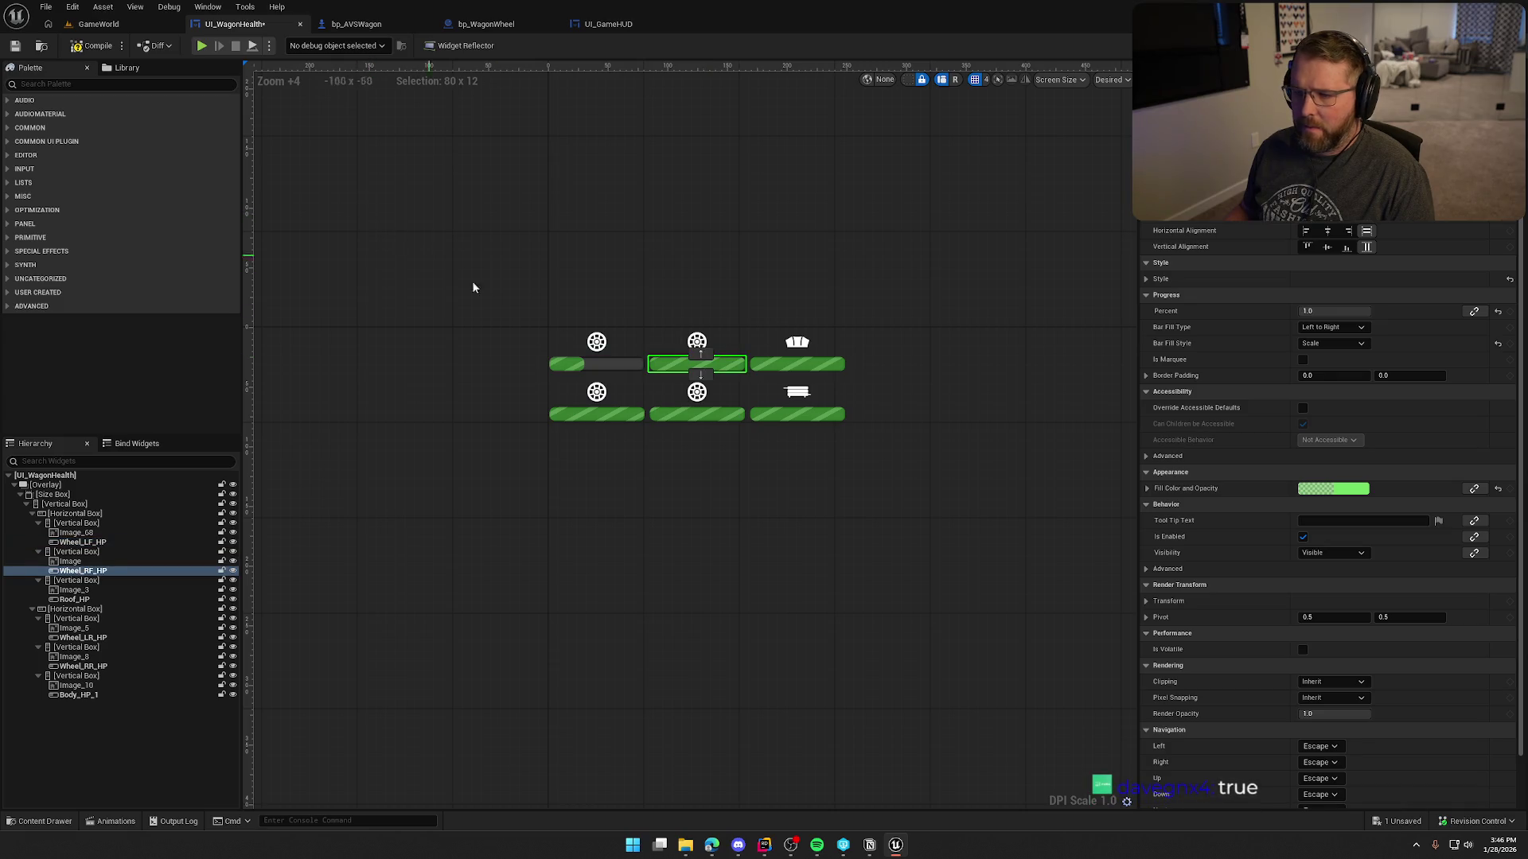
{"action": "left_click", "coordinate": [83, 542]}
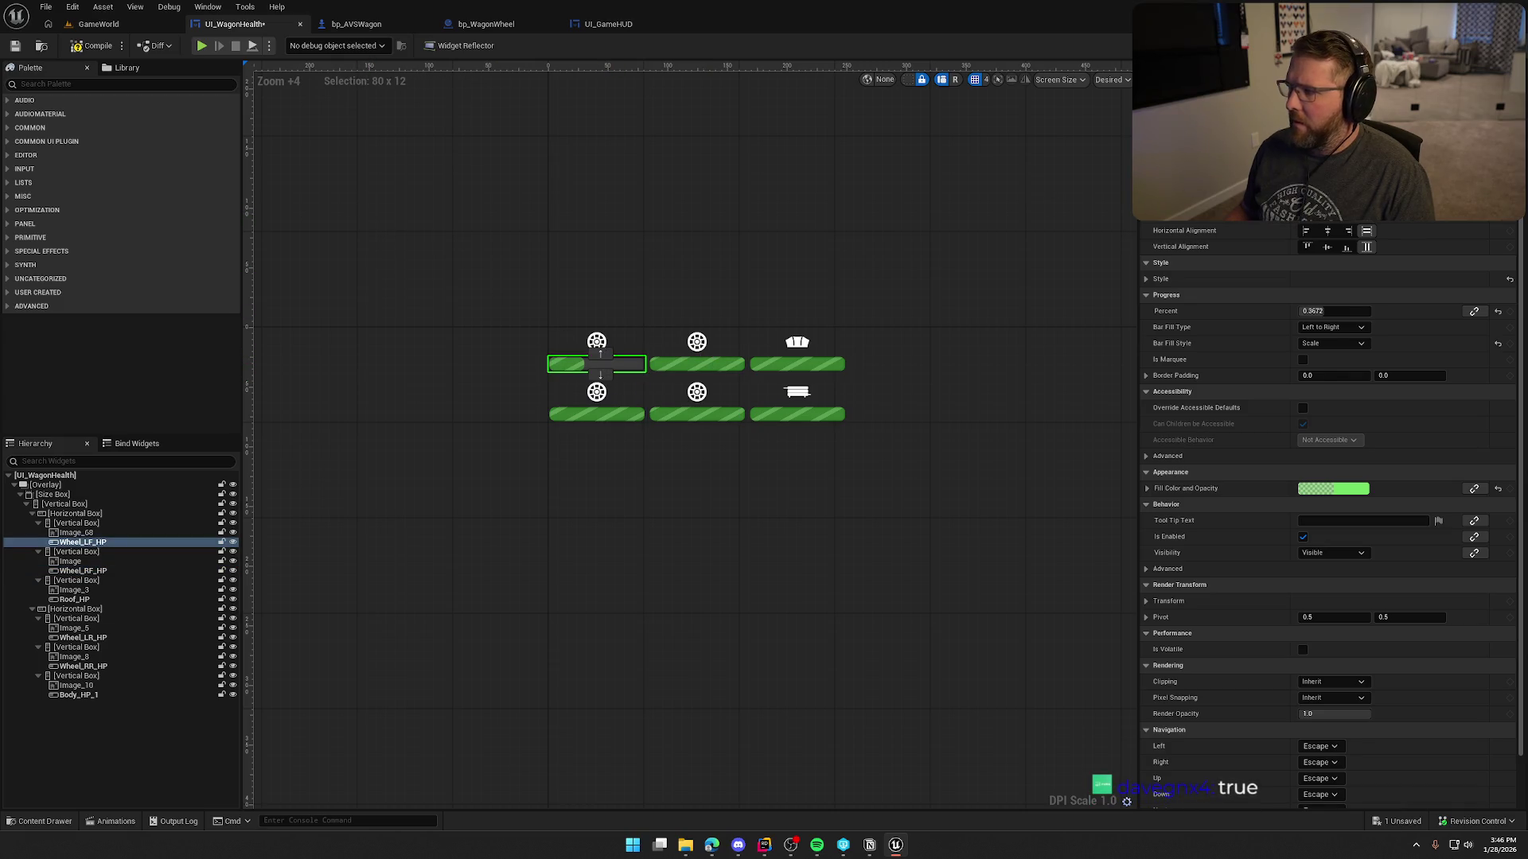
{"action": "left_click", "coordinate": [1494, 45]}
{"action": "left_click", "coordinate": [1444, 45]}
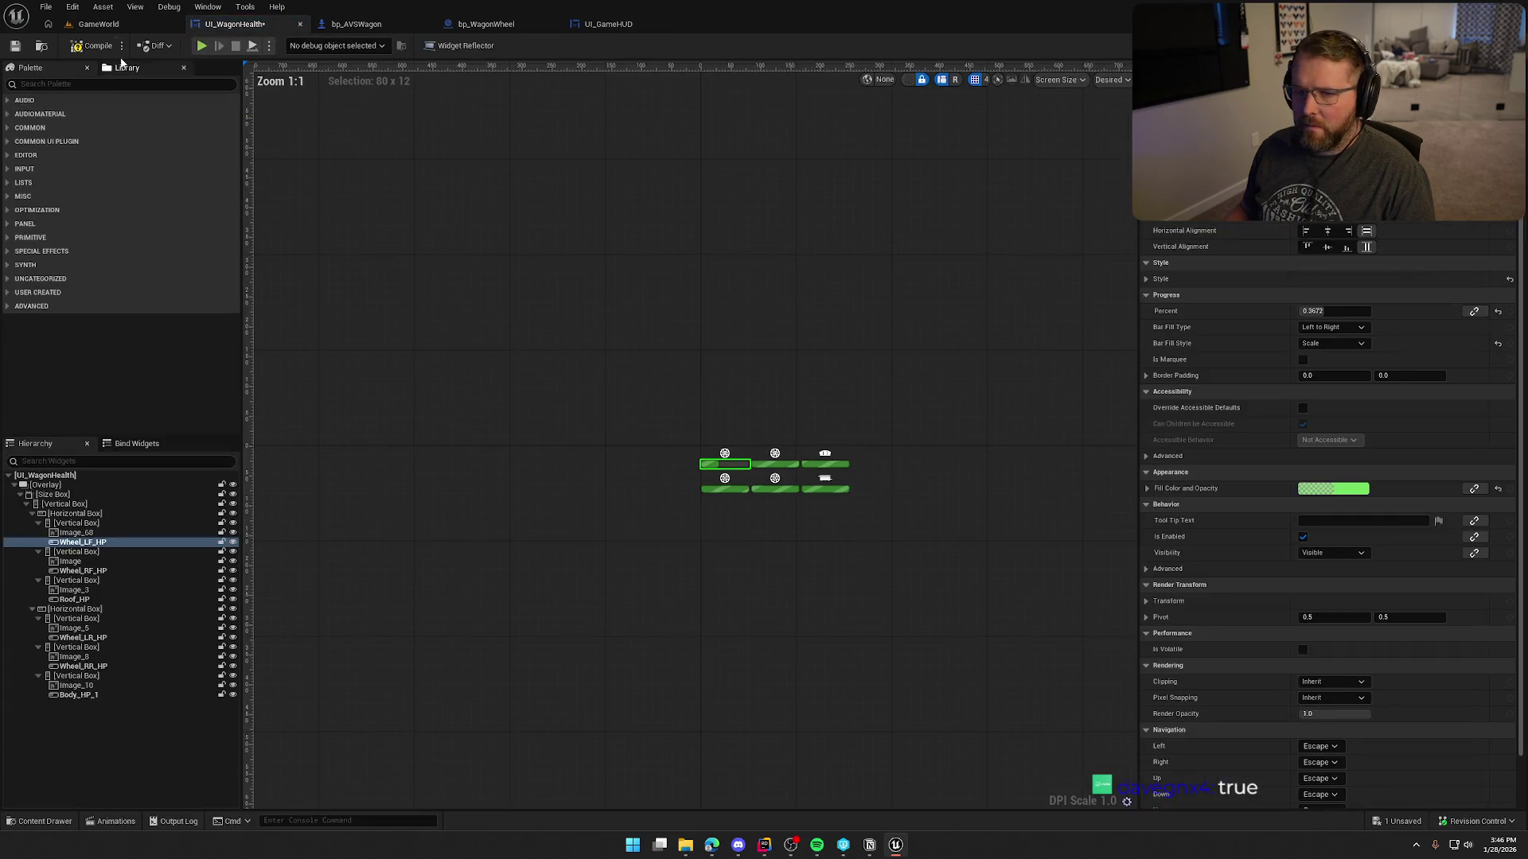
{"action": "left_click", "coordinate": [99, 25]}
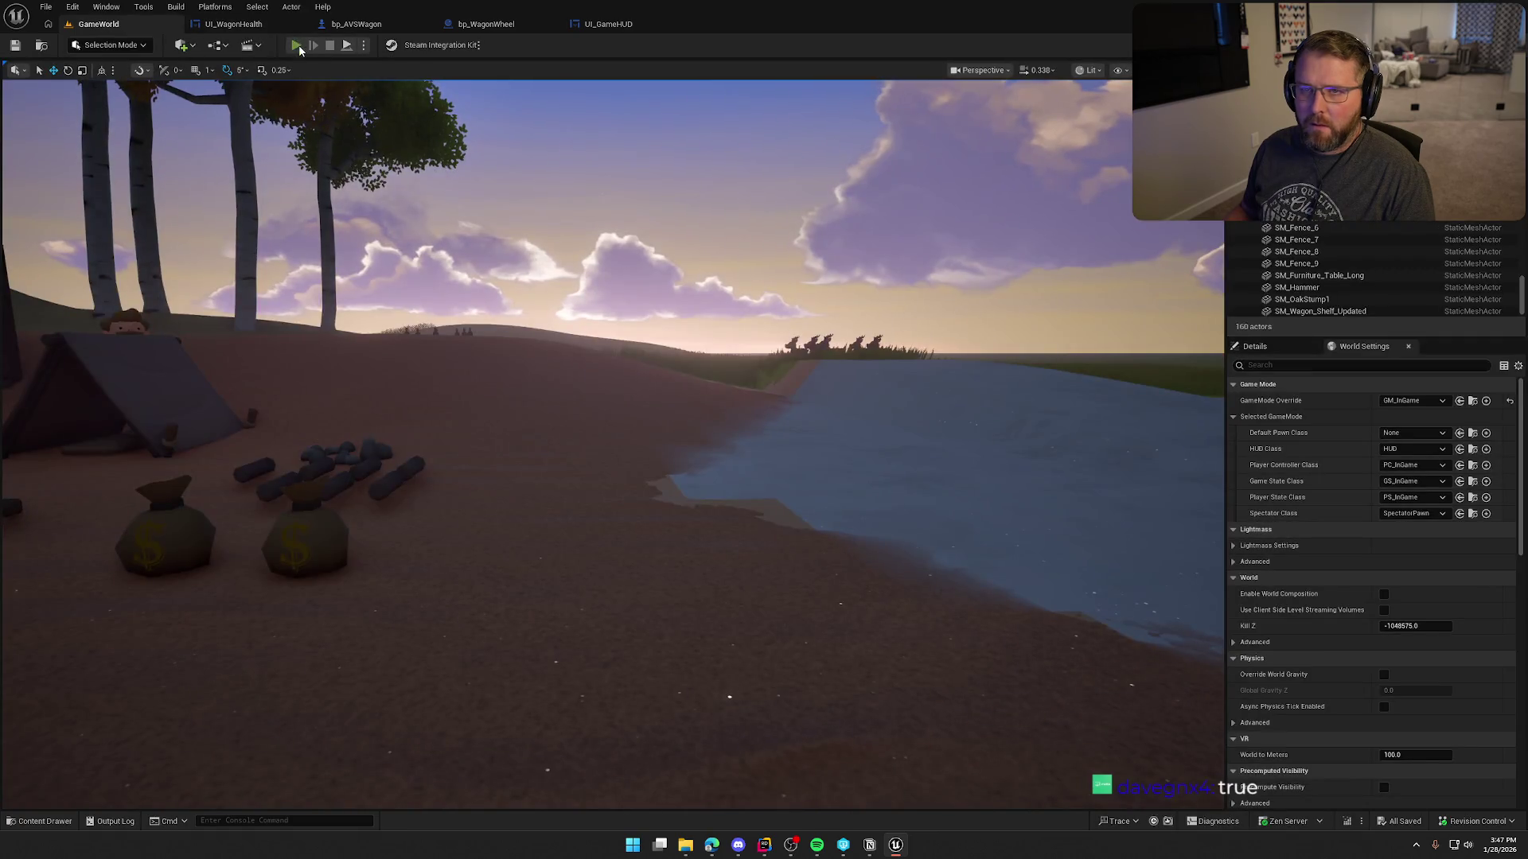
Play-test GameWorld by walking past the wagon, then stop and return to UI_WagonHealth.
{"action": "key", "text": "w"}
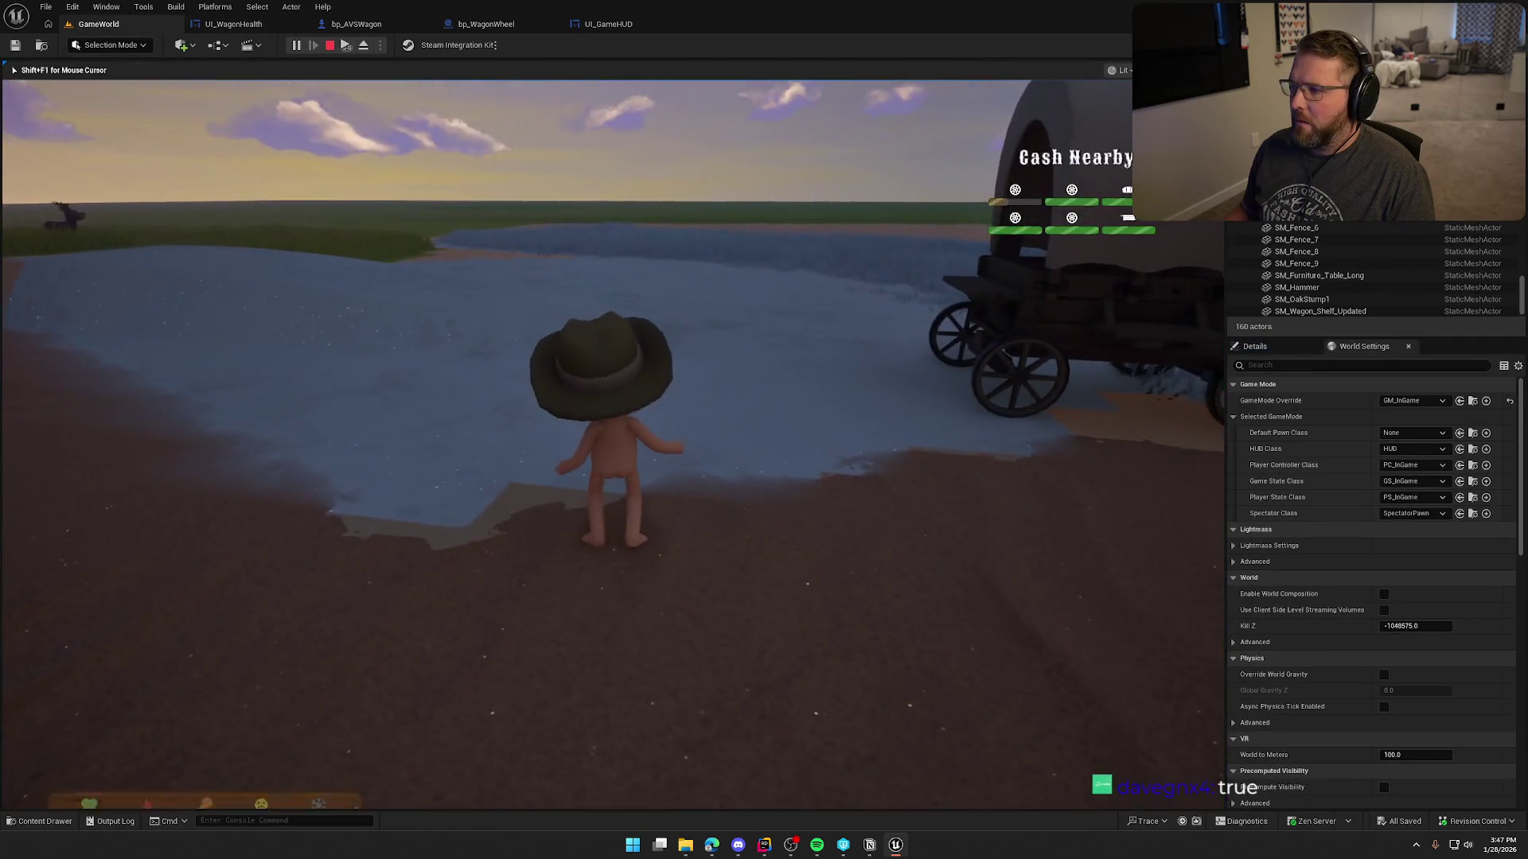
{"action": "key", "text": "w"}
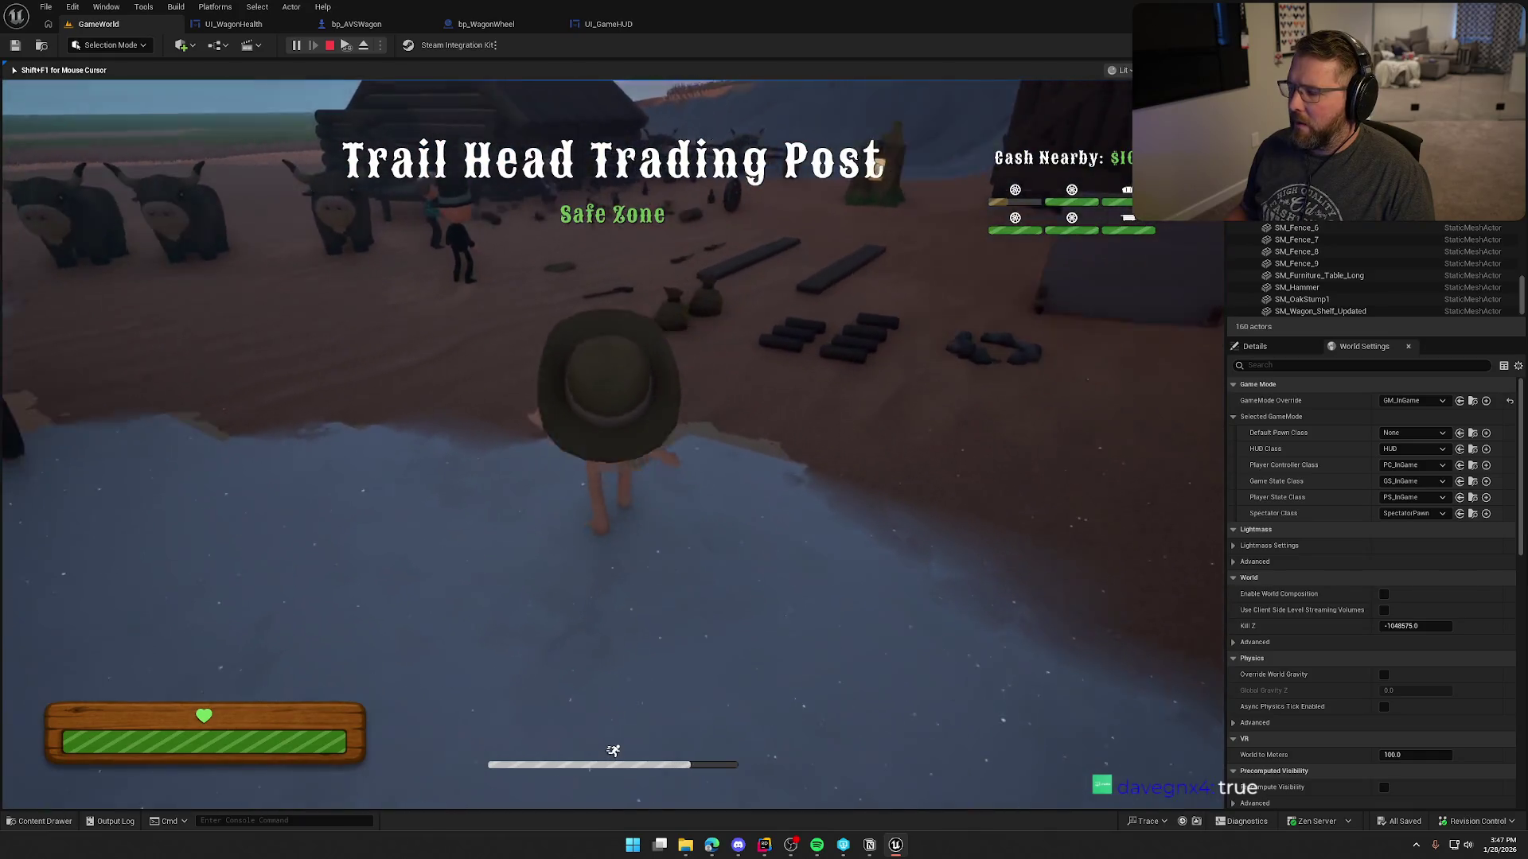
{"action": "key", "text": "w"}
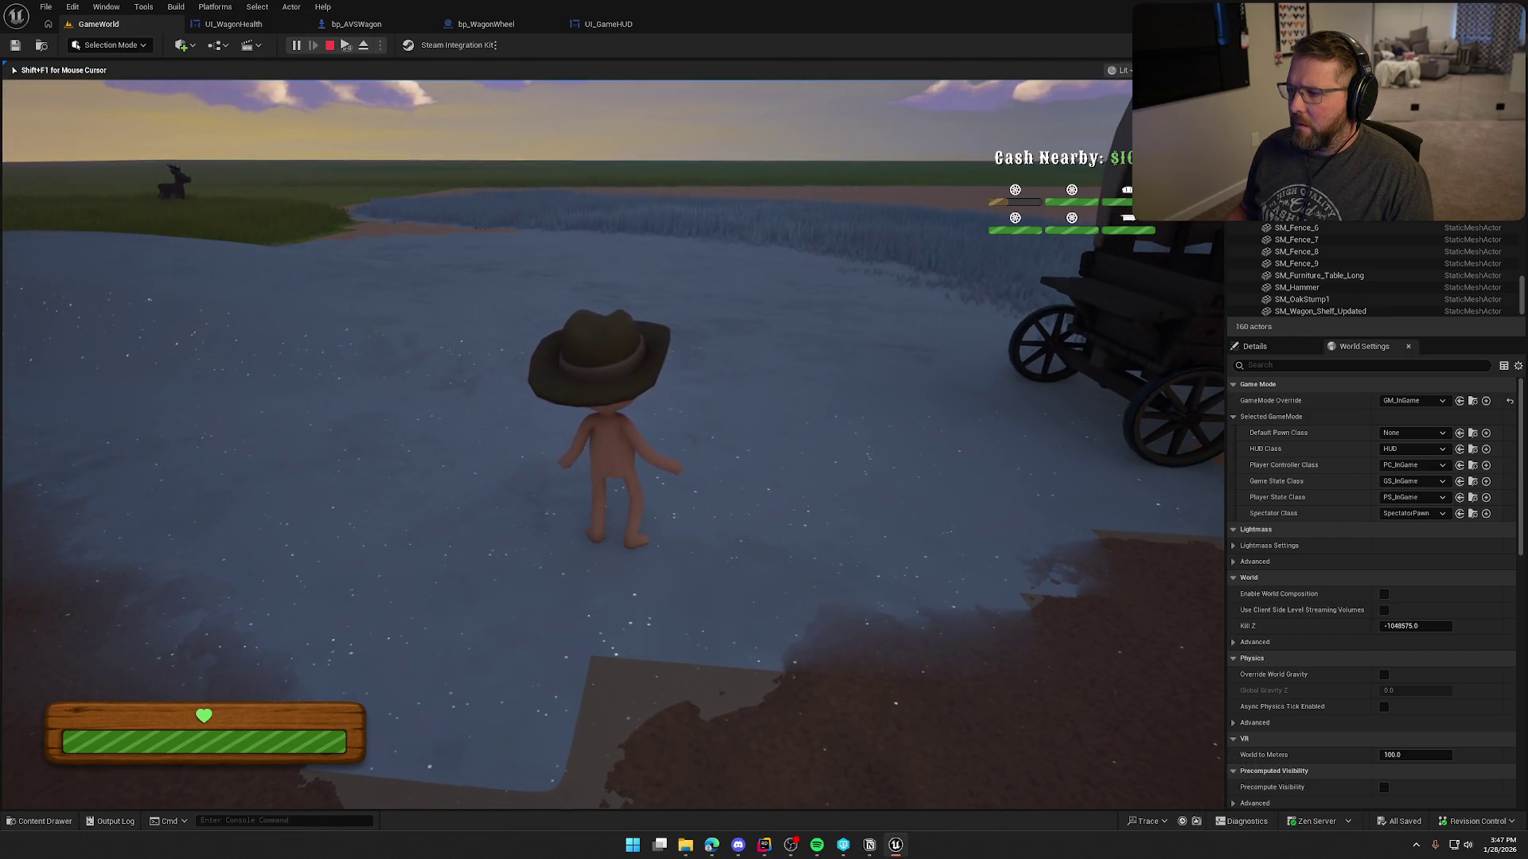
{"action": "key", "text": "Escape"}
{"action": "left_click", "coordinate": [247, 24]}
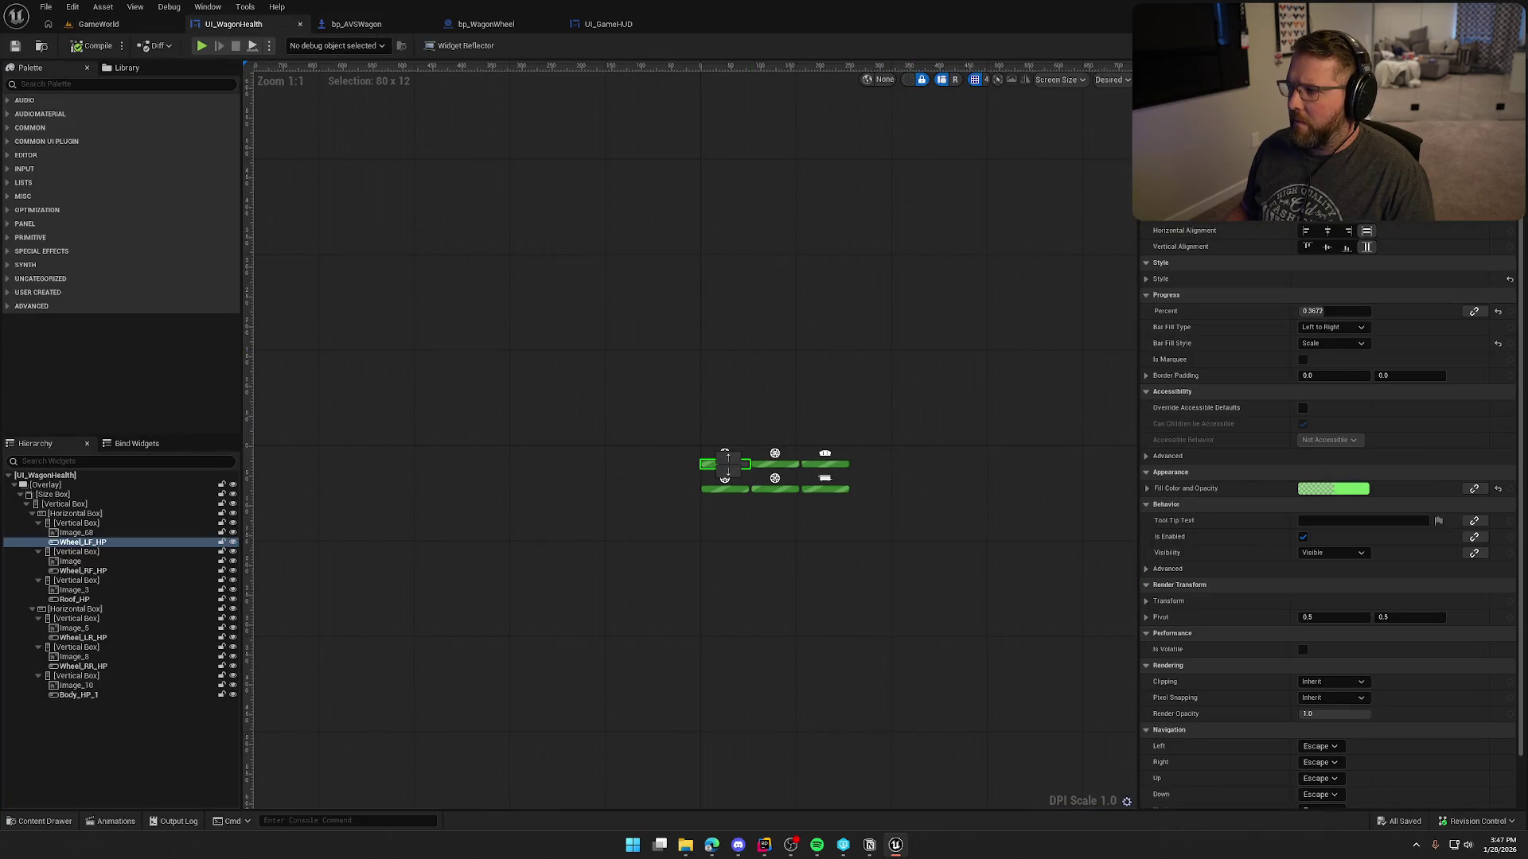
Arrange the Set Fill Color, Lerp, Wheel LF HP and Percent nodes neatly, then save.
{"action": "left_click", "coordinate": [1496, 45]}
{"action": "left_click_drag", "start_coordinate": [900, 326], "coordinate": [1051, 325]}
{"action": "left_click_drag", "start_coordinate": [712, 400], "coordinate": [1017, 409]}
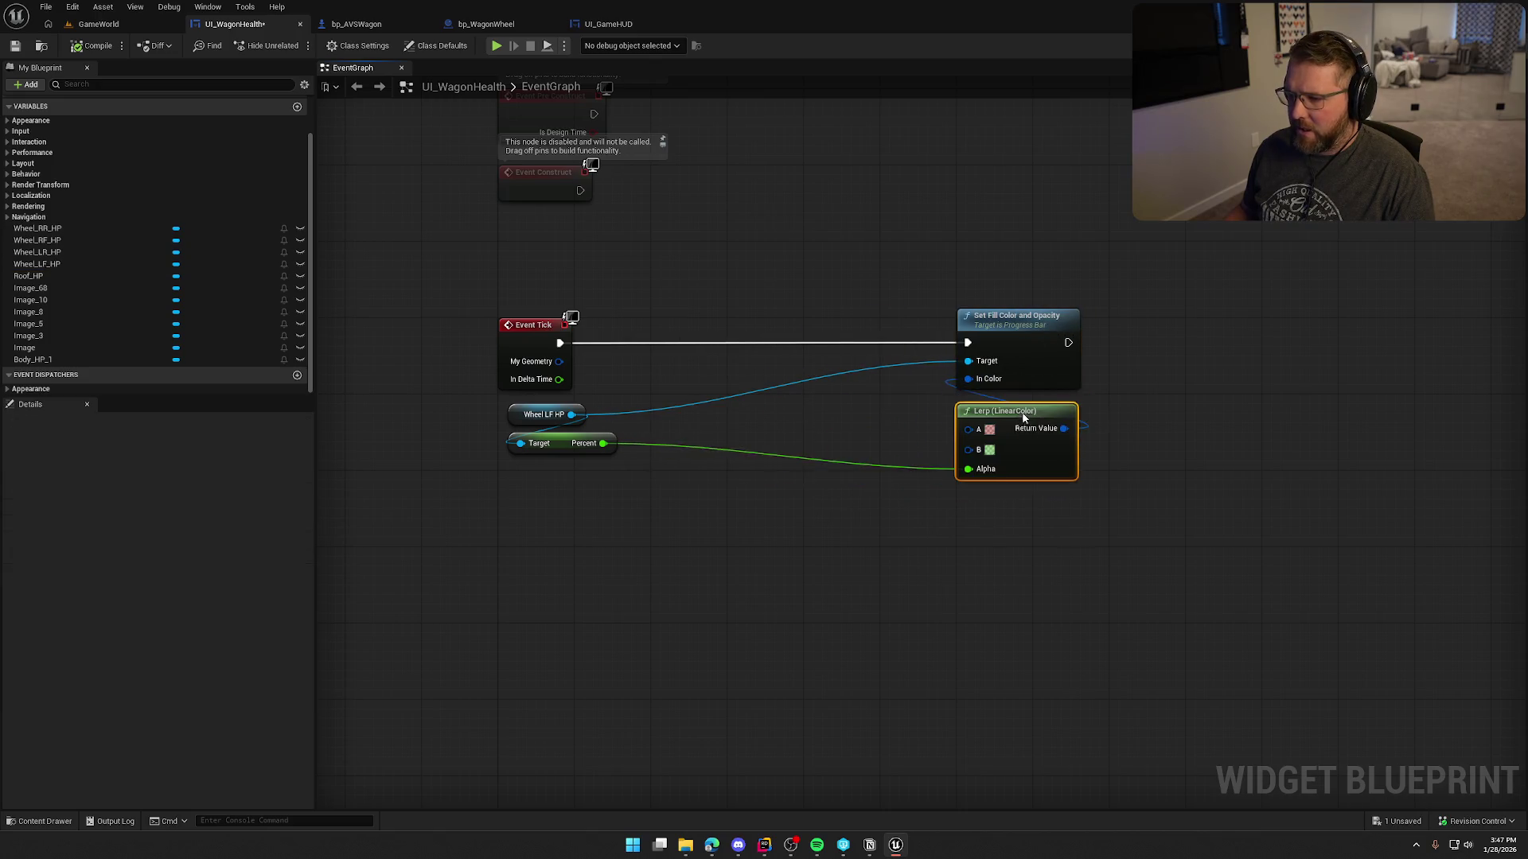
{"action": "mouse_move", "coordinate": [627, 504]}
{"action": "left_mouse_down"}
{"action": "mouse_move", "coordinate": [507, 406]}
{"action": "mouse_move", "coordinate": [836, 407]}
{"action": "mouse_move", "coordinate": [806, 407]}
{"action": "left_mouse_up"}
{"action": "left_click", "coordinate": [639, 494]}
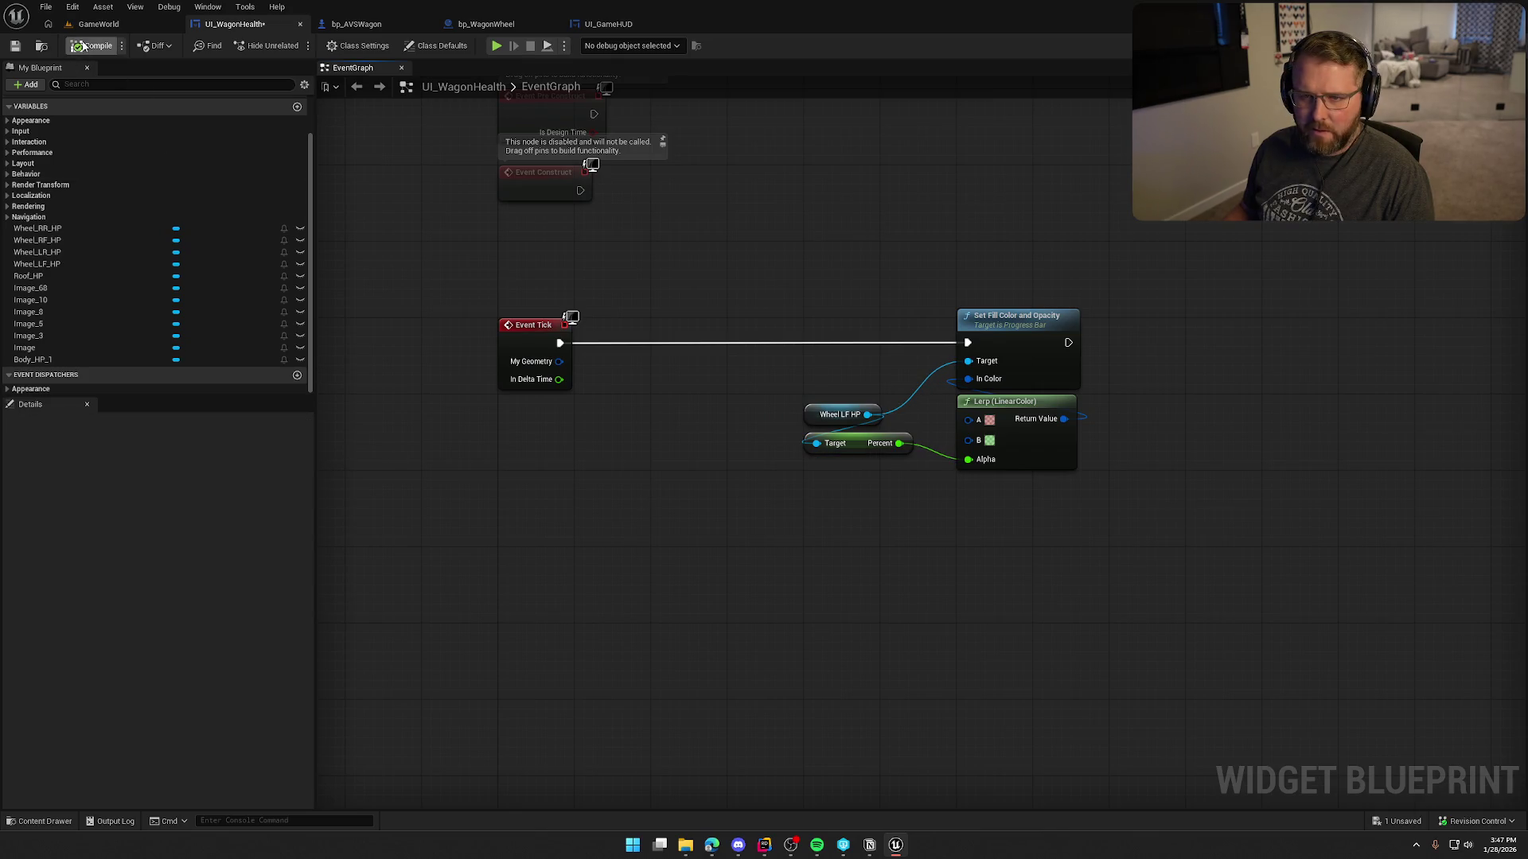
{"action": "key", "text": "ctrl+s"}
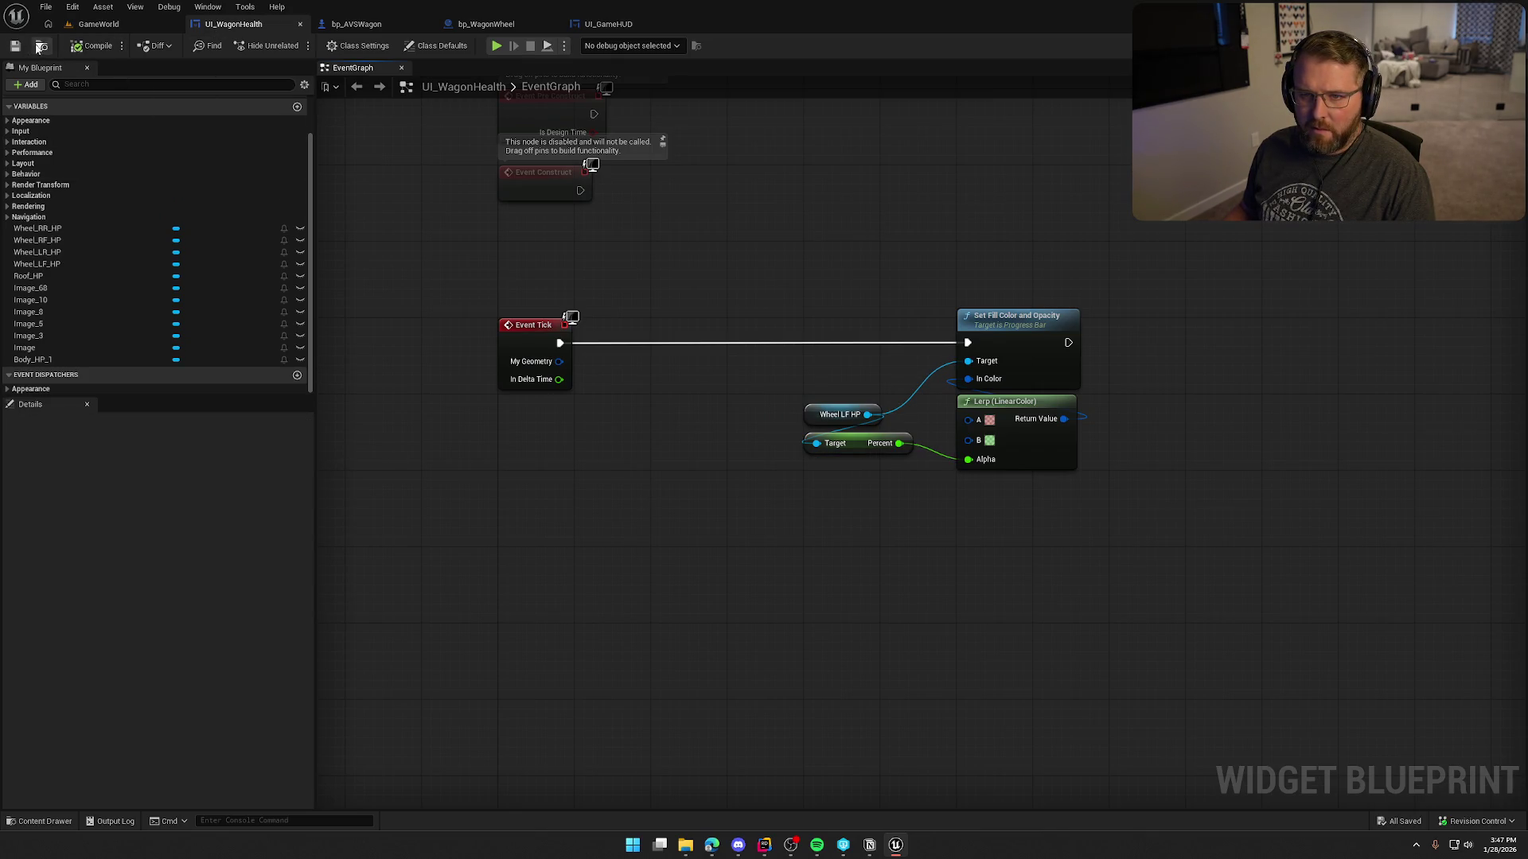
Close UI_WagonHealth and reopen it from the Content Drawer, selecting the Wheel_LF_HP bar.
{"action": "left_click", "coordinate": [38, 47]}
{"action": "left_click", "coordinate": [299, 24]}
{"action": "key", "text": "ctrl+space"}
{"action": "double_click", "coordinate": [725, 606]}
{"action": "left_click", "coordinate": [737, 463]}
{"action": "scroll", "coordinate": [1306, 583], "scroll_direction": "down", "scroll_amount": 5}
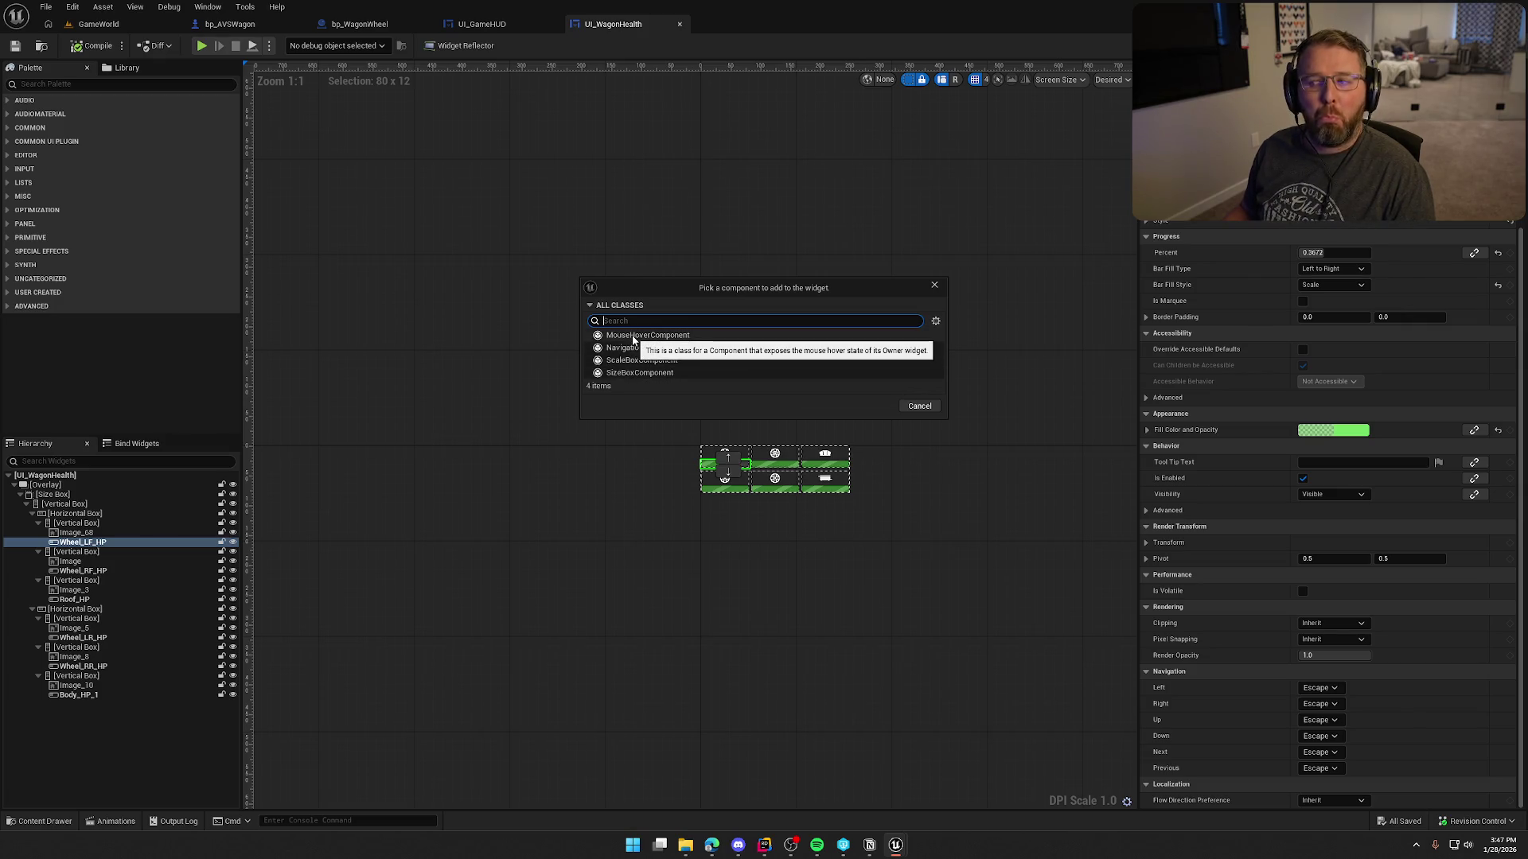
Cancel the 'Pick a component to add to the widget' dialog and scroll the Details panel.
{"action": "left_click", "coordinate": [934, 285]}
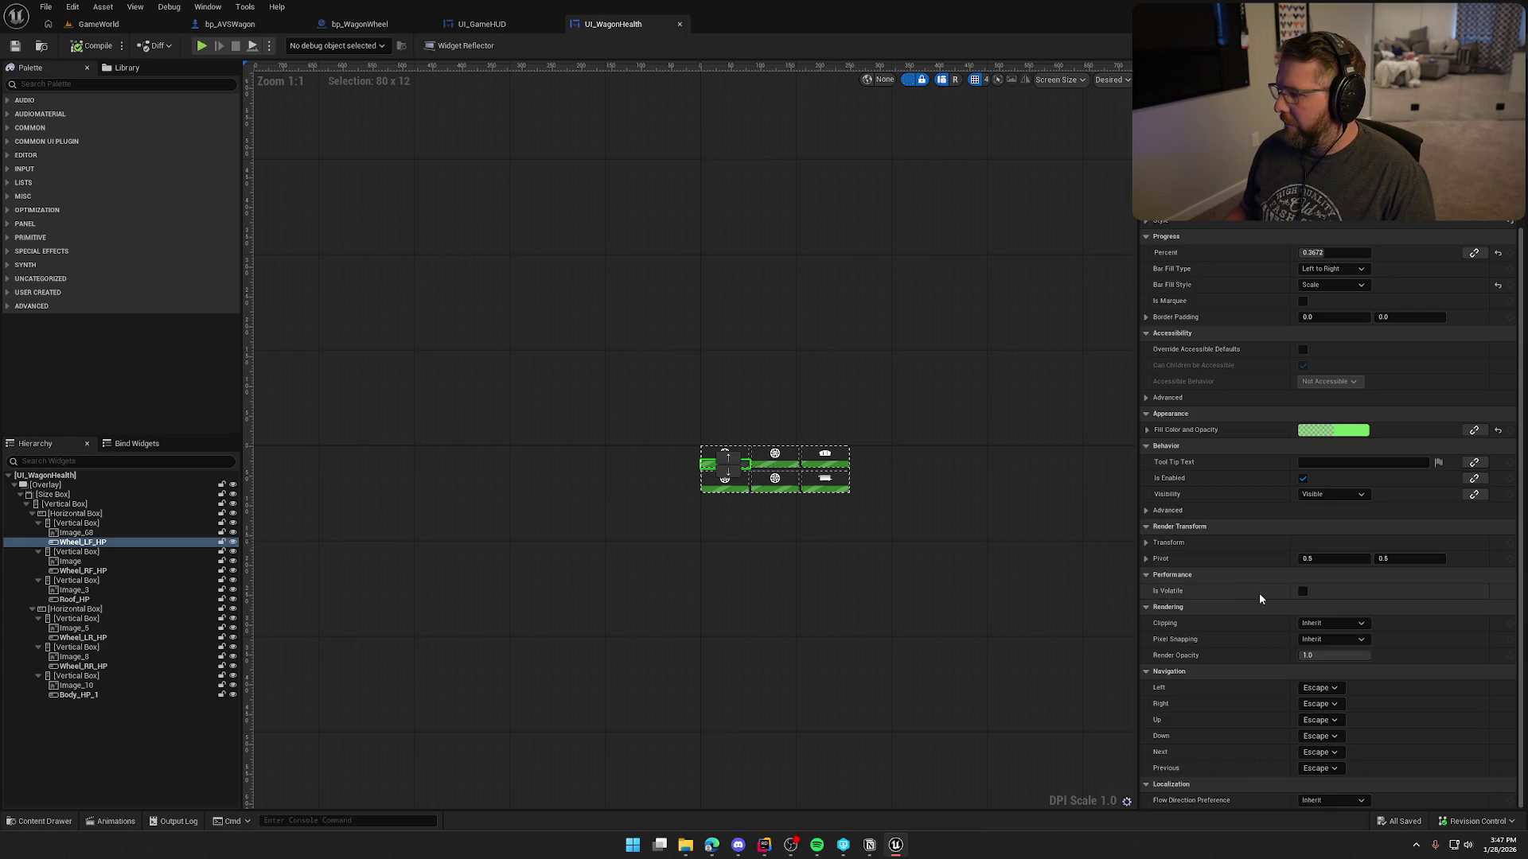
{"action": "scroll", "coordinate": [1259, 597], "scroll_direction": "up", "scroll_amount": 2}
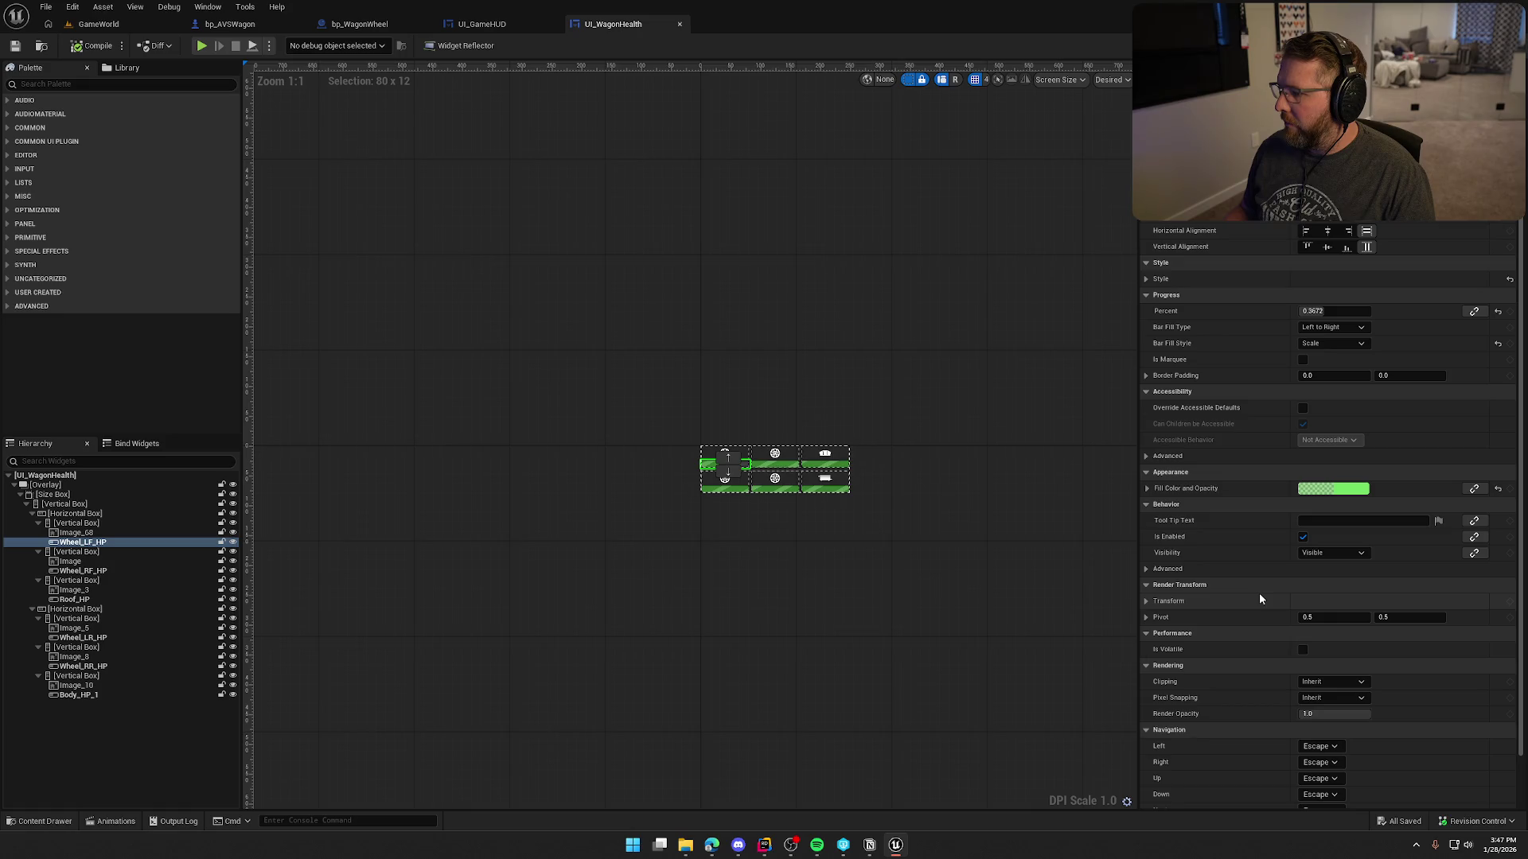
{"action": "scroll", "coordinate": [1259, 594], "scroll_direction": "down", "scroll_amount": 2}
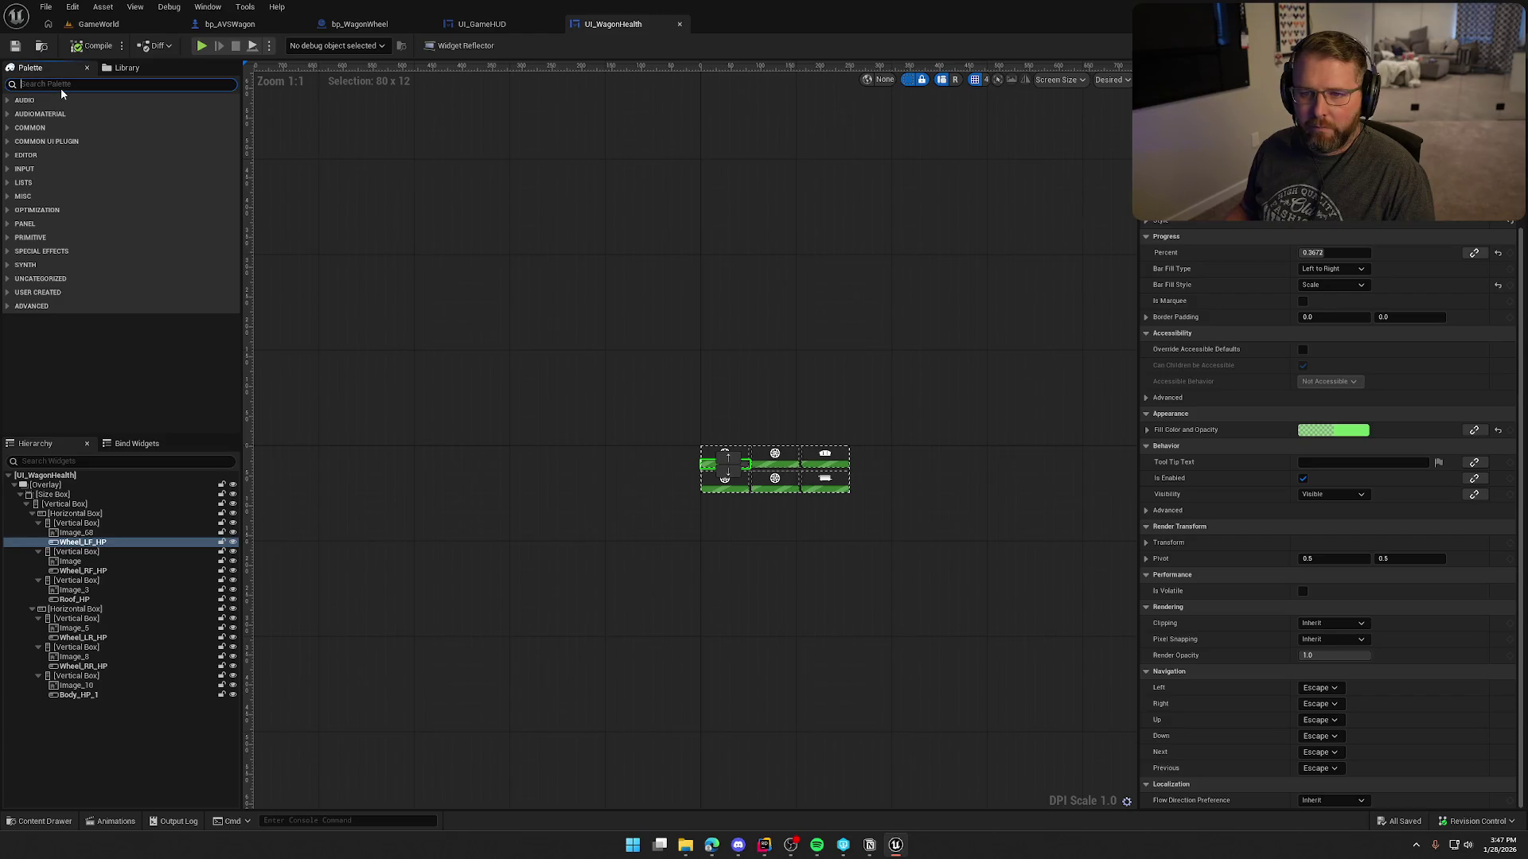
Add a Progress Bar under the Overlay, delete it again, and save the widget.
{"action": "type", "text": "prog"}
{"action": "mouse_move", "coordinate": [70, 113]}
{"action": "left_mouse_down"}
{"action": "mouse_move", "coordinate": [636, 433]}
{"action": "mouse_move", "coordinate": [86, 483]}
{"action": "left_mouse_up"}
{"action": "left_click_drag", "start_coordinate": [97, 493], "coordinate": [99, 495]}
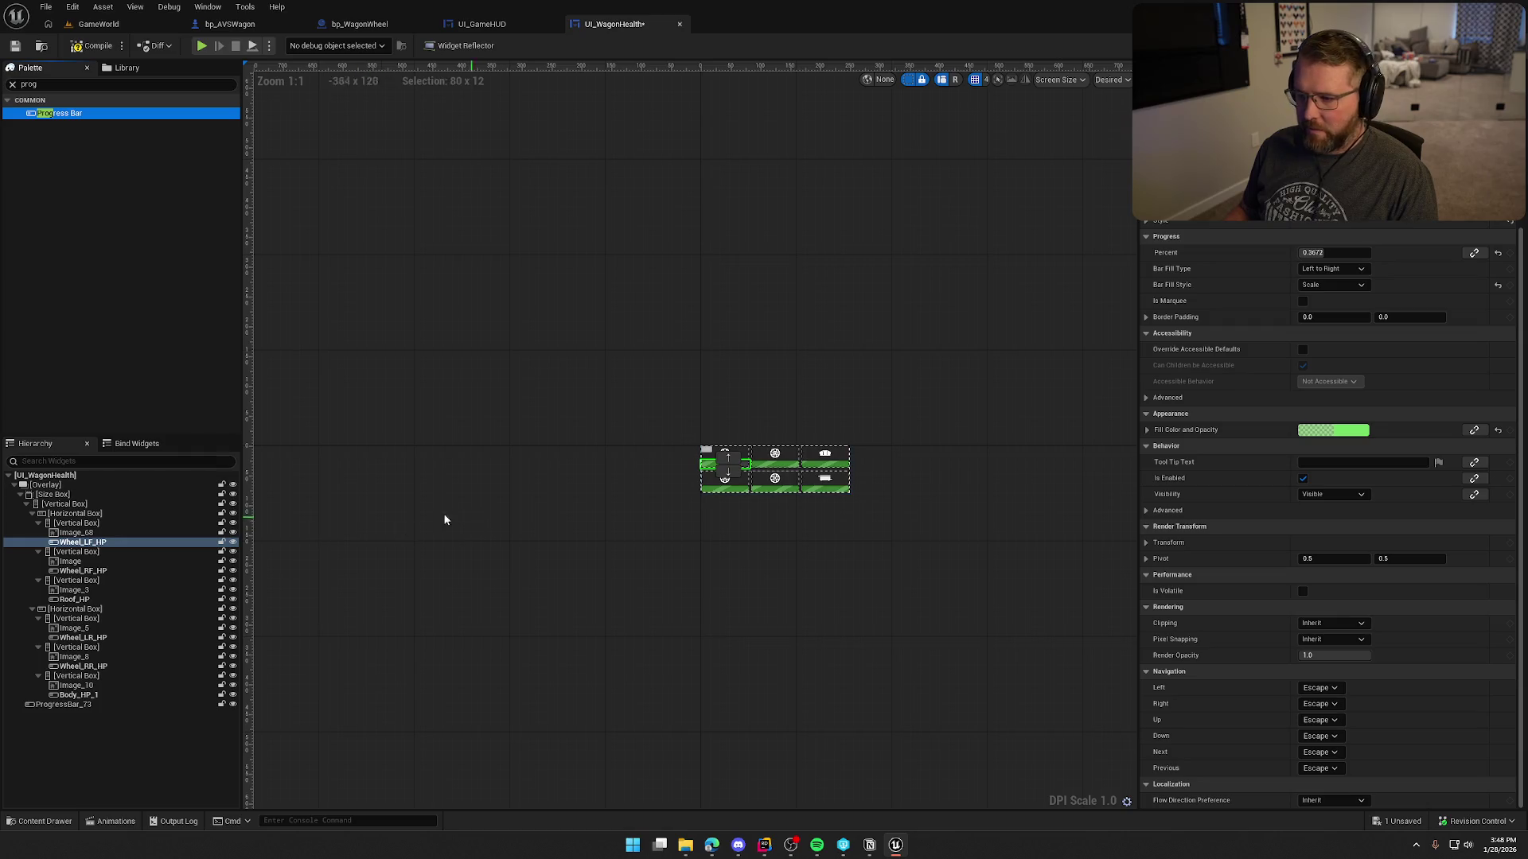
{"action": "left_click", "coordinate": [83, 705]}
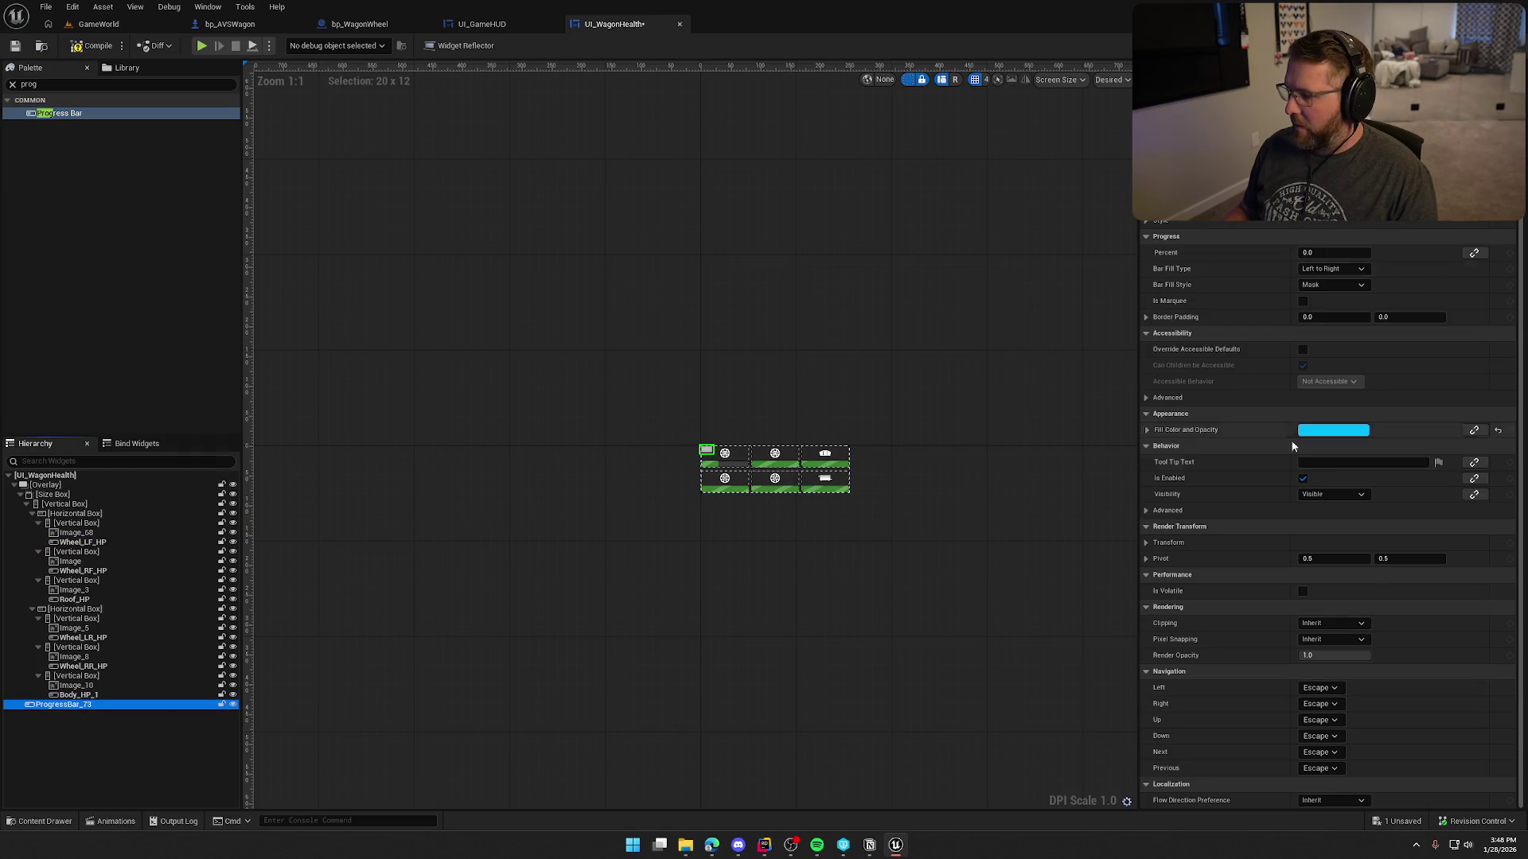
{"action": "scroll", "coordinate": [1396, 700], "scroll_direction": "up", "scroll_amount": 1}
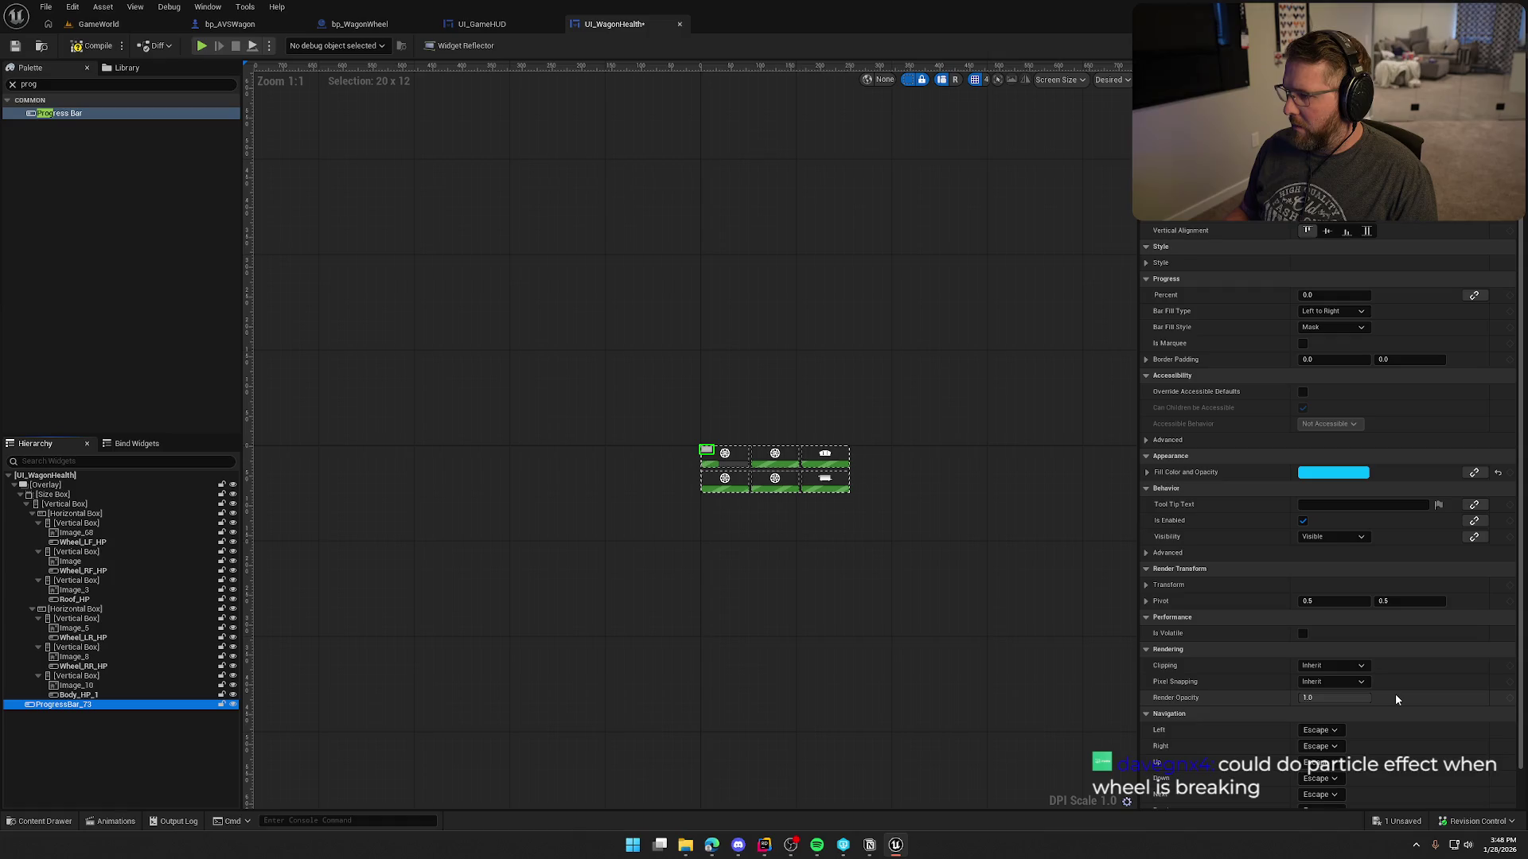
{"action": "scroll", "coordinate": [1396, 699], "scroll_direction": "down", "scroll_amount": 1}
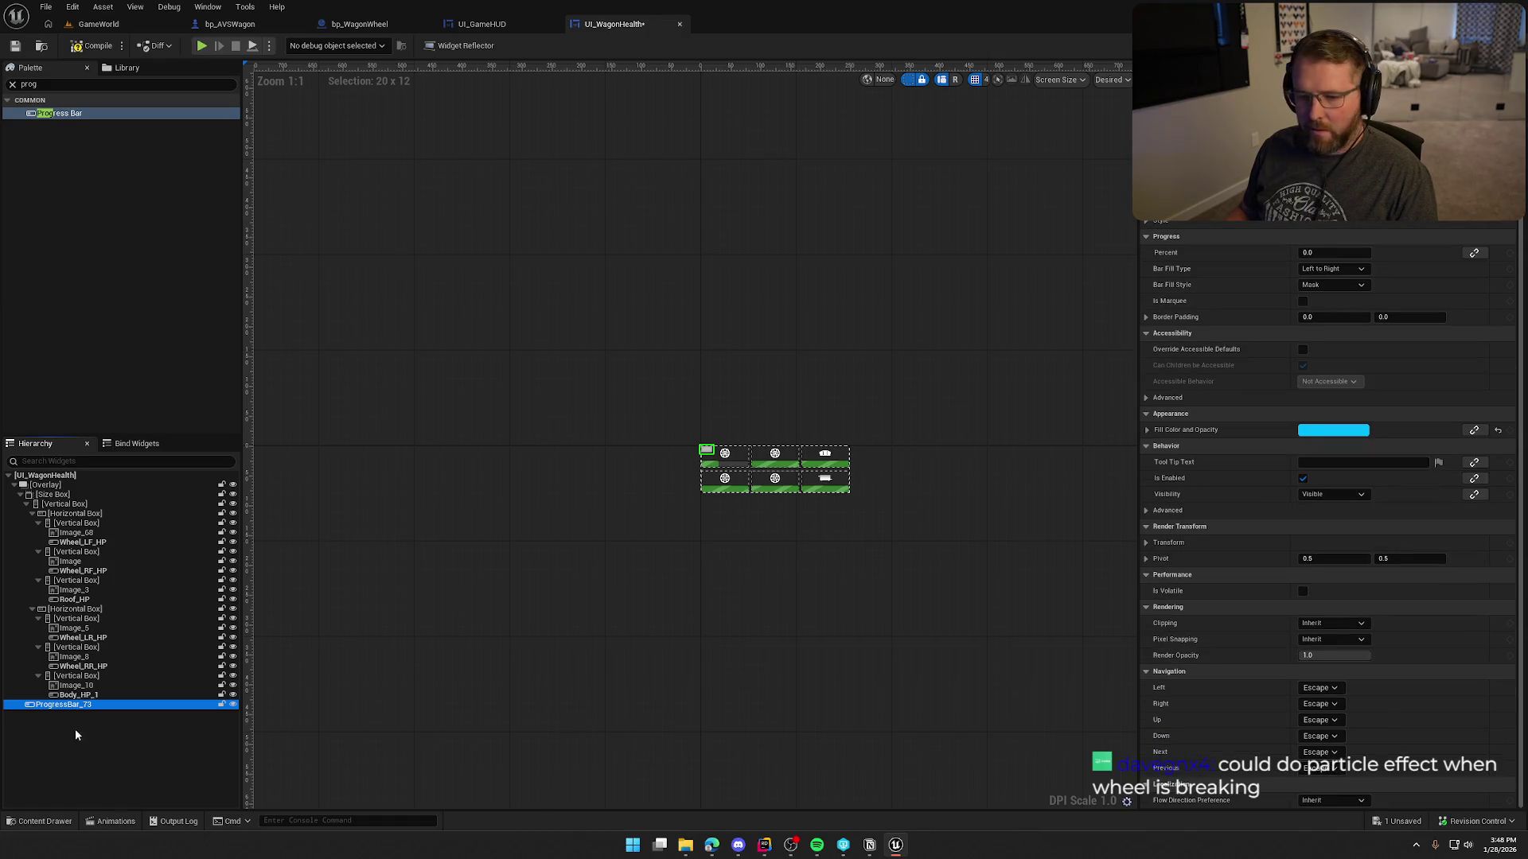
{"action": "key", "text": "Delete"}
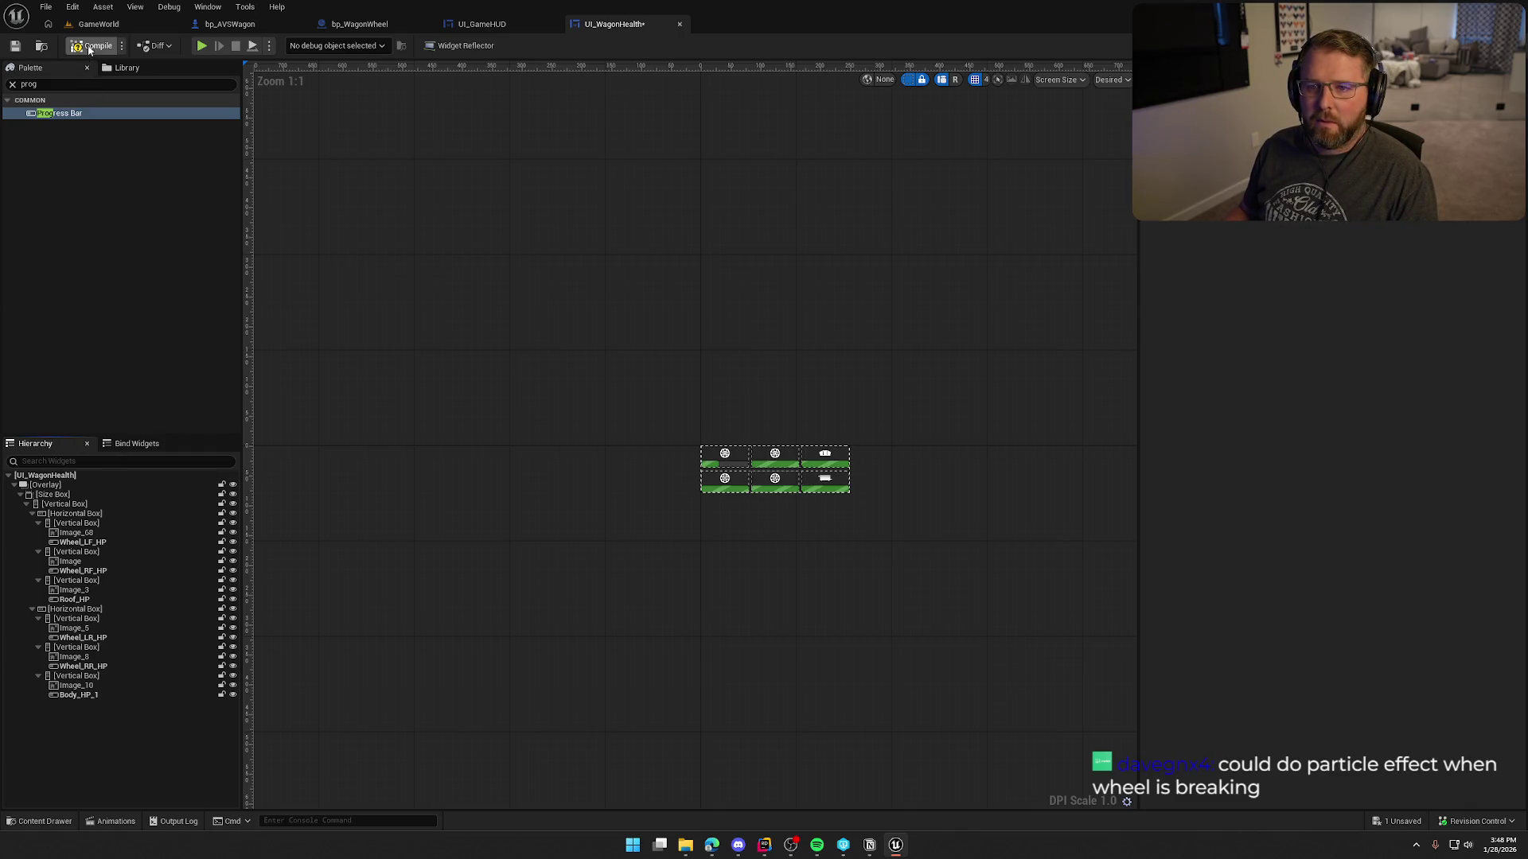
{"action": "key", "text": "ctrl+s"}
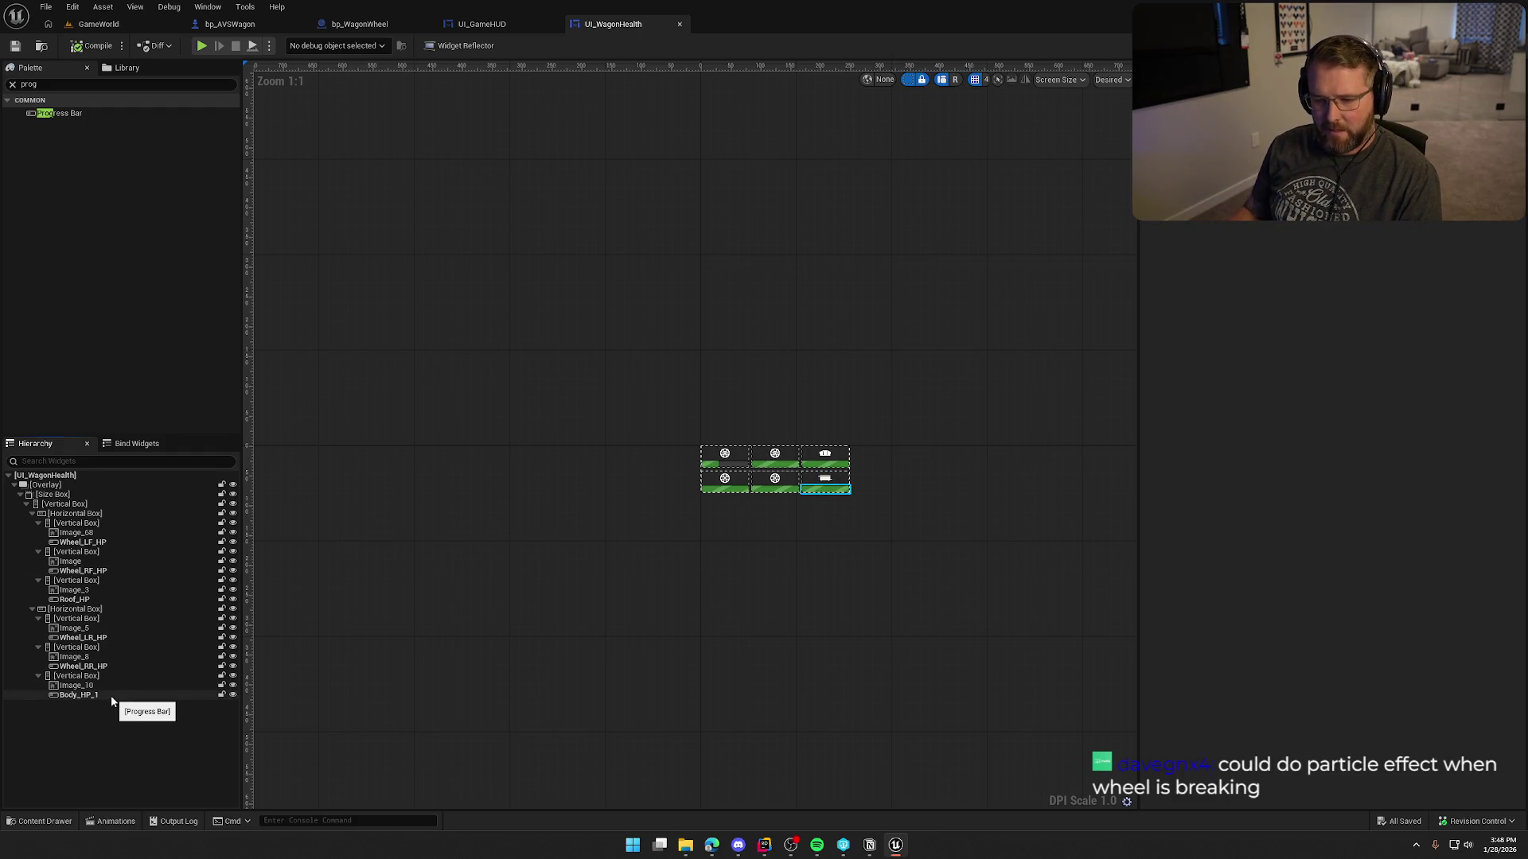
Select the Wheel_LF_HP progress bar and review its Details.
{"action": "left_click", "coordinate": [90, 543]}
{"action": "scroll", "coordinate": [1401, 636], "scroll_direction": "down", "scroll_amount": 2}
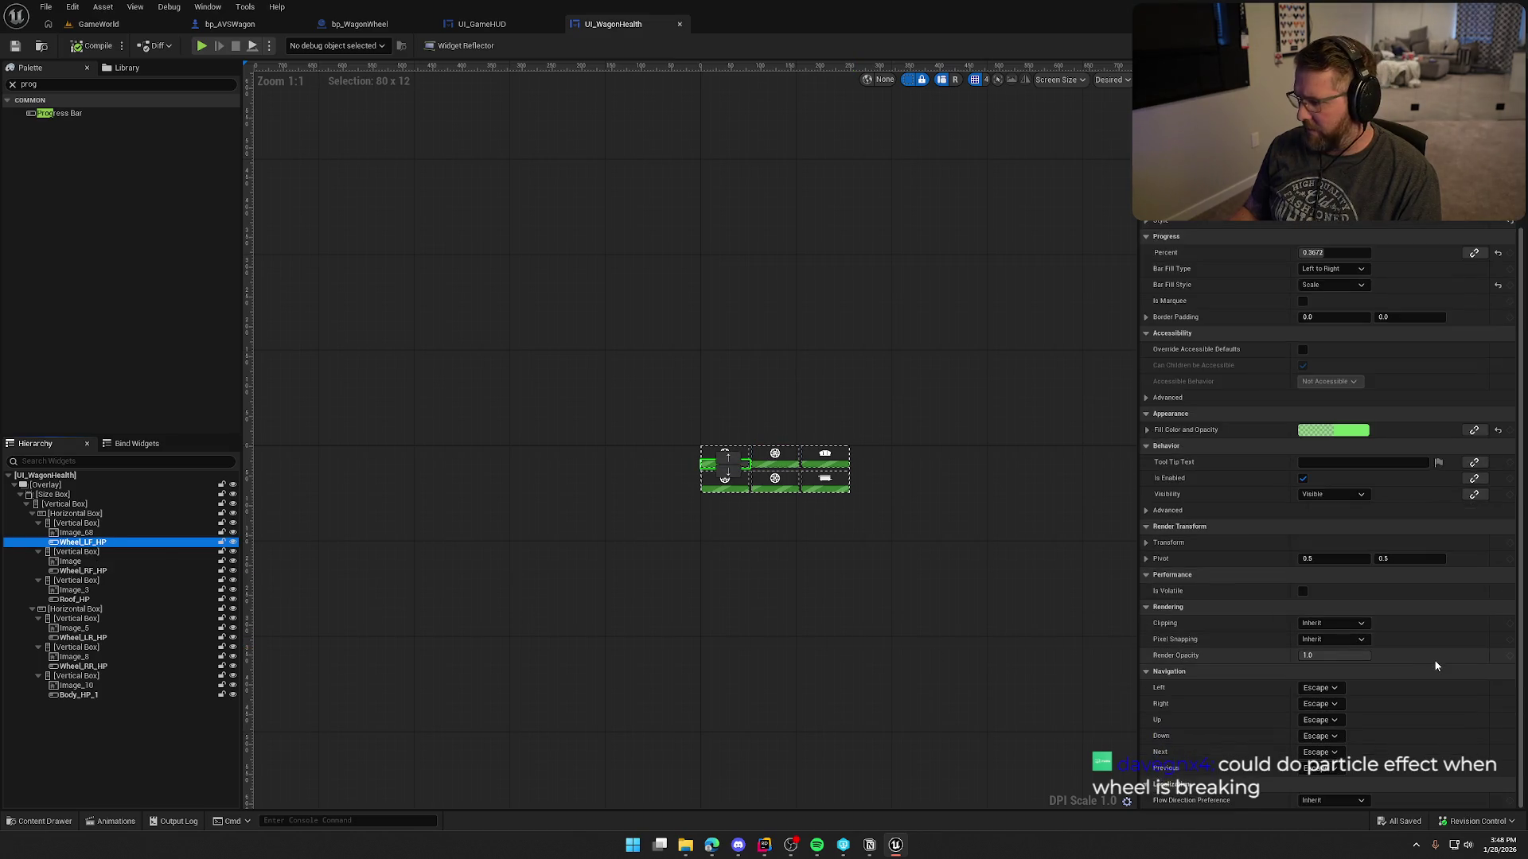
{"action": "scroll", "coordinate": [1437, 668], "scroll_direction": "up", "scroll_amount": 2}
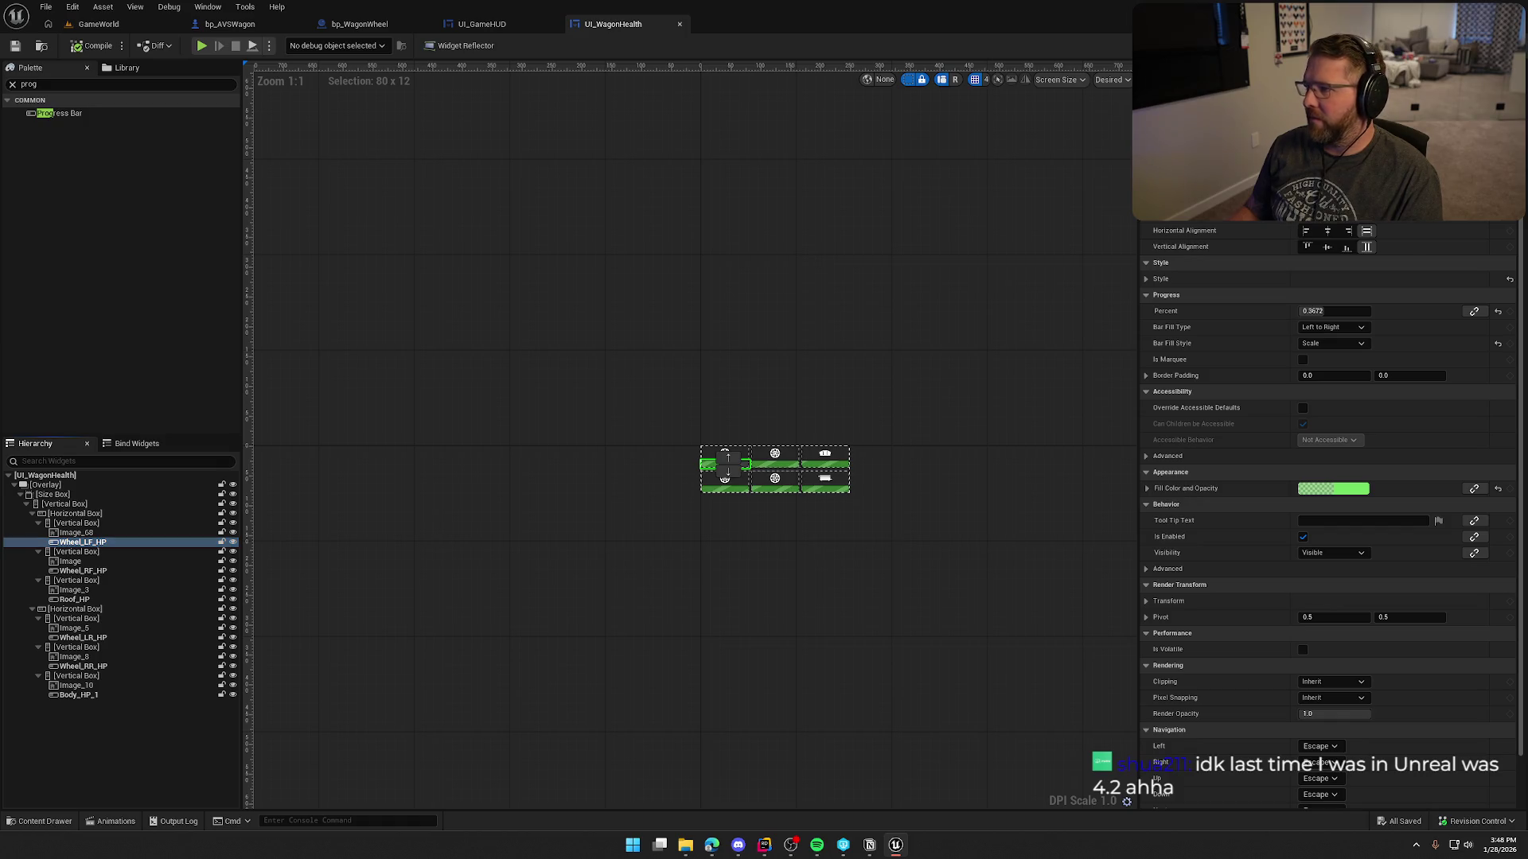
{"action": "left_click", "coordinate": [1500, 45]}
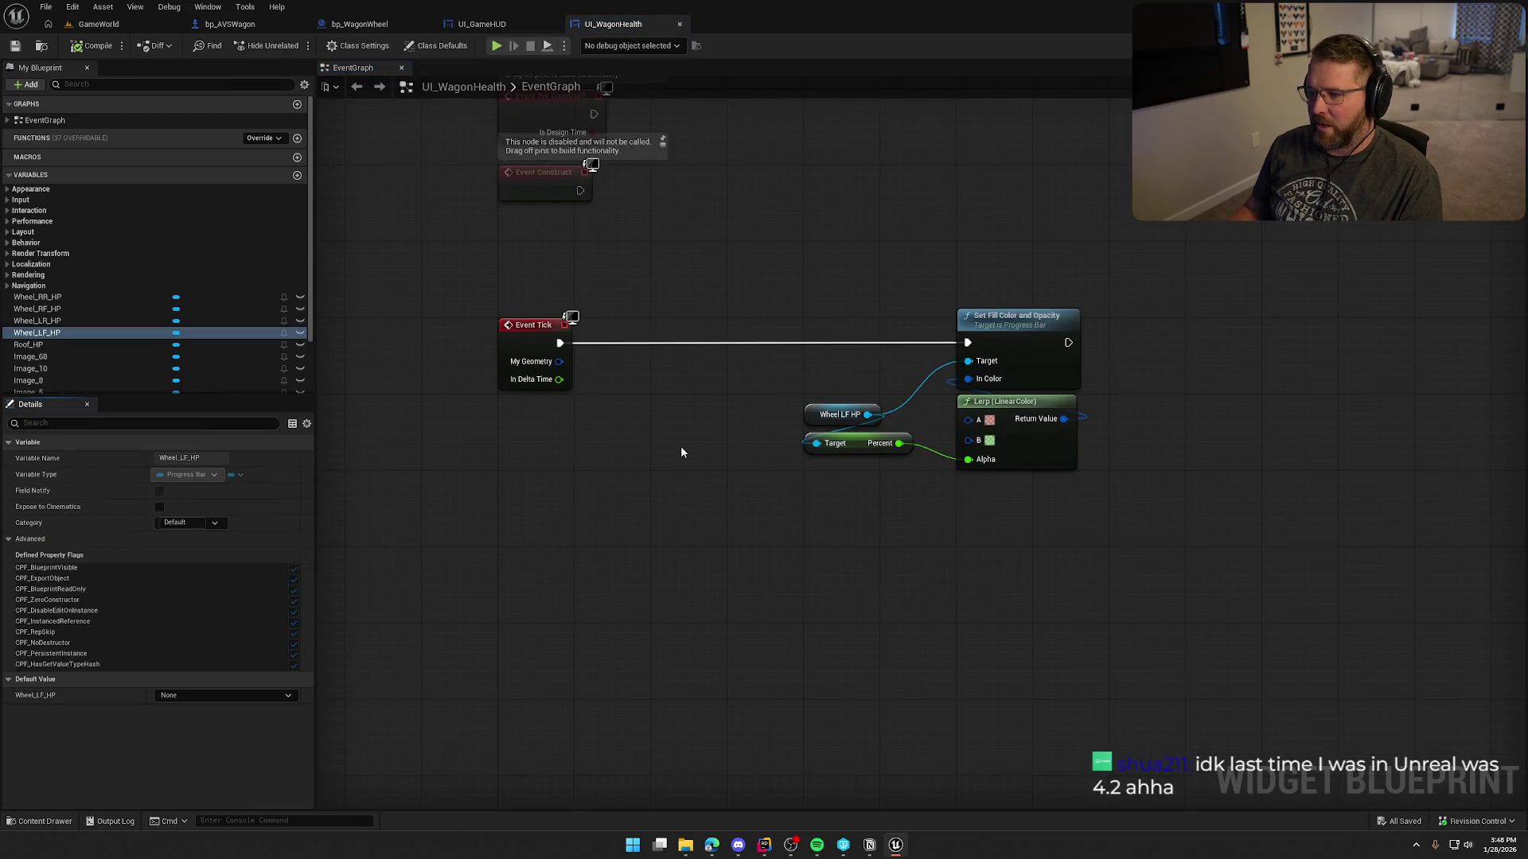
Insert a Wheel LF HP Set Percent node between Event Tick and Set Fill Color.
{"action": "mouse_move", "coordinate": [823, 415]}
{"action": "left_mouse_down"}
{"action": "mouse_move", "coordinate": [508, 415]}
{"action": "mouse_move", "coordinate": [605, 421]}
{"action": "left_mouse_up"}
{"action": "type", "text": "bind"}
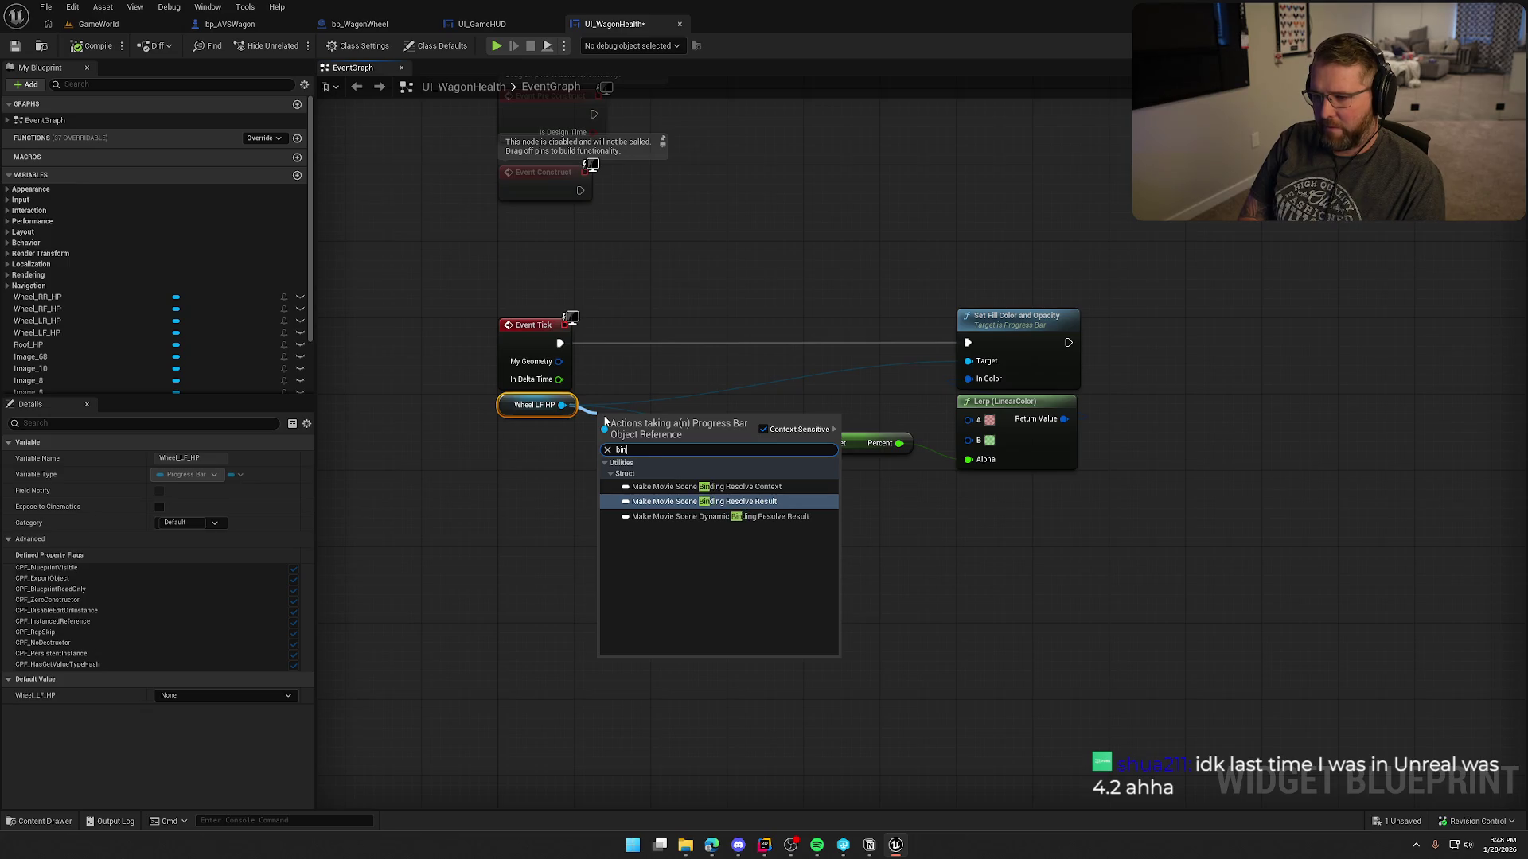
{"action": "key", "text": "BackSpace"}
{"action": "key", "text": "BackSpace"}
{"action": "key", "text": "BackSpace"}
{"action": "type", "text": "set"}
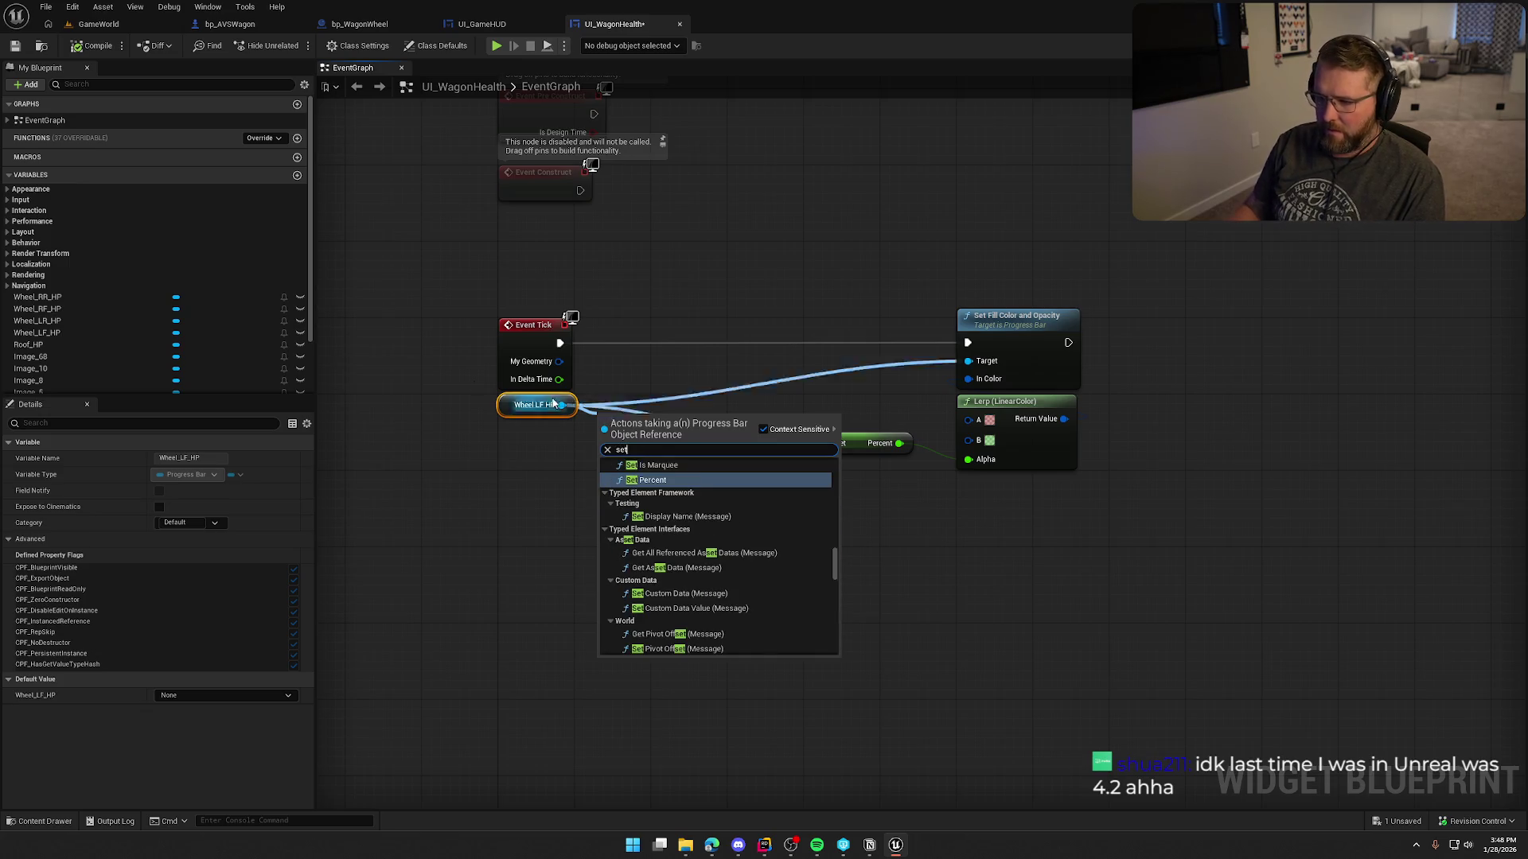
{"action": "left_click", "coordinate": [652, 480]}
{"action": "mouse_move", "coordinate": [641, 440]}
{"action": "left_mouse_down"}
{"action": "mouse_move", "coordinate": [716, 314]}
{"action": "mouse_move", "coordinate": [705, 335]}
{"action": "mouse_move", "coordinate": [560, 343]}
{"action": "left_mouse_up"}
{"action": "left_click_drag", "start_coordinate": [697, 339], "coordinate": [968, 342]}
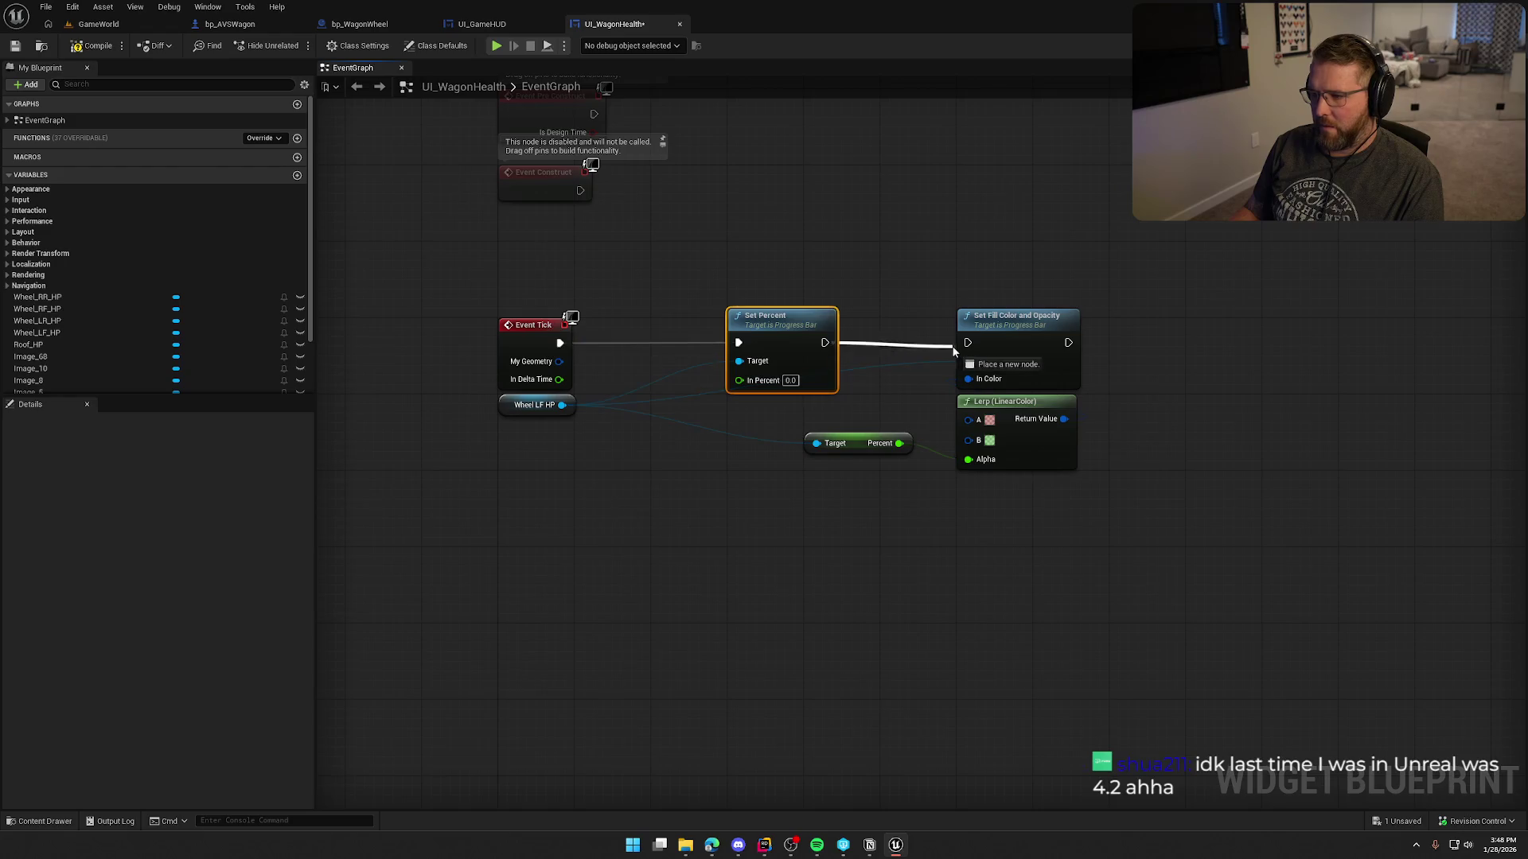
{"action": "left_click_drag", "start_coordinate": [803, 342], "coordinate": [870, 332]}
Feed Percent minus In Delta Time into Set Percent's In Percent, then compile.
{"action": "left_click", "coordinate": [653, 355]}
{"action": "mouse_move", "coordinate": [506, 406]}
{"action": "left_mouse_down"}
{"action": "mouse_move", "coordinate": [591, 493]}
{"action": "mouse_move", "coordinate": [504, 426]}
{"action": "mouse_move", "coordinate": [592, 455]}
{"action": "left_mouse_up"}
{"action": "left_click", "coordinate": [707, 432]}
{"action": "left_click_drag", "start_coordinate": [851, 442], "coordinate": [621, 452]}
{"action": "left_click", "coordinate": [646, 436]}
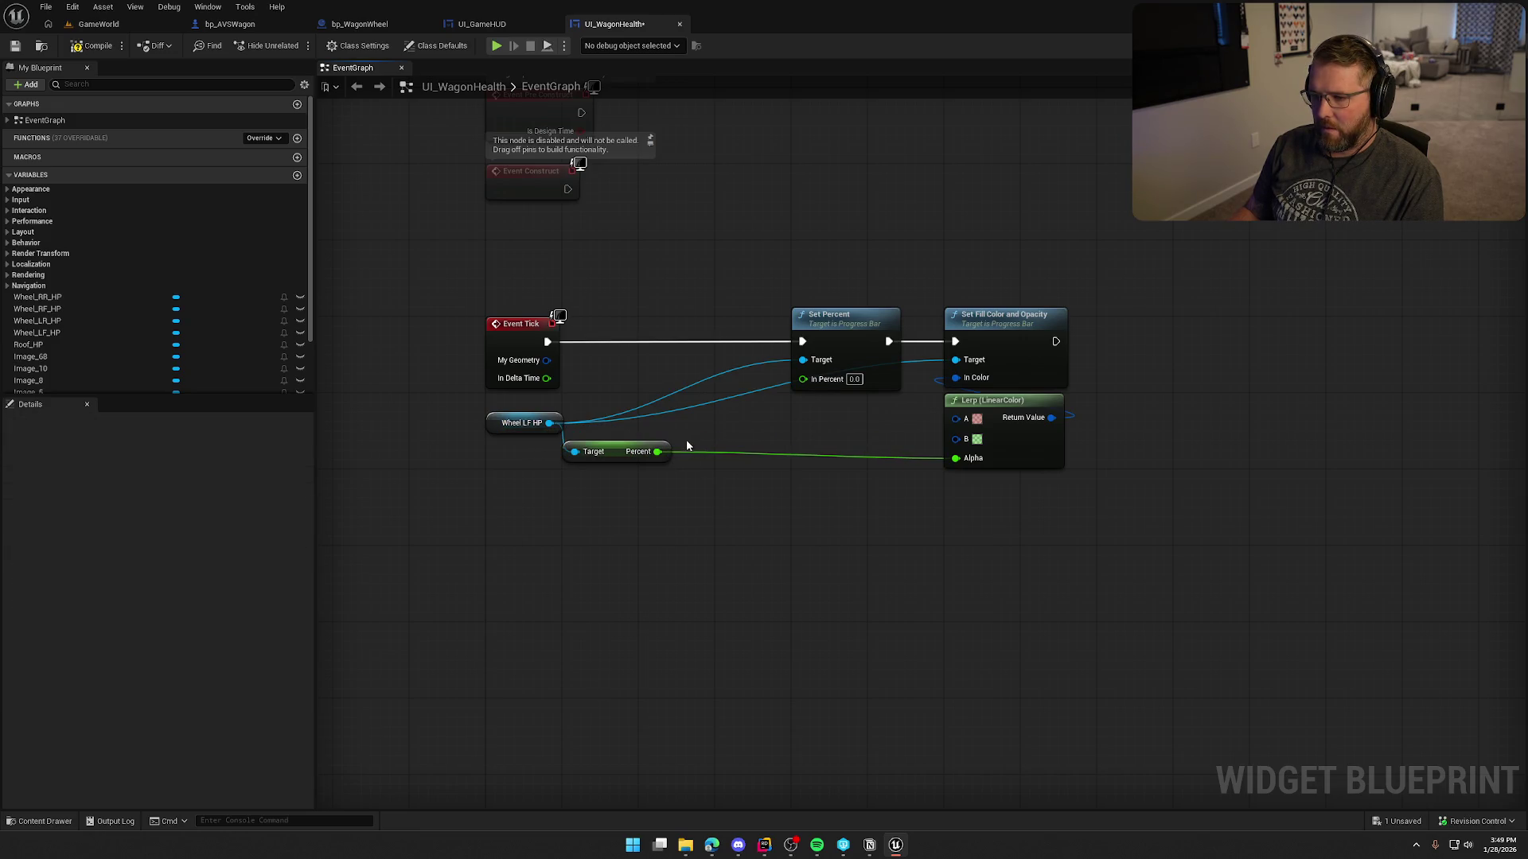
{"action": "left_click_drag", "start_coordinate": [658, 452], "coordinate": [723, 495]}
{"action": "type", "text": "-"}
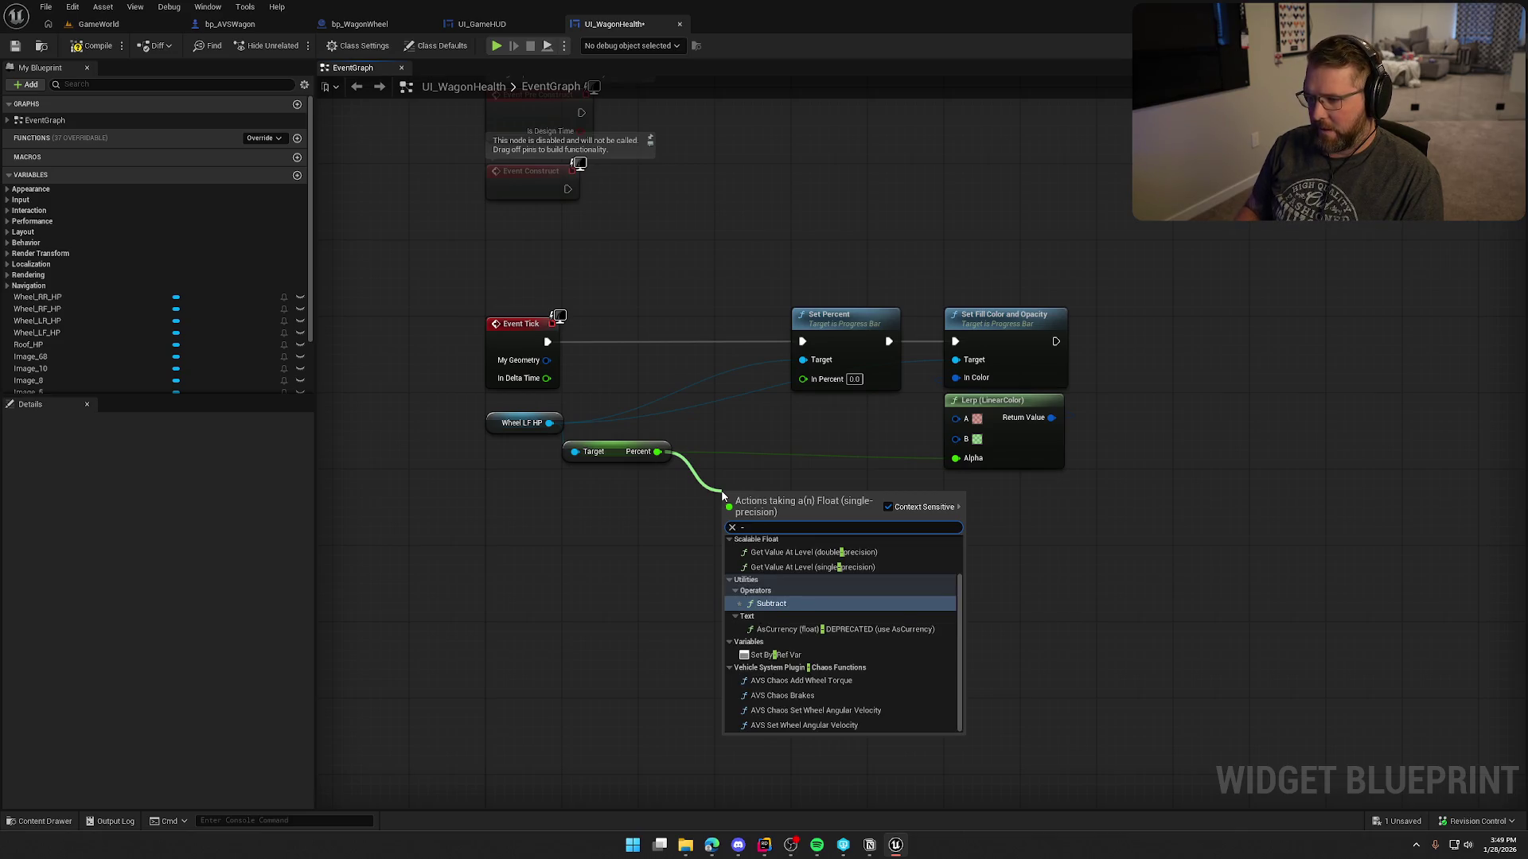
{"action": "key", "text": "Return"}
{"action": "left_click_drag", "start_coordinate": [727, 519], "coordinate": [546, 379]}
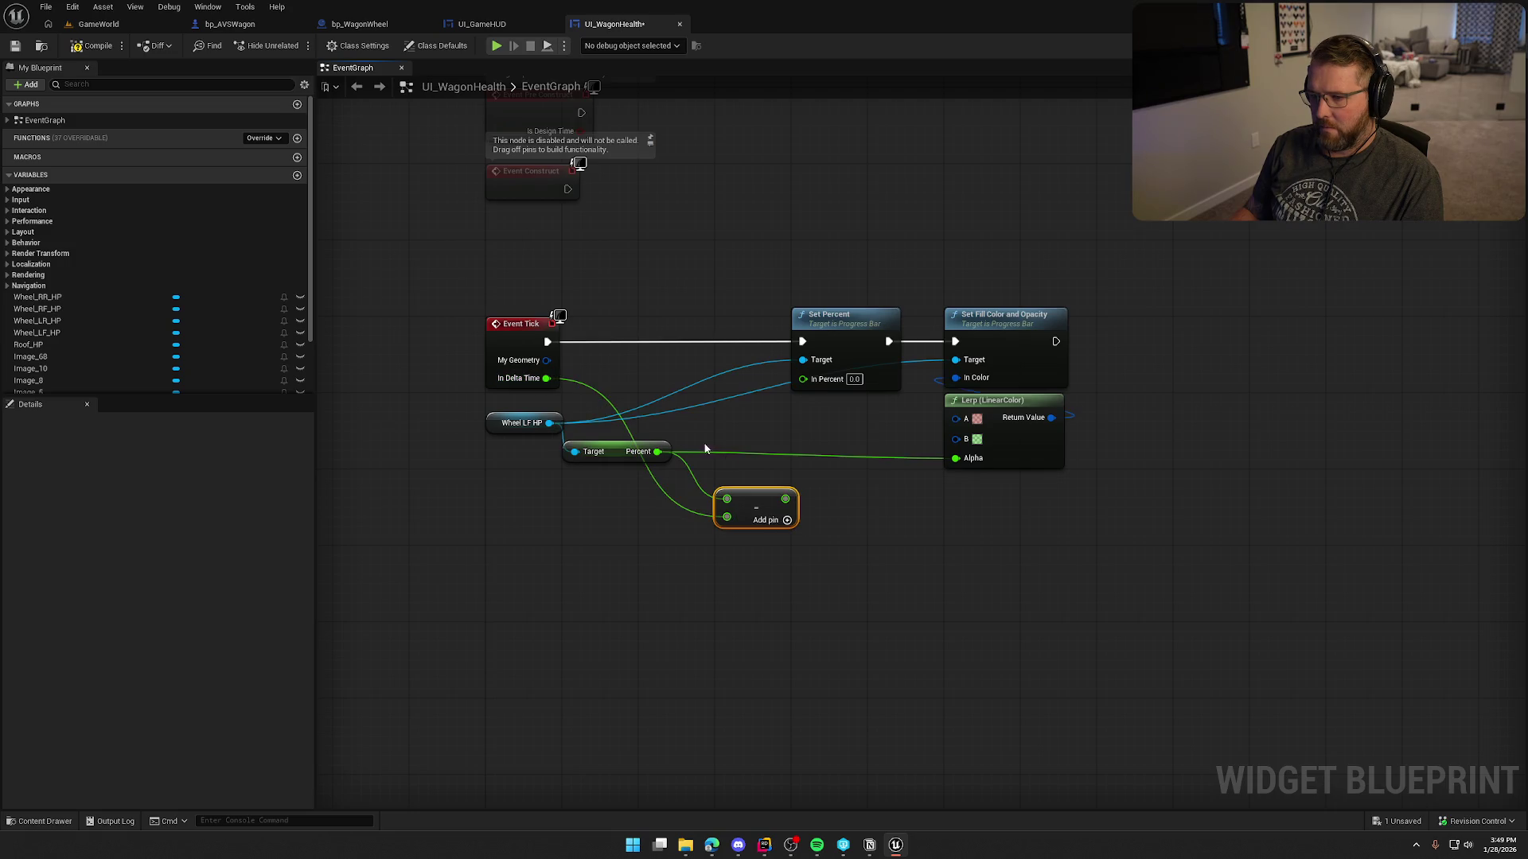
{"action": "left_click_drag", "start_coordinate": [784, 500], "coordinate": [800, 379]}
{"action": "left_click_drag", "start_coordinate": [765, 506], "coordinate": [764, 439]}
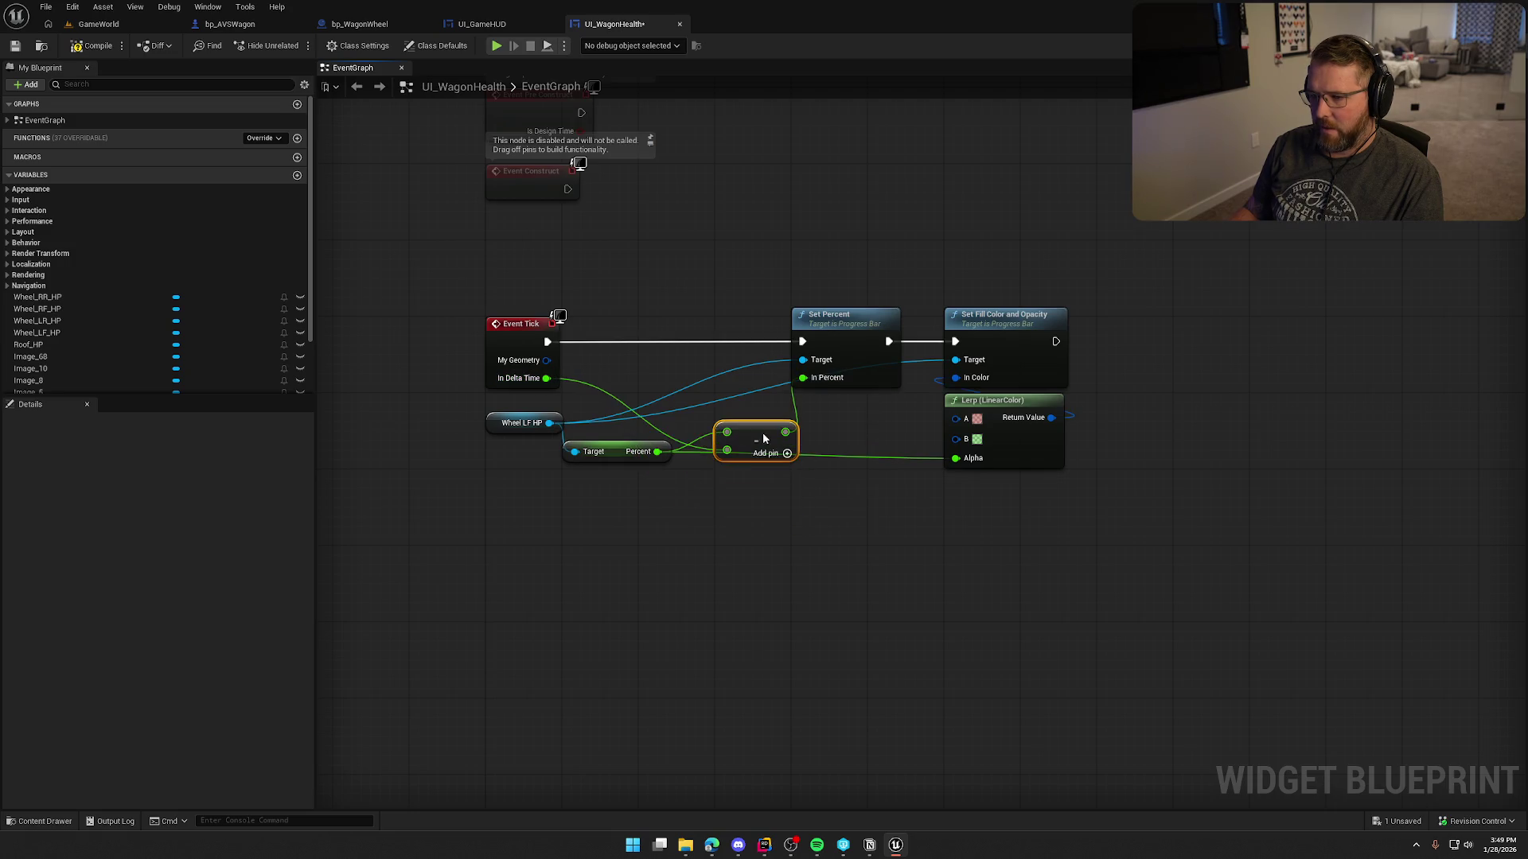
{"action": "left_click", "coordinate": [92, 46]}
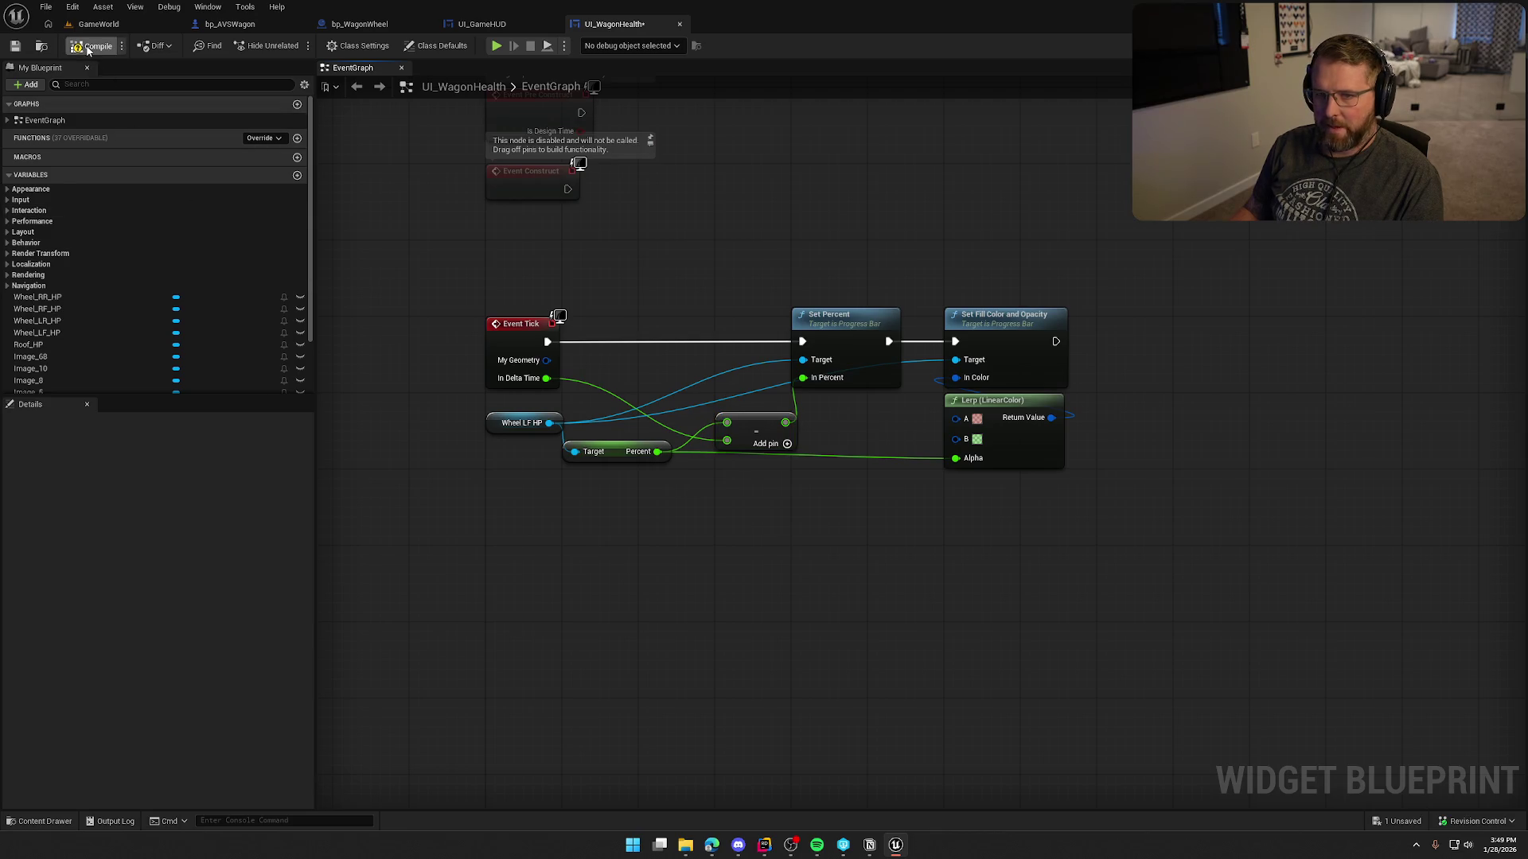
Run a quick play test, then raise the wheel bar's Percent to 1.0 in the UI_WagonHealth designer.
{"action": "left_click", "coordinate": [98, 24]}
{"action": "left_click", "coordinate": [296, 46]}
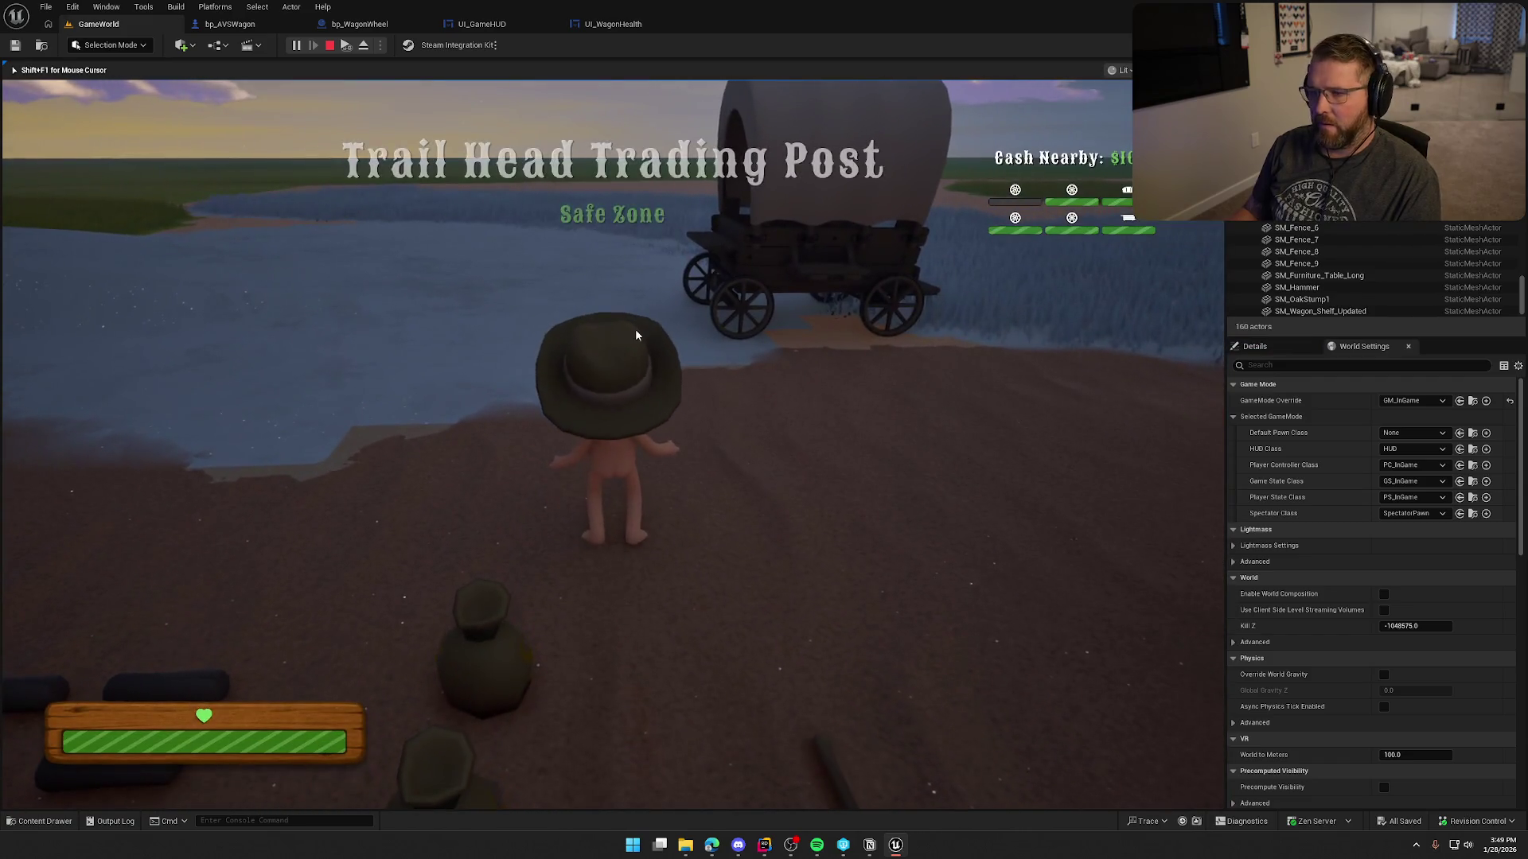
{"action": "key", "text": "Escape"}
{"action": "left_click", "coordinate": [231, 24]}
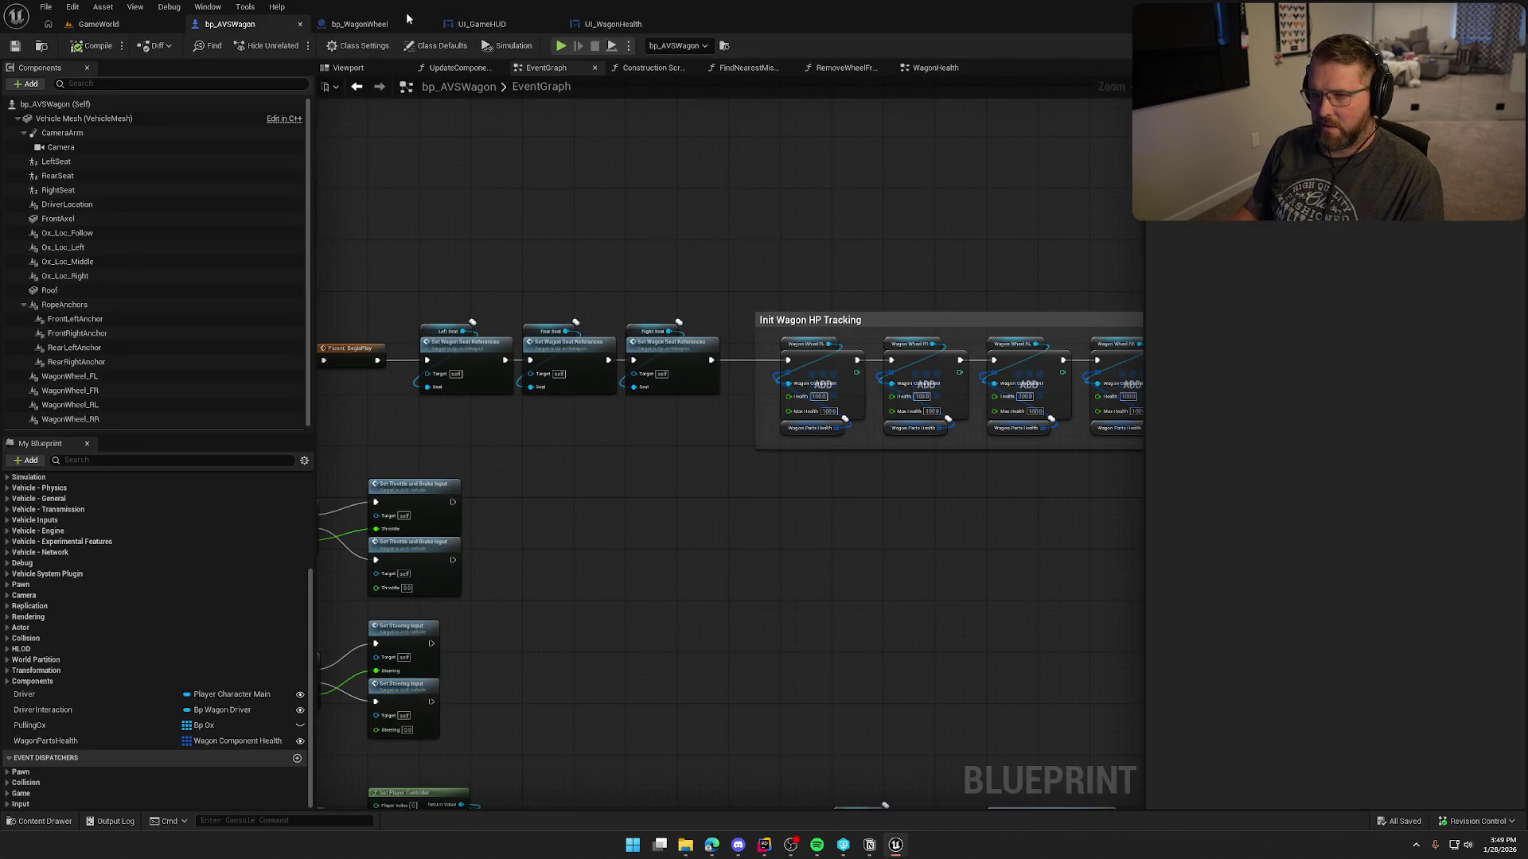
{"action": "left_click", "coordinate": [413, 23]}
{"action": "left_click", "coordinate": [613, 25]}
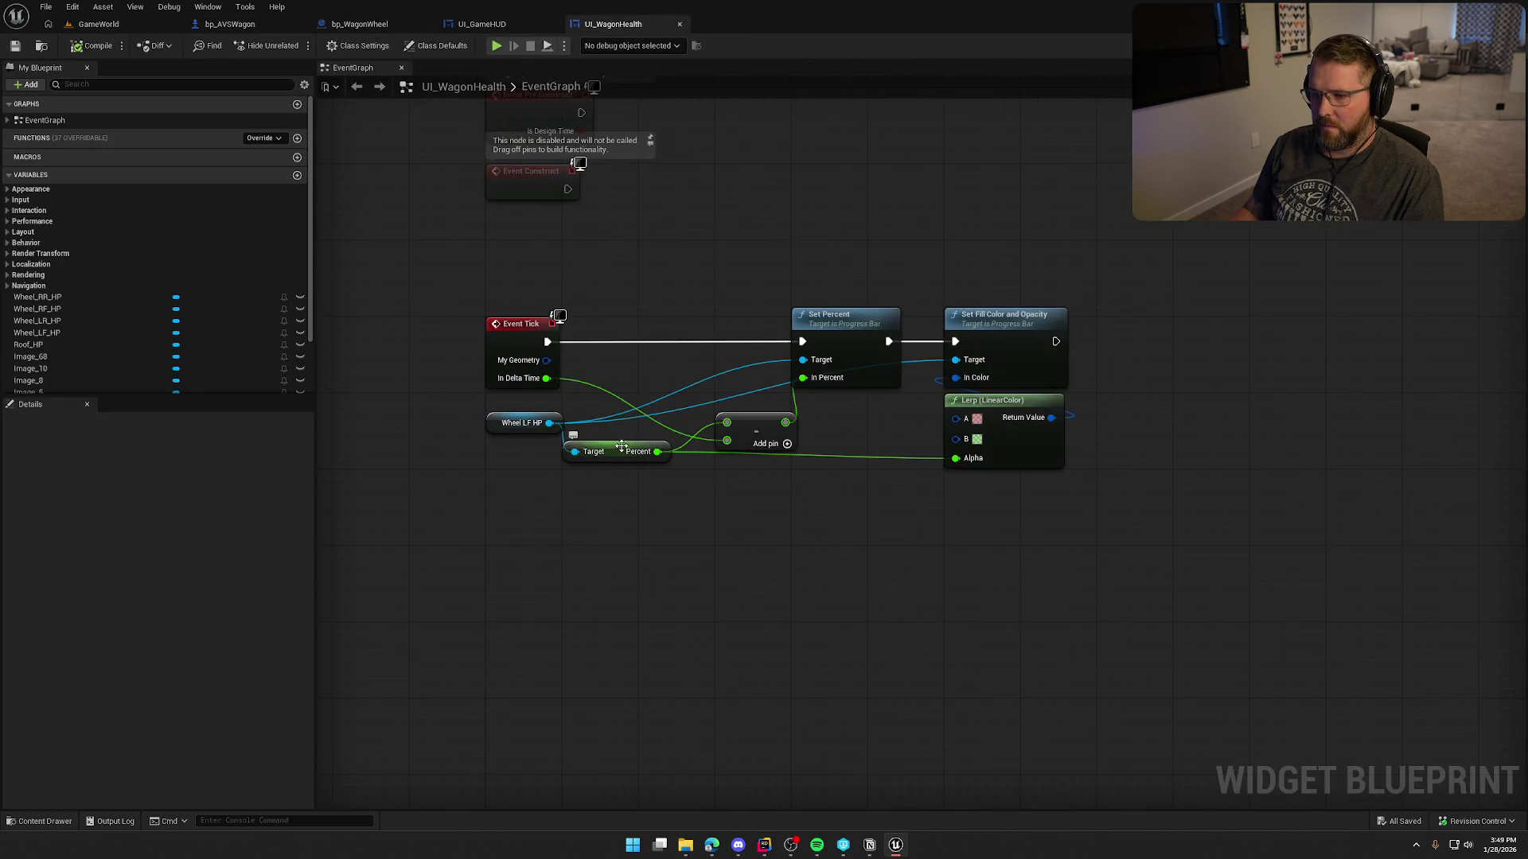
{"action": "left_click", "coordinate": [1478, 45]}
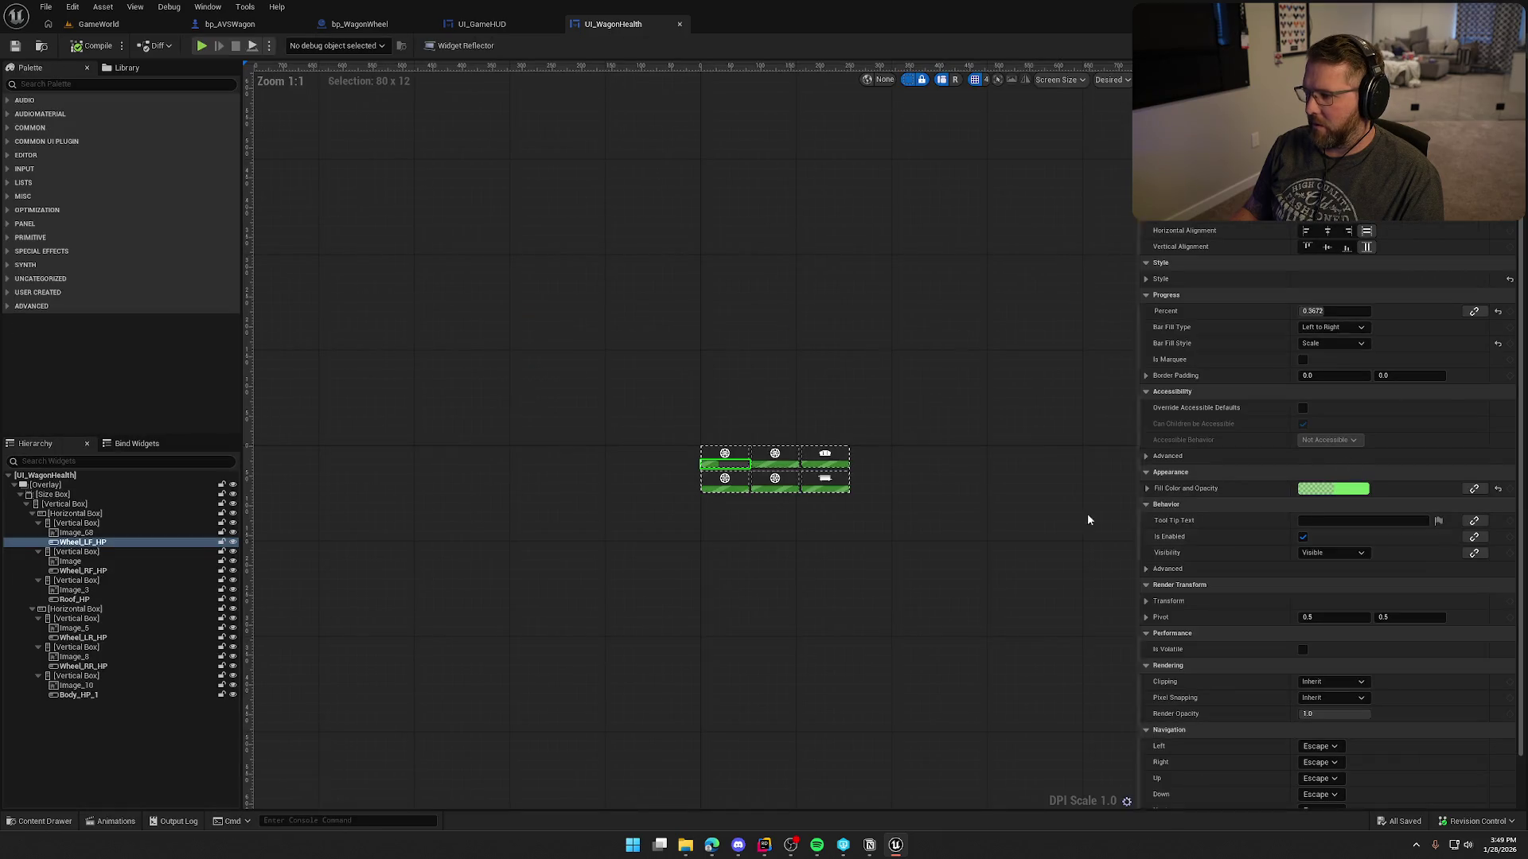
{"action": "left_click_drag", "start_coordinate": [1333, 311], "coordinate": [1369, 311]}
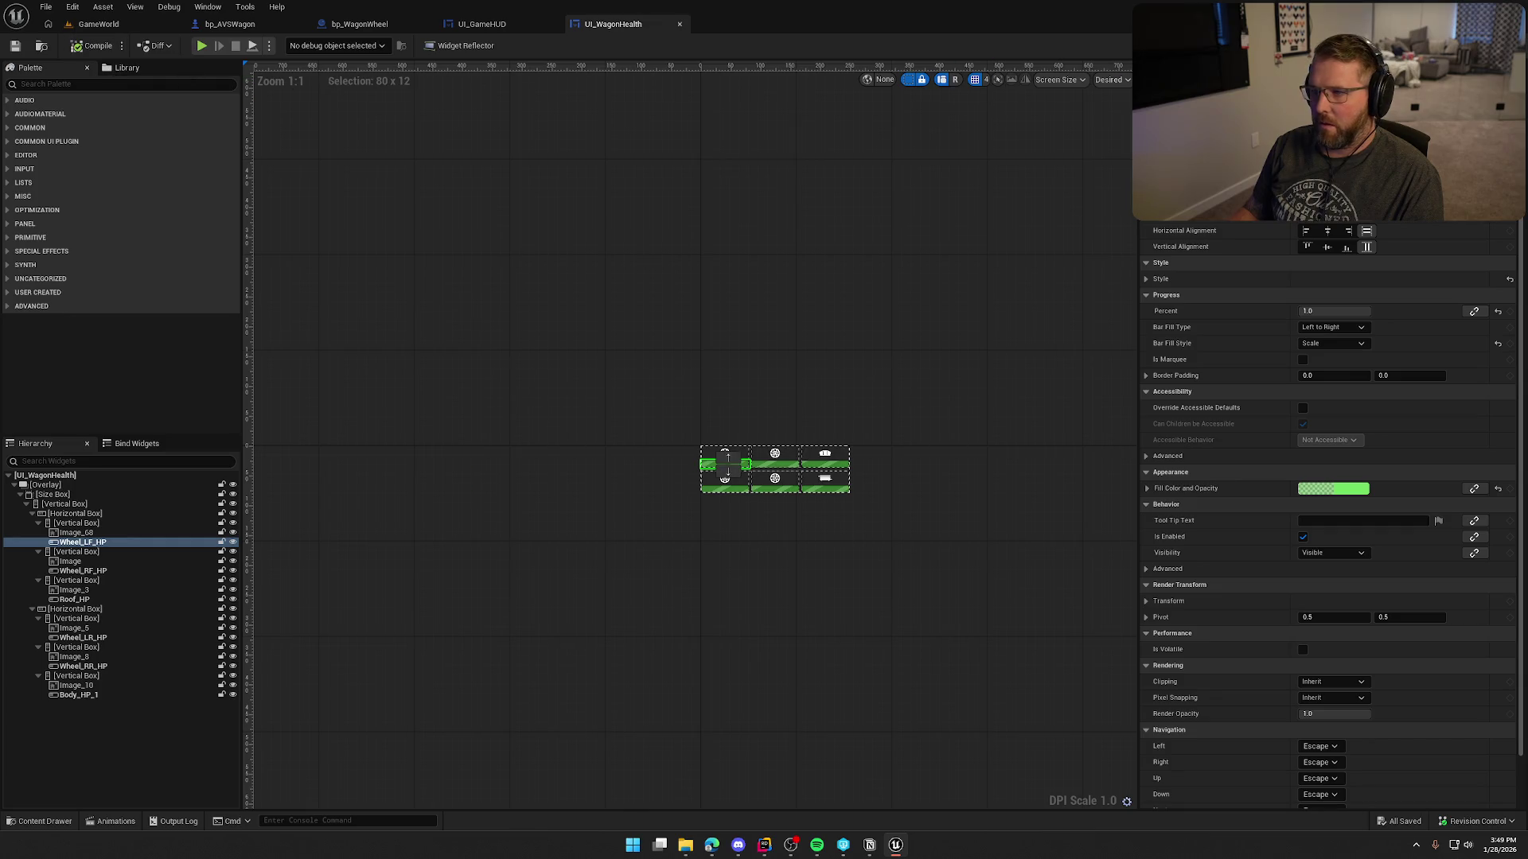
Multiply In Delta Time by 0.1 before the Subtract node, then start playing the level.
{"action": "left_click", "coordinate": [1507, 45]}
{"action": "left_click_drag", "start_coordinate": [546, 378], "coordinate": [720, 516]}
{"action": "type", "text": "multiply"}
{"action": "key", "text": "Return"}
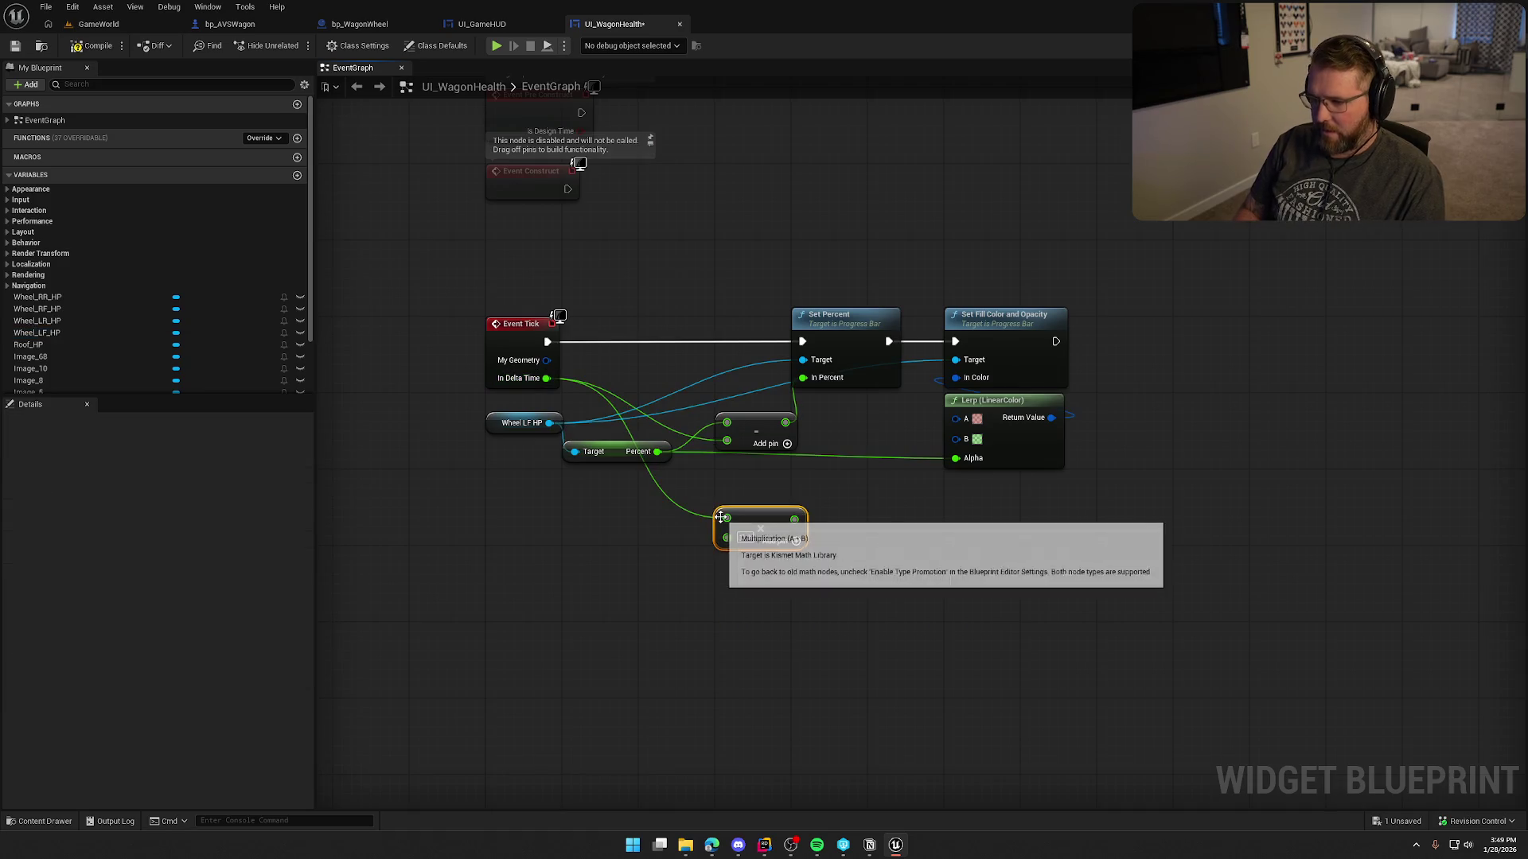
{"action": "type", "text": "0.1"}
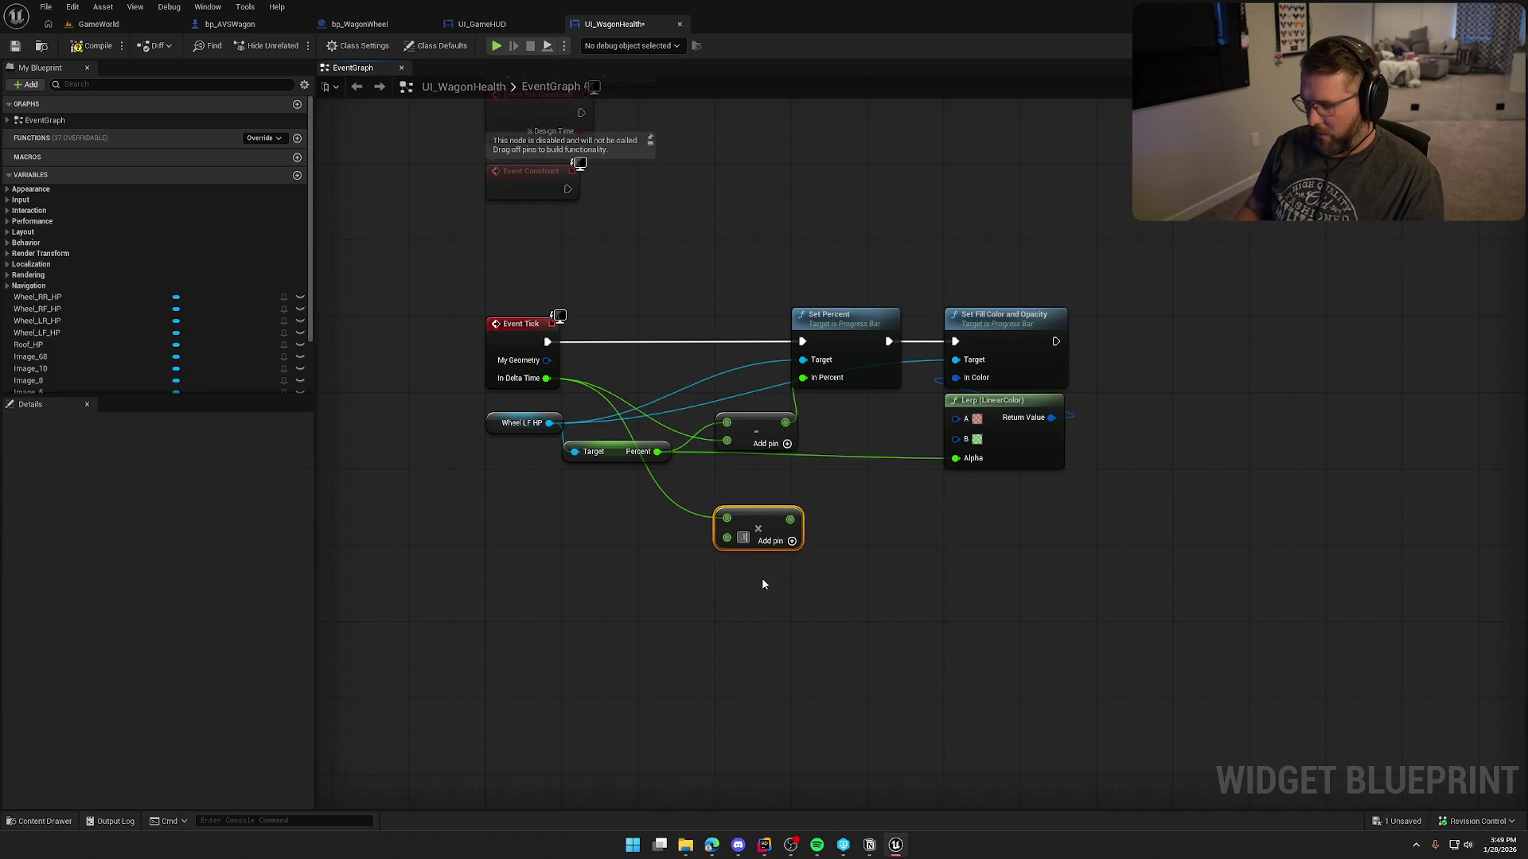
{"action": "left_click", "coordinate": [762, 578]}
{"action": "left_click_drag", "start_coordinate": [794, 519], "coordinate": [726, 440]}
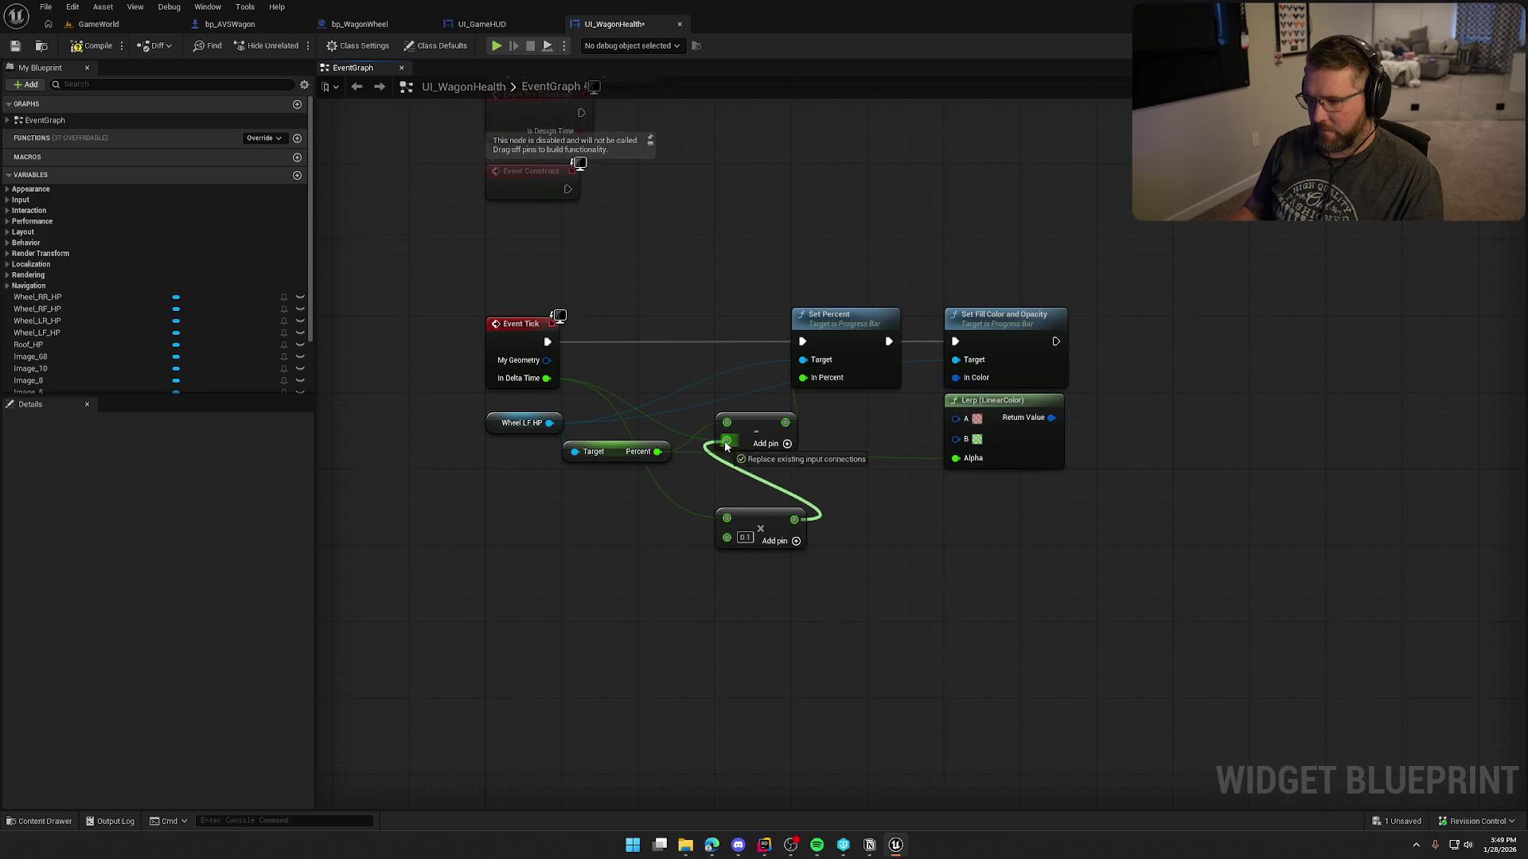
{"action": "left_click_drag", "start_coordinate": [763, 521], "coordinate": [650, 492]}
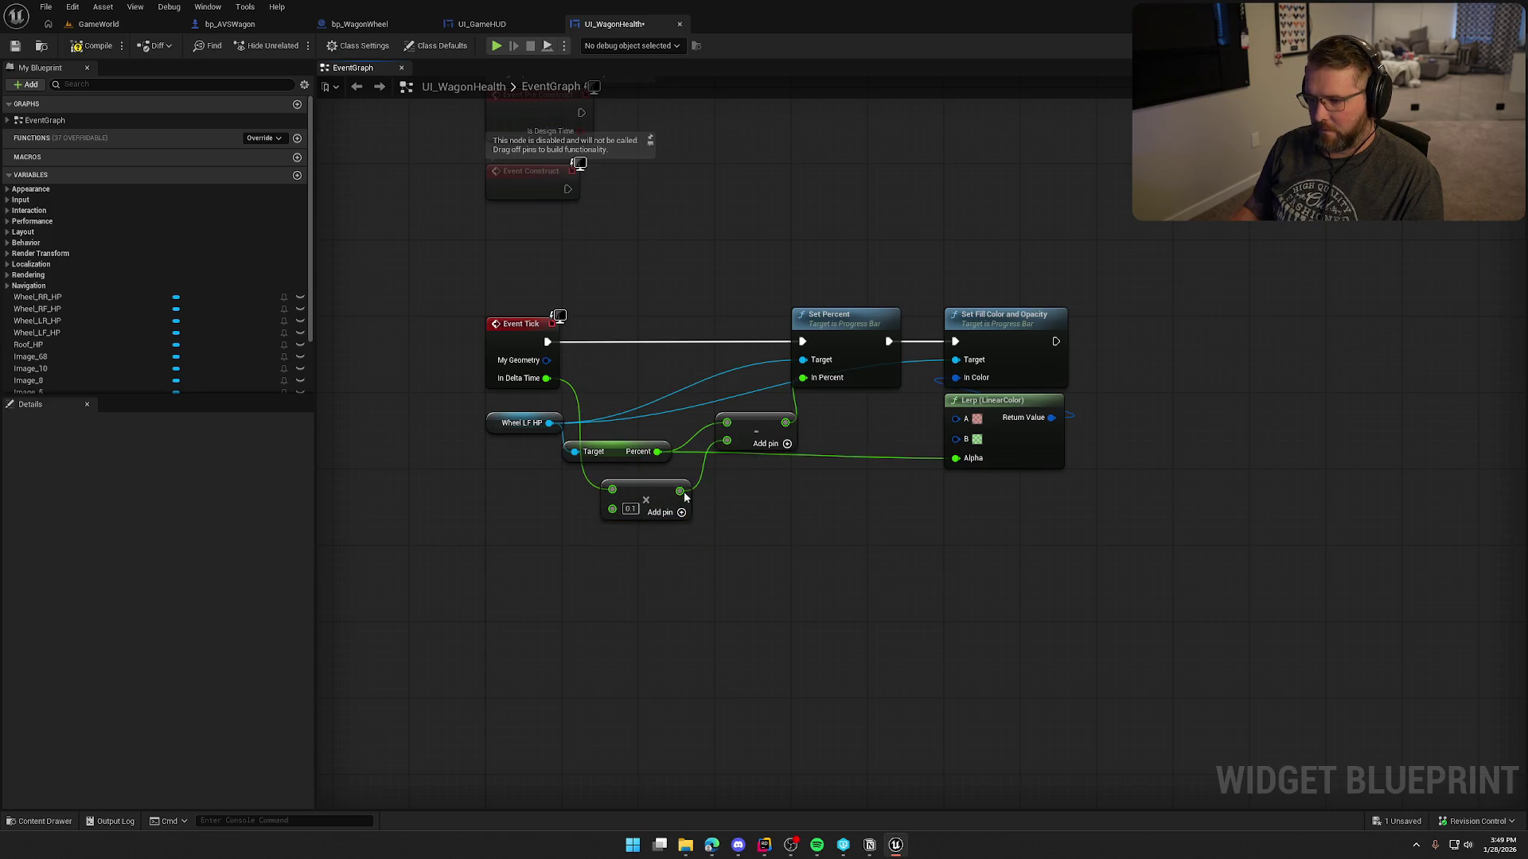
{"action": "left_click", "coordinate": [90, 26]}
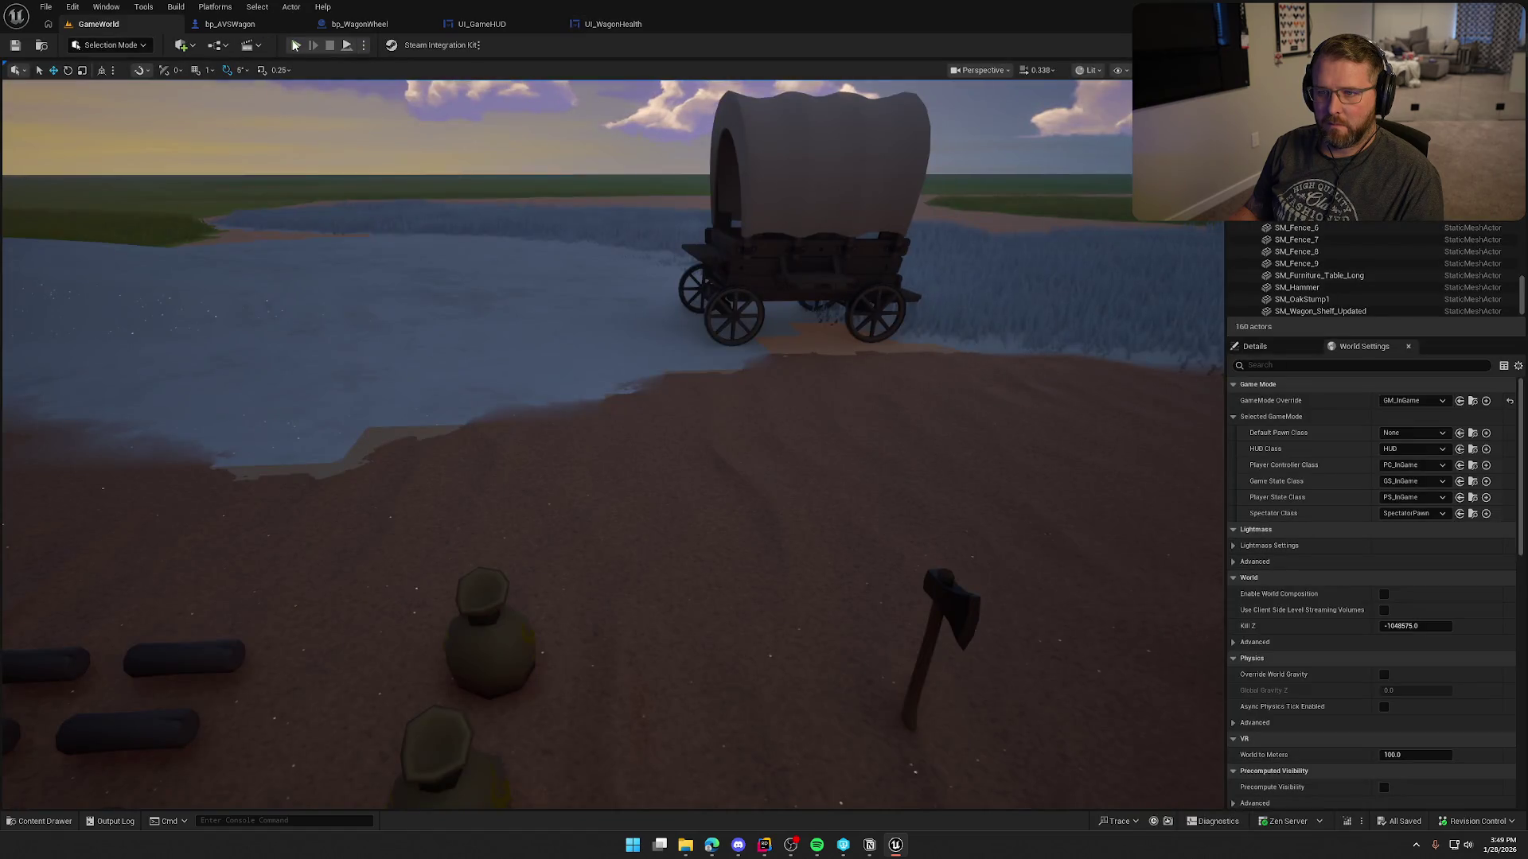
Walk the character toward the water in Play-In-Editor, then stop and reopen UI_WagonHealth's graph.
{"action": "key", "text": "w"}
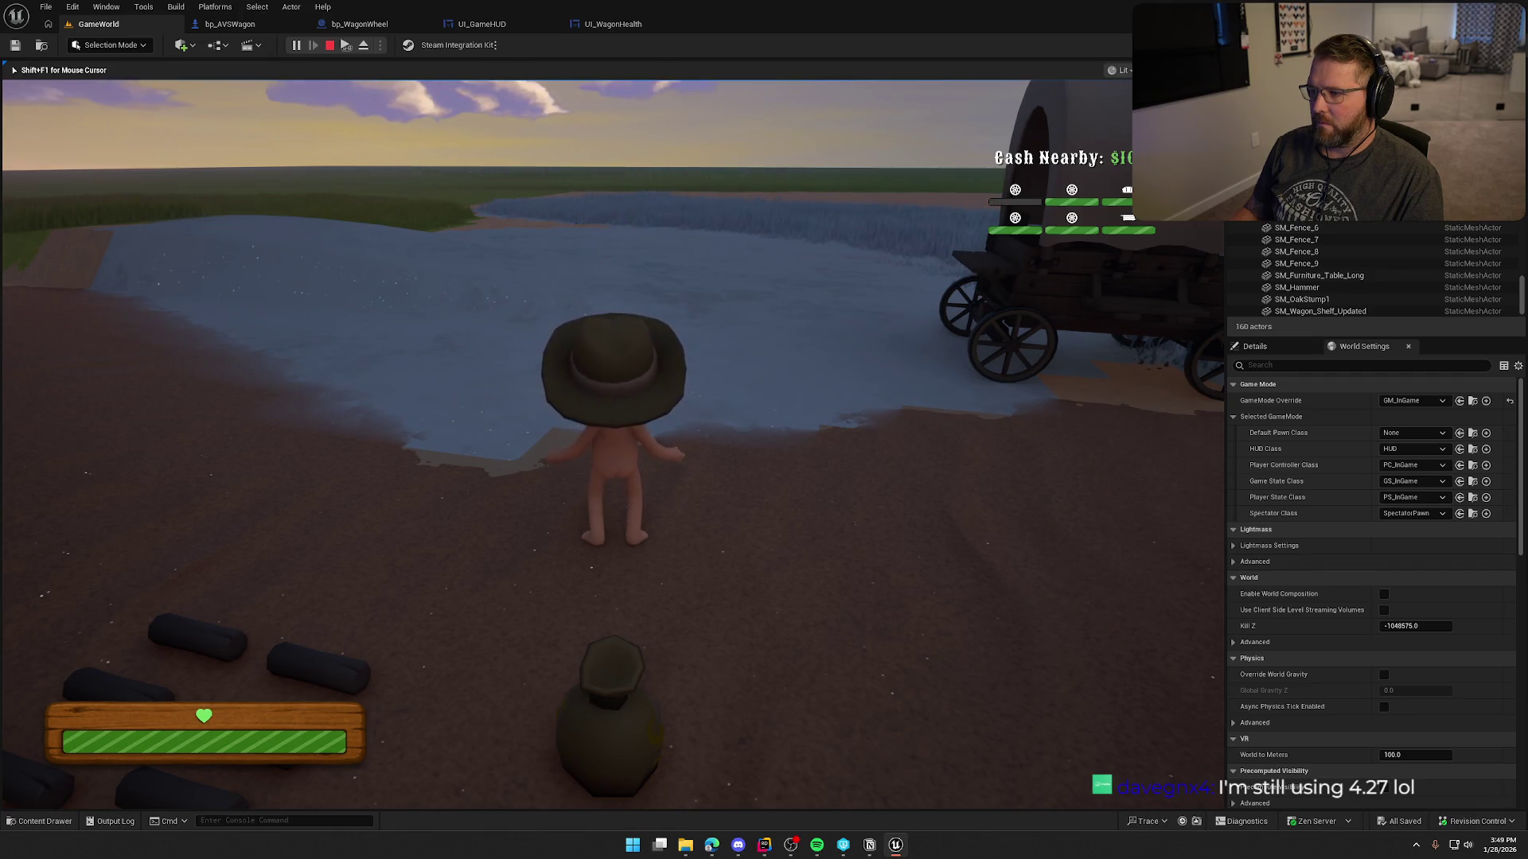
{"action": "key", "text": "Escape"}
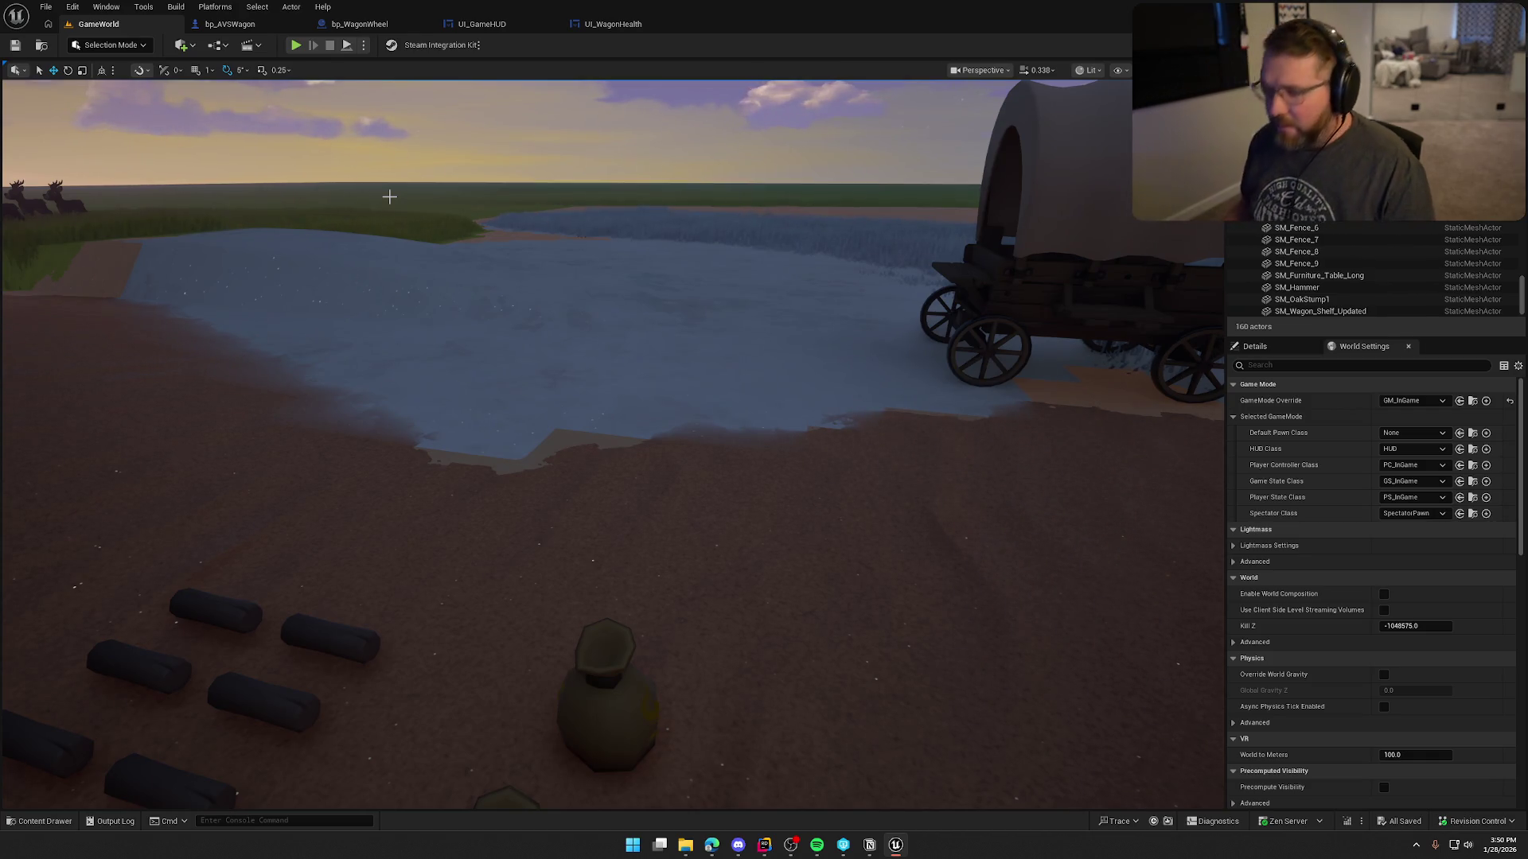
{"action": "left_click", "coordinate": [611, 23]}
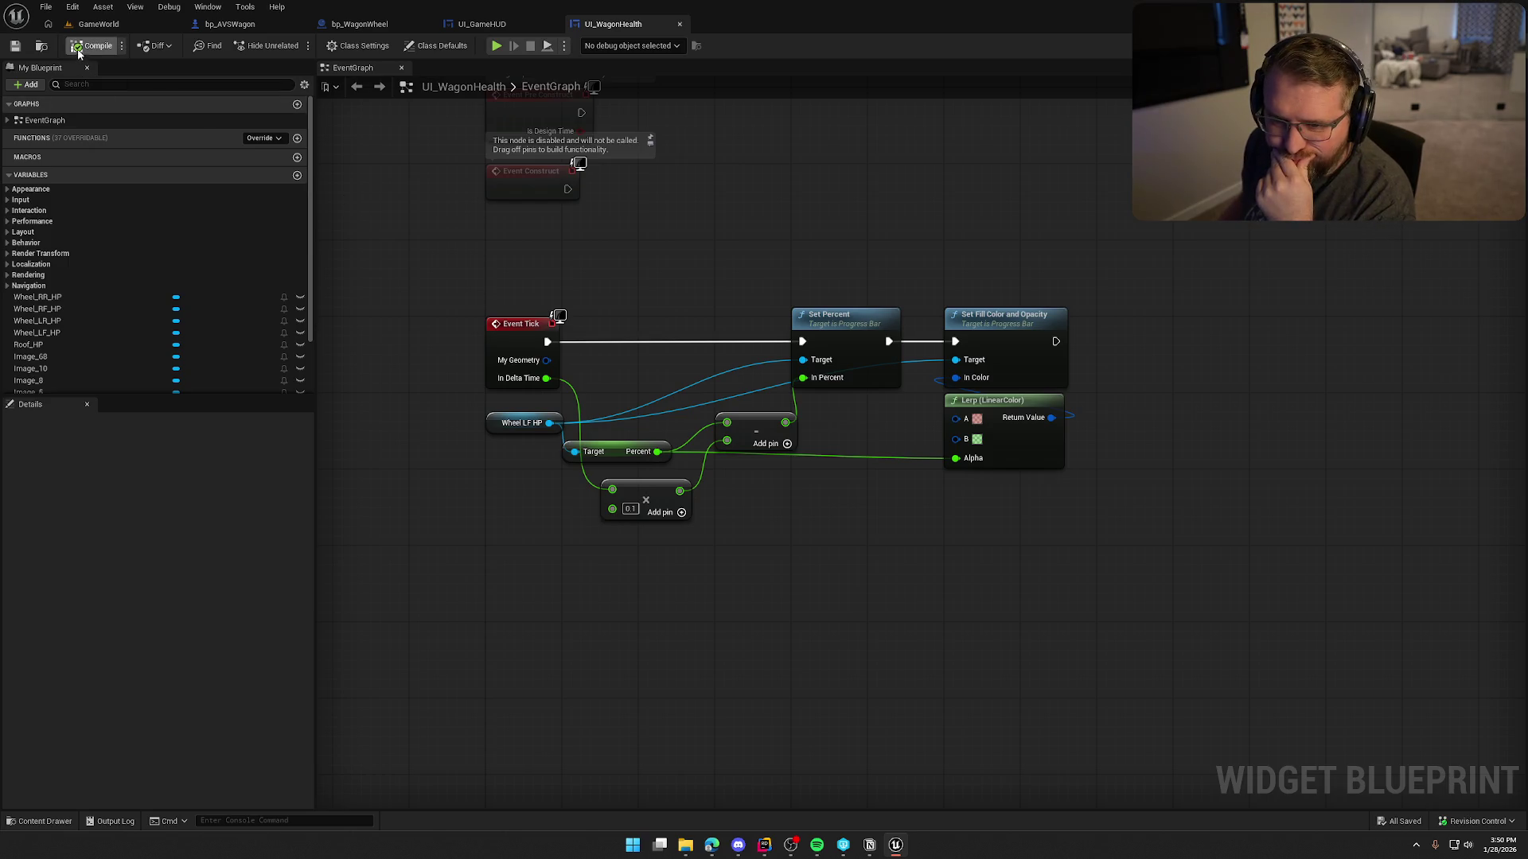
Browse the Override function list and expand EventGraph's three events, then return to Designer.
{"action": "left_click", "coordinate": [264, 137]}
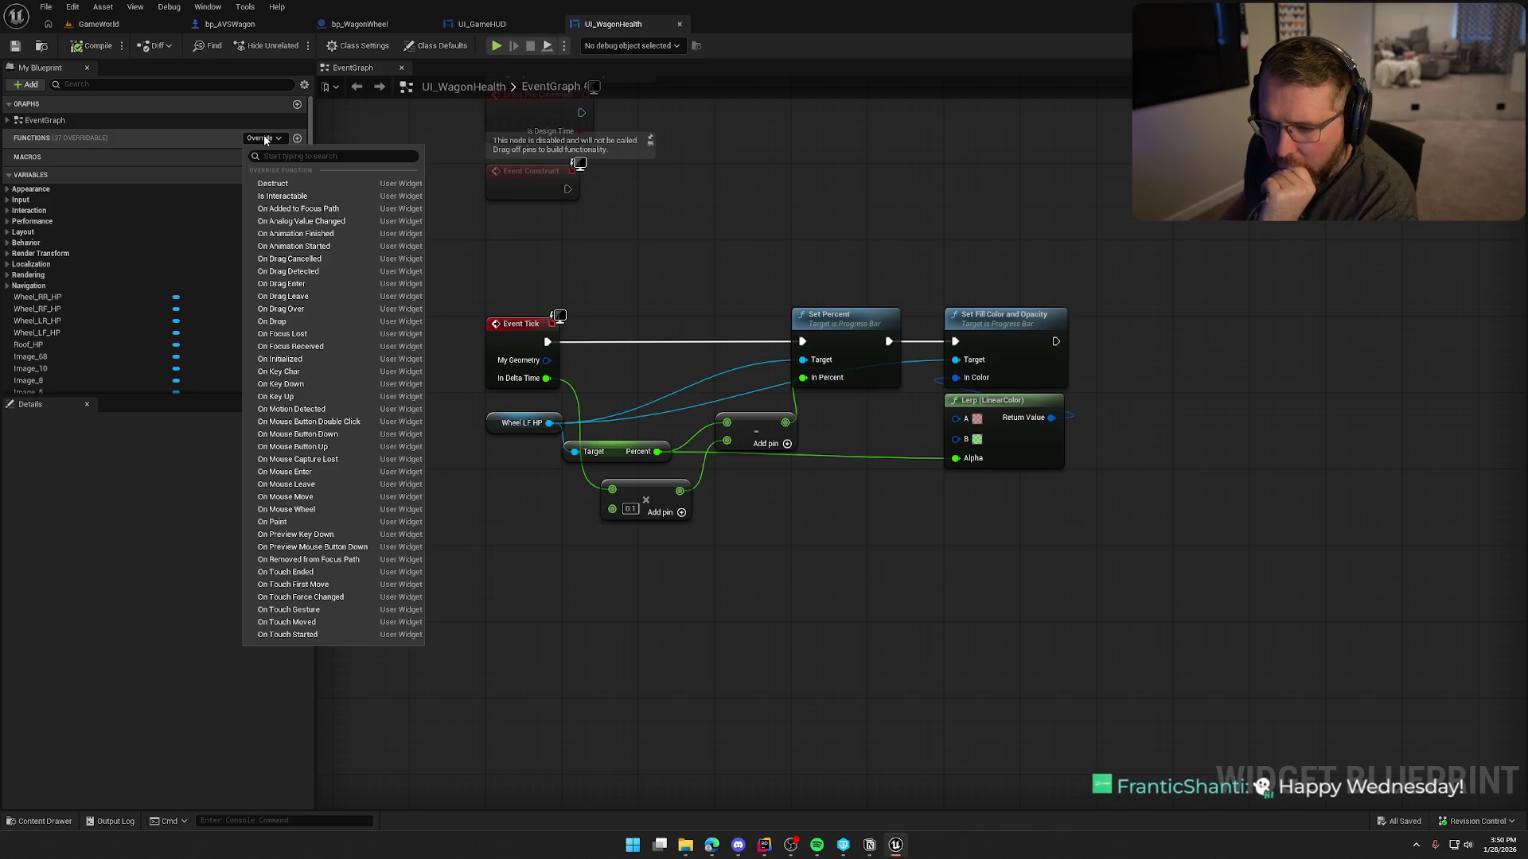
{"action": "left_click", "coordinate": [264, 138]}
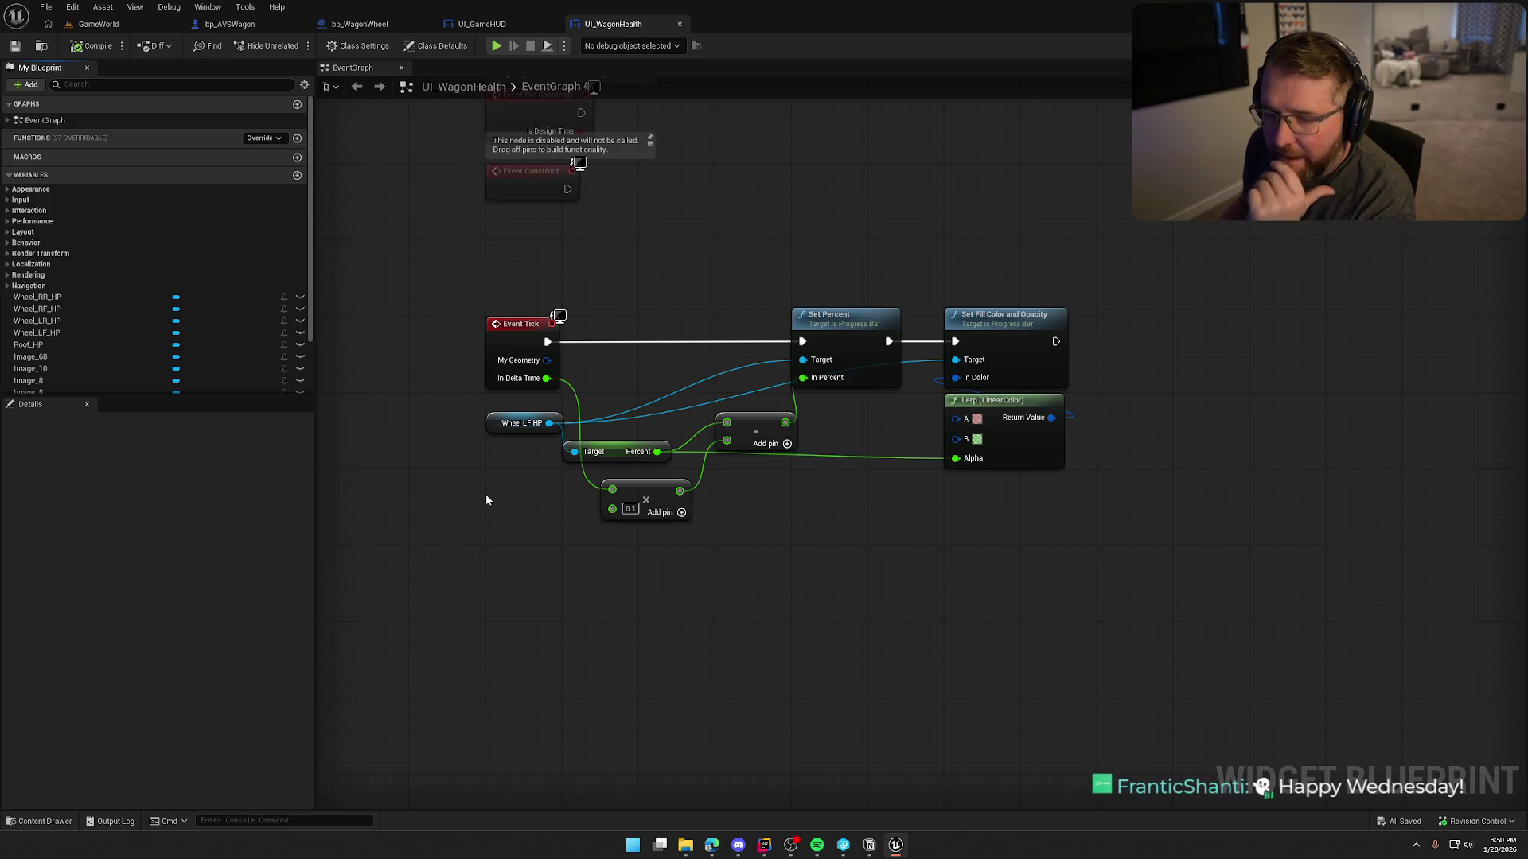
{"action": "left_click", "coordinate": [8, 120]}
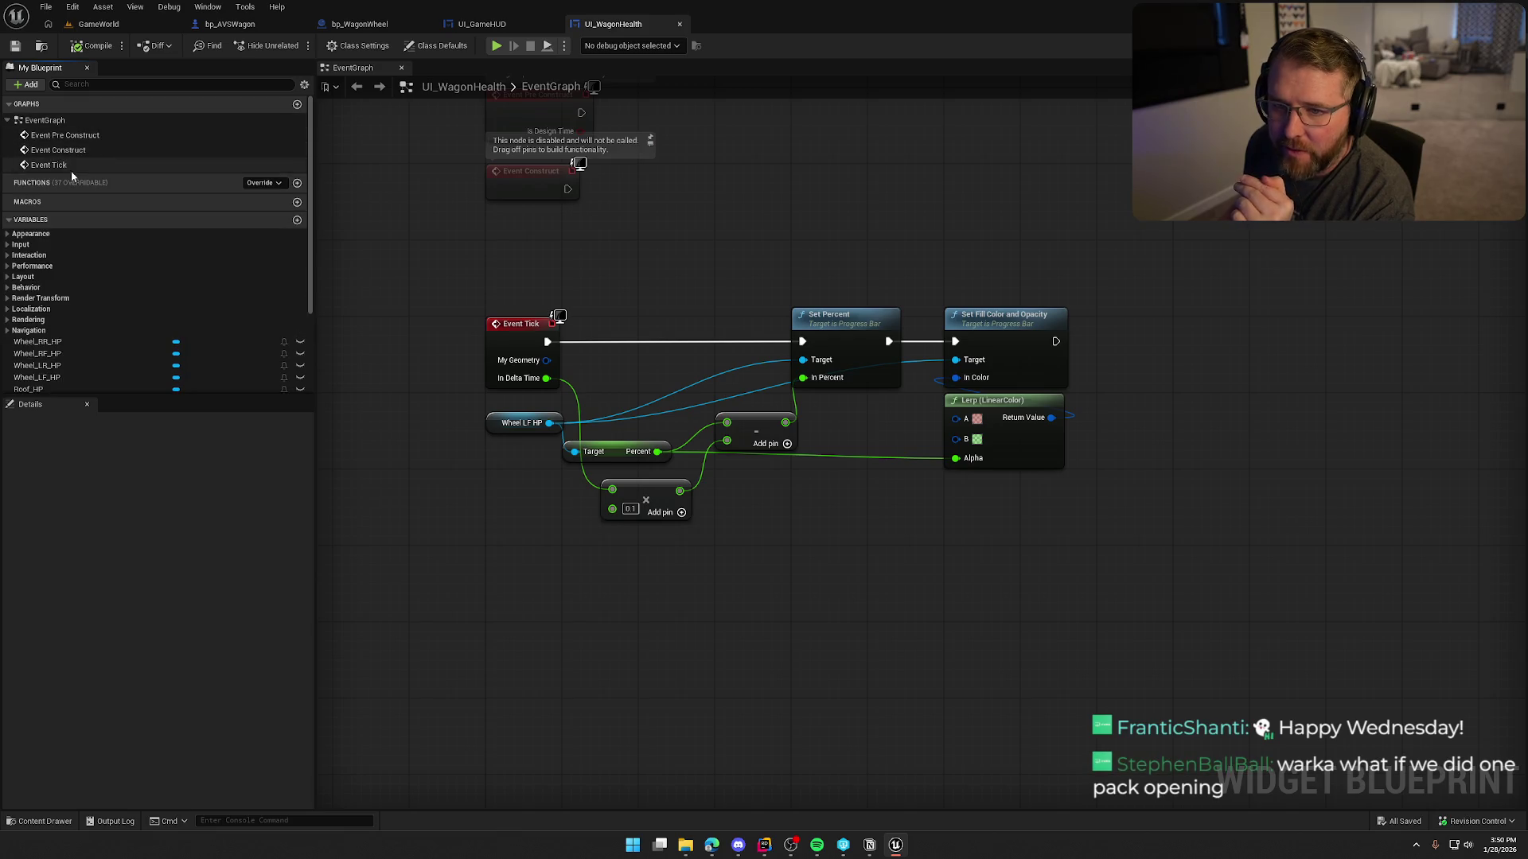
{"action": "left_click", "coordinate": [262, 185]}
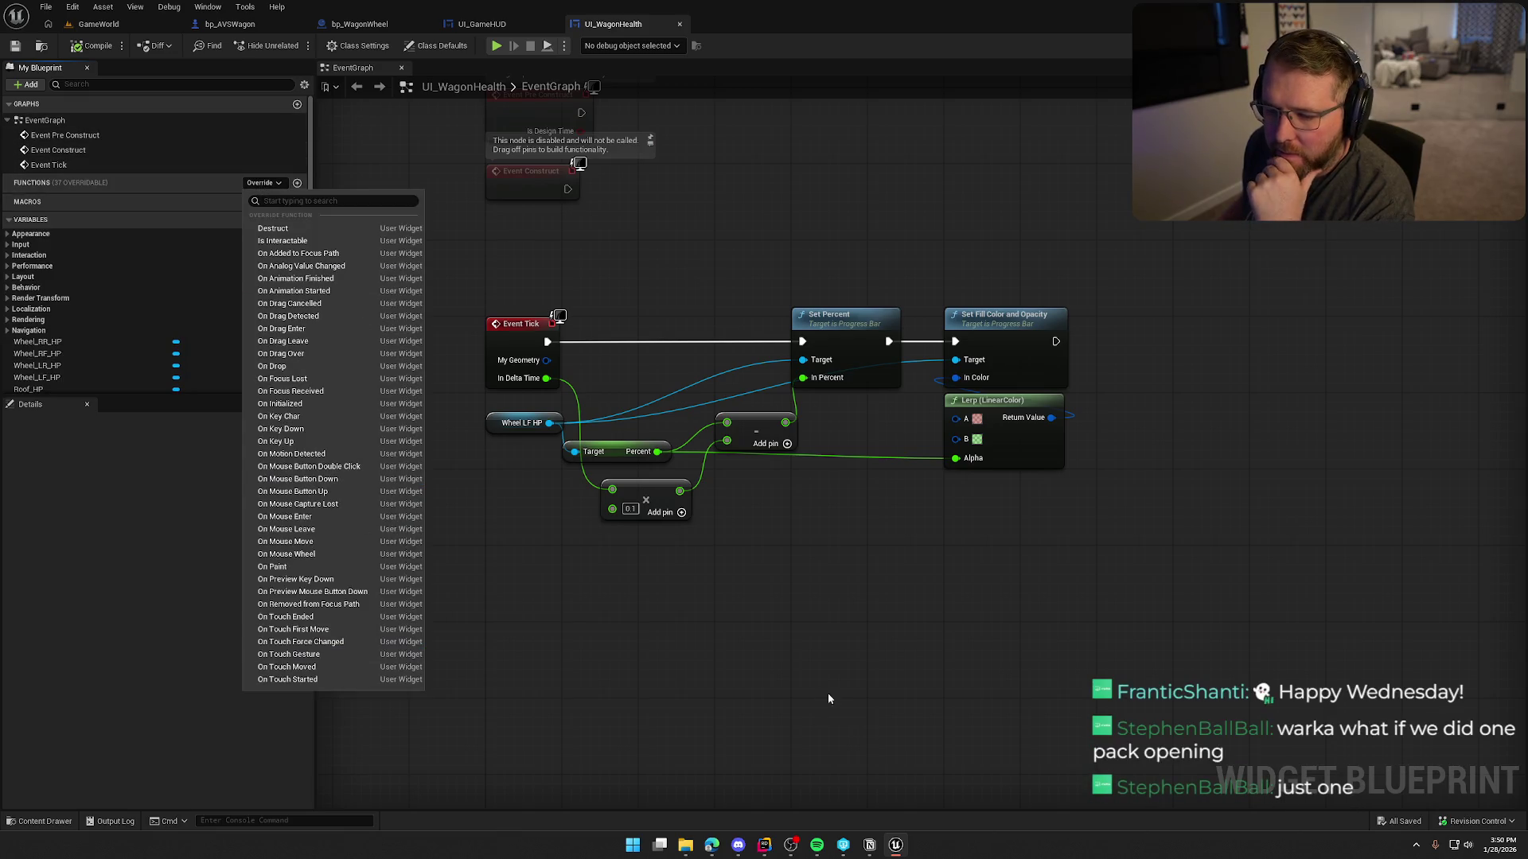
{"action": "left_click", "coordinate": [797, 659]}
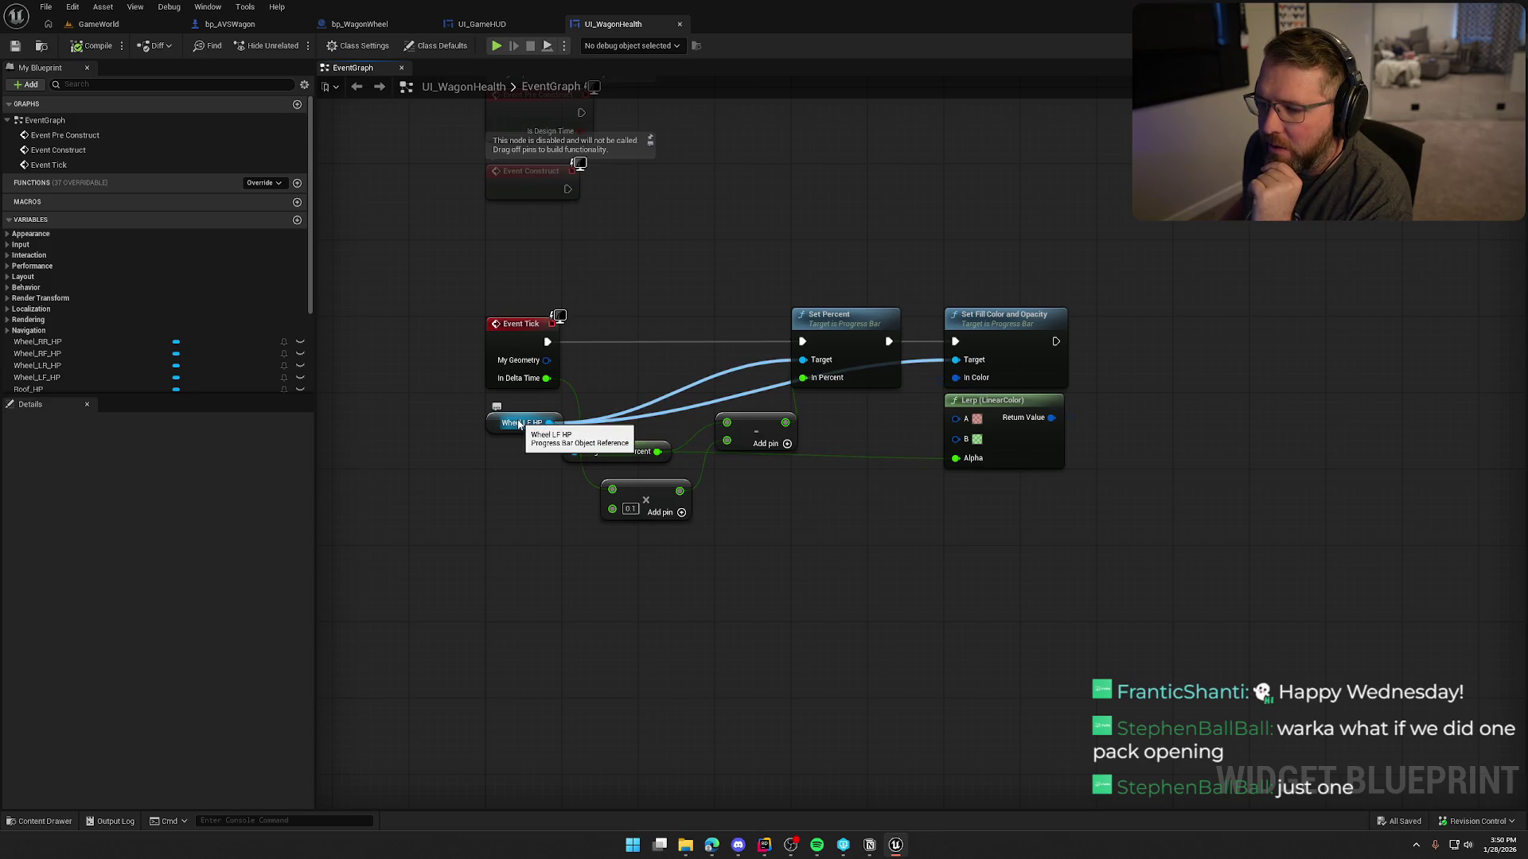
{"action": "left_click", "coordinate": [1462, 45]}
{"action": "scroll", "coordinate": [810, 351], "scroll_direction": "up", "scroll_amount": 5}
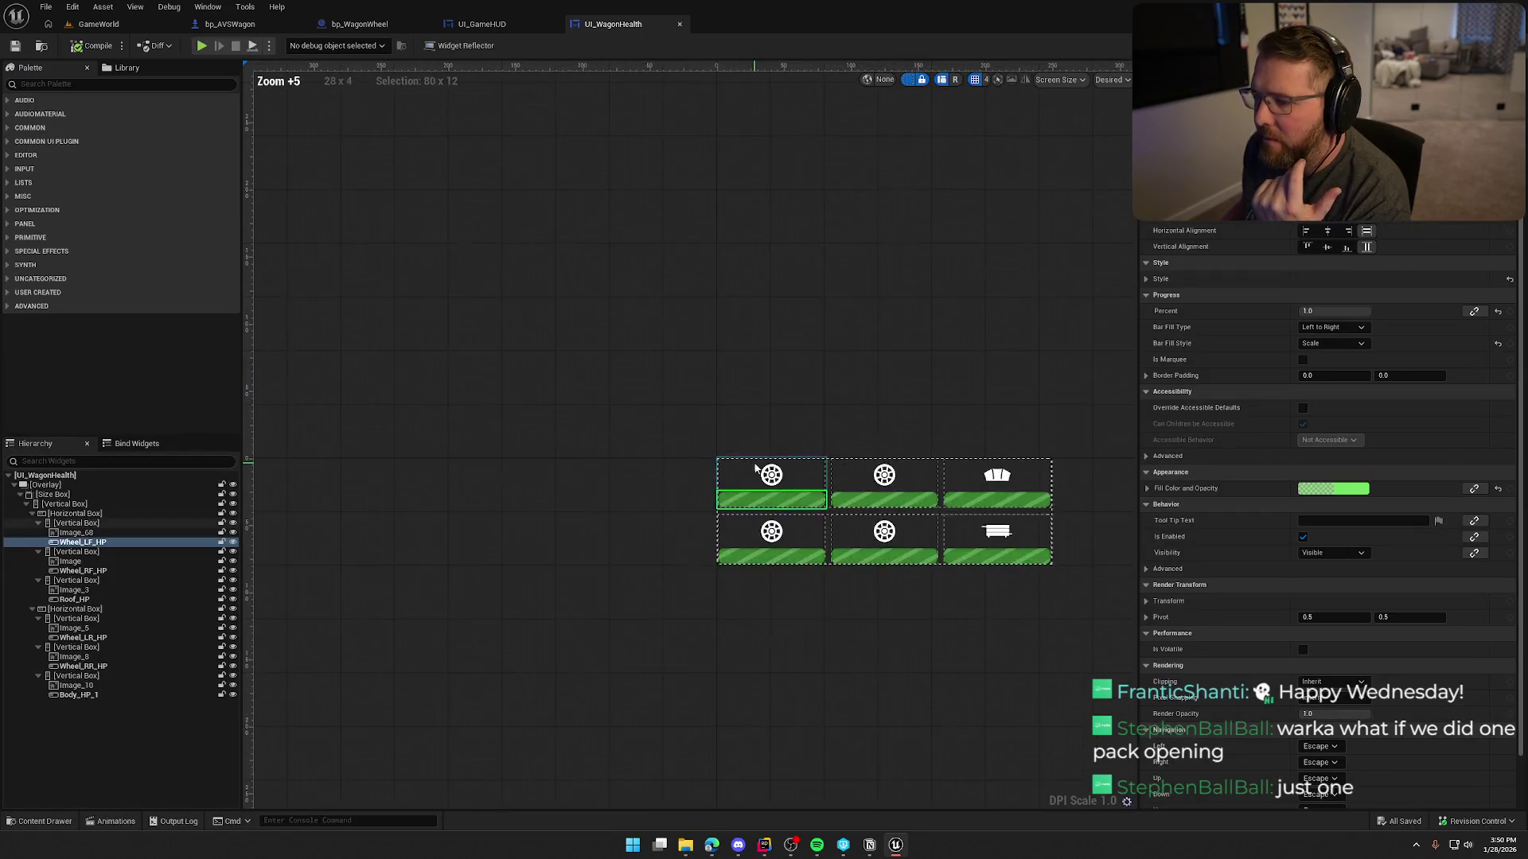
Select the top-left Wheel_LF_HP progress bar, review its Details, then return to Graph.
{"action": "left_click", "coordinate": [451, 318]}
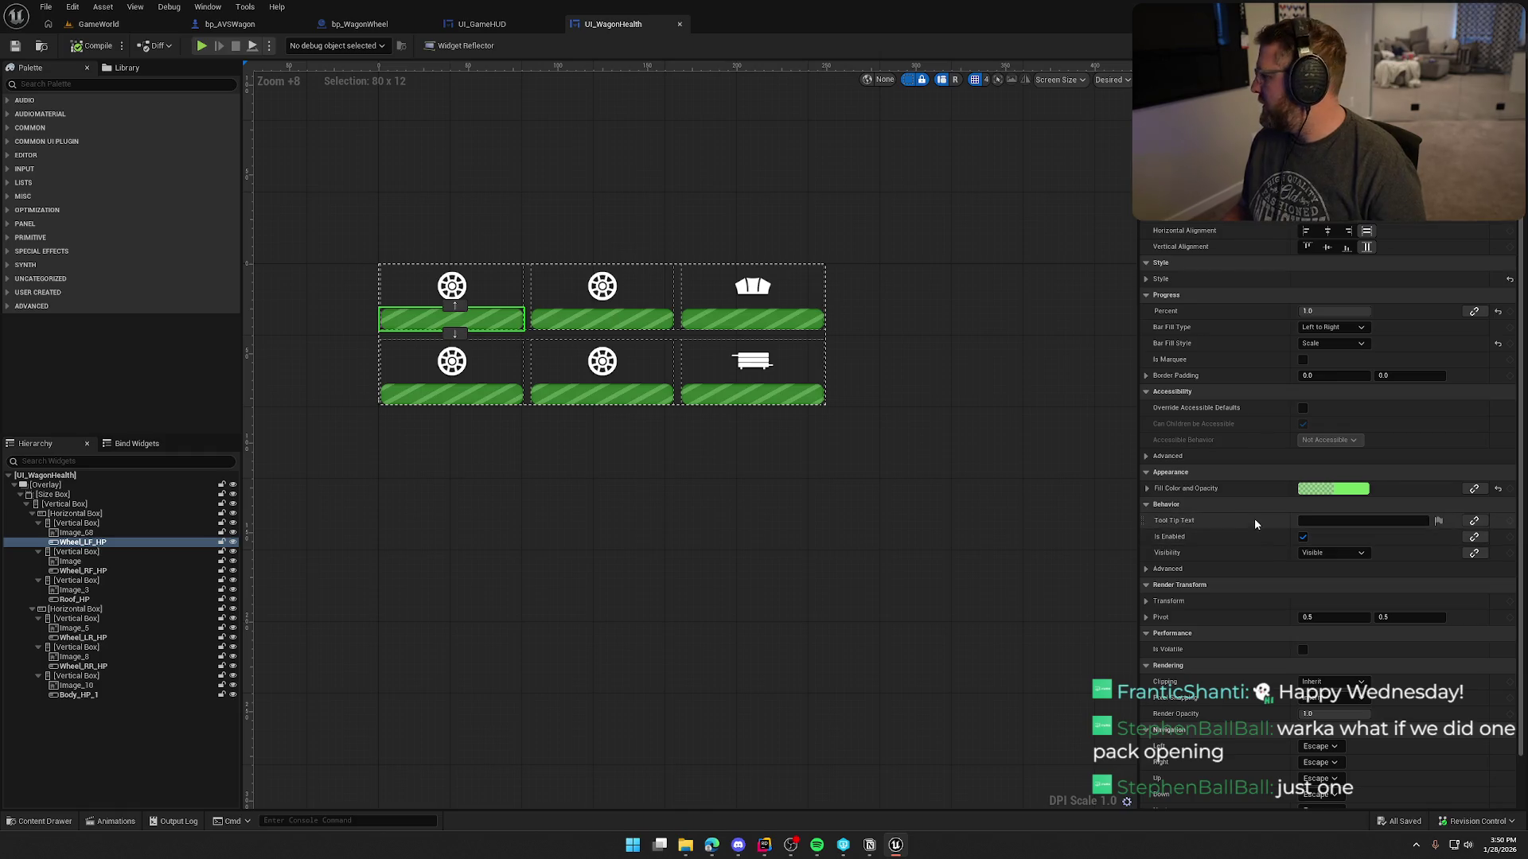
{"action": "scroll", "coordinate": [1257, 406], "scroll_direction": "down", "scroll_amount": 2}
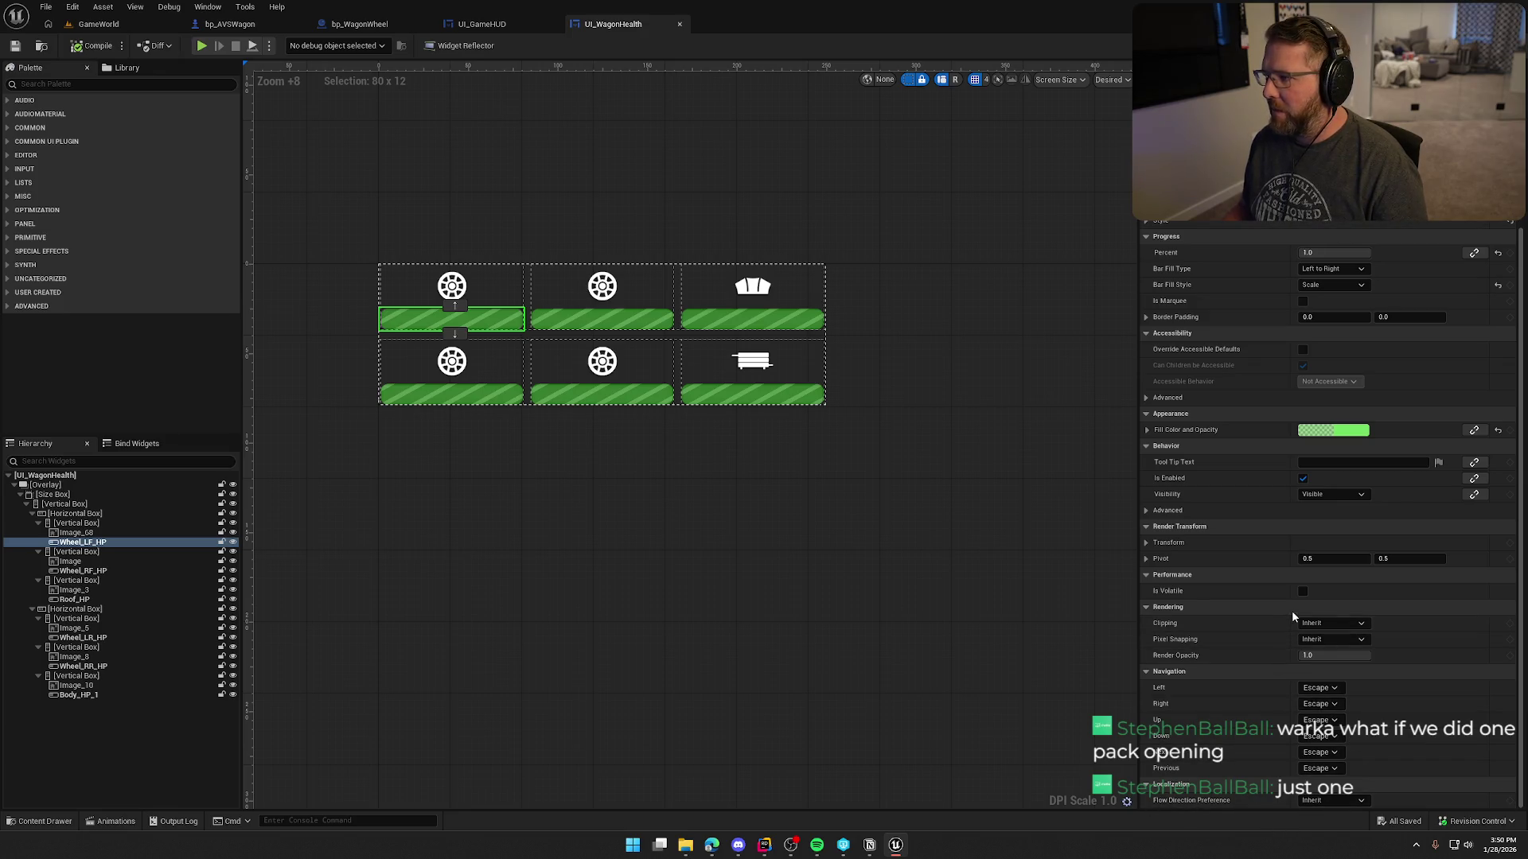
{"action": "left_click", "coordinate": [1492, 45]}
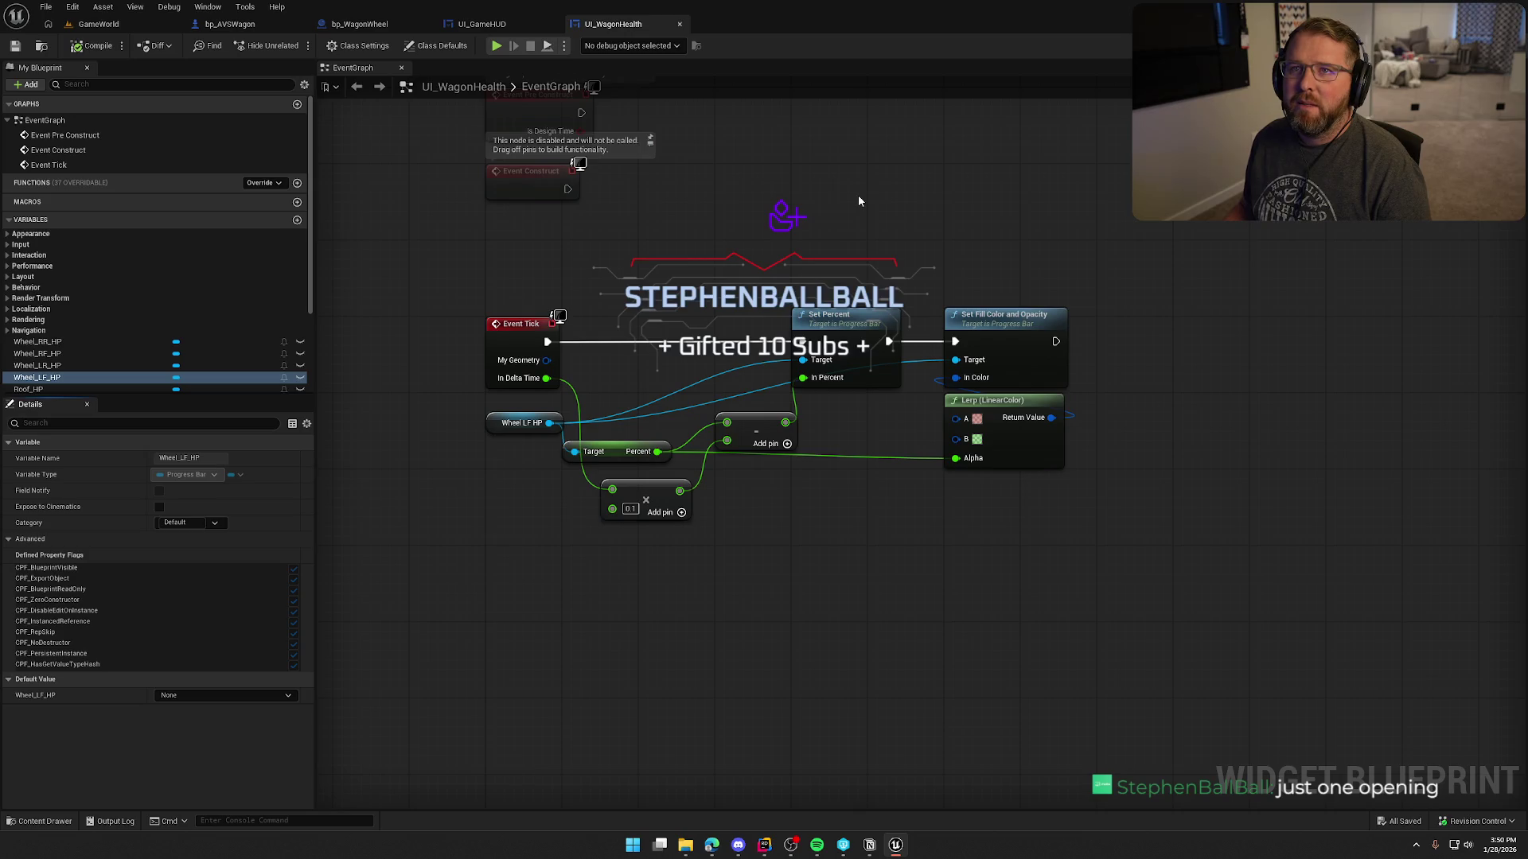
Pan the graph and scroll the My Blueprint variables, then go back to Designer.
{"action": "left_click_drag", "start_coordinate": [860, 198], "coordinate": [832, 221]}
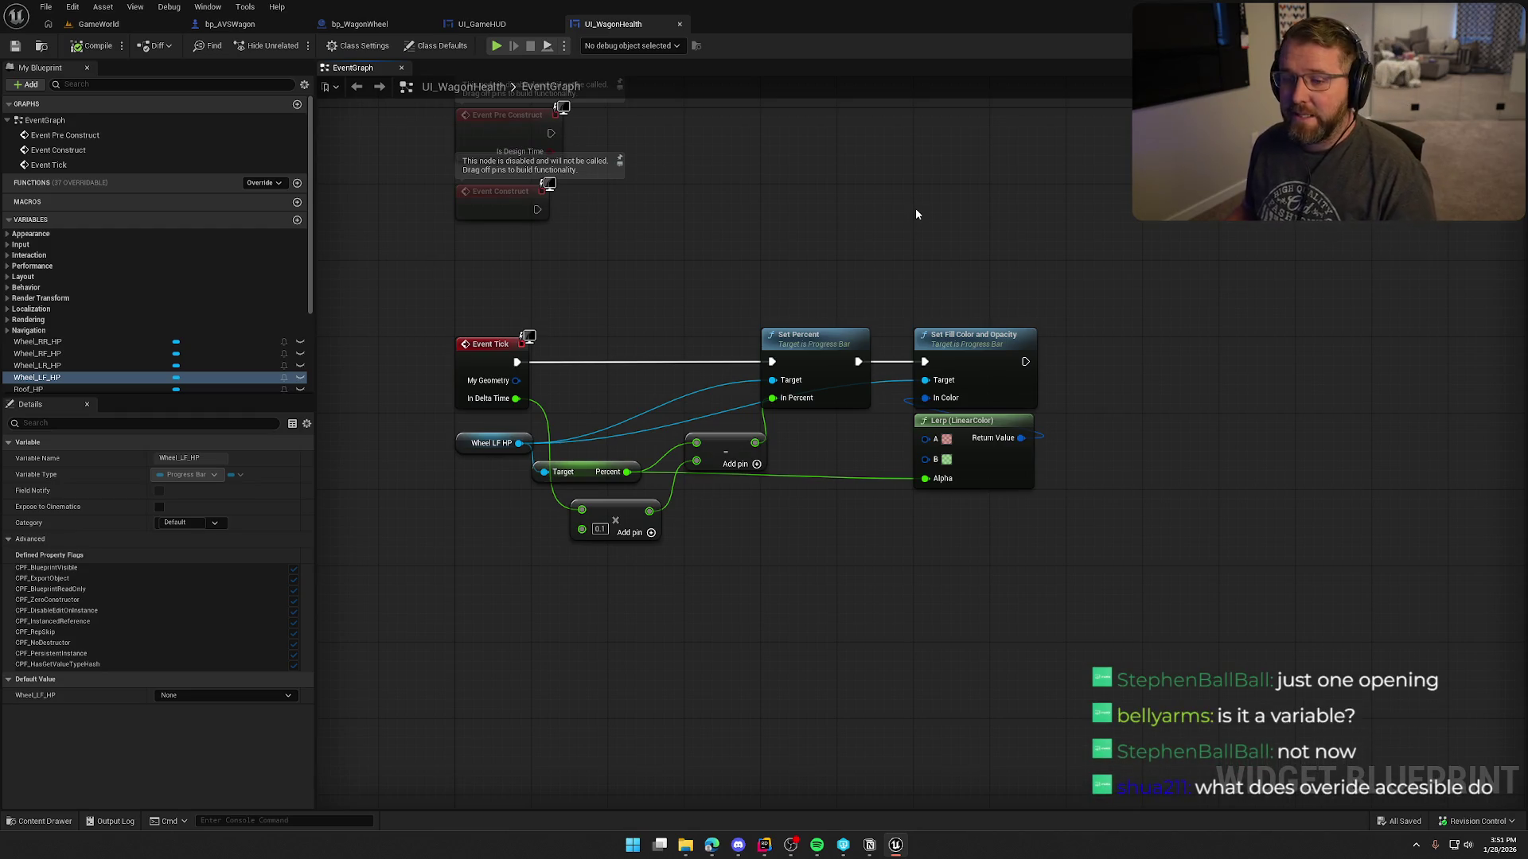
{"action": "scroll", "coordinate": [142, 278], "scroll_direction": "down", "scroll_amount": 5}
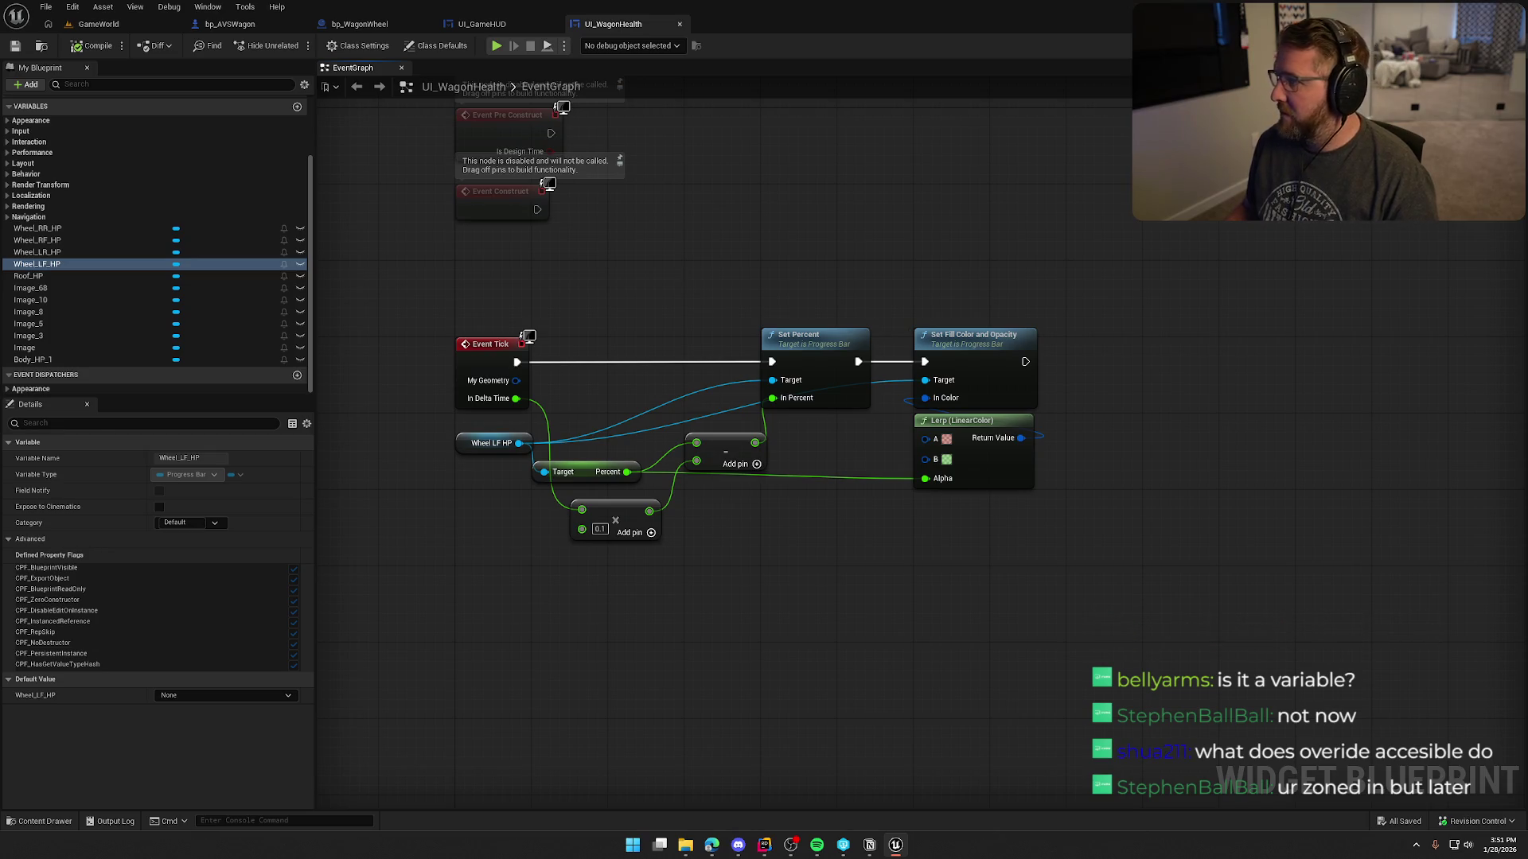
{"action": "left_click", "coordinate": [1482, 46]}
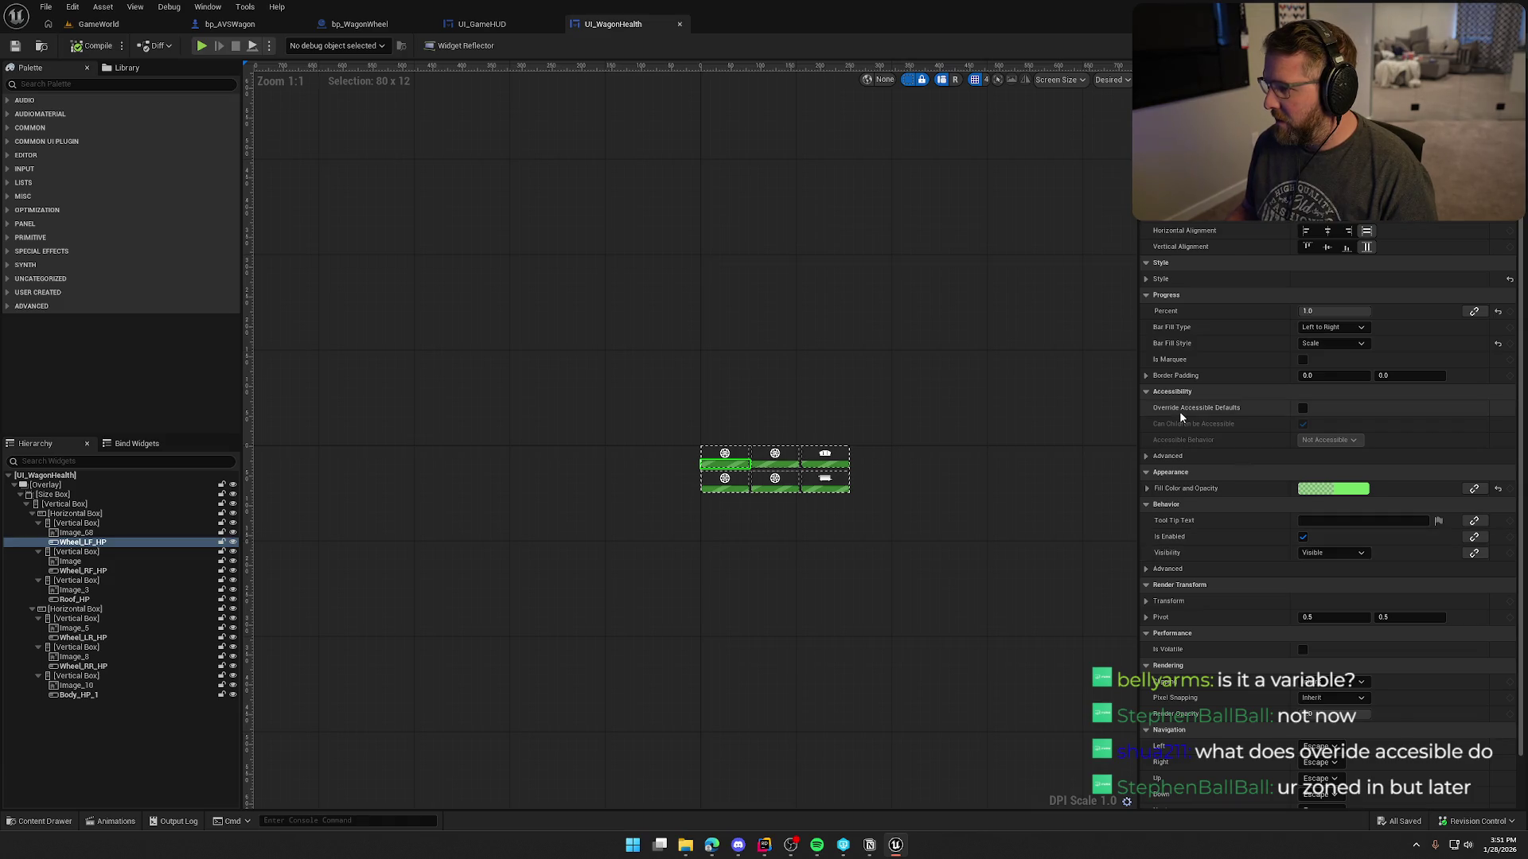
Expand Wheel_LF_HP's advanced Accessibility showing Accessible Summary Behavior Auto; dismiss Add Component unchanged.
{"action": "mouse_move", "coordinate": [1179, 411]}
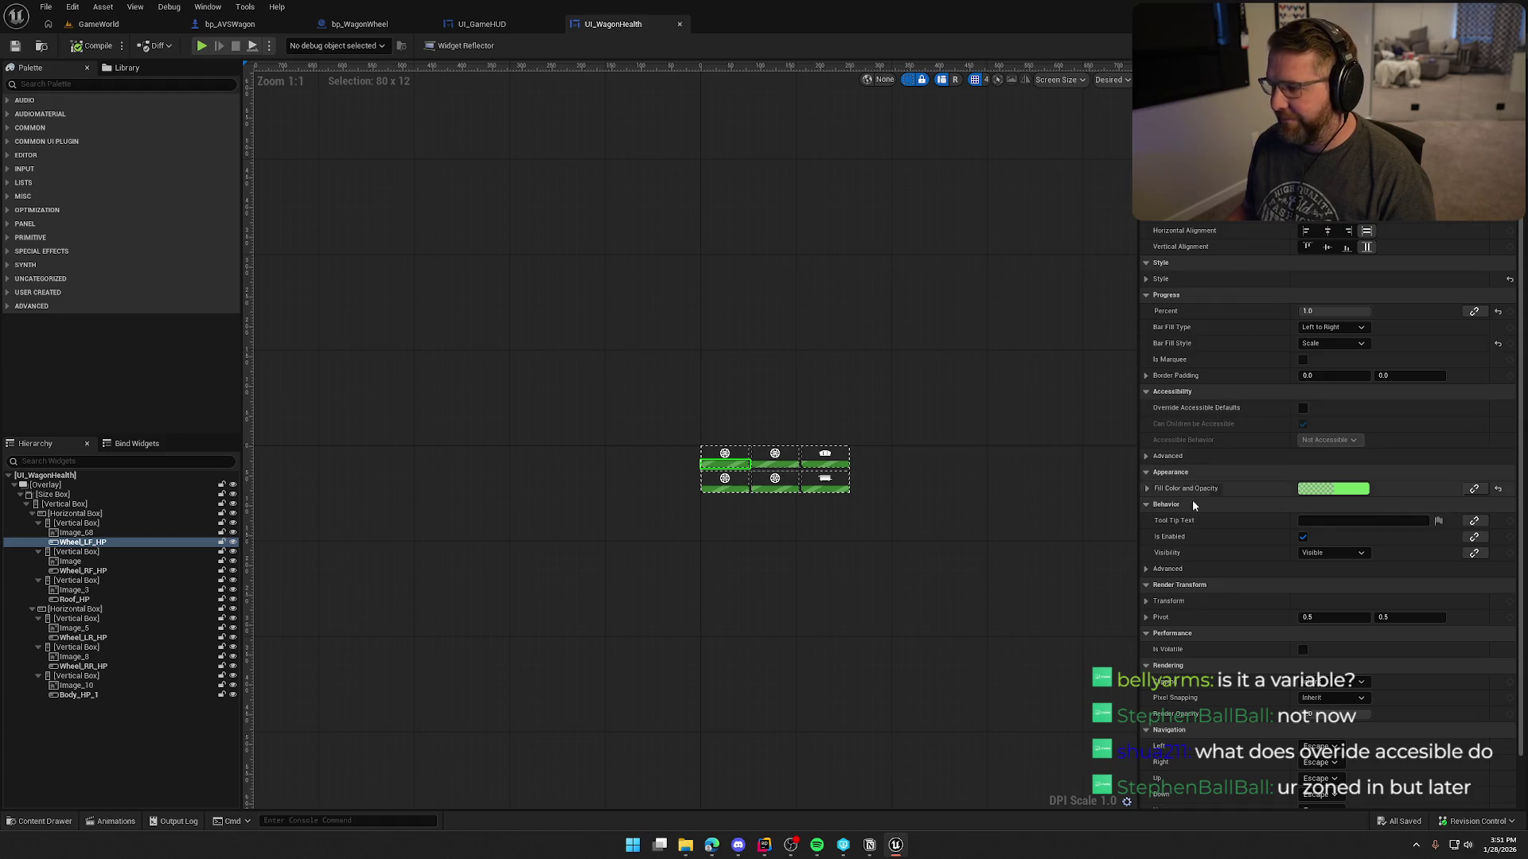
{"action": "left_click", "coordinate": [1154, 455]}
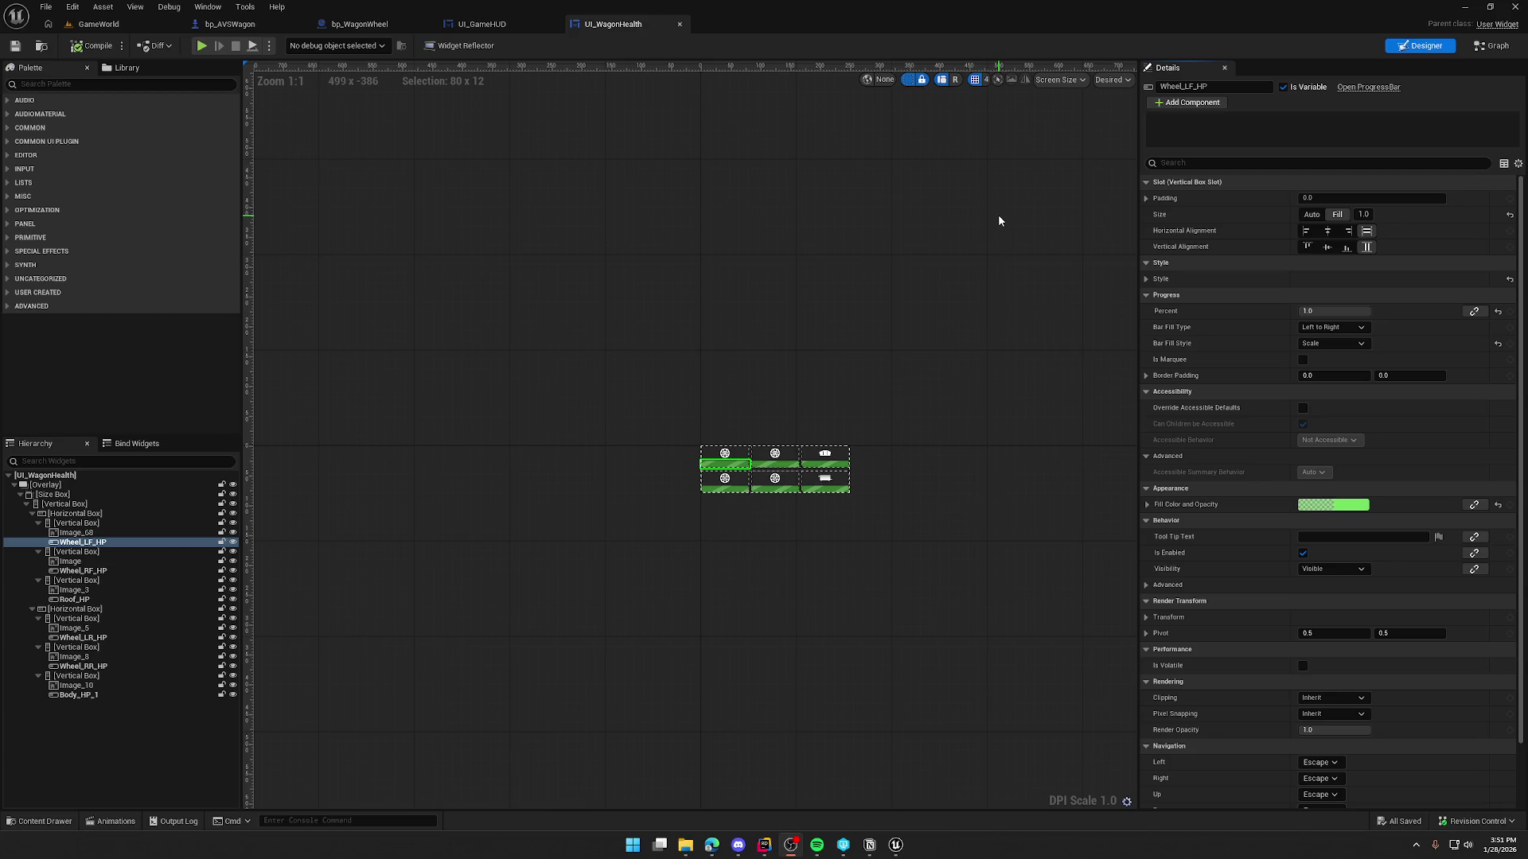
{"action": "left_click", "coordinate": [1211, 105]}
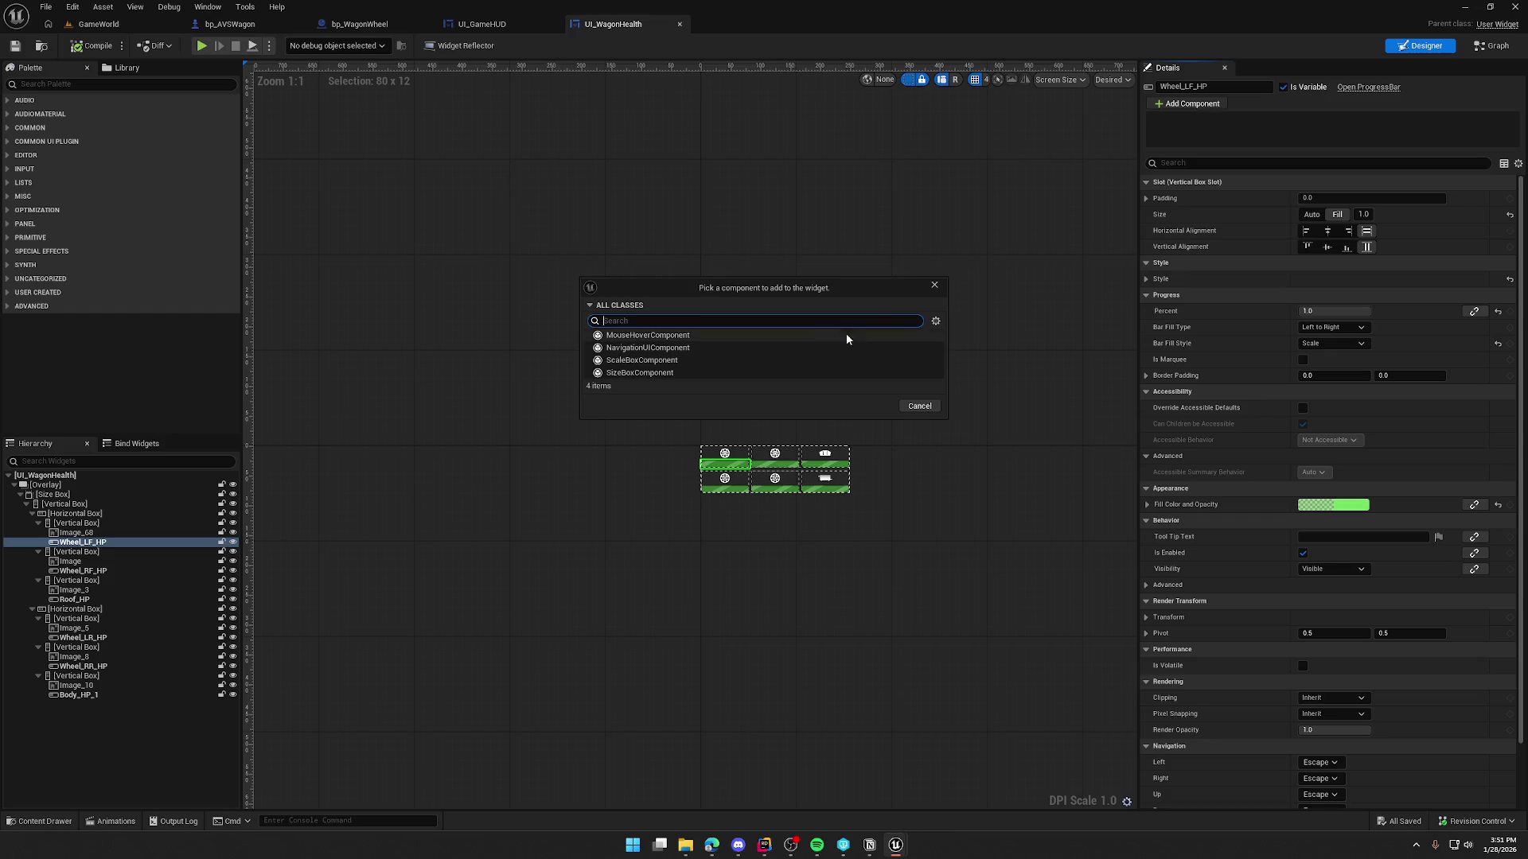
{"action": "left_click", "coordinate": [932, 286]}
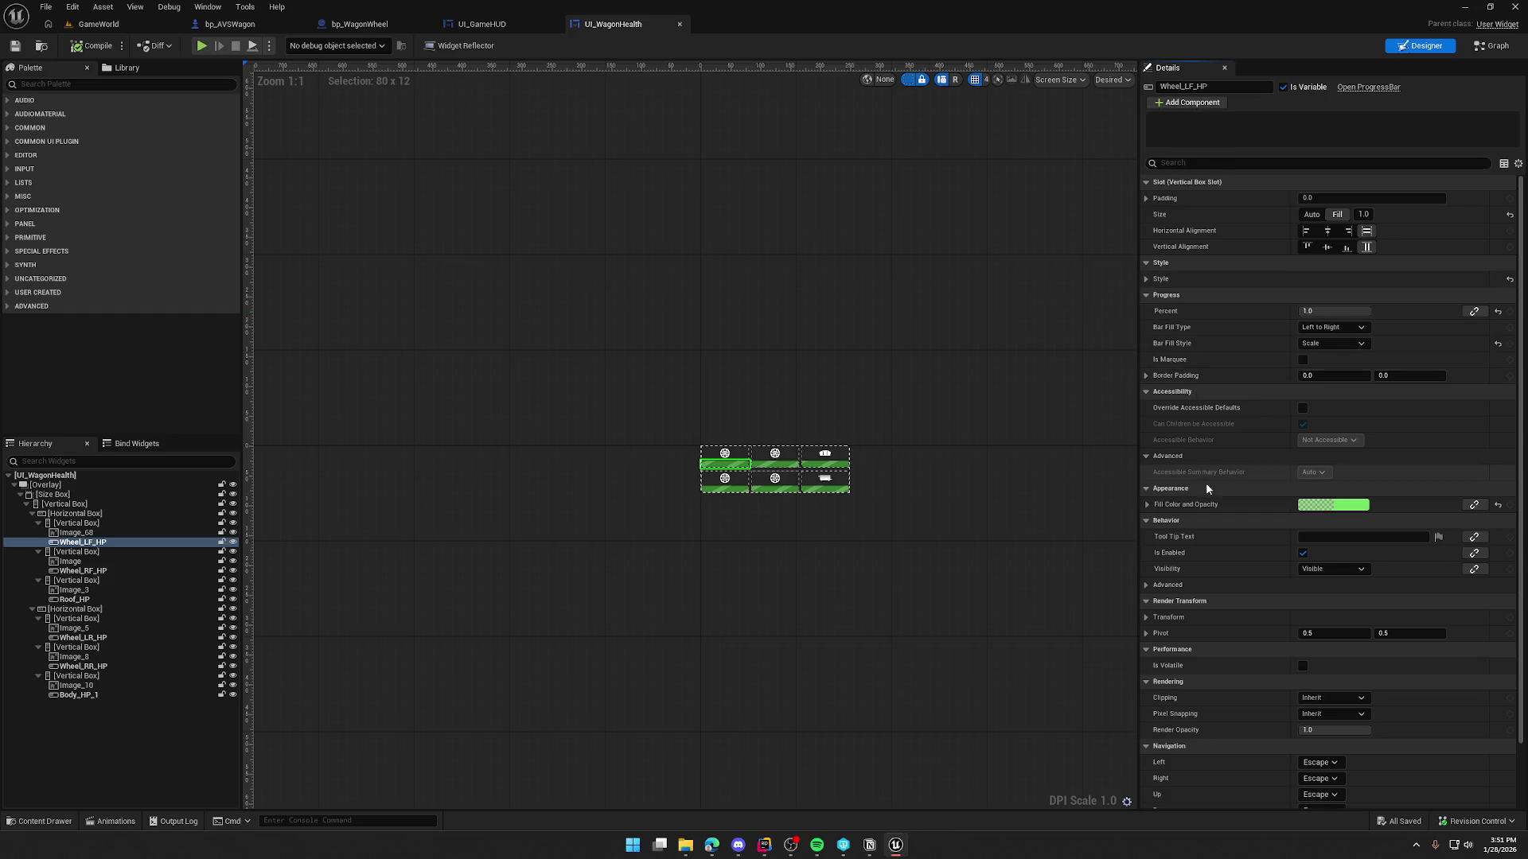
{"action": "scroll", "coordinate": [1205, 475], "scroll_direction": "down", "scroll_amount": 3}
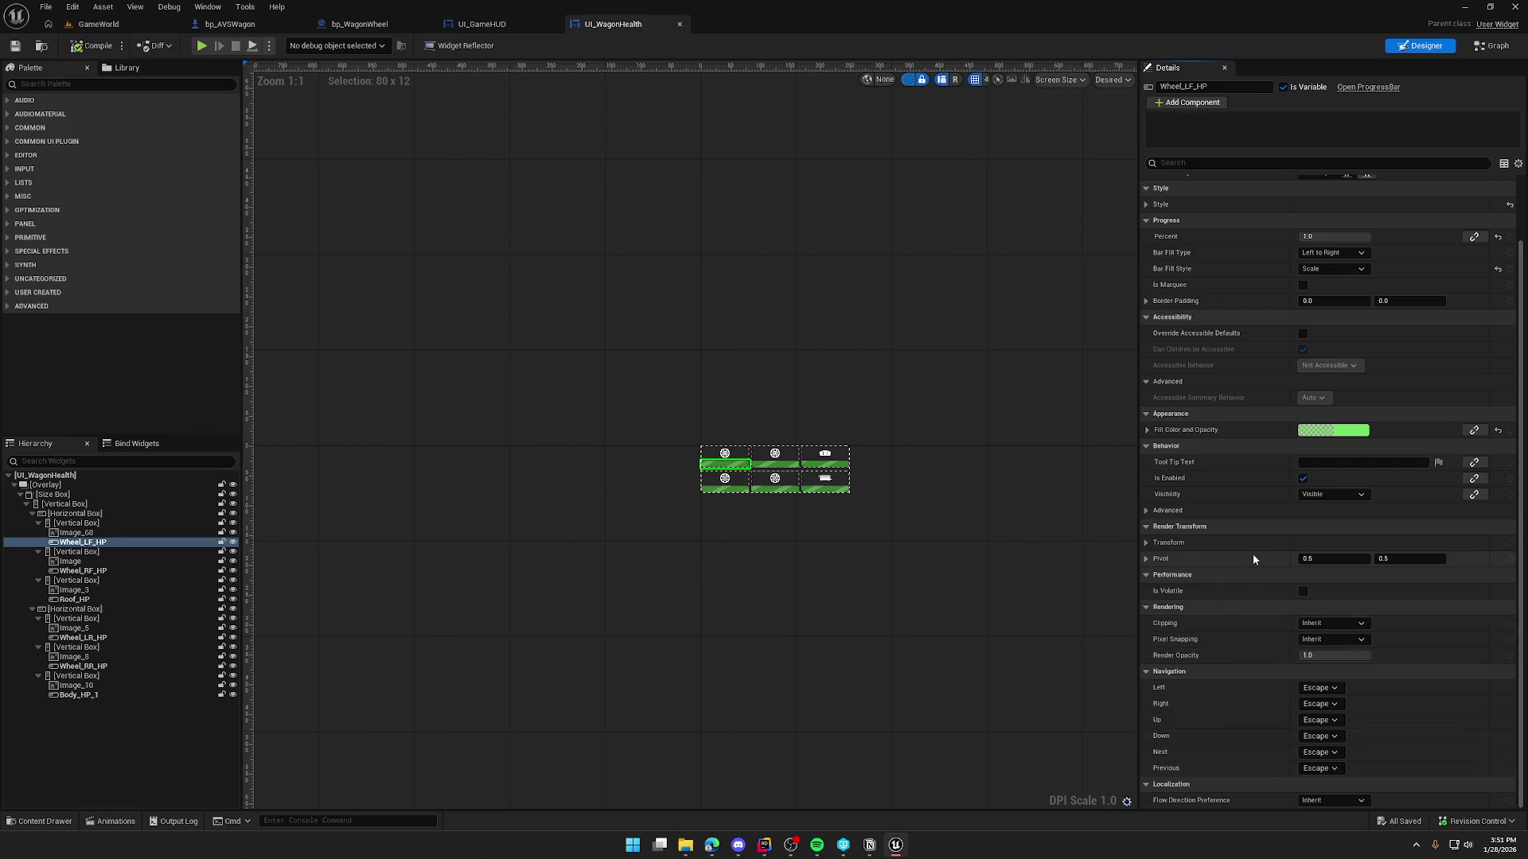
{"action": "scroll", "coordinate": [1252, 549], "scroll_direction": "up", "scroll_amount": 3}
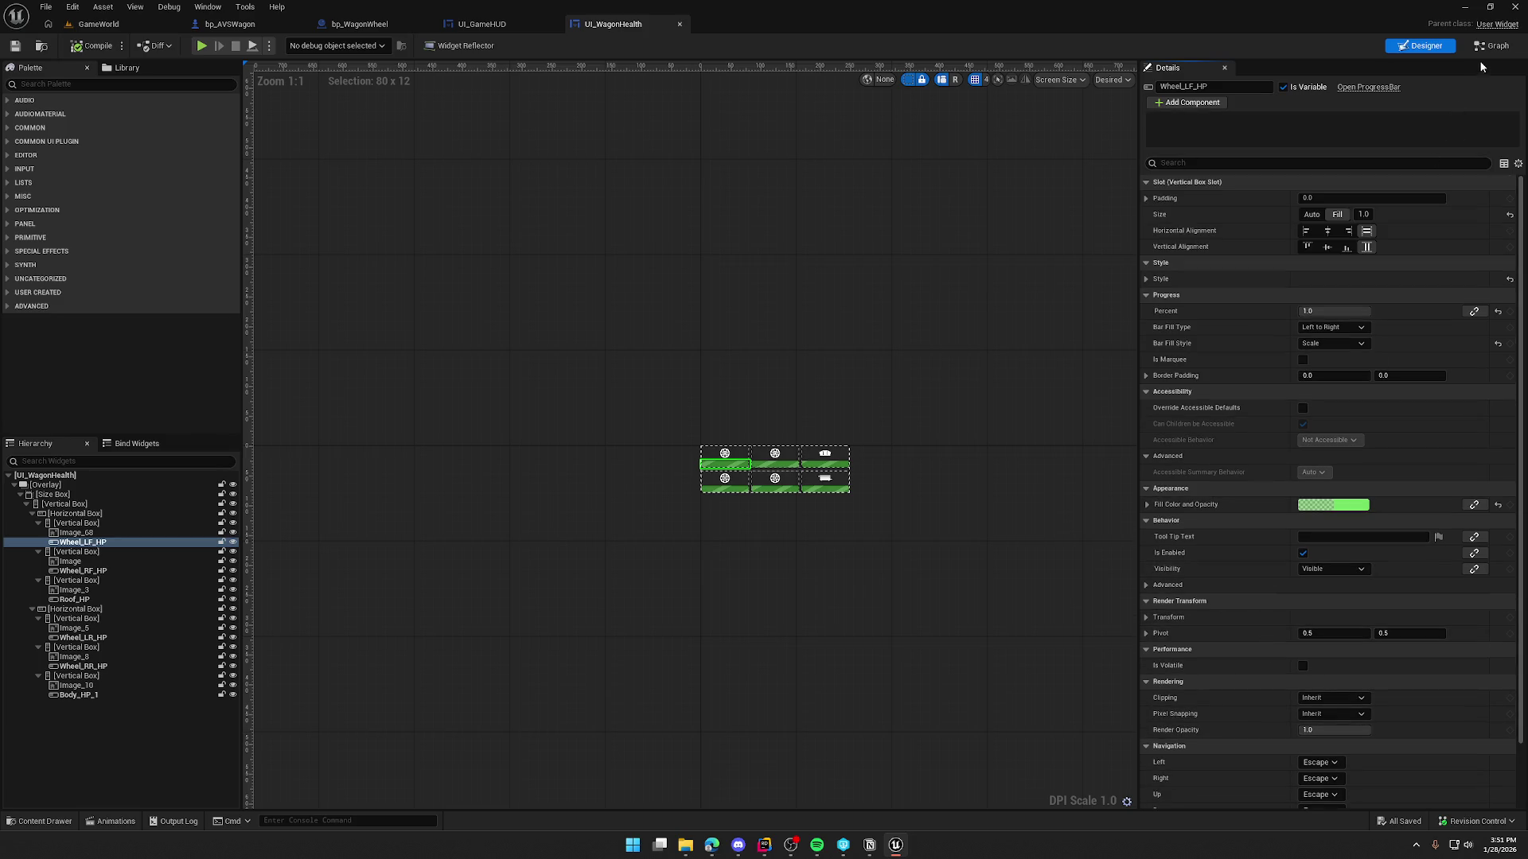